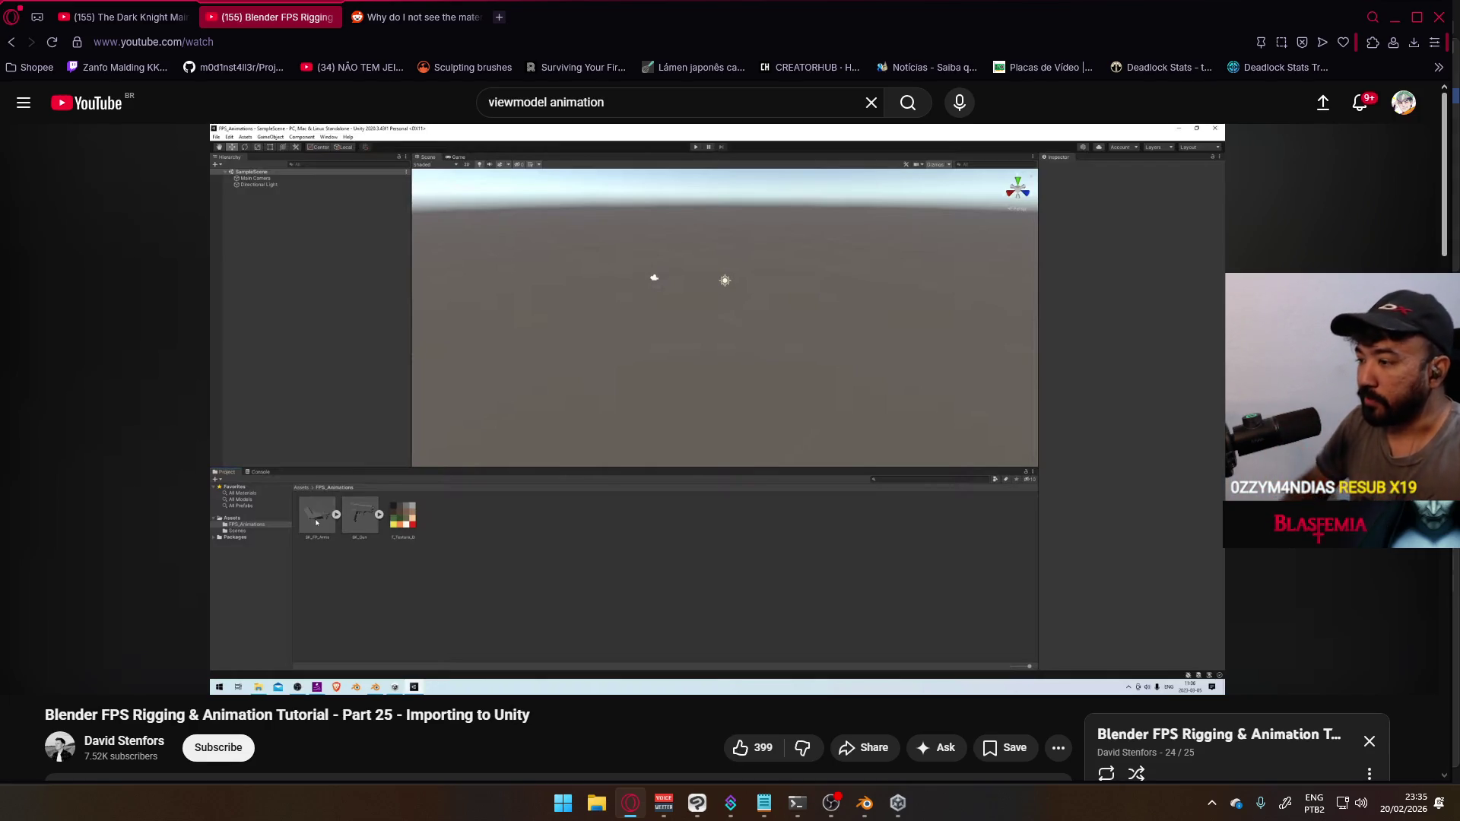
Switch back to the Blender mannequin file, then bring up File Explorer
left_click(865, 803)
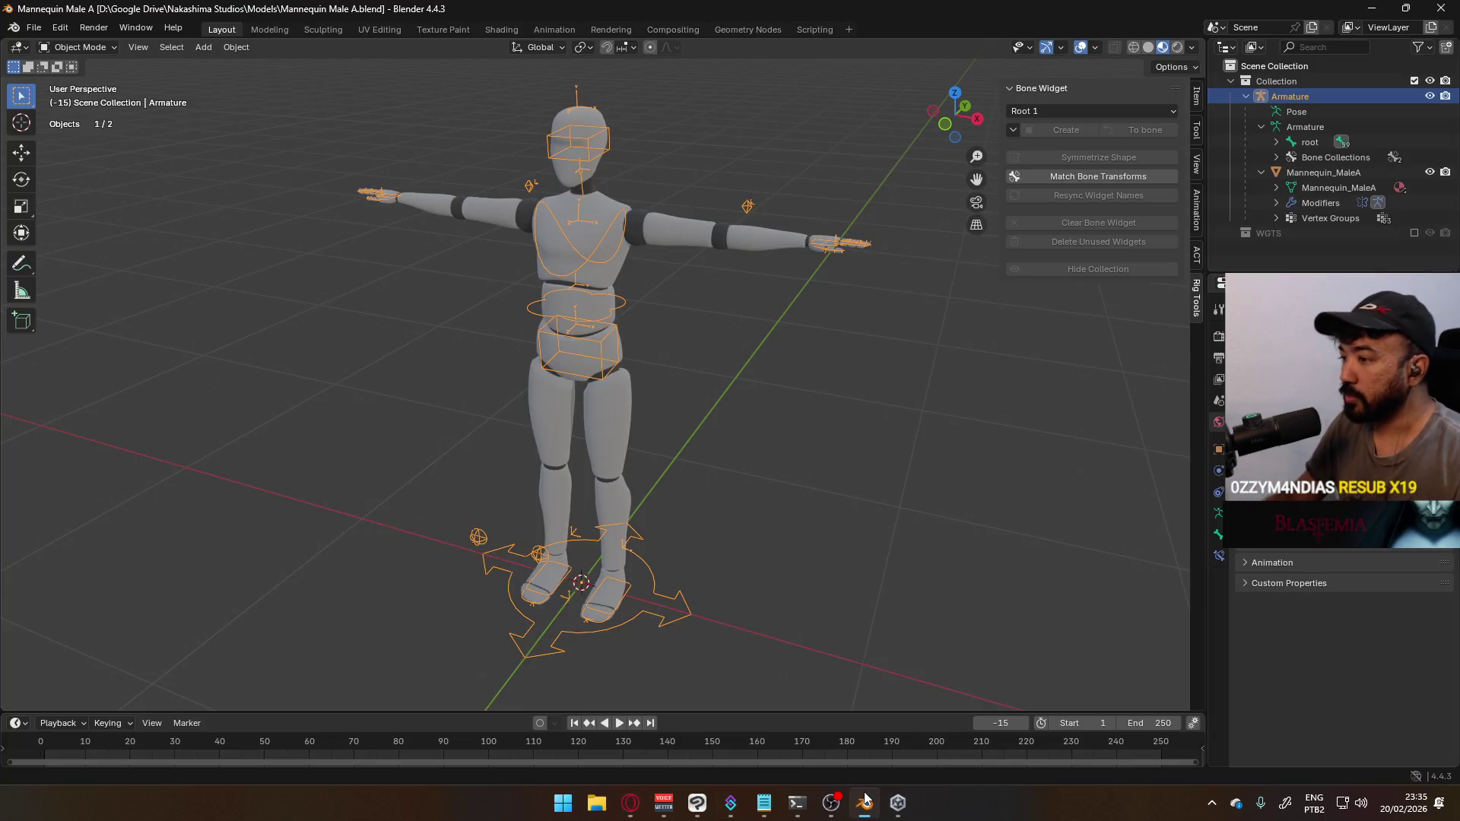
left_click(596, 803)
Open X17.blend from D: › Google Drive › Project FPS › Models › Weapons and maximize it
double_click(517, 311)
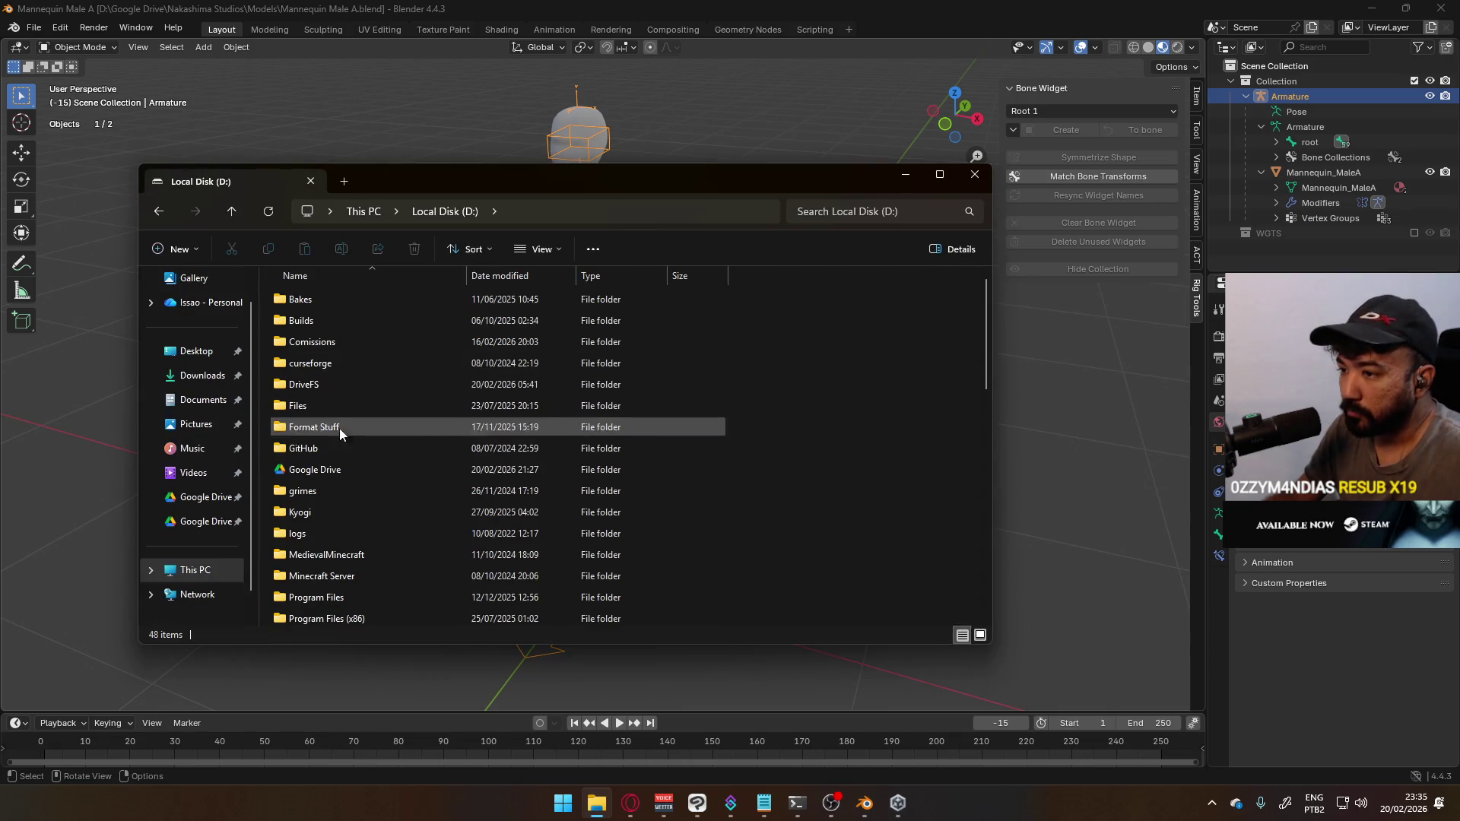
double_click(368, 469)
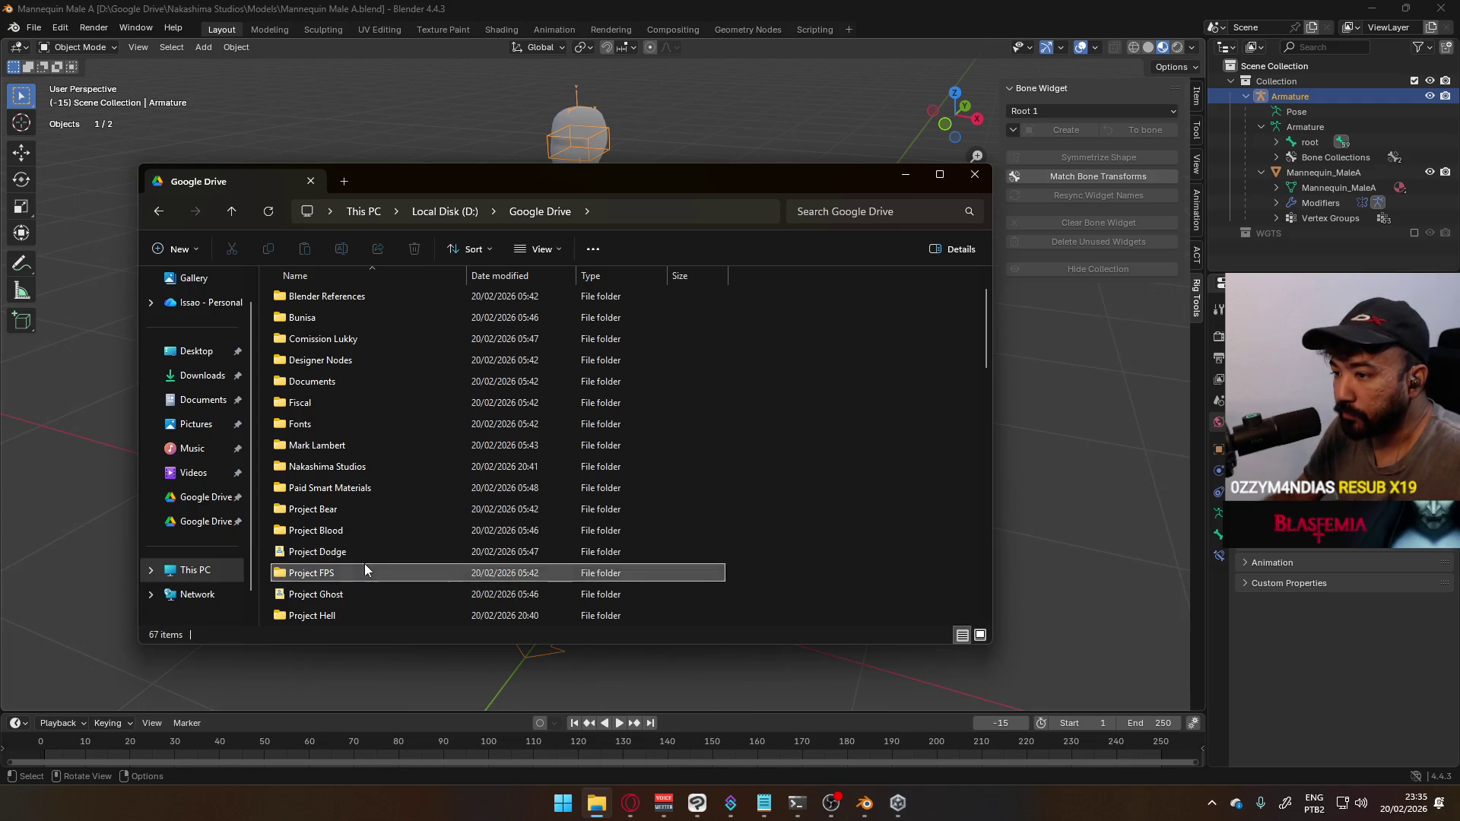
double_click(363, 571)
double_click(336, 367)
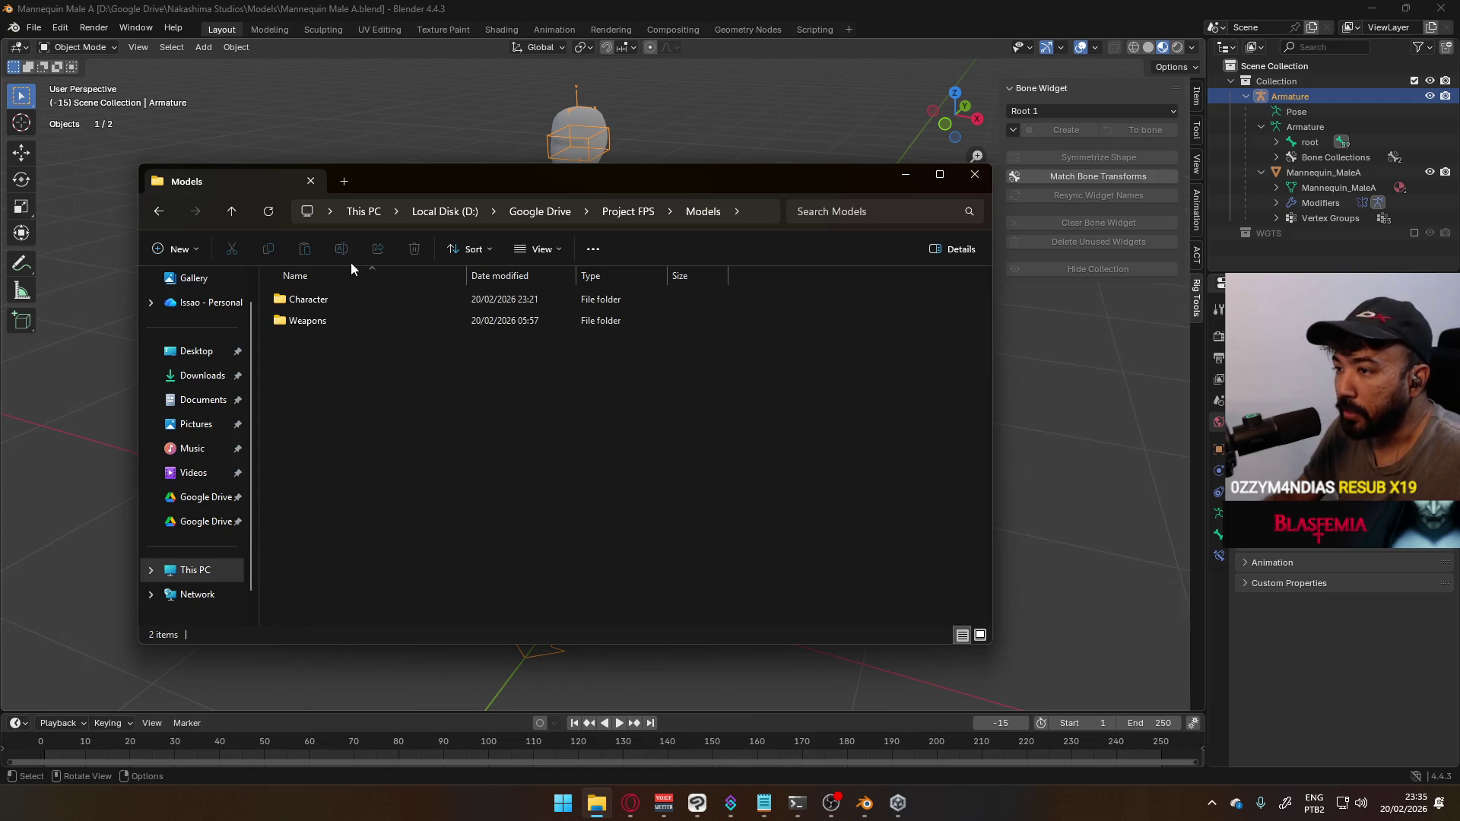
double_click(318, 322)
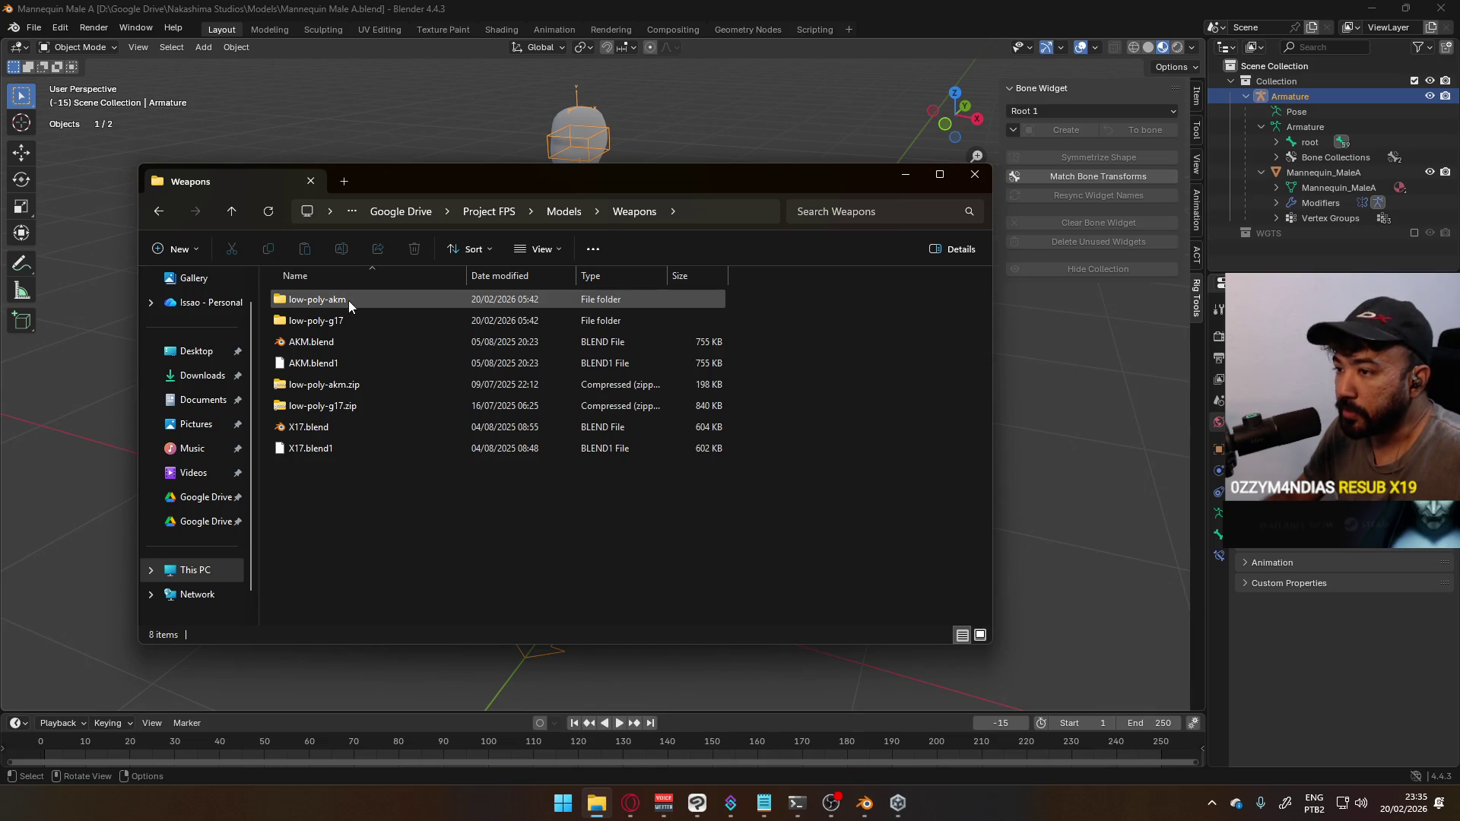
double_click(320, 427)
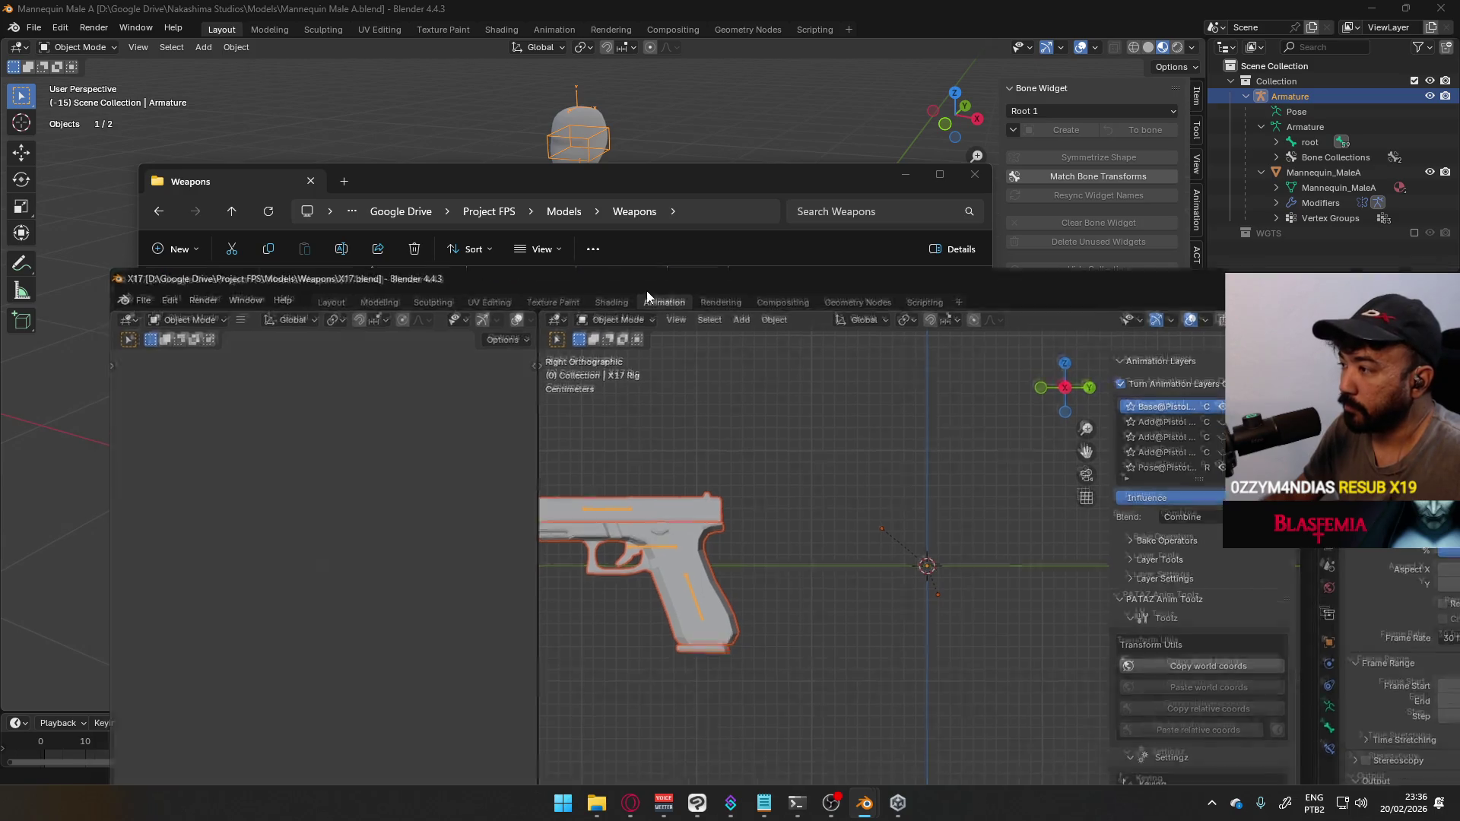
double_click(647, 290)
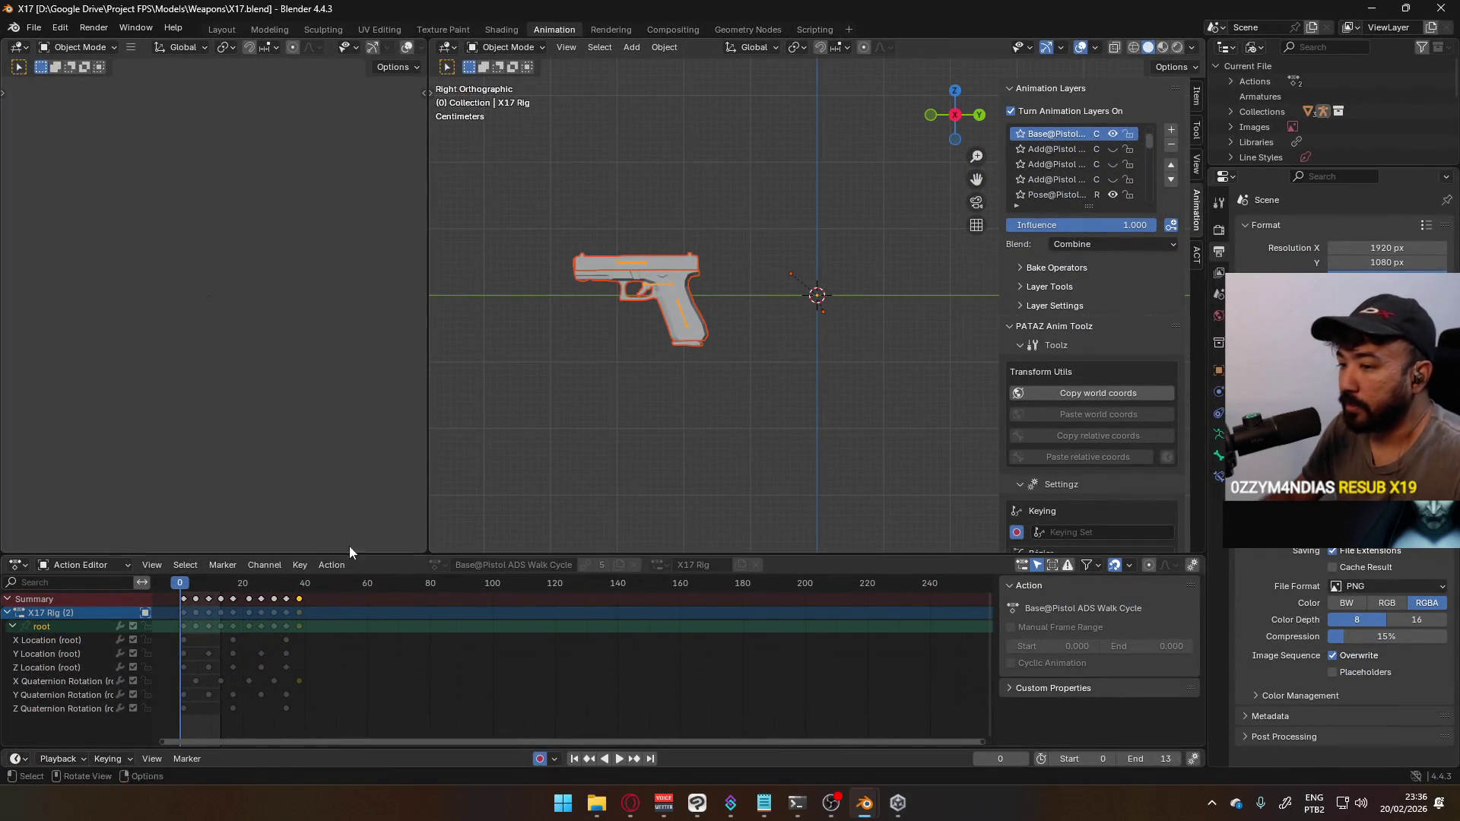
Deselect the pistol, turn animation layers off, and assign the X17@Reload Single action
left_click(663, 286)
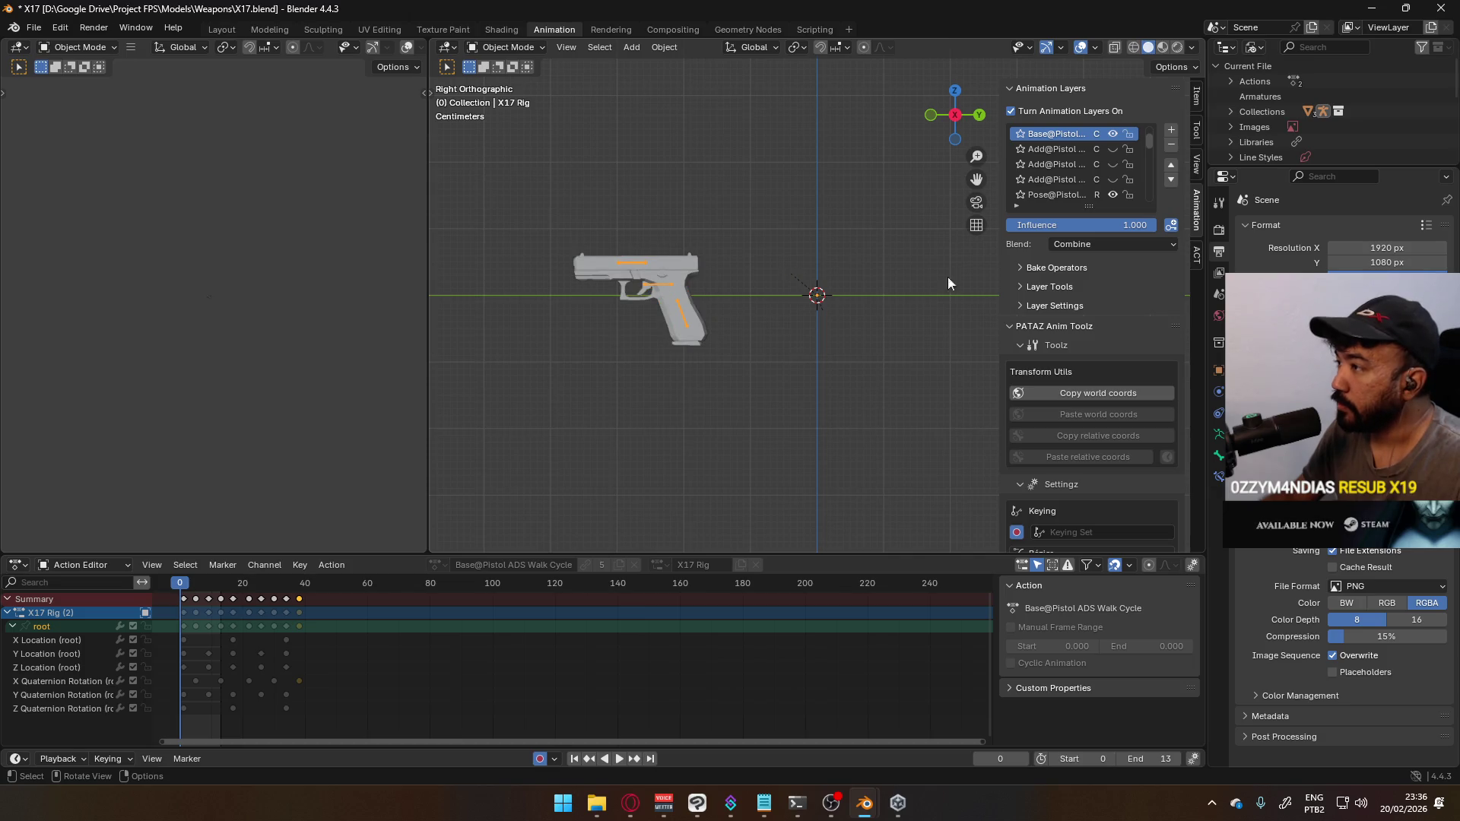
left_click(1045, 111)
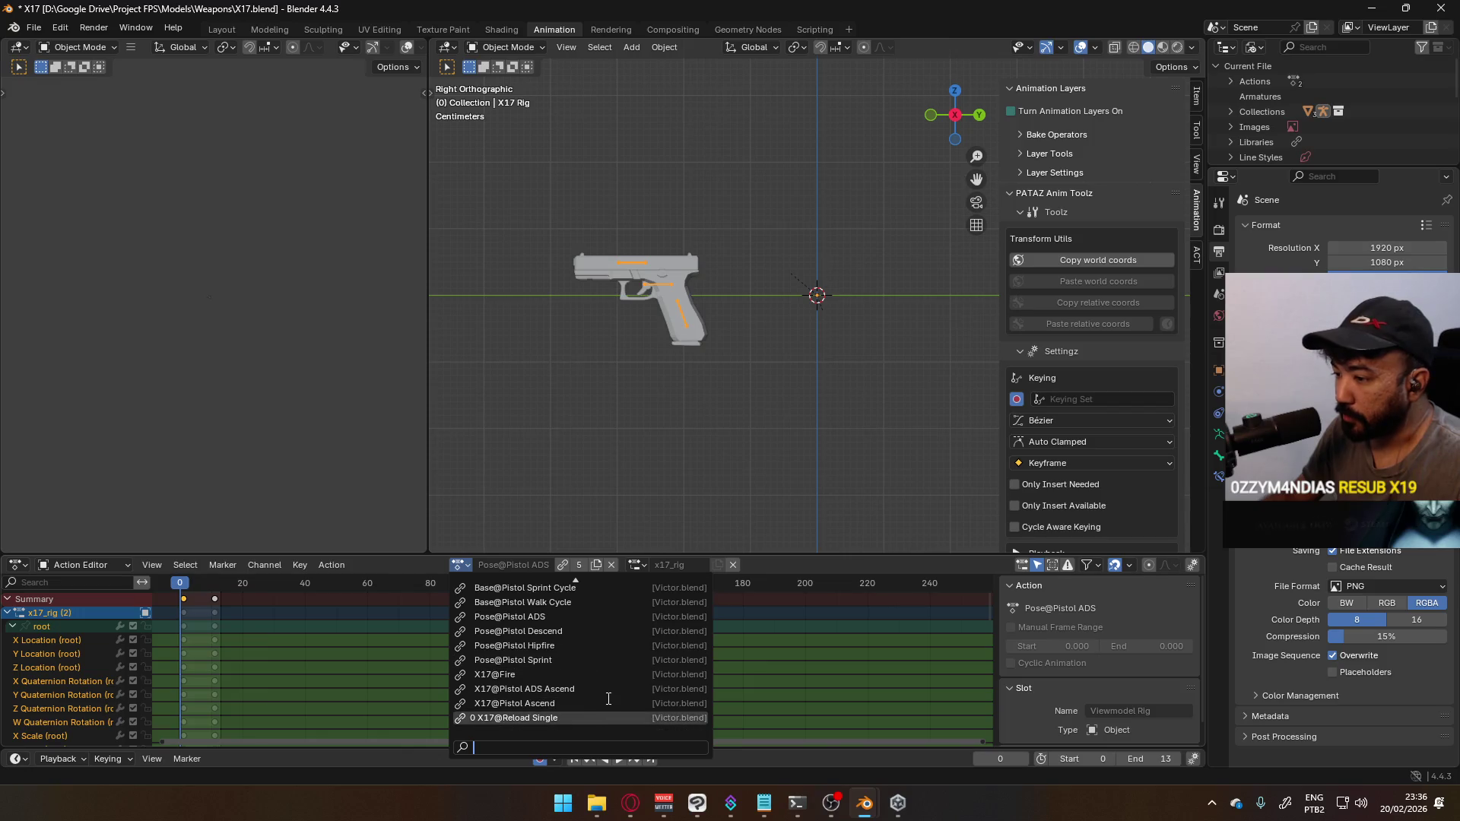
scroll(561, 684, "up", 6)
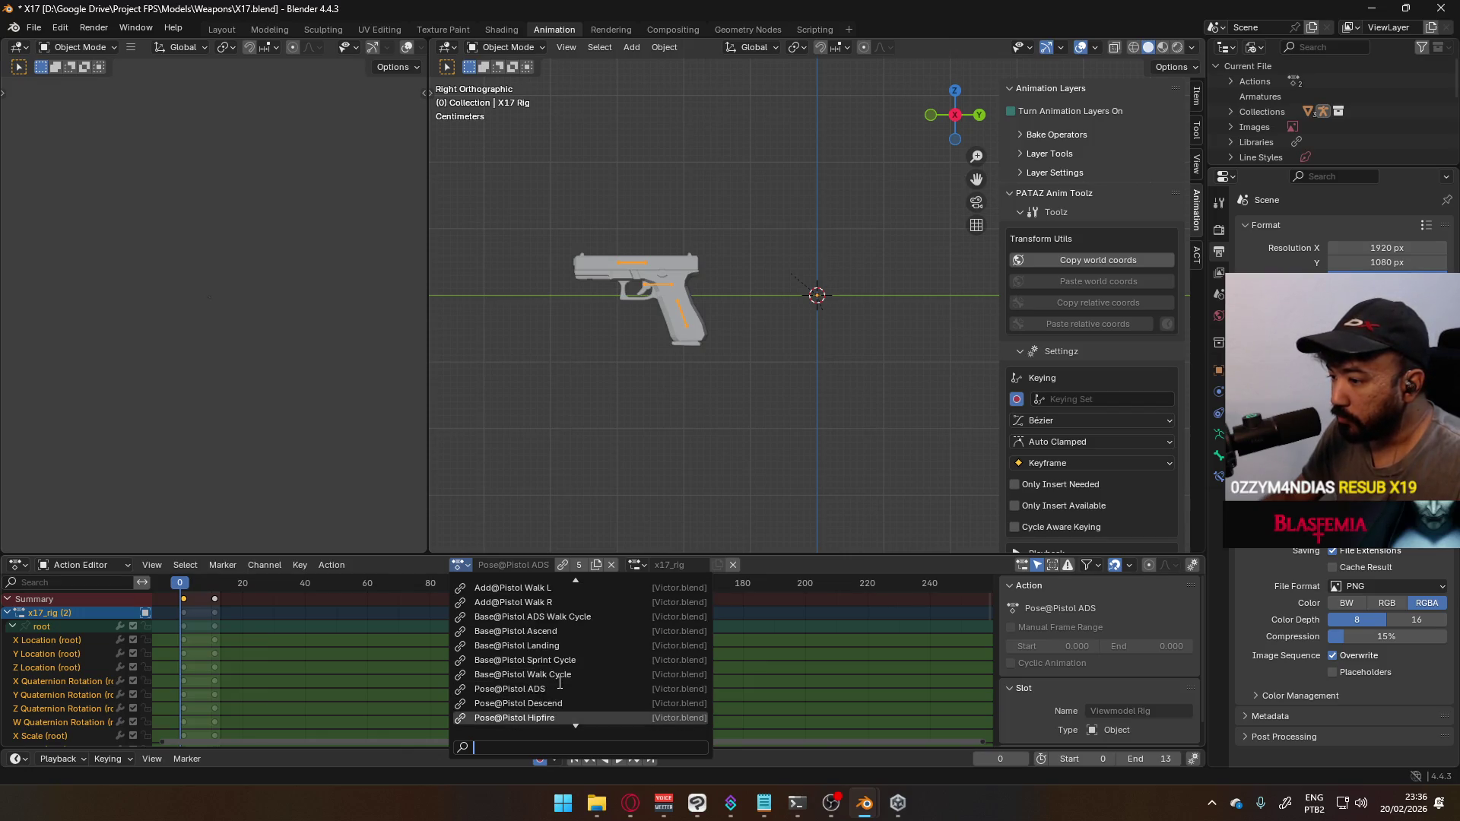
scroll(561, 684, "down", 6)
scroll(566, 684, "up", 10)
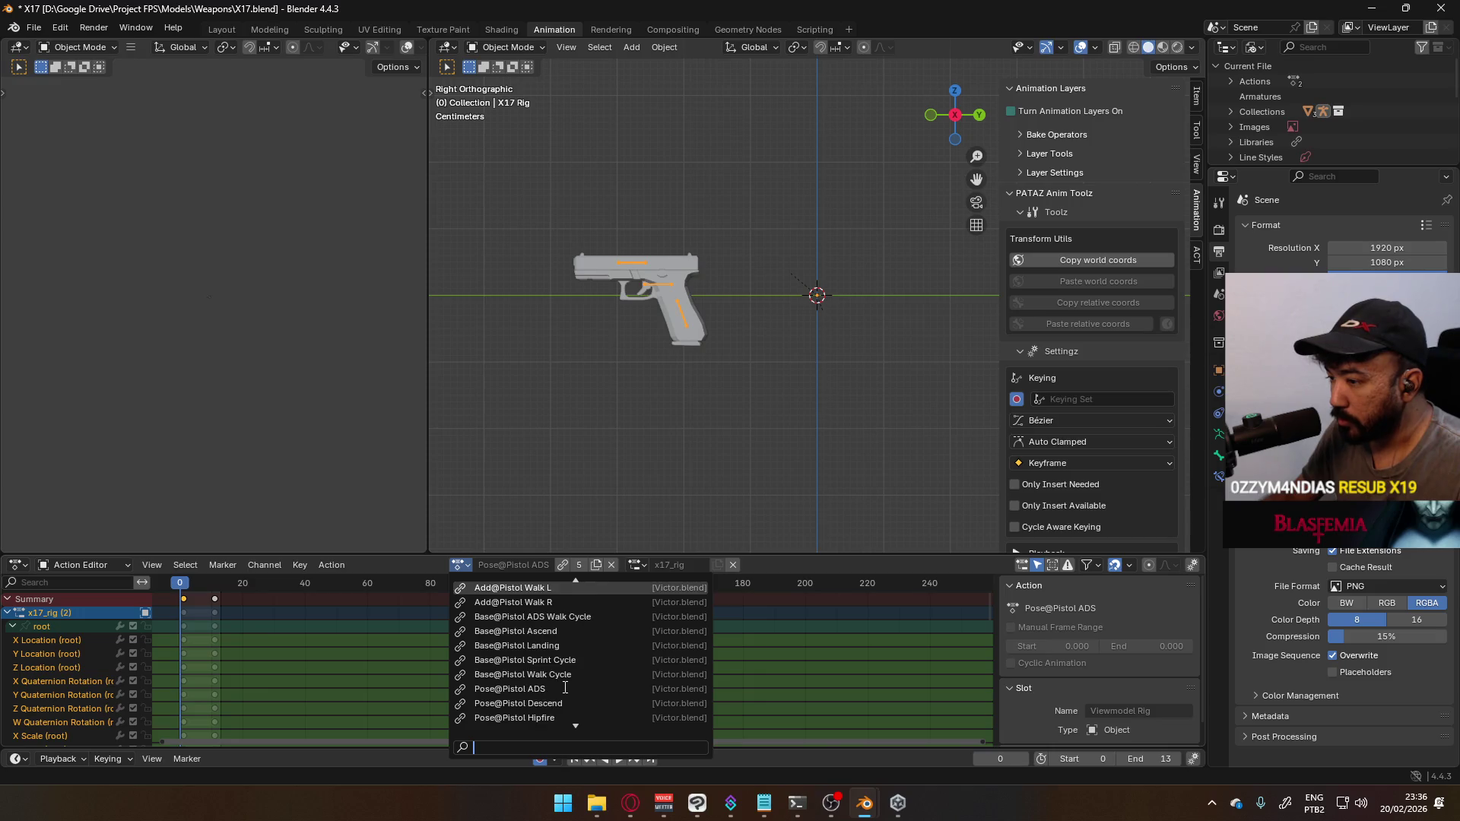
scroll(566, 682, "down", 10)
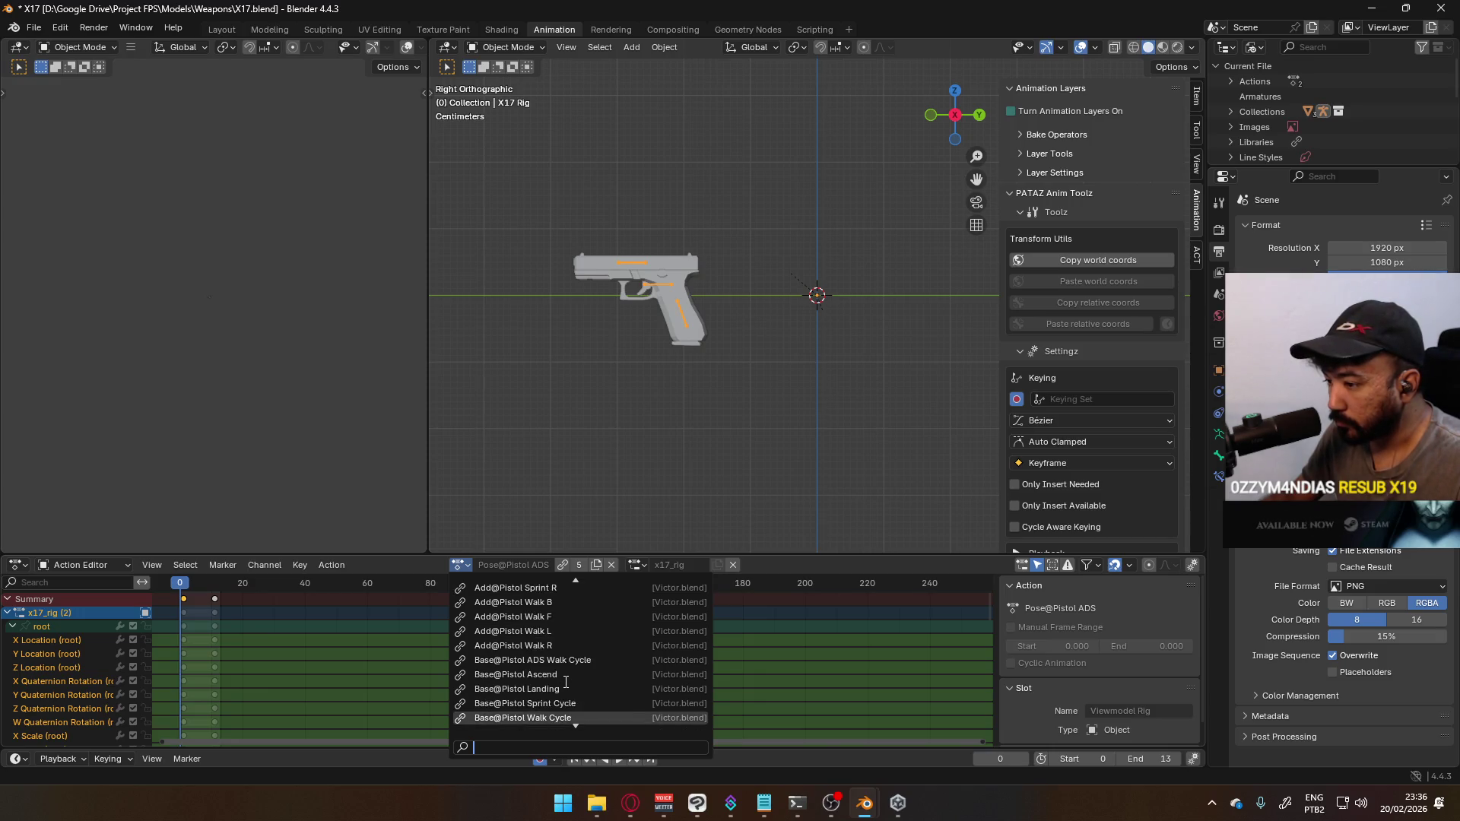
scroll(540, 669, "down", 1)
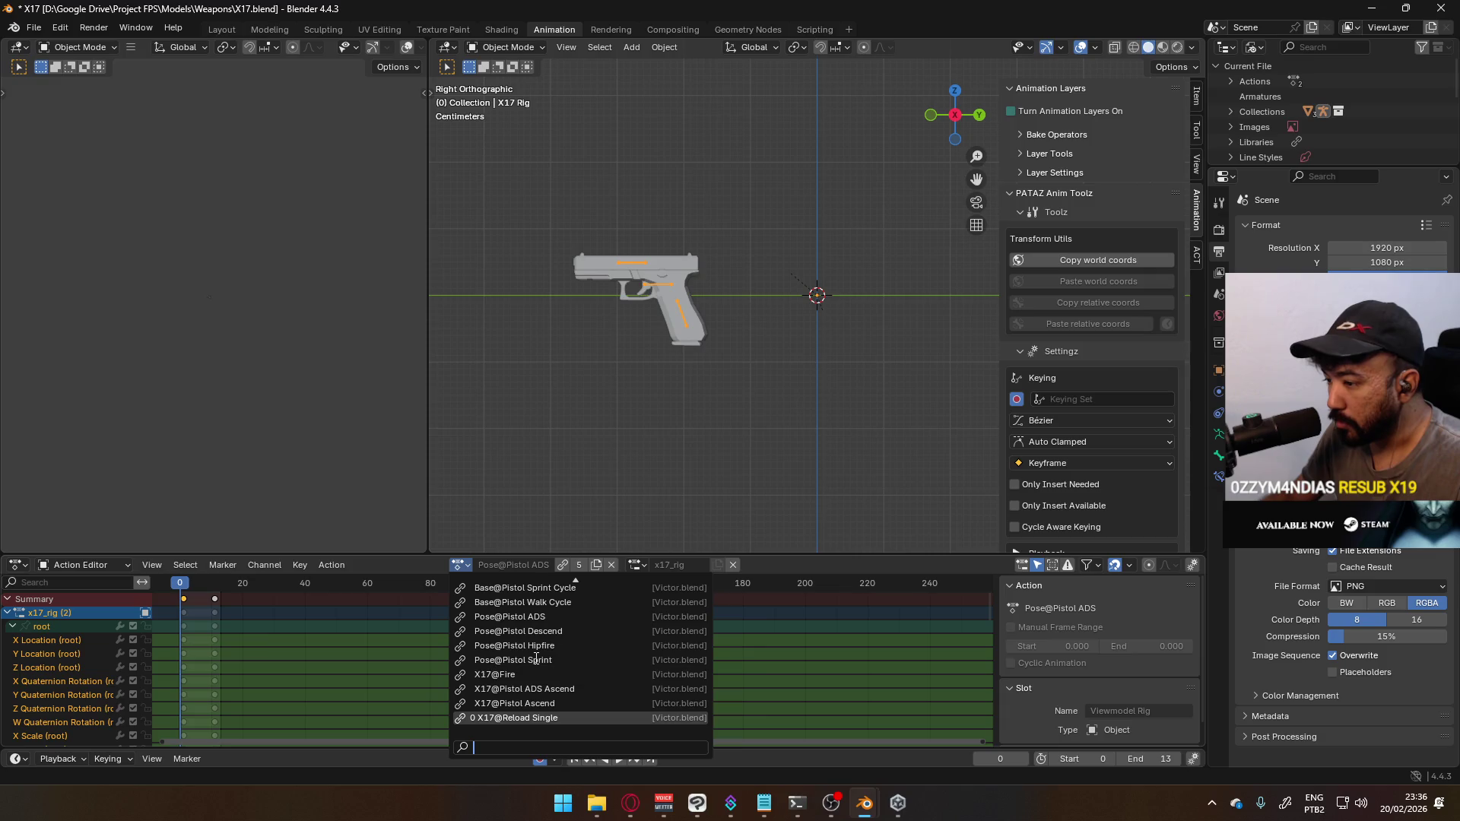
left_click(567, 718)
Play the X17@Reload Single animation, then show the Outliner as View Layer with X17 Rig expanded
key("space")
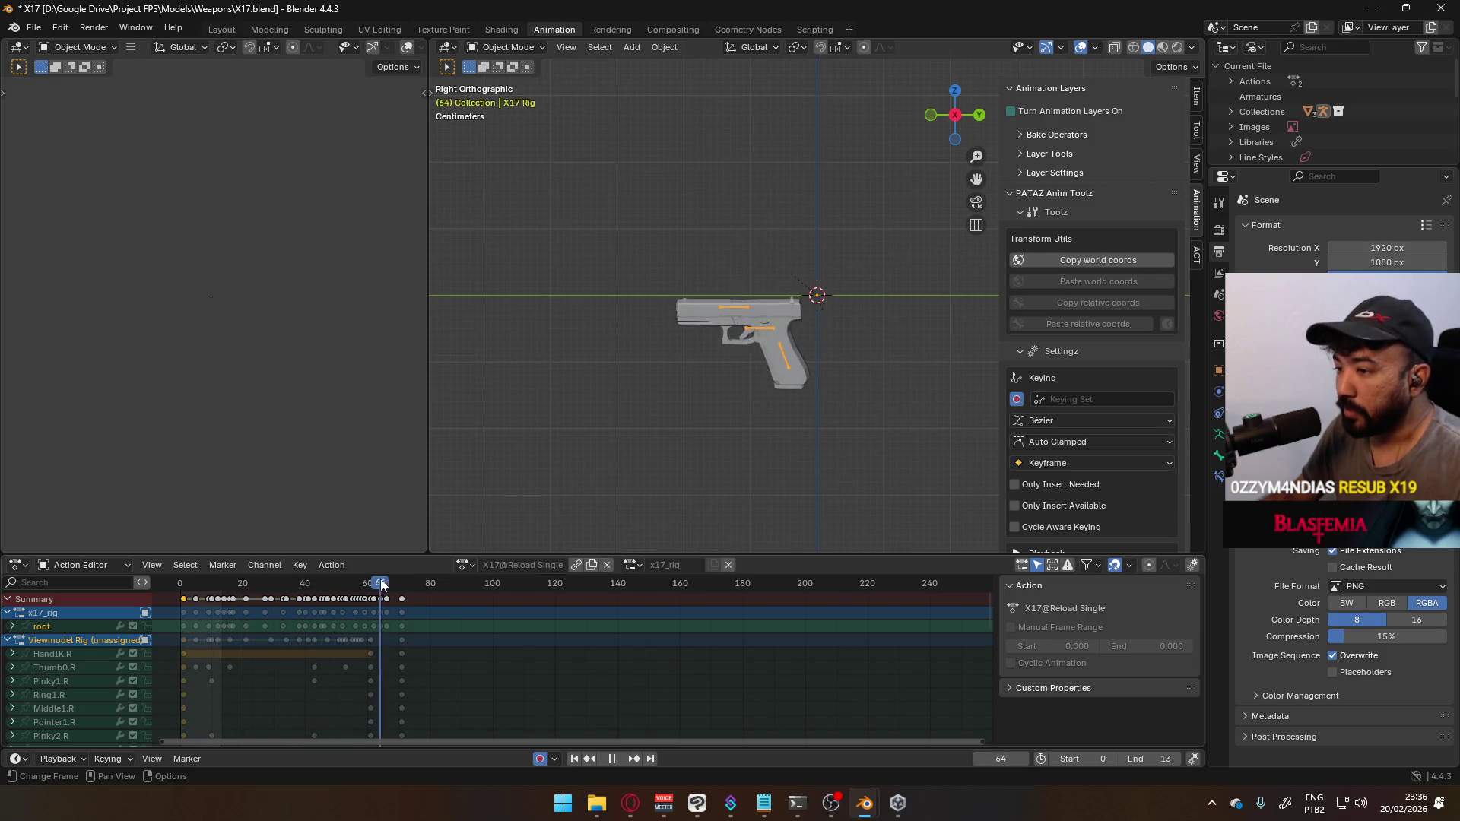
key("space")
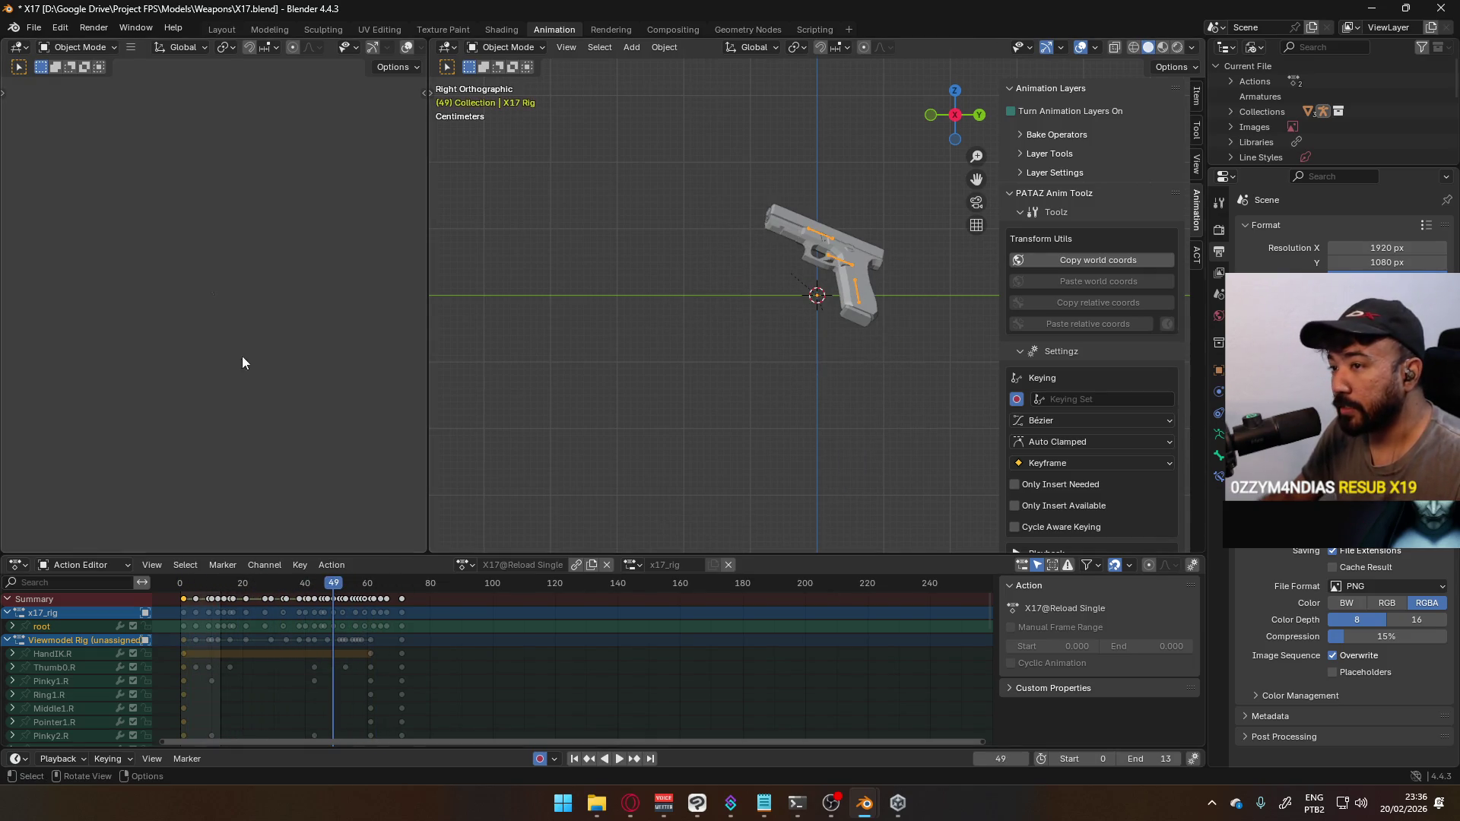
left_click(1255, 47)
left_click(1297, 95)
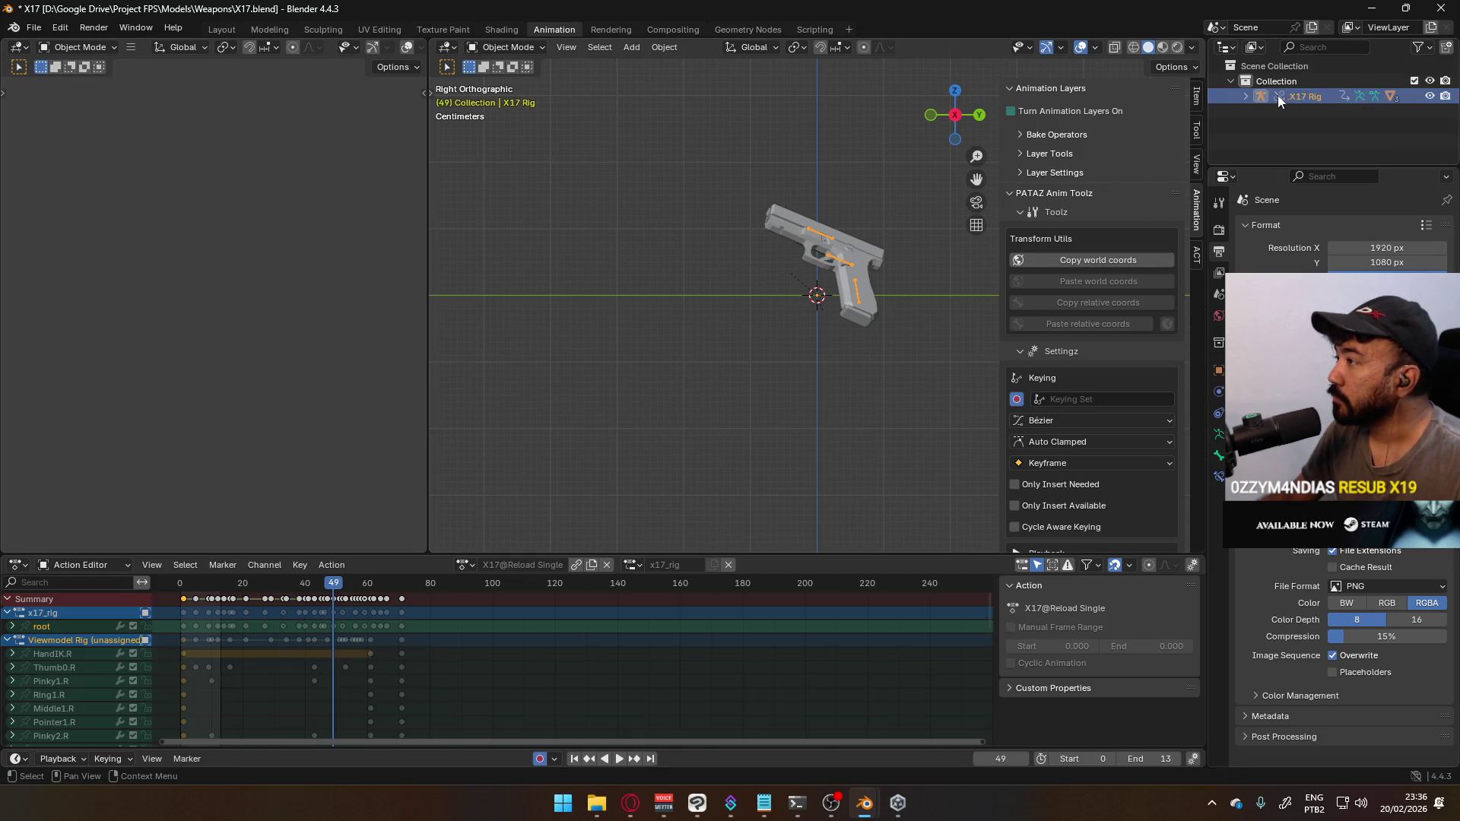
left_click(1246, 97)
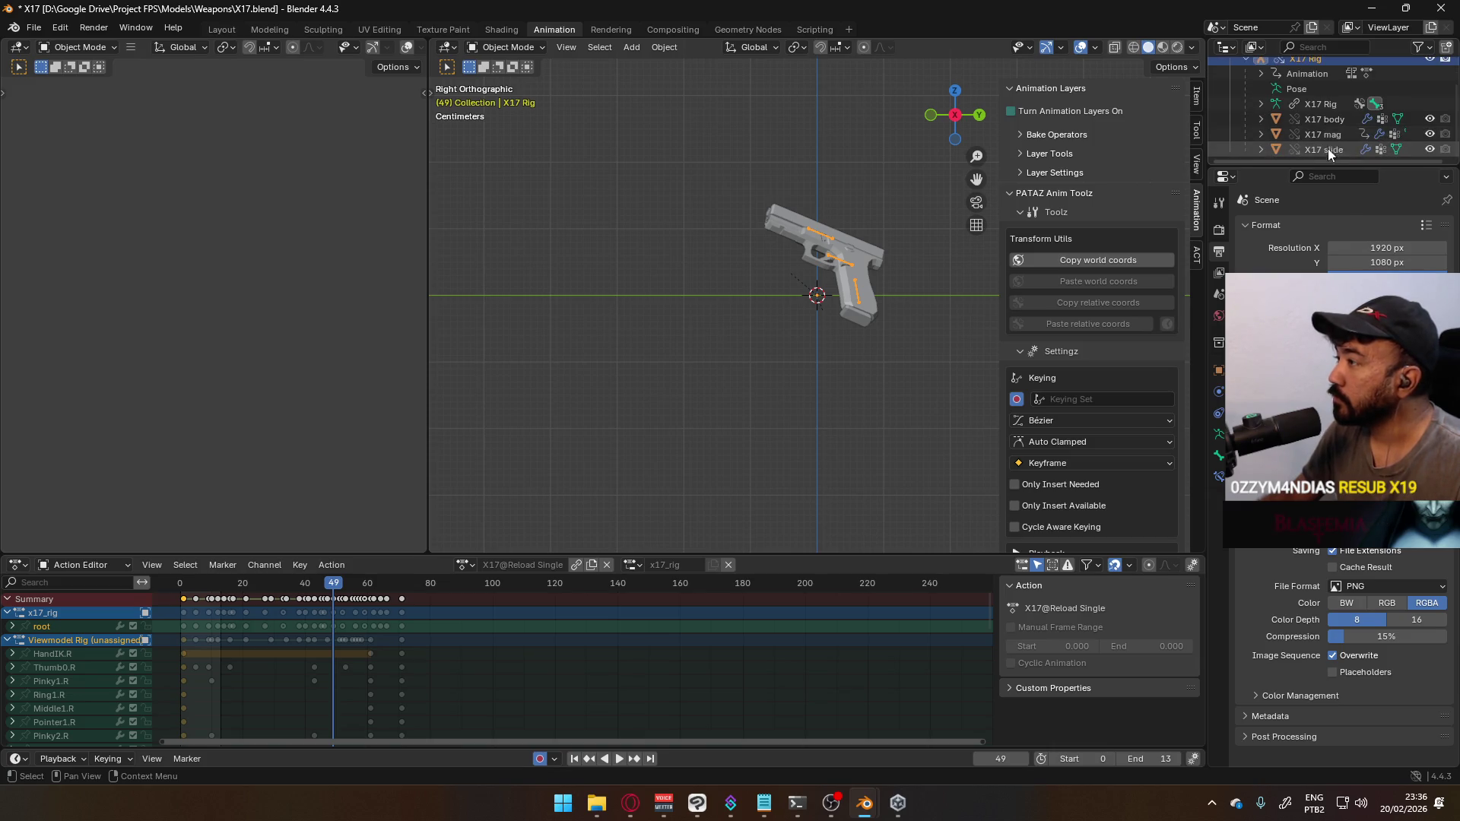
Scrub through the reload frames on the timeline and resume playback
scroll(1308, 122, "down", 2)
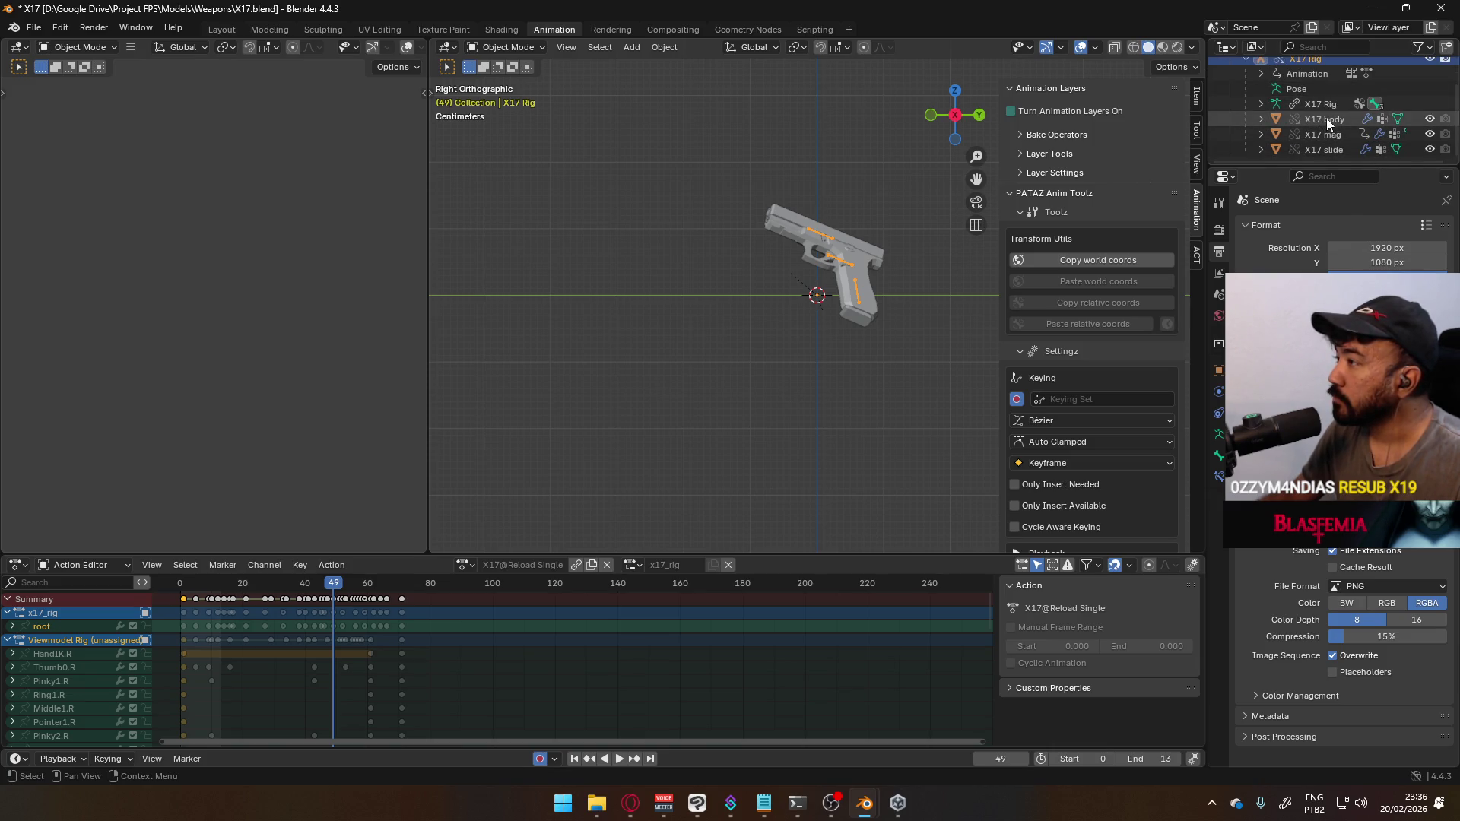
scroll(1327, 117, "up", 2)
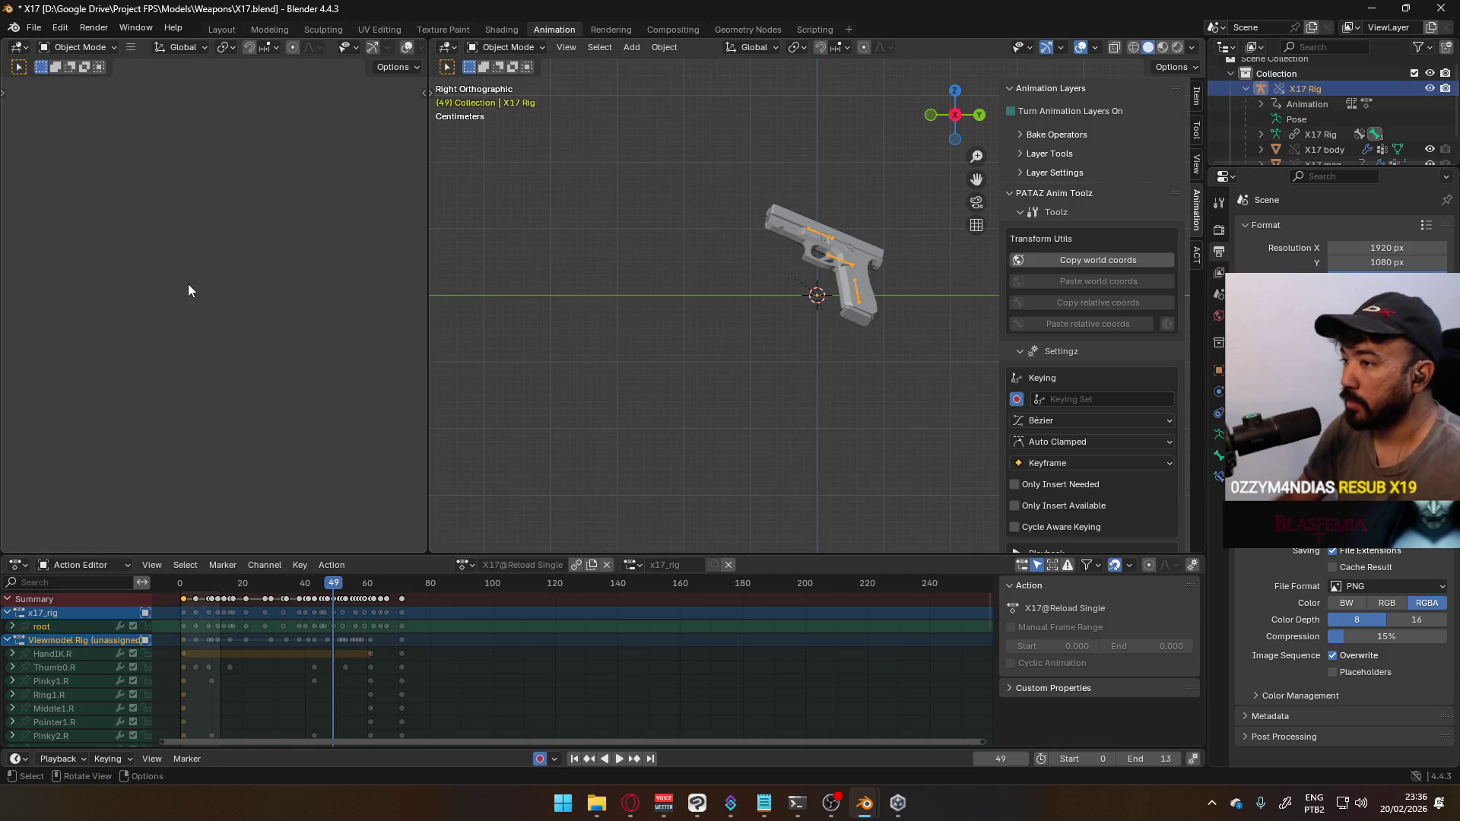
scroll(189, 284, "down", 6)
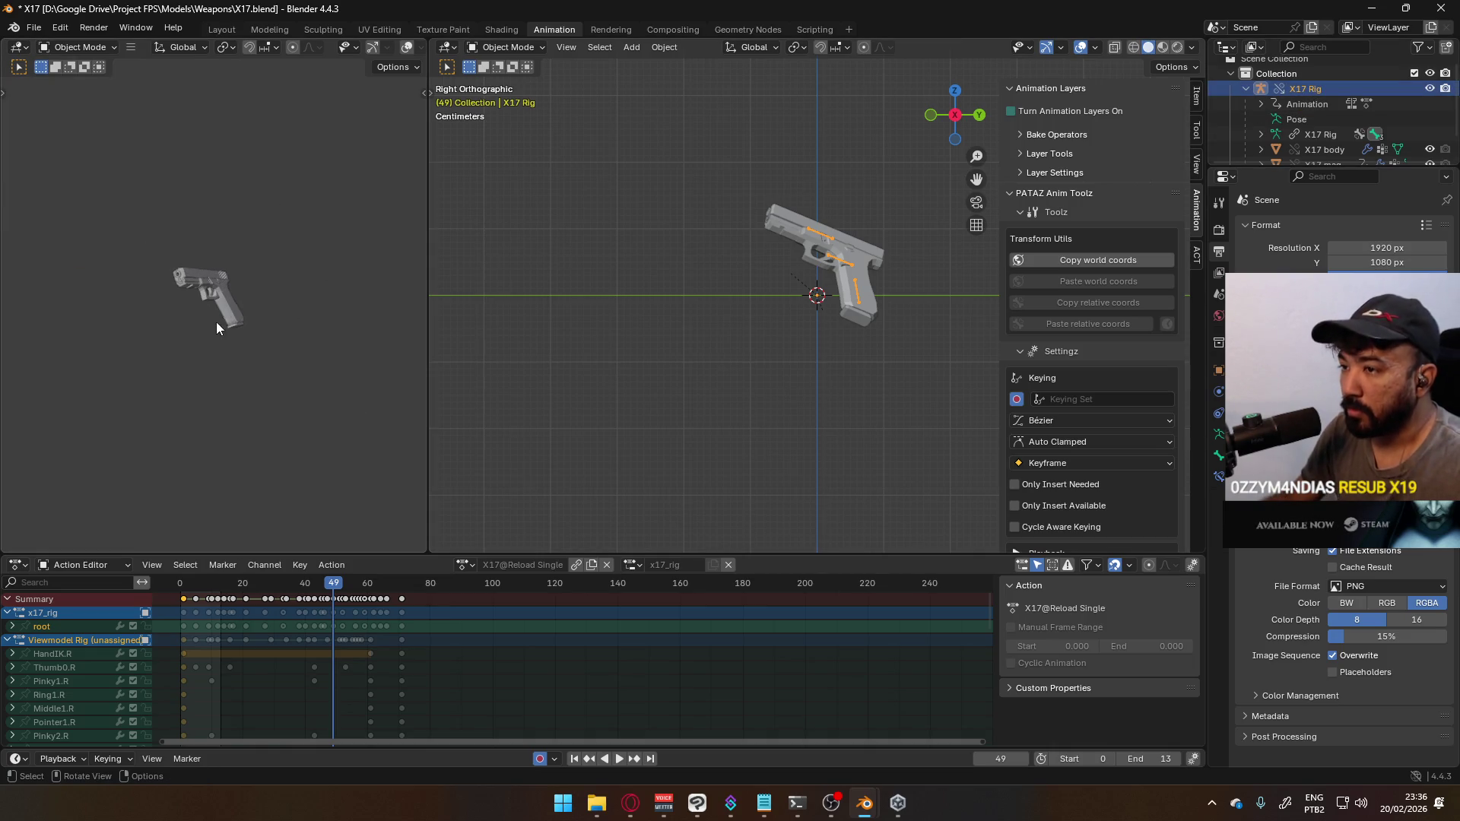
mouse_move(343, 590)
left_mouse_down()
mouse_move(185, 590)
mouse_move(392, 587)
left_mouse_up()
key("space")
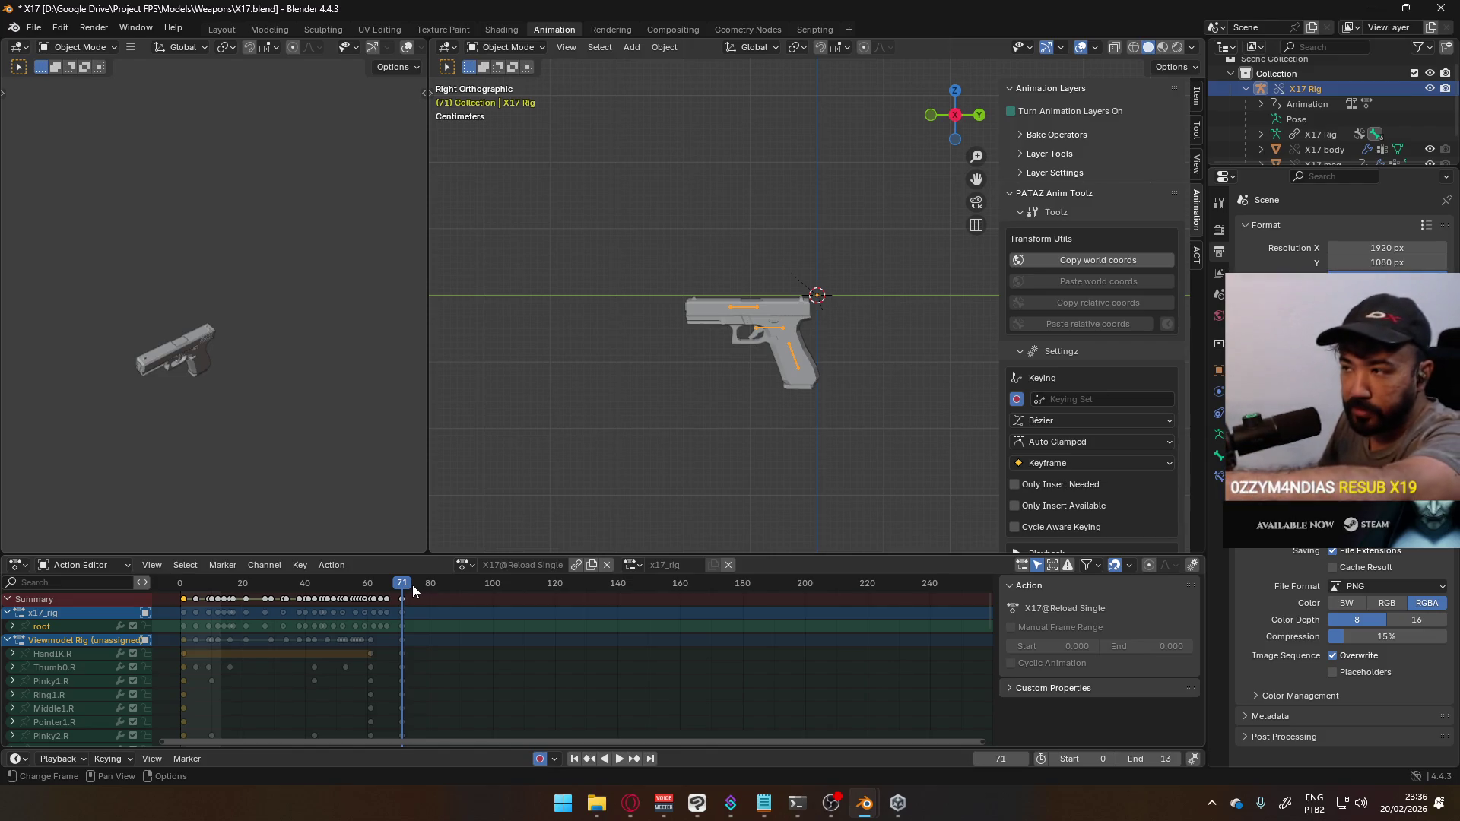
Open Victor.blend from Project FPS › Models › Character, then bring up Unity Hub
left_click(597, 803)
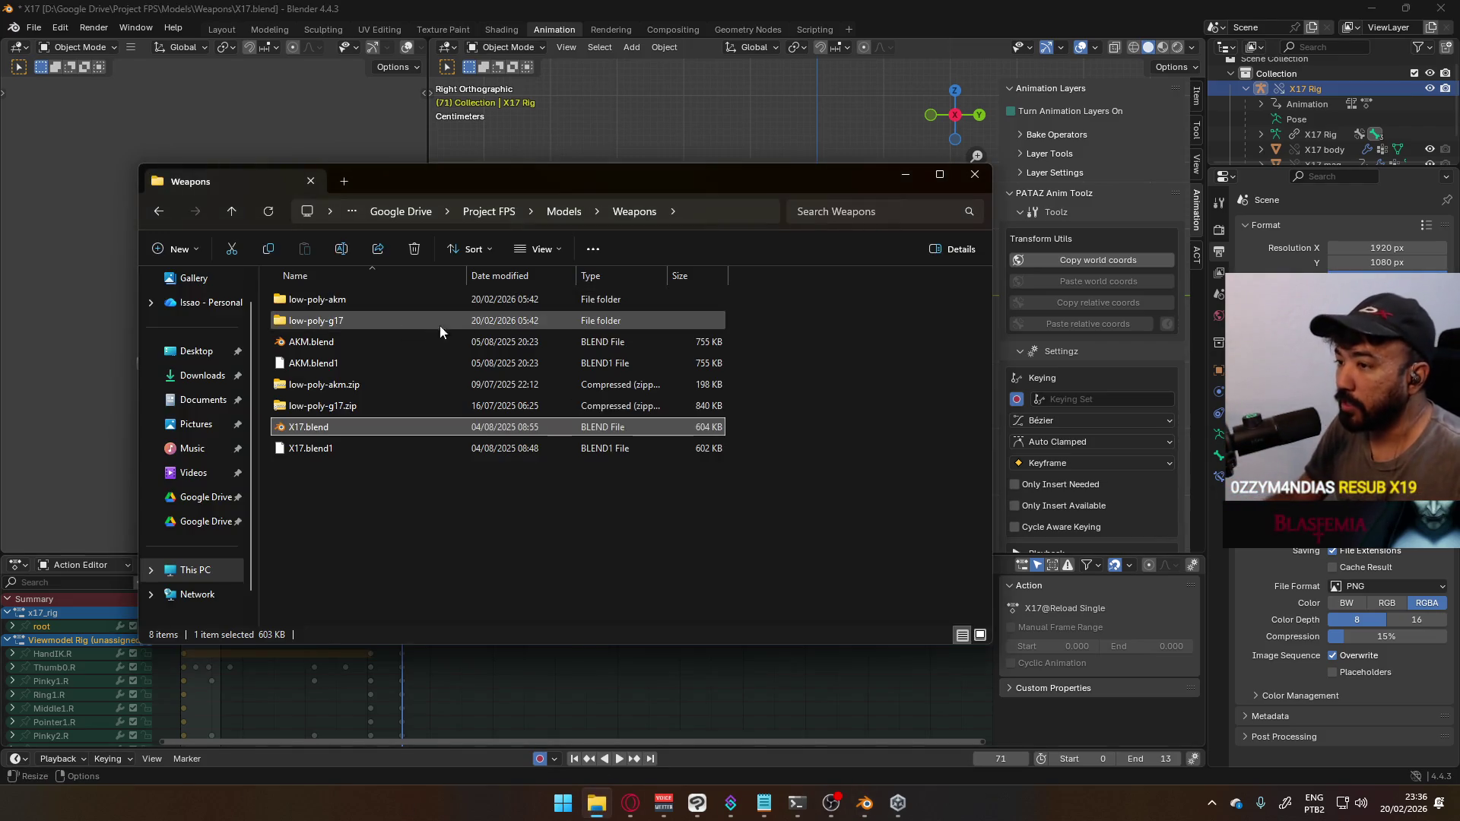
left_click(564, 213)
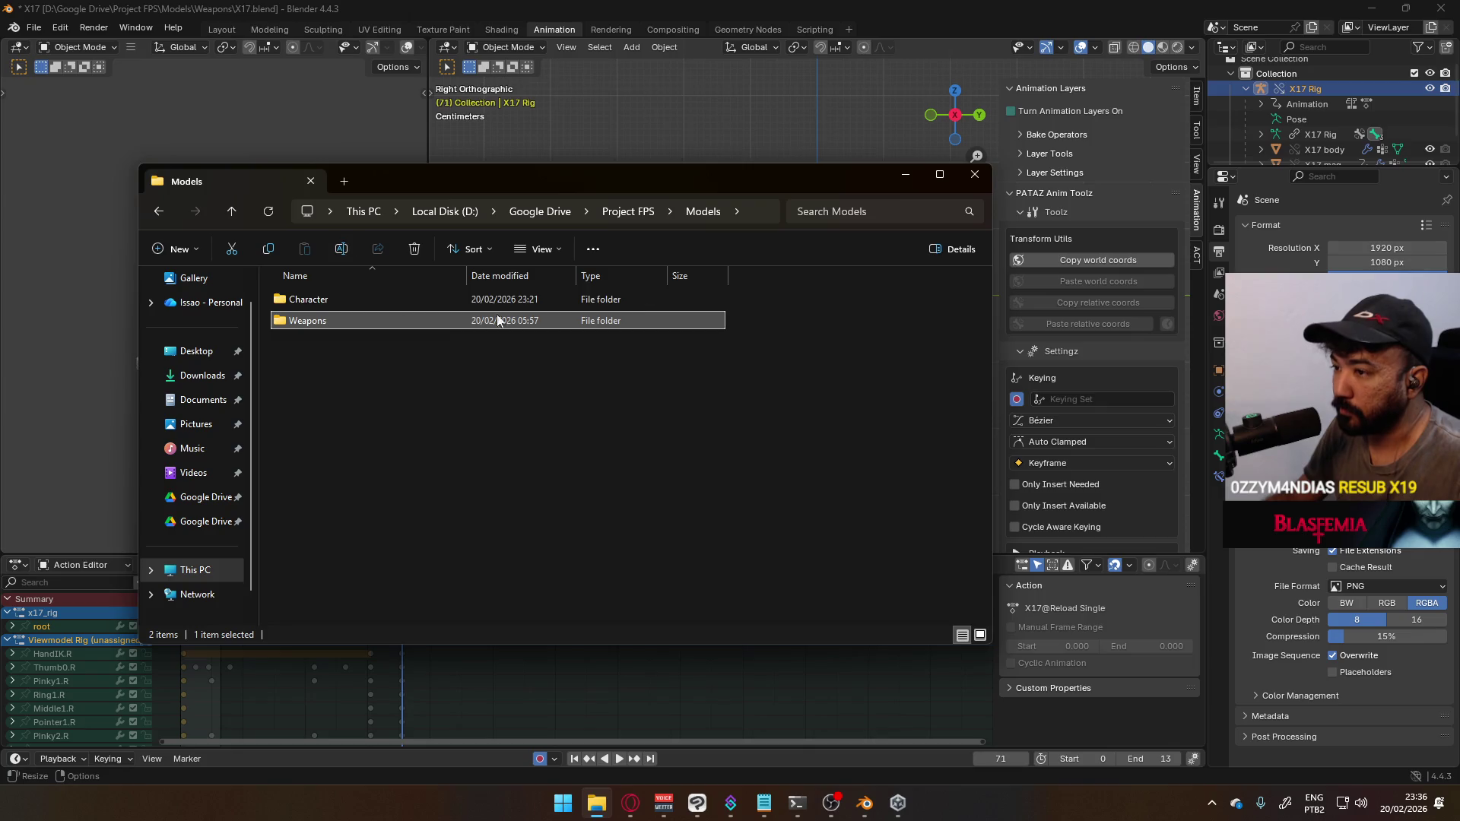
double_click(349, 298)
double_click(340, 427)
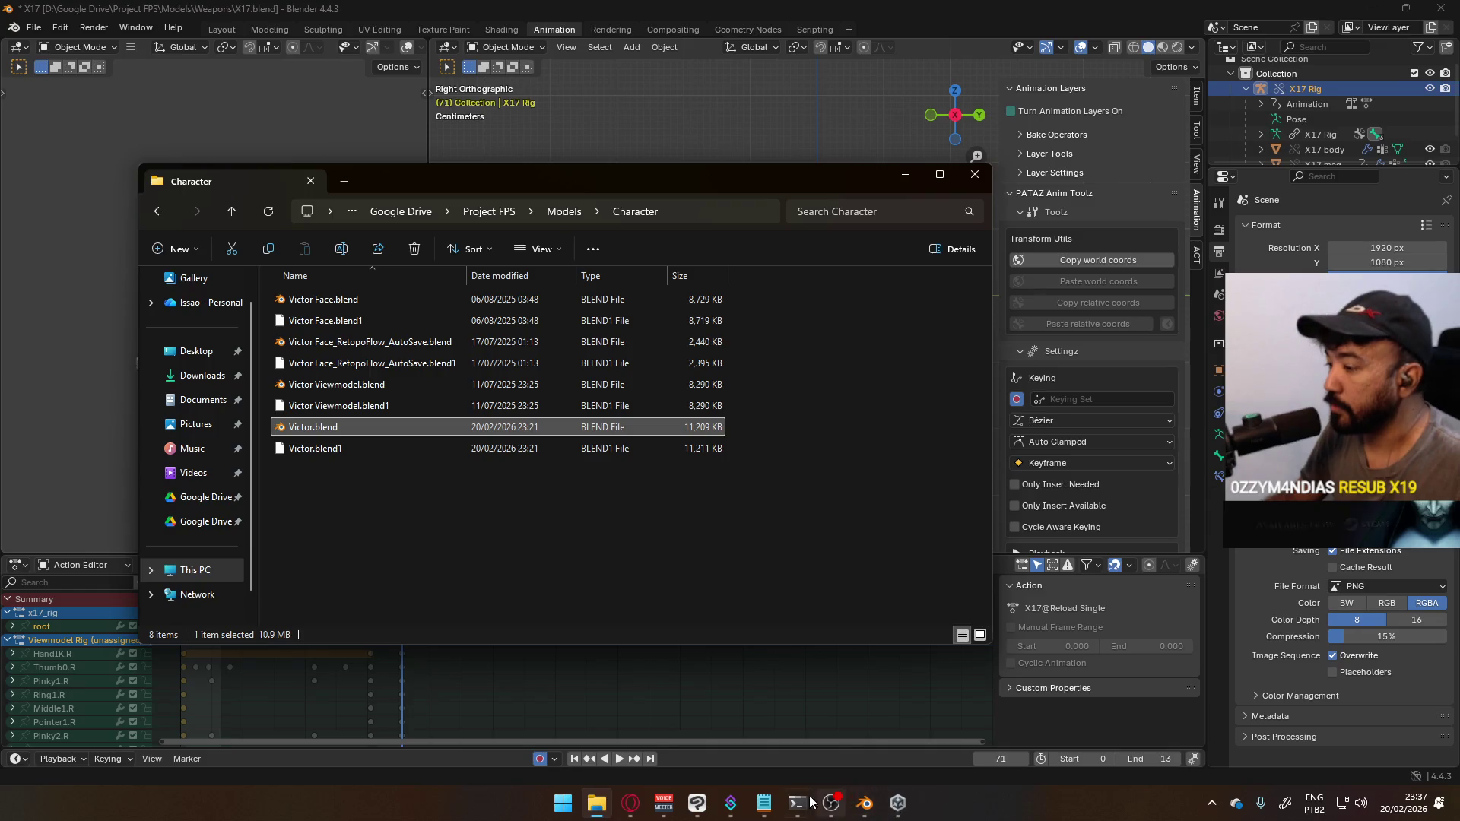
left_click(895, 804)
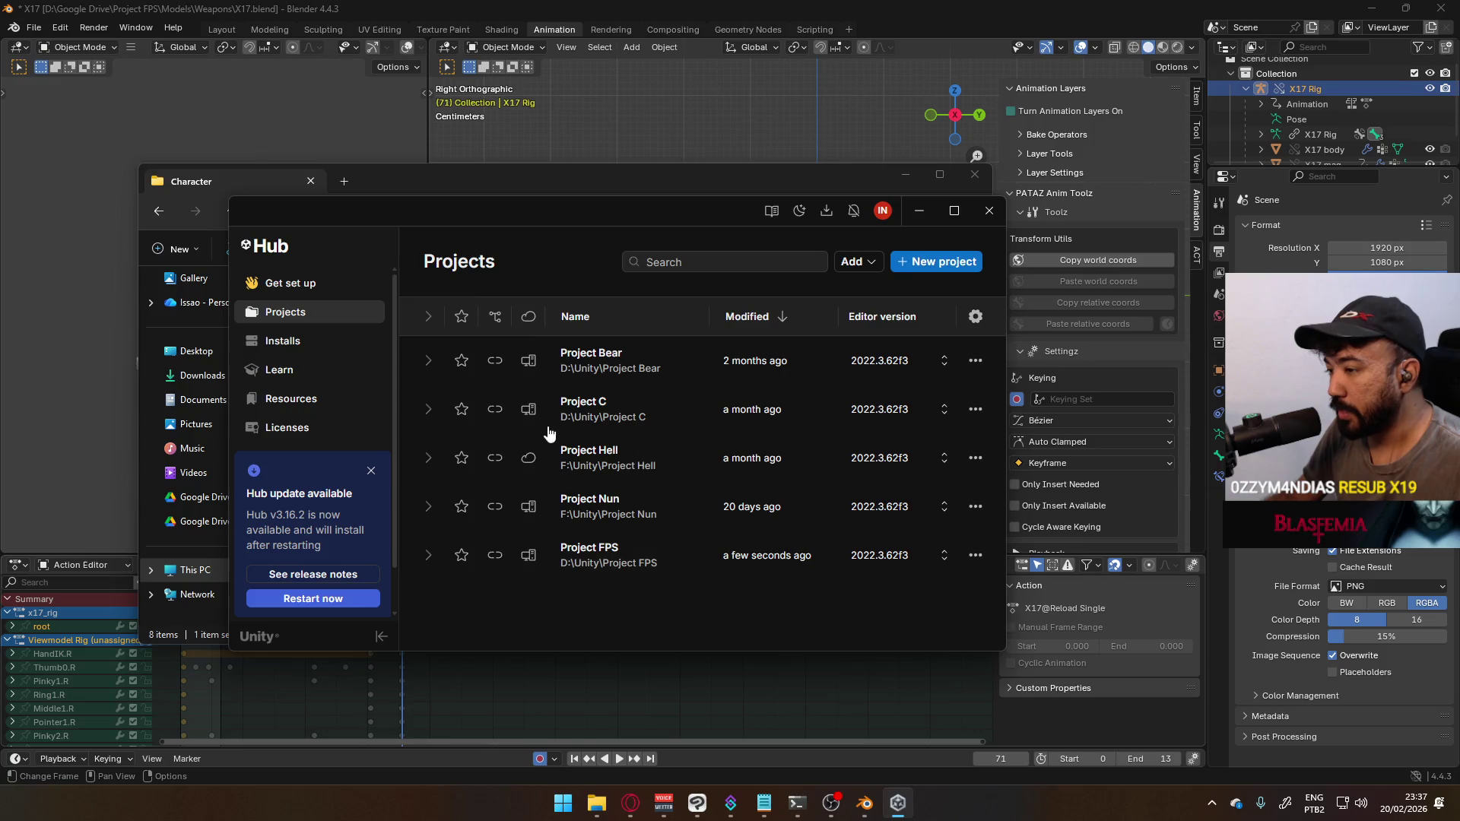
Launch Project FPS from Unity Hub's Projects list in the Unity editor
left_click(621, 563)
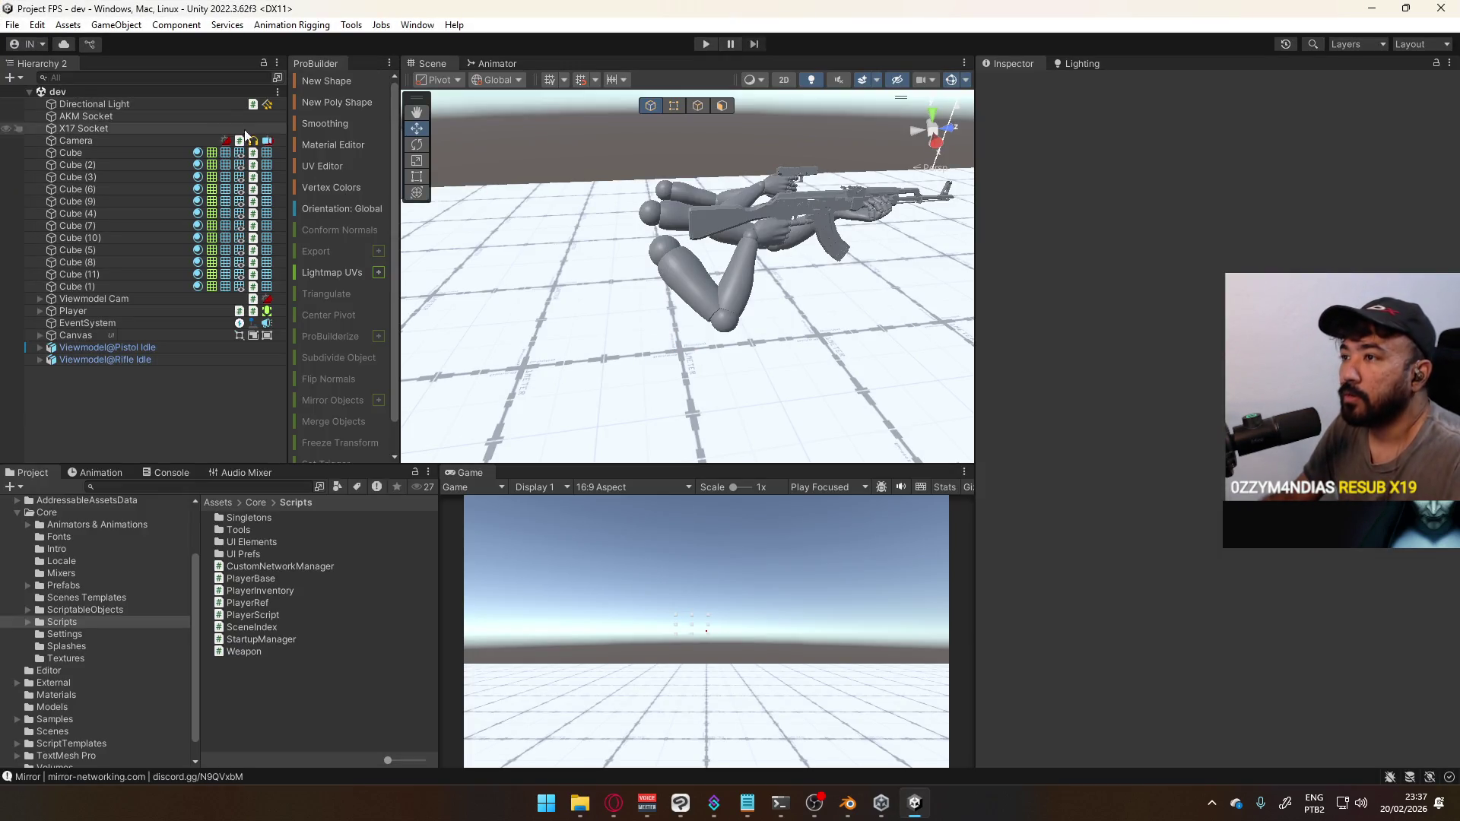
Open Assets › Models and select X17@Reload 1P to show its import settings
left_click(662, 214)
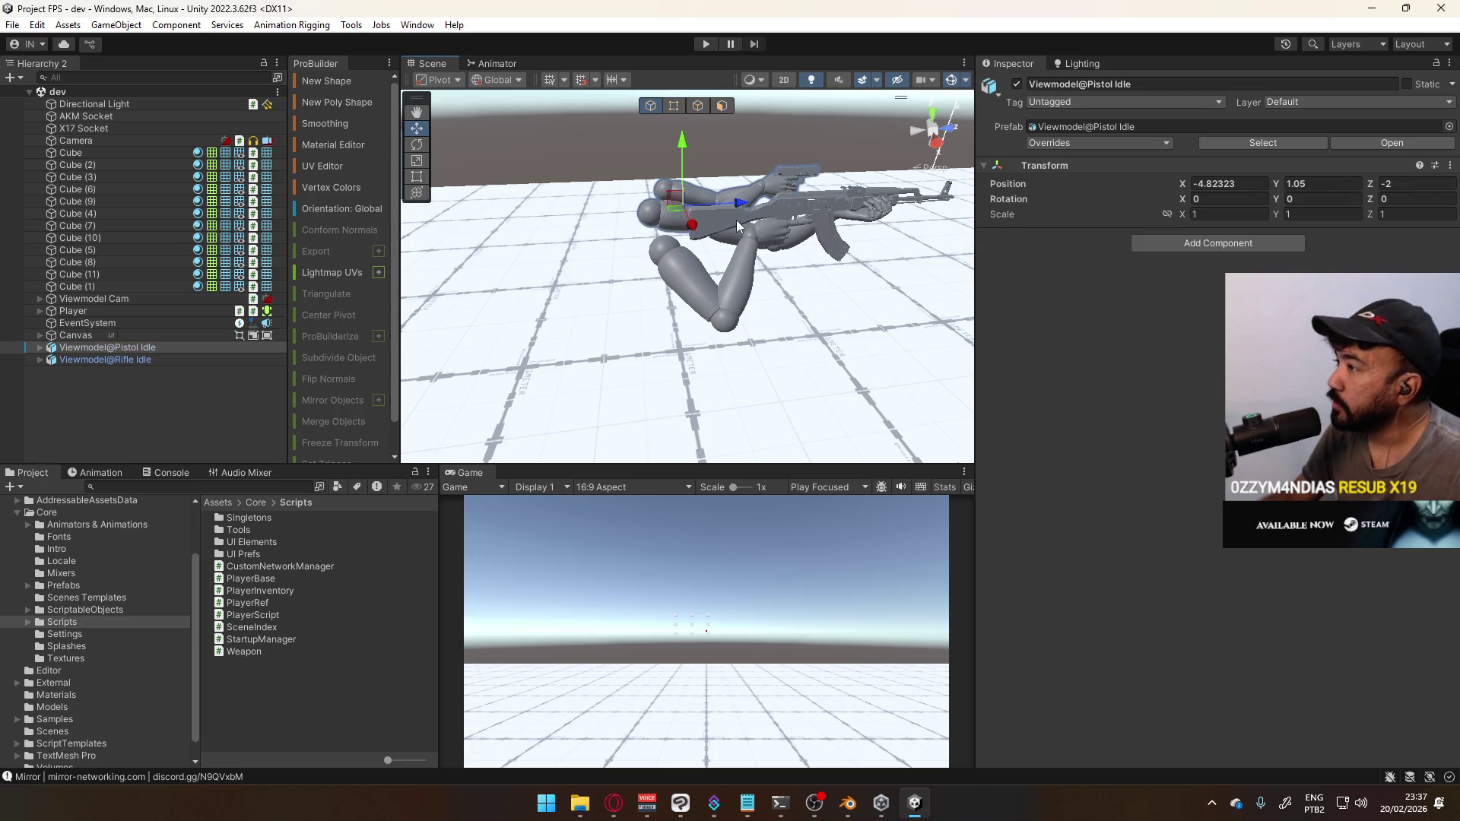
mouse_move(736, 220)
right_mouse_down()
mouse_move(844, 228)
mouse_move(669, 244)
right_mouse_up()
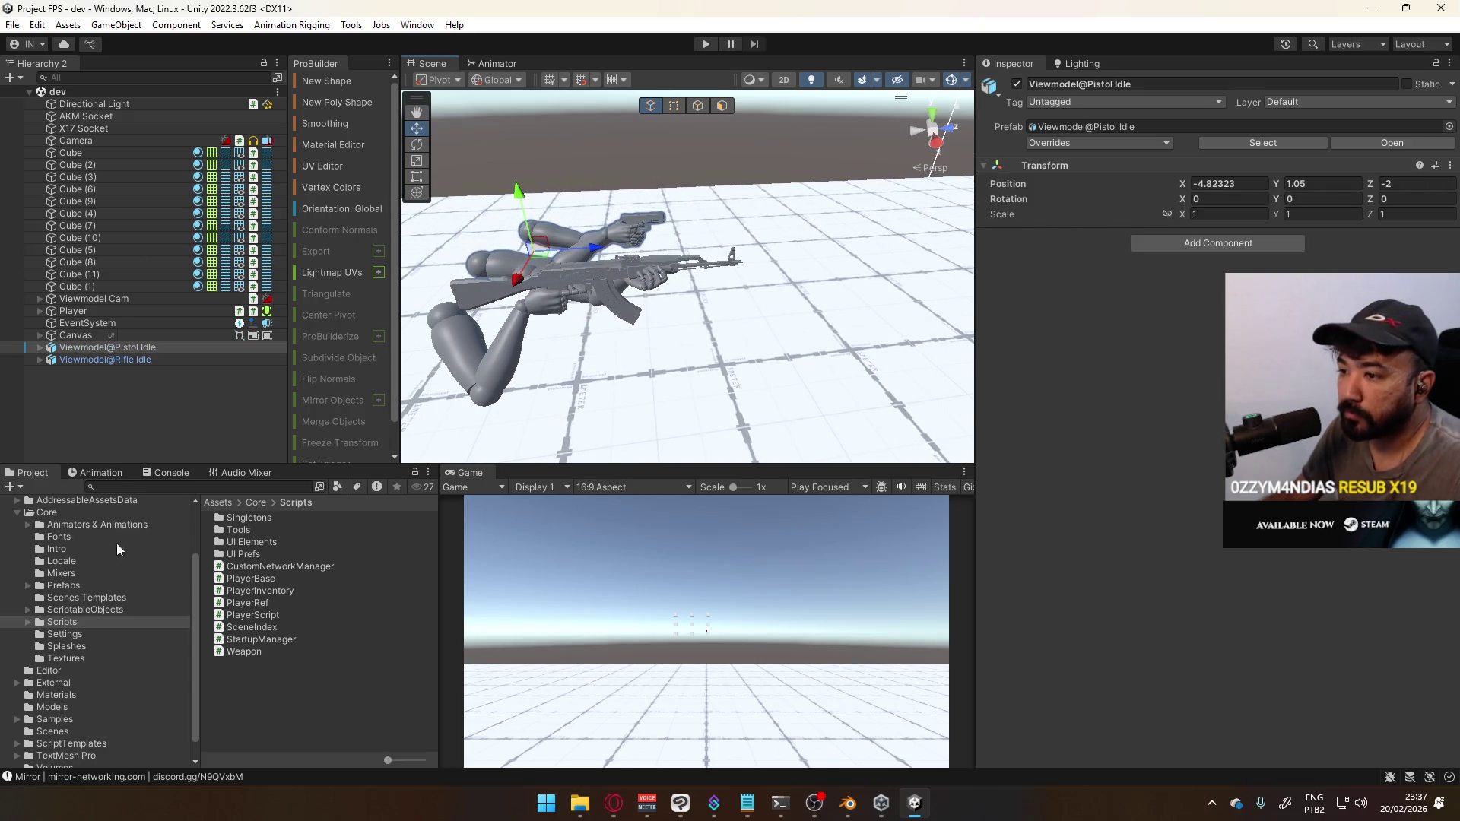
left_click(79, 708)
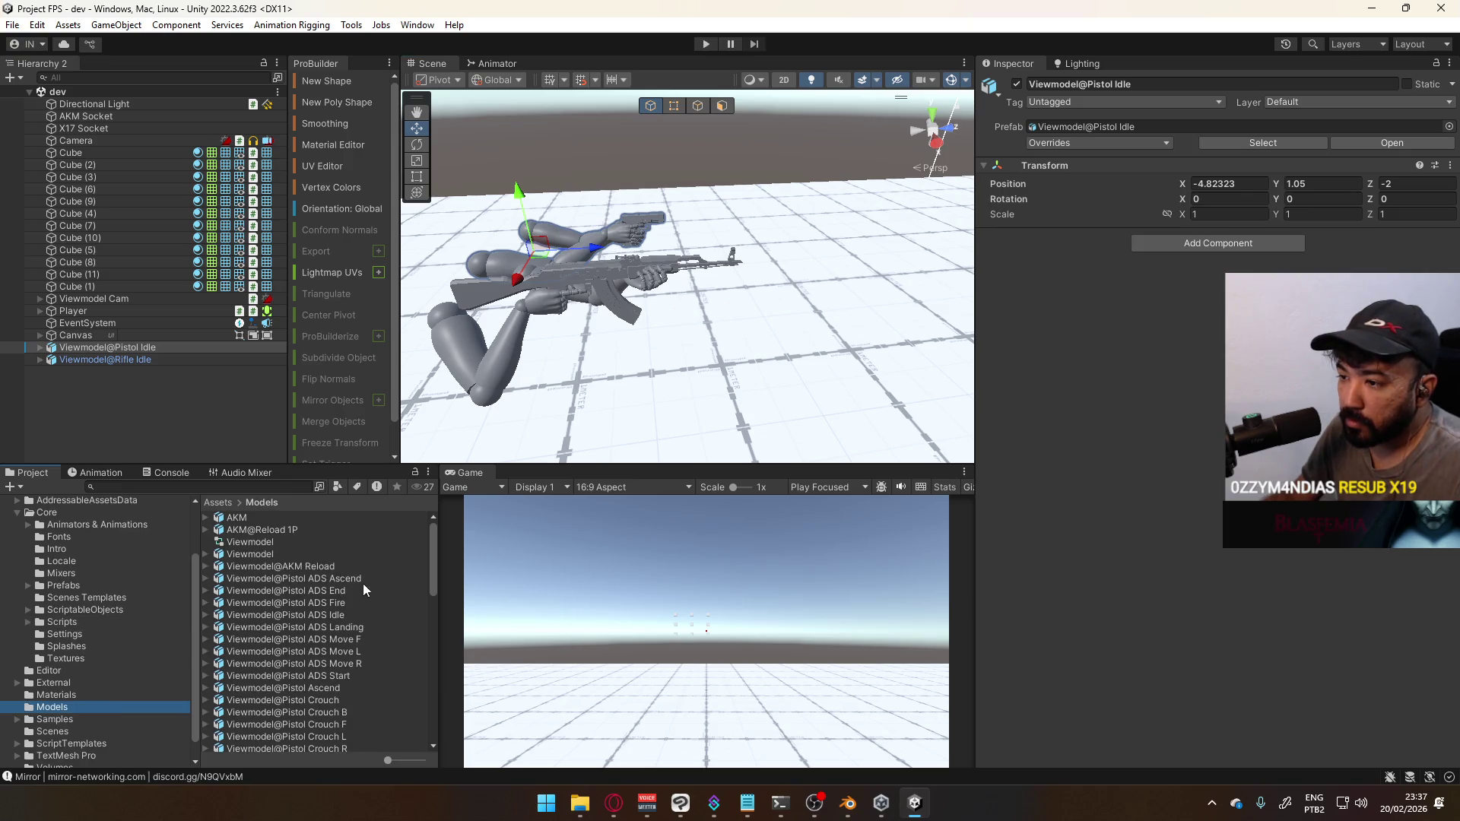
scroll(339, 606, "down", 5)
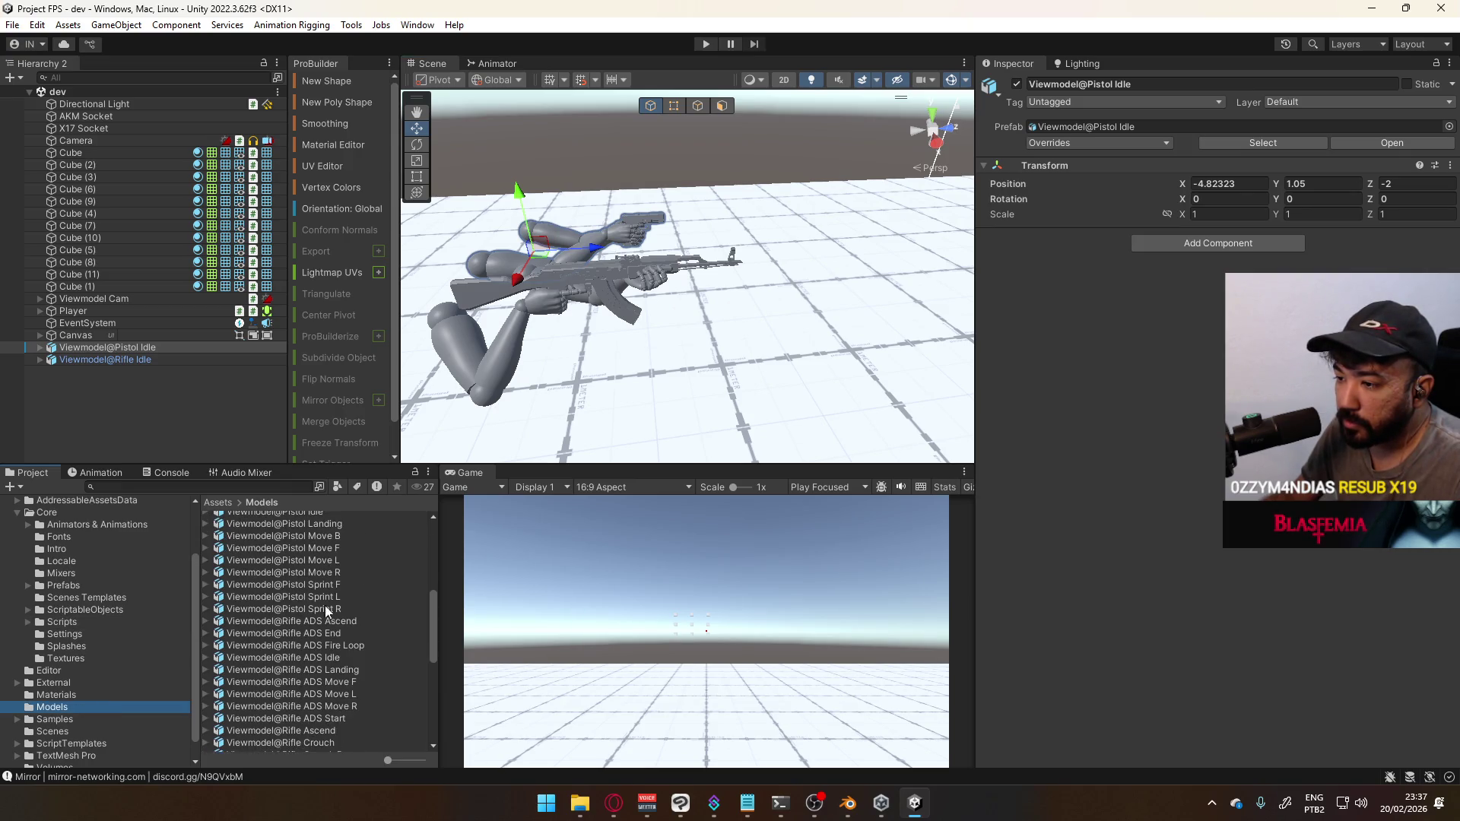
scroll(356, 604, "down", 8)
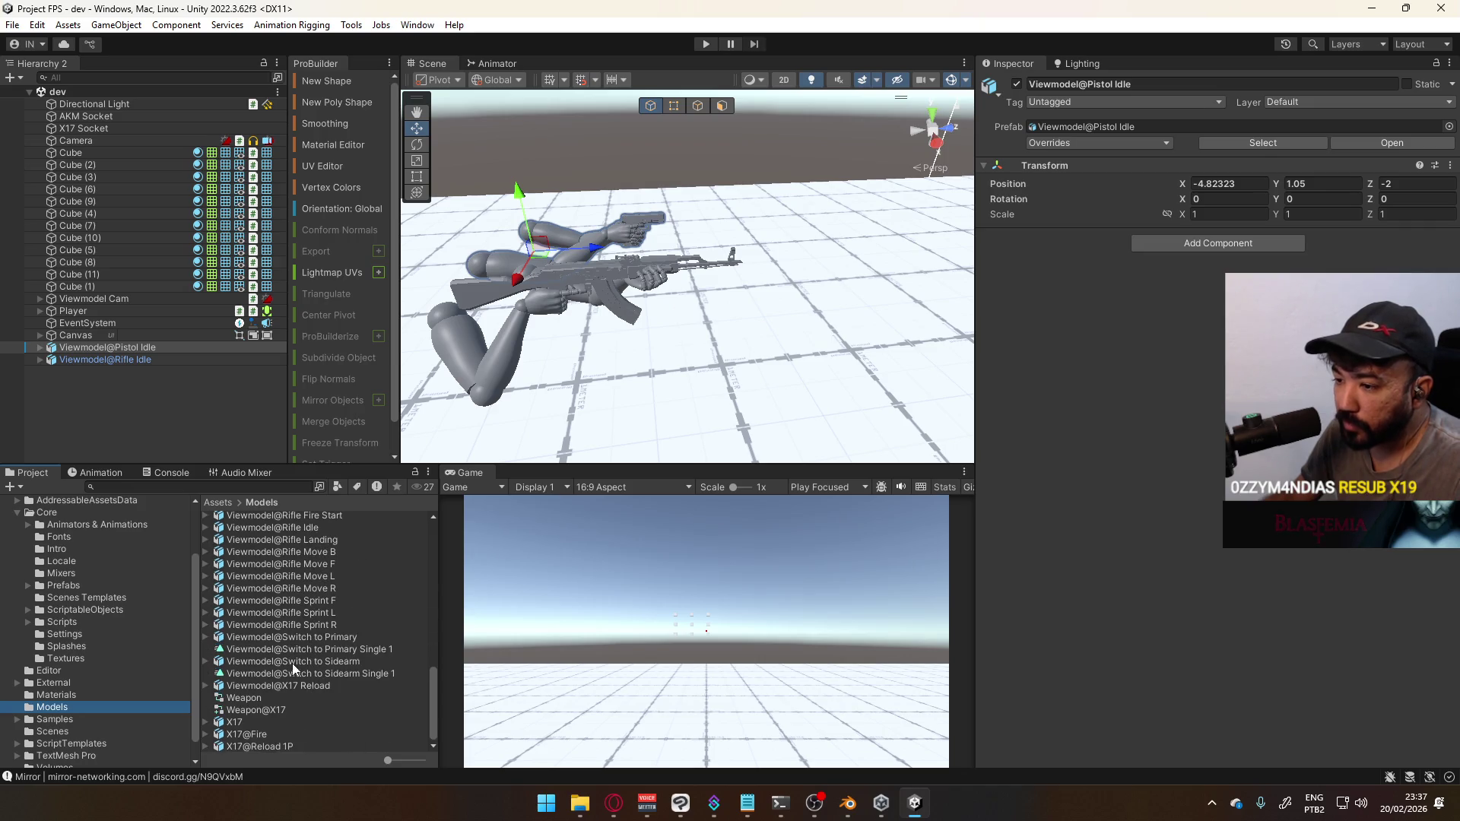
left_click(273, 746)
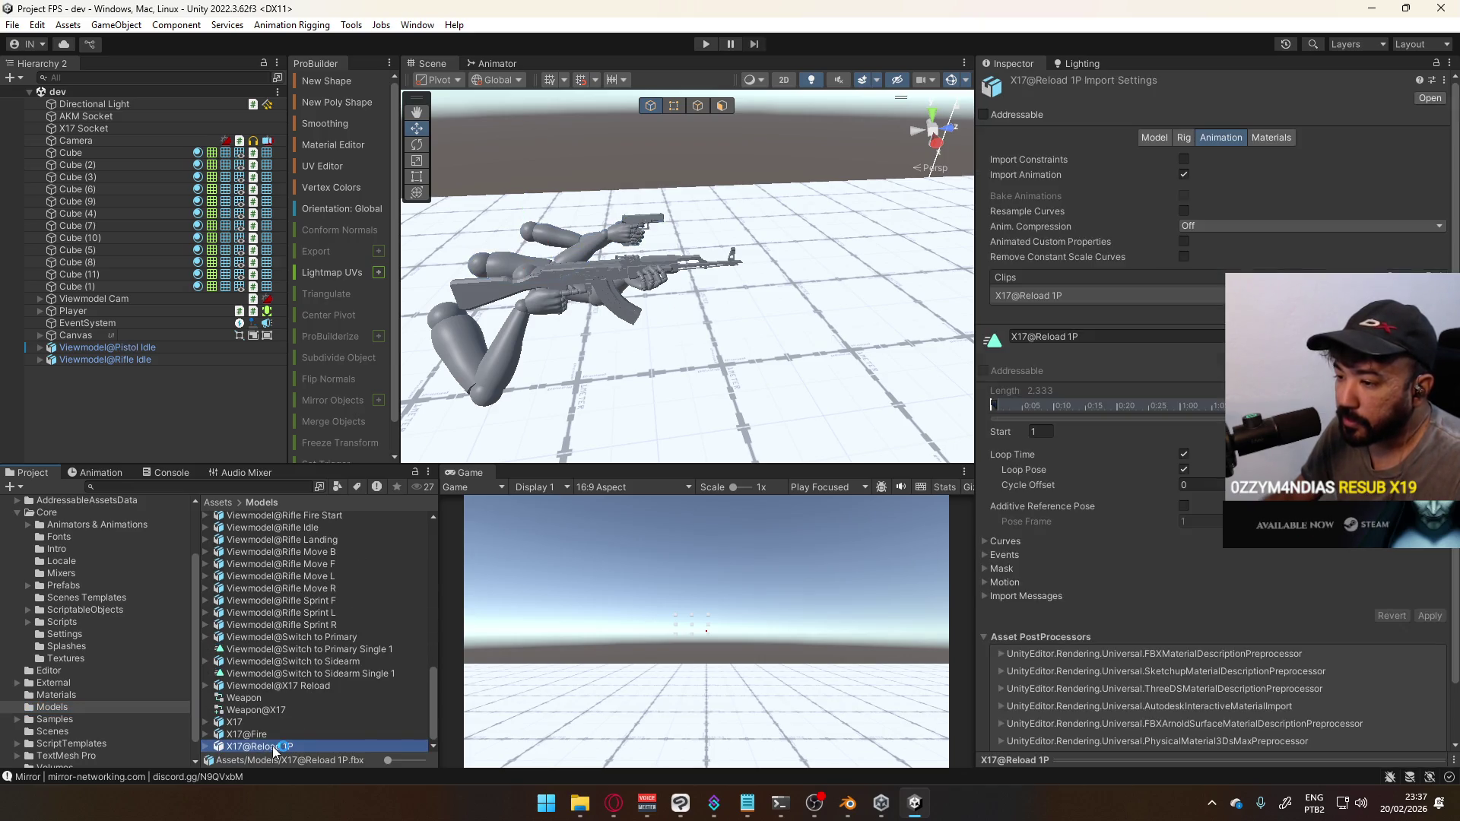
Place X17@Reload 1P into the scene, frame it, and reselect the asset
mouse_move(279, 746)
left_mouse_down()
mouse_move(795, 266)
mouse_move(809, 144)
left_mouse_up()
key("f")
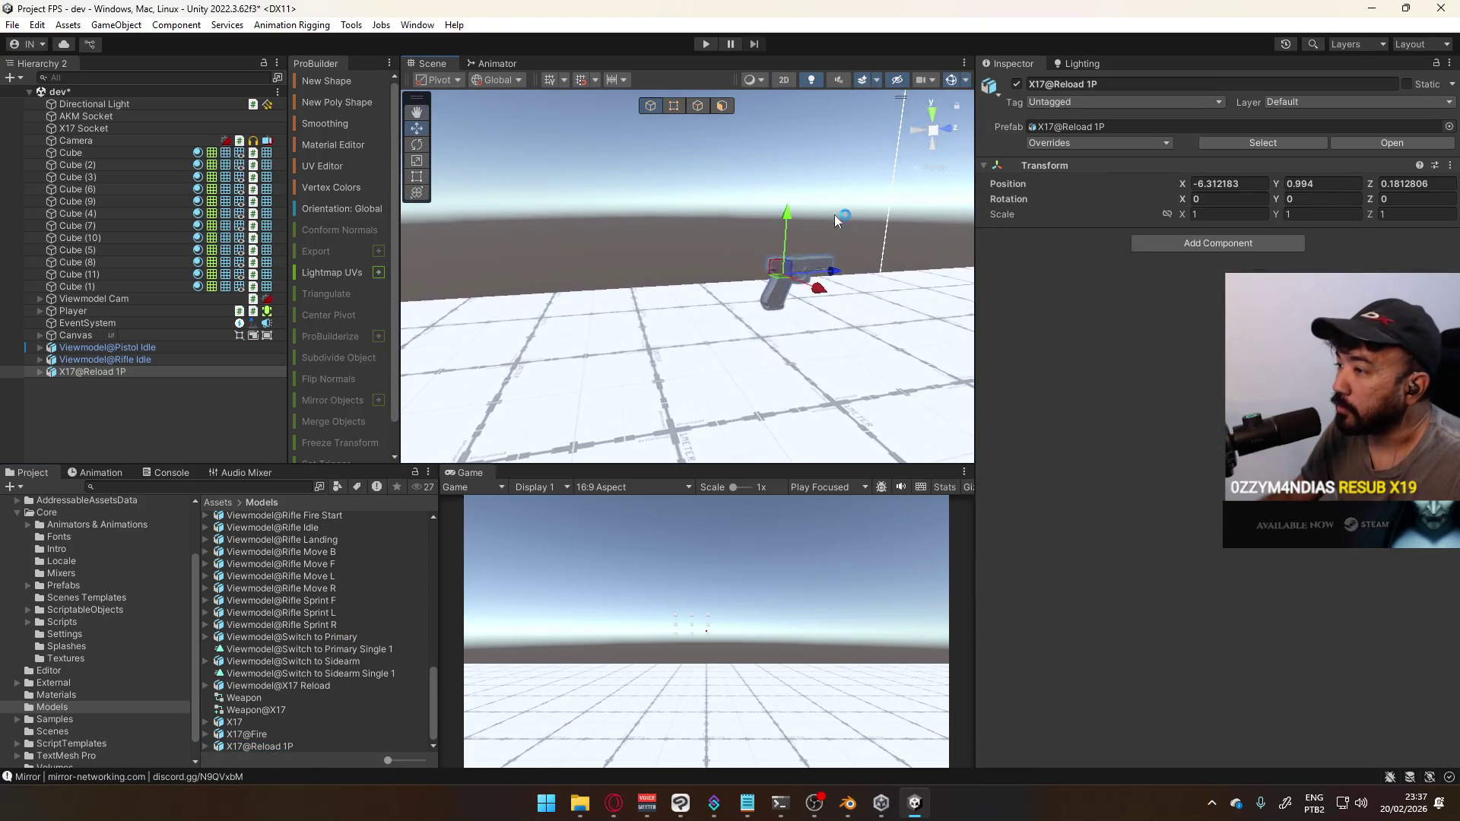
left_click(276, 748)
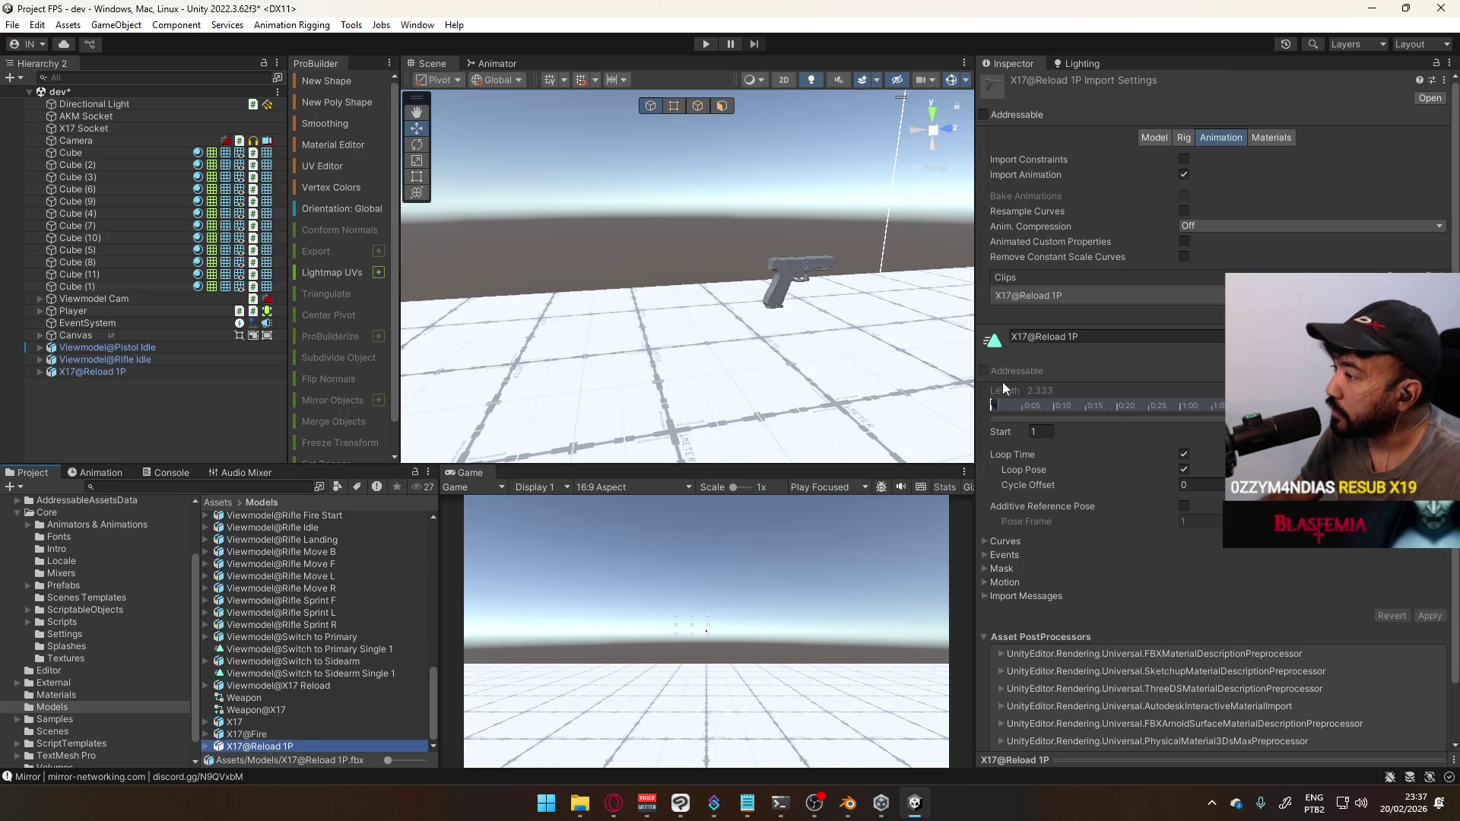
Expand the reload clip's Inspector preview and scrub it through frames 5, 15 and back to 1
left_click(1115, 754)
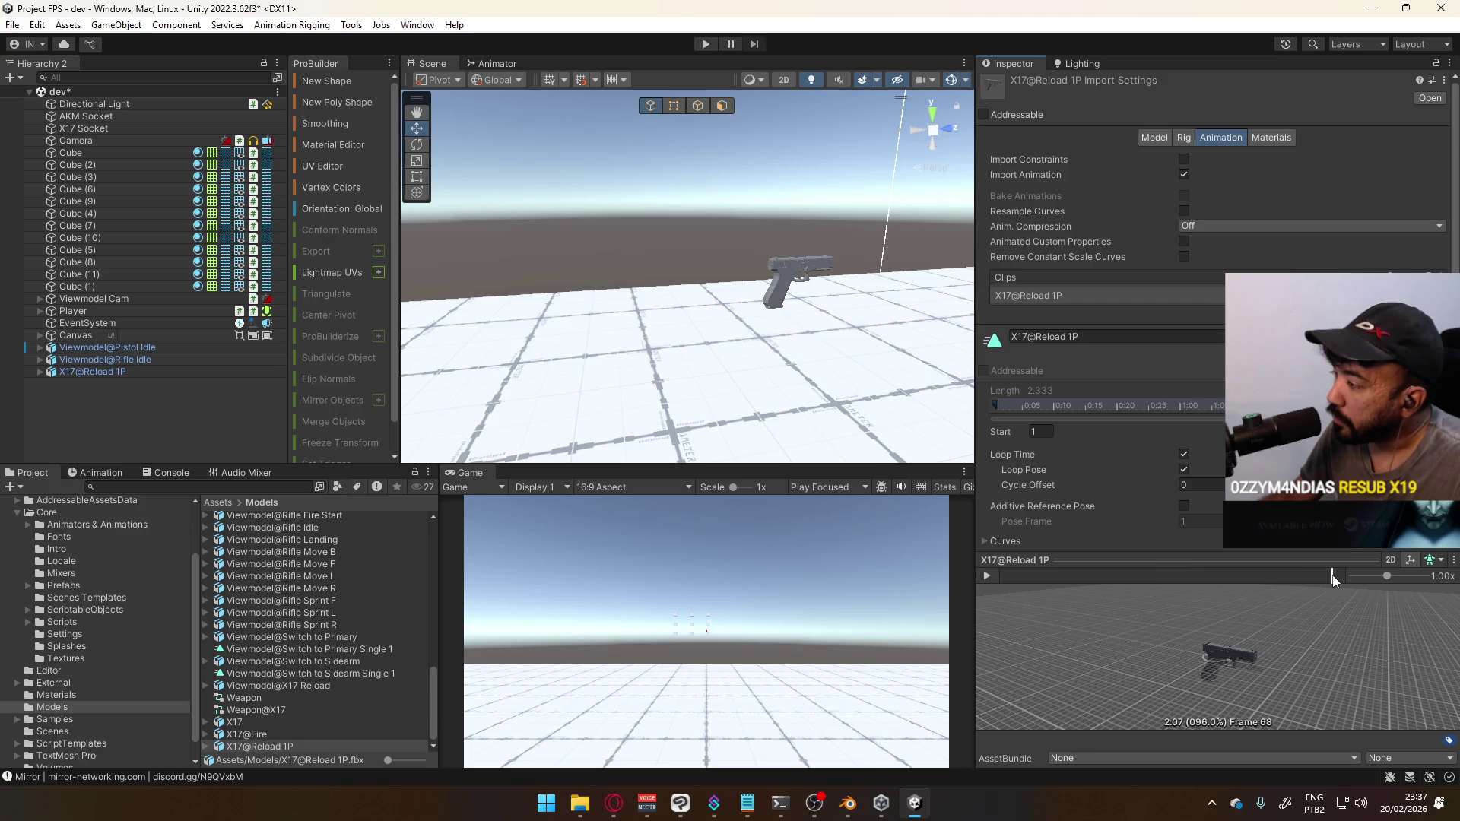
left_click_drag(1071, 578, 1025, 577)
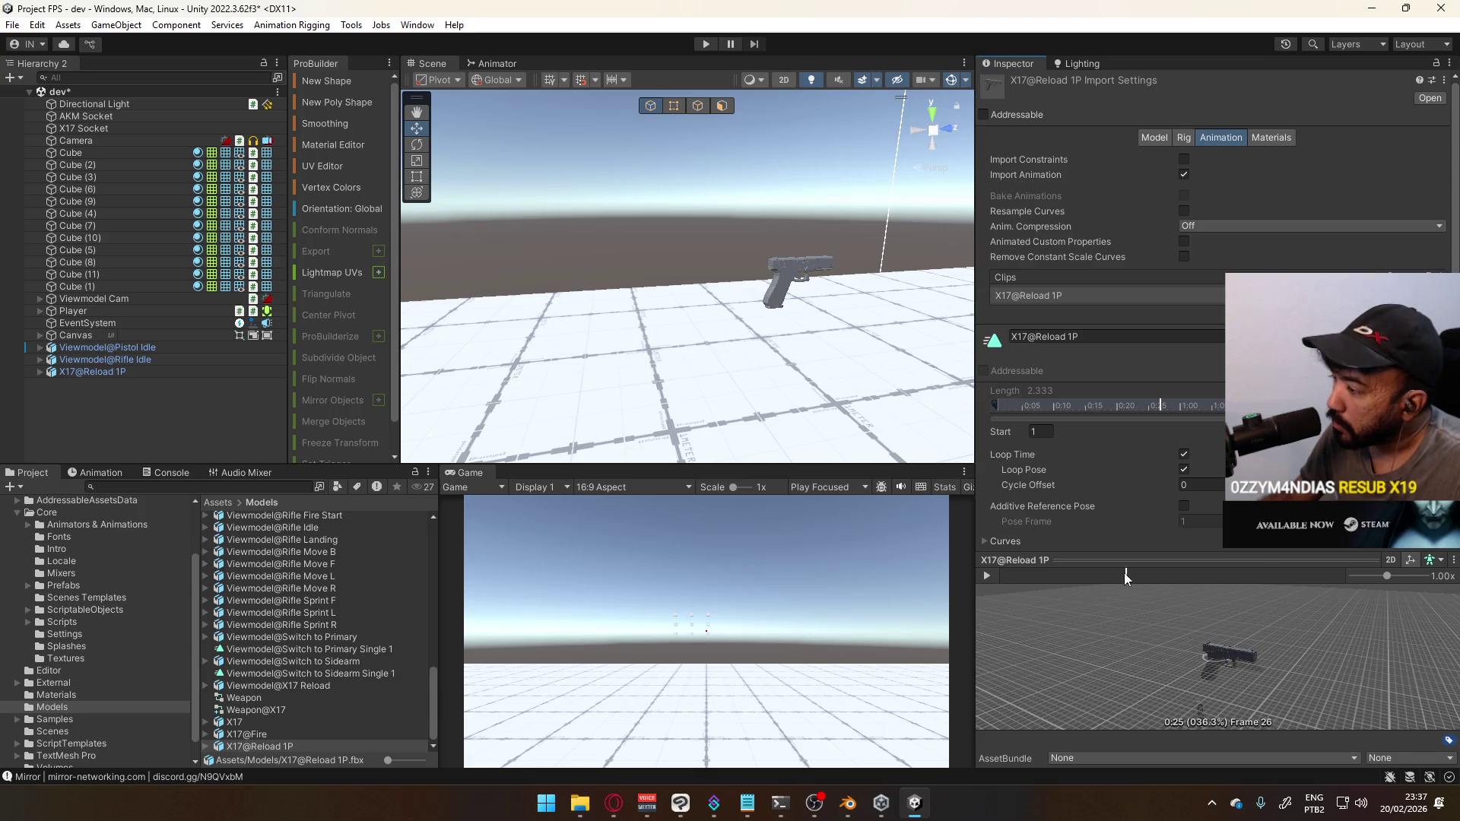
mouse_move(1179, 576)
left_mouse_down()
mouse_move(1285, 577)
mouse_move(1073, 576)
left_mouse_up()
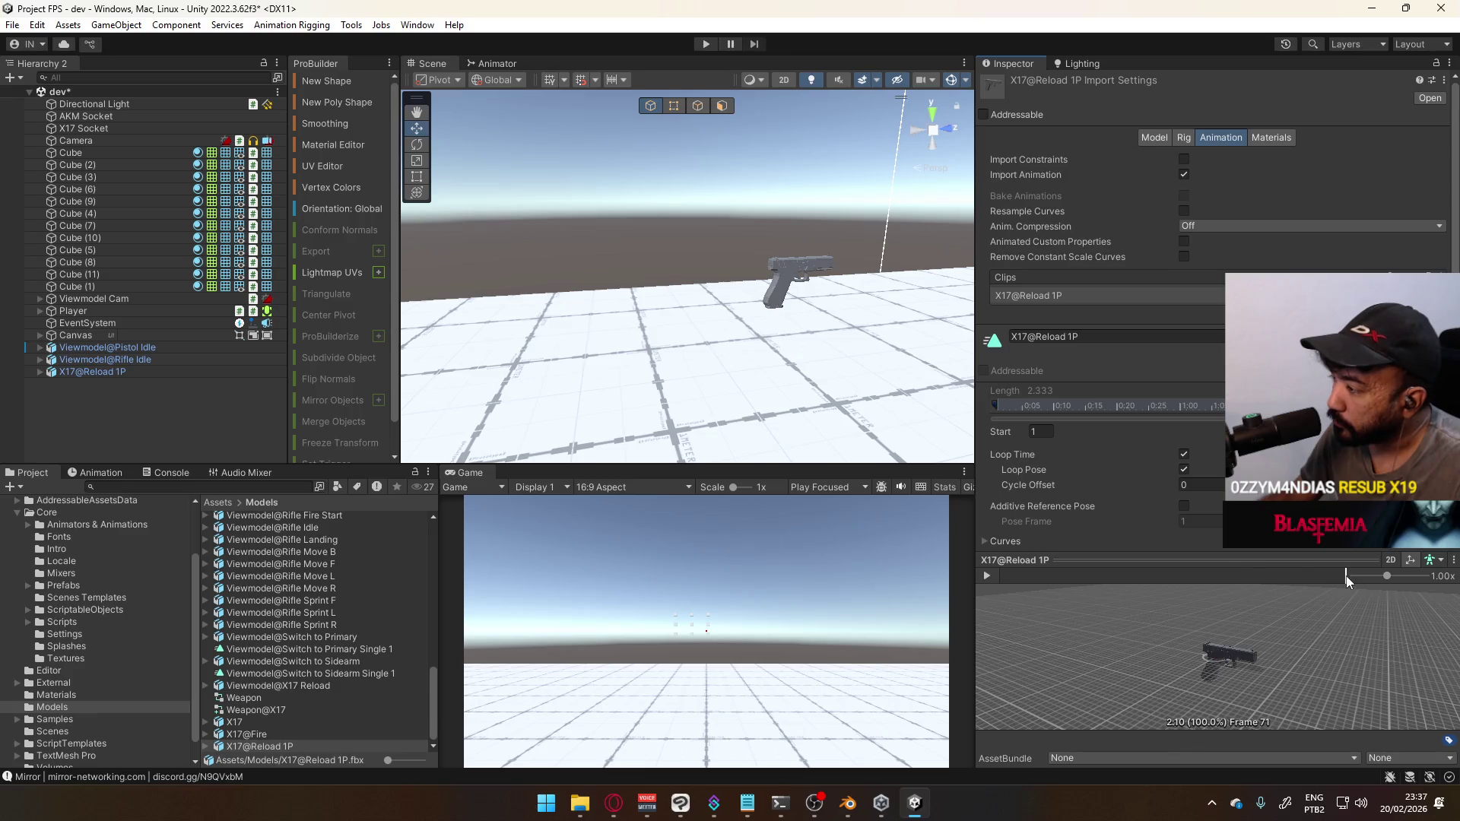
left_click(985, 573)
scroll(307, 687, "up", 5)
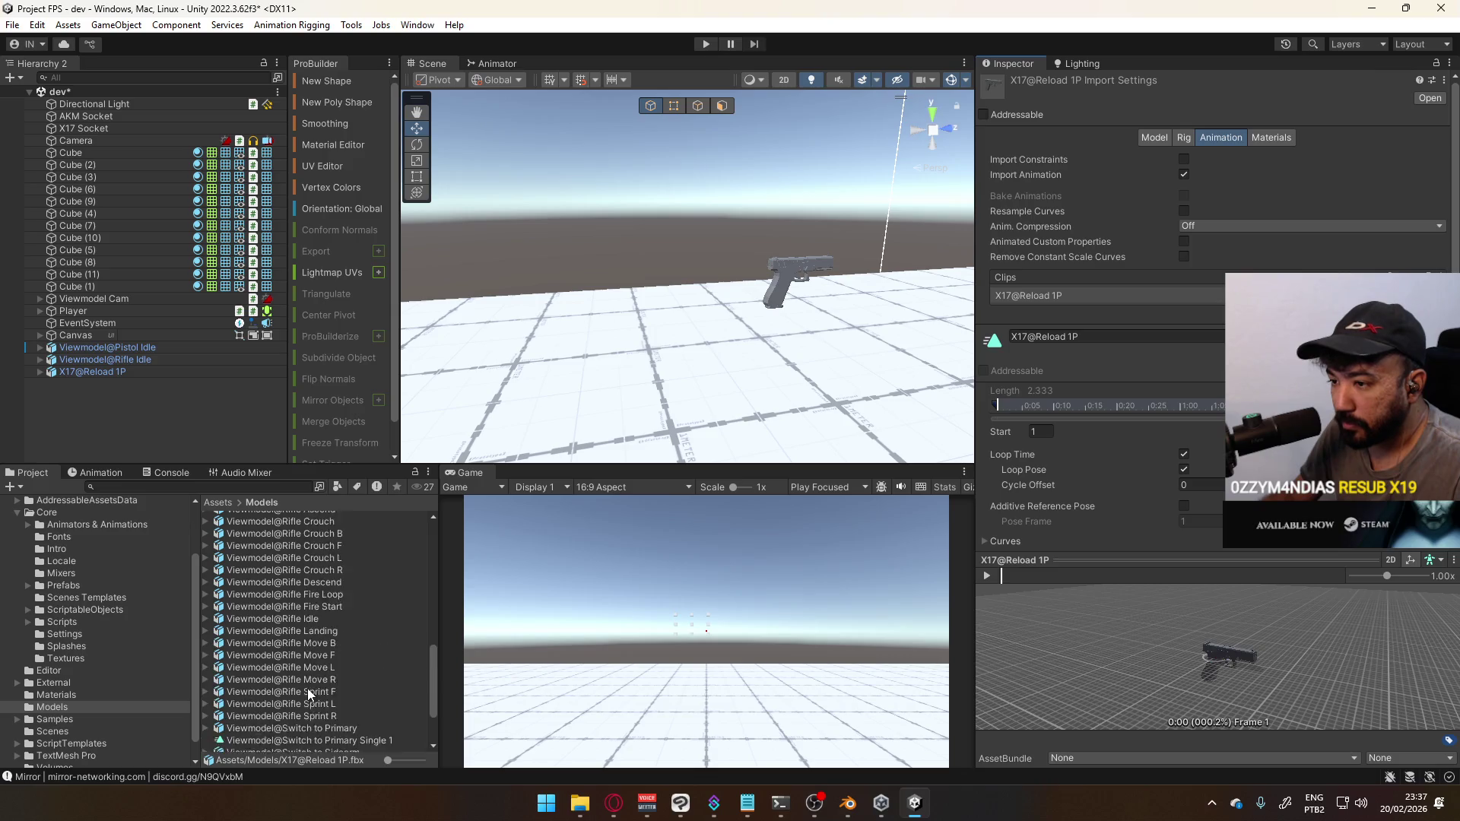
scroll(355, 624, "down", 5)
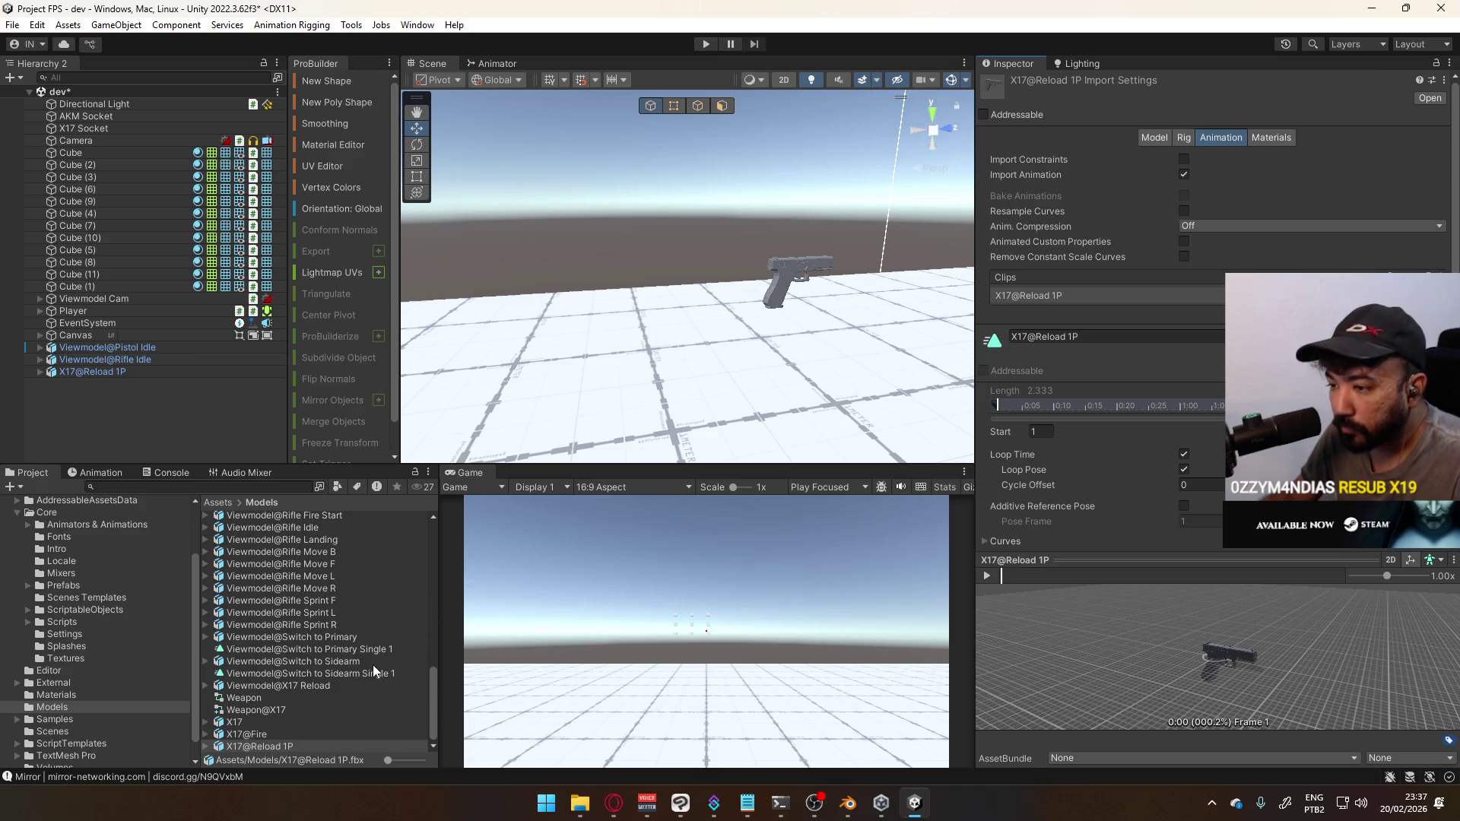
scroll(367, 667, "up", 5)
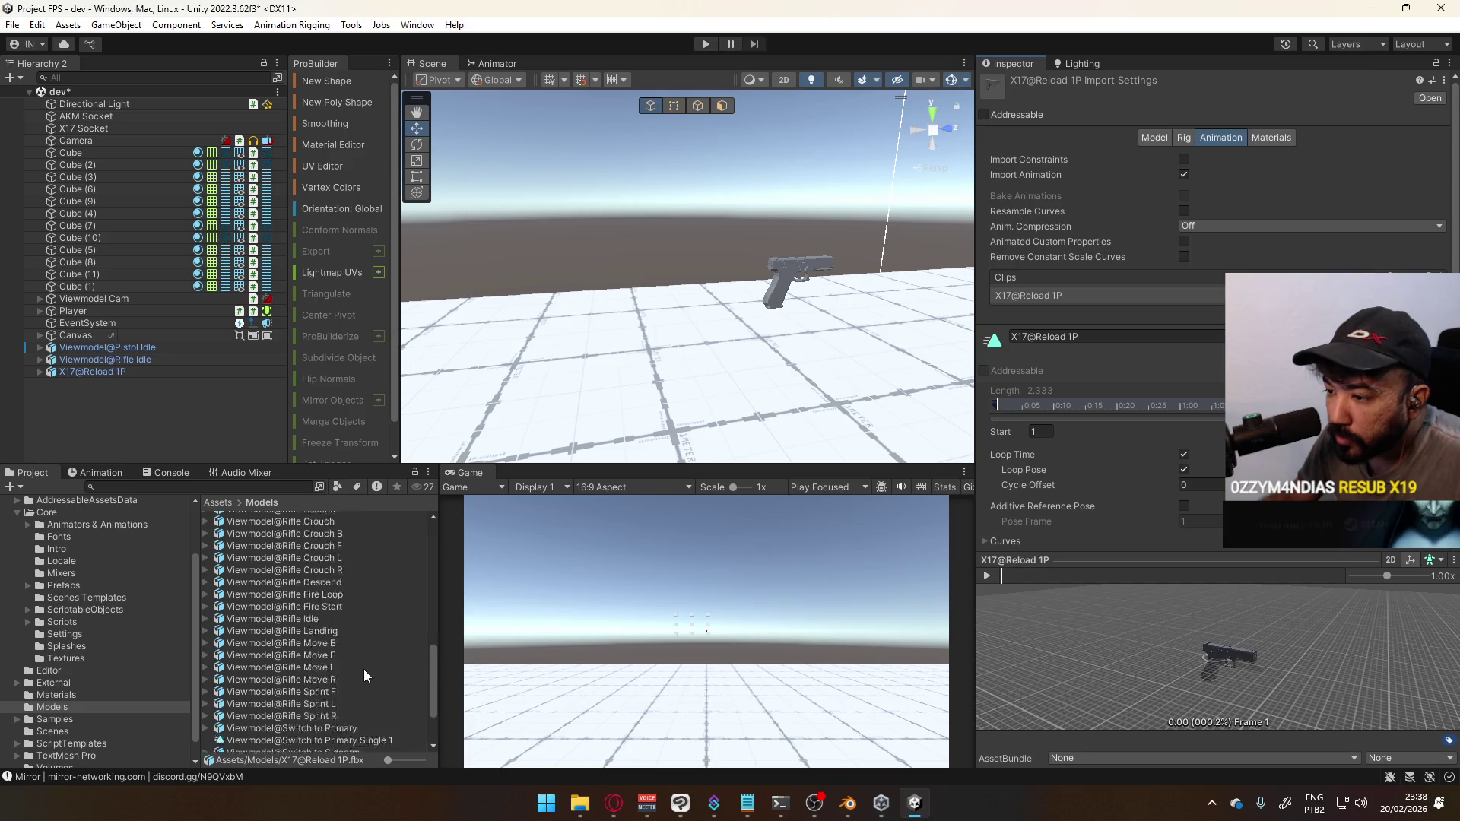
scroll(364, 670, "down", 5)
Select Viewmodel@X17 Reload and scrub its arms preview to frame 22
left_click(318, 687)
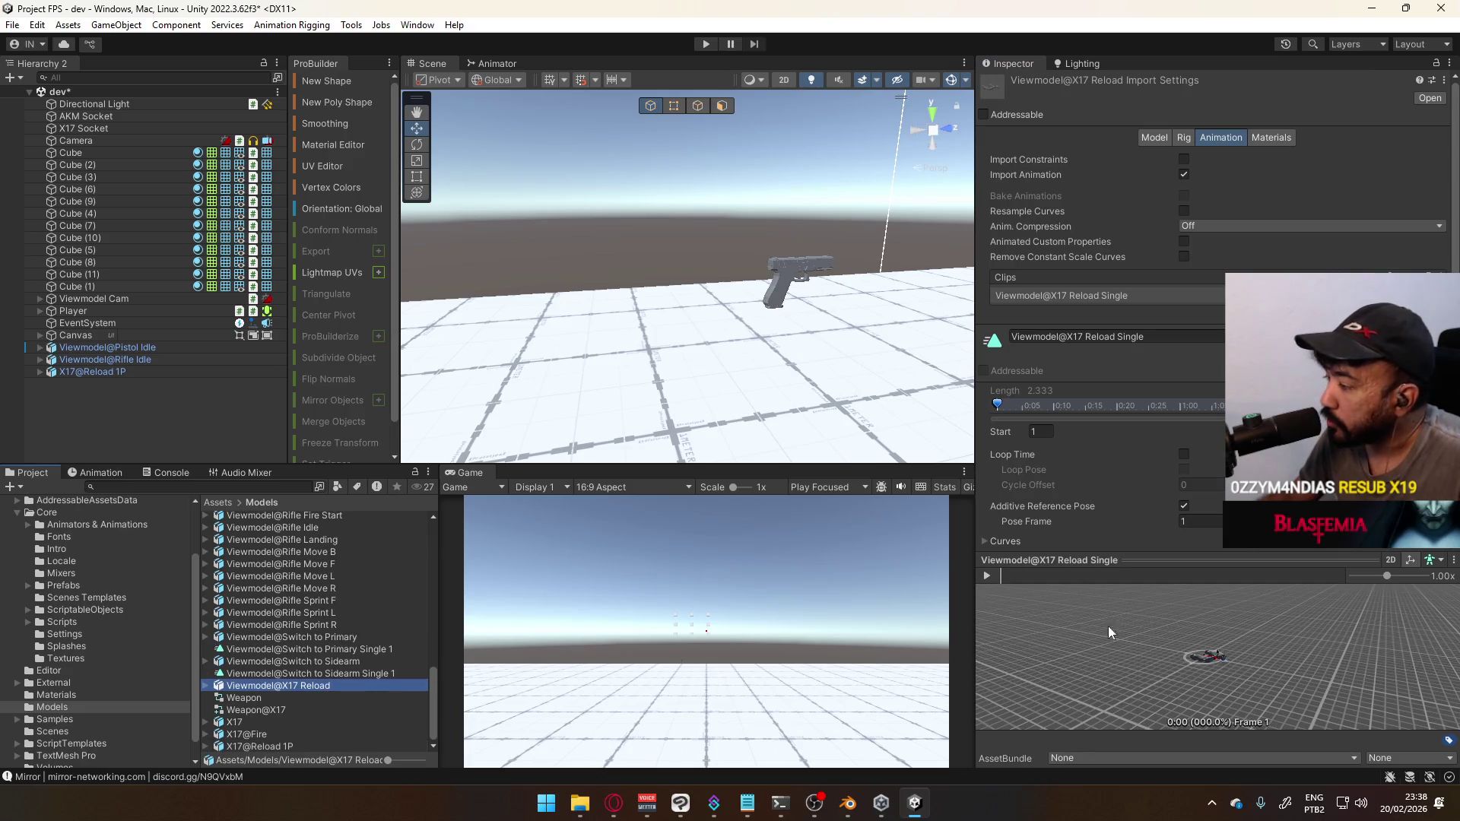
scroll(1194, 669, "up", 10)
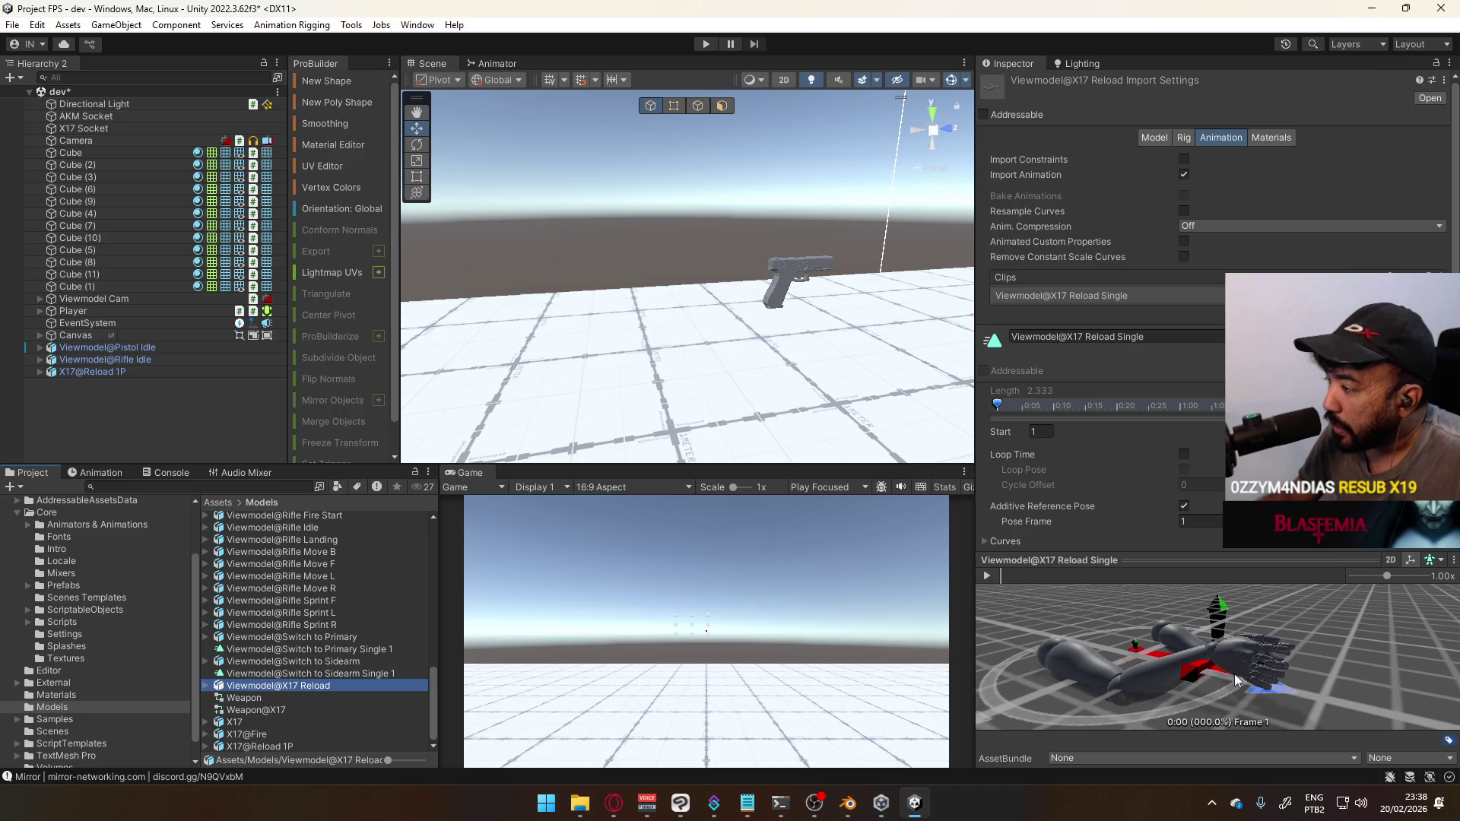
mouse_move(1014, 578)
left_mouse_down()
mouse_move(1294, 588)
mouse_move(1001, 586)
mouse_move(1334, 598)
mouse_move(1006, 564)
left_mouse_up()
Open Victor.blend from the Character folder in Blender and maximise its window
mouse_move(842, 803)
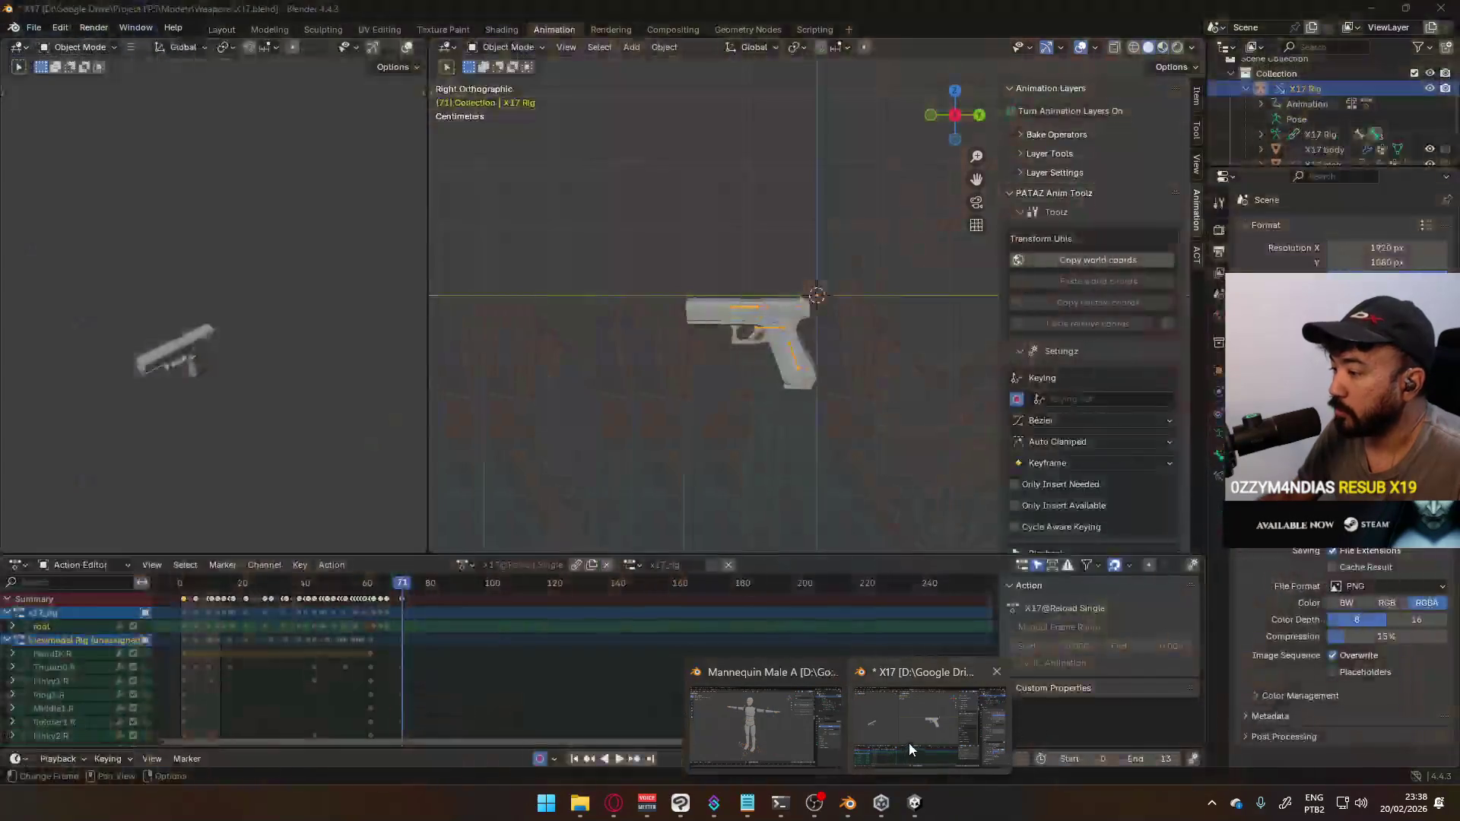
left_click(910, 742)
left_click(580, 803)
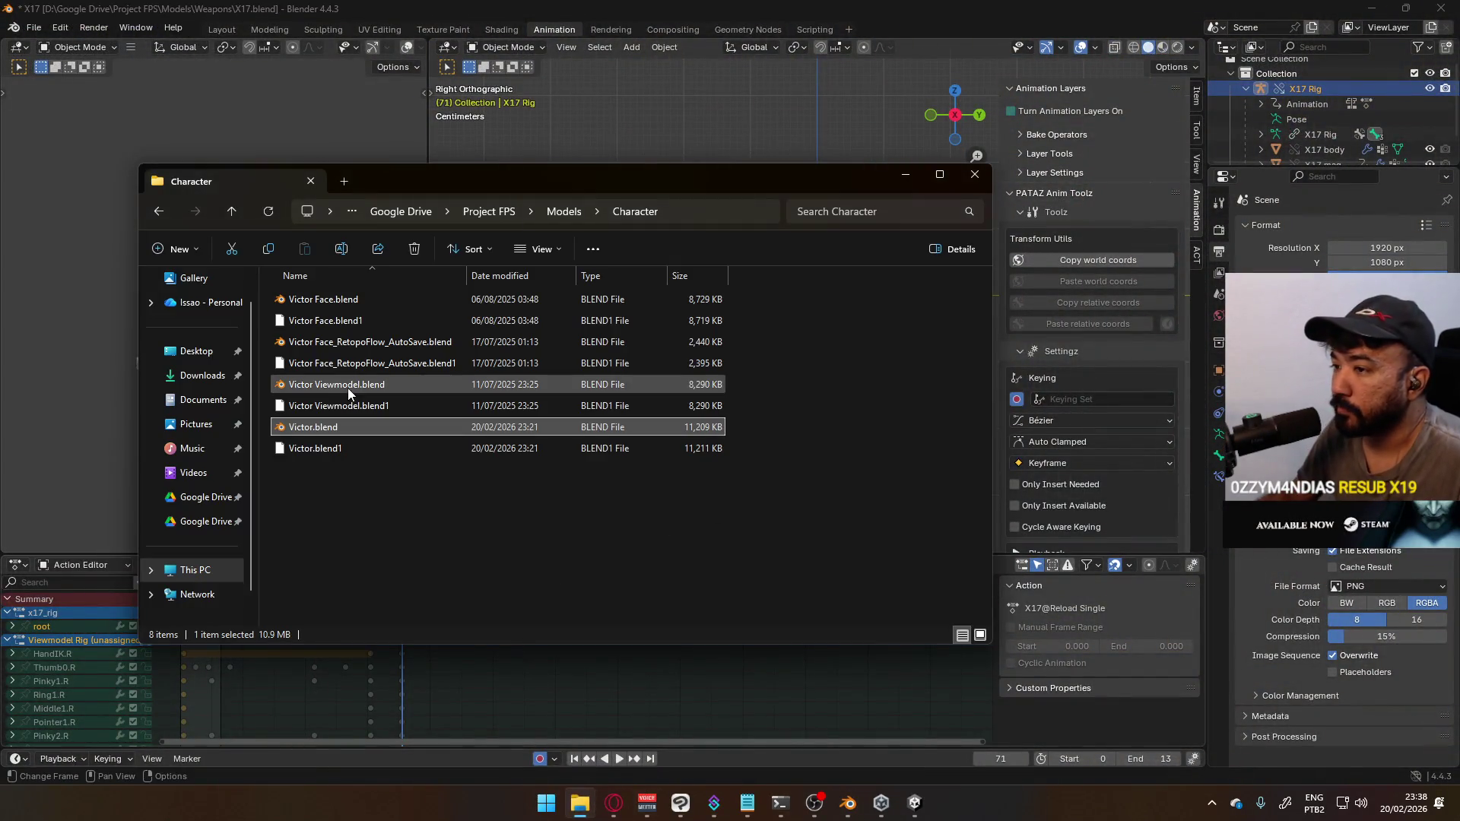
double_click(313, 427)
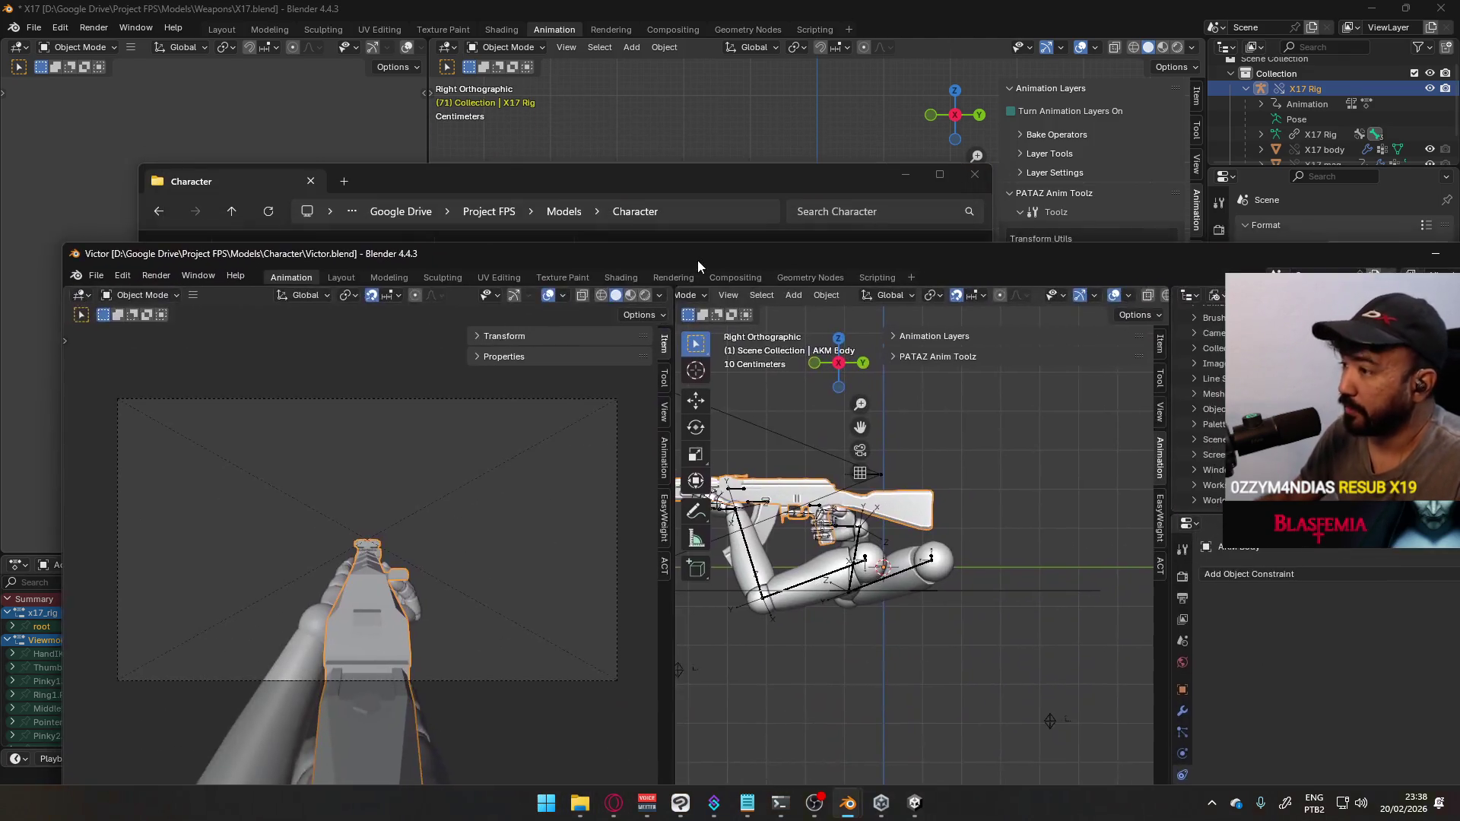
double_click(696, 261)
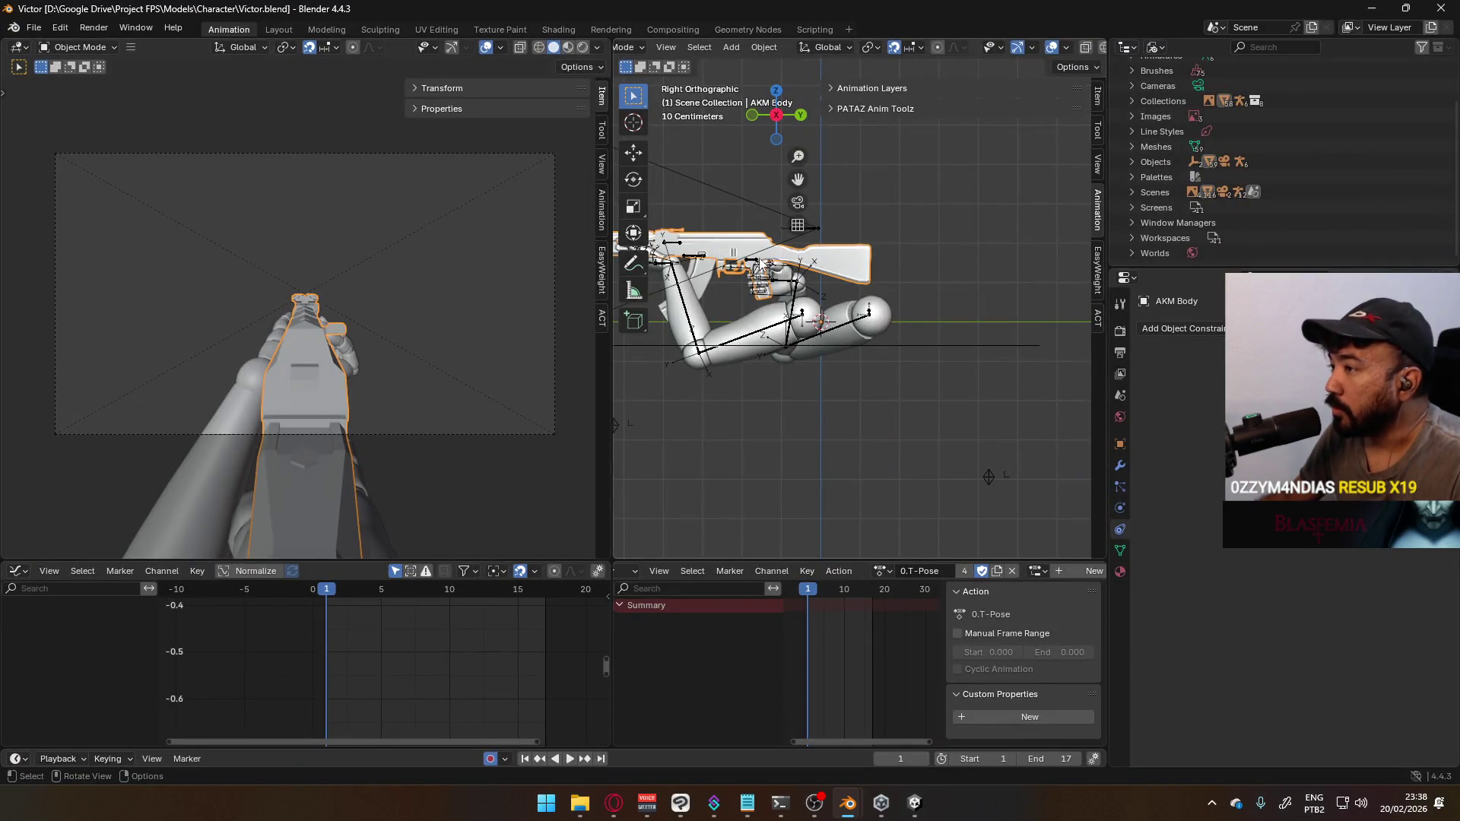
Expand the Outliner's object list and inspect the AKM Body entry
scroll(1134, 213, "up", 3)
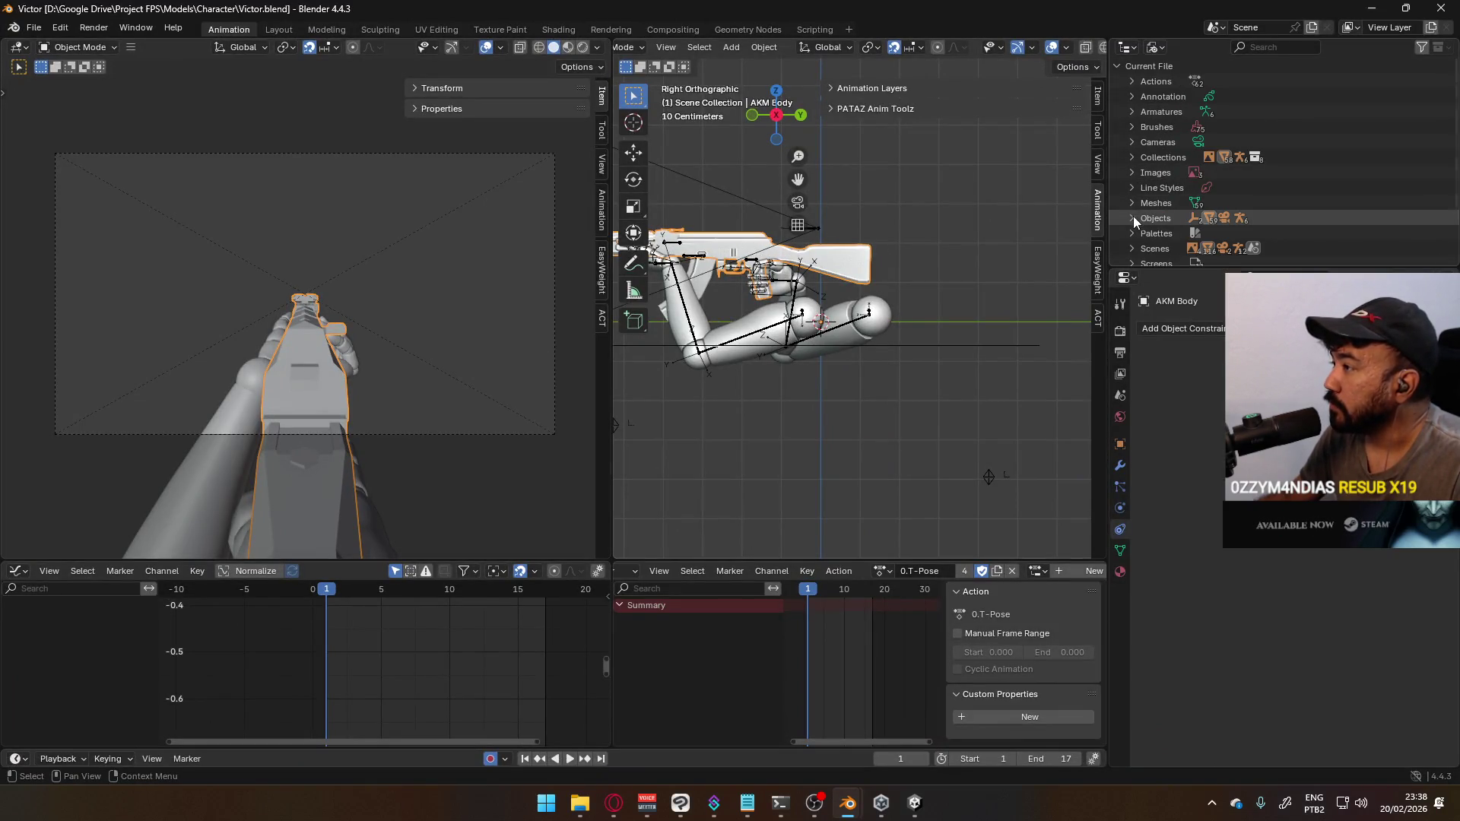
left_click(1133, 218)
scroll(1230, 190, "down", 2)
left_click(1147, 172)
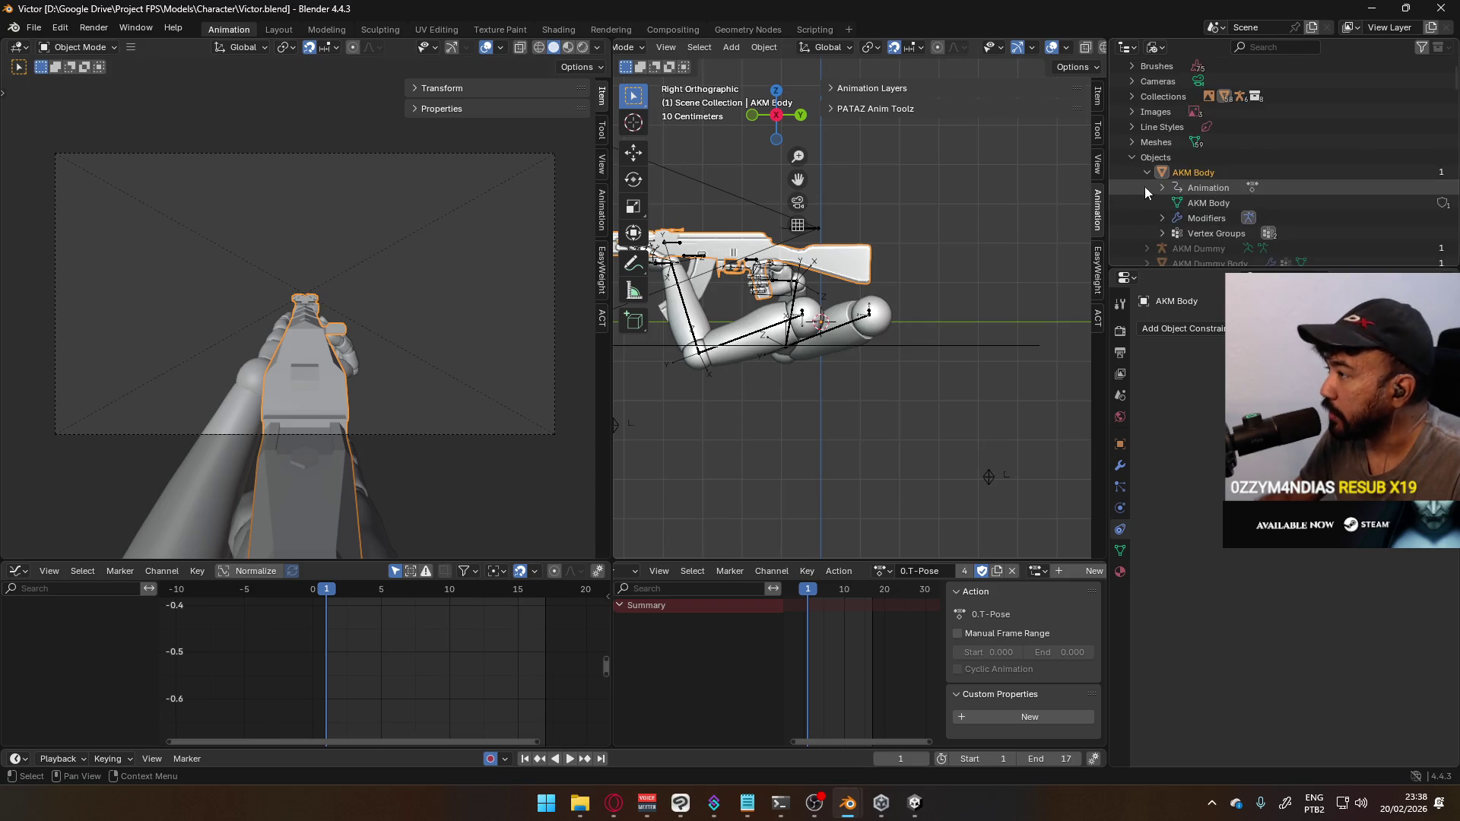
left_click(1147, 173)
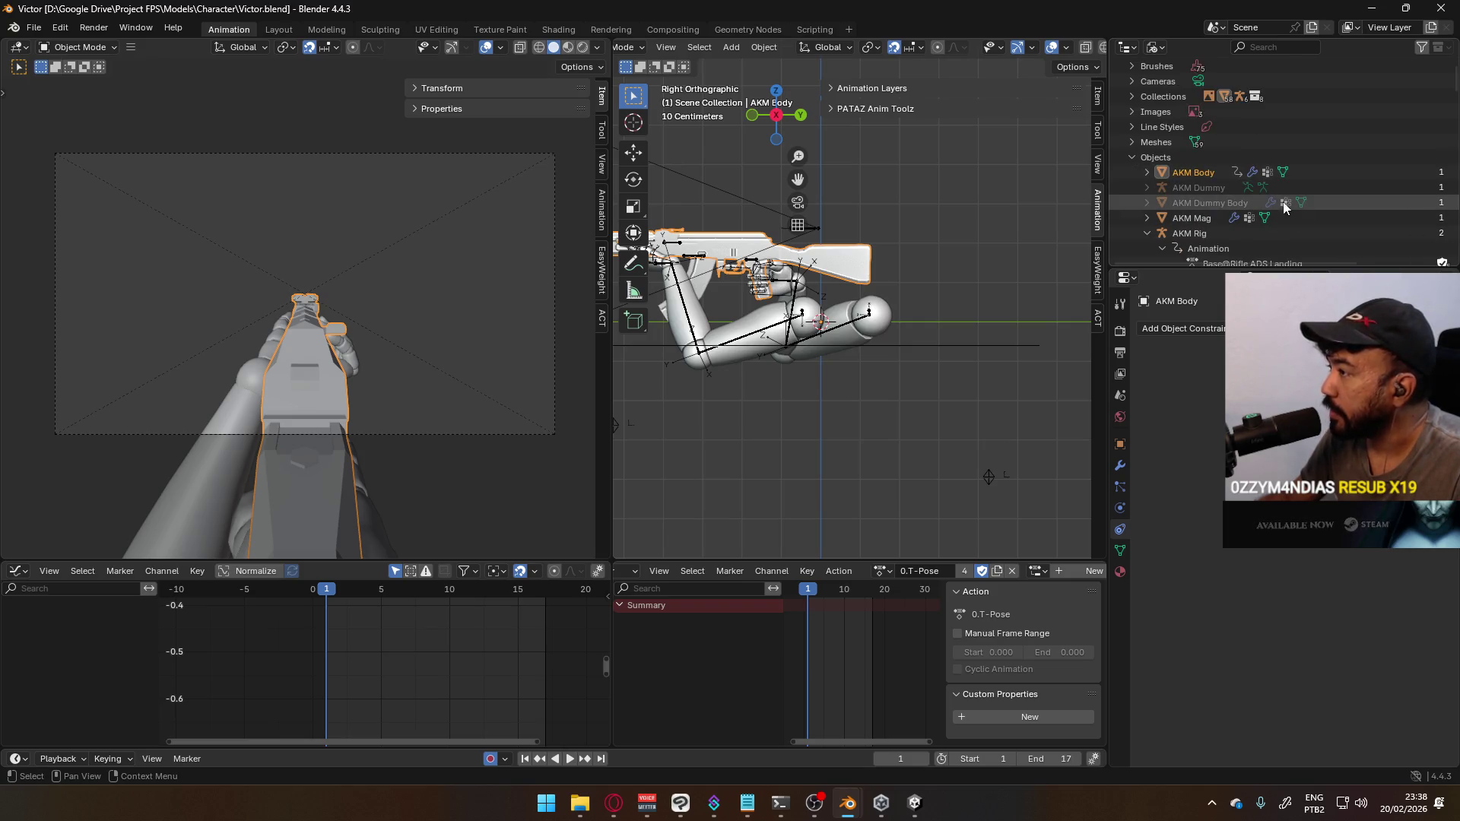
In View Layer mode, exclude the AKM collection, include X17, and select the Viewmodel Rig
left_click(1156, 48)
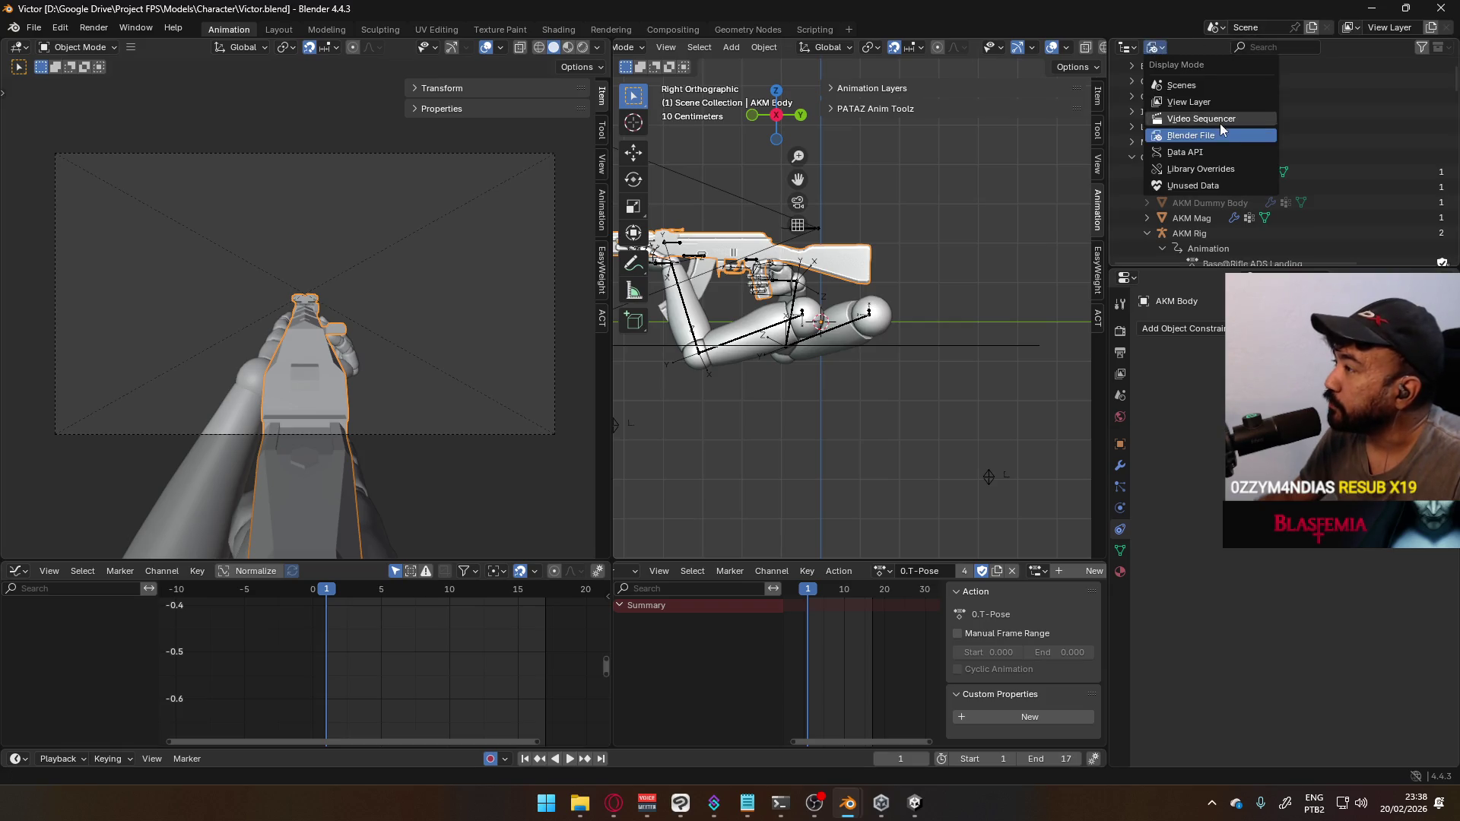
left_click(1189, 102)
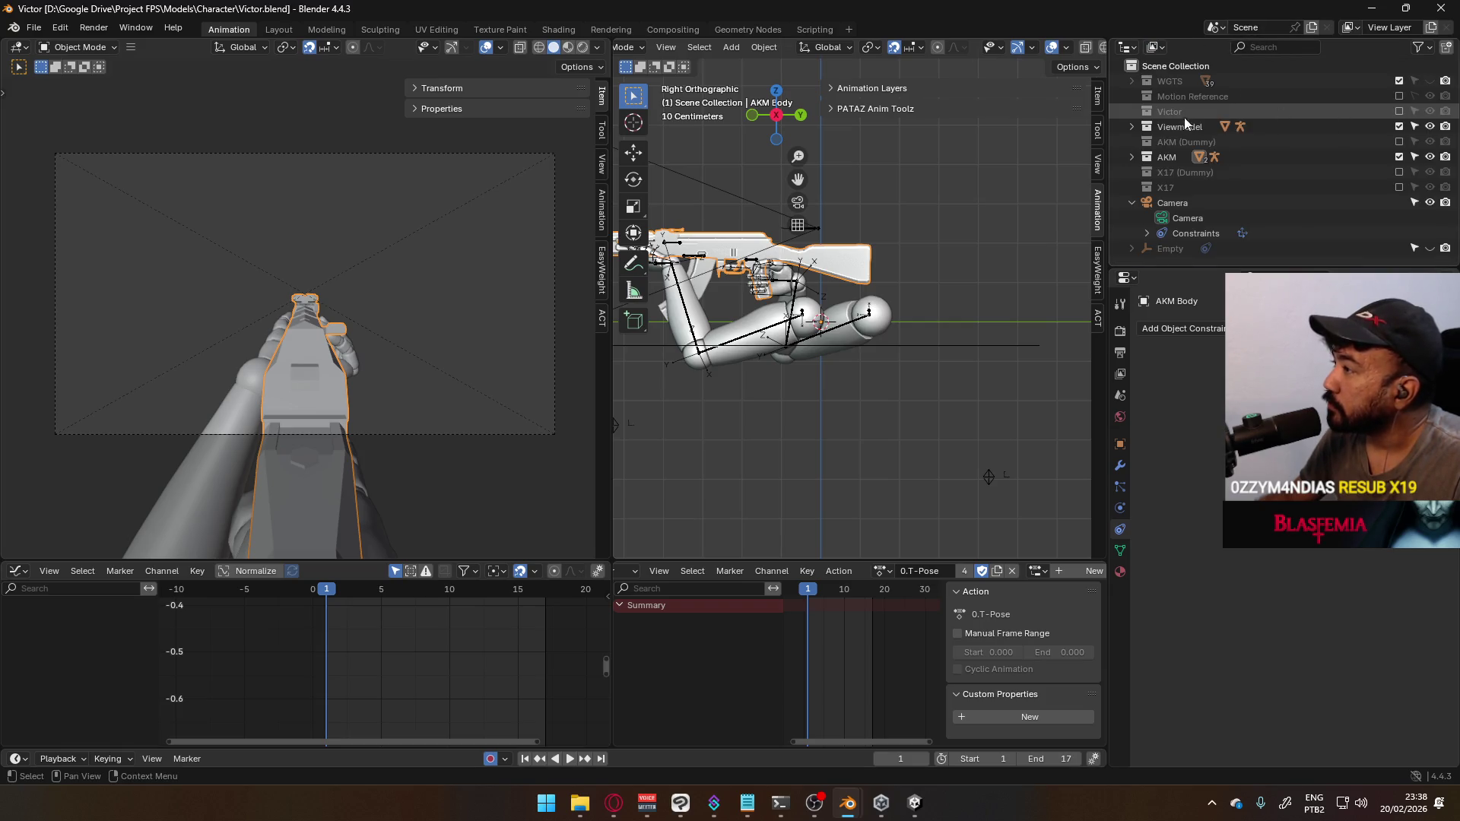
left_click(1399, 157)
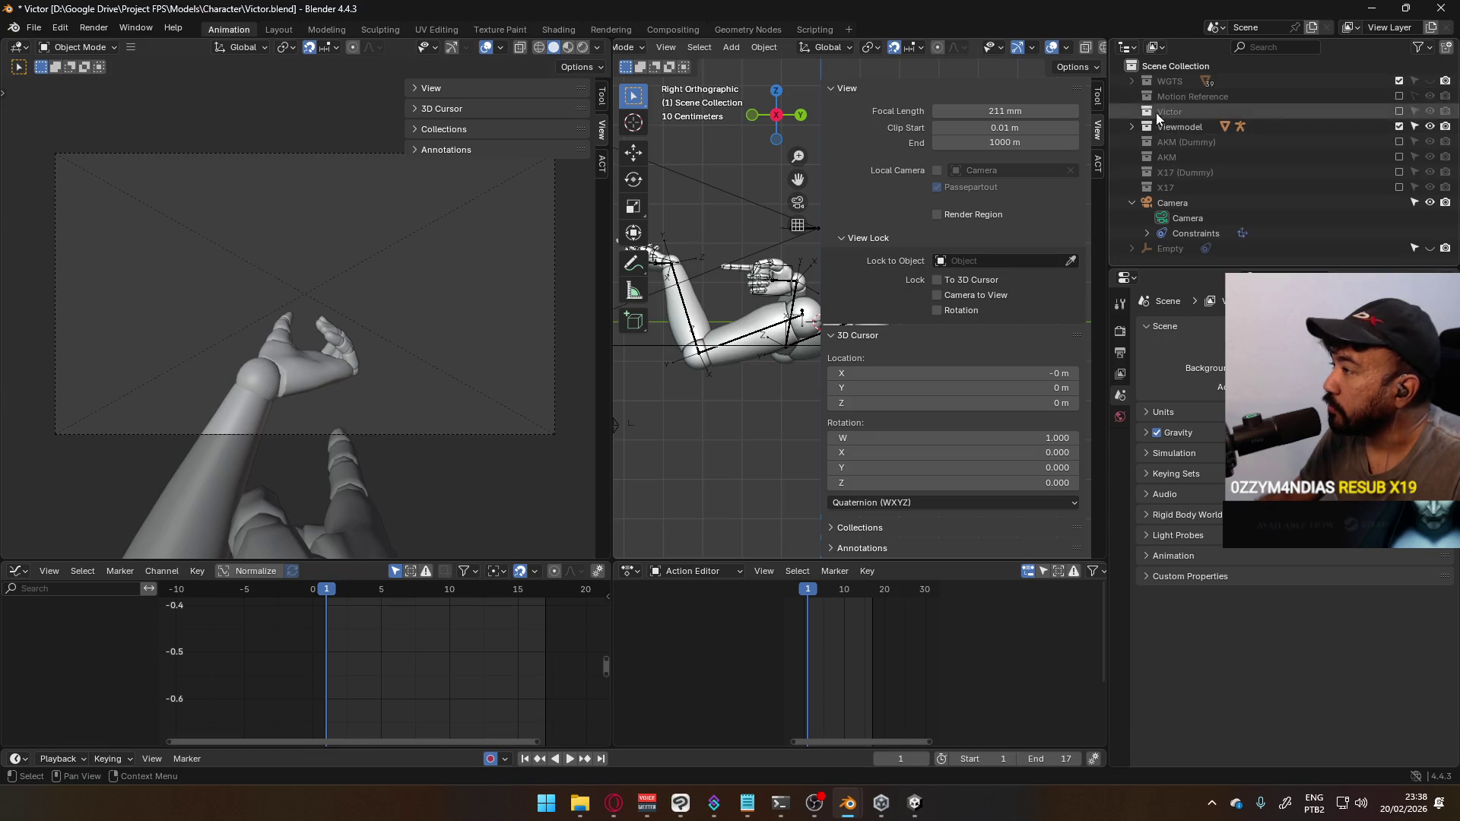
left_click(1400, 187)
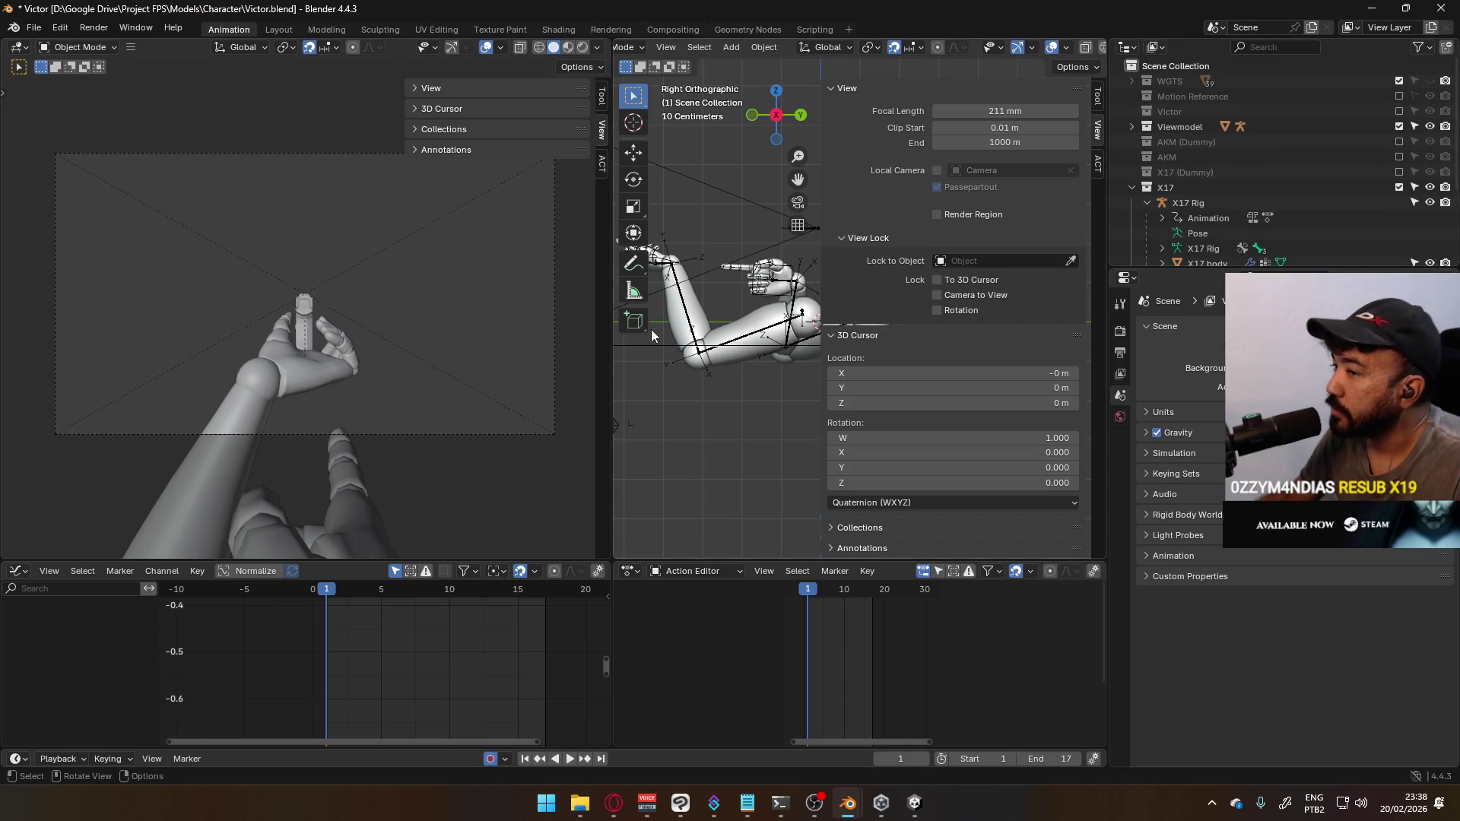
scroll(770, 315, "down", 3)
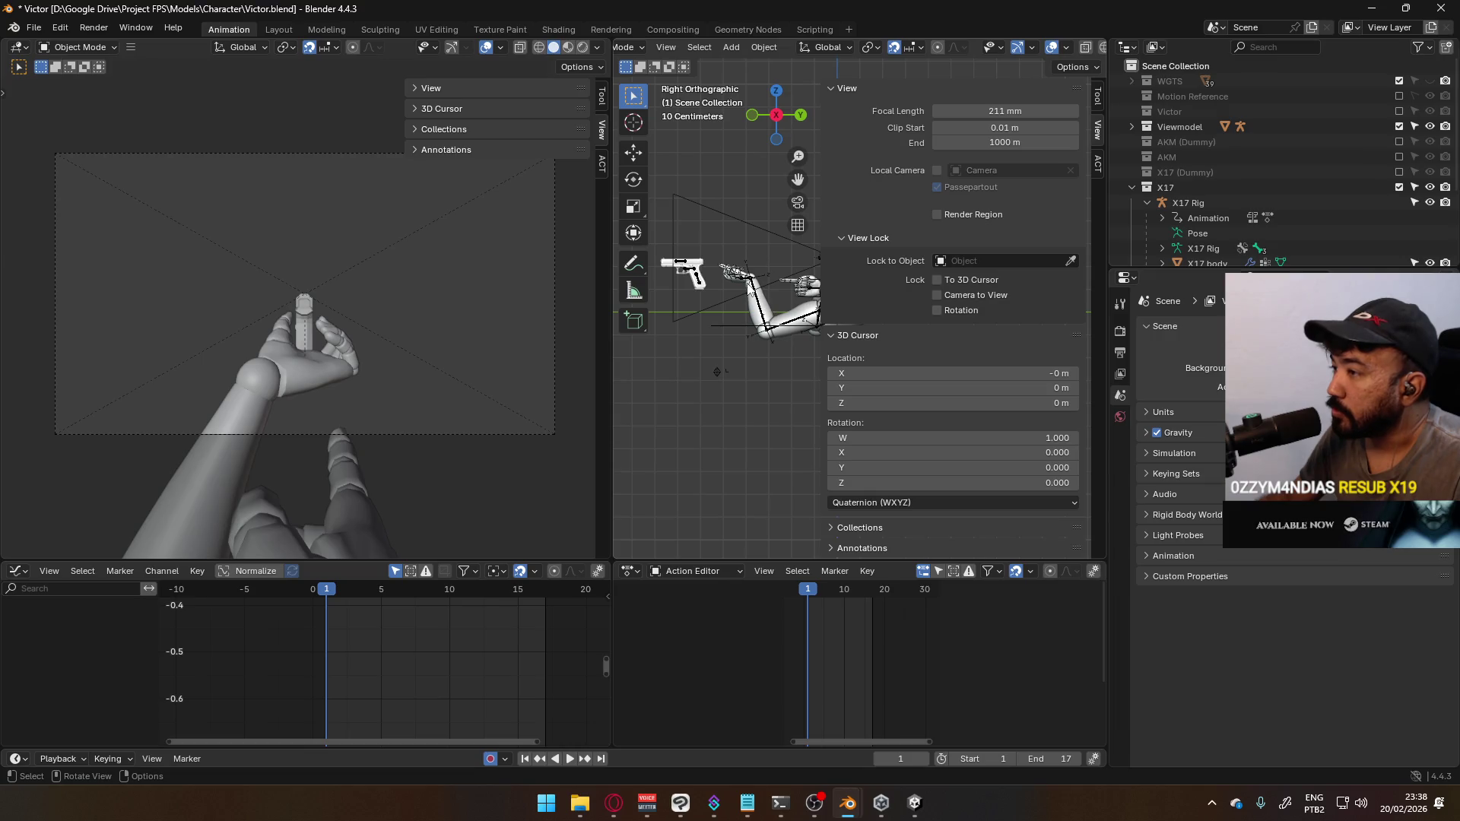
left_click(751, 286)
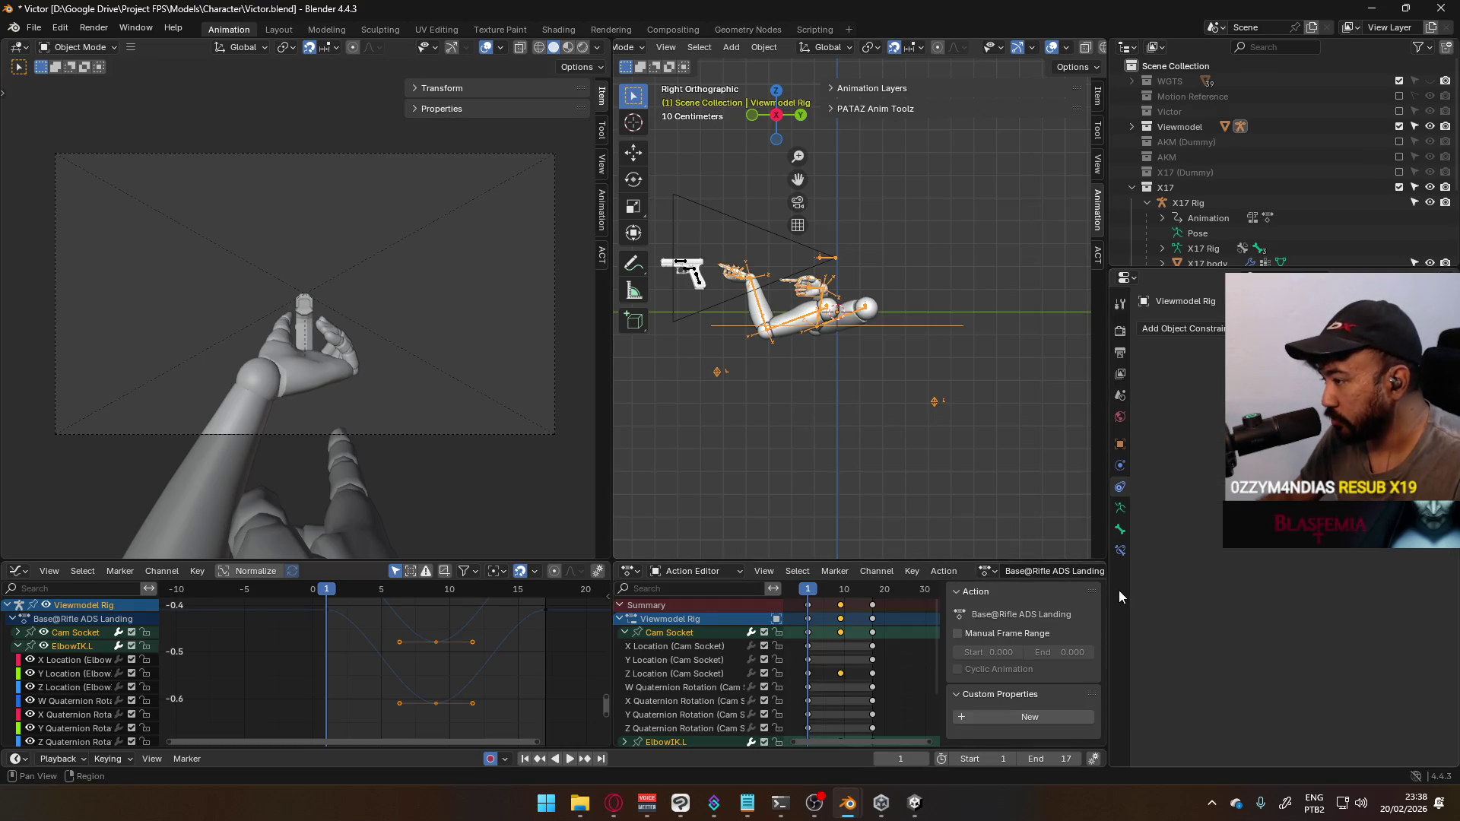
Assign the X17@Reload Single action to the Viewmodel Rig arms, then select the X17 Rig
left_click_drag(1107, 589, 1112, 589)
scroll(1012, 572, "down", 3)
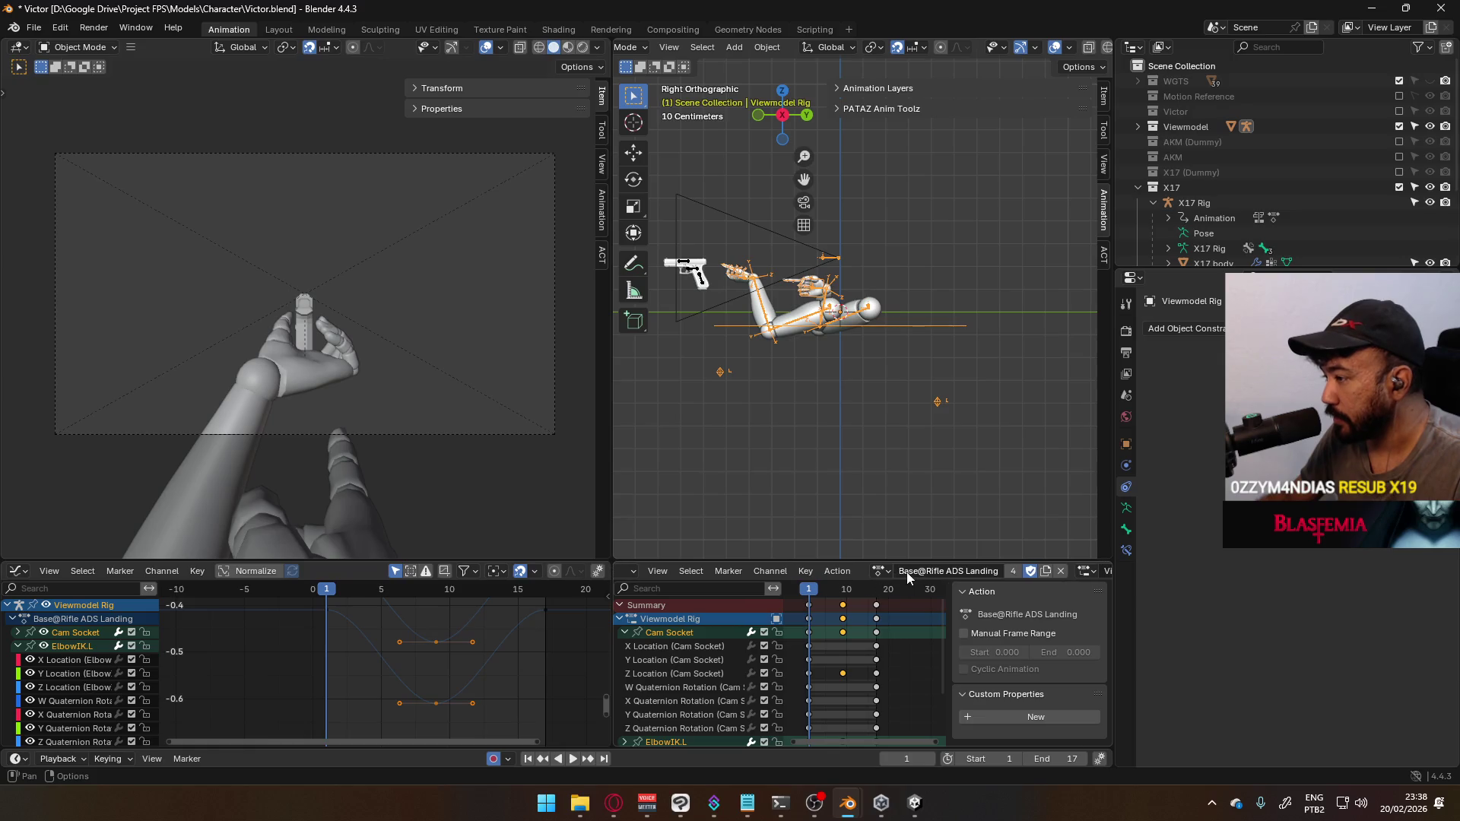
left_click(880, 571)
scroll(975, 671, "down", 5)
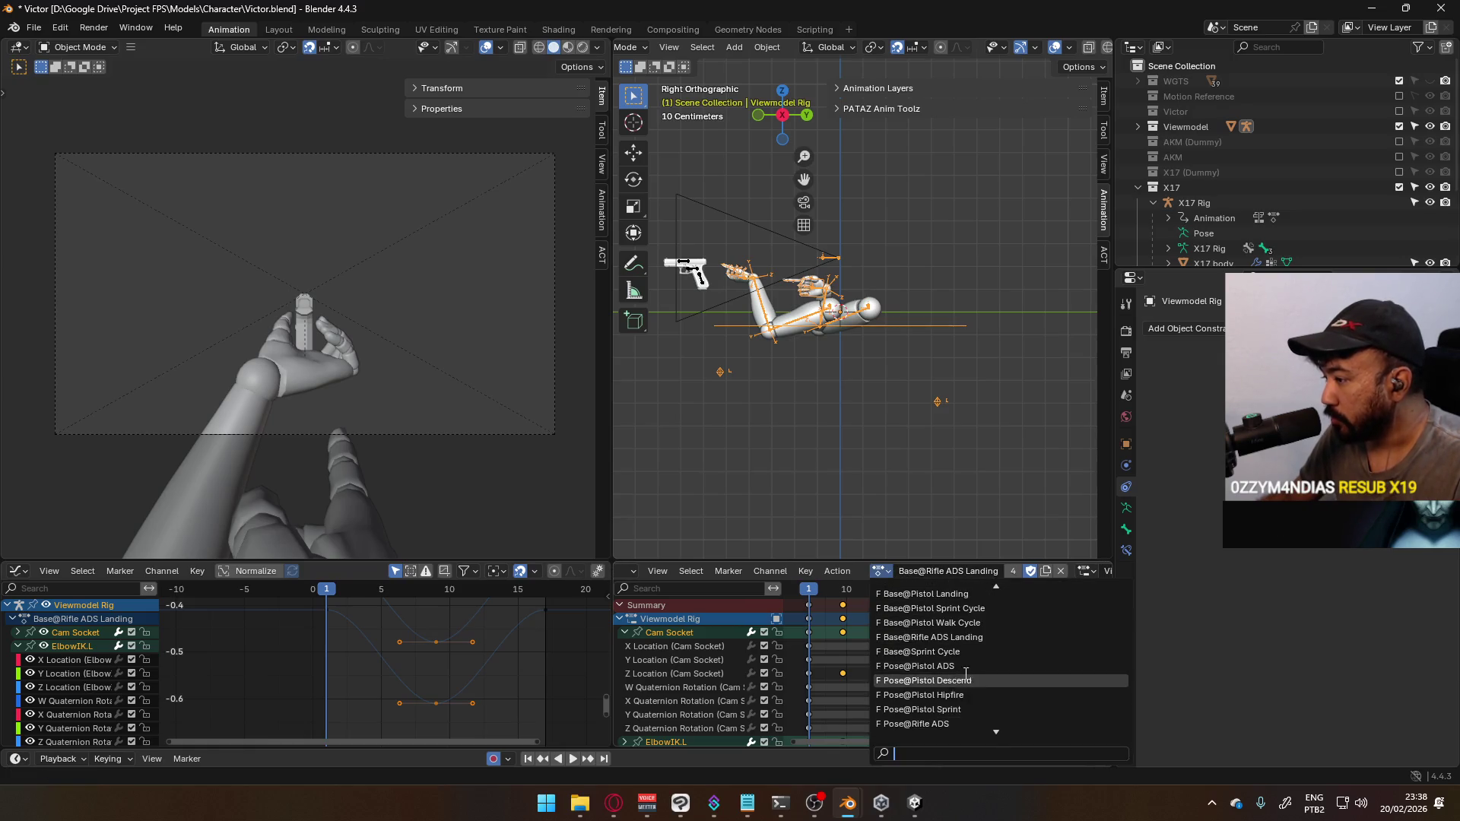
scroll(975, 671, "down", 12)
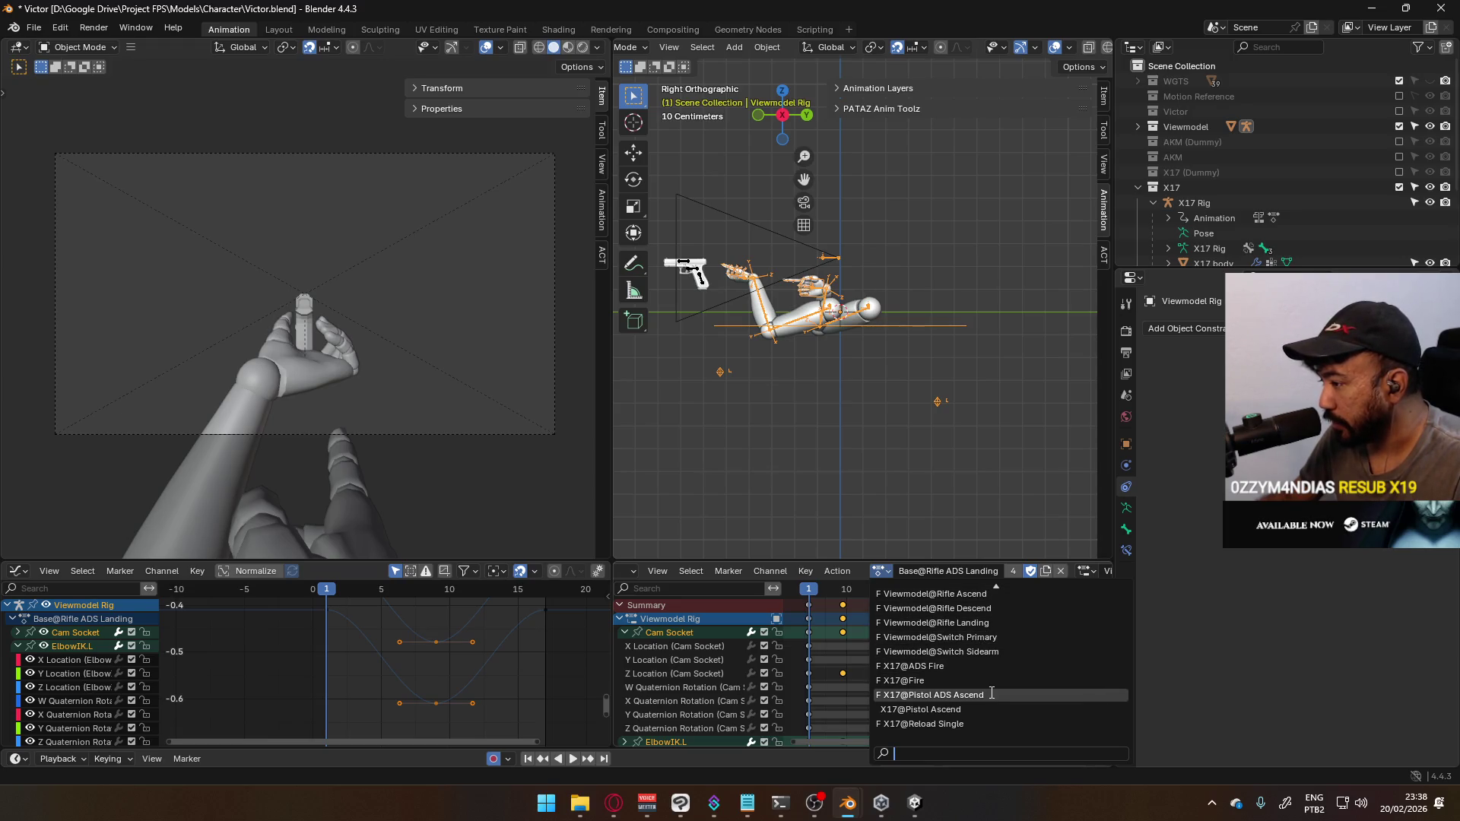
left_click(962, 723)
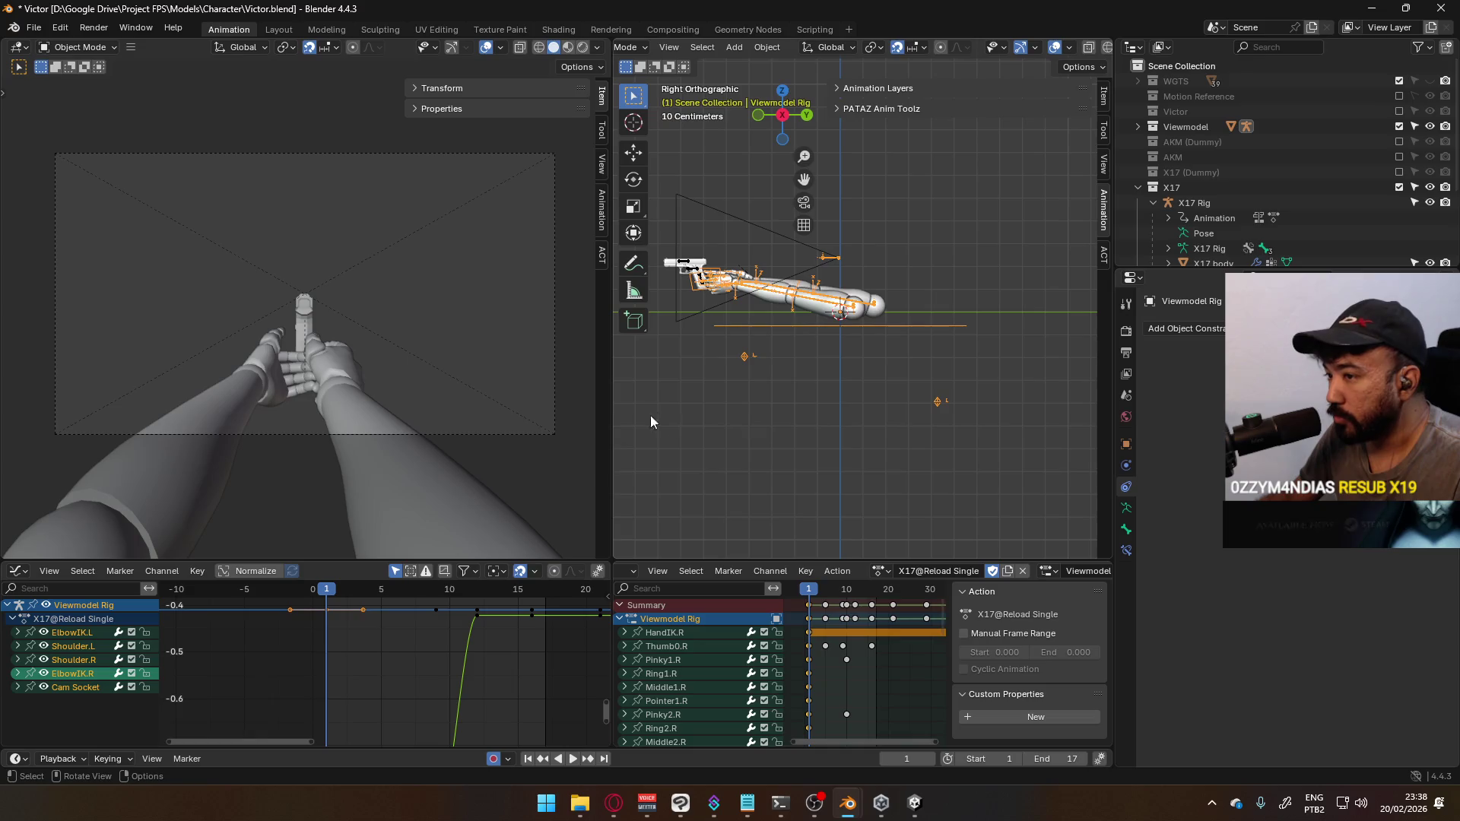
left_click(696, 274)
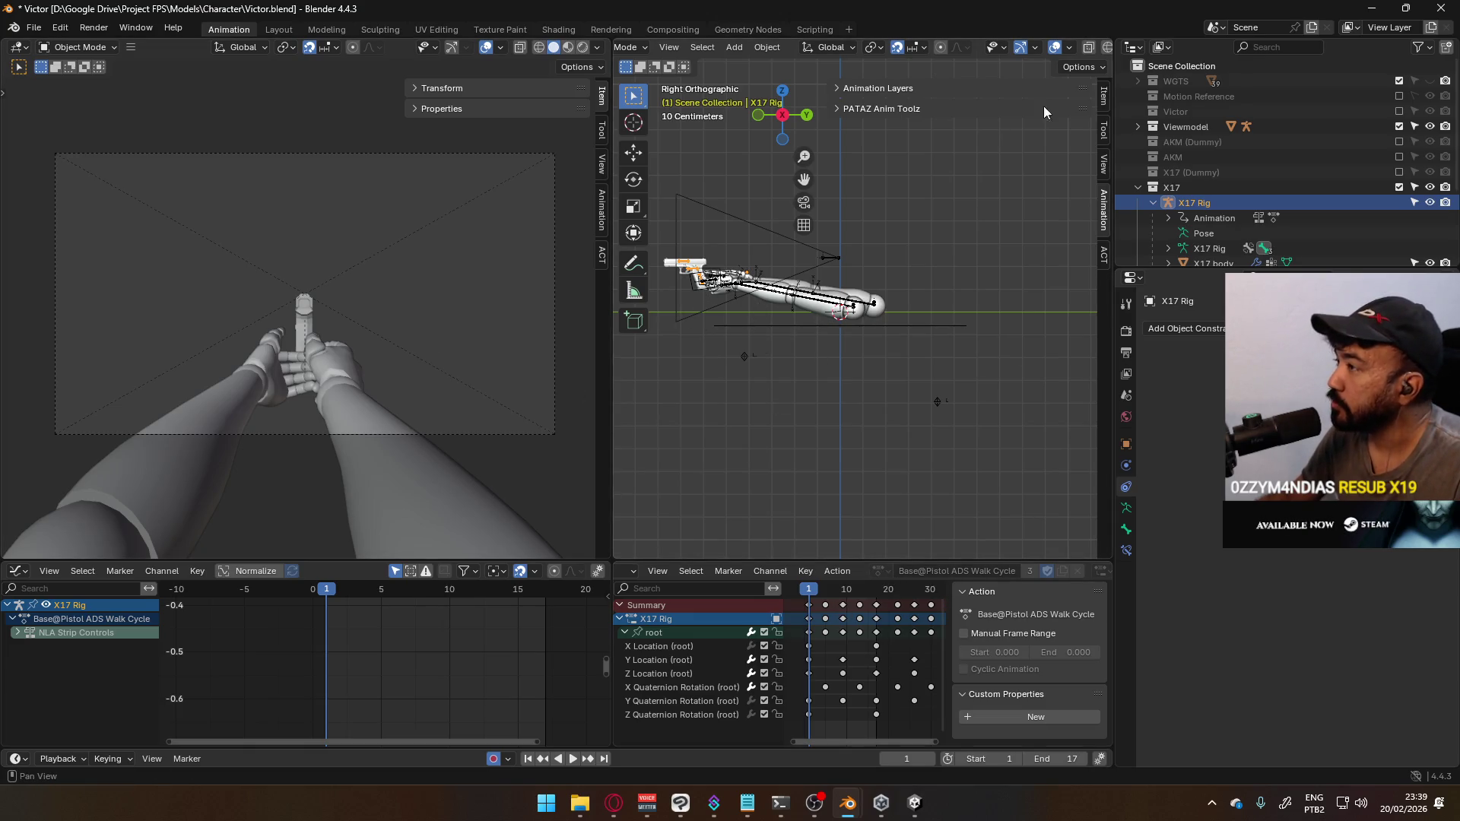
Assign the X17@Reload Single action to the X17 pistol rig
left_click(1012, 104)
left_click(866, 103)
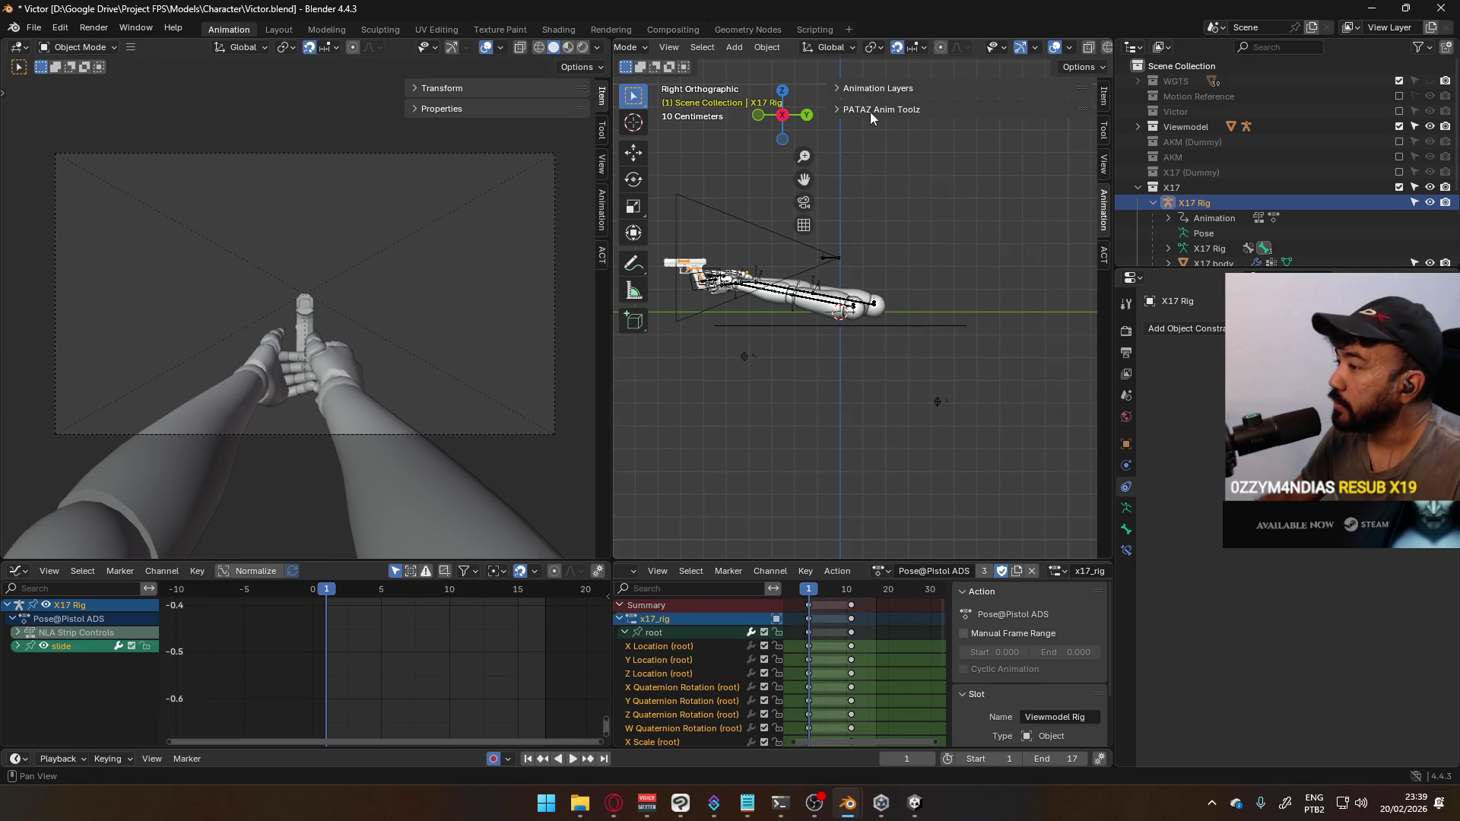
left_click(877, 590)
left_click(878, 572)
scroll(868, 661, "down", 10)
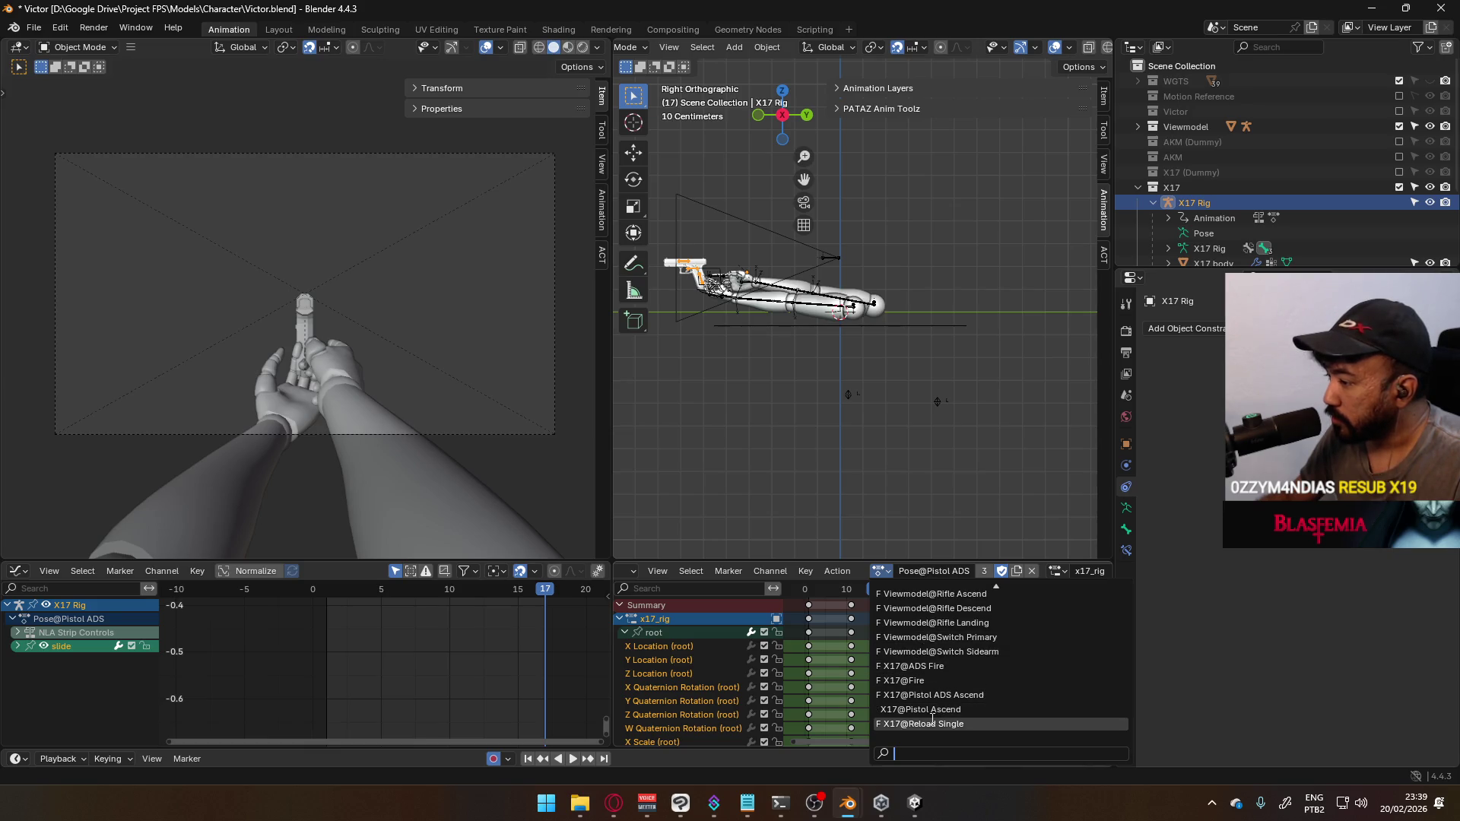
left_click(932, 724)
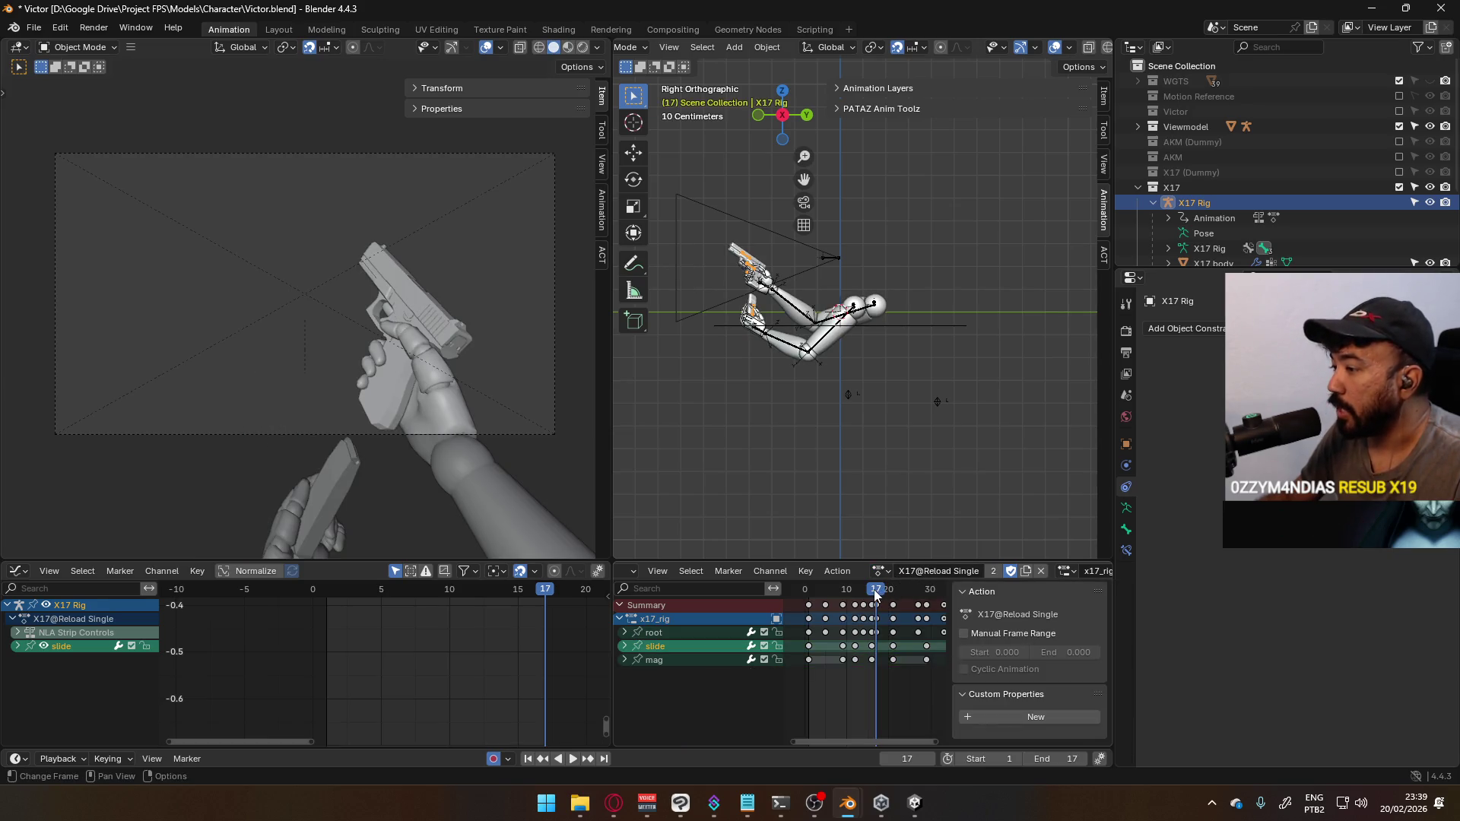
Play and scrub the pistol reload from frame 16 to 31, framing the hand holding the pistol
key("space")
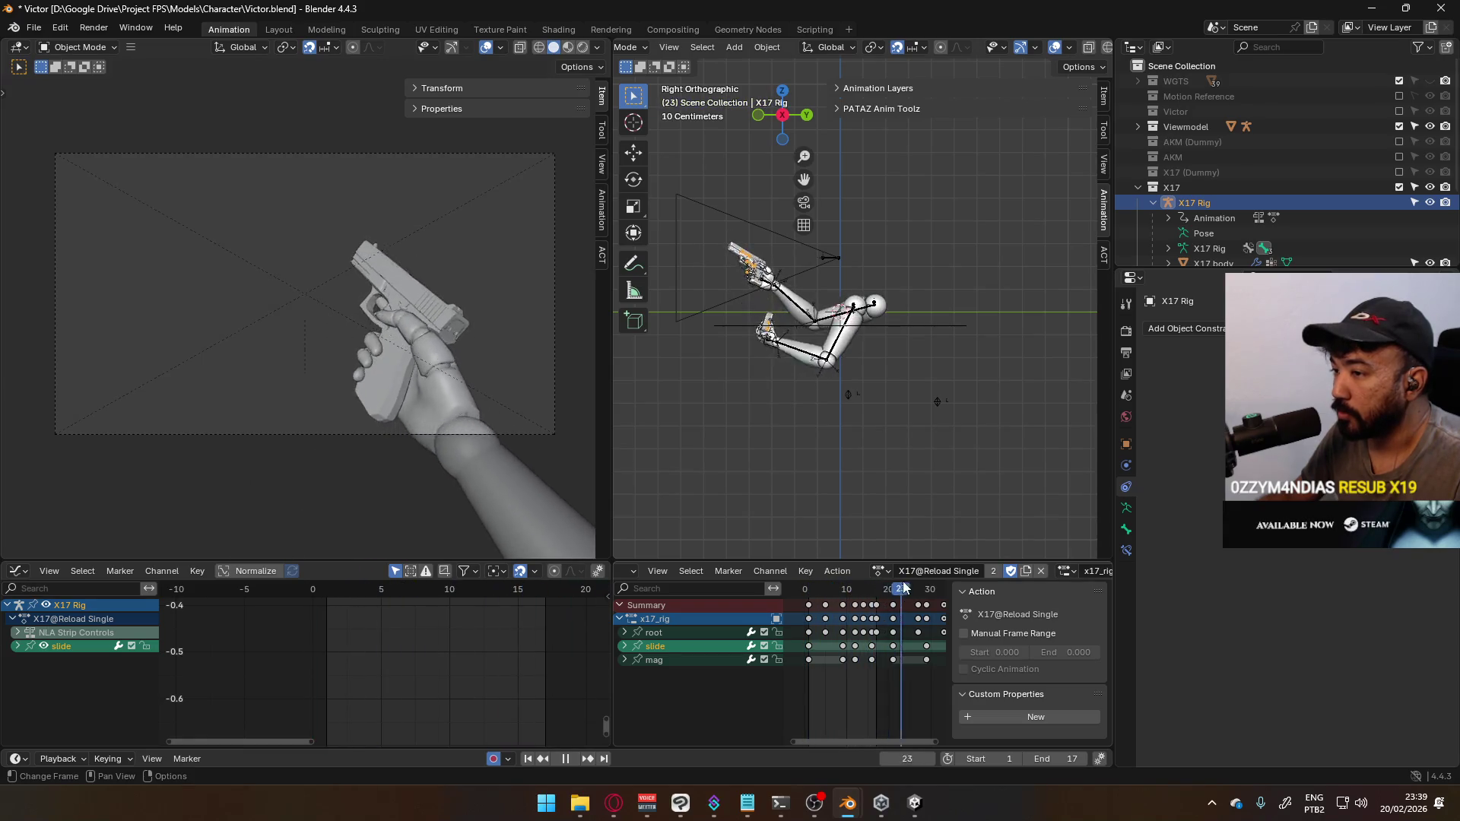
key("space")
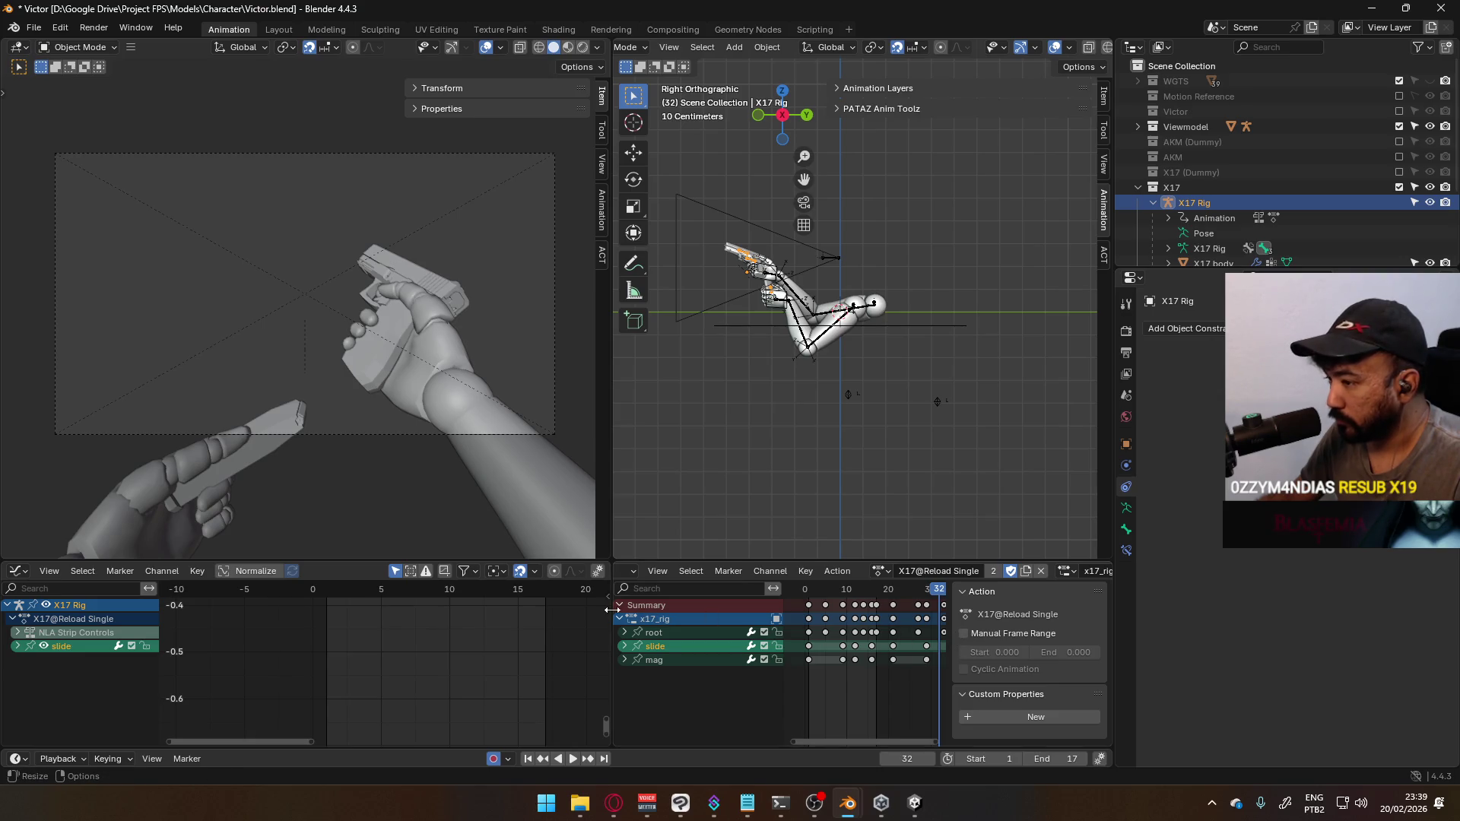
left_click_drag(612, 611, 521, 611)
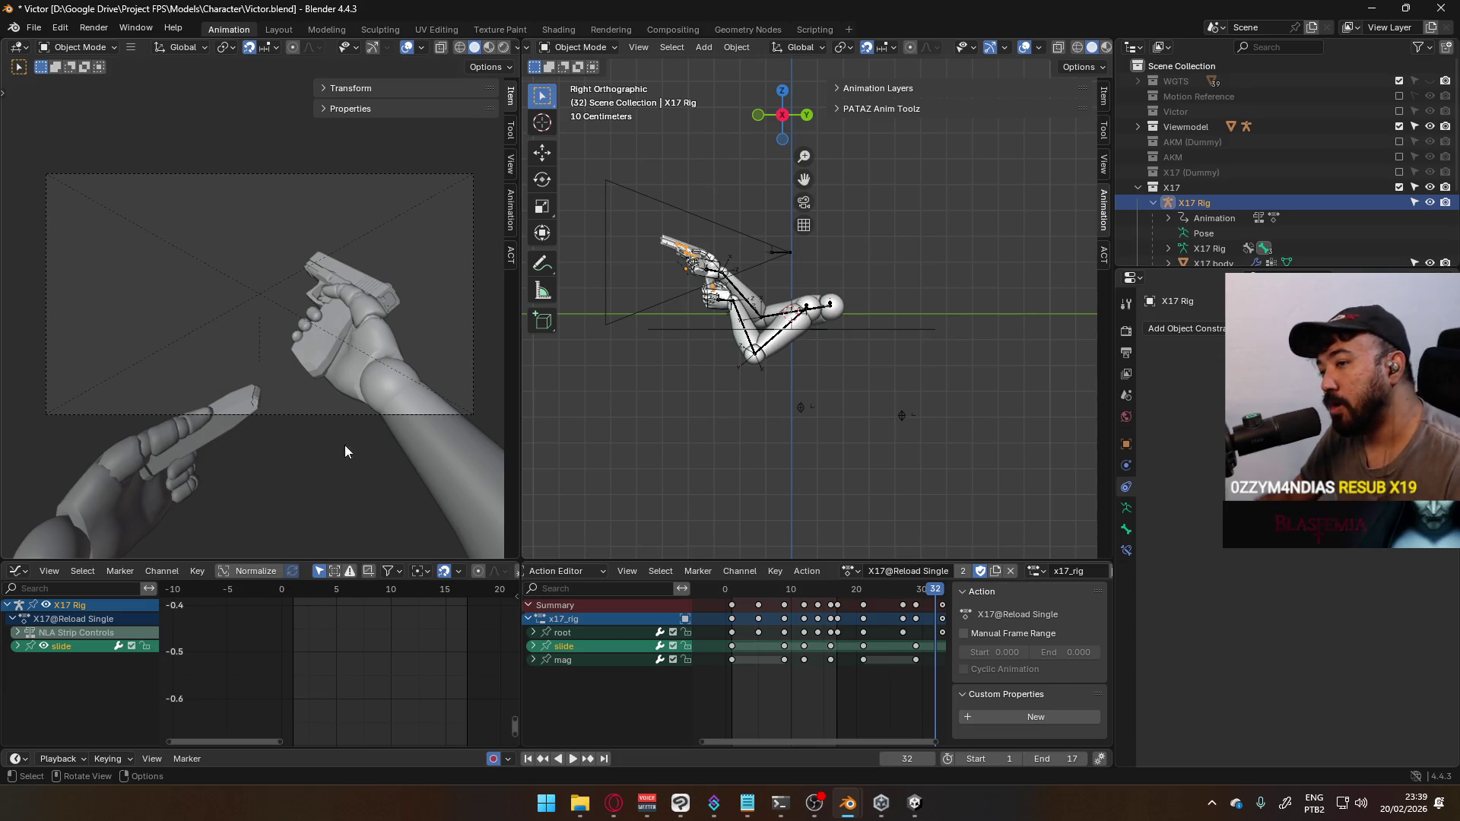
key("space")
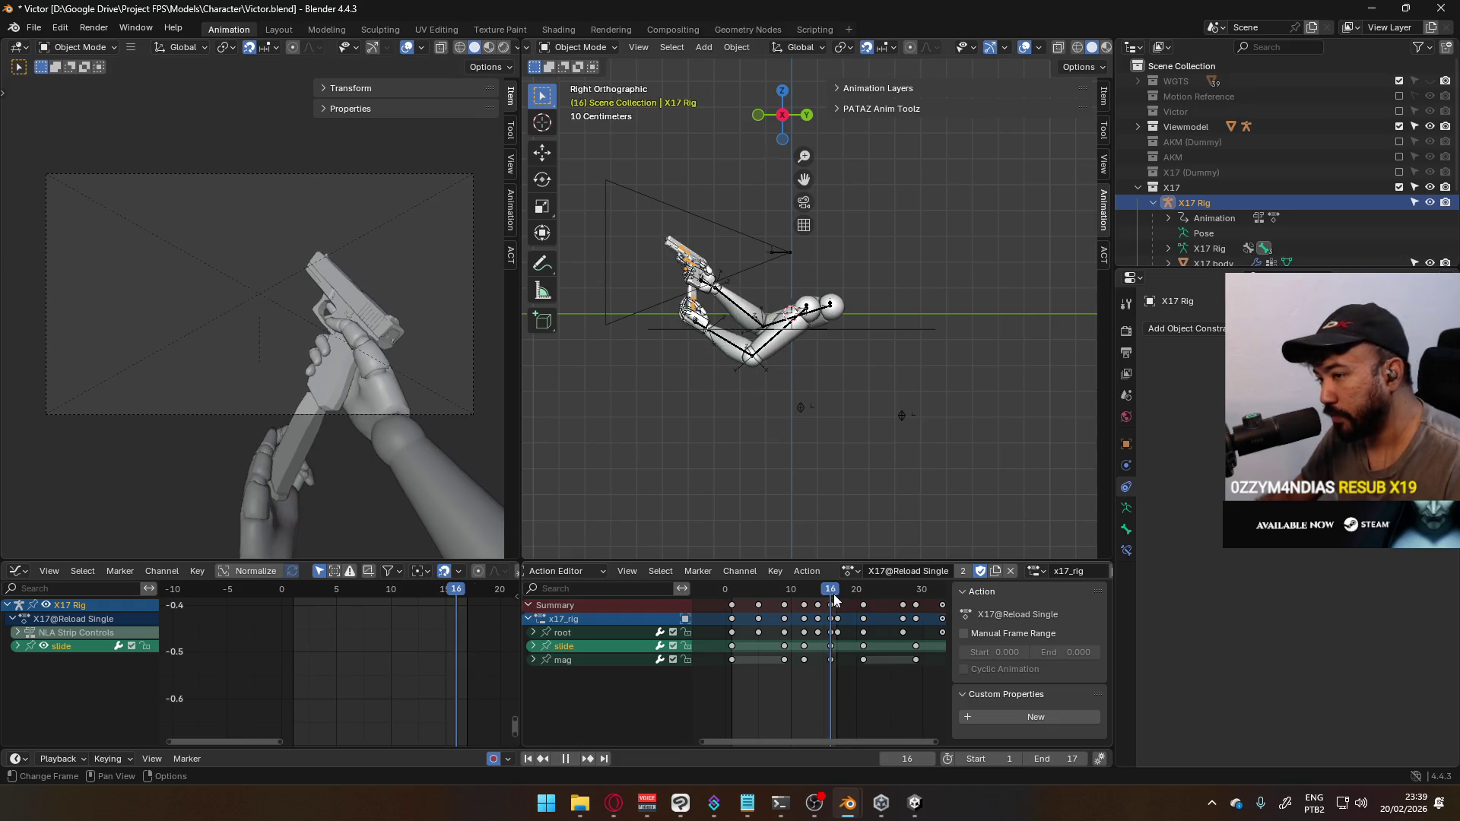
mouse_move(834, 598)
left_mouse_down()
mouse_move(929, 586)
mouse_move(711, 586)
mouse_move(945, 570)
left_mouse_up()
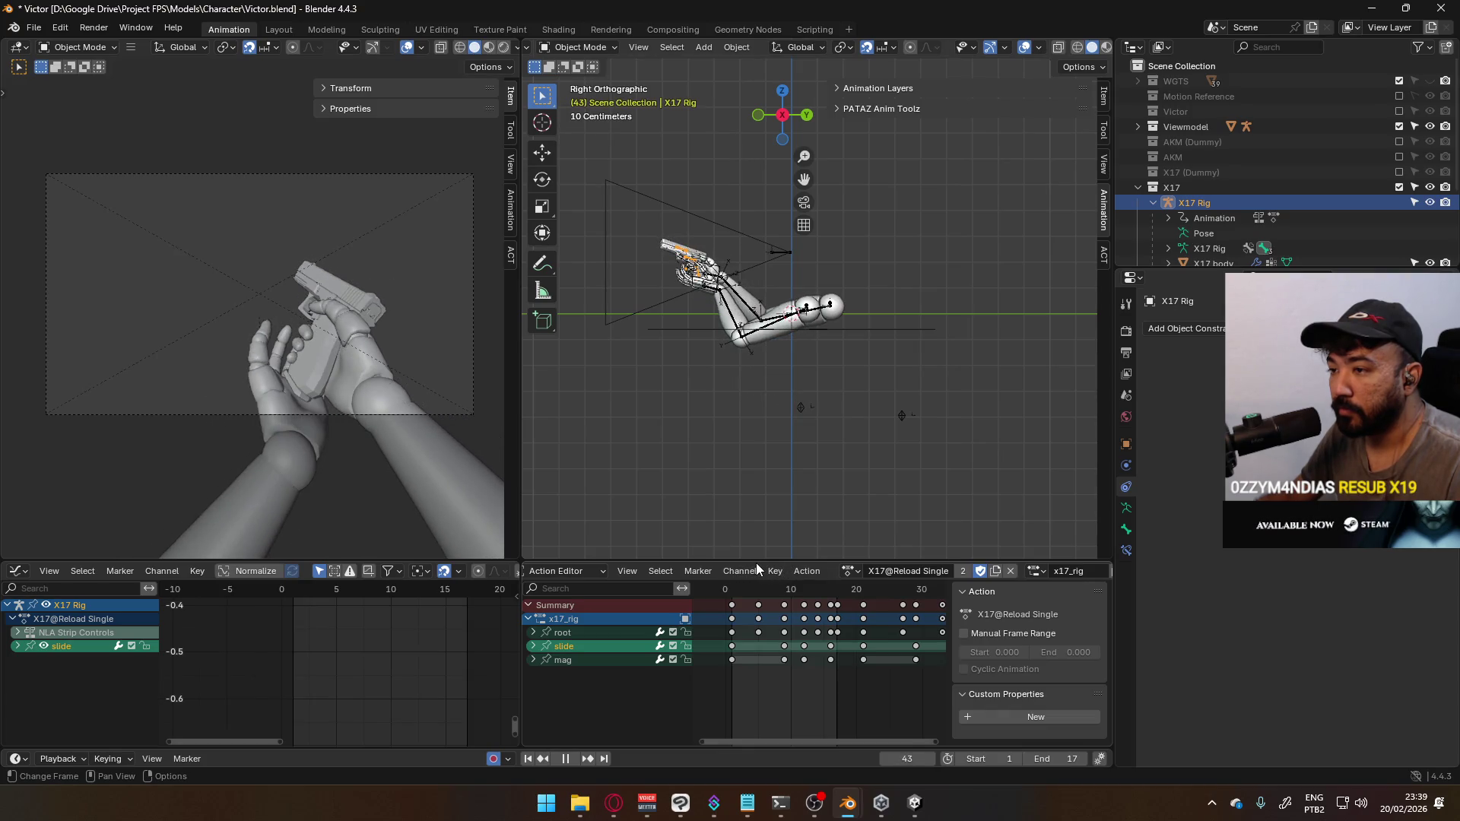
key("space")
scroll(658, 304, "up", 3)
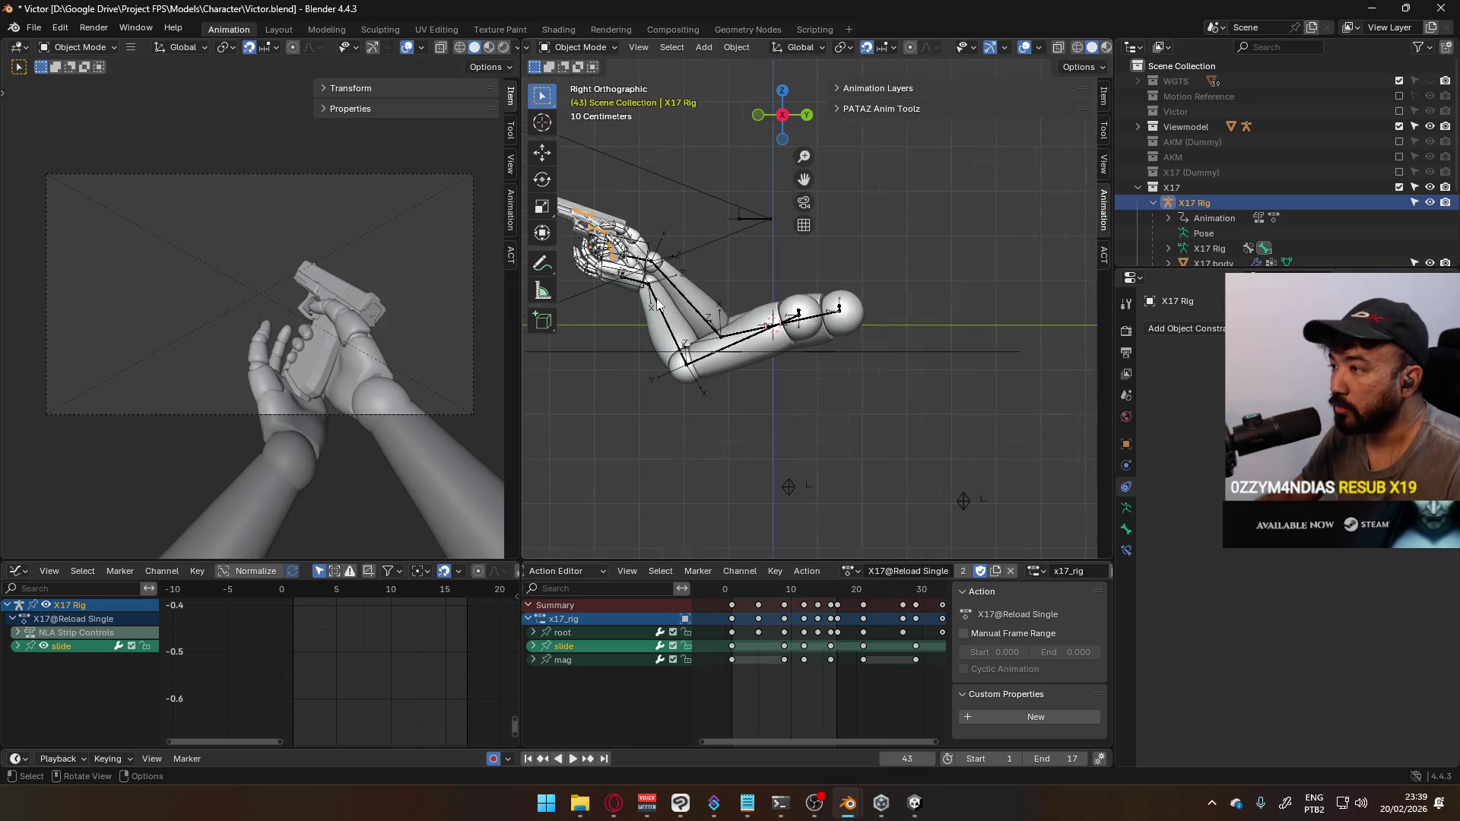
scroll(659, 332, "up", 2)
mouse_move(763, 339)
middle_mouse_down("shift")
mouse_move(786, 344)
mouse_move(772, 362)
middle_mouse_up("shift")
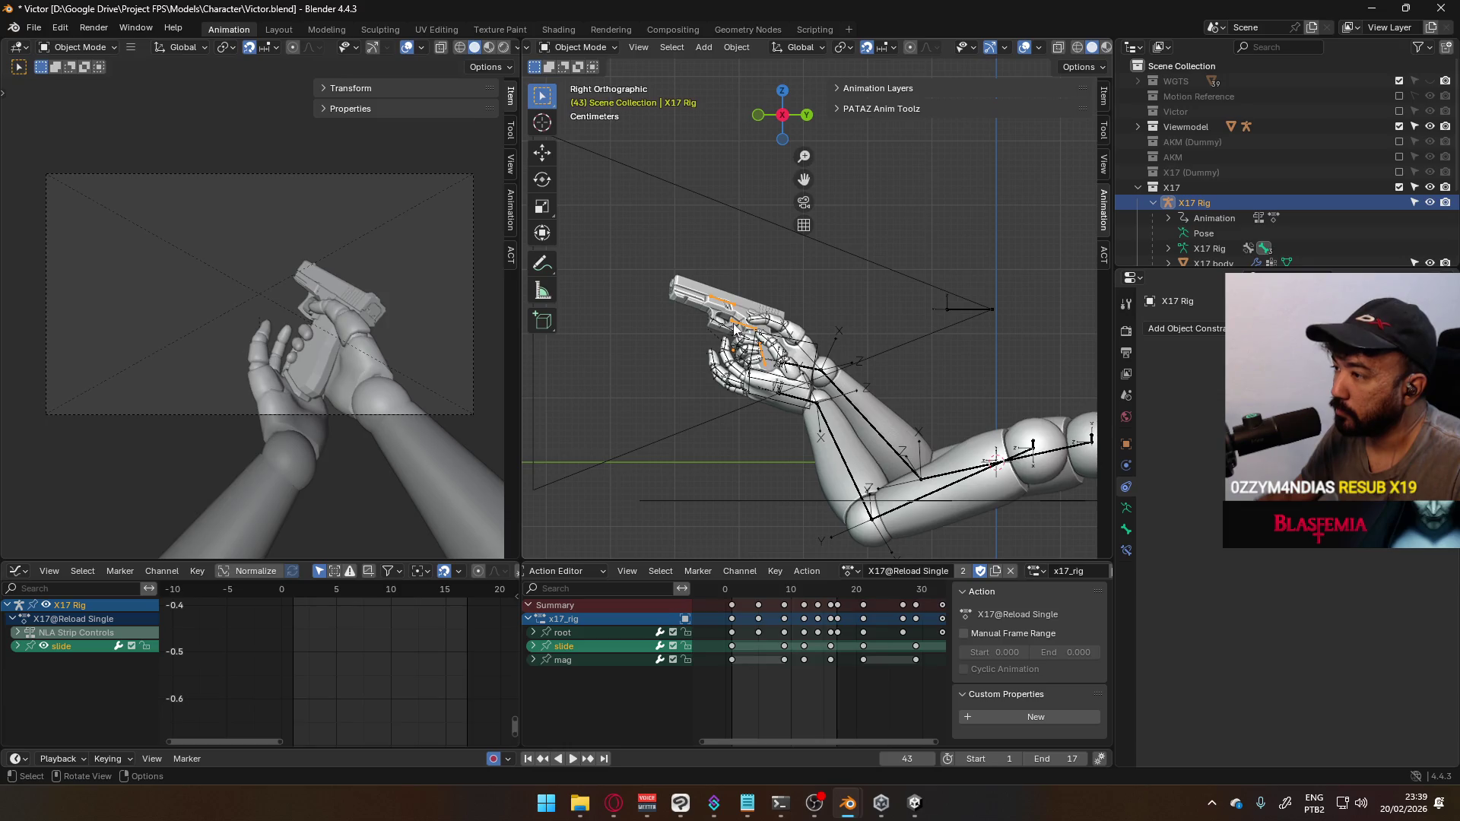
Set the Viewmodel Rig's action to X17@Reload Single, then switch away from Blender to Unity
left_click(791, 354)
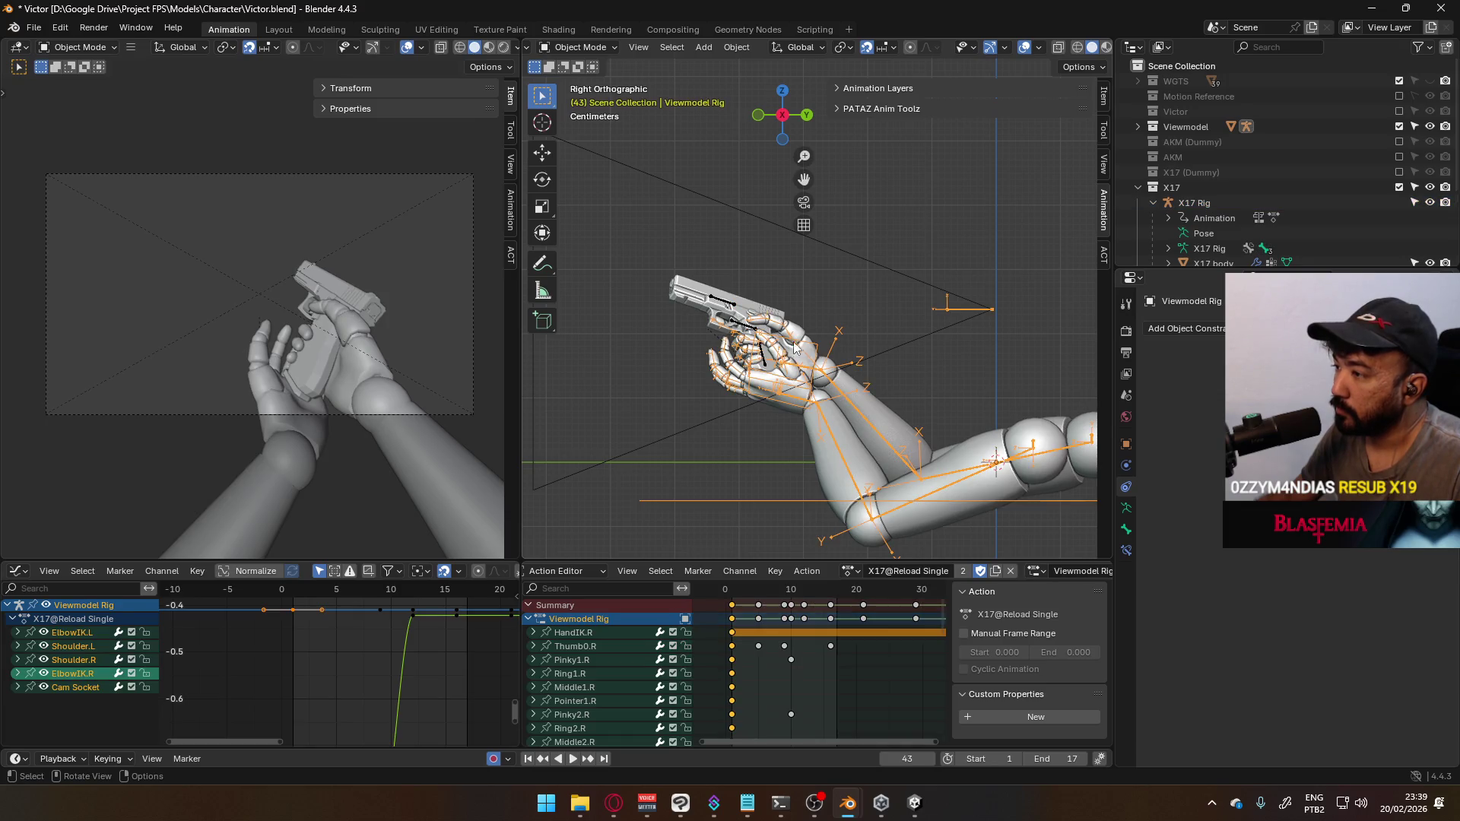
left_click(851, 572)
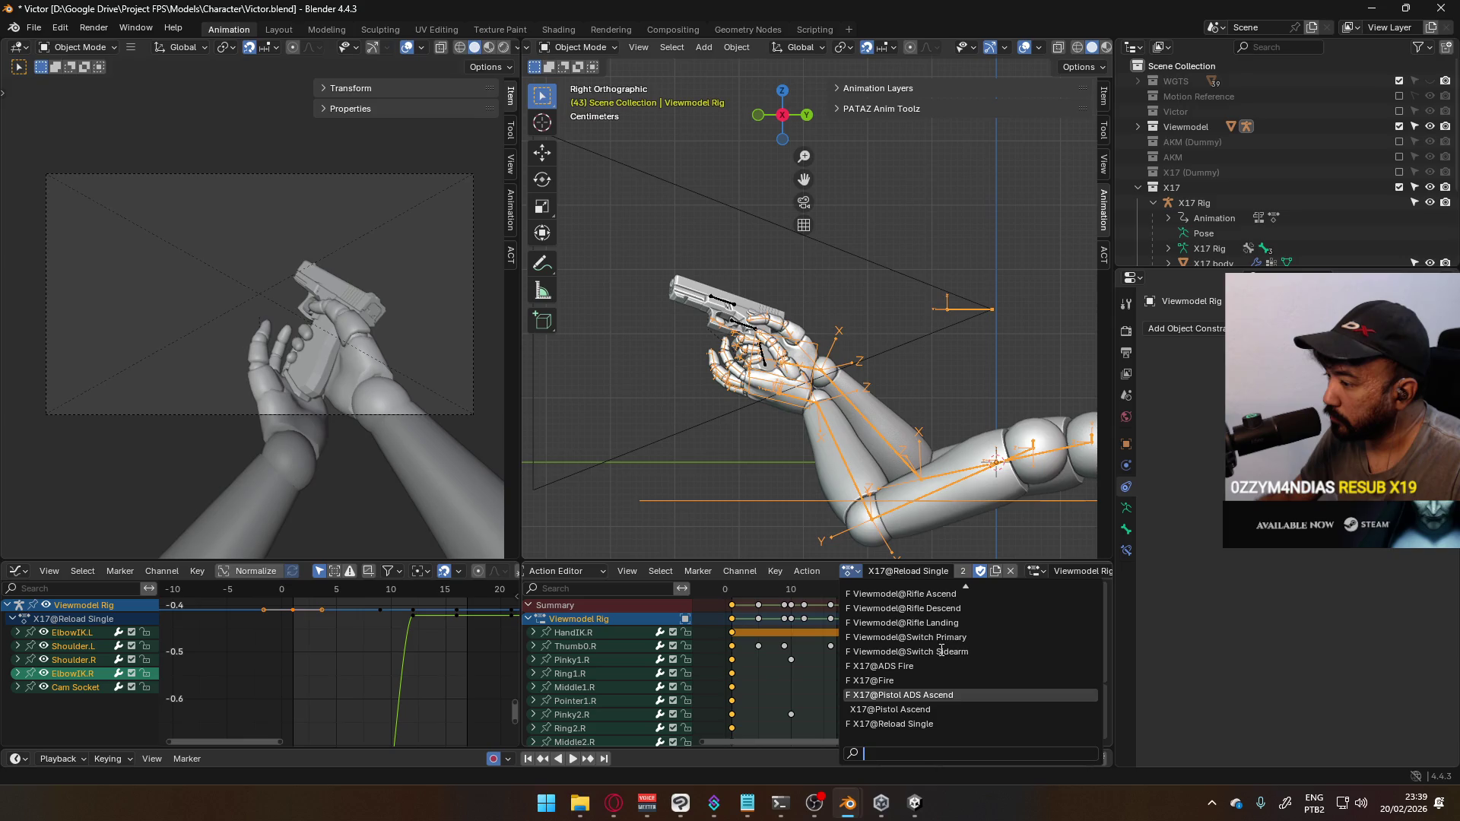
left_click(949, 724)
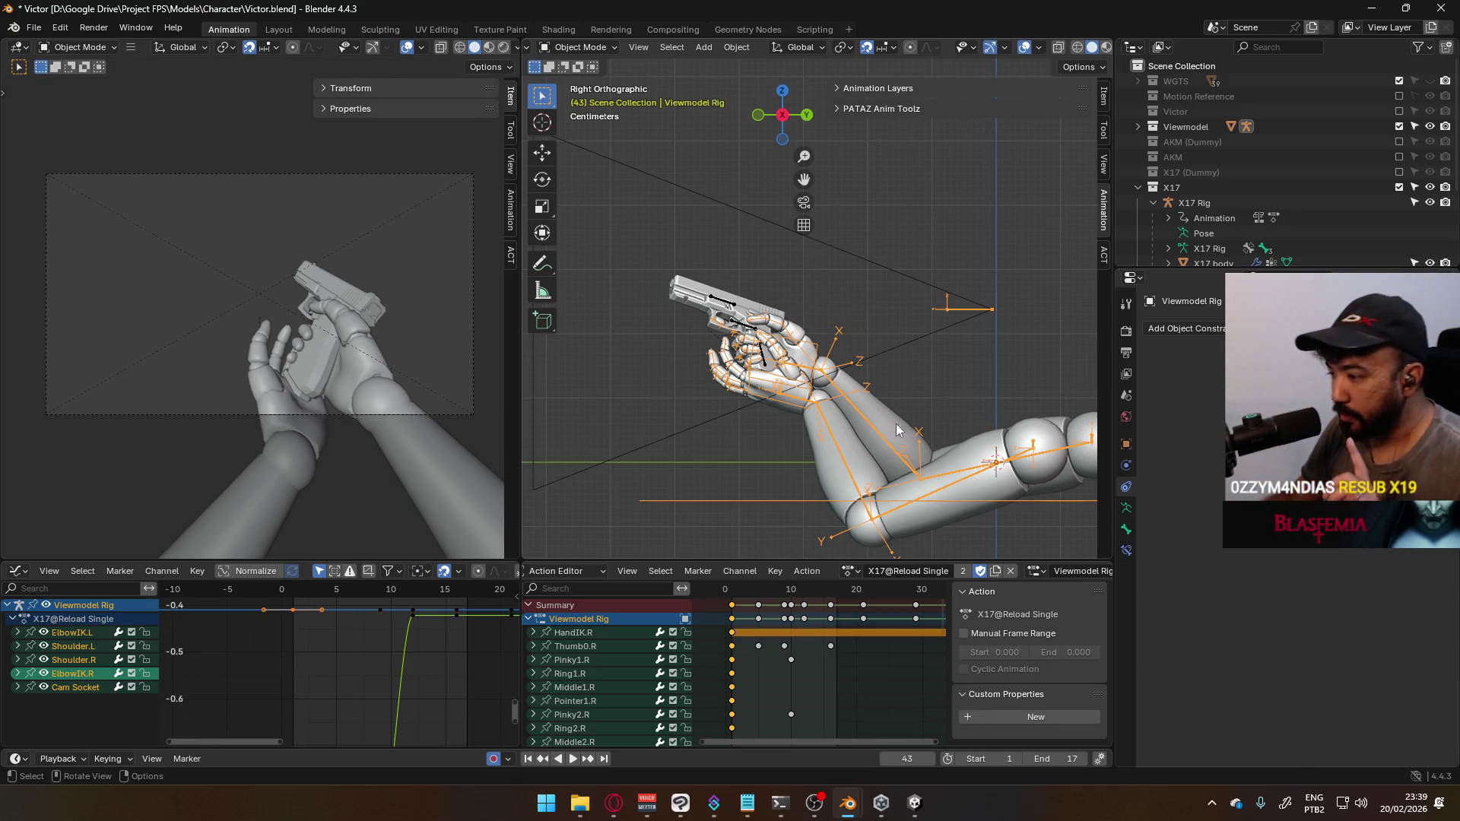
key("alt+Tab")
Select Viewmodel@Pistol Idle and inspect its X17 body, mag, Rig and slide children
left_click(921, 805)
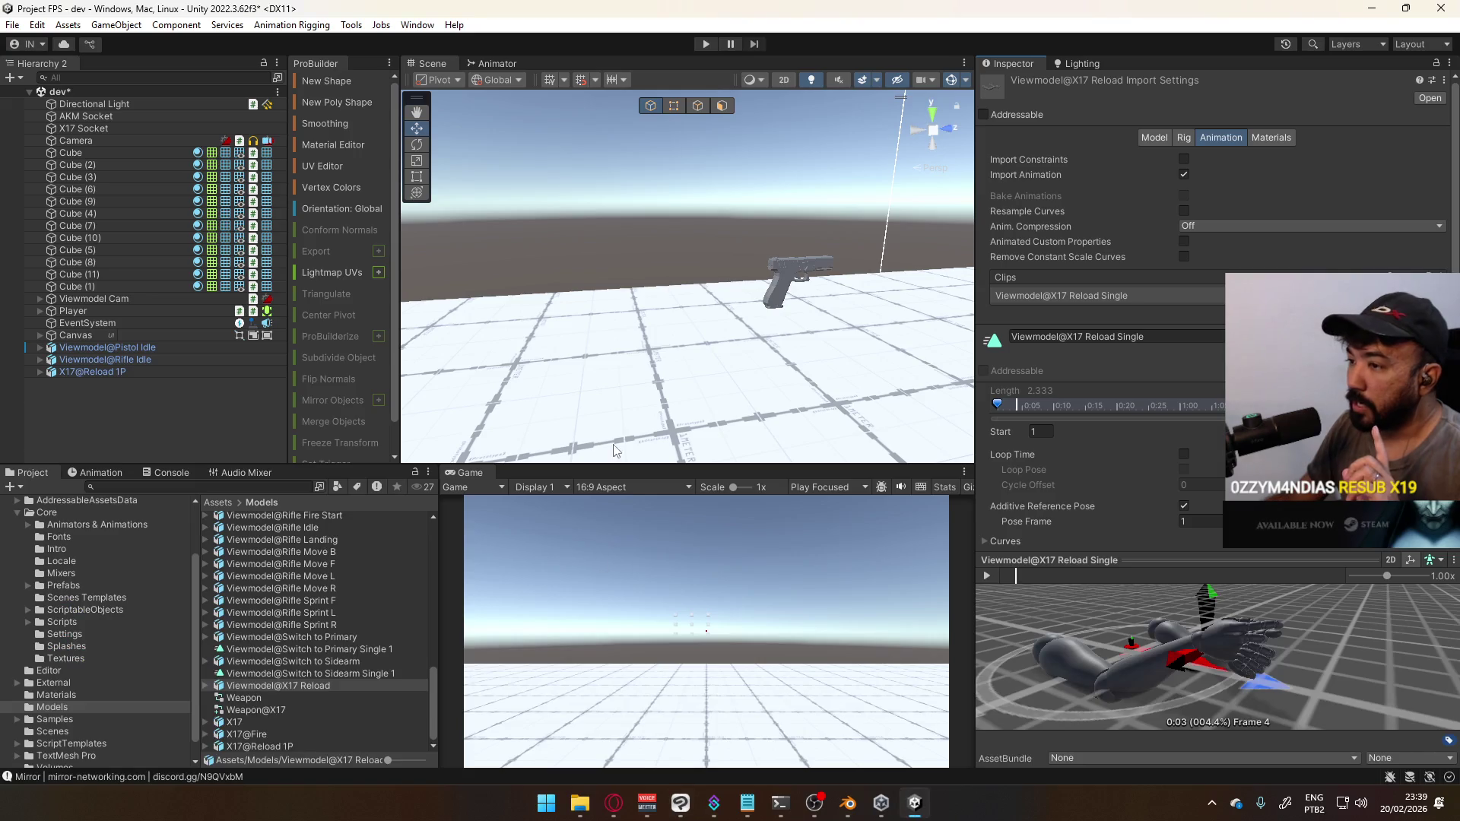
scroll(606, 323, "down", 5)
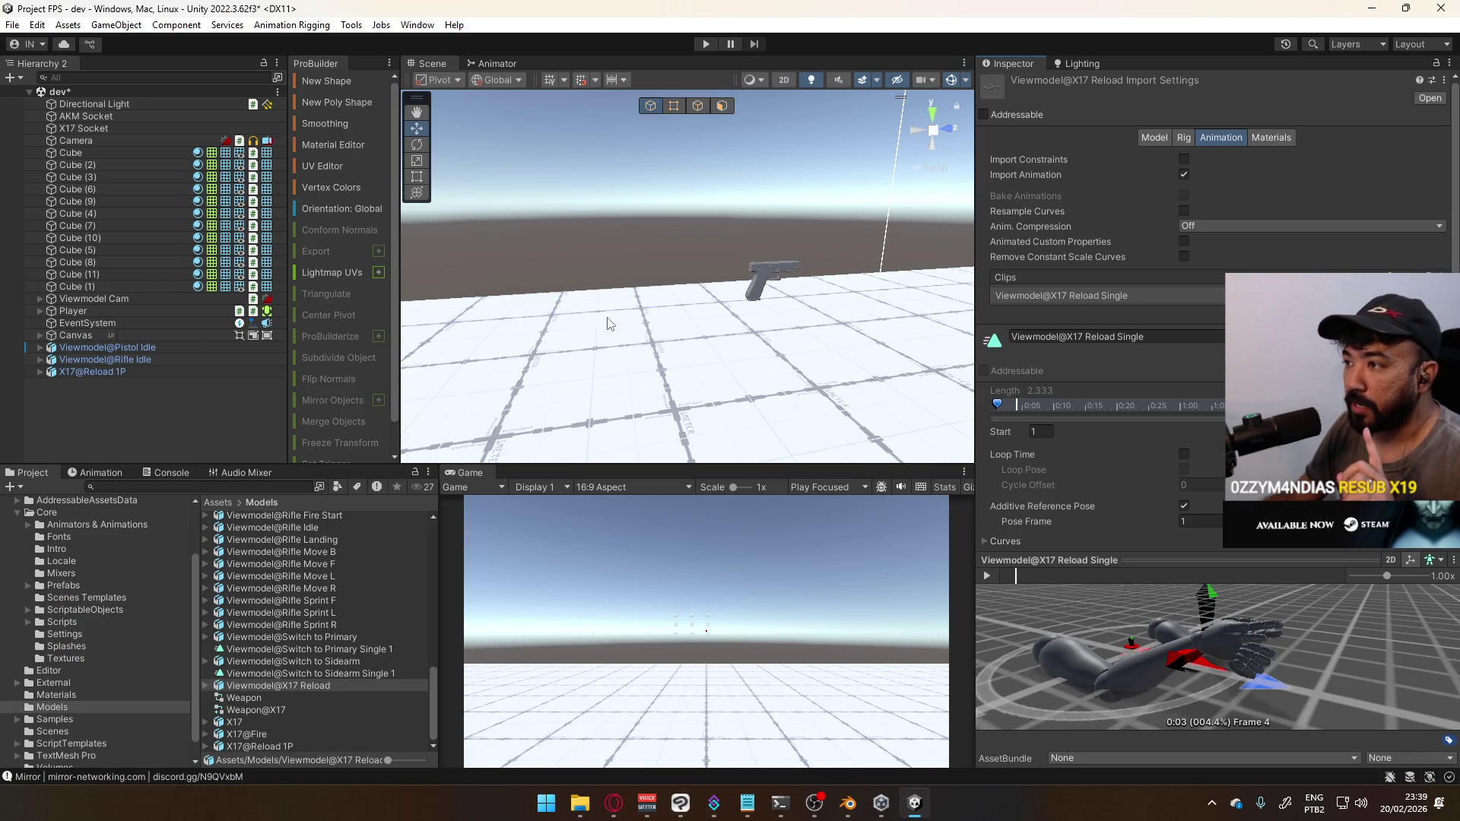
scroll(638, 316, "down", 4)
left_click(50, 347)
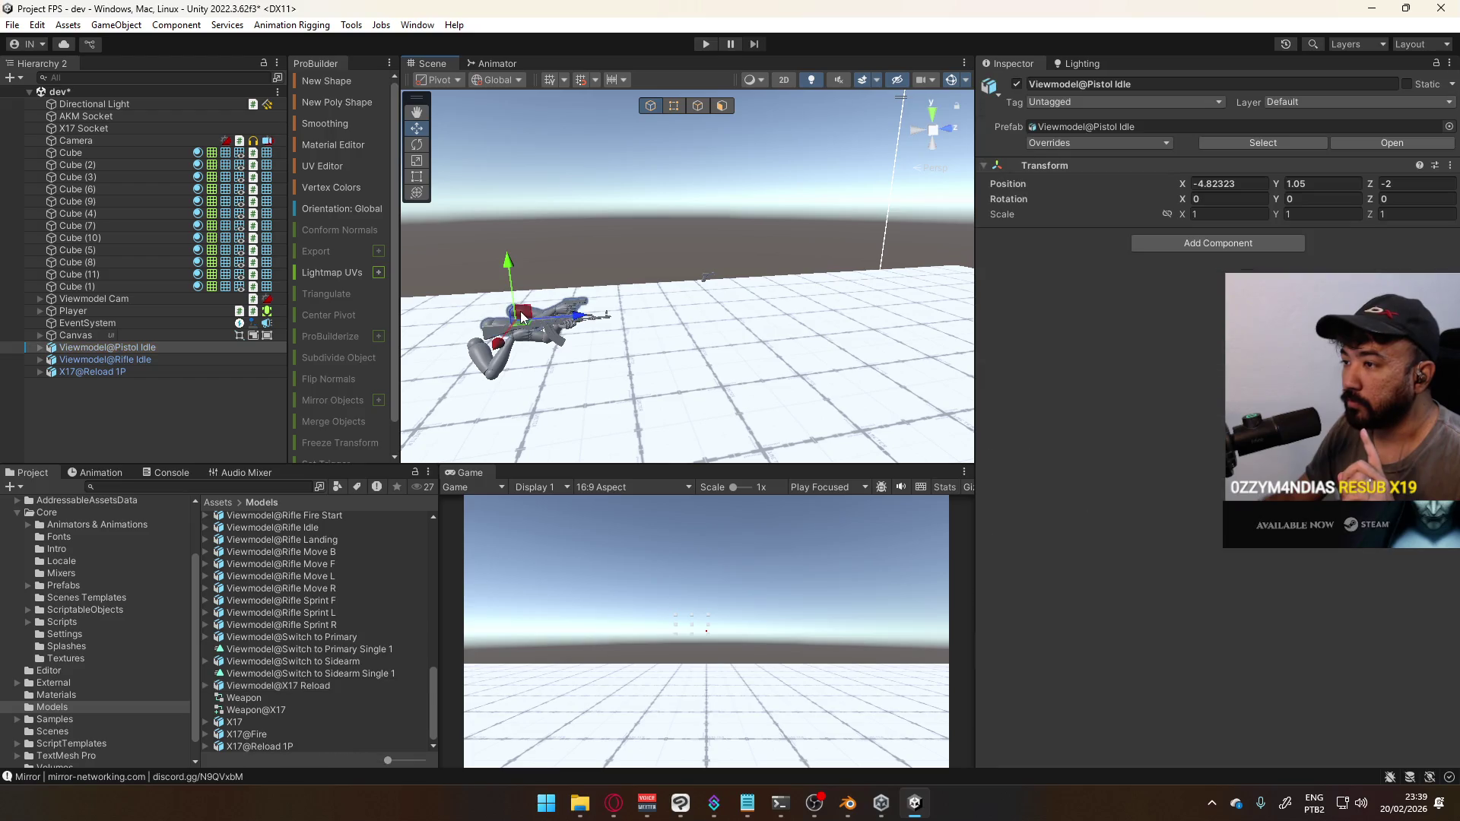
left_click(40, 347)
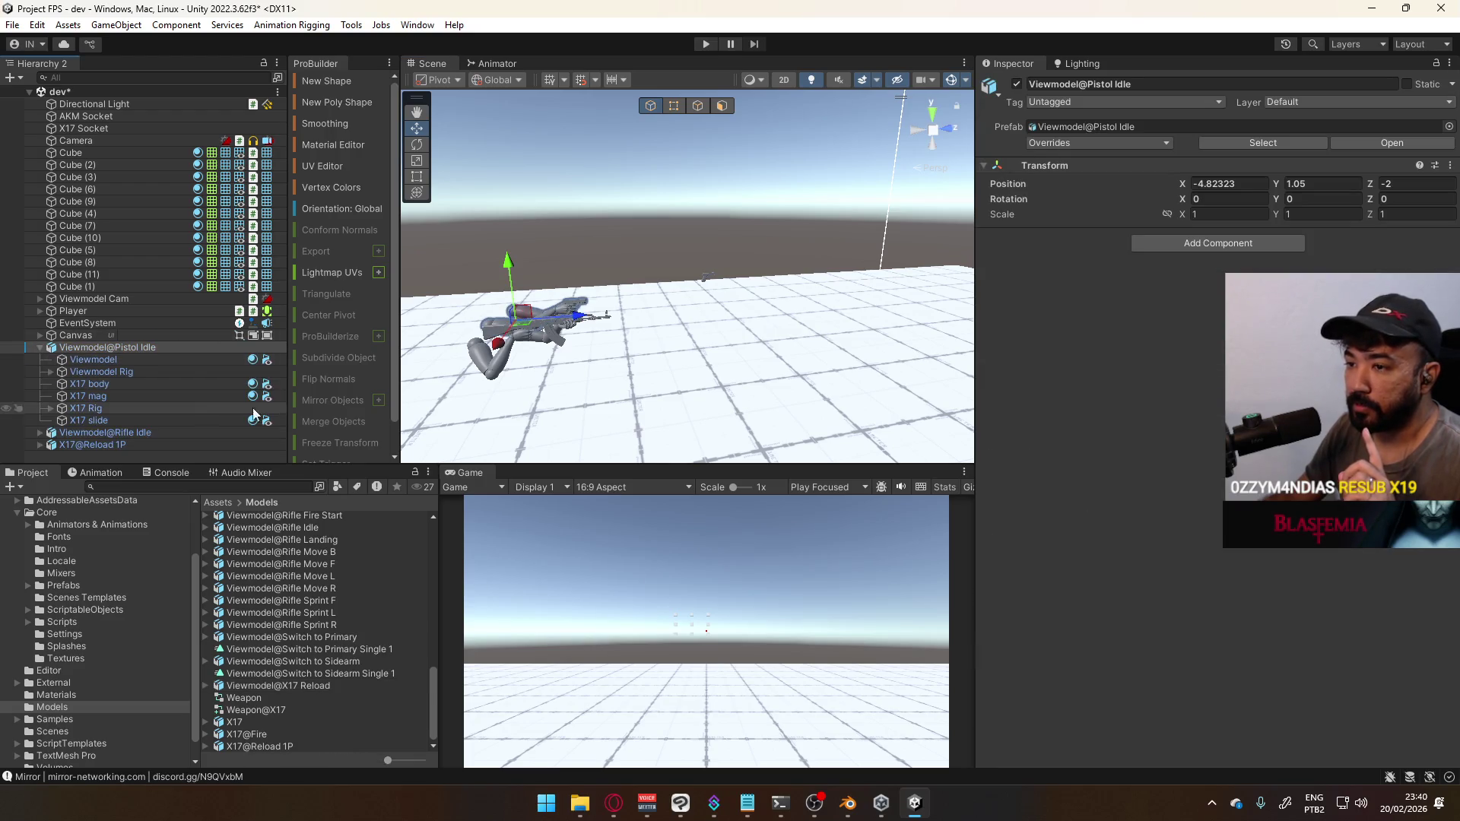
left_click(130, 388)
left_click(128, 395)
left_click(129, 408)
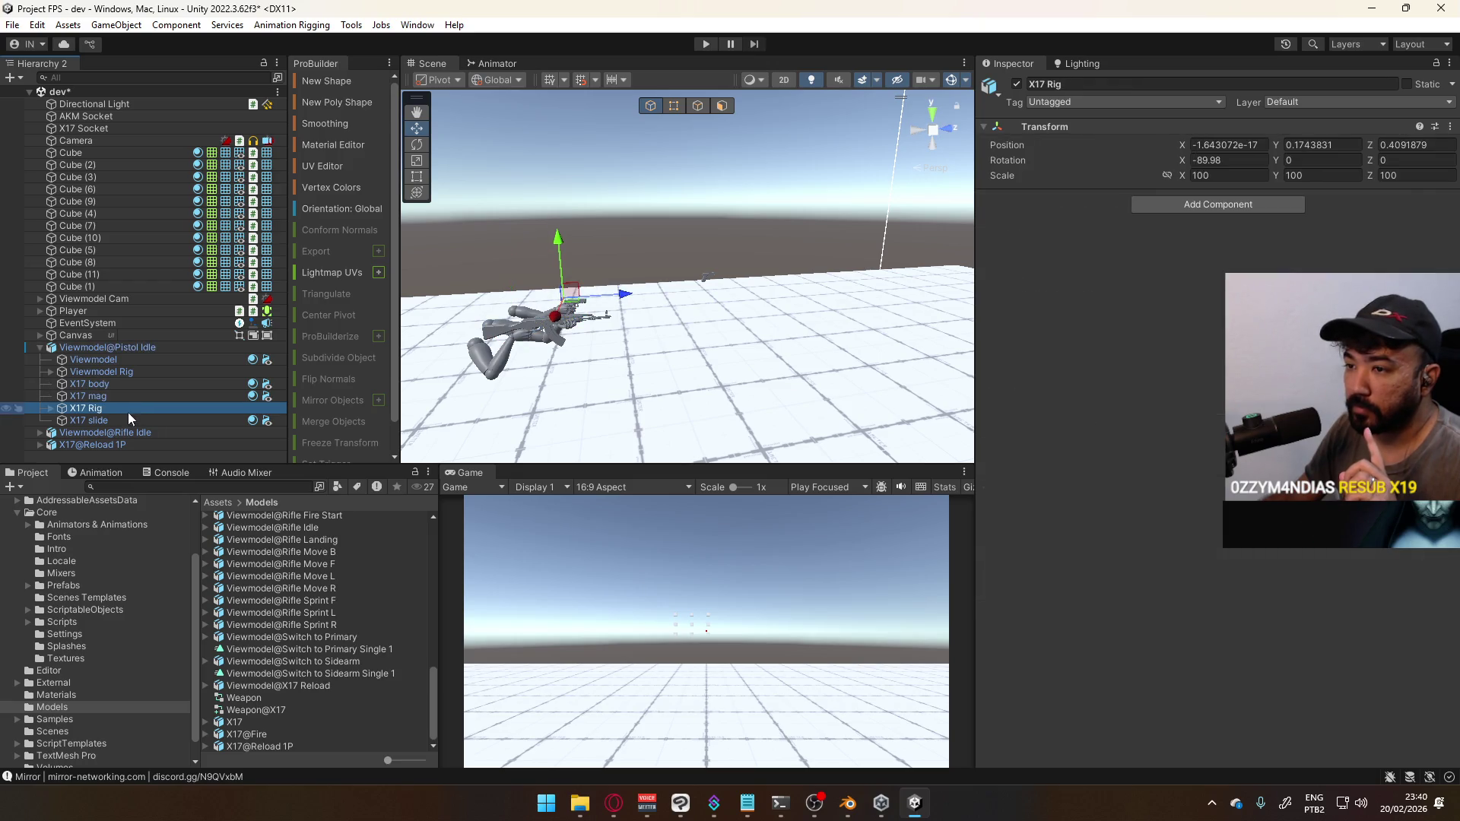
left_click(128, 420)
left_click(126, 385)
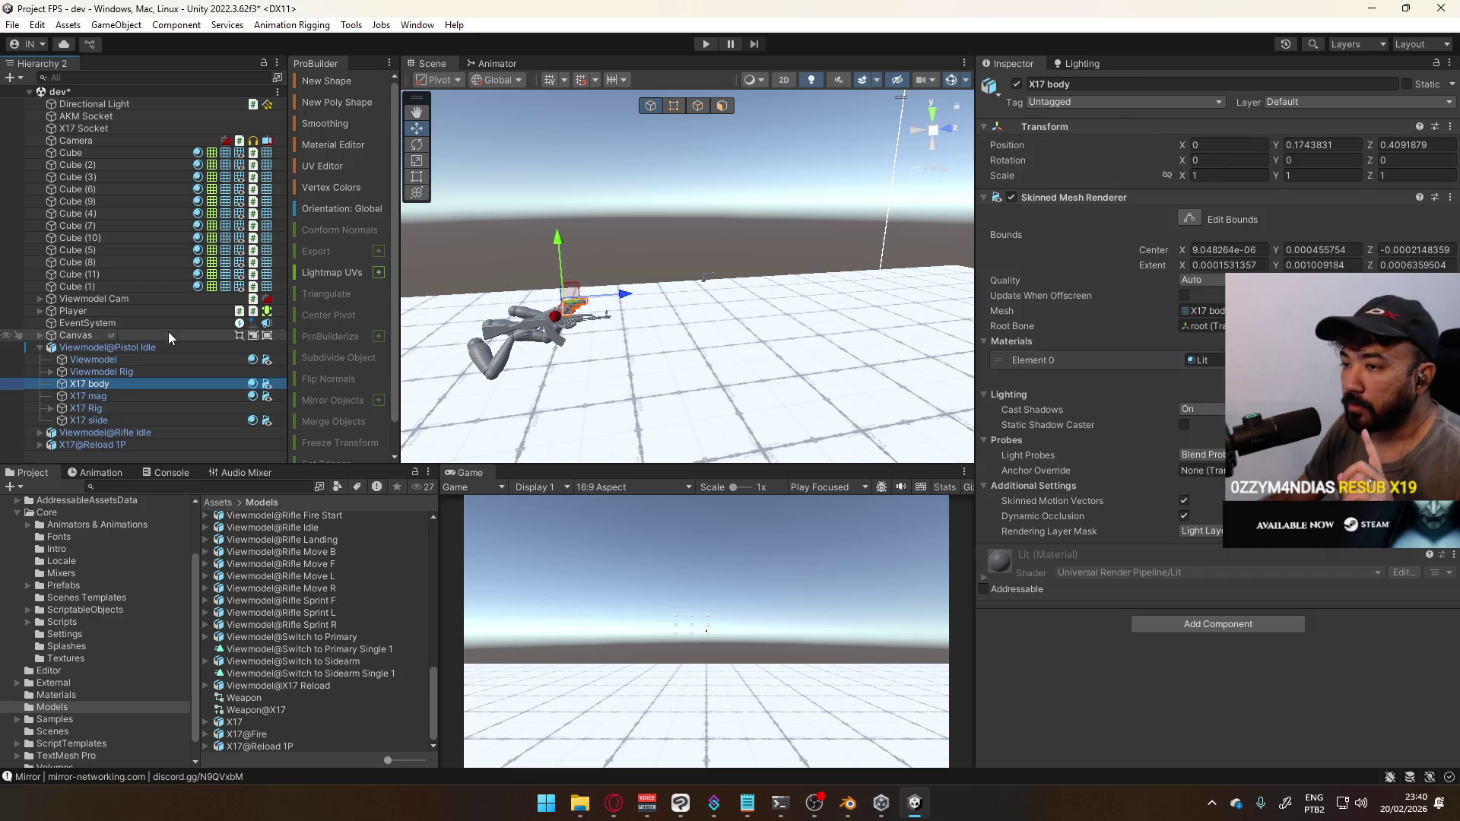
left_click(40, 348)
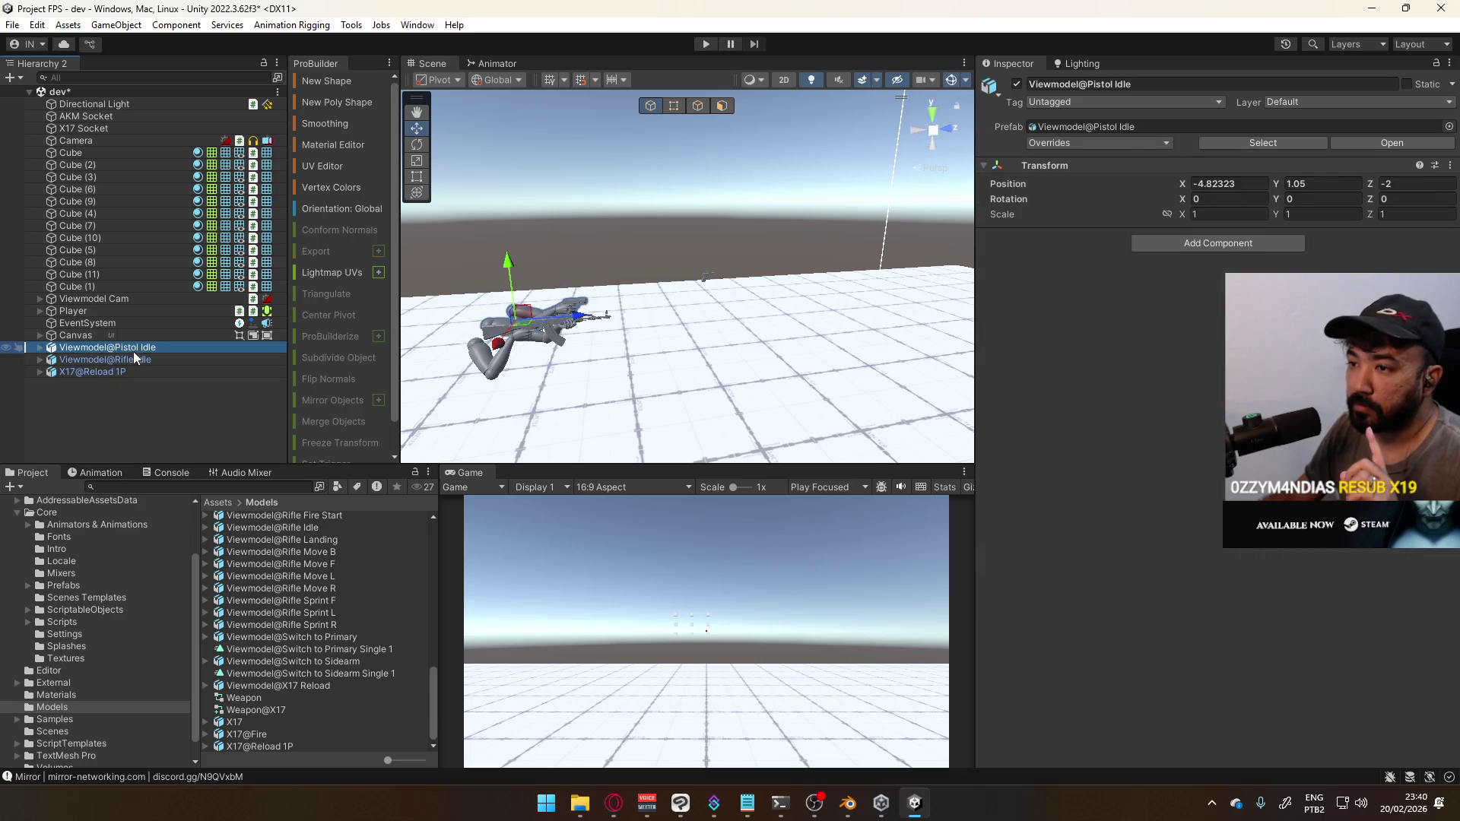
Frame the Player and expand Victor FP, Viewmodel Rig and root to reveal the hand sockets
left_click(35, 314)
left_click(40, 311)
key("f")
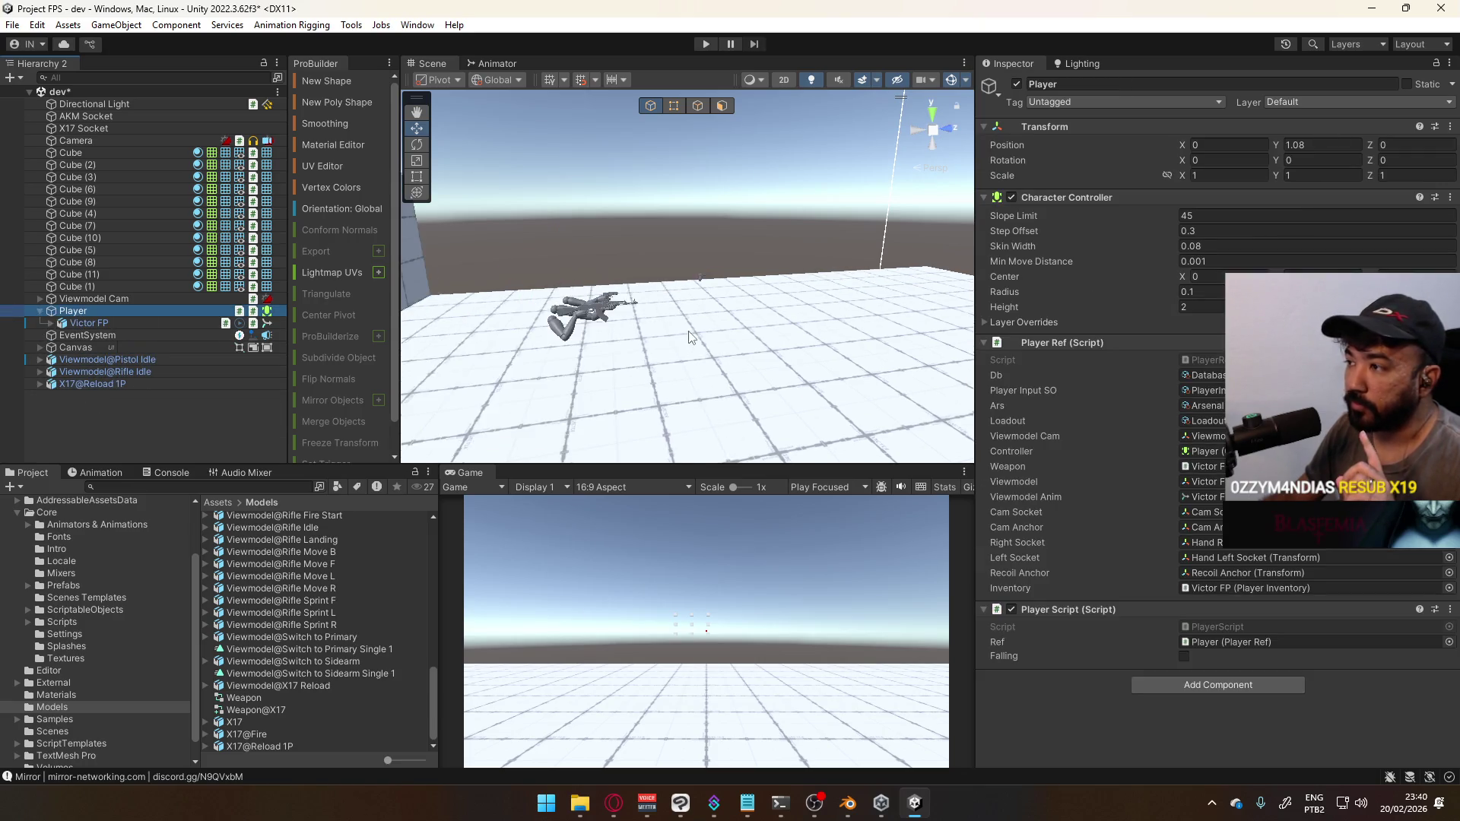
mouse_move(669, 357)
right_mouse_down()
mouse_move(621, 362)
mouse_move(548, 283)
mouse_move(532, 296)
right_mouse_up()
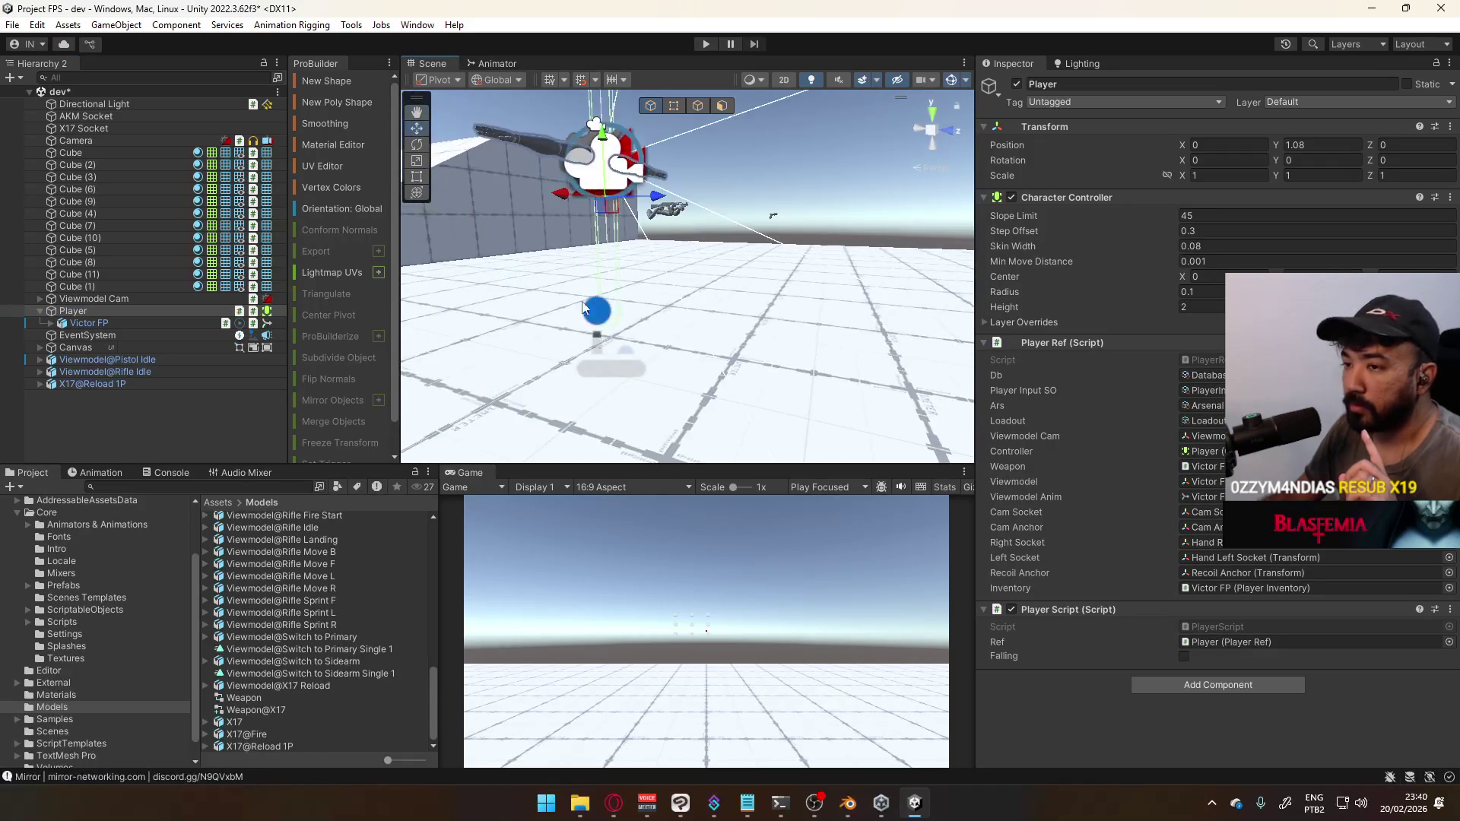
left_click(61, 324)
left_click(52, 323)
left_click(61, 348)
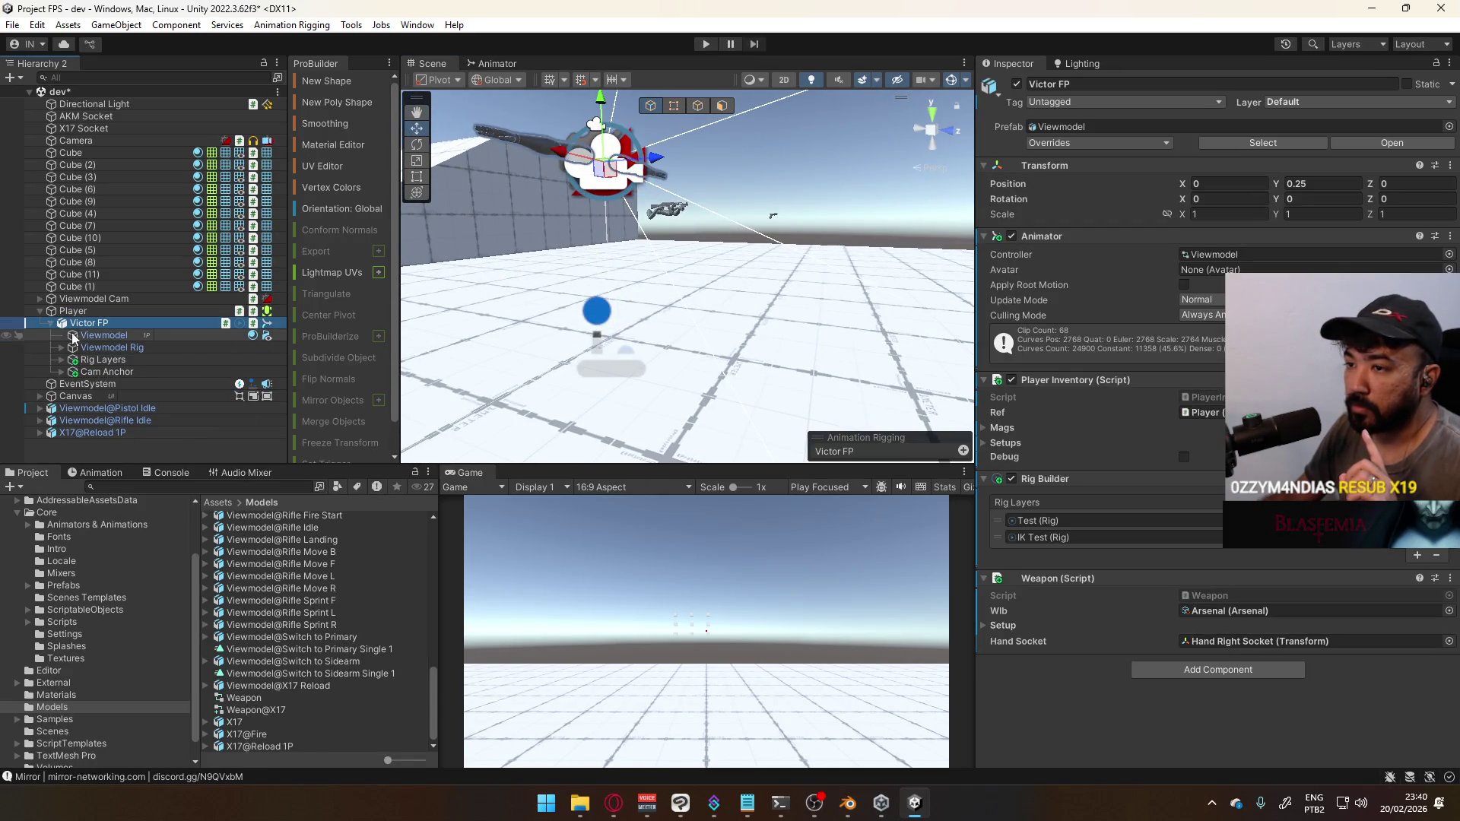
left_click(71, 372)
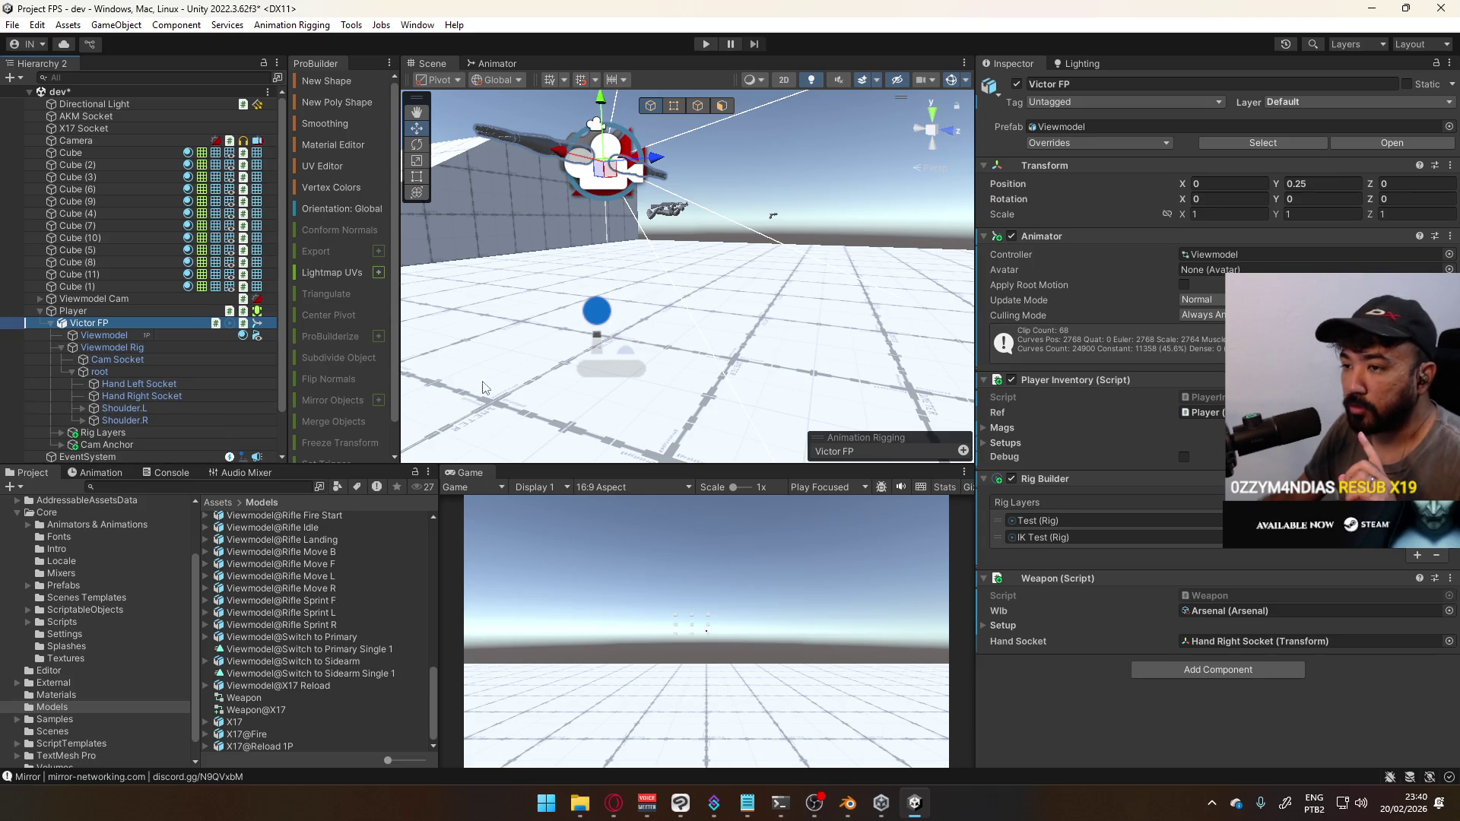
right_click_drag(525, 343, 547, 352)
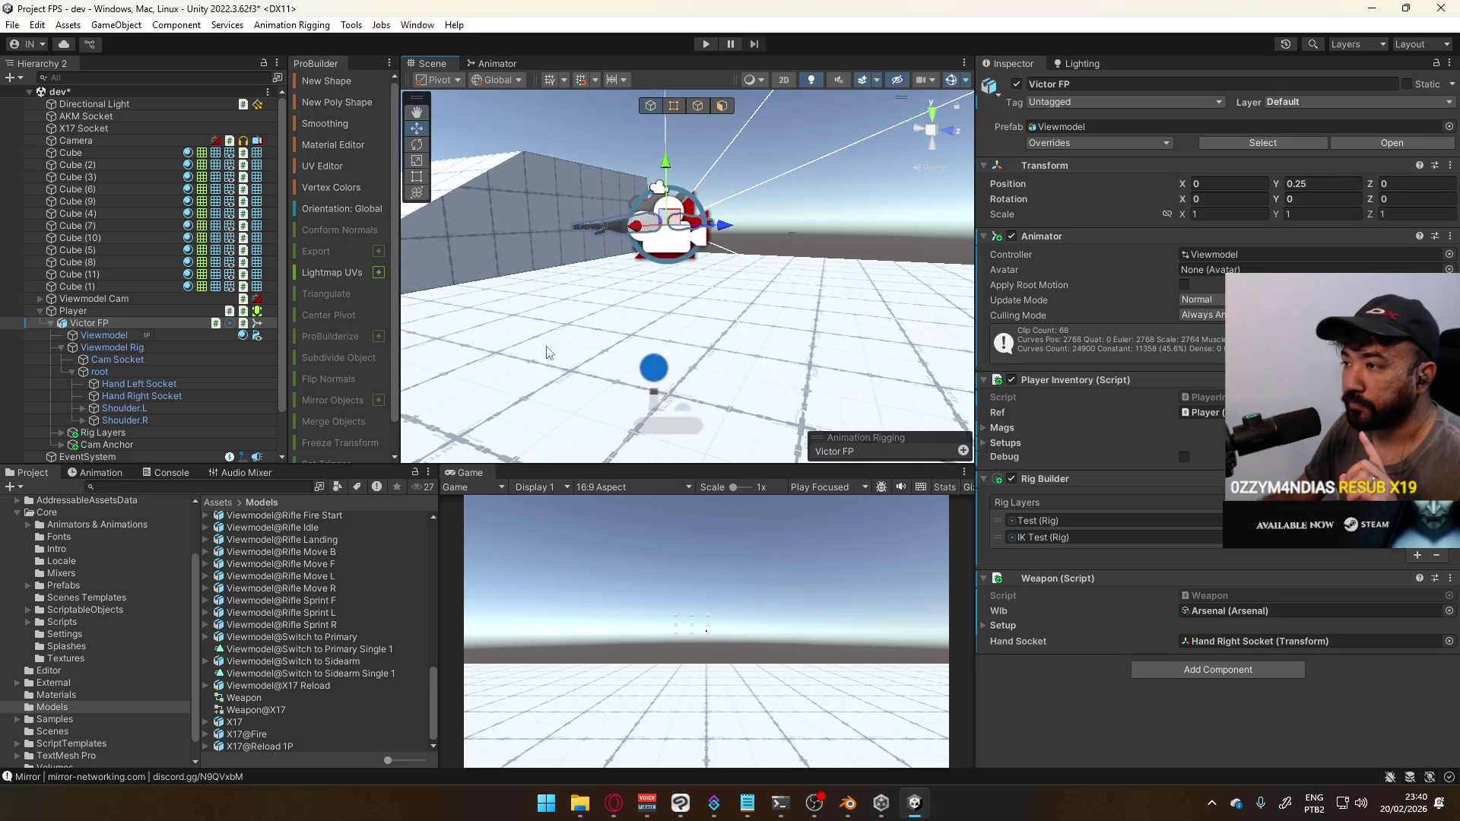
Enter Play mode so AKM(Clone) spawns in the right hand socket
left_click(708, 43)
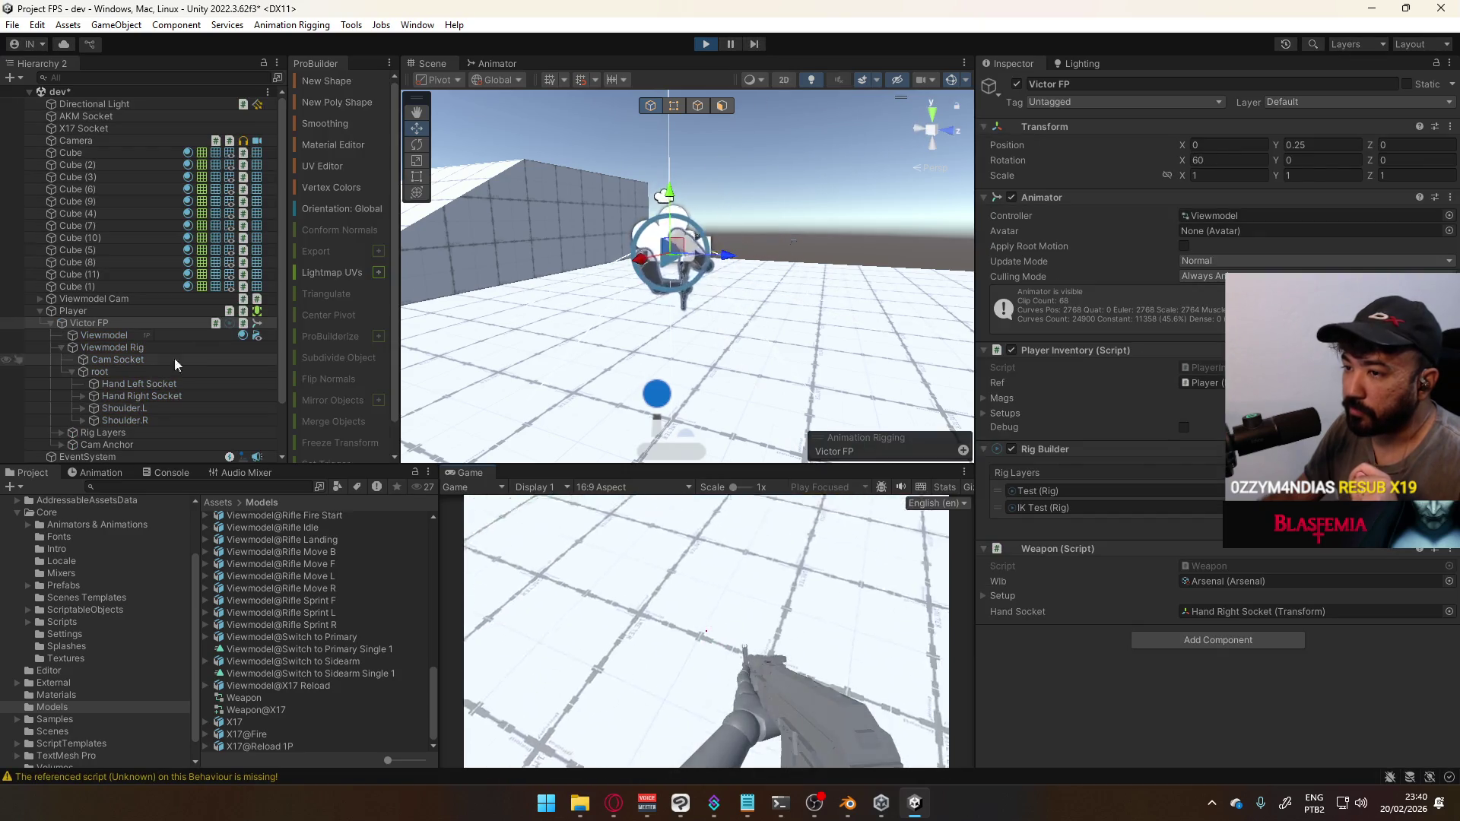
key("super")
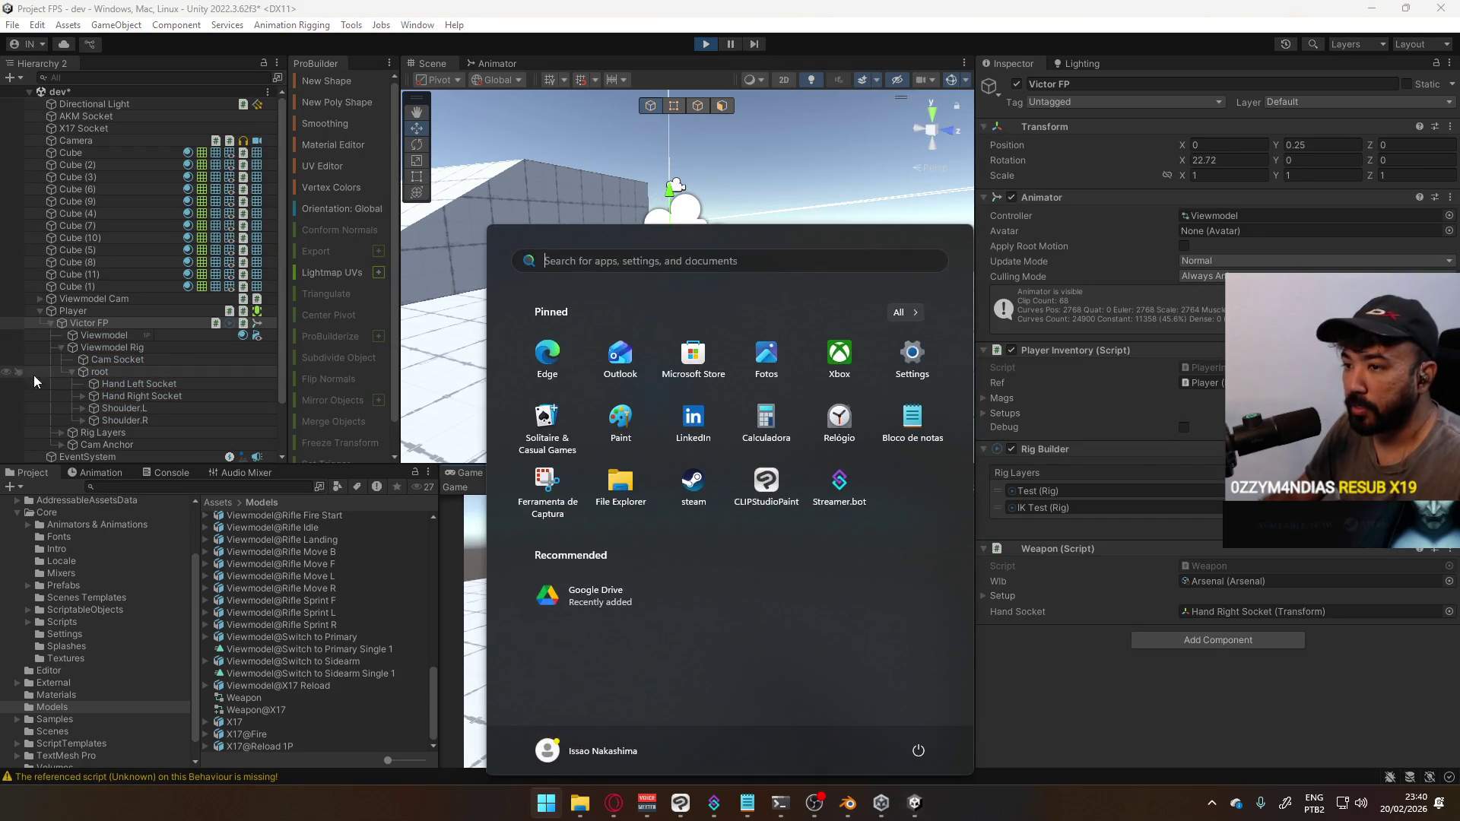
key("super")
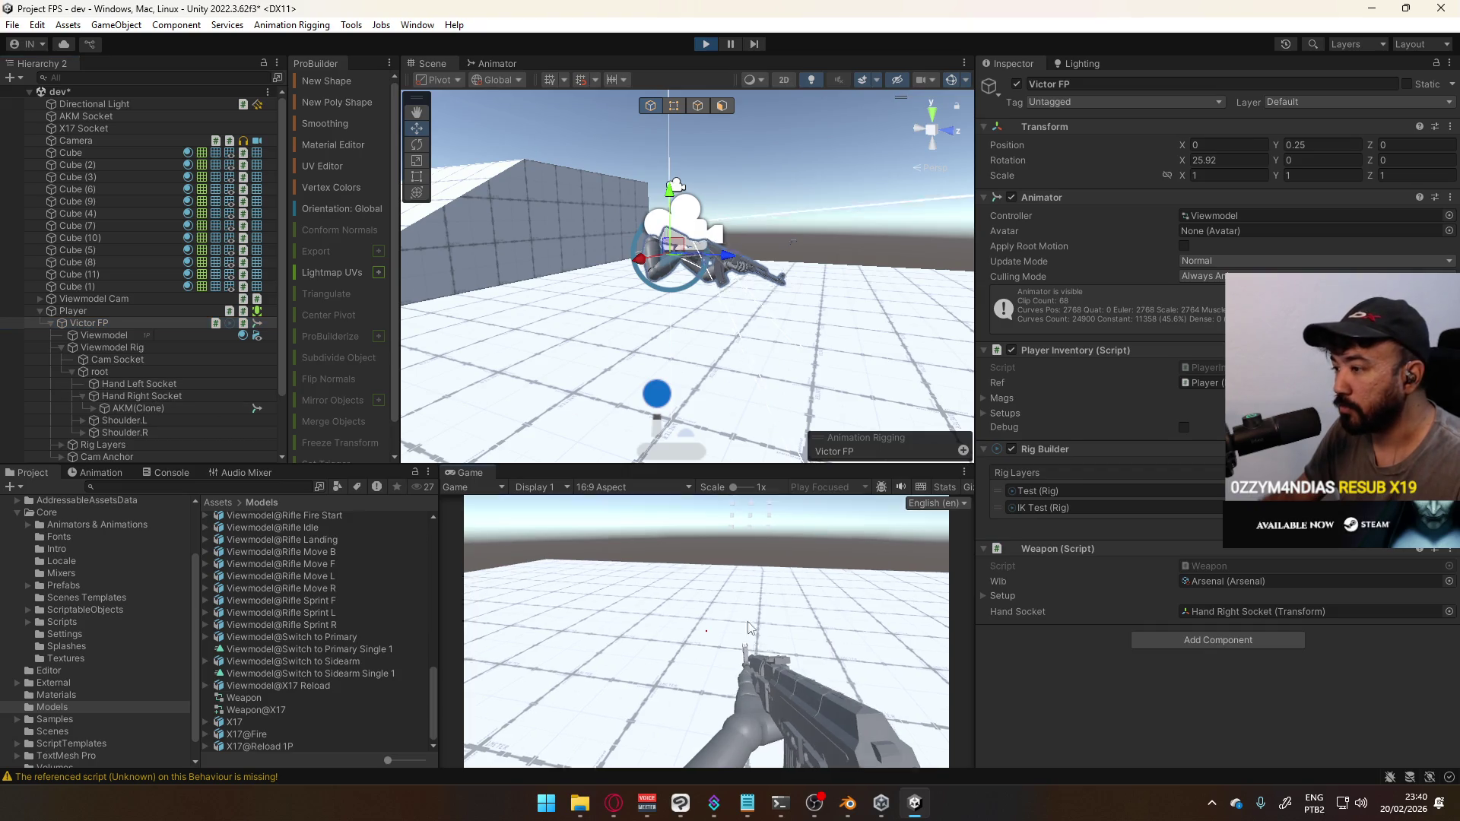
Toggle AKM(Clone) off and back on to check the hands without the rifle
key("super")
key("super")
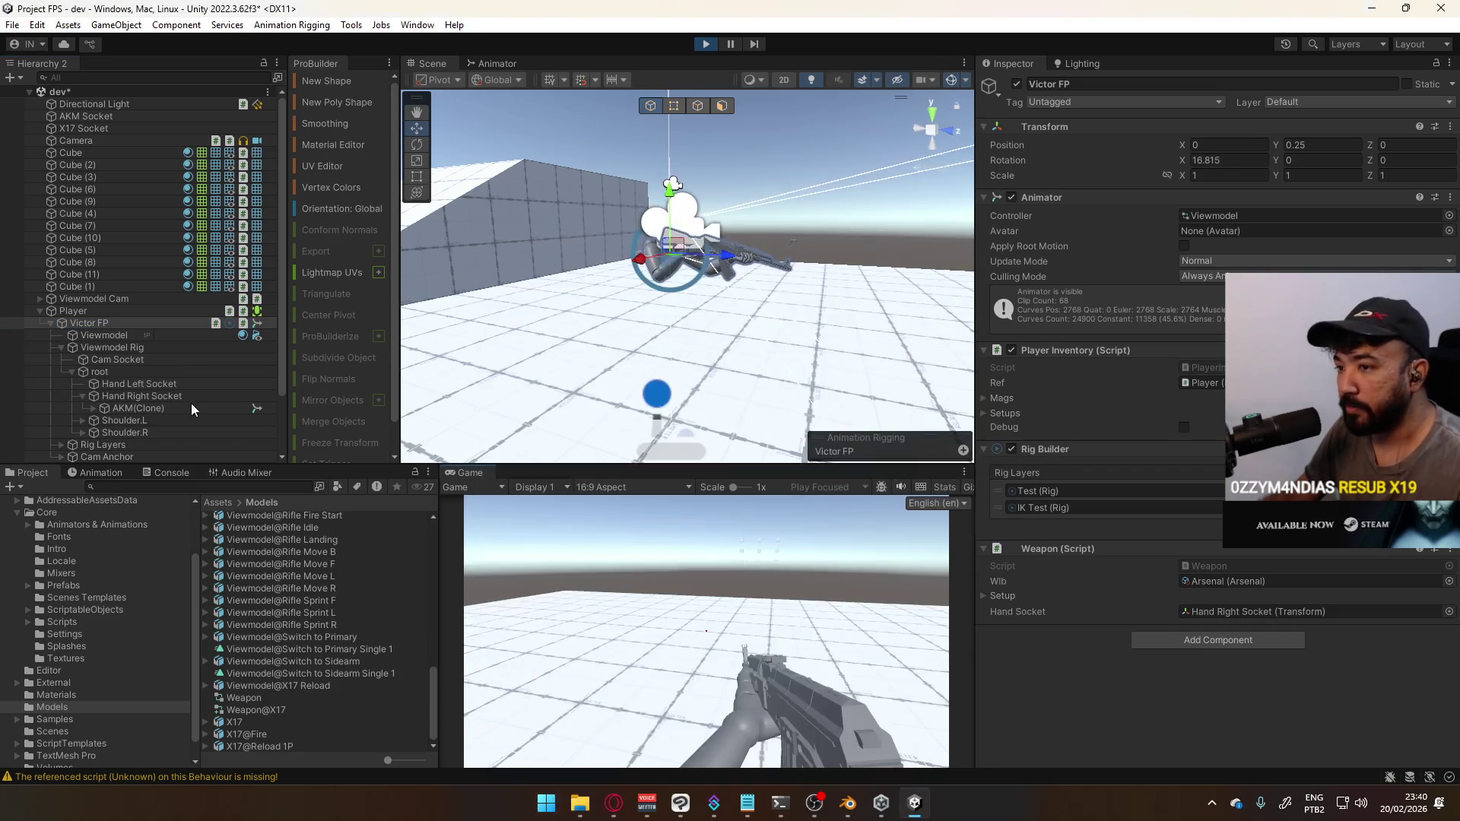
left_click(171, 408)
left_click(1018, 84)
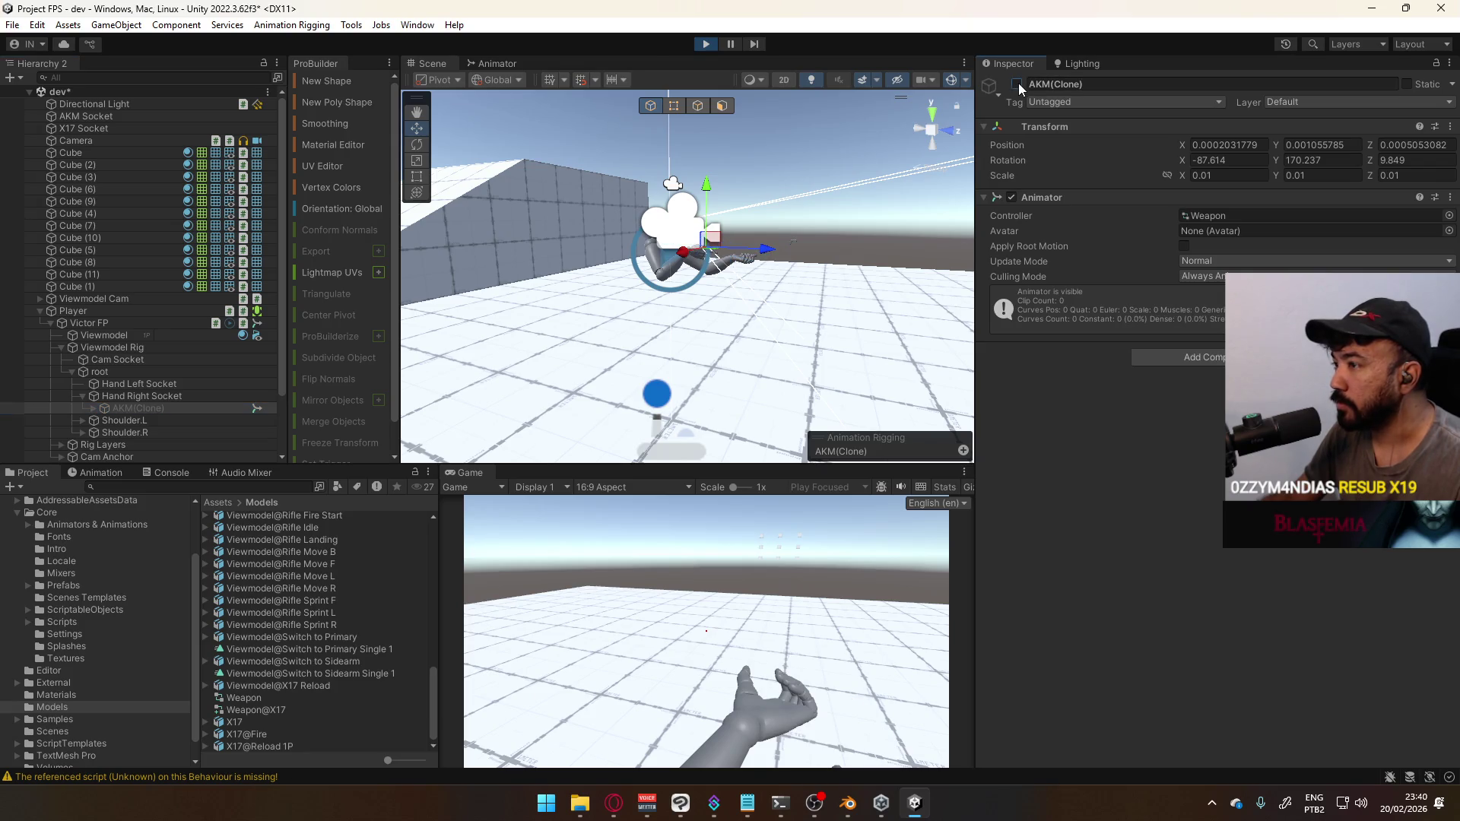
left_click(1018, 84)
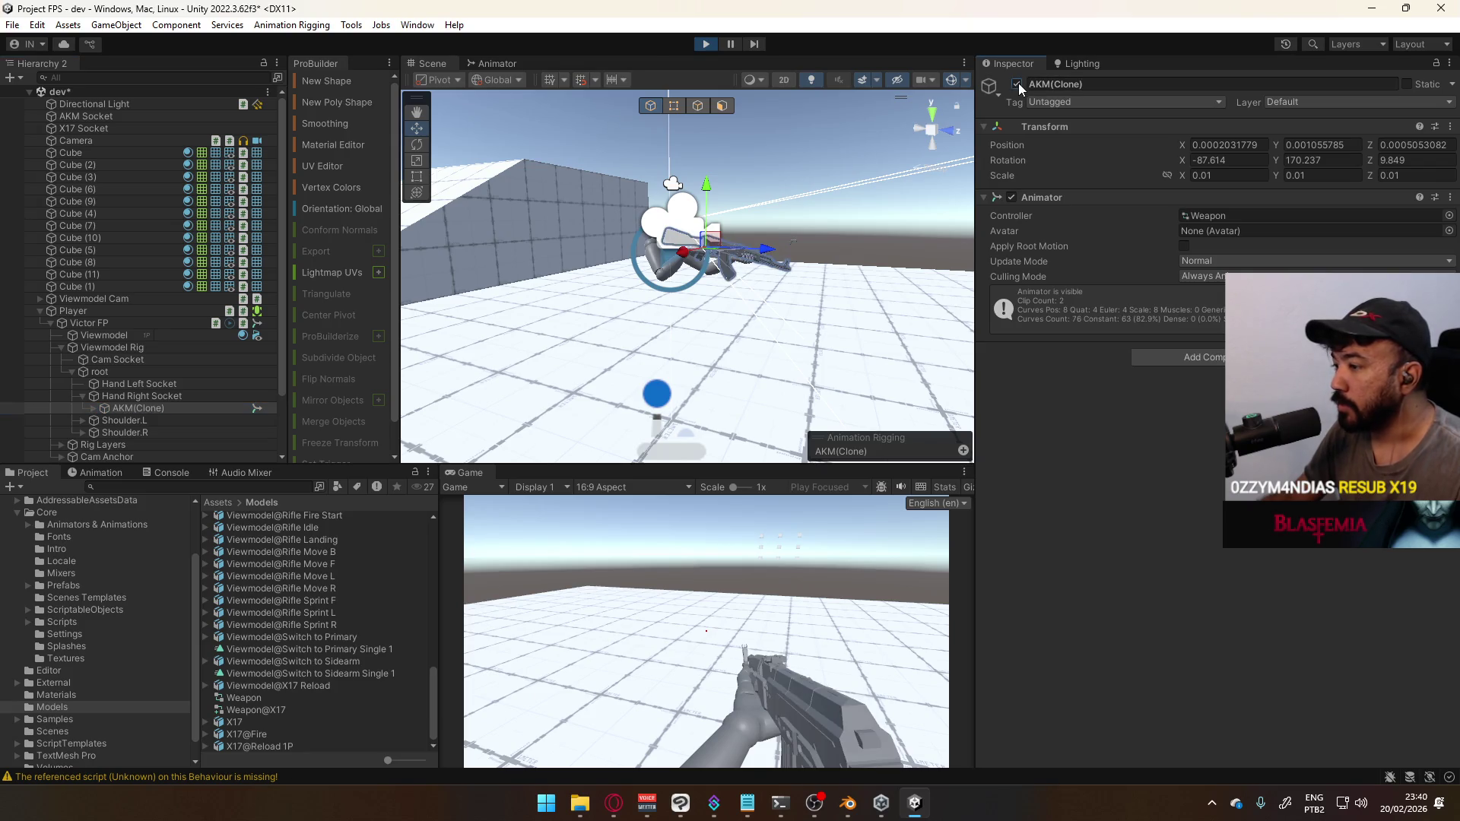
left_click(694, 355)
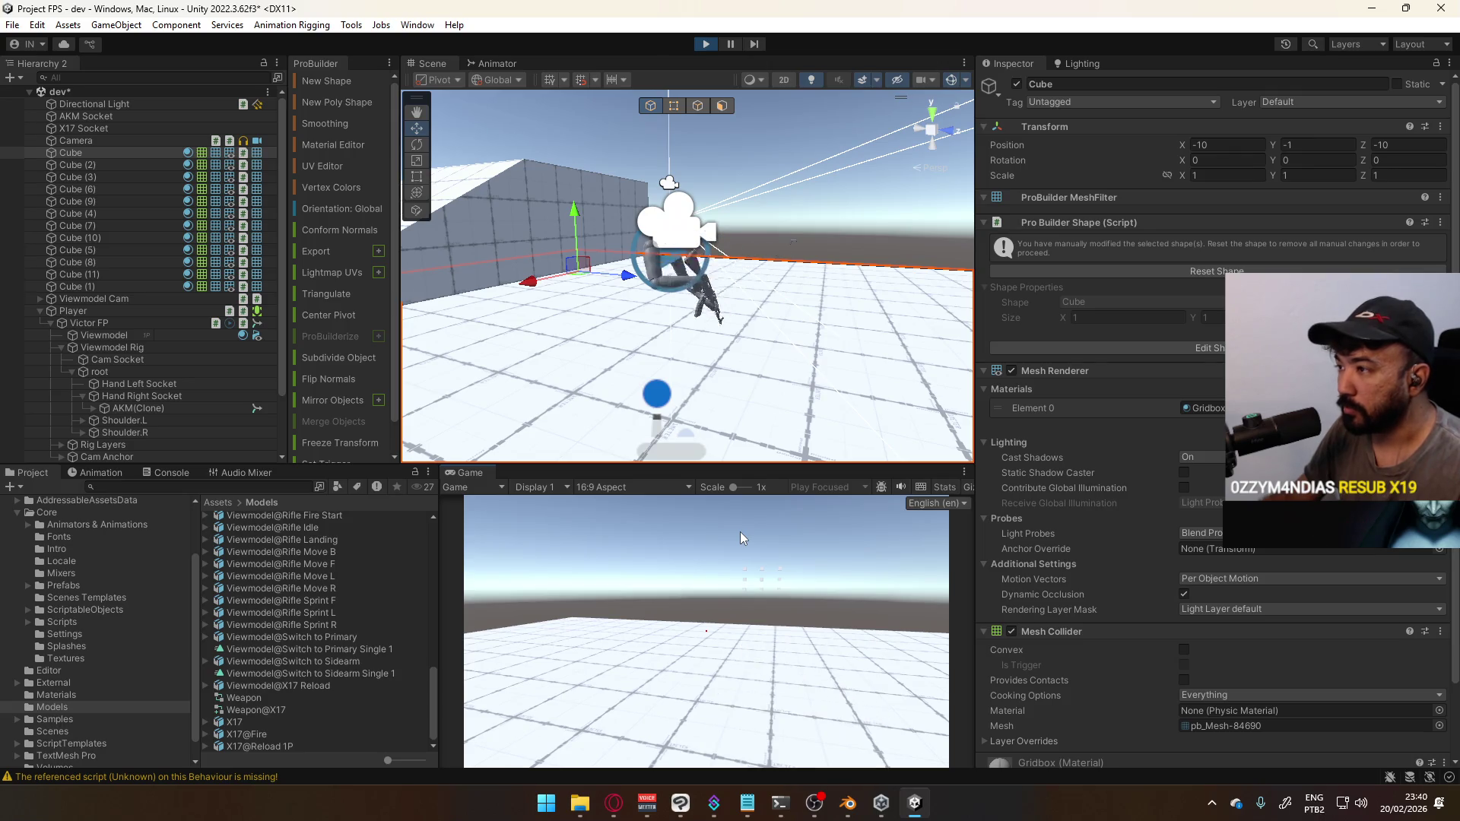
Switch the equipped weapon to the X17 pistol and frame X17(Clone) with the arms
key("2")
key("super")
left_click(132, 407)
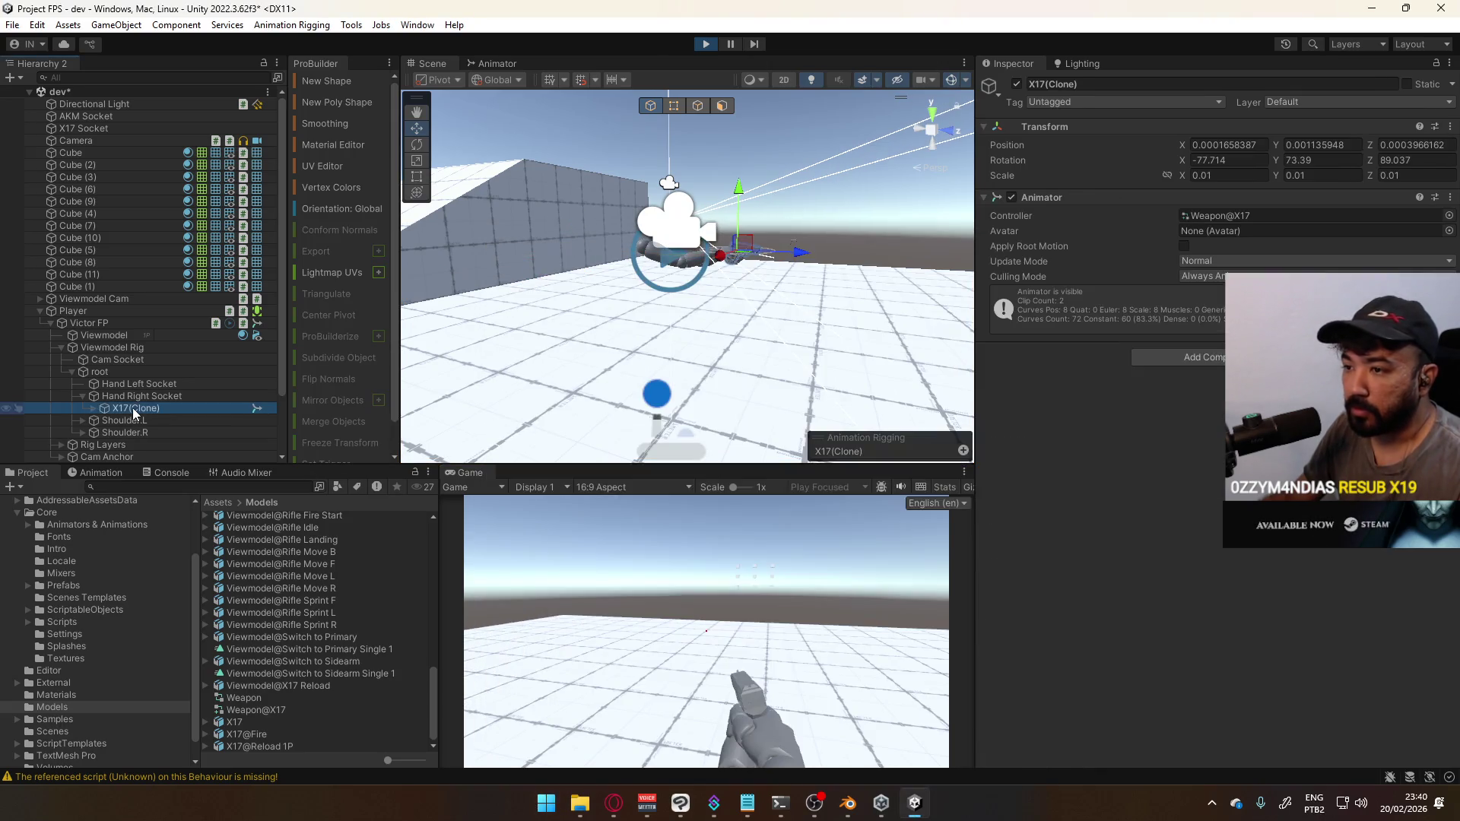
key("f")
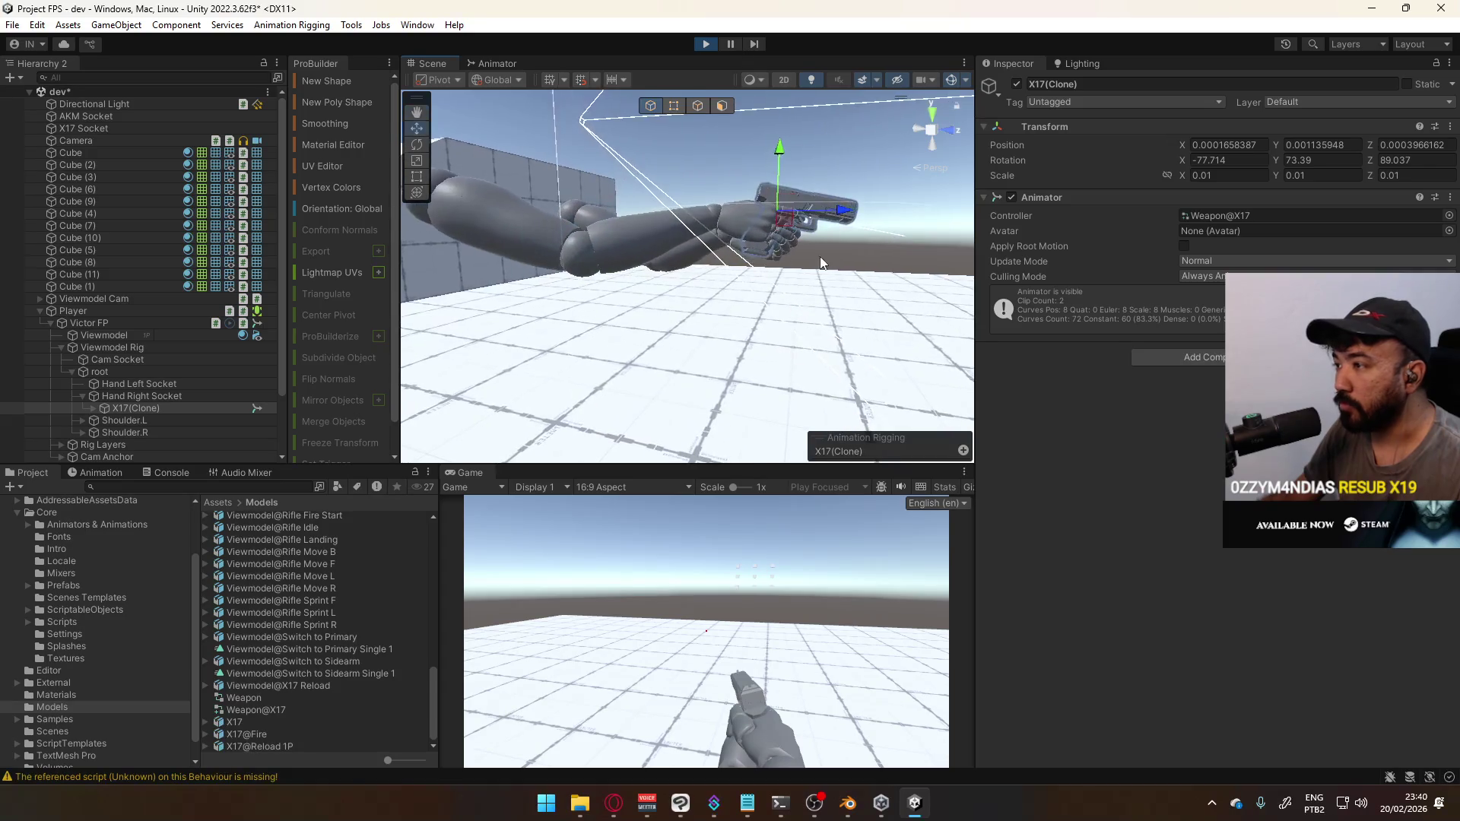
mouse_move(809, 283)
left_mouse_down("alt")
mouse_move(494, 249)
mouse_move(625, 244)
left_mouse_up("alt")
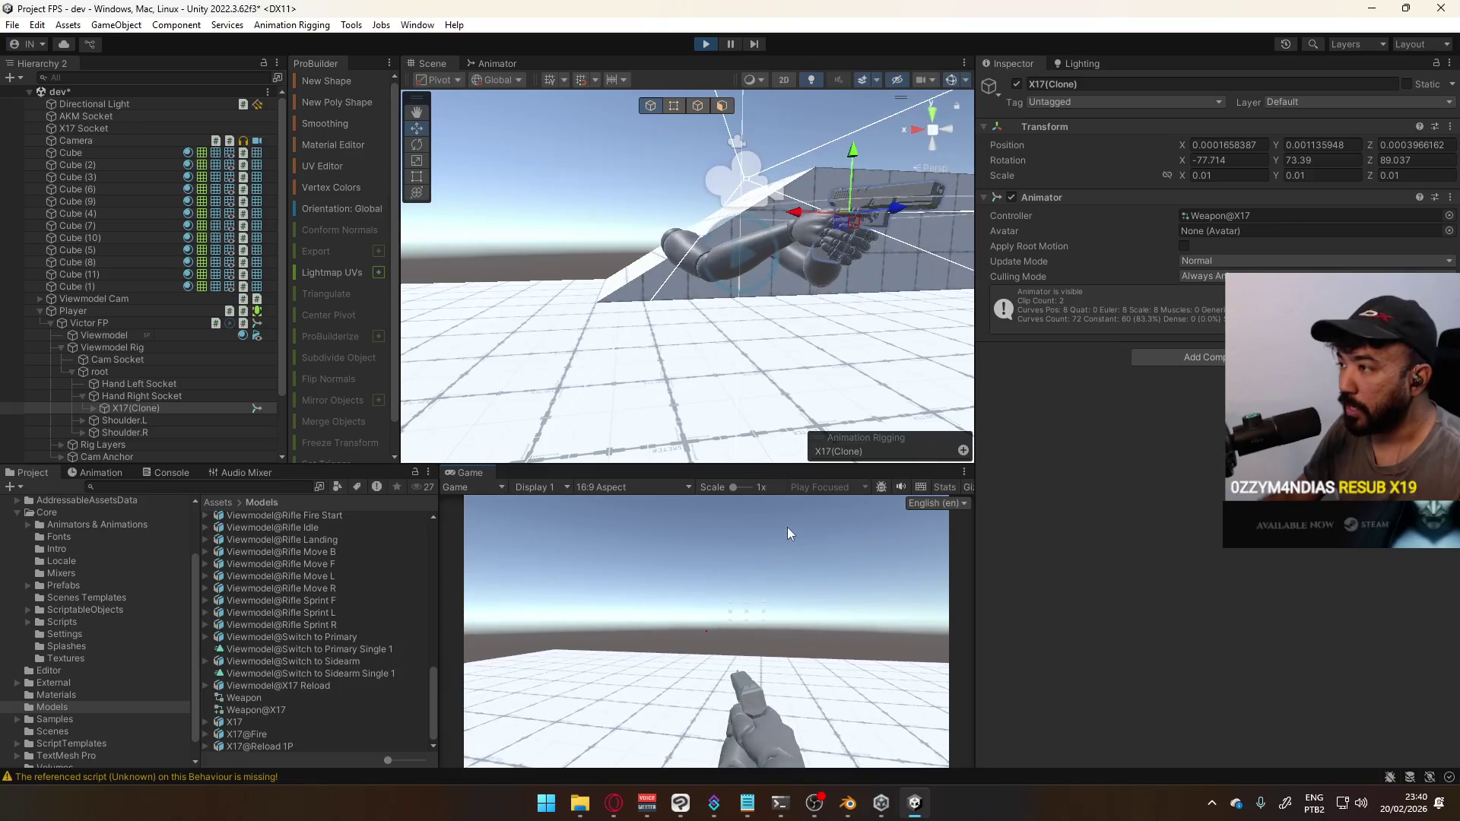
Bring the Blender window back to the front
key("super")
key("super")
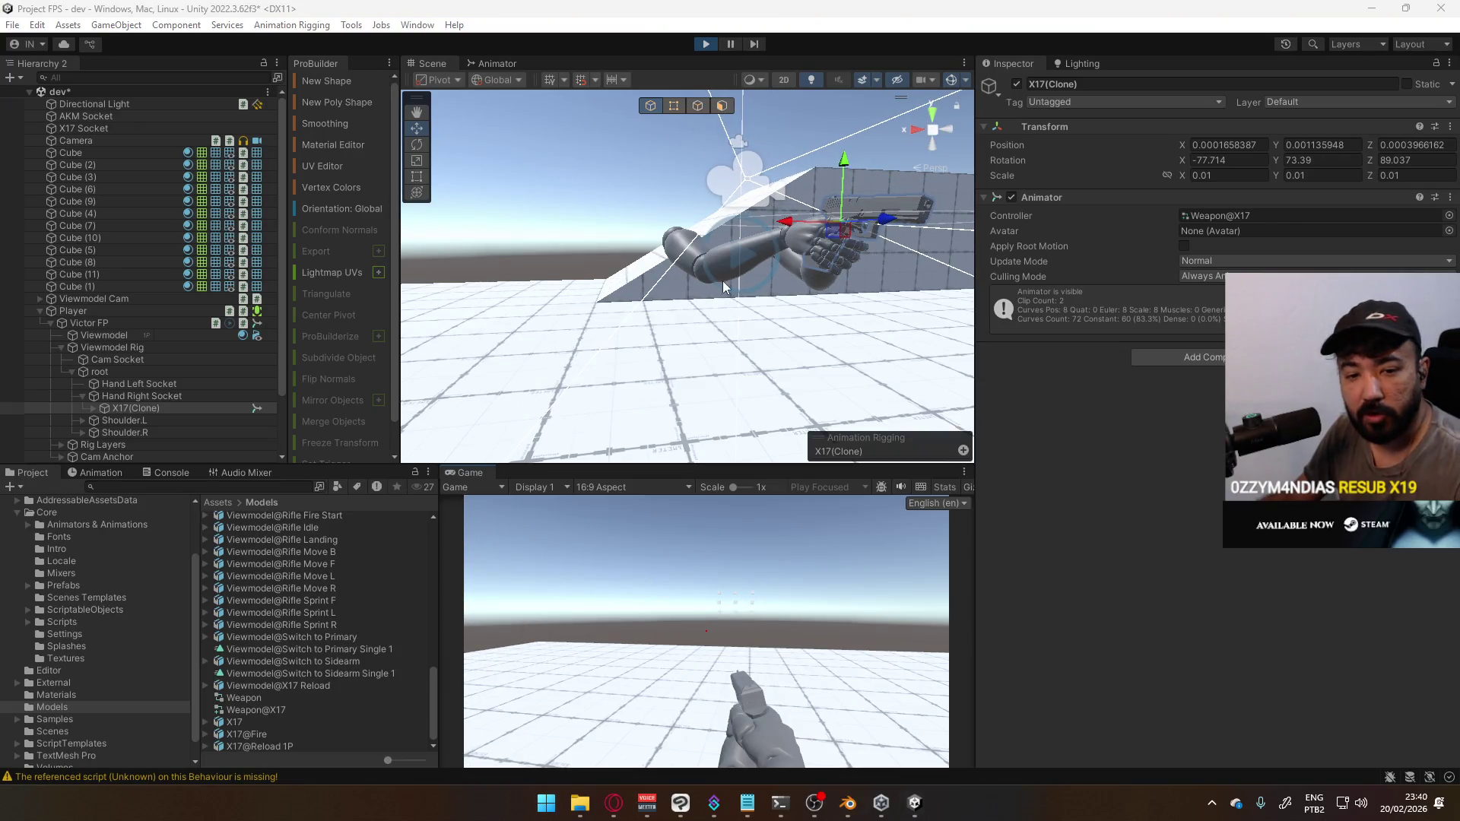
mouse_move(848, 803)
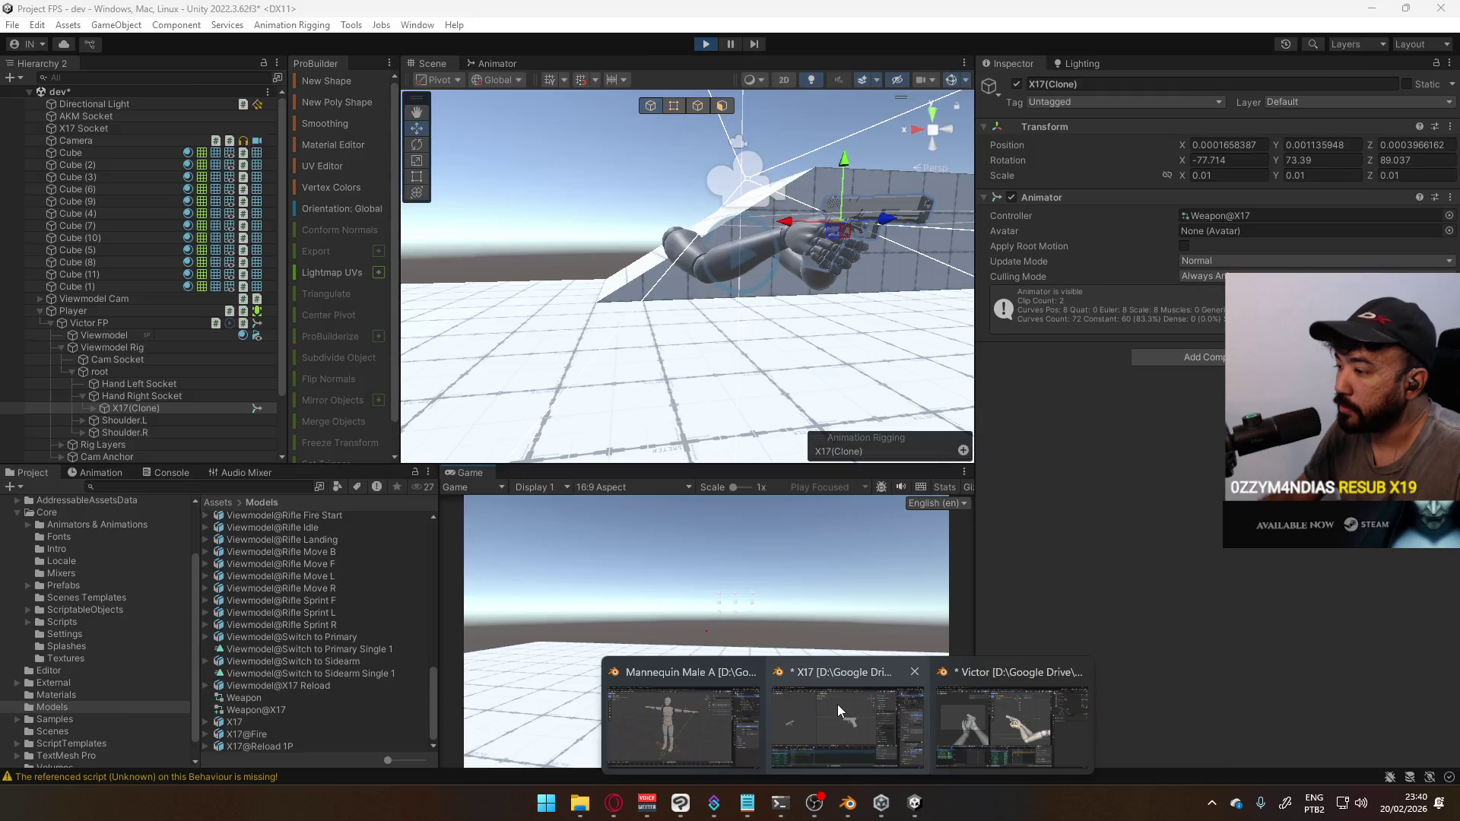
left_click(837, 704)
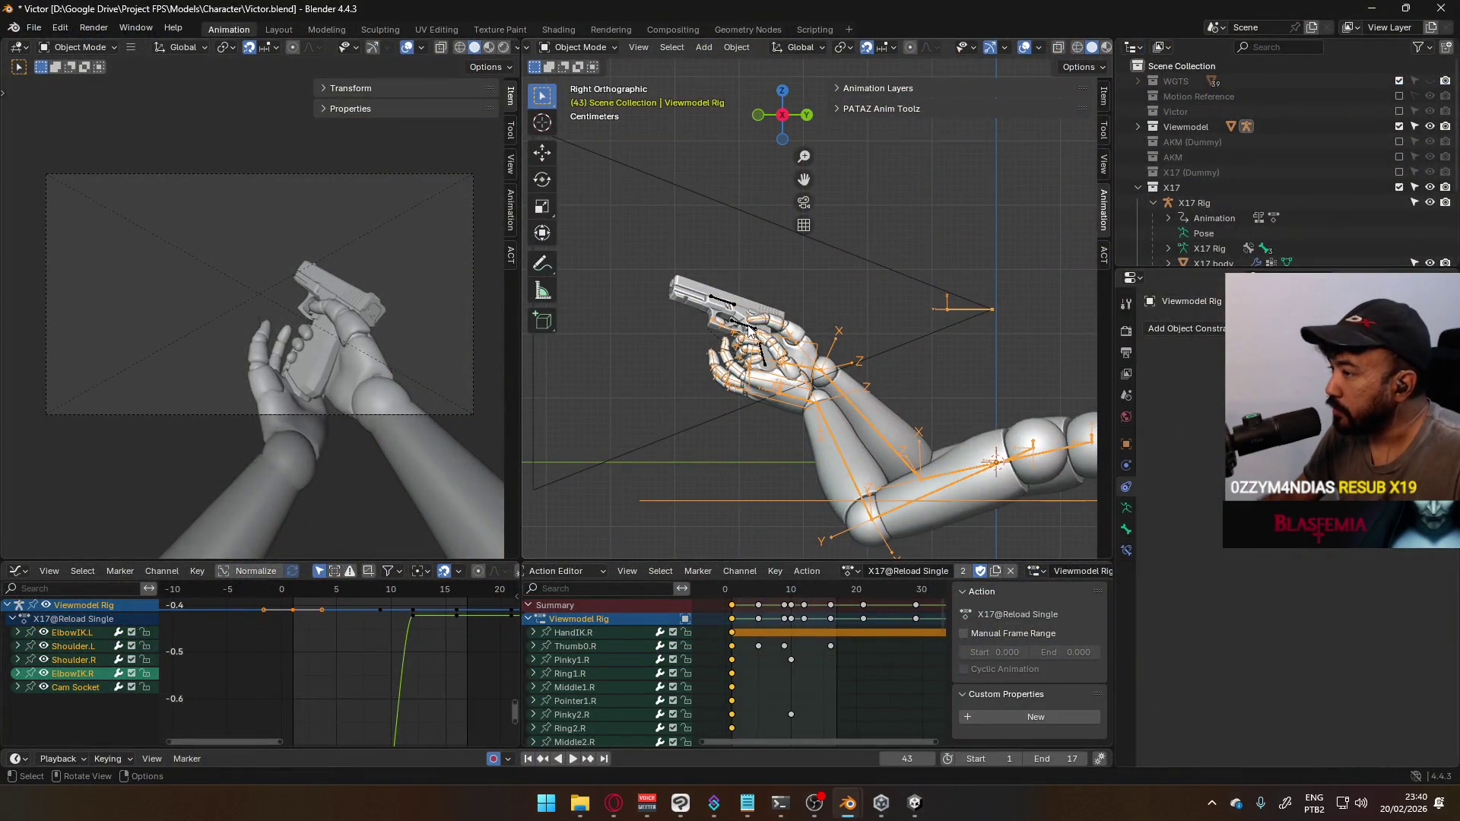
Put the Viewmodel Rig in Pose Mode, fit its keyframes, and show HandIK.R's Child Of constraints
left_click(590, 47)
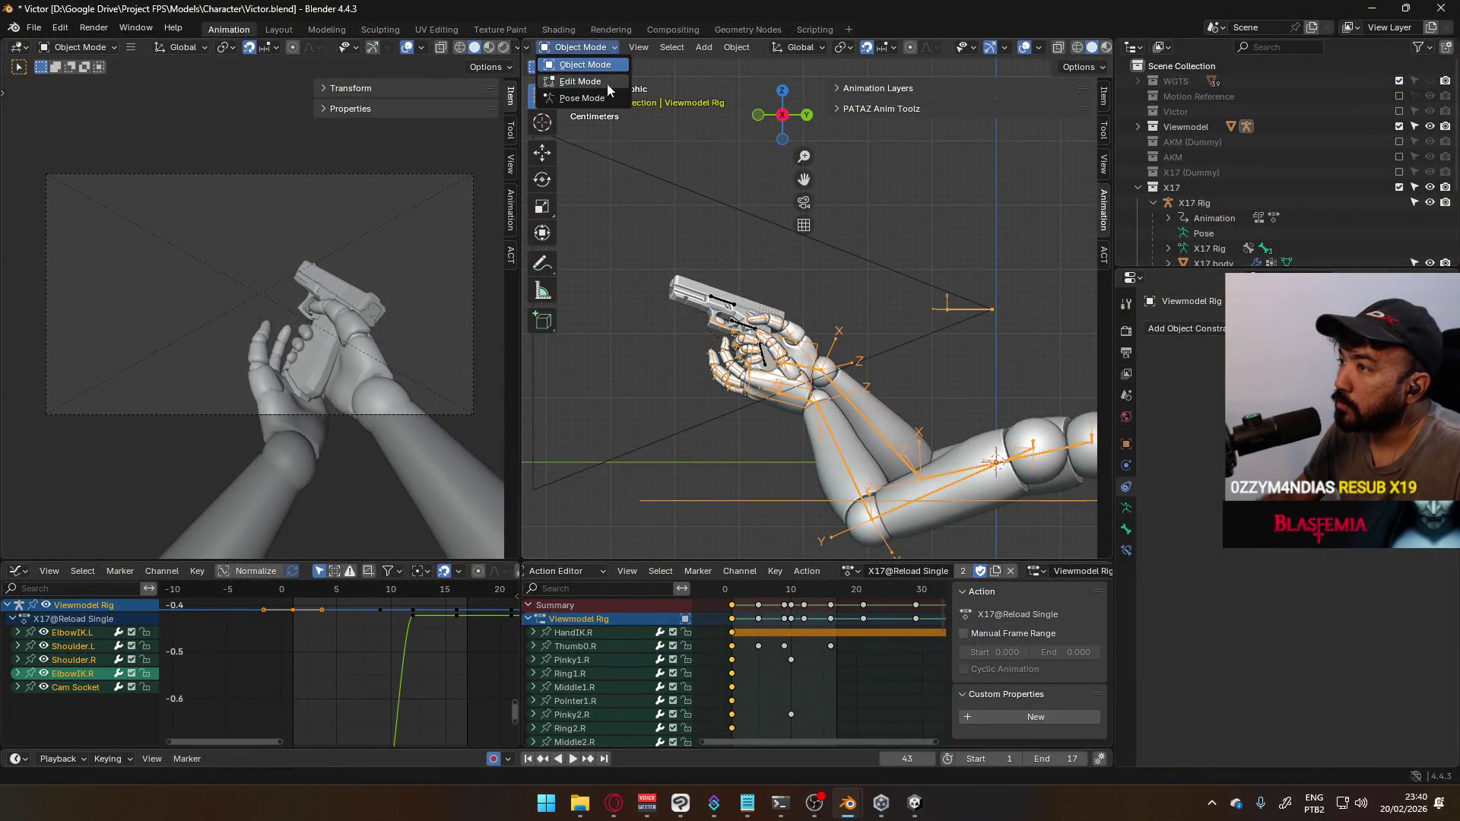
left_click(586, 97)
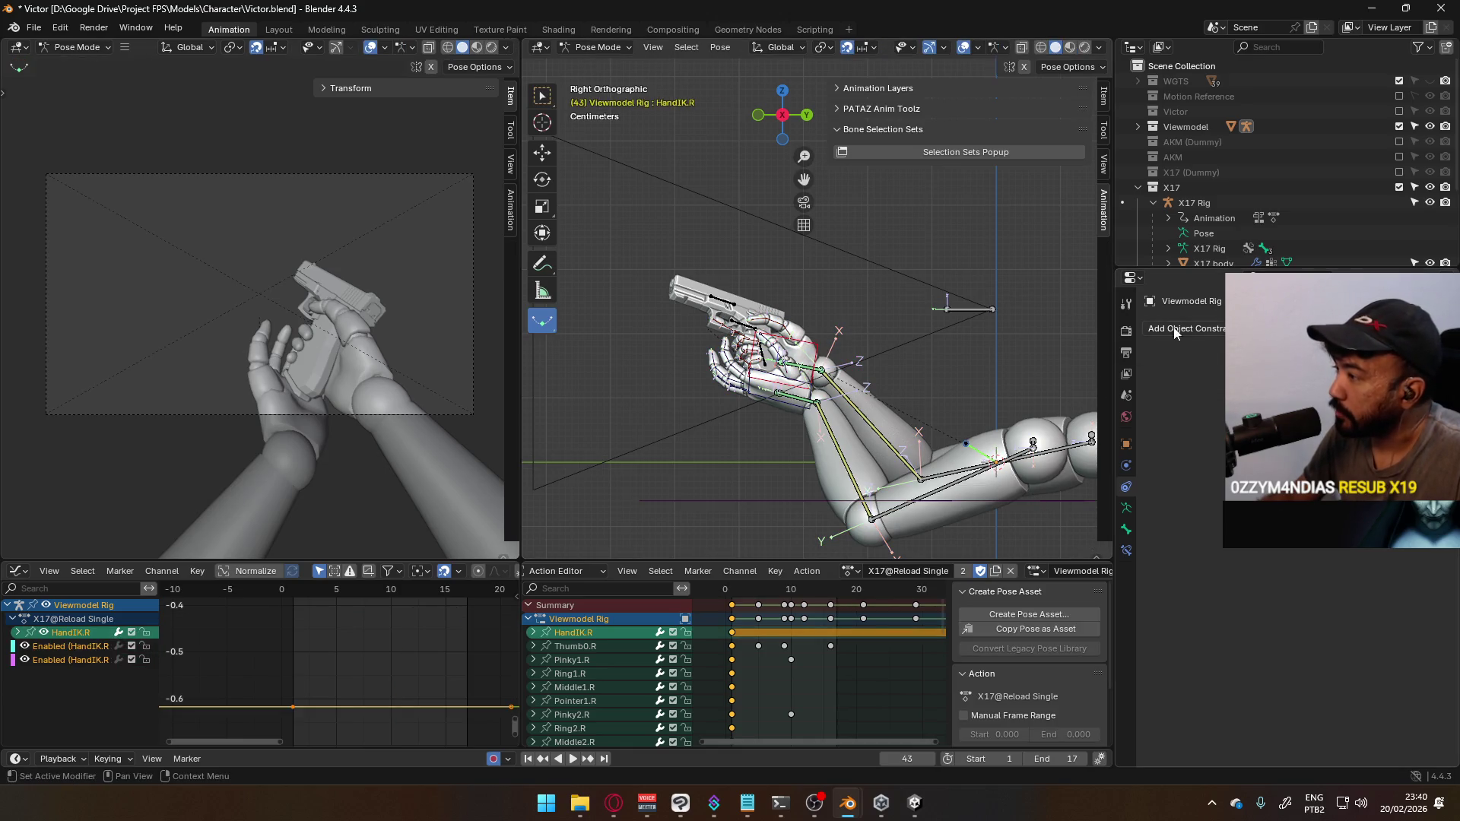
key("Home")
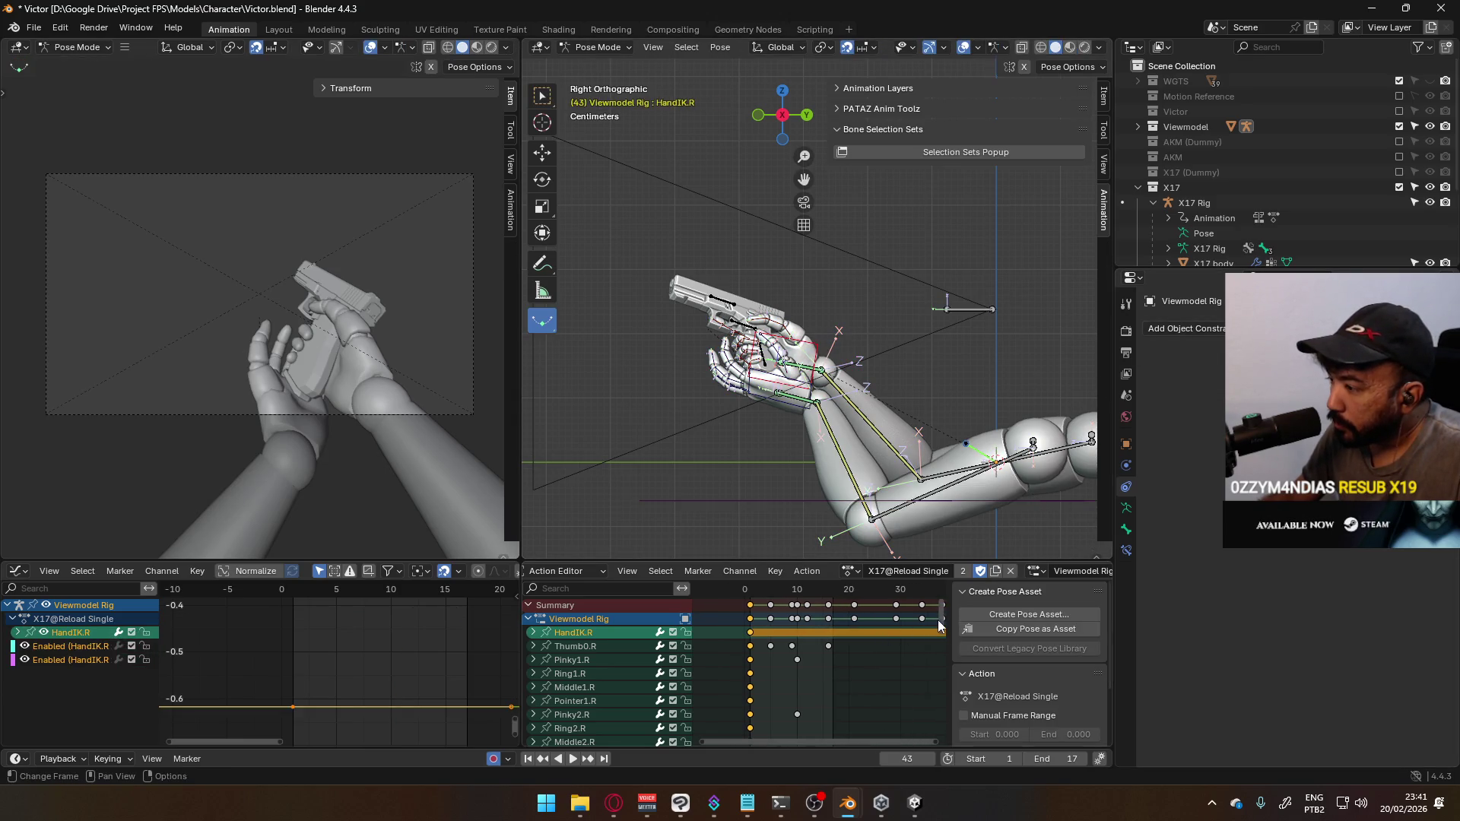
left_click_drag(943, 616, 948, 738)
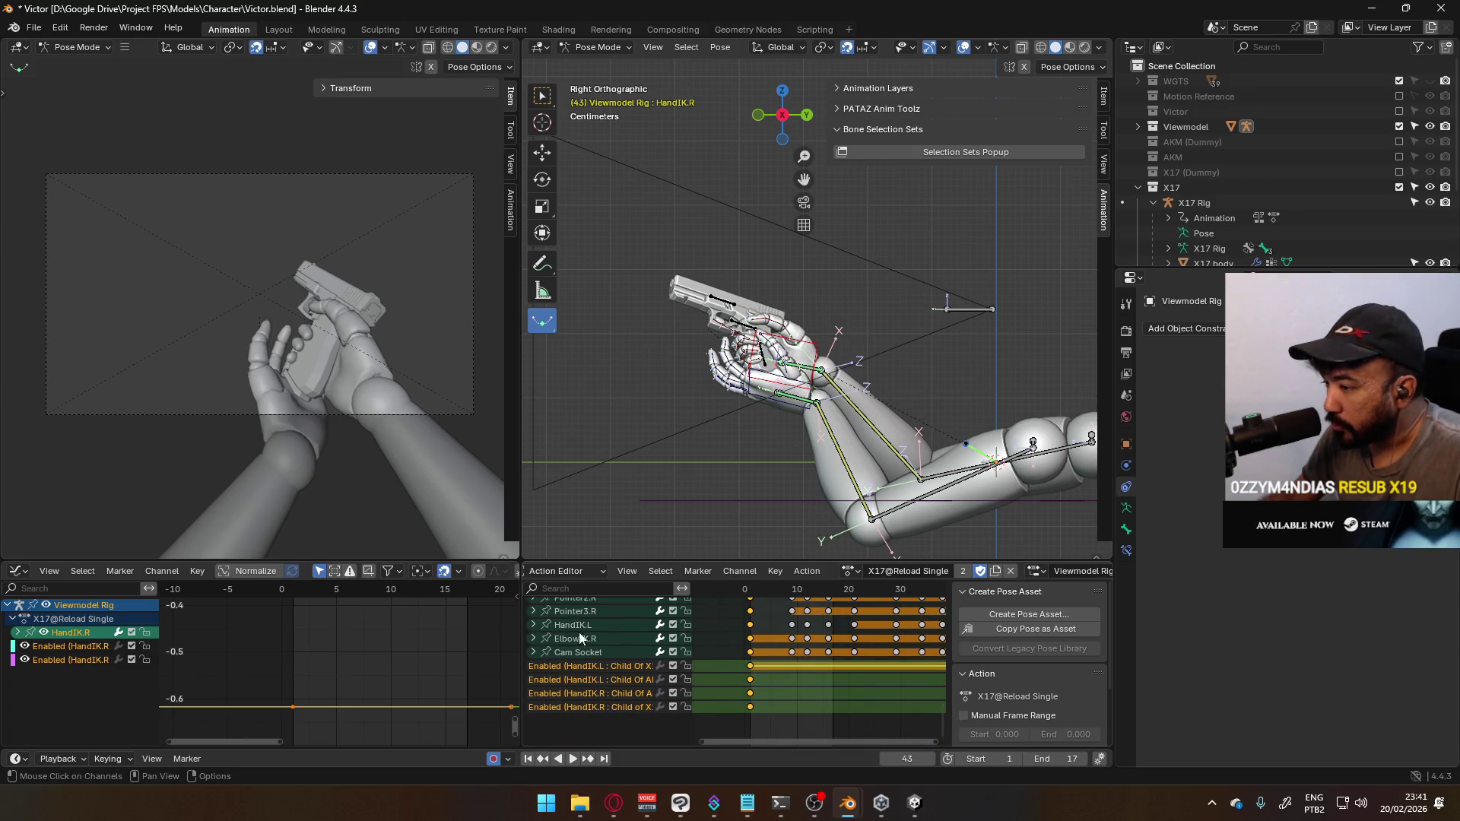
left_click_drag(522, 623, 371, 623)
left_click_drag(539, 613, 590, 662)
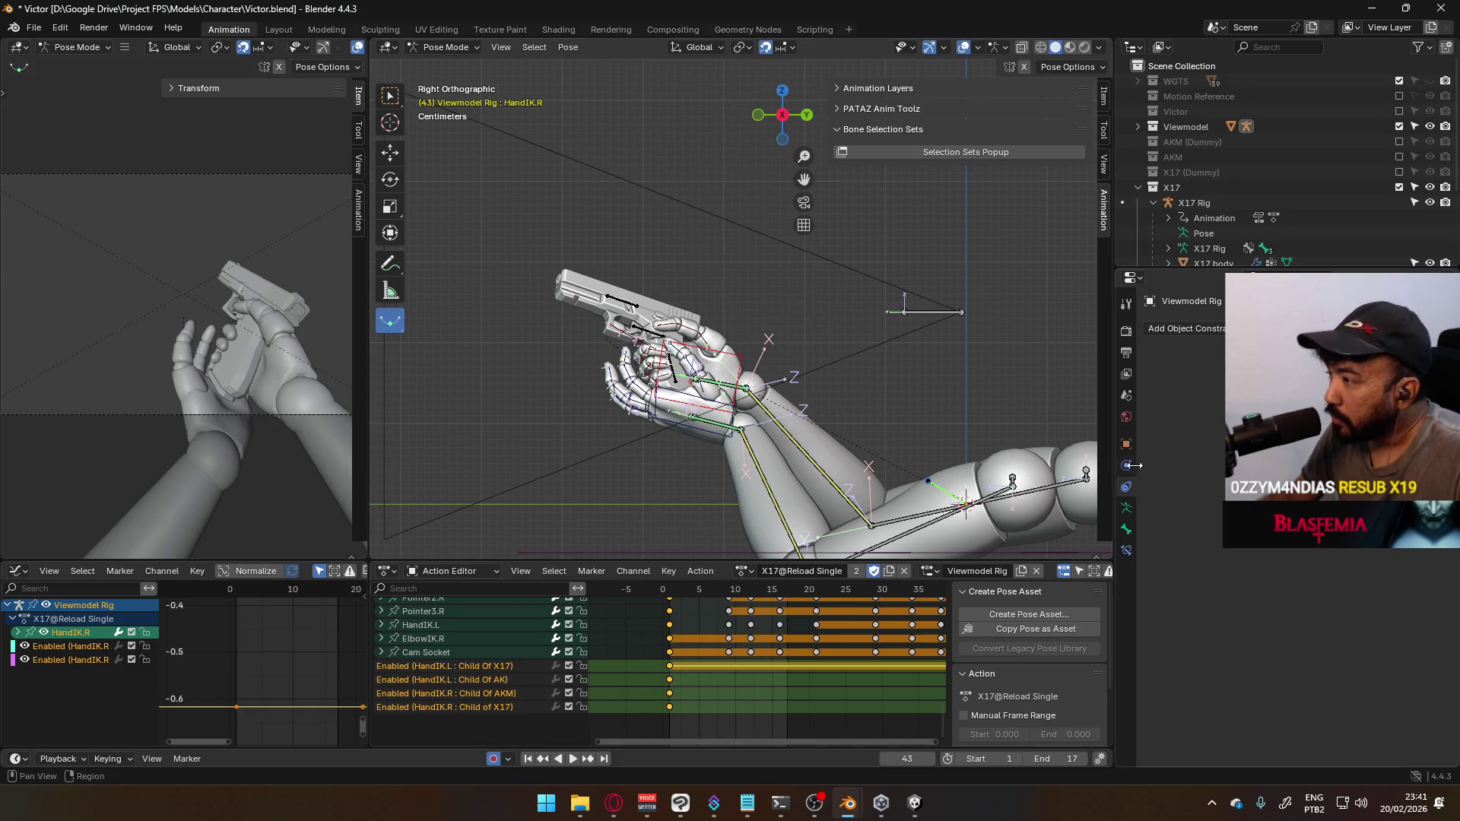
left_click(1127, 550)
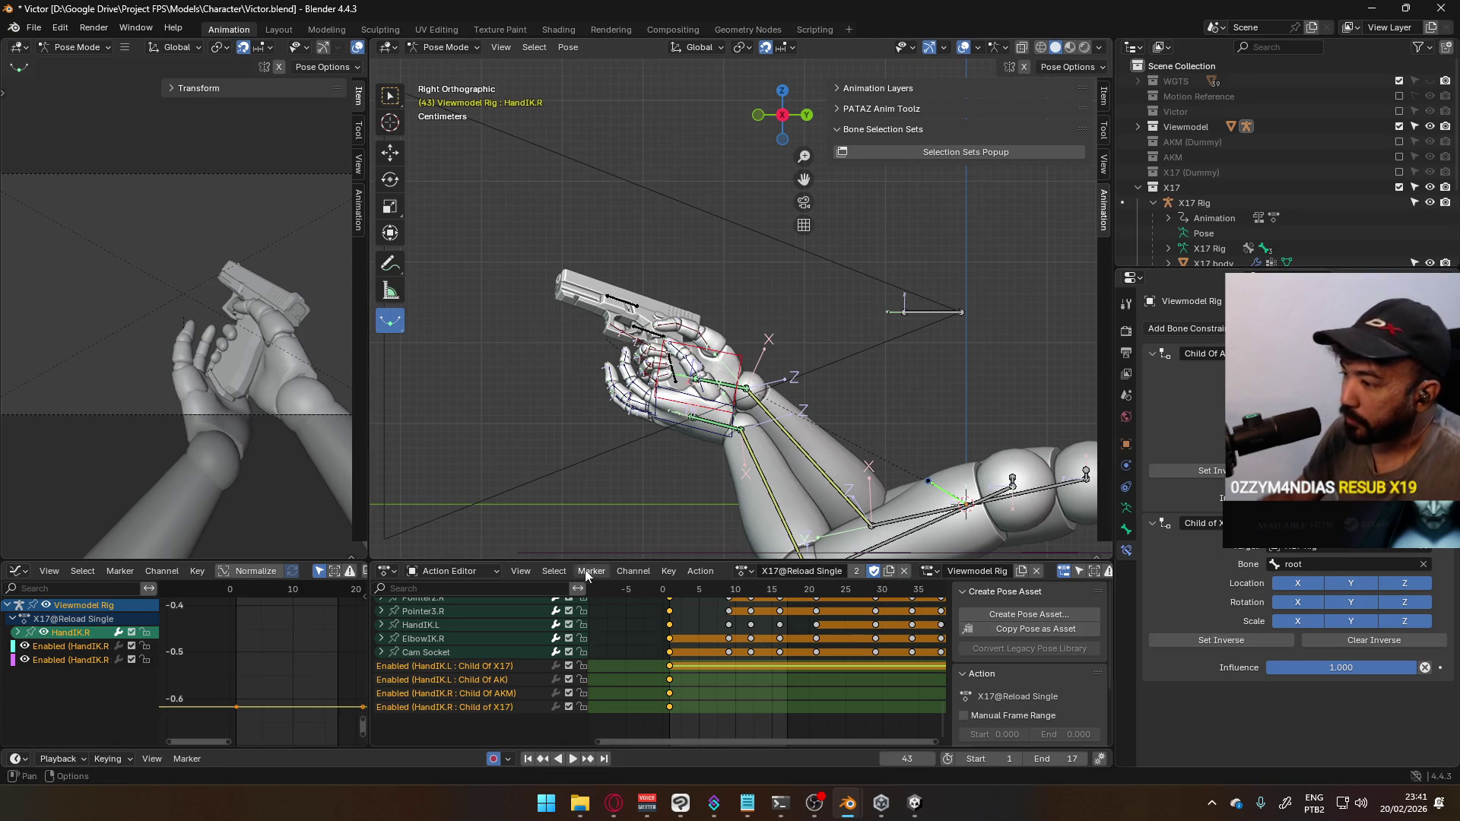
Play the reload, stop at frame 15, and select the HandIK.L bone
key("space")
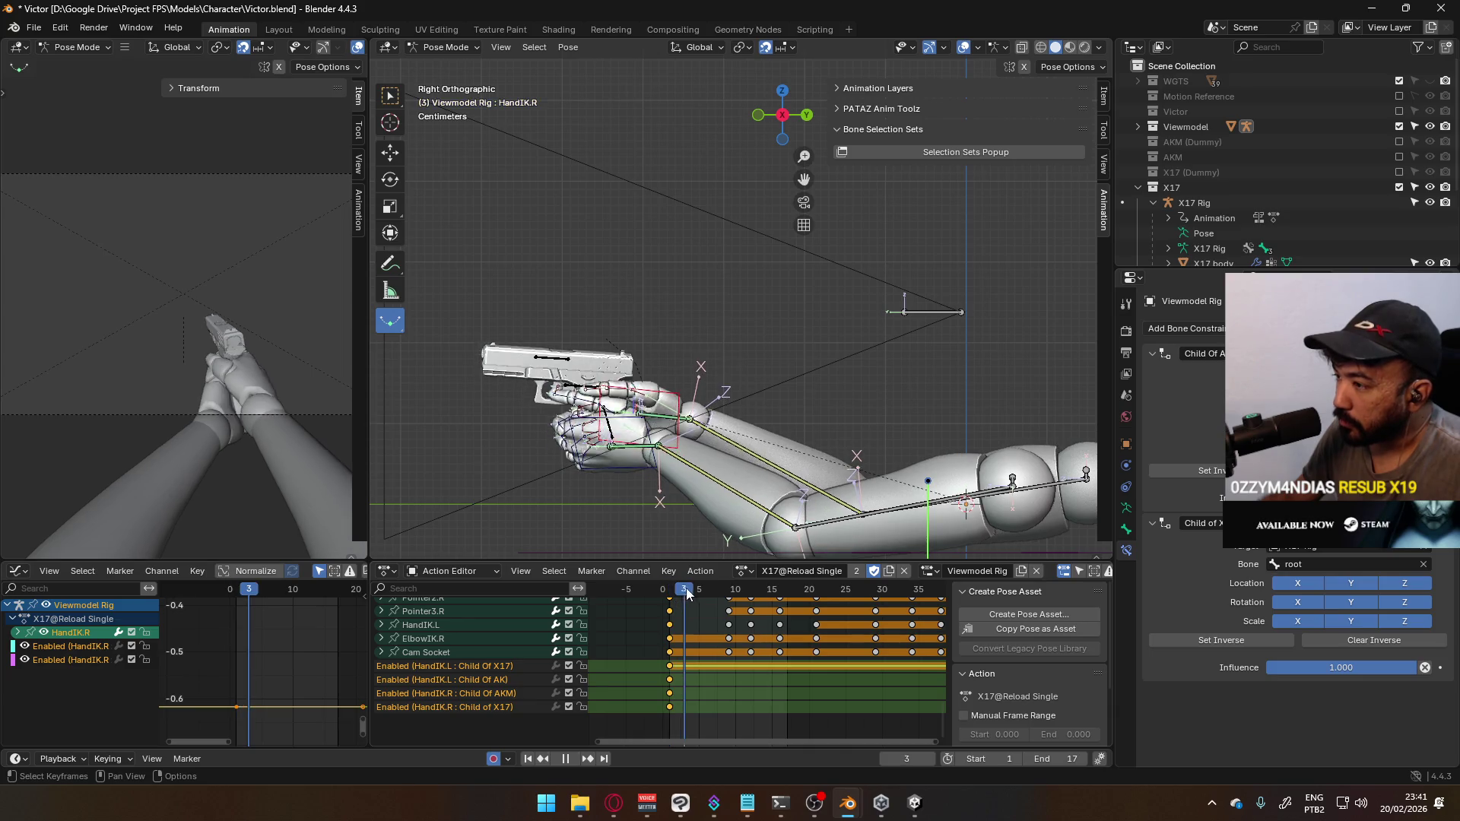
key("space")
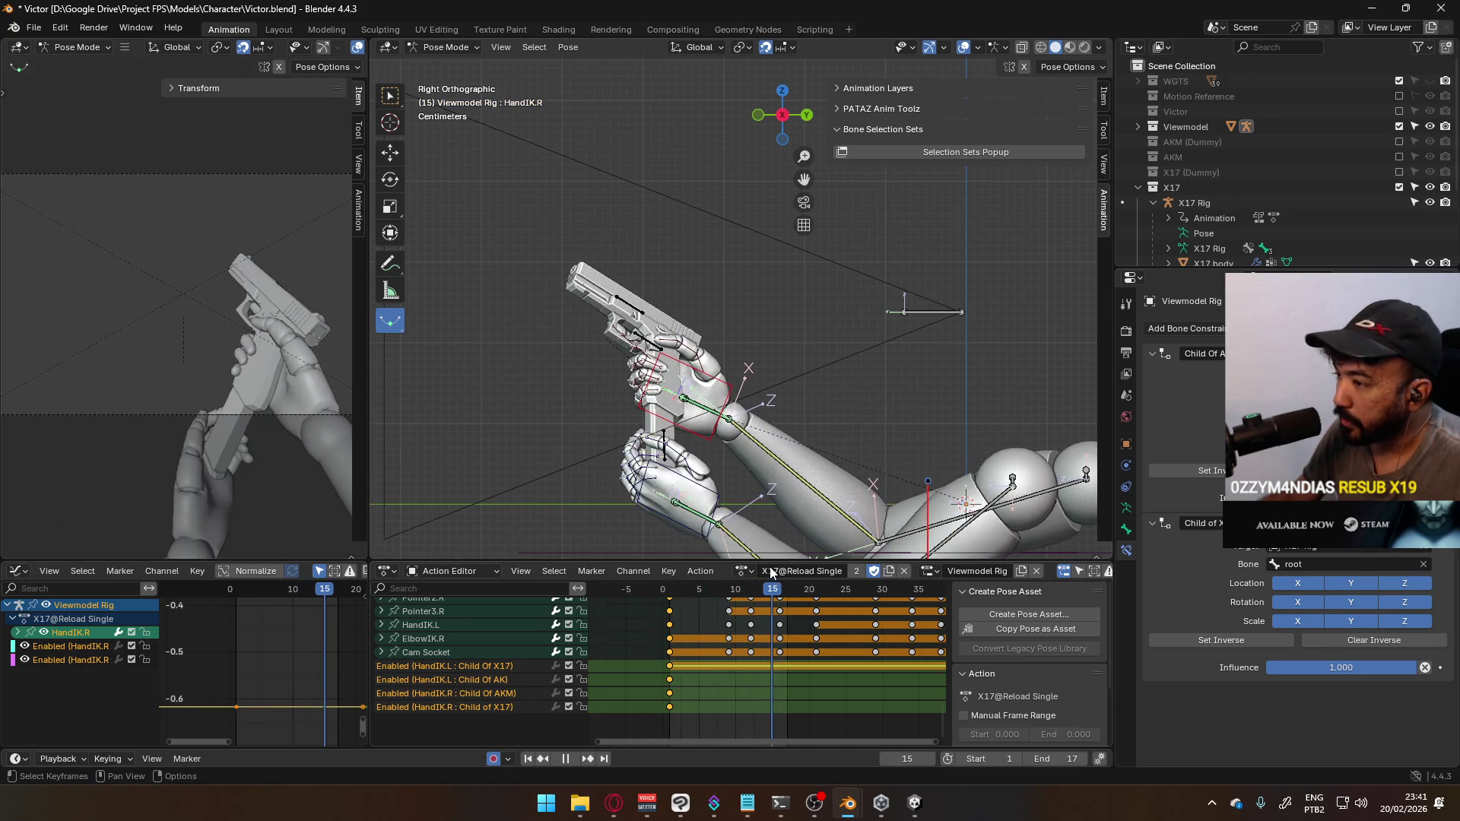
left_click(682, 488)
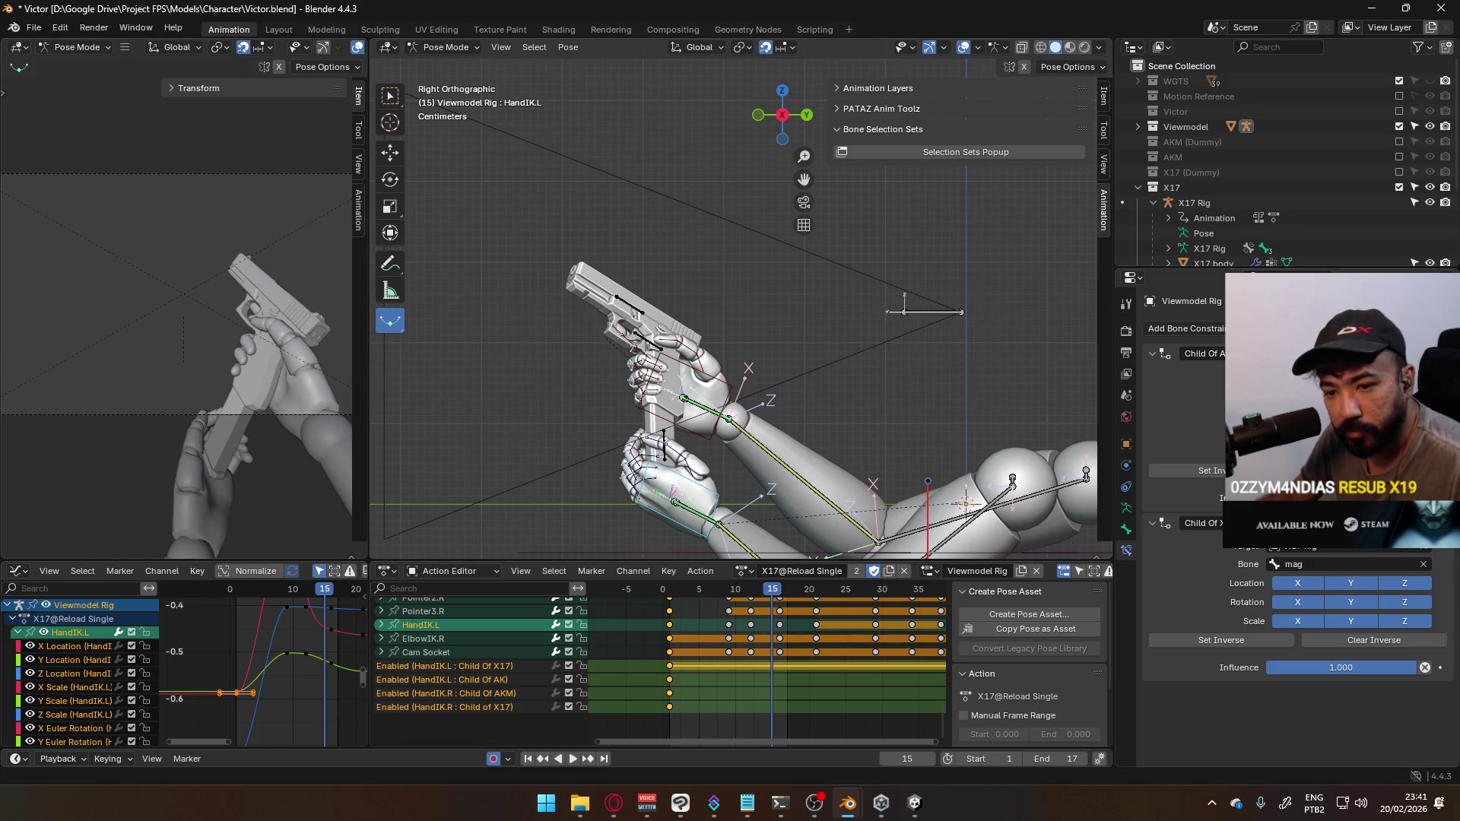
At a later reload frame, reselect HandIK.L to review its Child Of constraints, then leave Pose Mode
key("alt+Tab")
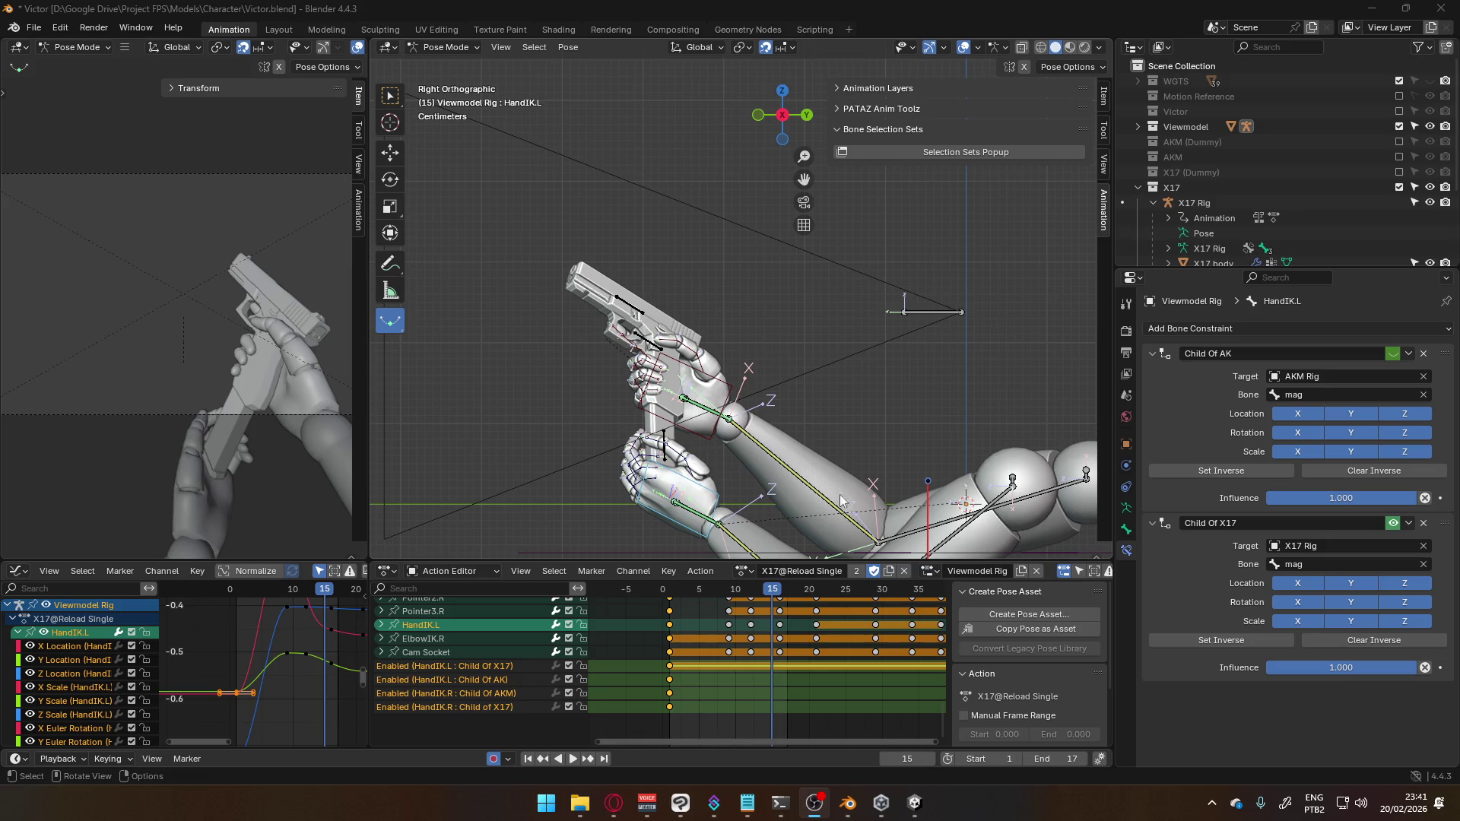
scroll(878, 603, "down", 3)
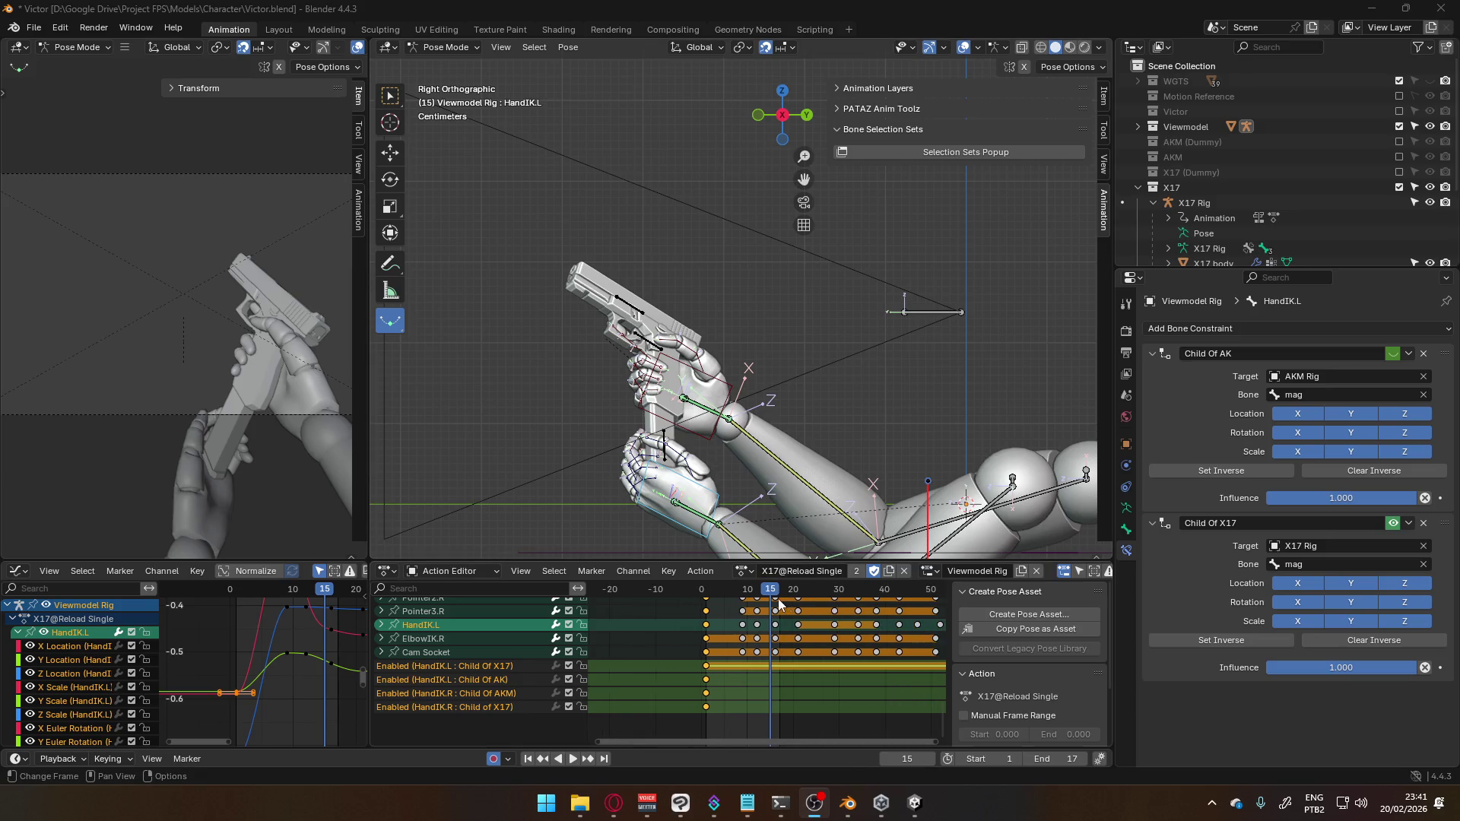
mouse_move(778, 600)
left_mouse_down()
mouse_move(820, 581)
mouse_move(777, 595)
left_mouse_up()
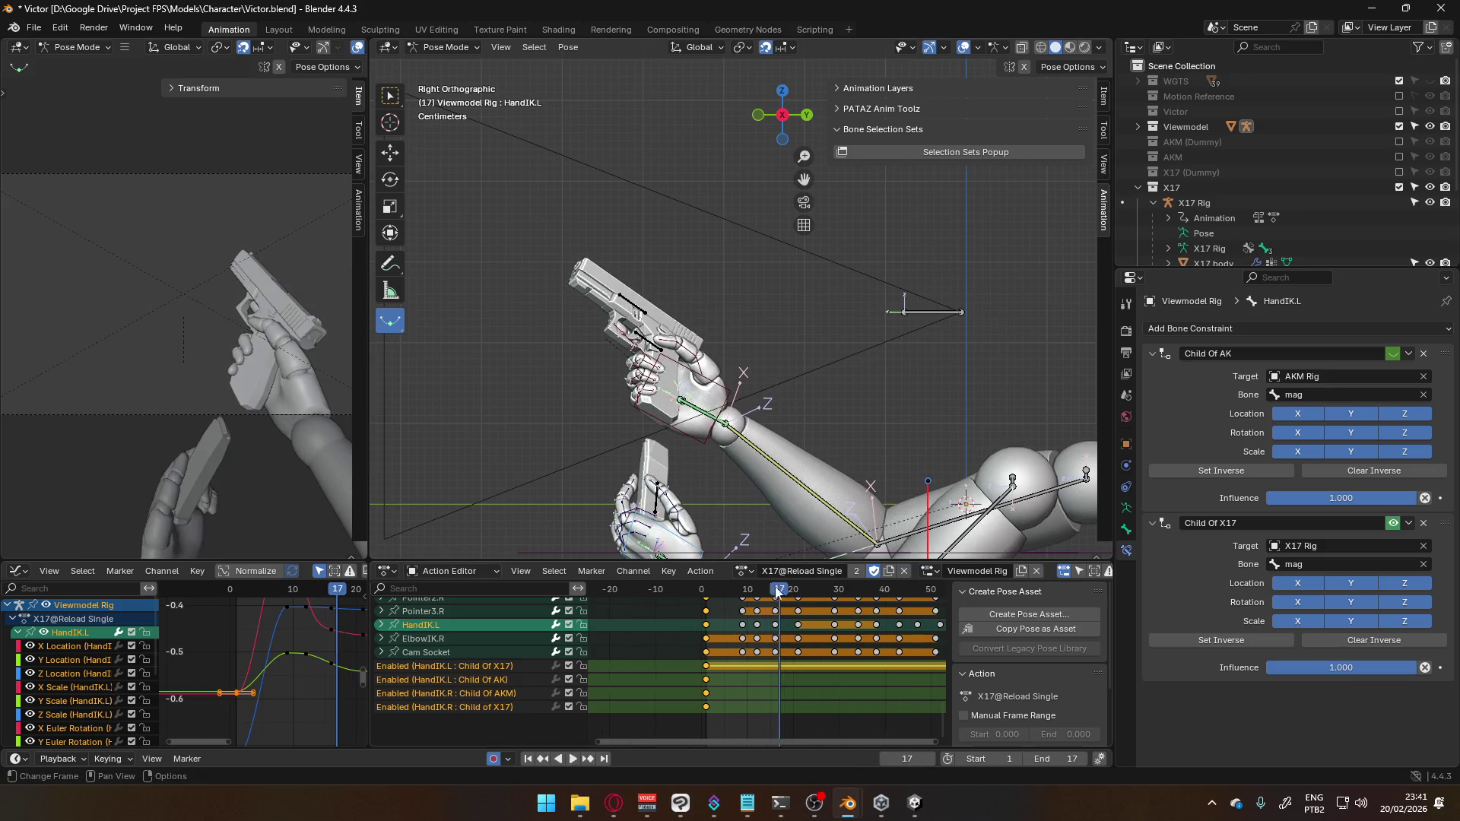
left_click(652, 507)
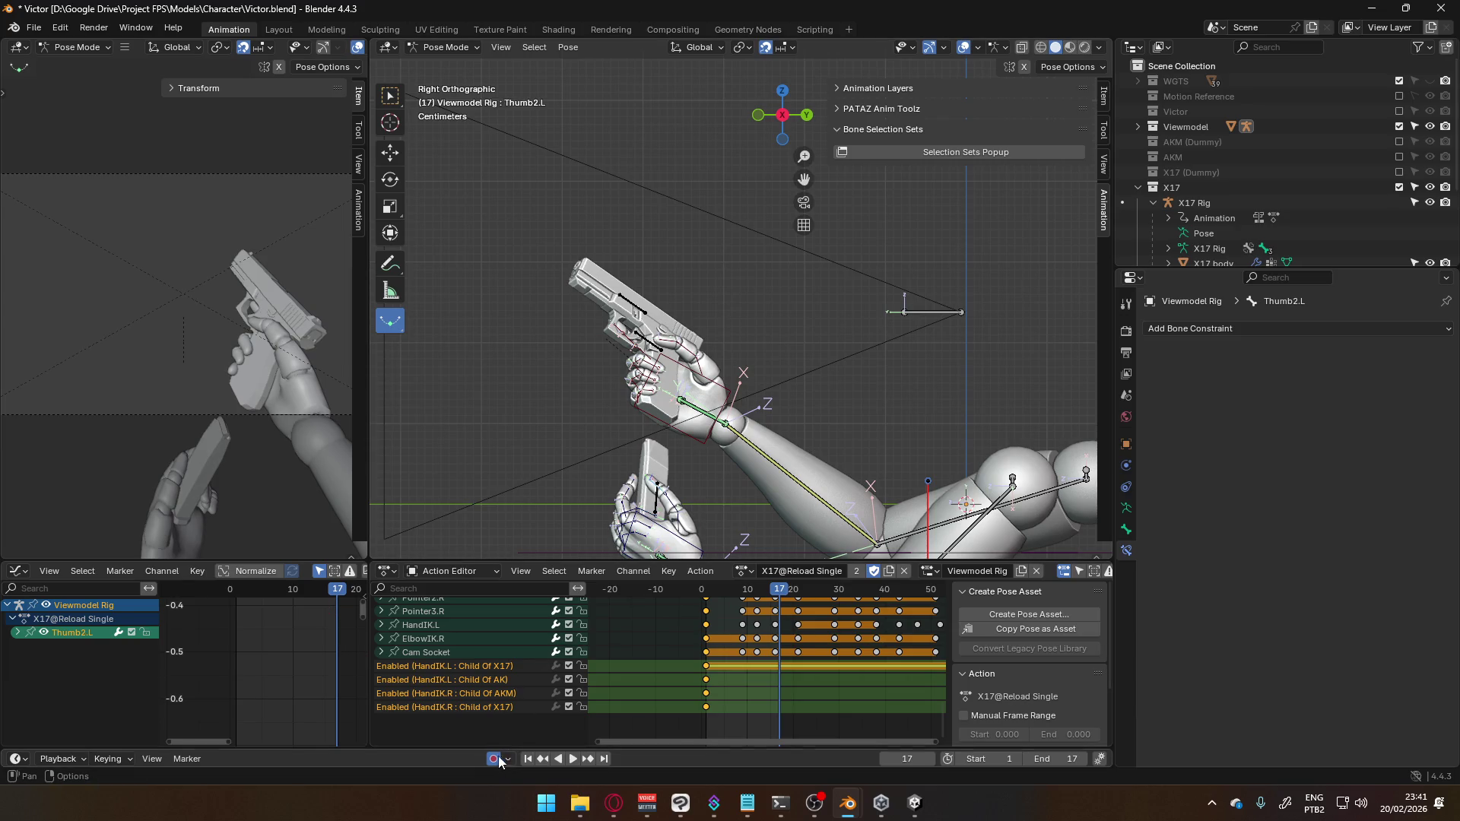
left_click(656, 506)
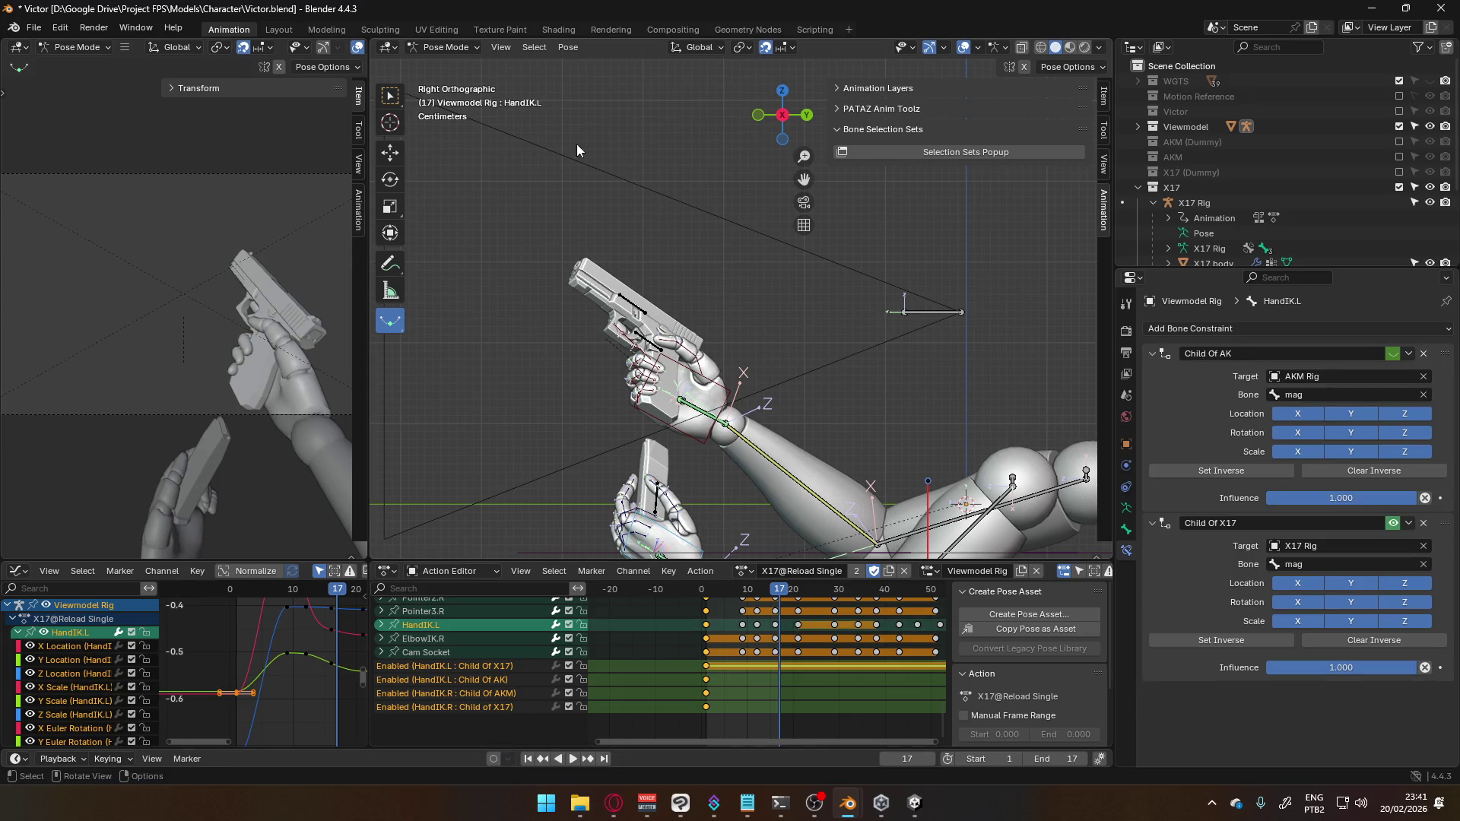
key("ctrl+Tab")
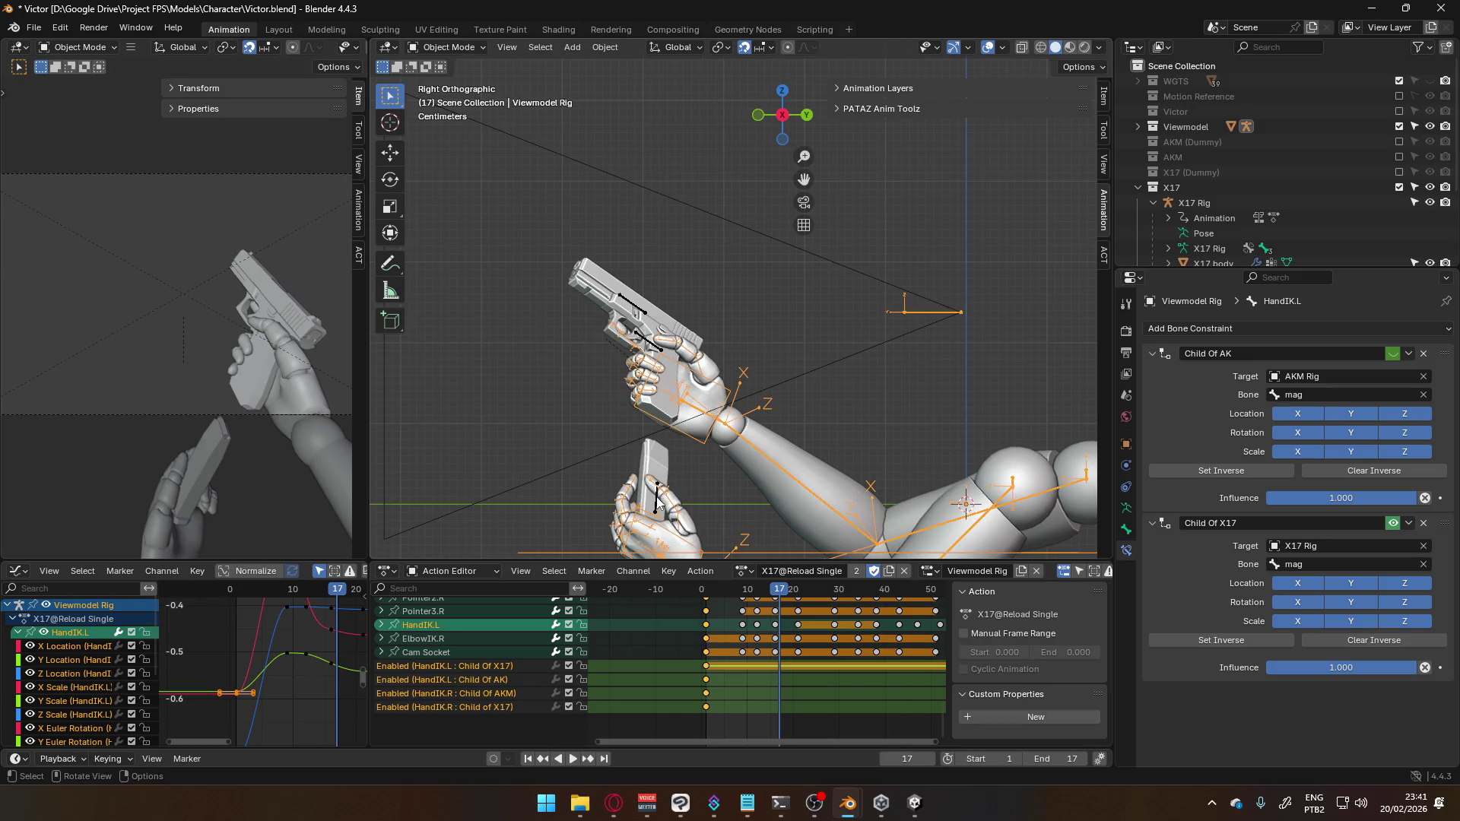
Put the X17 Rig in Pose Mode and test-move its magazine bone, cancelling the move
left_click(674, 508)
left_click(447, 47)
left_click(441, 99)
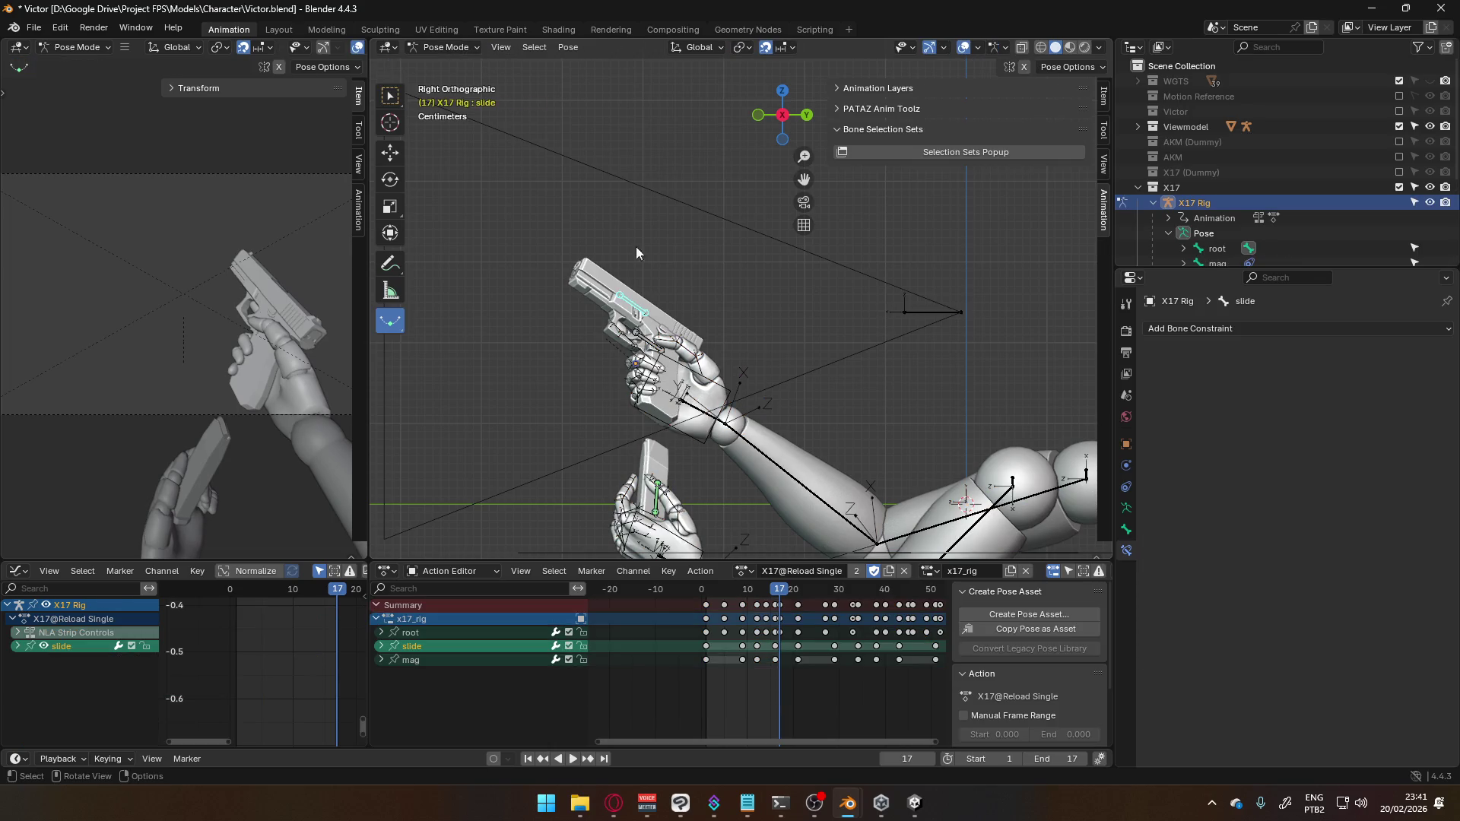
middle_click_drag(725, 442, 726, 400, "shift")
left_click(659, 468)
key("g")
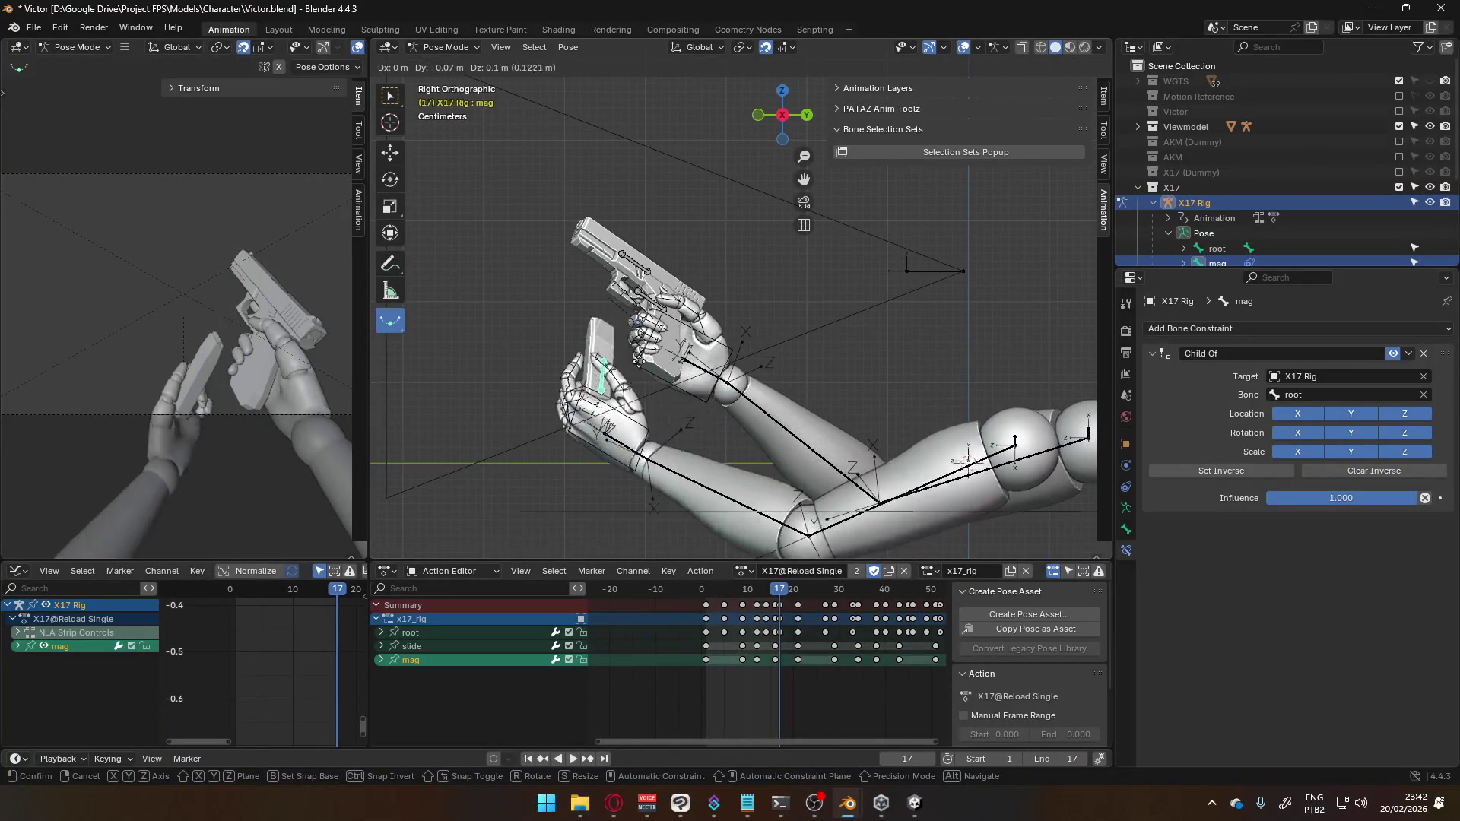
right_click(706, 500)
left_click(694, 509)
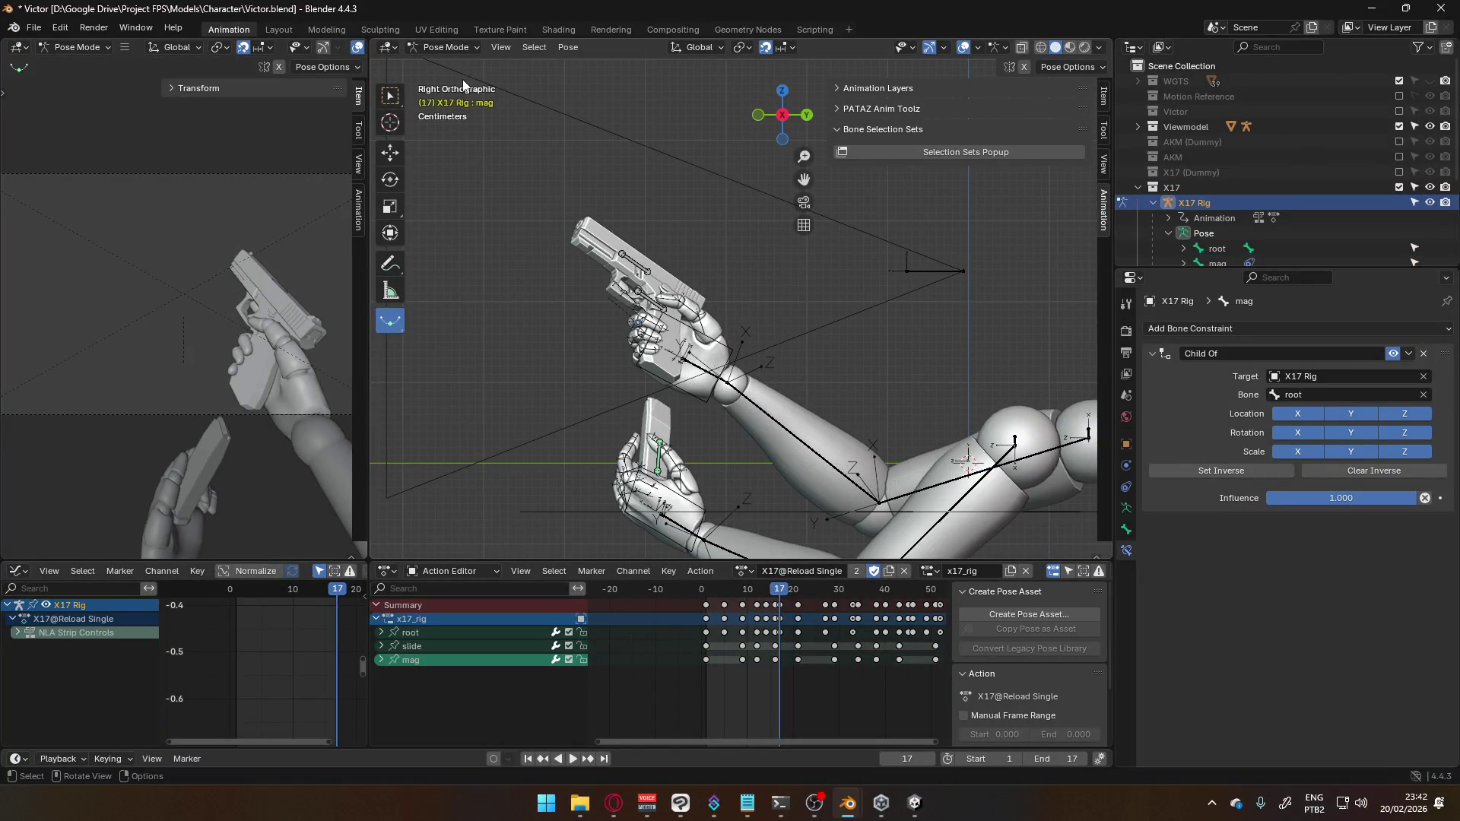
Switch the Viewmodel Rig to Pose Mode and test-move the HandIK.L bone
left_click(446, 47)
left_click(443, 64)
left_click(684, 499)
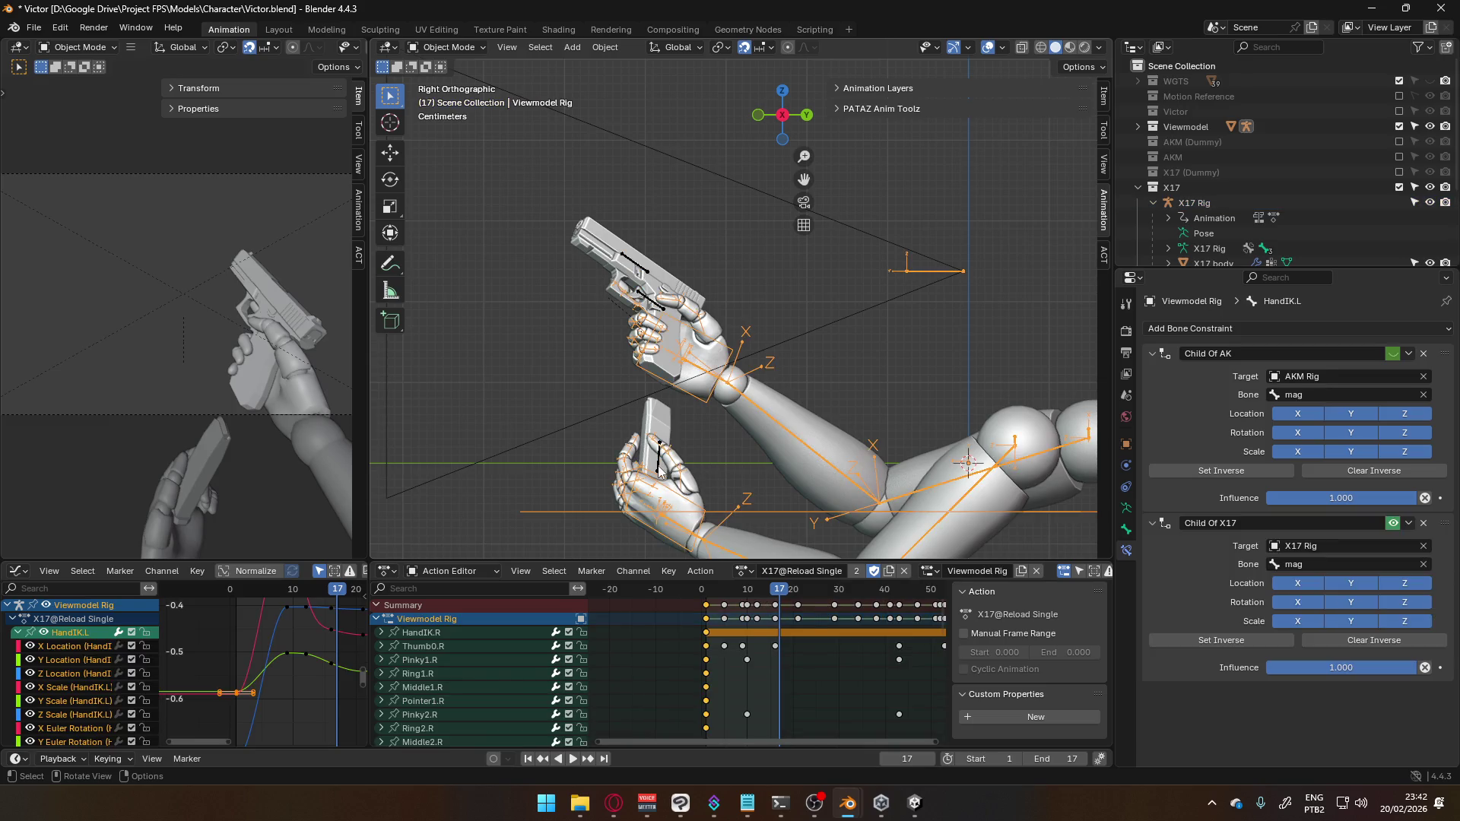
left_click(668, 475)
left_click(668, 474)
left_click(436, 49)
left_click(450, 98)
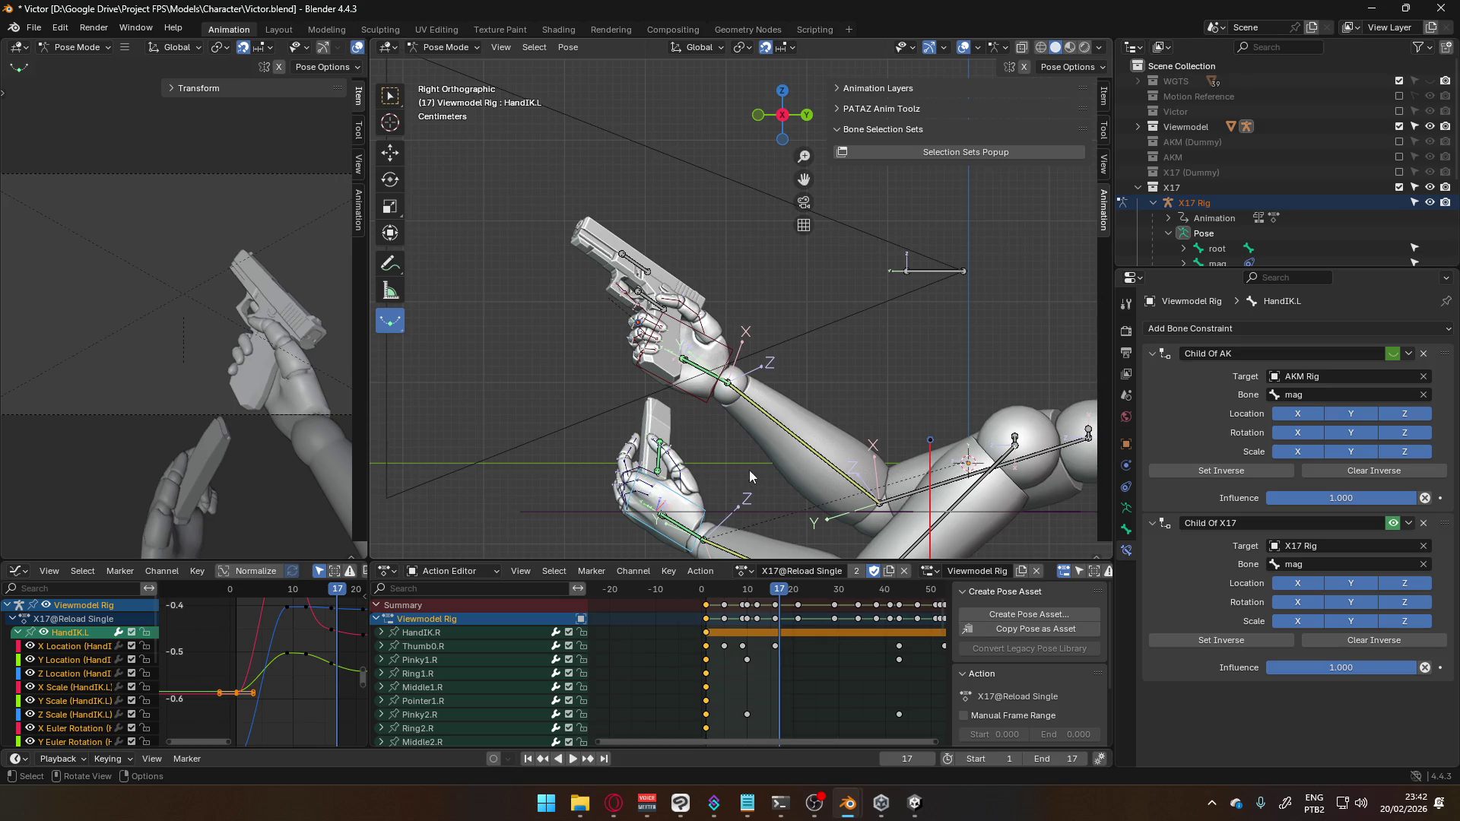
key("g")
left_click(679, 458)
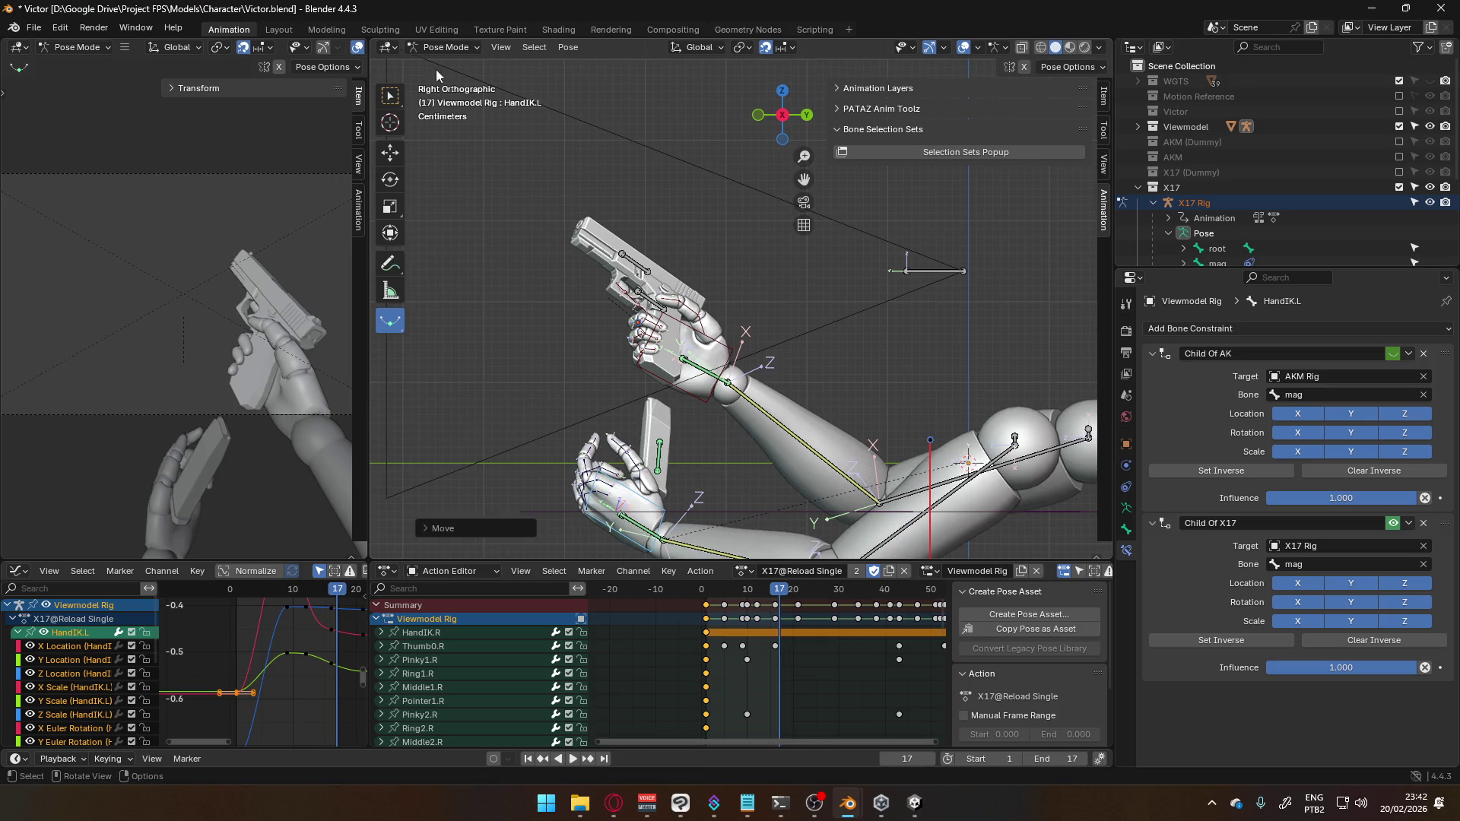
Back in the X17 Rig's Pose Mode, drag the magazine toward the gun hand and cancel
left_click(446, 47)
left_click(449, 65)
left_click(664, 468)
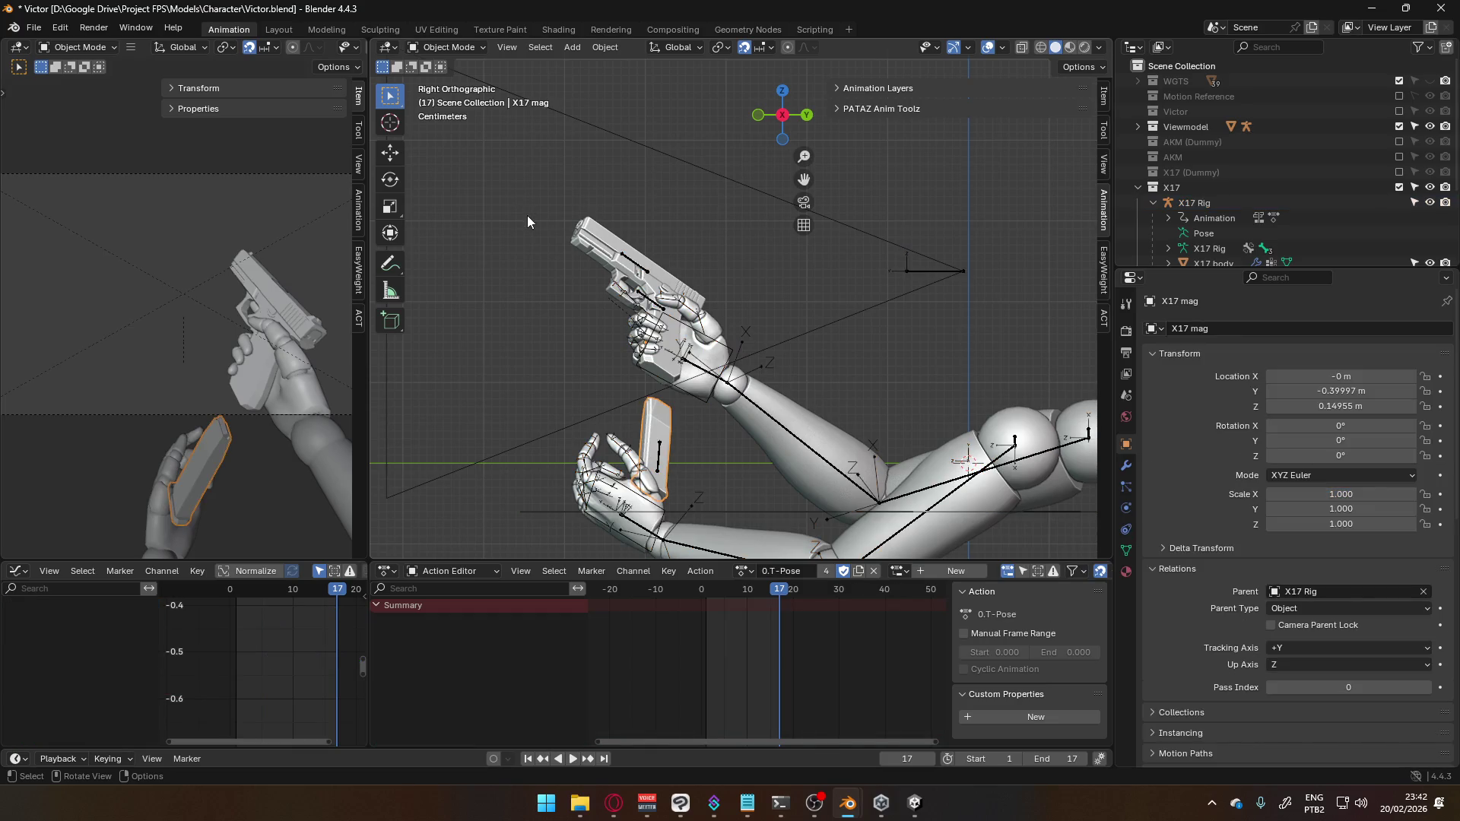
left_click(637, 374)
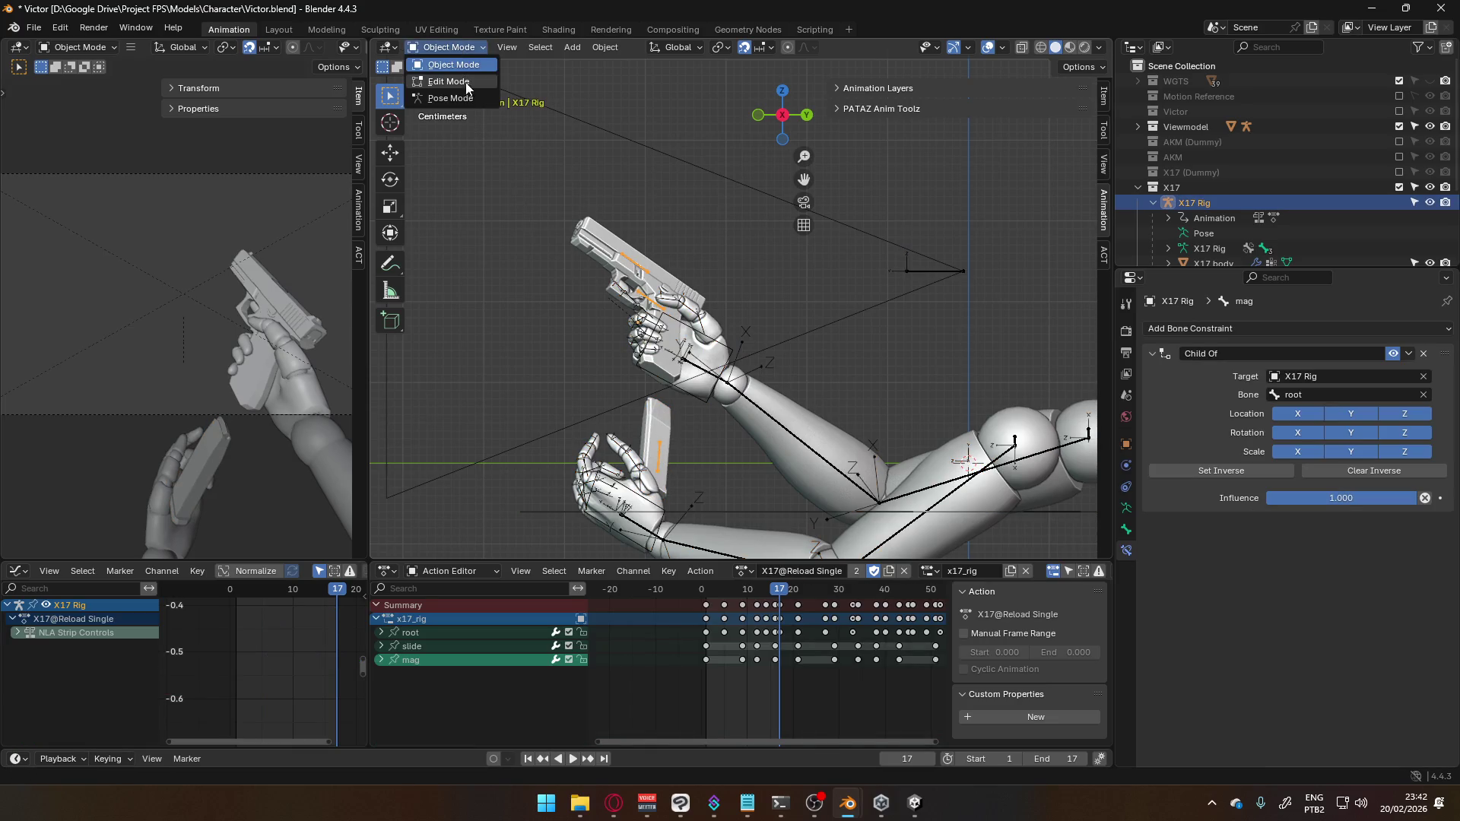
left_click(453, 98)
mouse_move(667, 454)
left_mouse_down()
mouse_move(696, 426)
mouse_move(758, 415)
mouse_move(696, 373)
mouse_move(861, 396)
left_mouse_up()
right_click(861, 395)
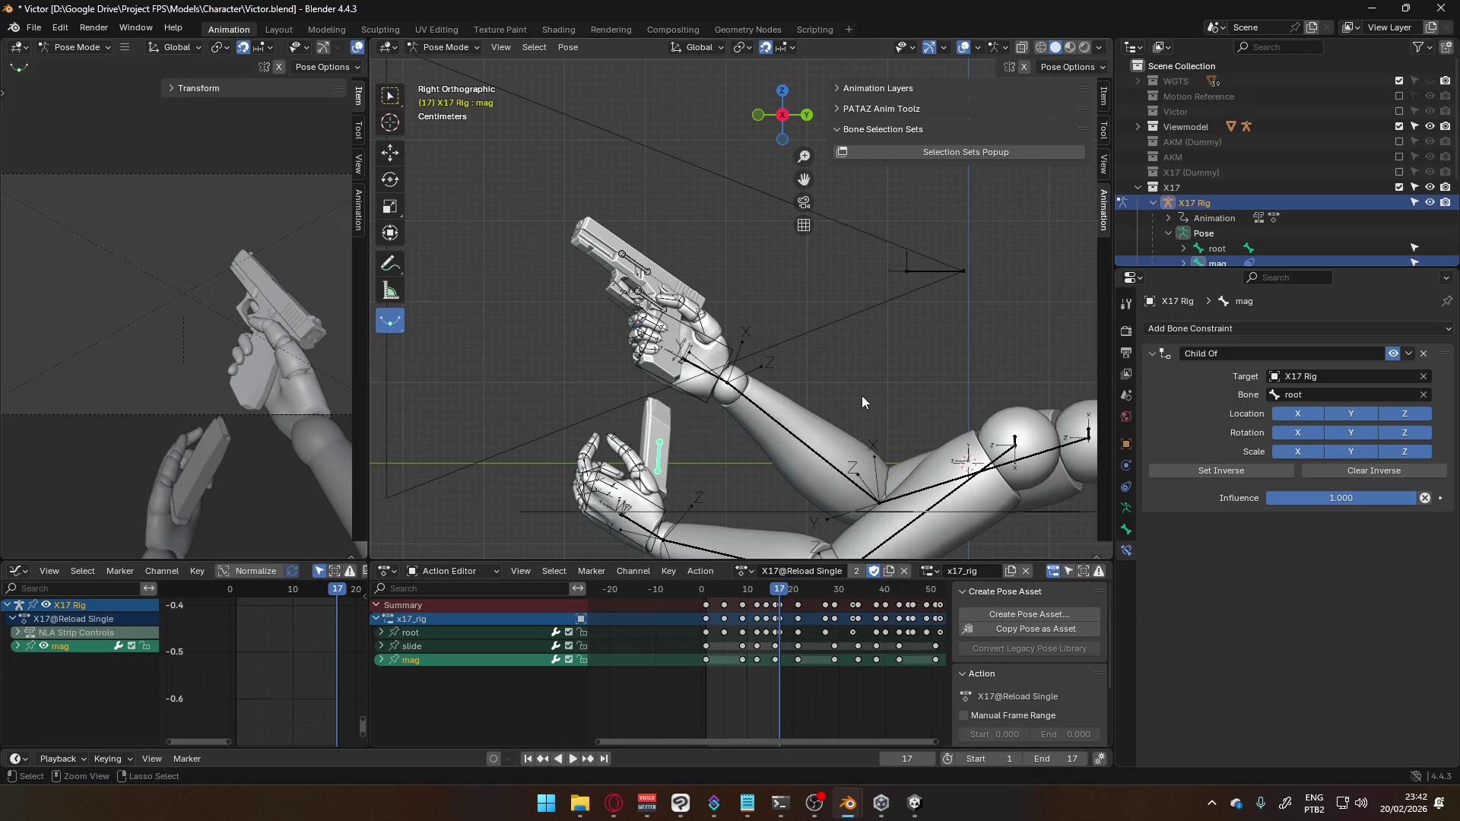
Toggle between the magazine and hand bones, ending with HandIK.L active
left_click(644, 480)
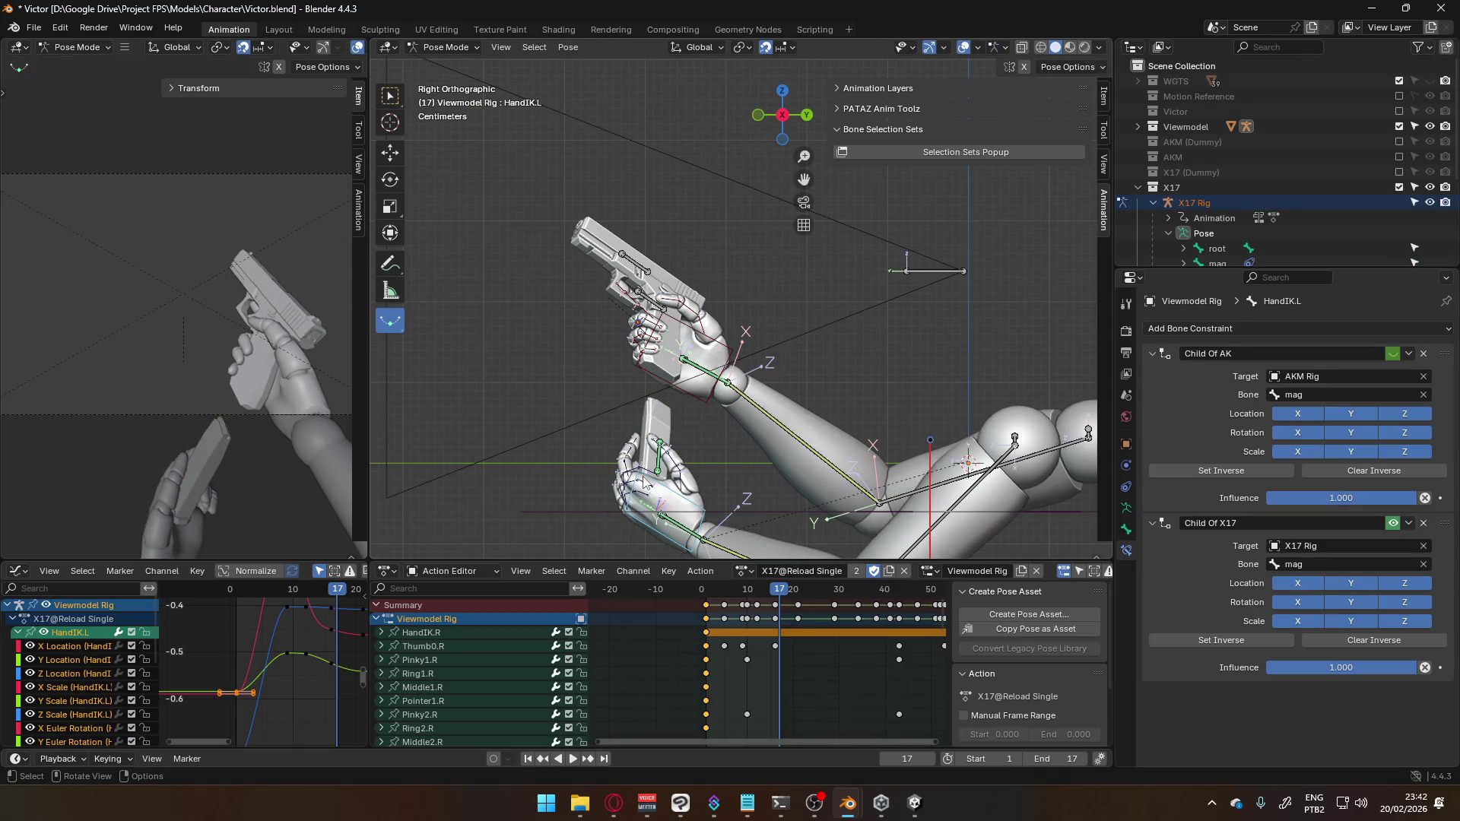
left_click(661, 464)
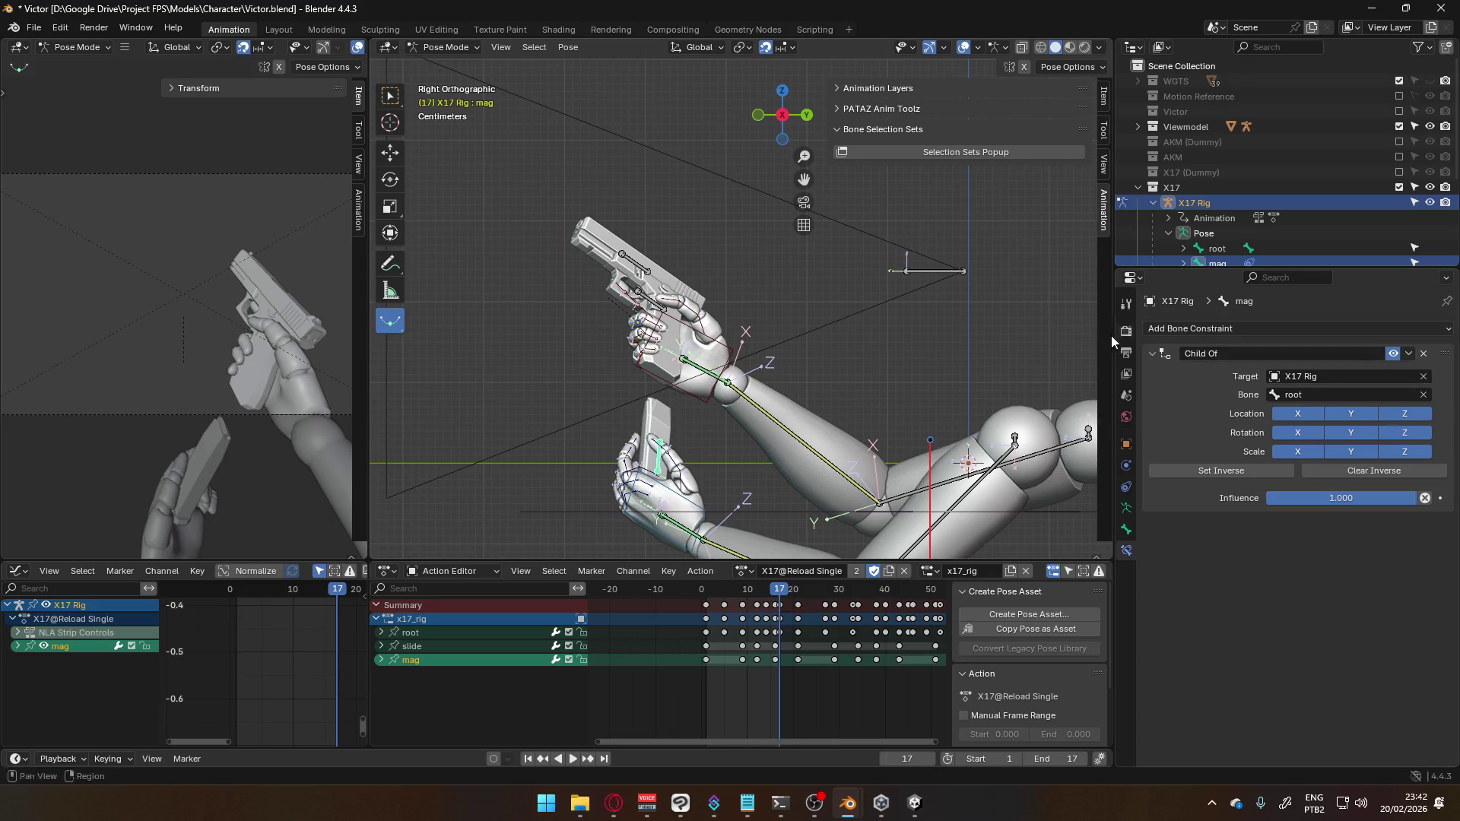
left_click(700, 508)
left_click(666, 471)
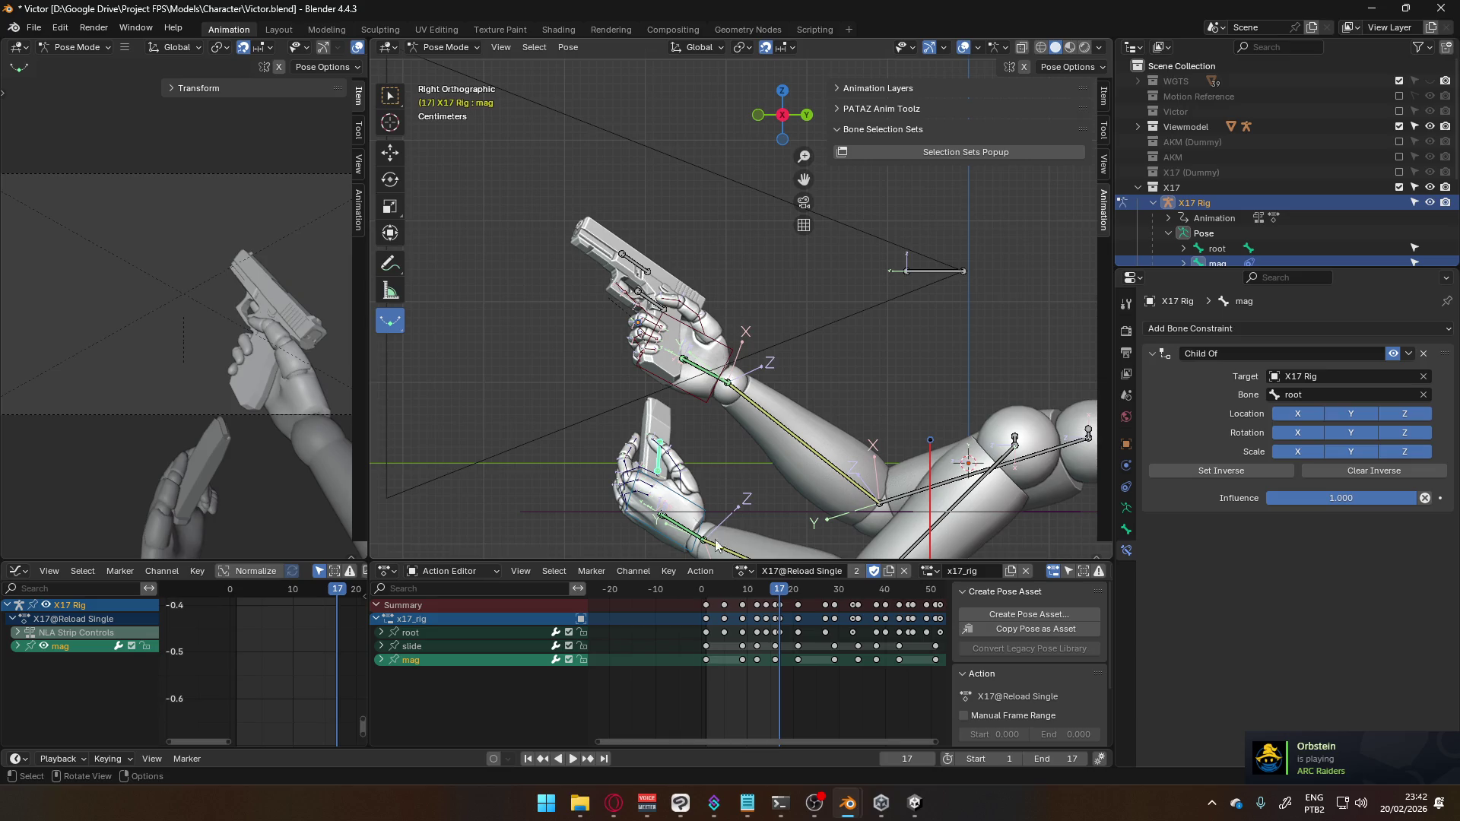
left_click(673, 498)
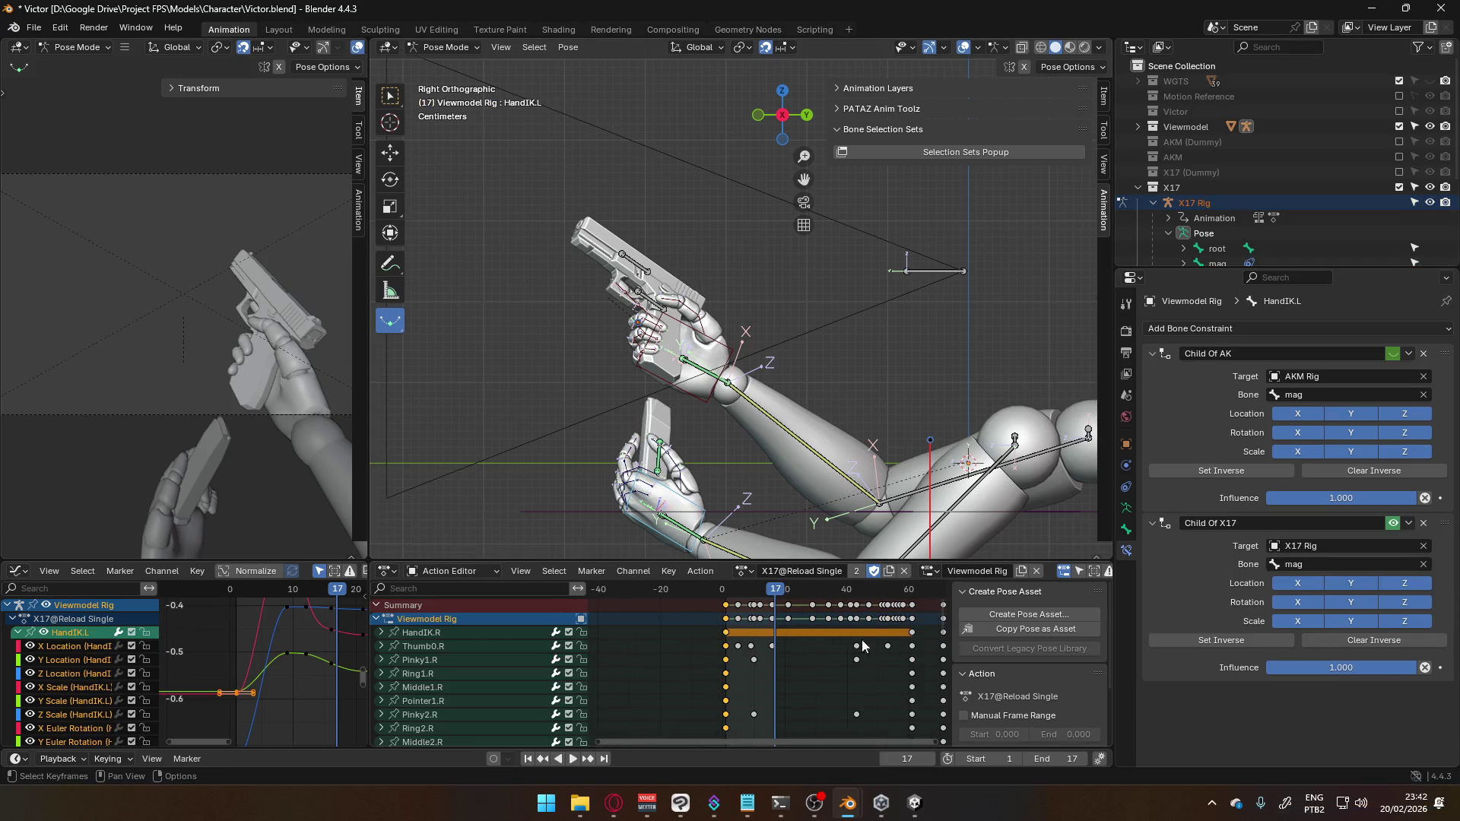
Zoom out the action timeline, scrub the X17 reload, and select HandIK.R
left_click_drag(942, 613, 947, 717)
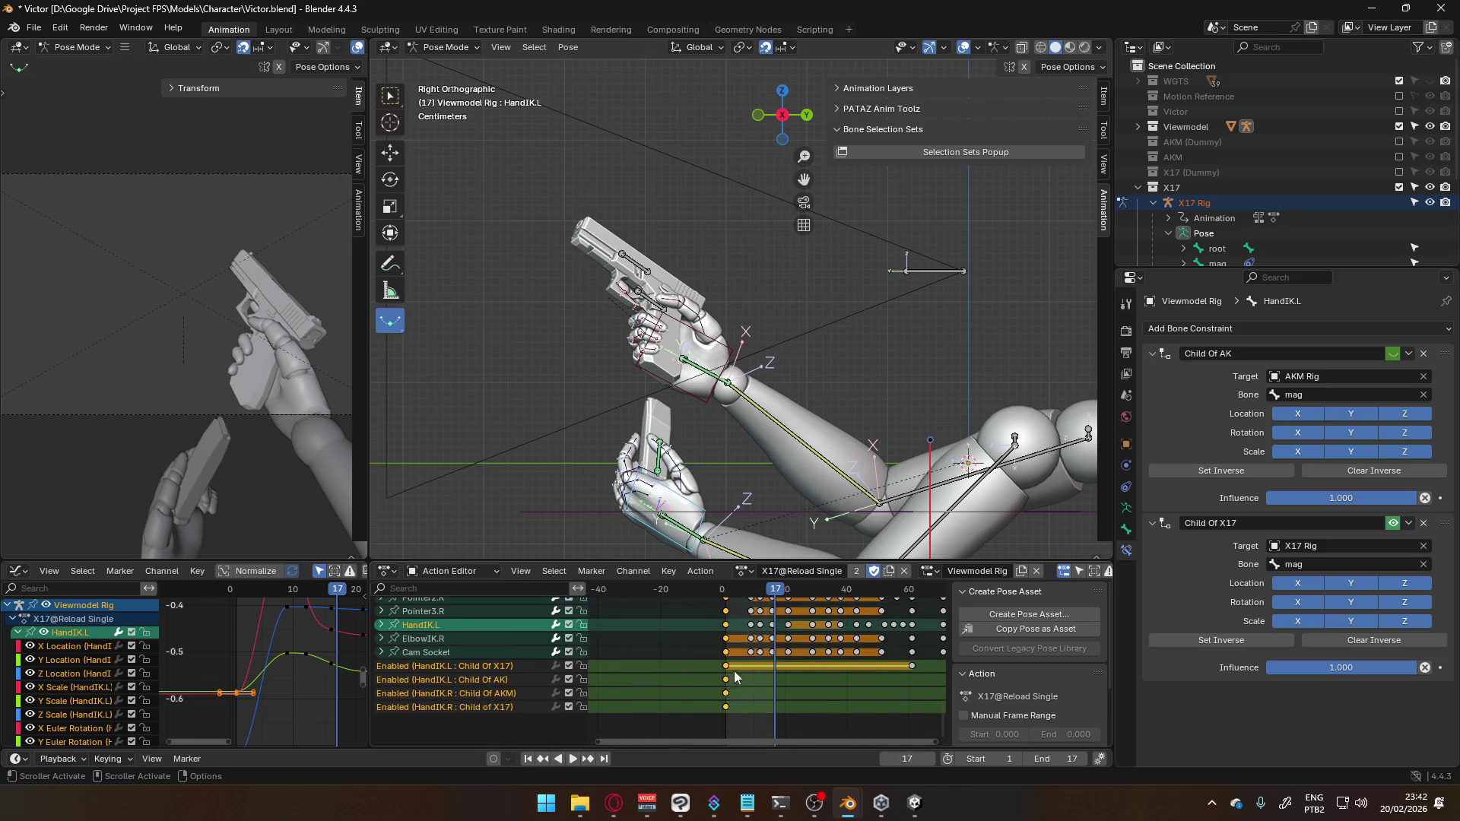
mouse_move(669, 745)
left_mouse_down()
mouse_move(1043, 746)
mouse_move(913, 749)
mouse_move(572, 713)
mouse_move(597, 742)
left_mouse_up()
mouse_move(937, 741)
left_mouse_down()
mouse_move(1145, 746)
mouse_move(831, 636)
left_mouse_up()
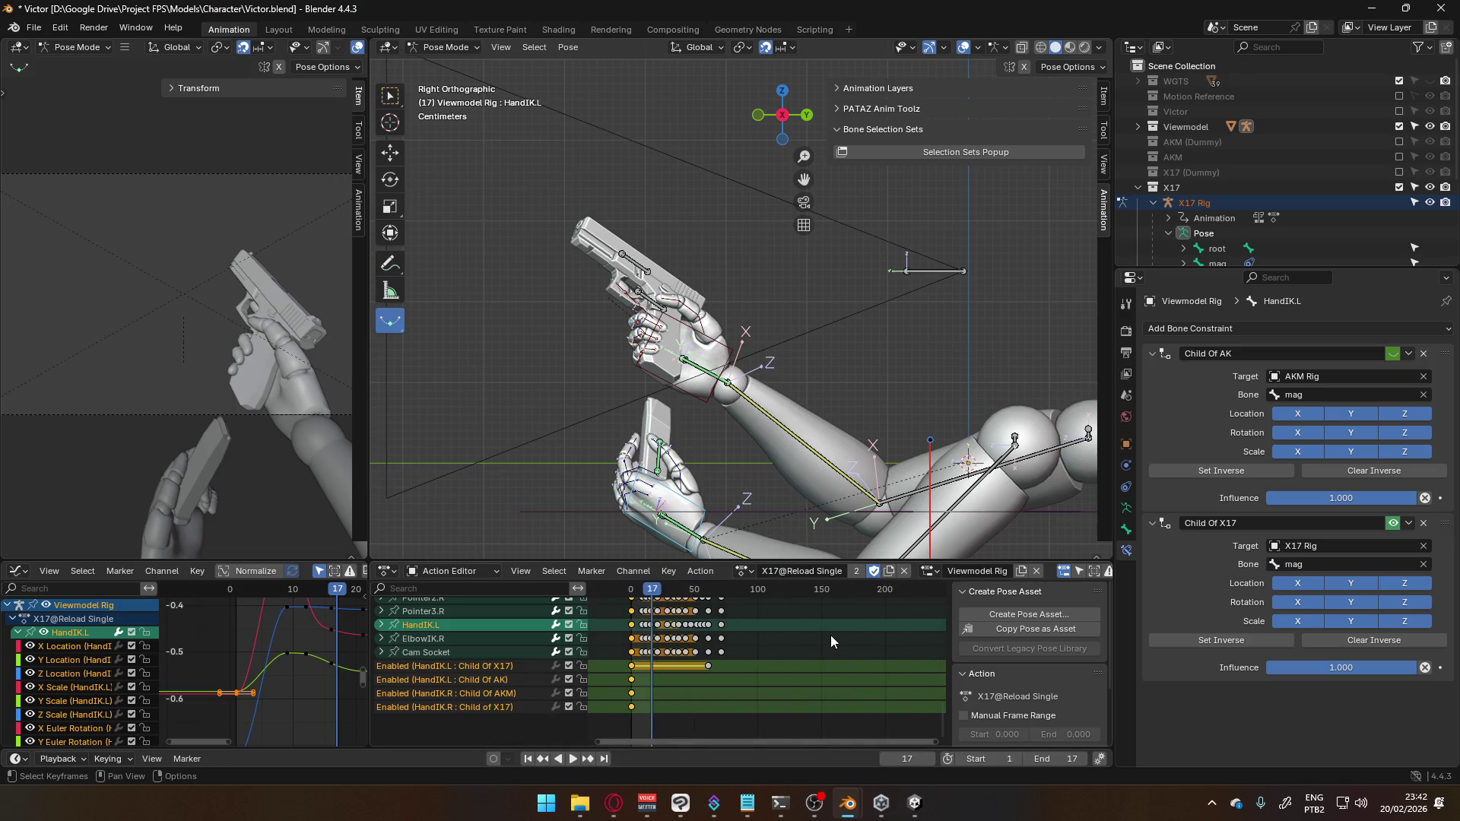
scroll(831, 636, "down", 4)
scroll(782, 651, "up", 3)
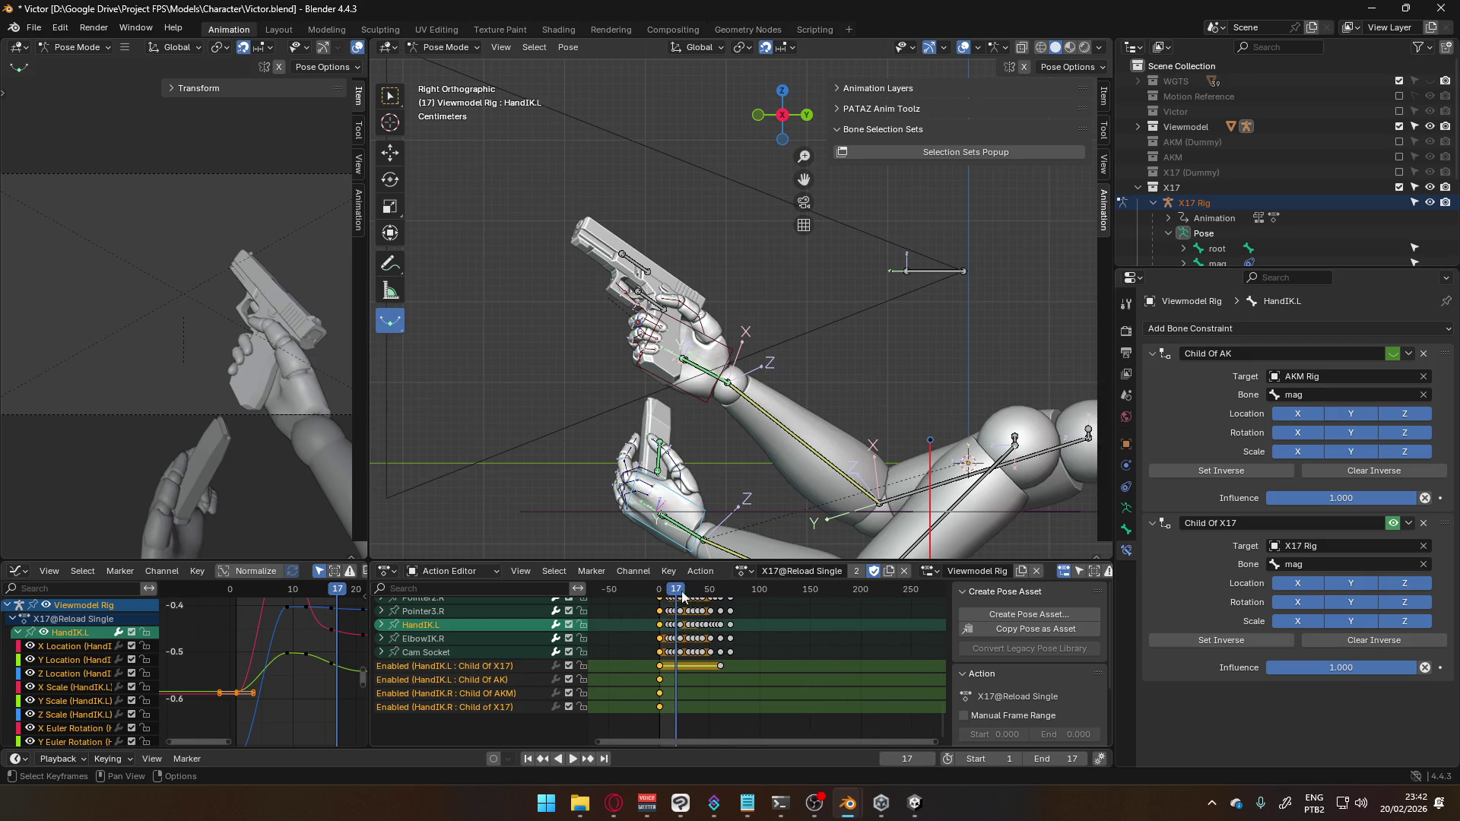
mouse_move(677, 591)
left_mouse_down()
mouse_move(656, 593)
mouse_move(727, 593)
left_mouse_up()
left_click_drag(730, 592, 661, 606)
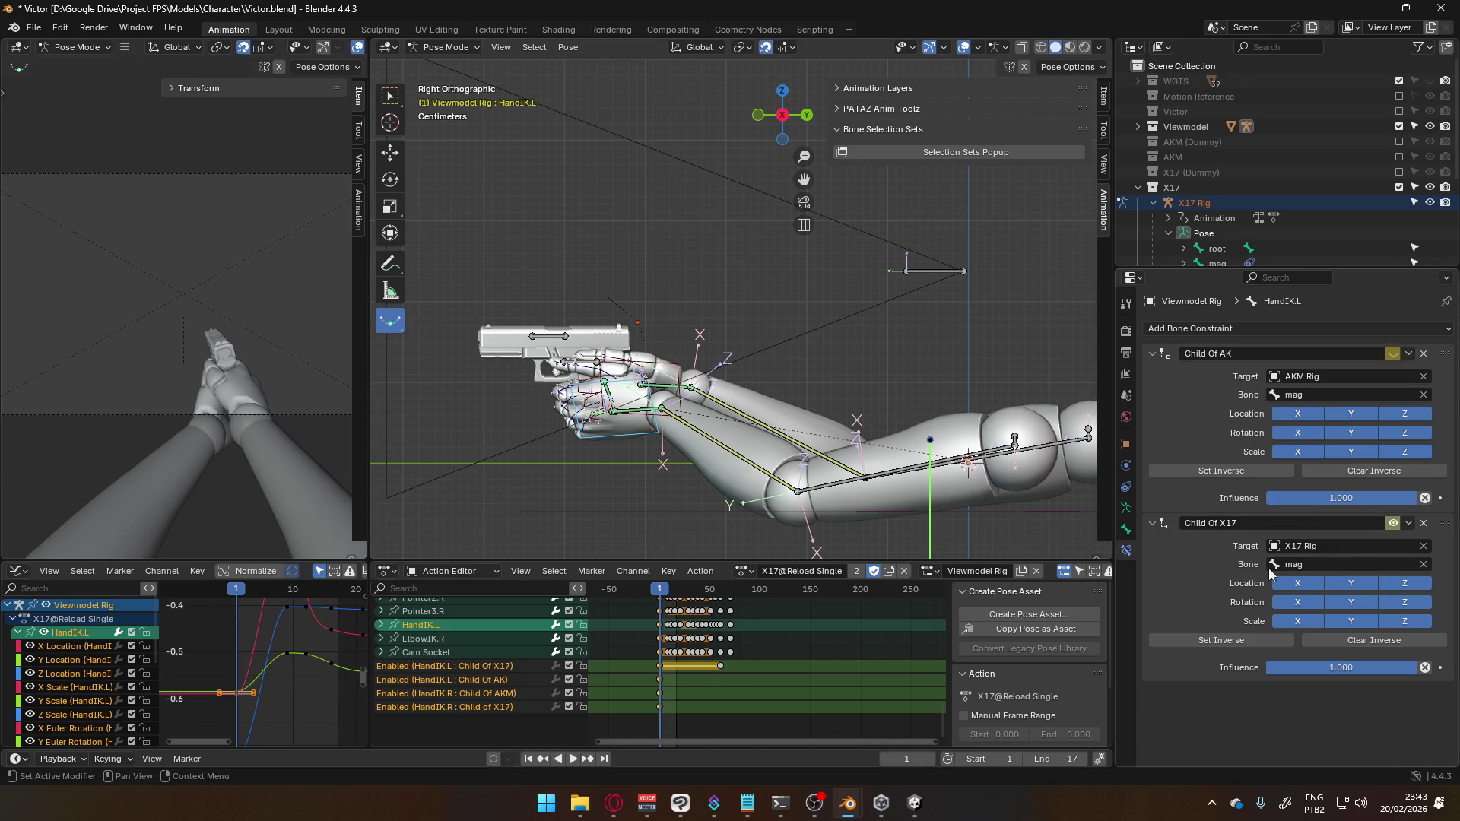
left_click(679, 372)
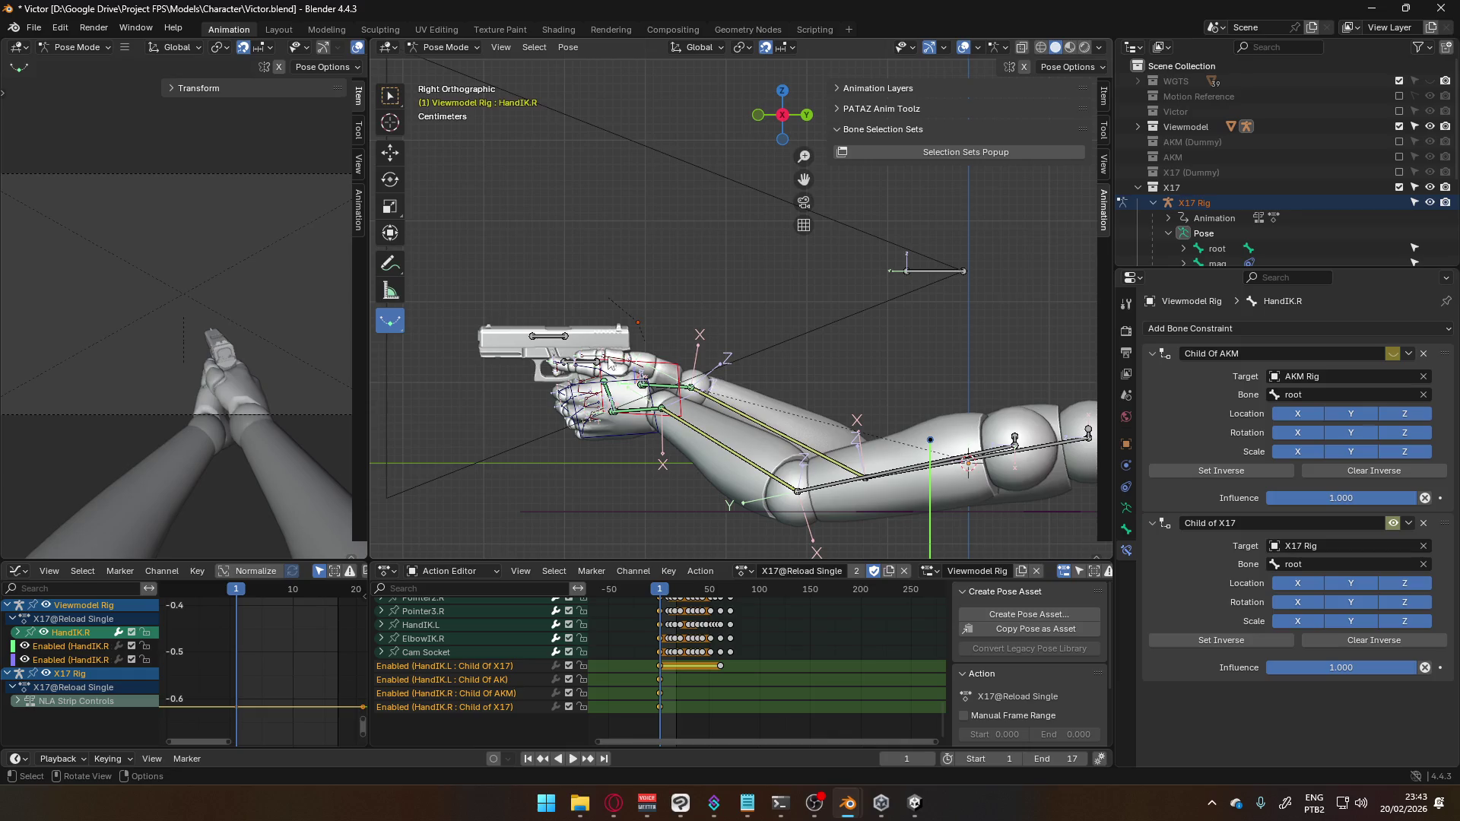
mouse_move(664, 590)
left_mouse_down()
mouse_move(729, 599)
mouse_move(661, 603)
left_mouse_up()
Hide the X17 collection, show the AKM collection, and play back the animation
left_click(1400, 186)
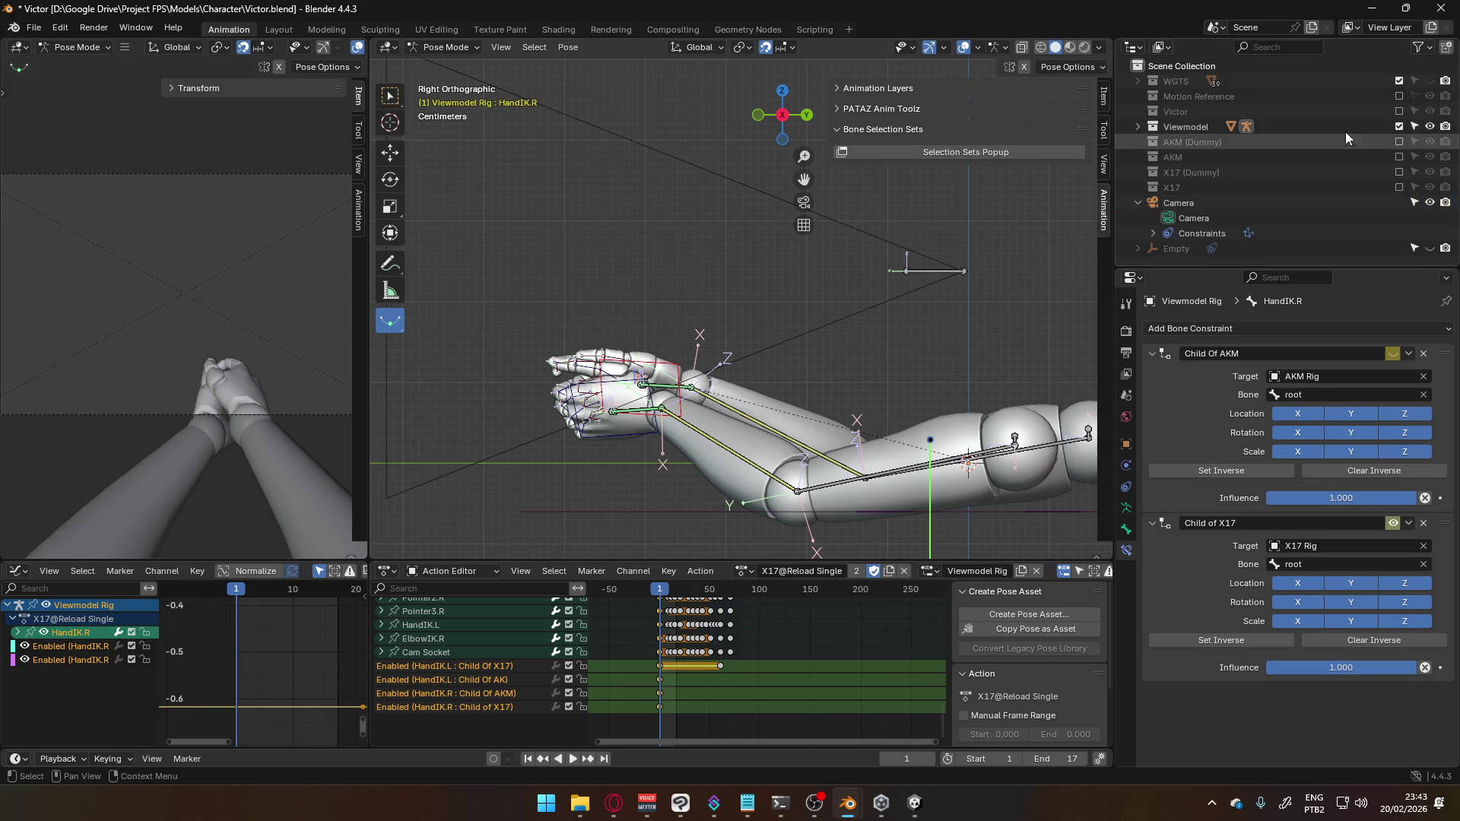
left_click(1398, 157)
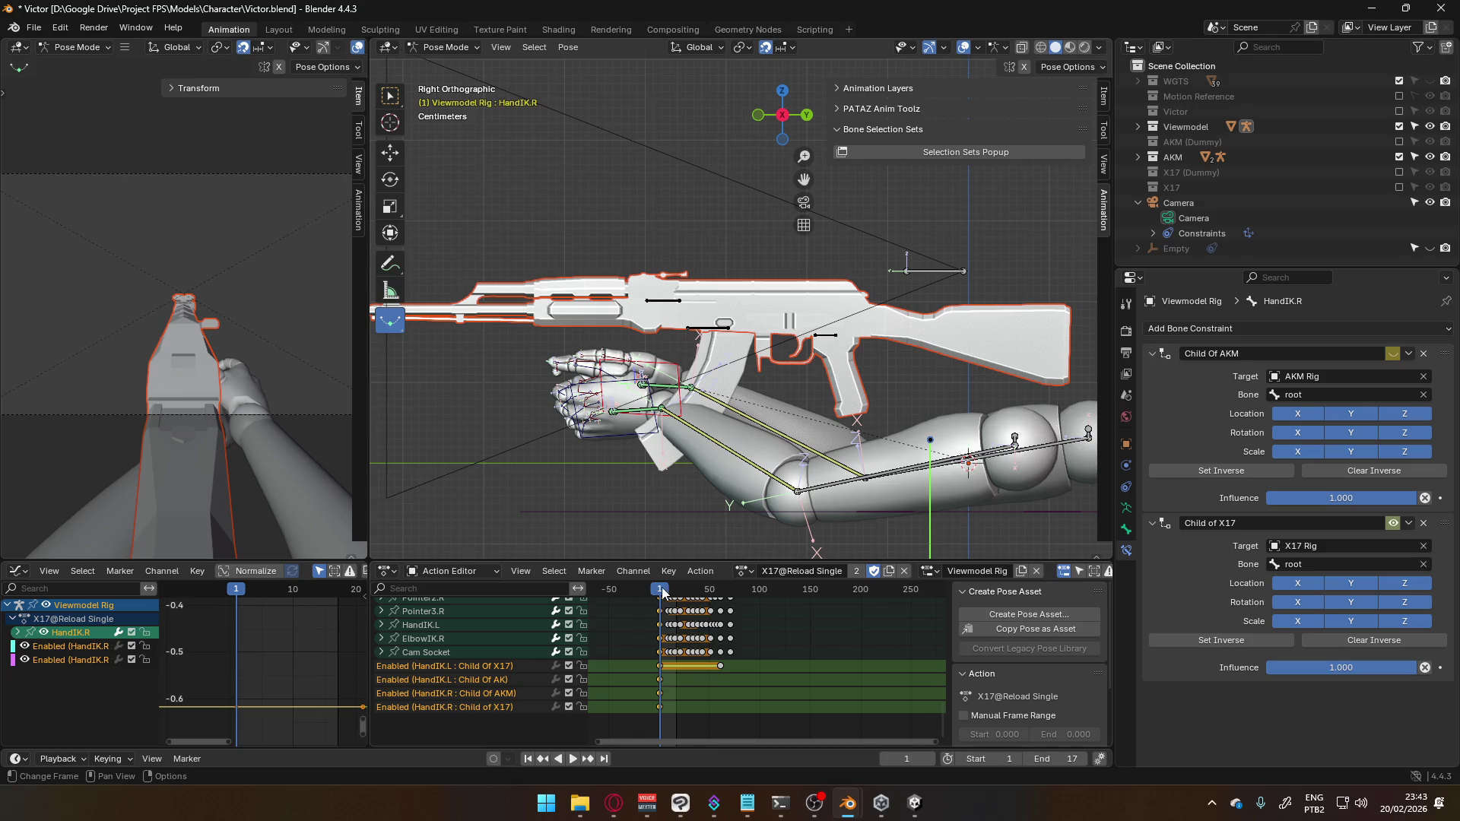
key("space")
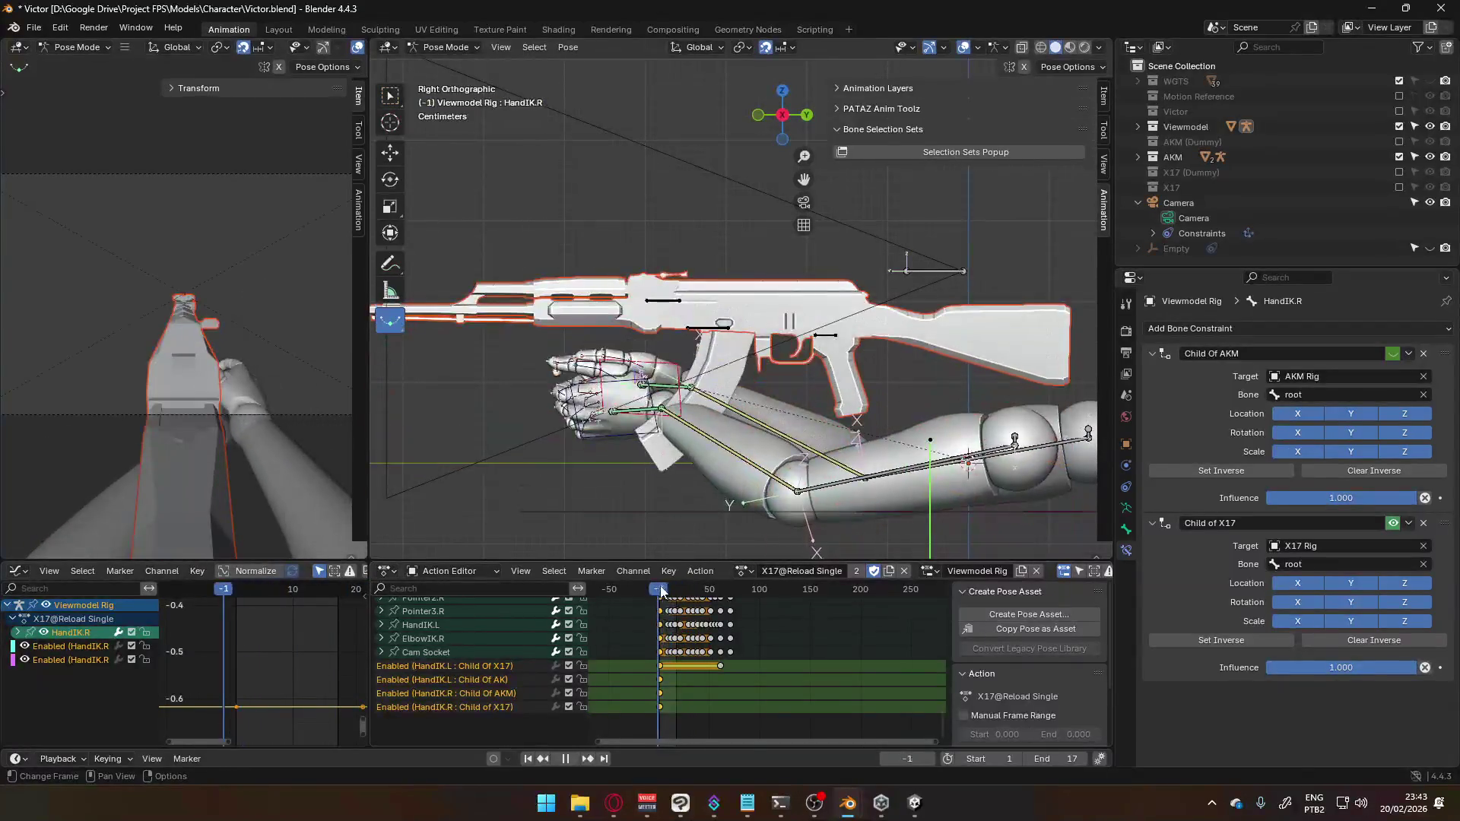
left_click_drag(660, 591, 681, 592)
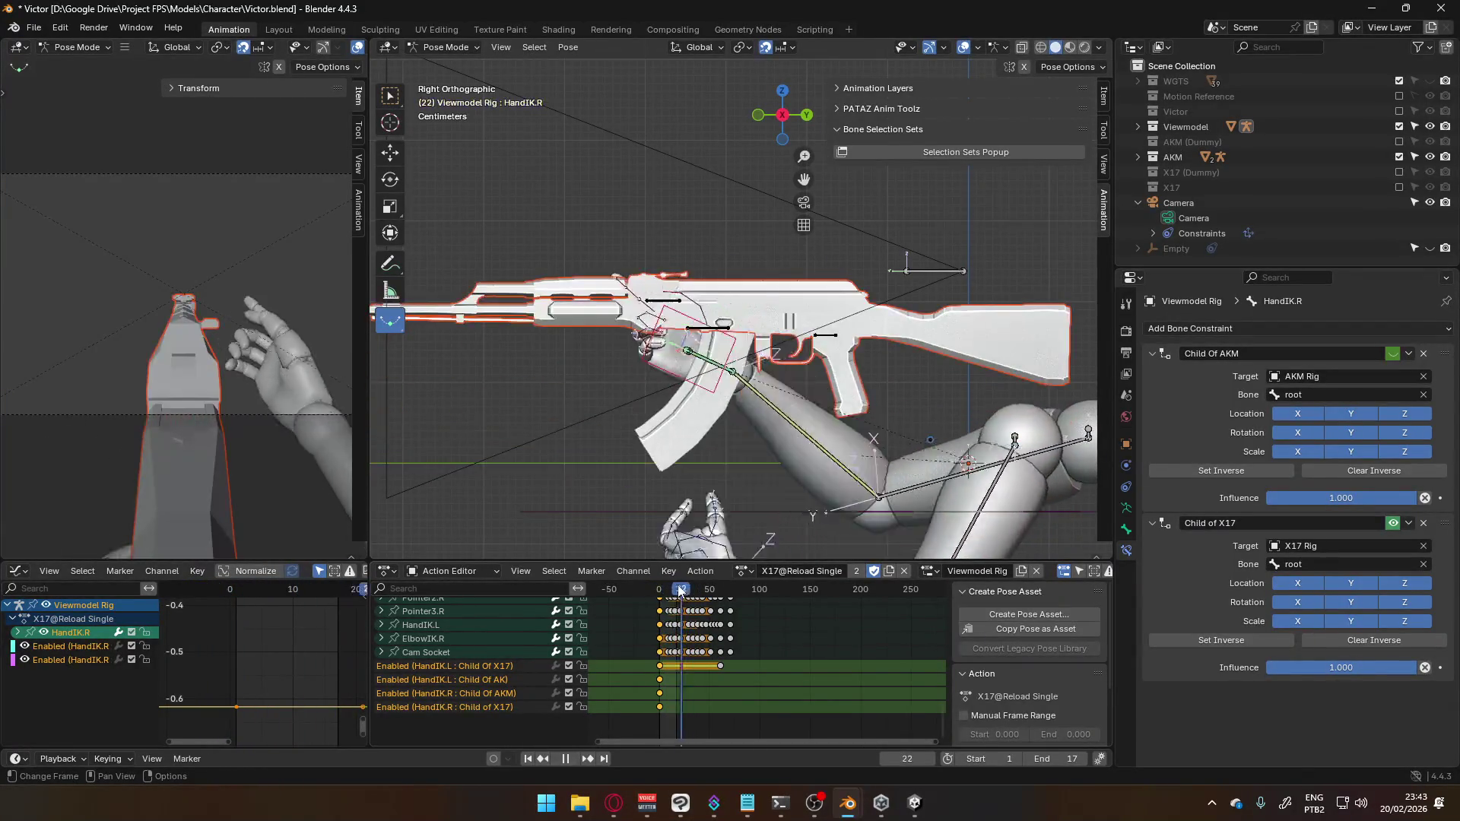
key("Escape")
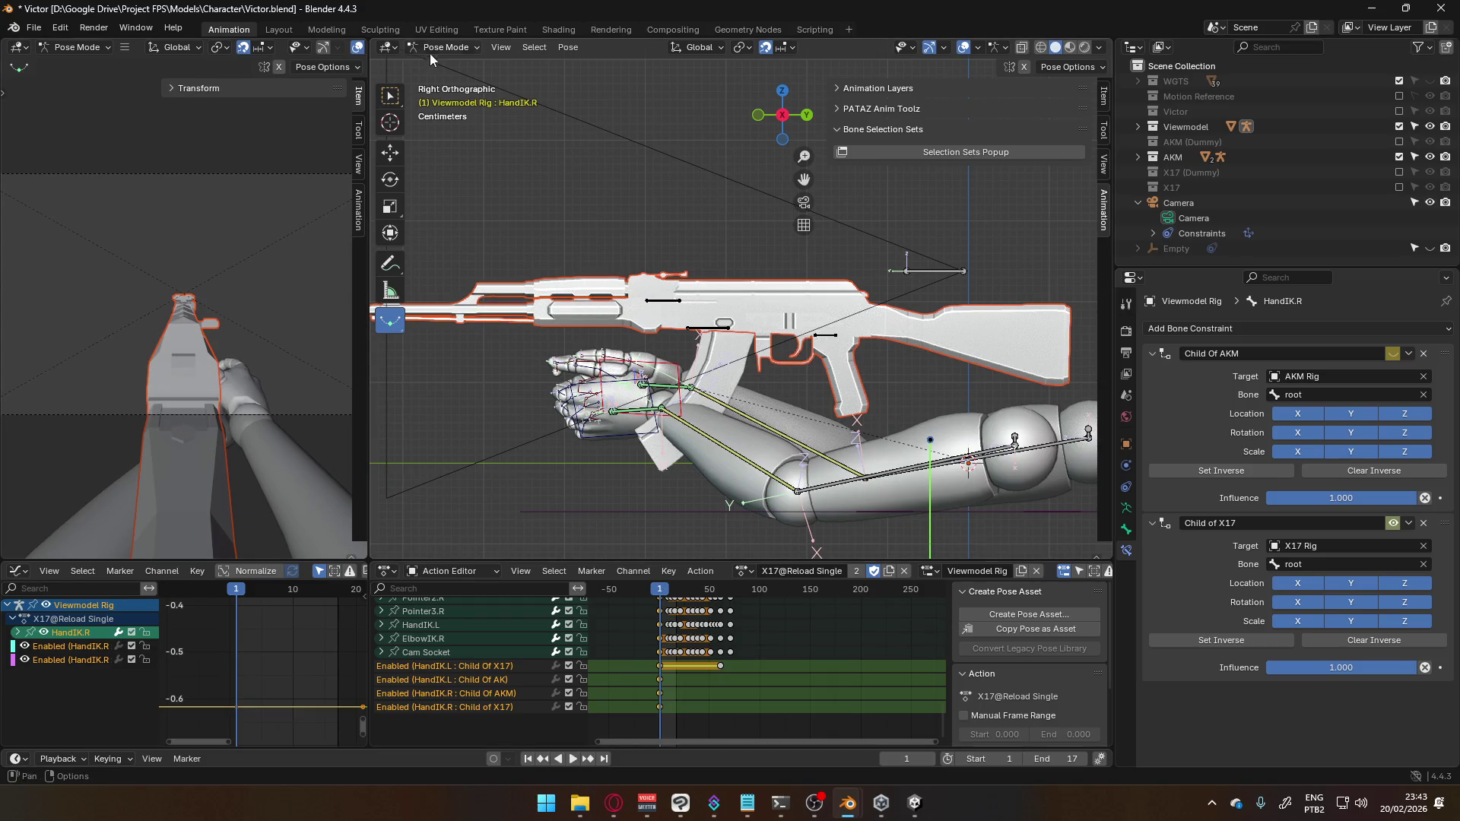
Open the interaction mode list to return to Object Mode
left_click(446, 47)
In Object Mode, play and scrub the AKM@Reload Single action, then stop at frame 0
left_click(449, 63)
key("space")
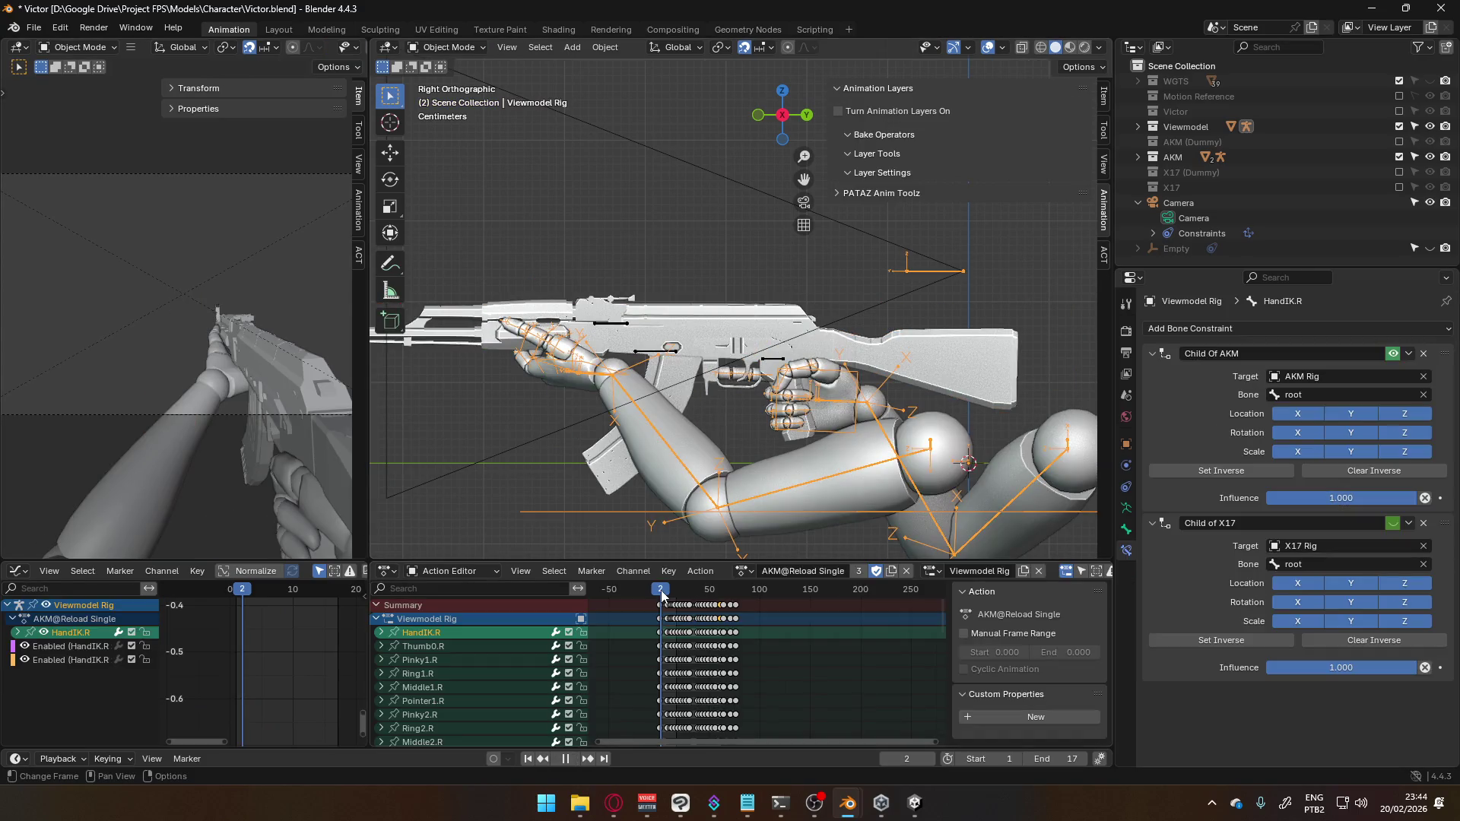
left_click_drag(661, 595, 660, 601)
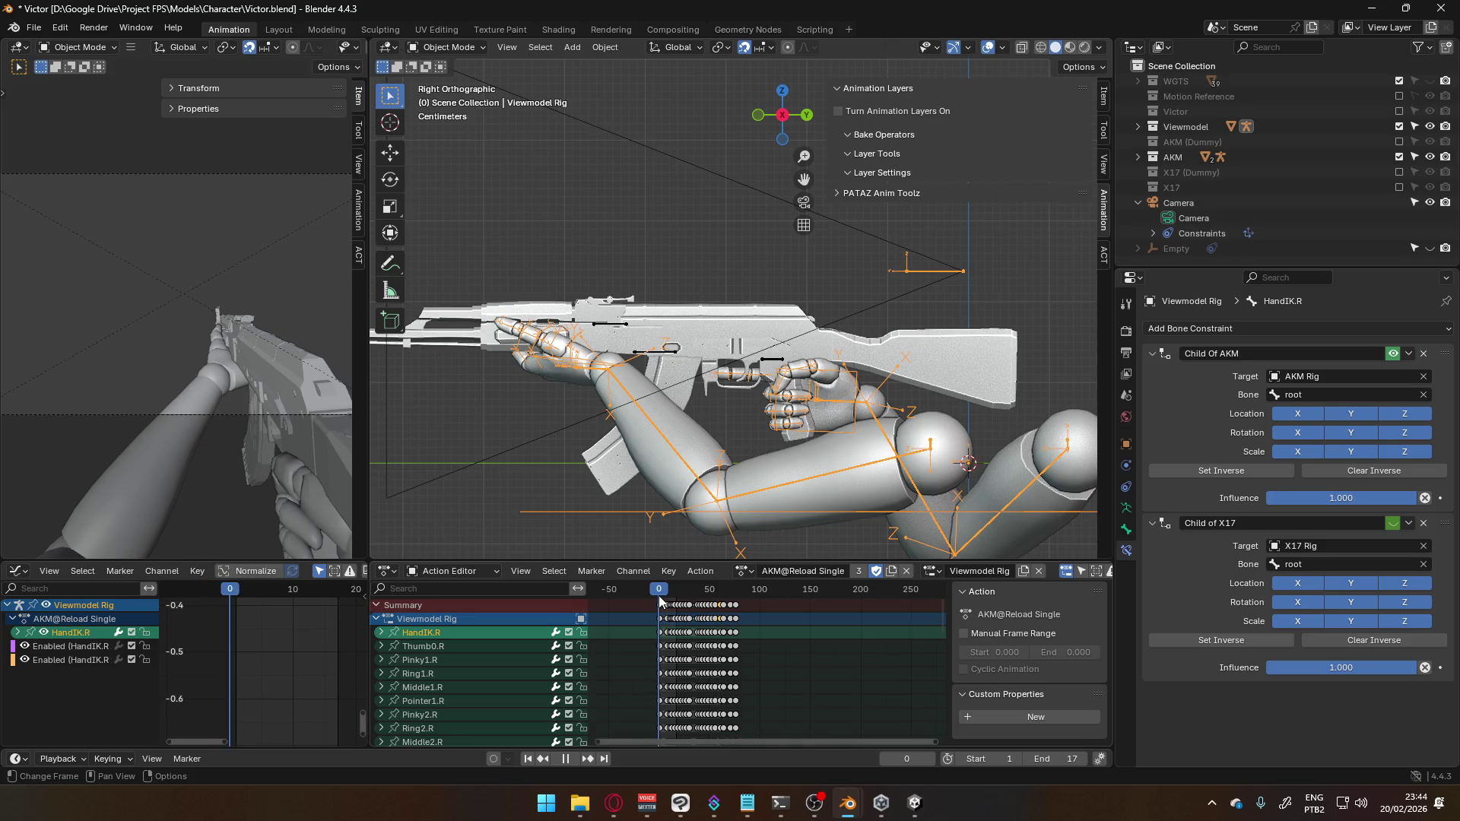
key("space")
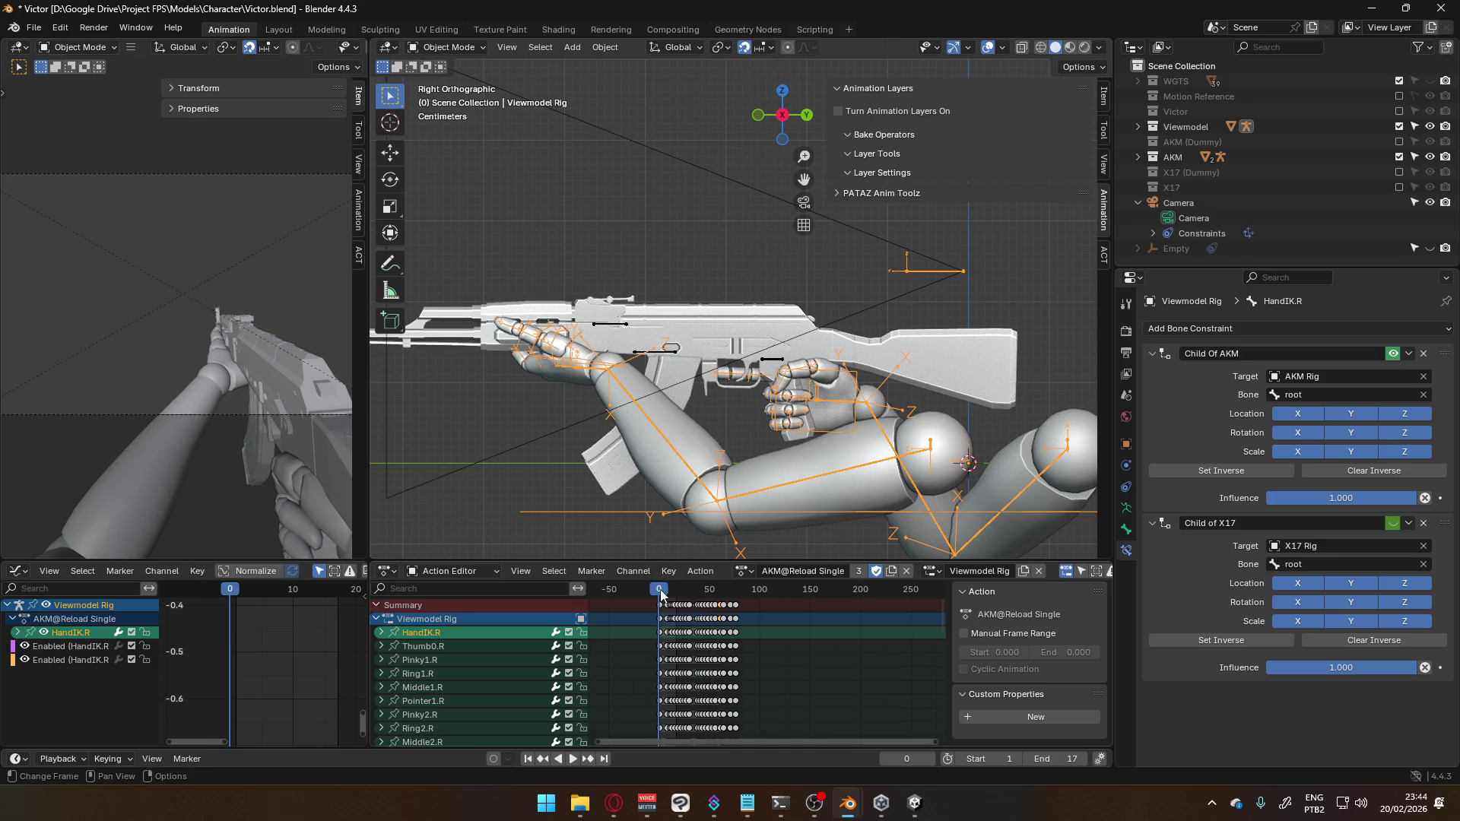
mouse_move(660, 596)
left_mouse_down()
mouse_move(734, 588)
mouse_move(660, 591)
left_mouse_up()
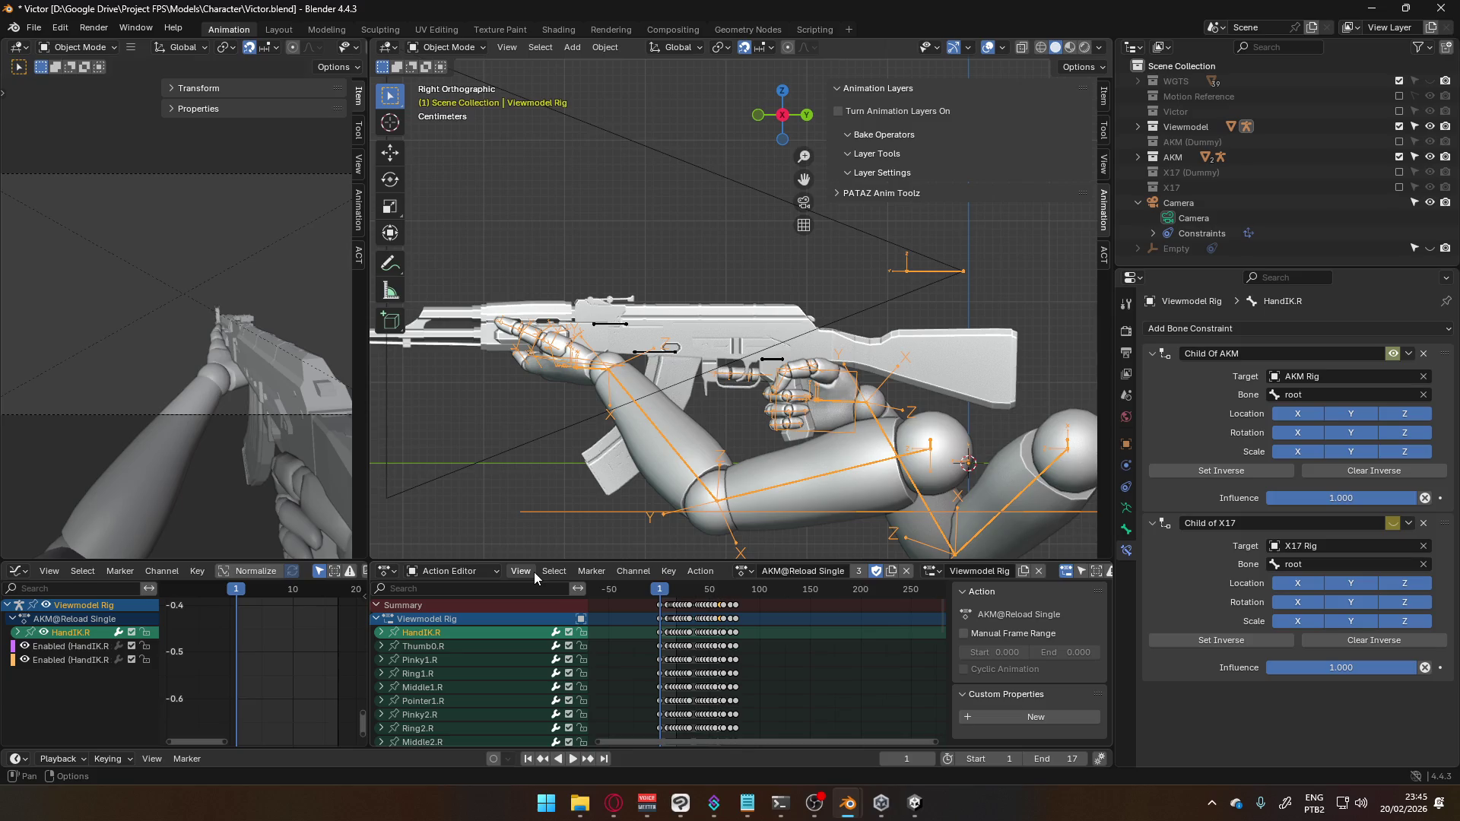
key("space")
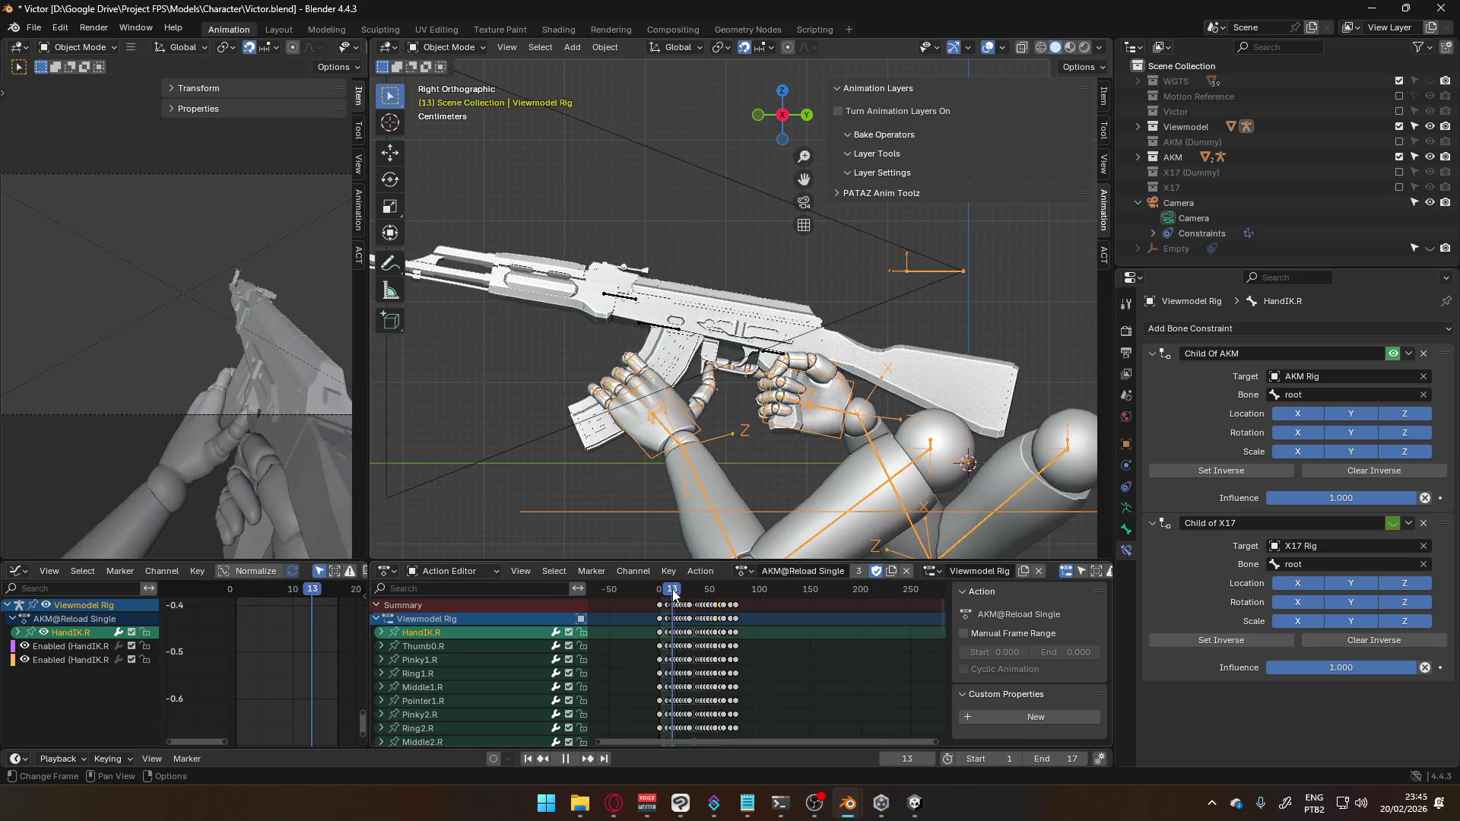
mouse_move(692, 595)
left_mouse_down()
mouse_move(723, 594)
mouse_move(662, 602)
left_mouse_up()
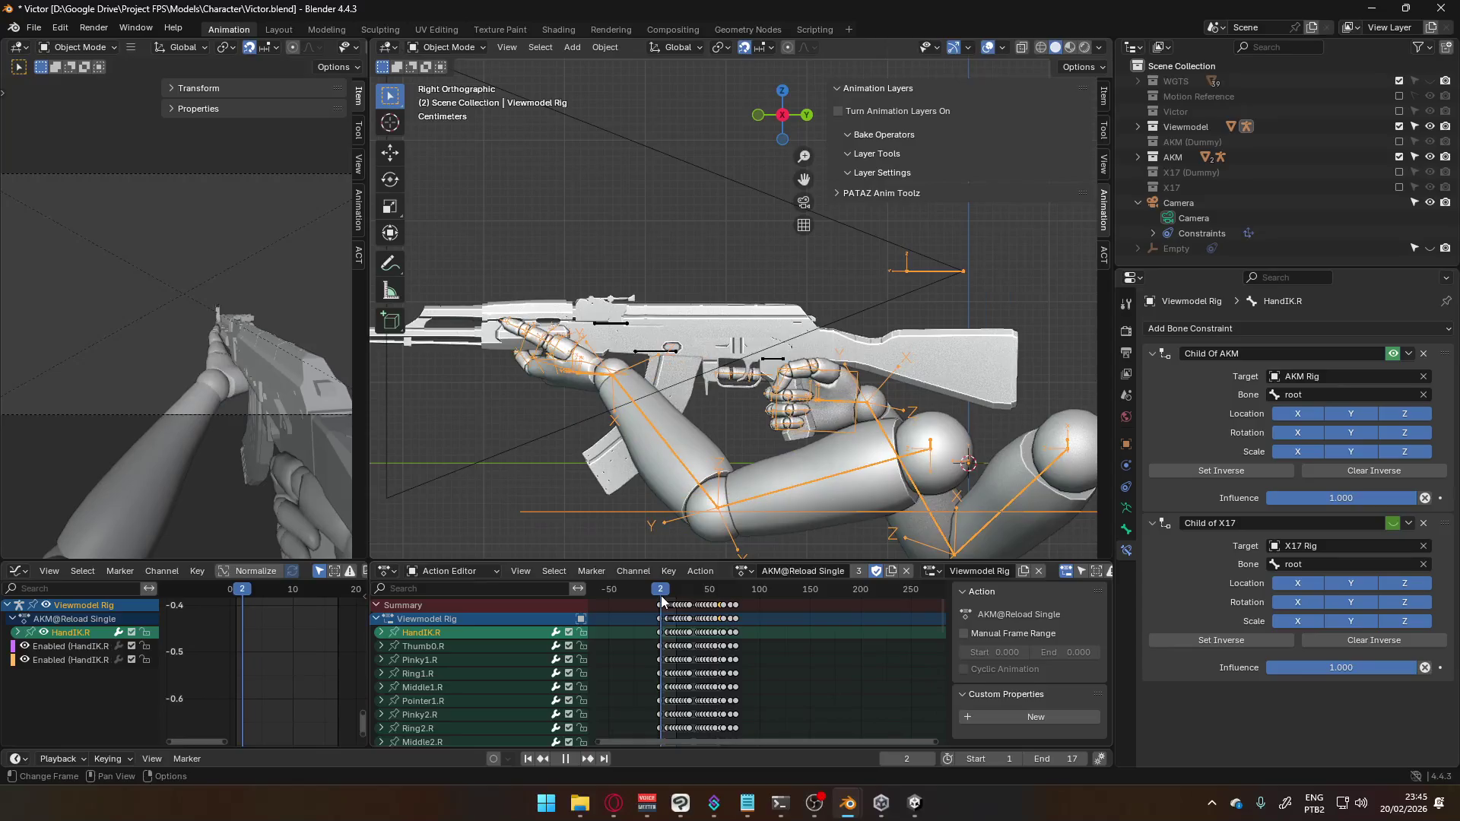
key("Escape")
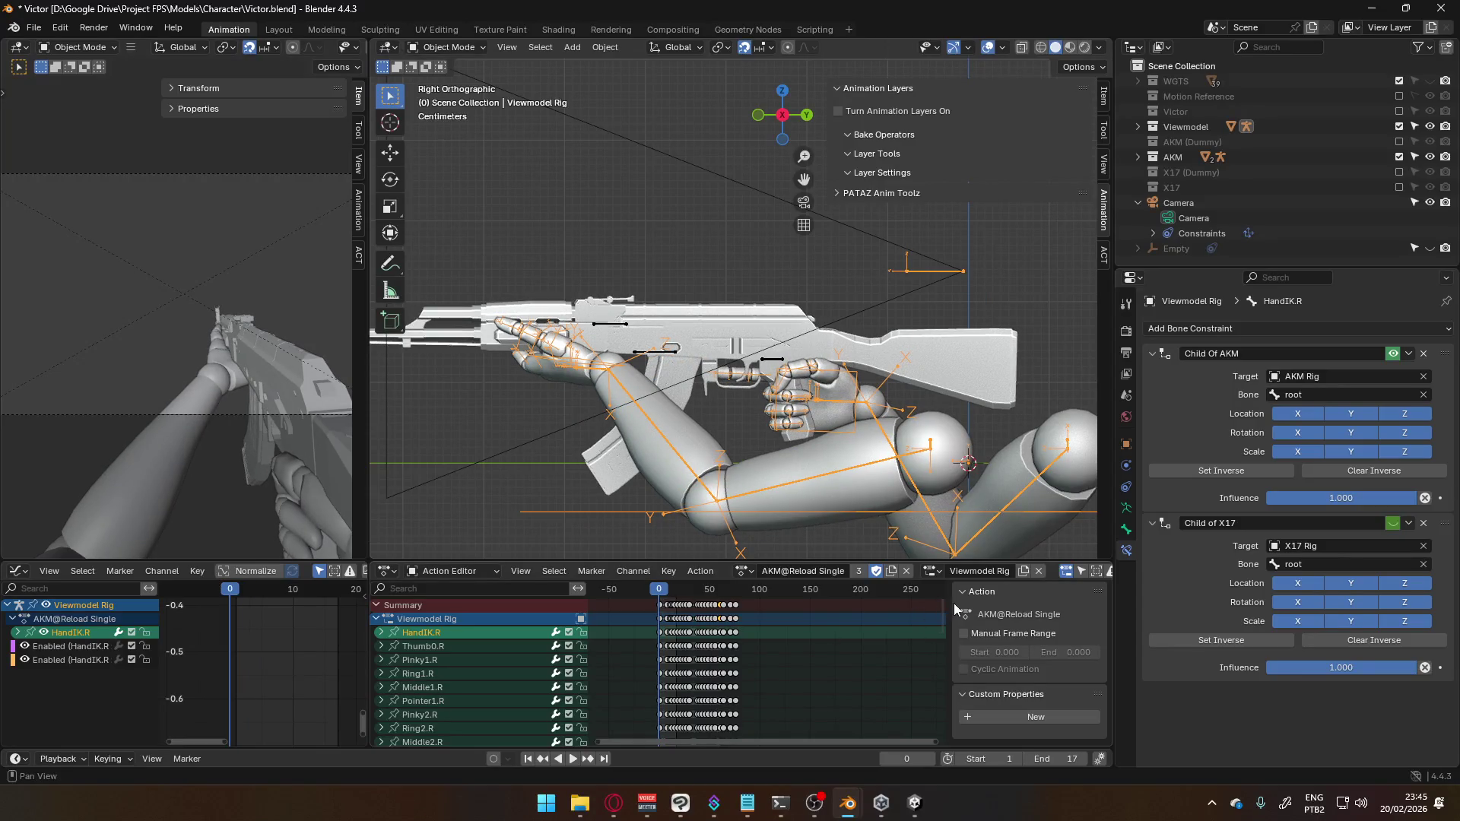
Reveal and select the HandIK.L Child Of AK Enabled channel, then switch the rig to Pose Mode
scroll(945, 690, "down", 10)
left_click_drag(944, 691, 945, 724)
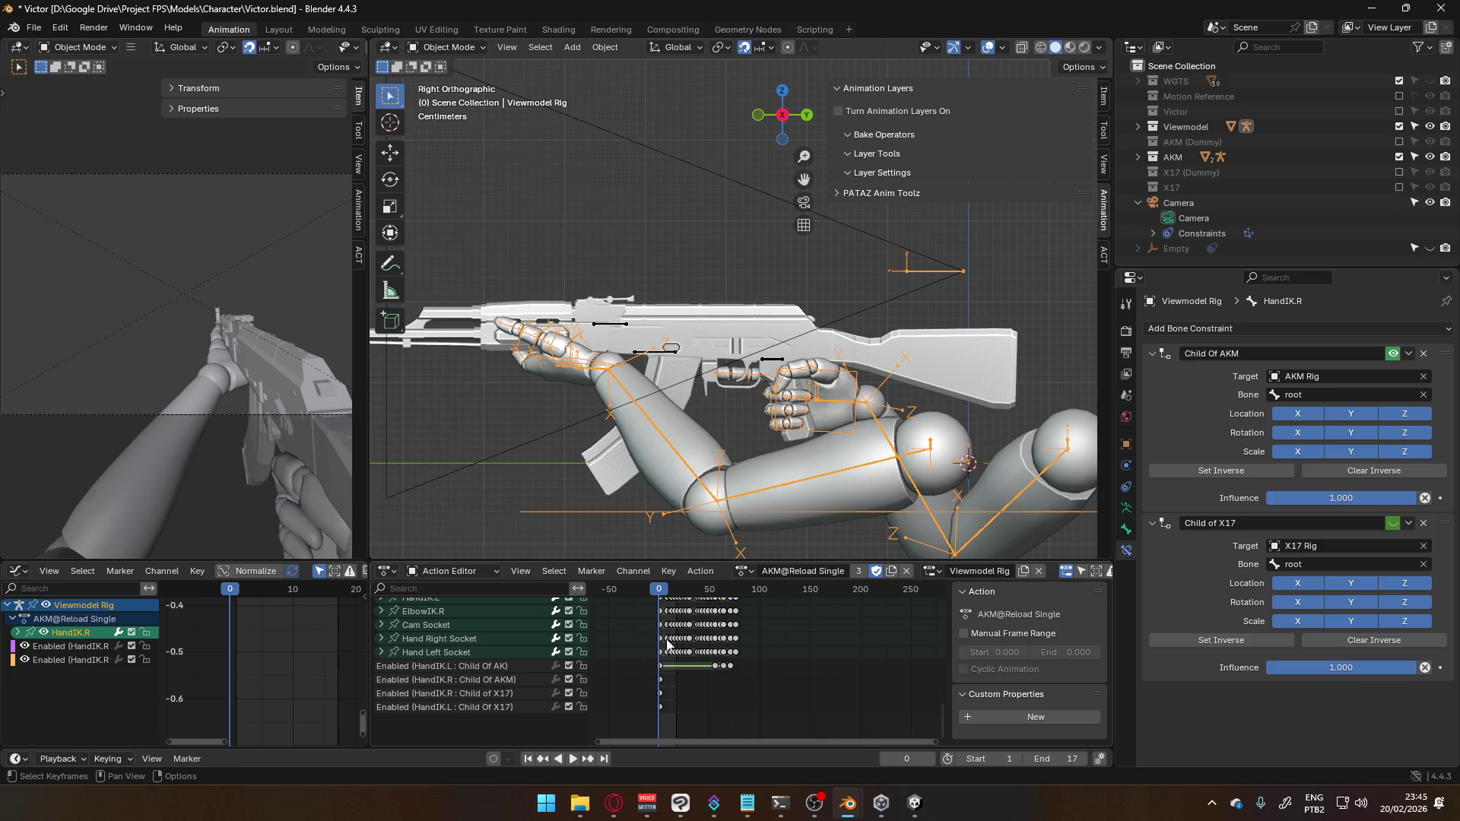
left_click(477, 665)
scroll(1226, 605, "down", 8)
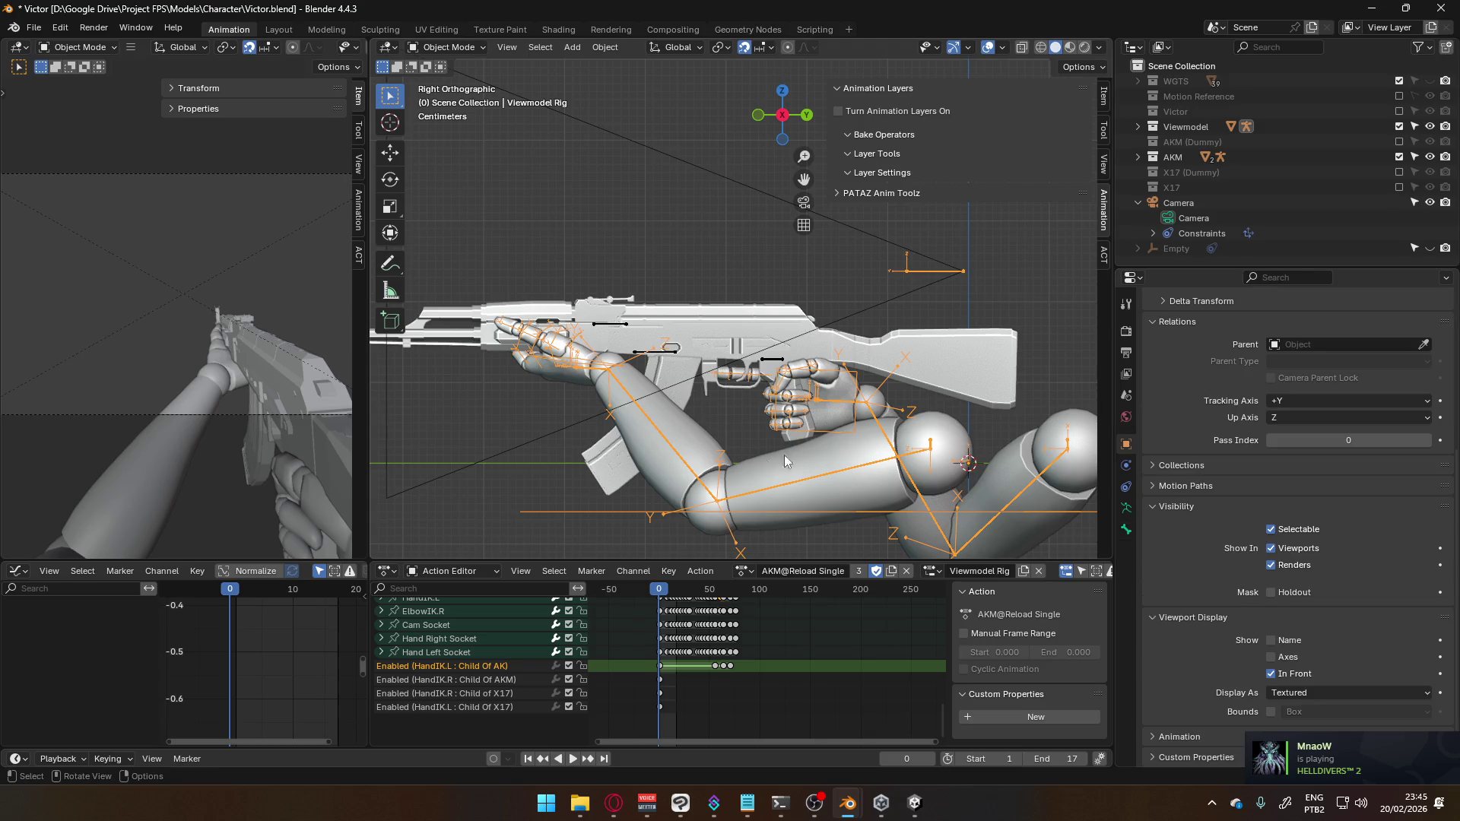
left_click(447, 48)
left_click(441, 98)
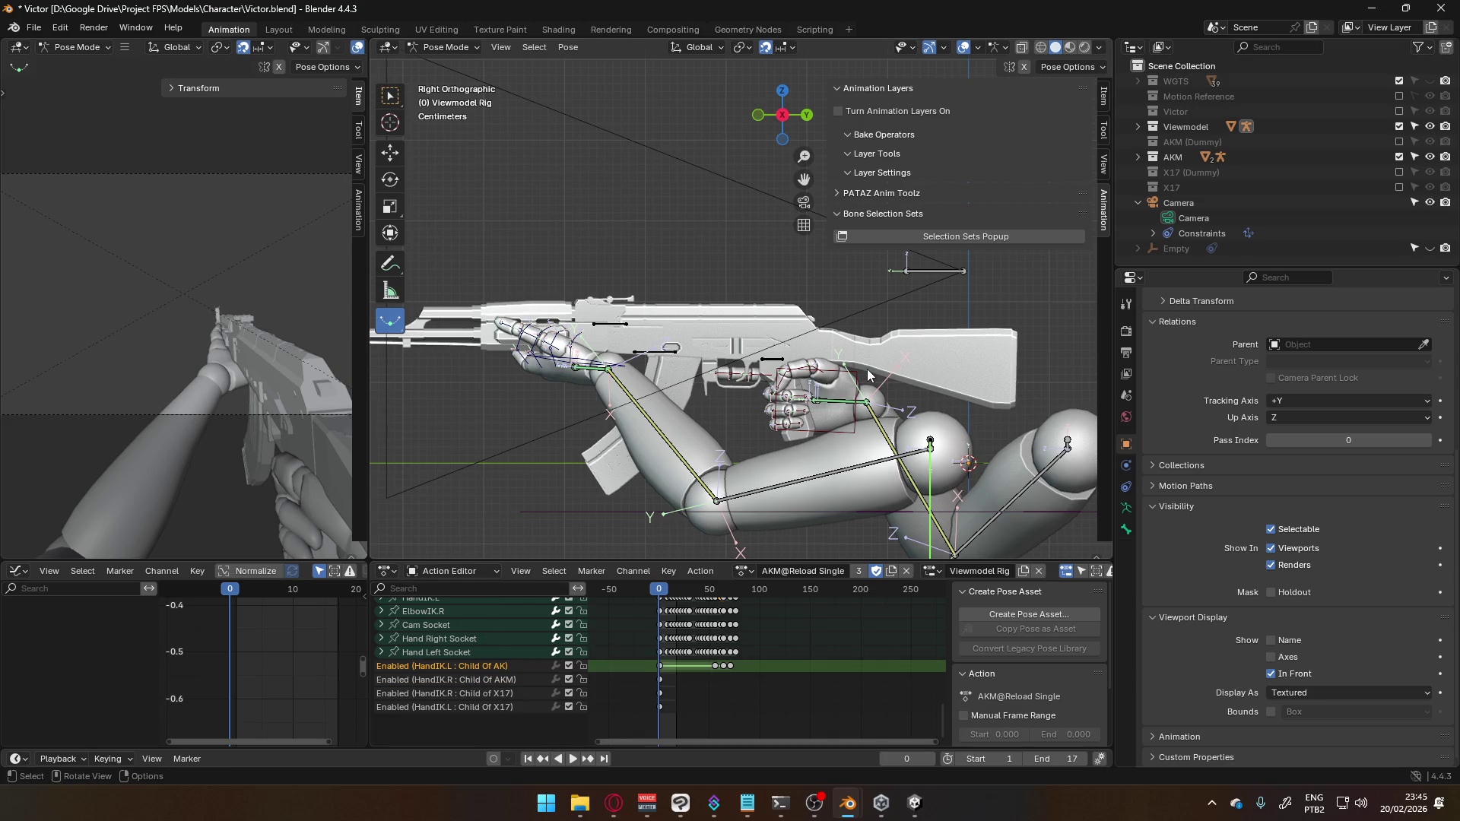
With HandIK.L active, play and scrub the reload, then put the rig back in Object Mode
left_click(588, 365)
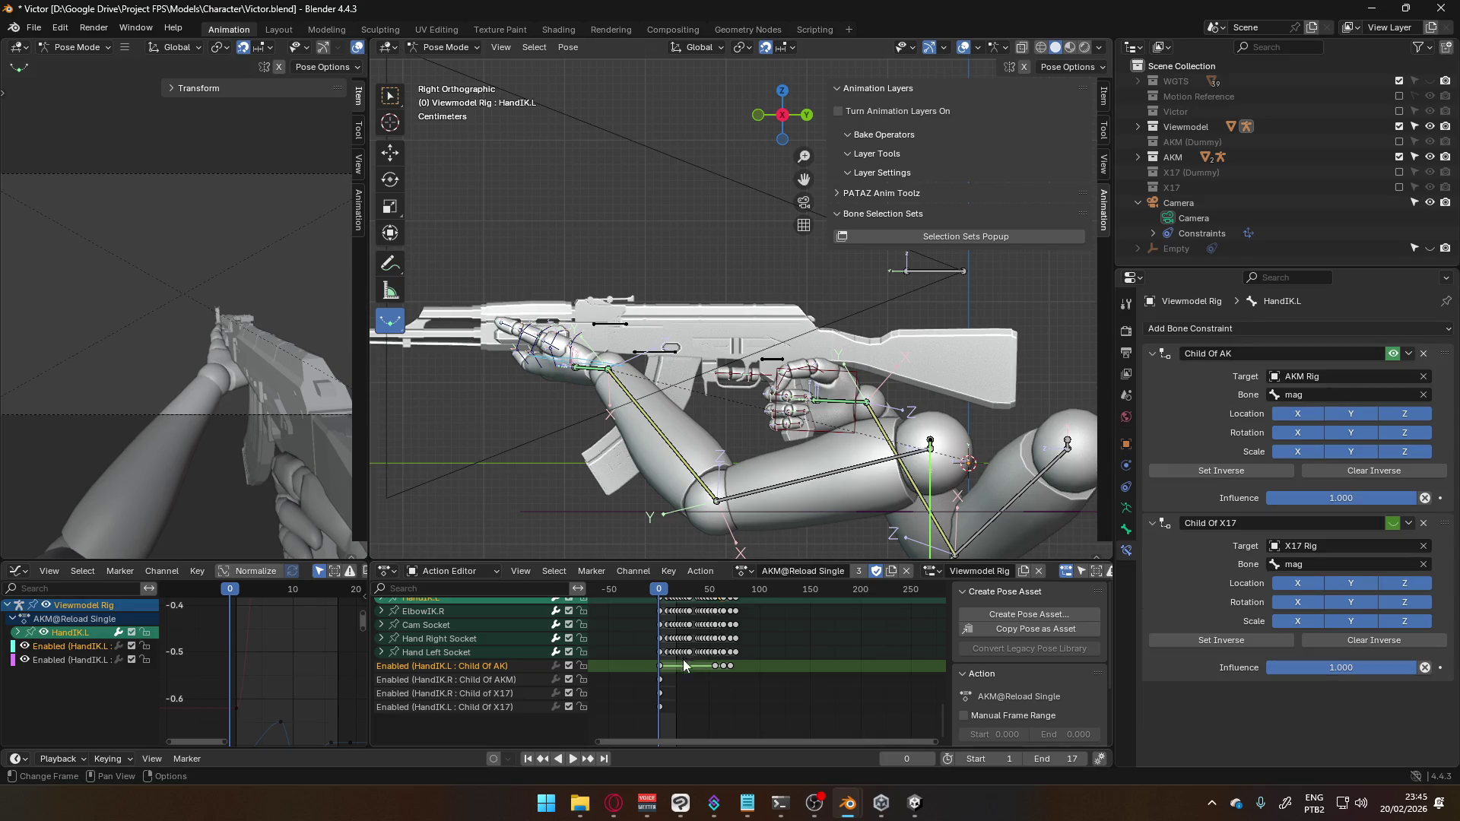
key("space")
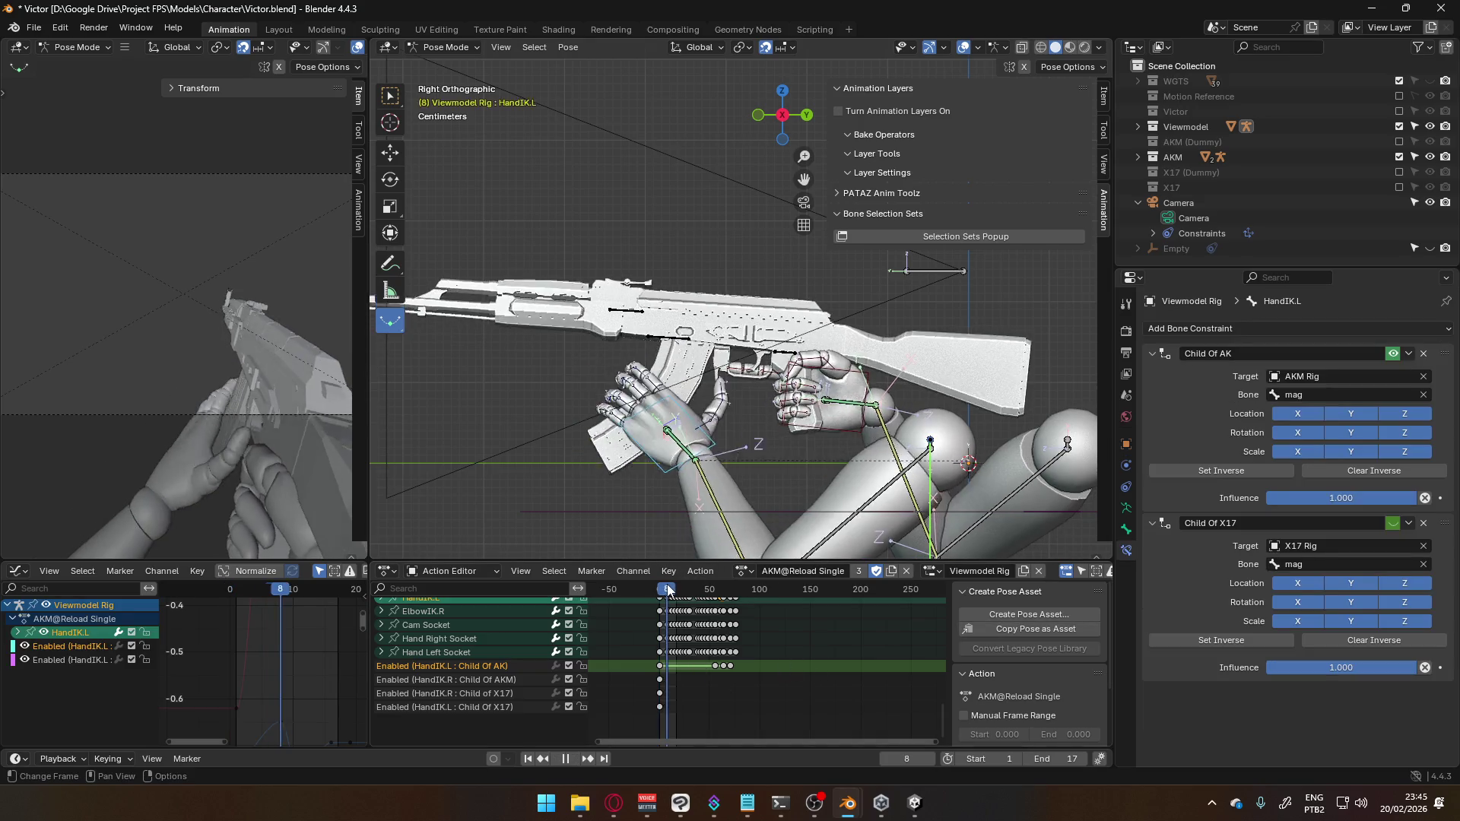
mouse_move(676, 591)
left_mouse_down()
mouse_move(734, 595)
mouse_move(699, 595)
left_mouse_up()
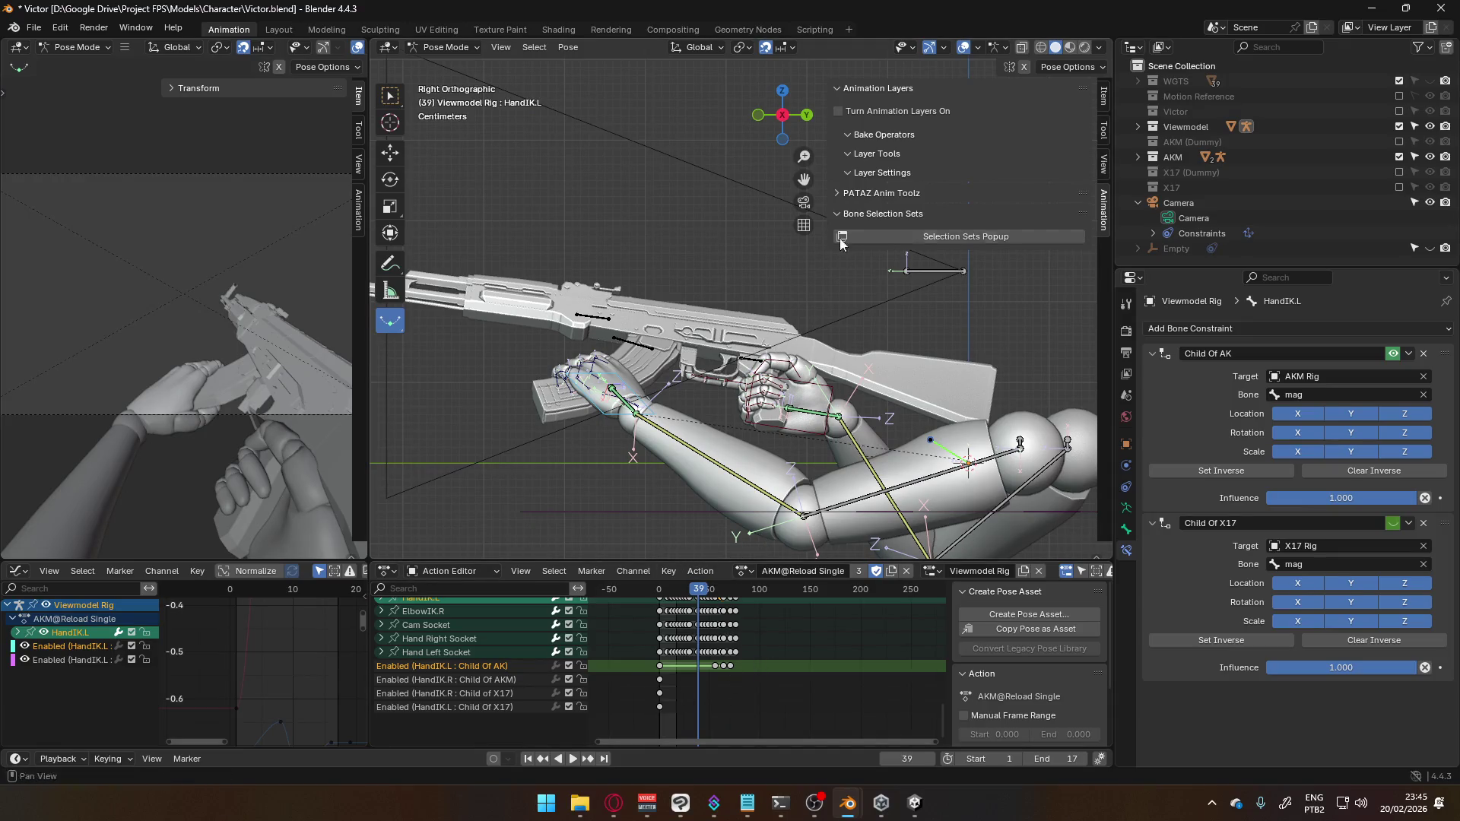
left_click(442, 47)
left_click(449, 60)
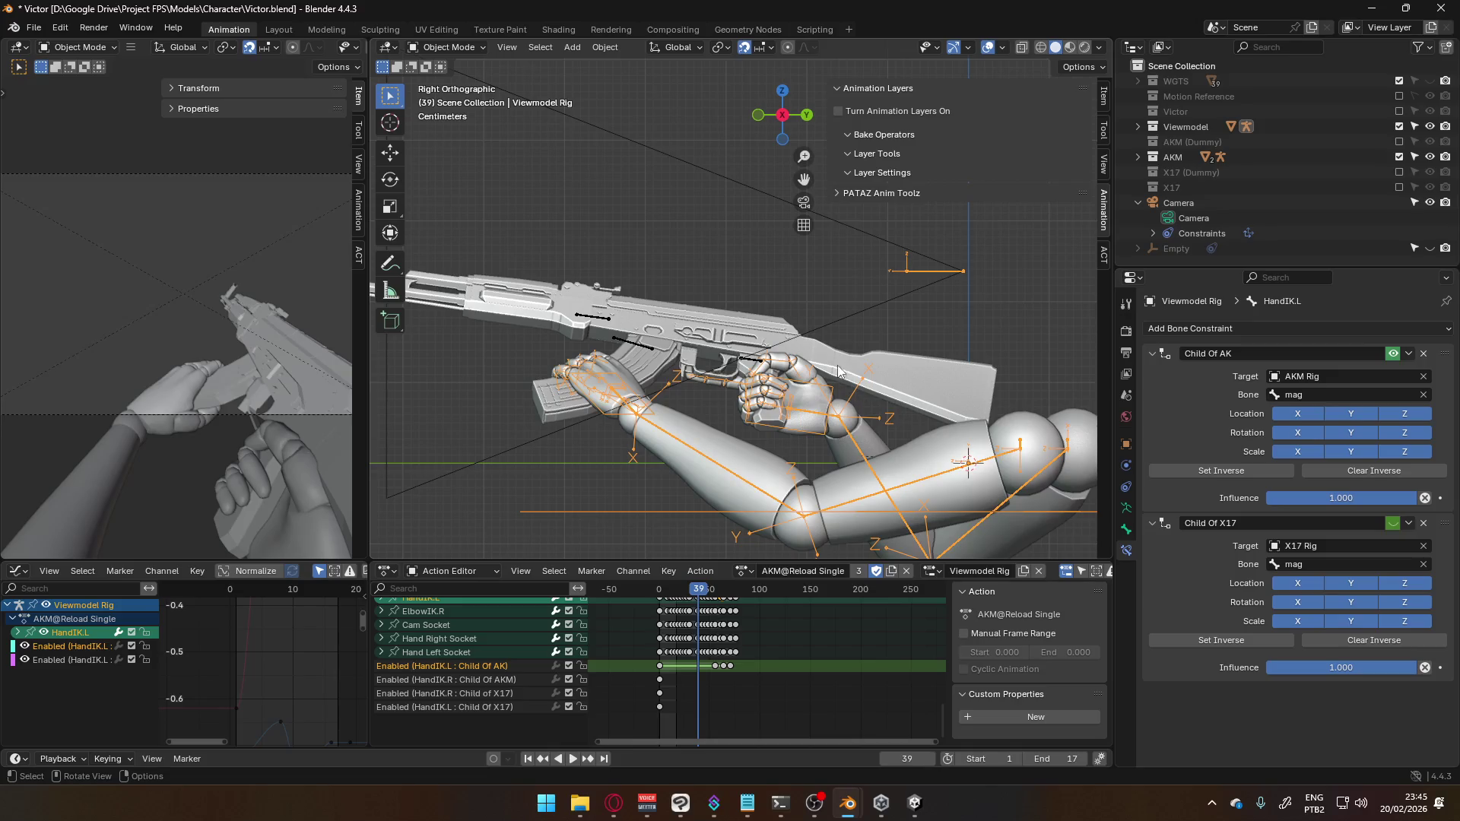
Give the AKM Rig the Viewmodel@Switch Sidearm action
left_click(732, 361)
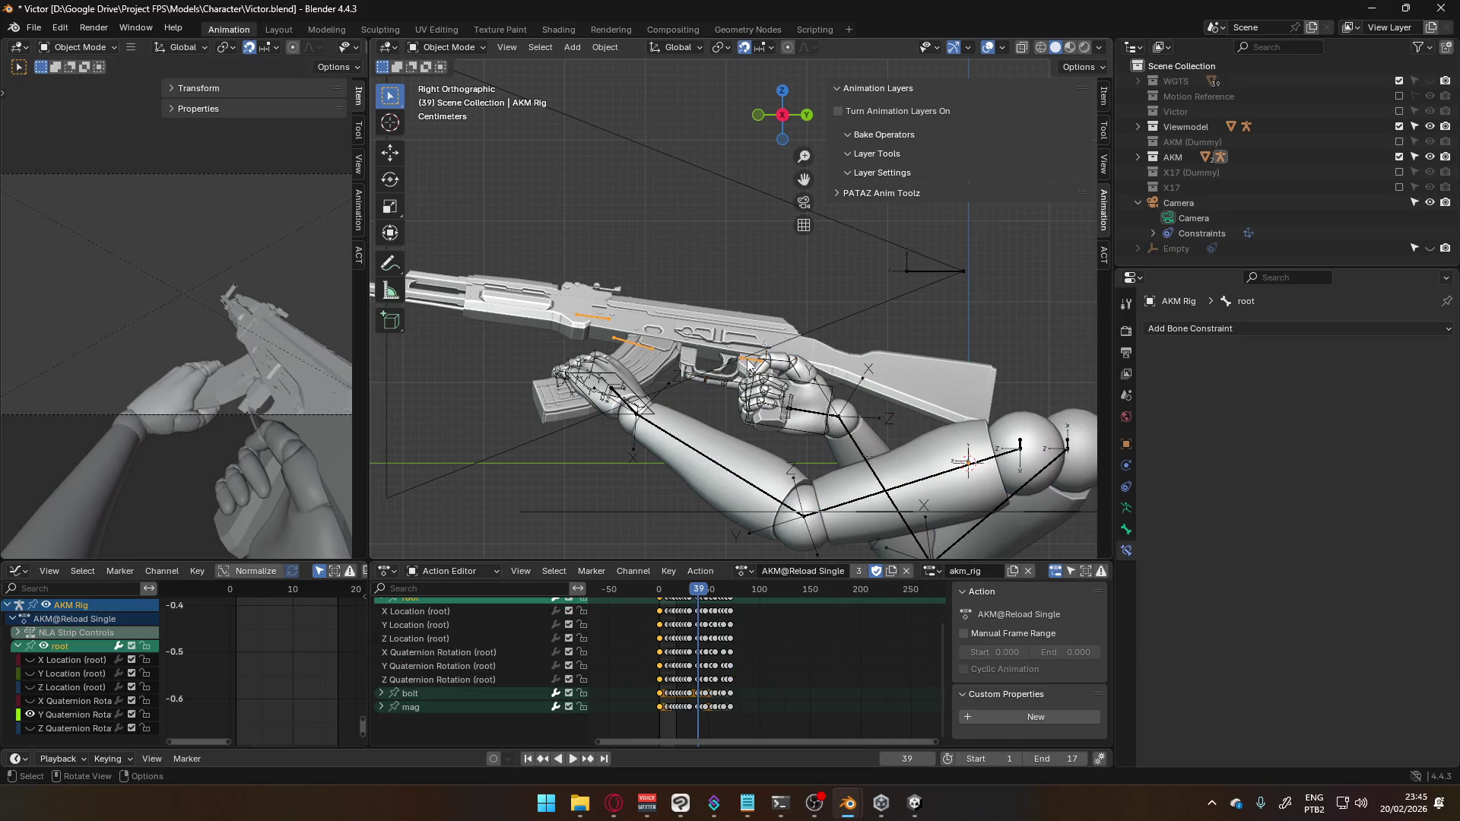
left_click(753, 572)
scroll(883, 674, "down", 20)
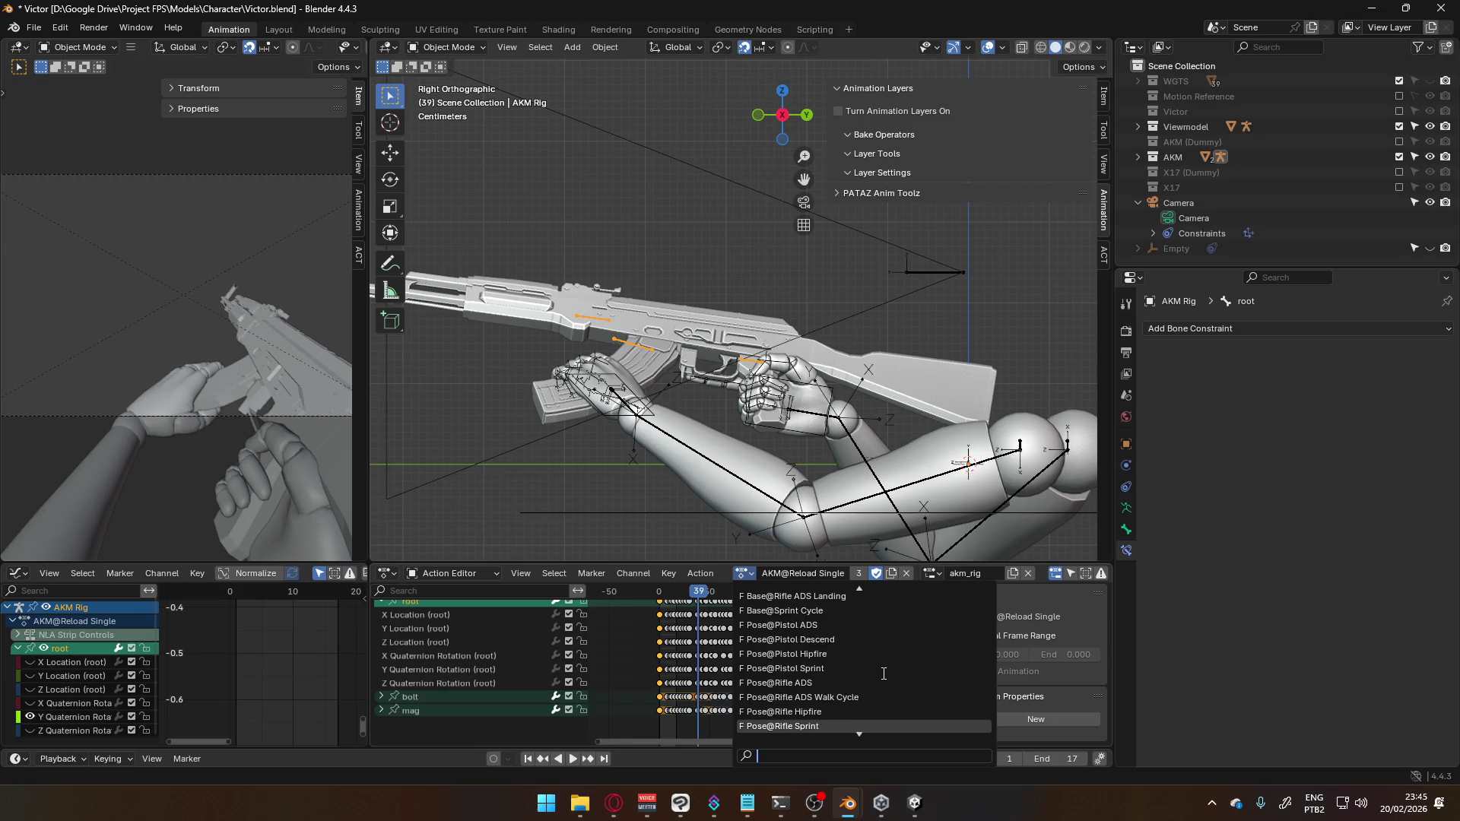
scroll(884, 674, "down", 3)
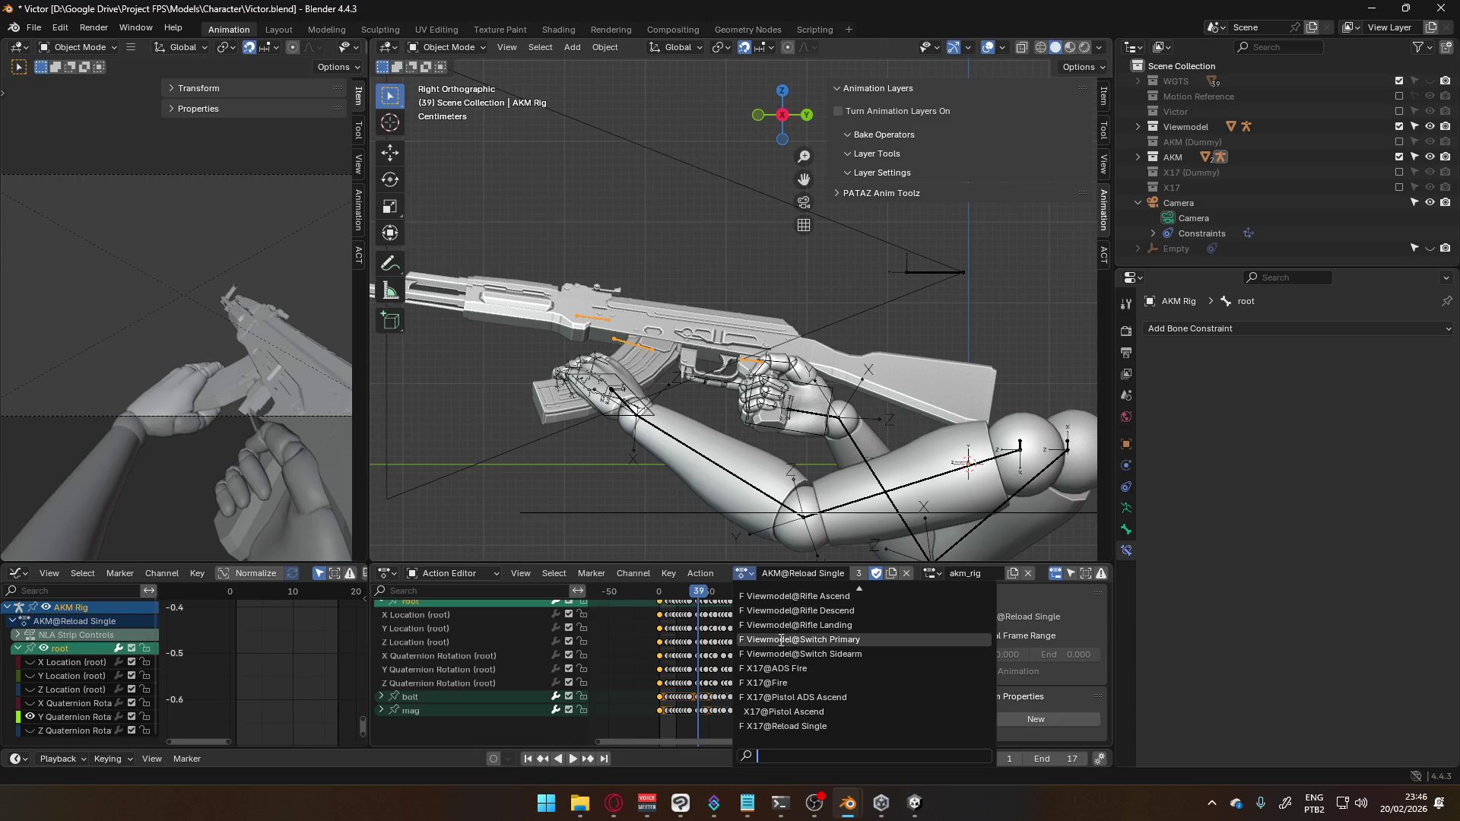
left_click(882, 655)
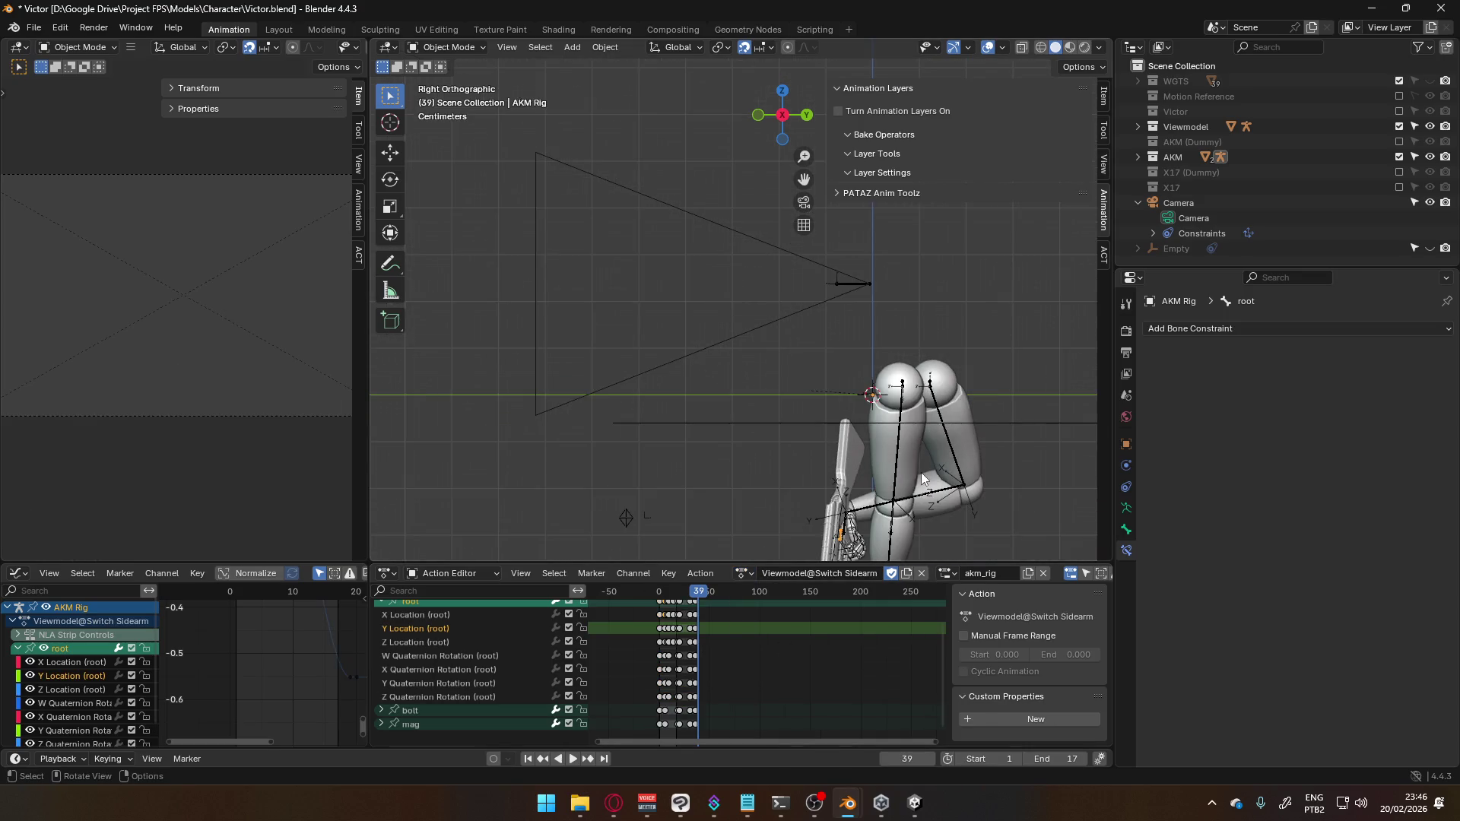
Assign Viewmodel@Switch Sidearm to the Viewmodel Rig and scrub through it
left_click(892, 507)
left_click(744, 573)
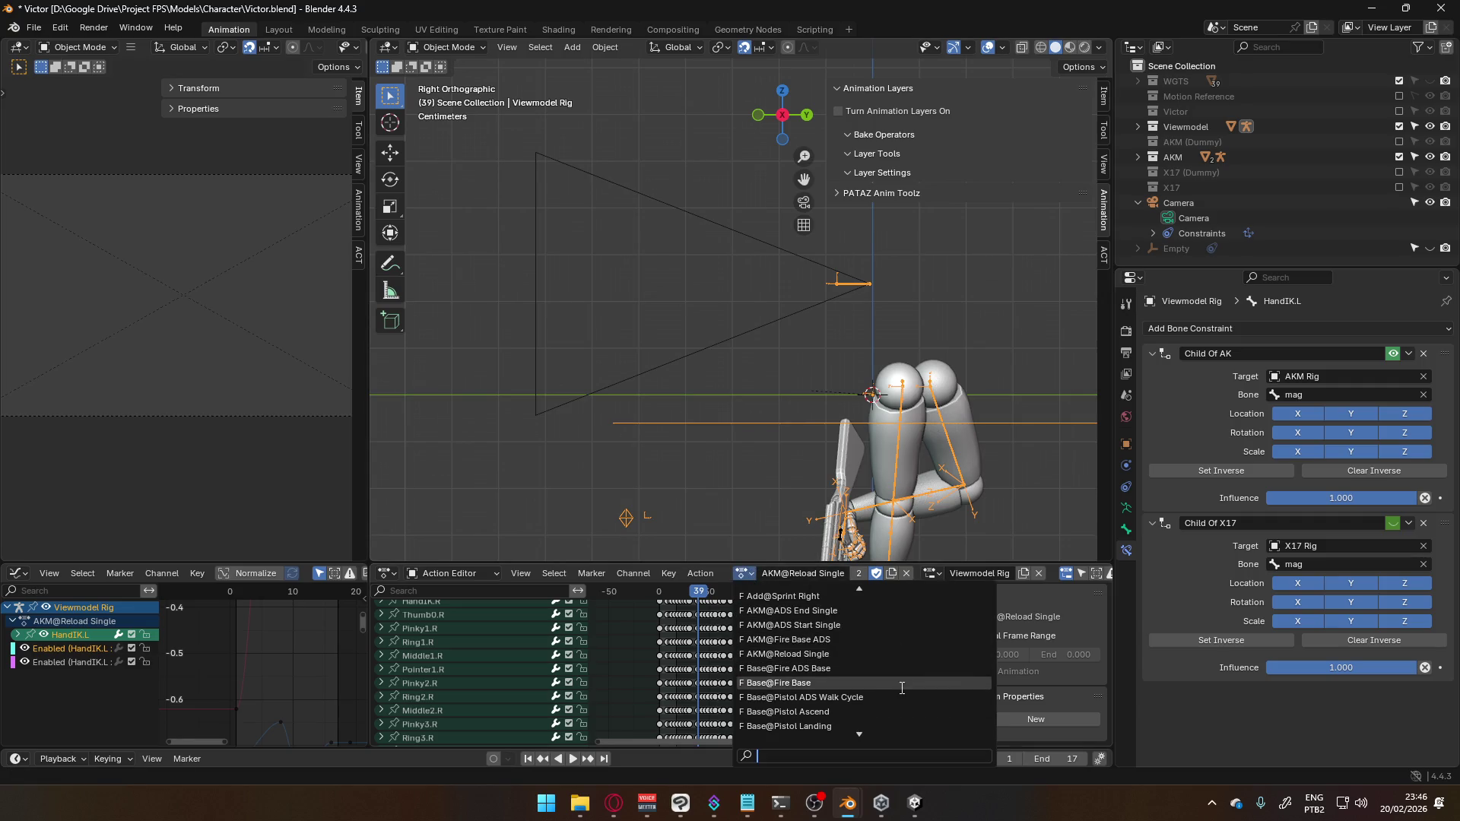
scroll(902, 687, "down", 10)
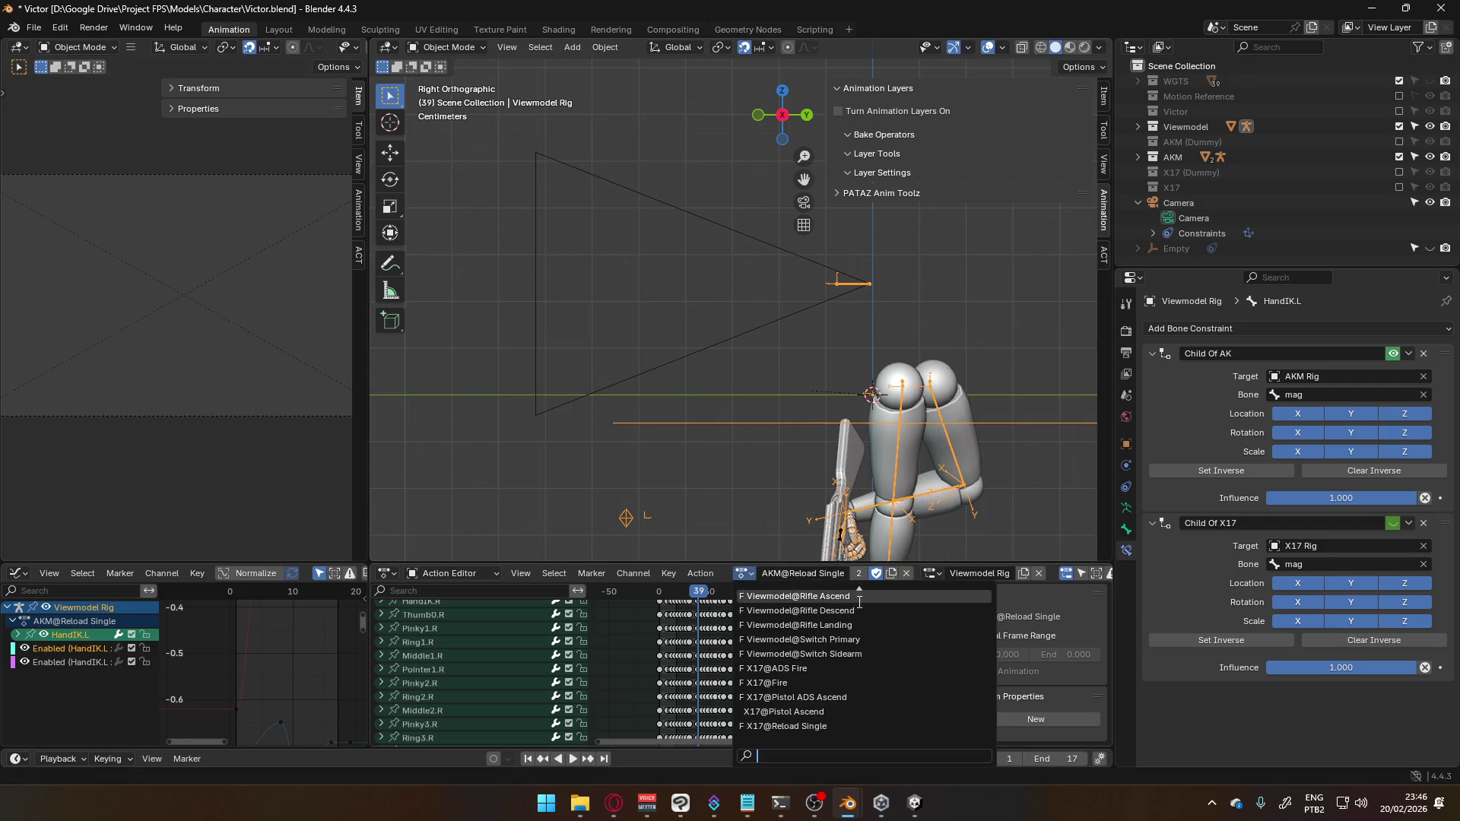
left_click(868, 654)
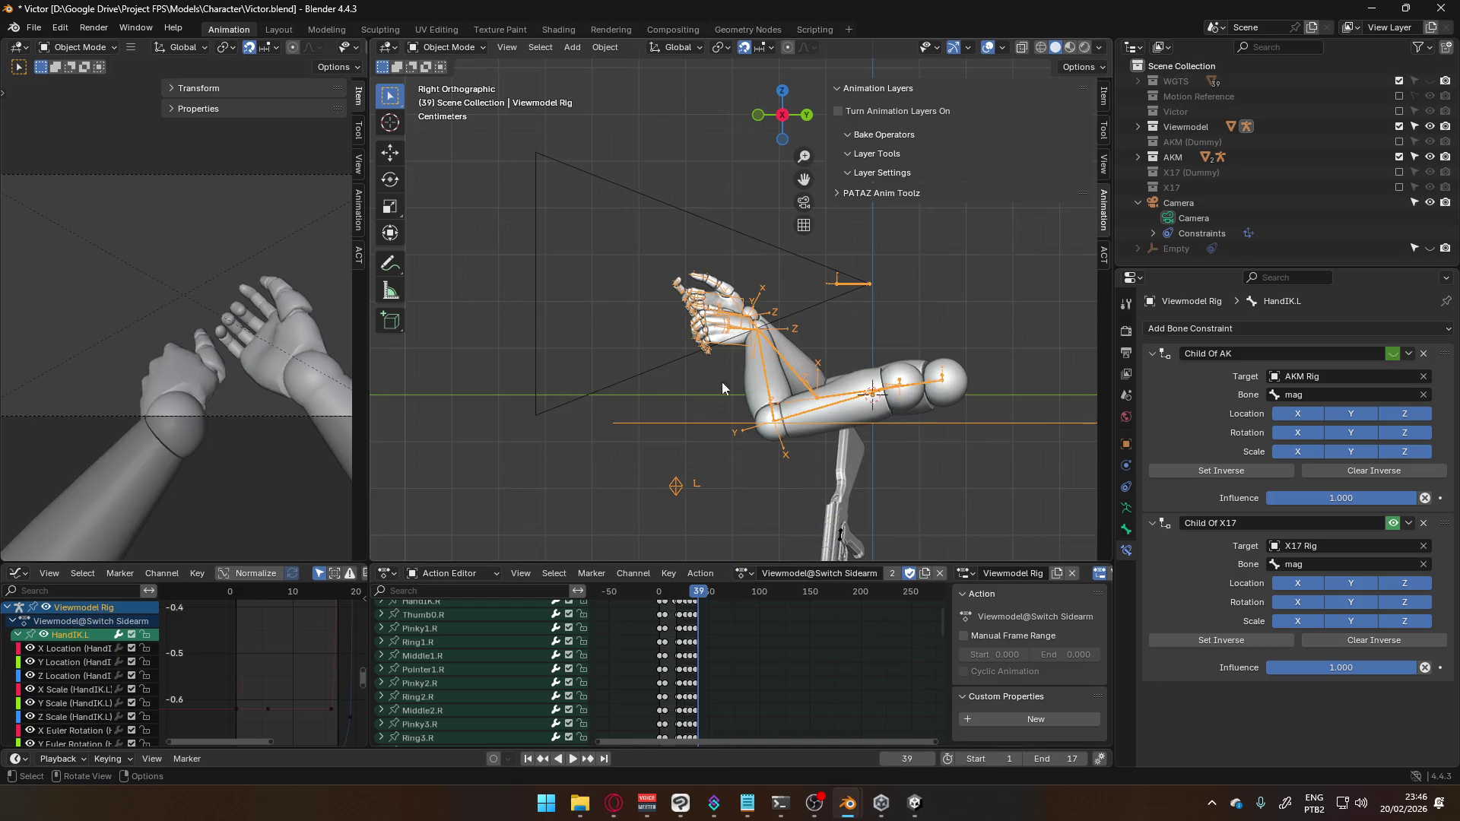
left_click_drag(737, 592, 660, 600)
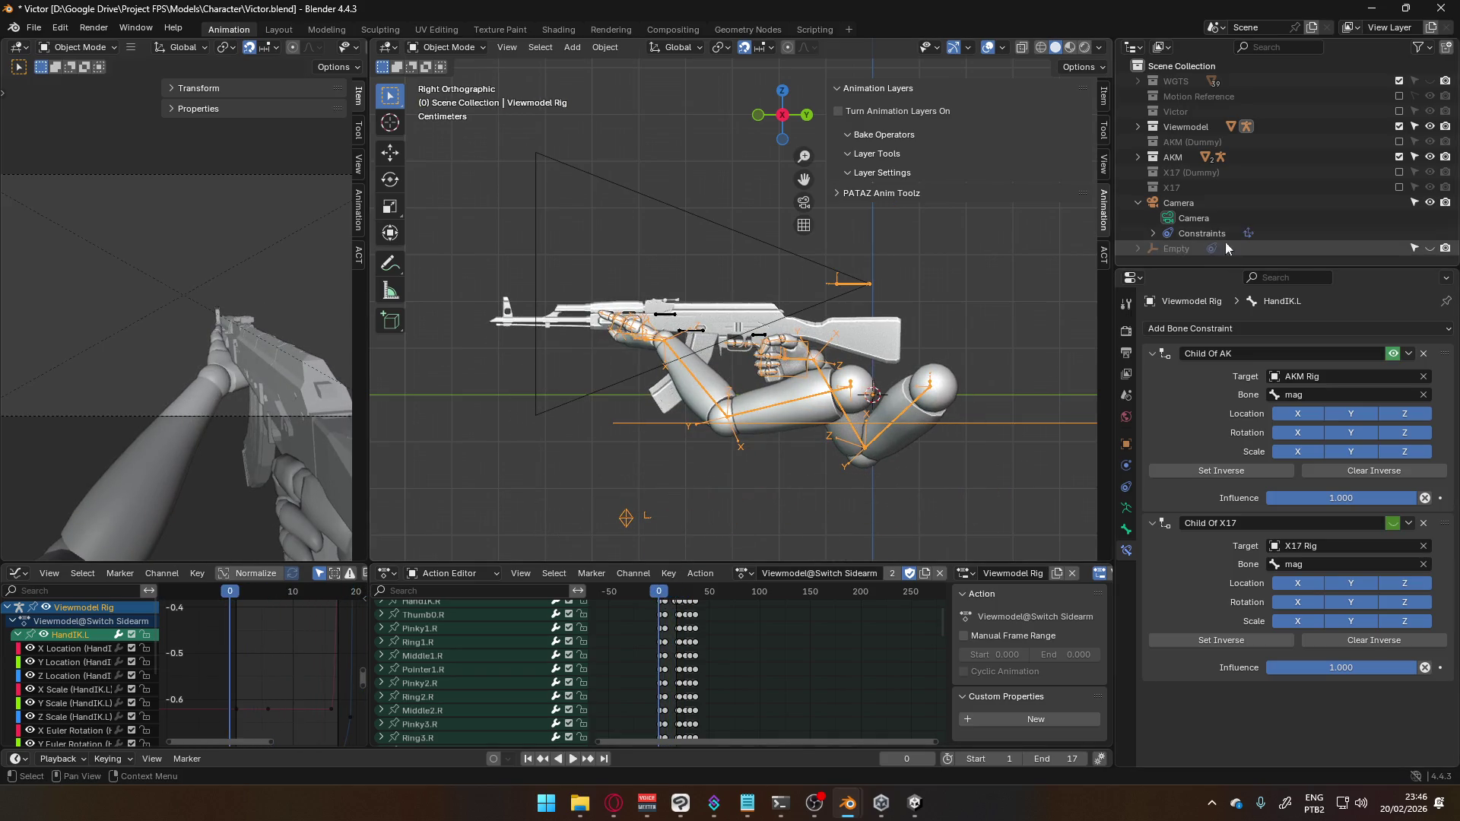
Include the X17 collection and give the X17 Rig the Viewmodel@Switch Sidearm action
left_click(1399, 188)
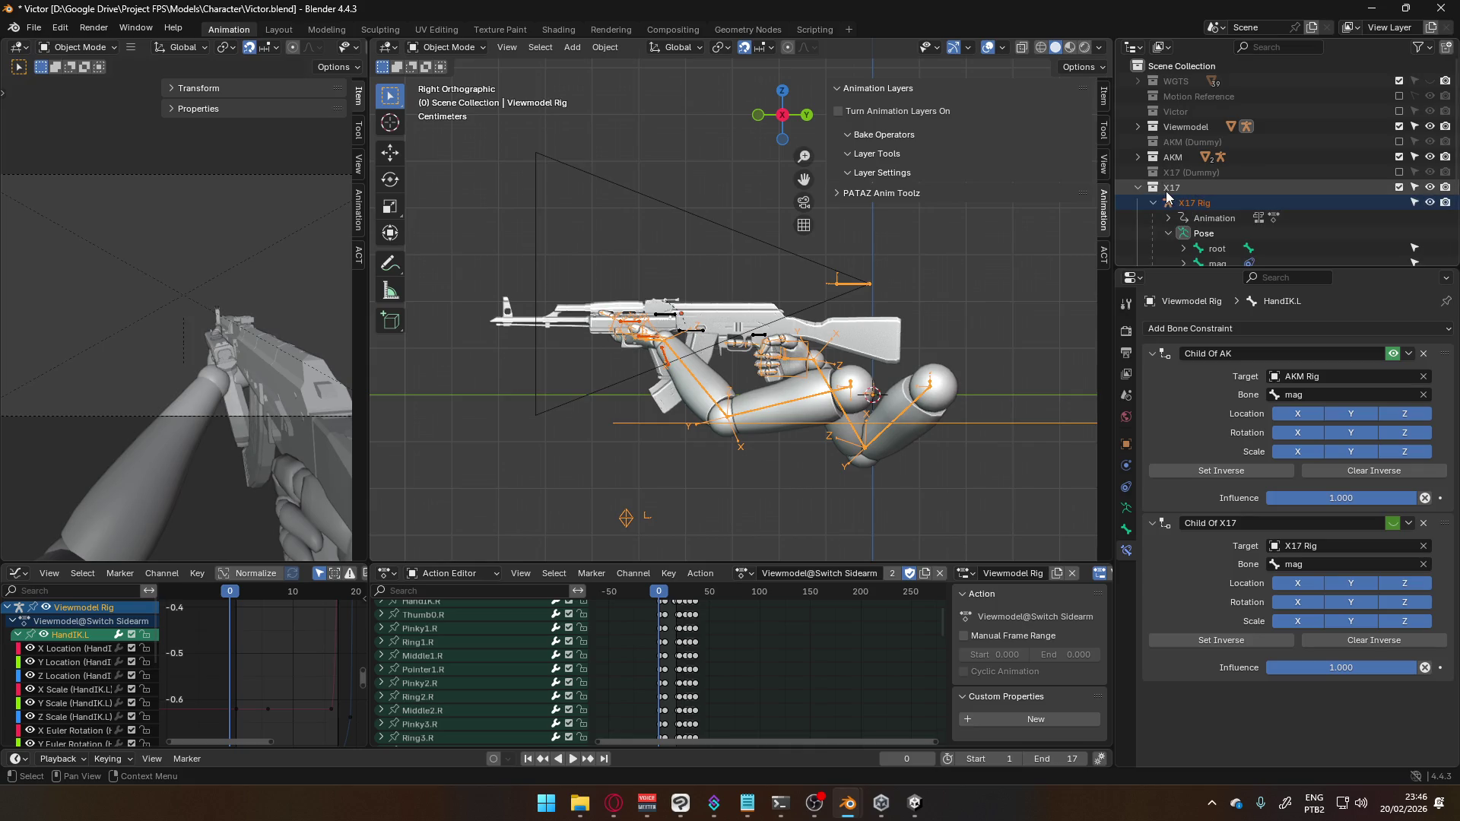
left_click(641, 331)
left_click(756, 575)
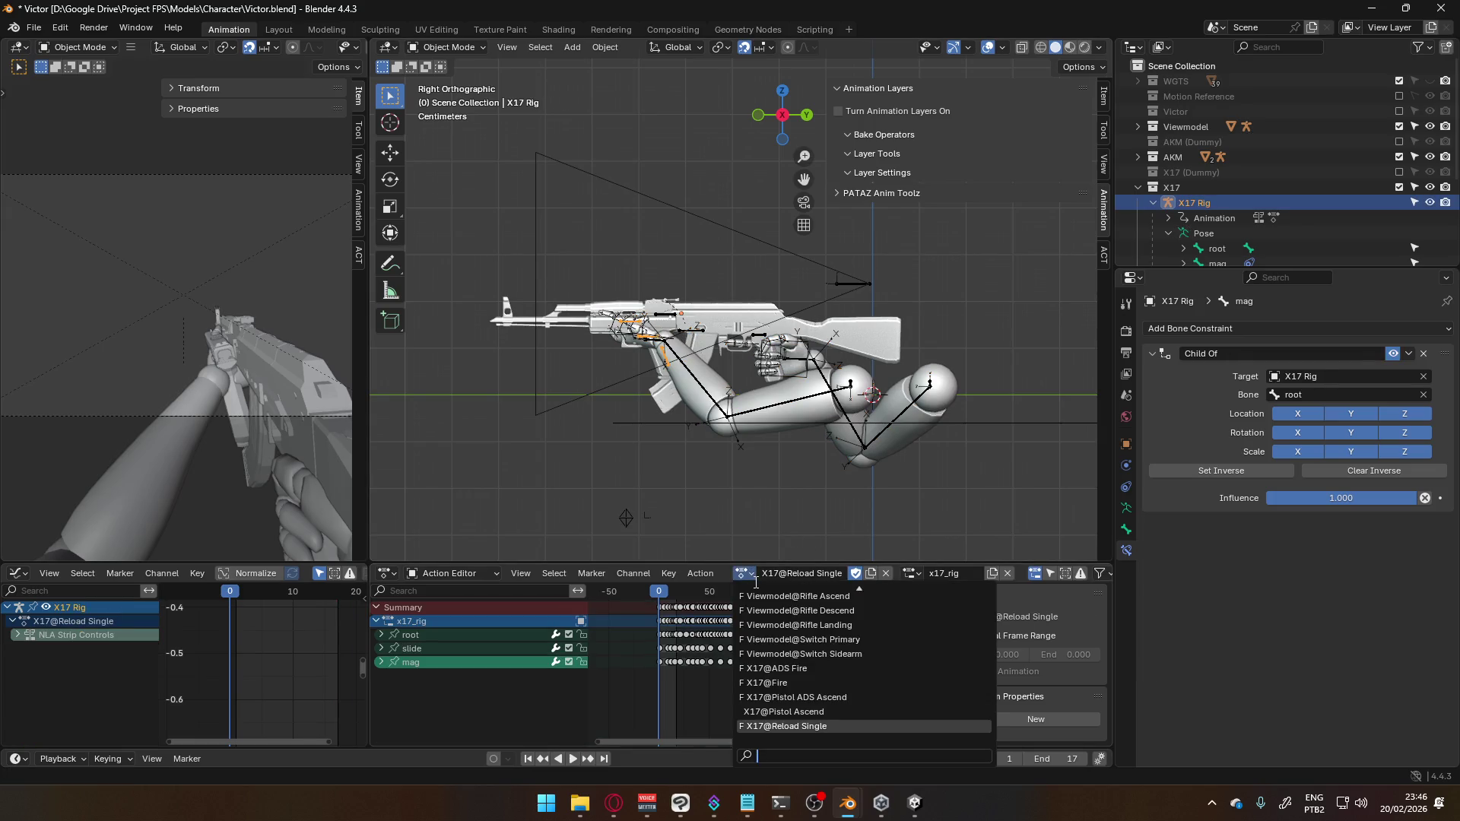
left_click(902, 654)
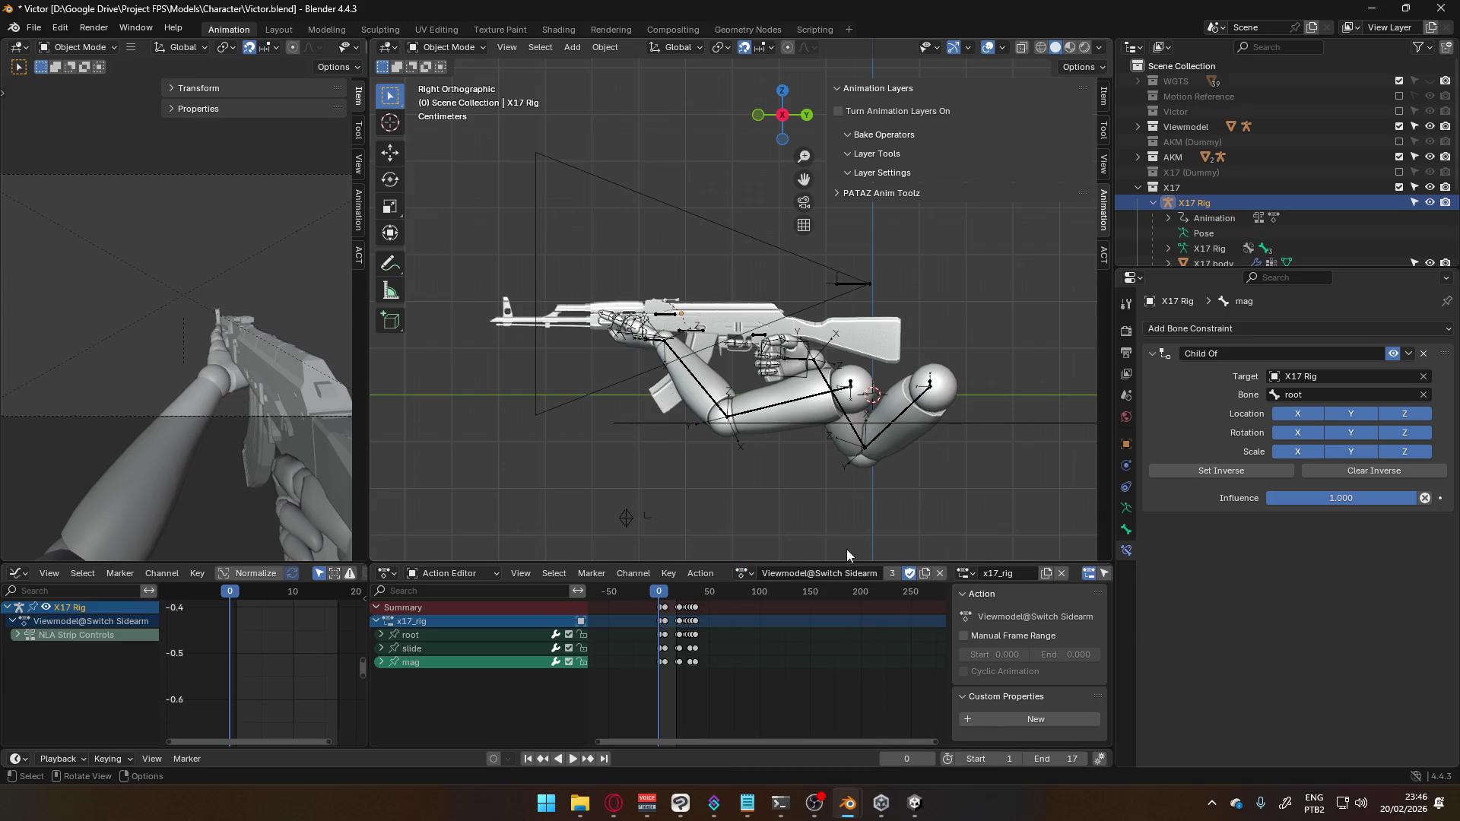
scroll(805, 464, "down", 4)
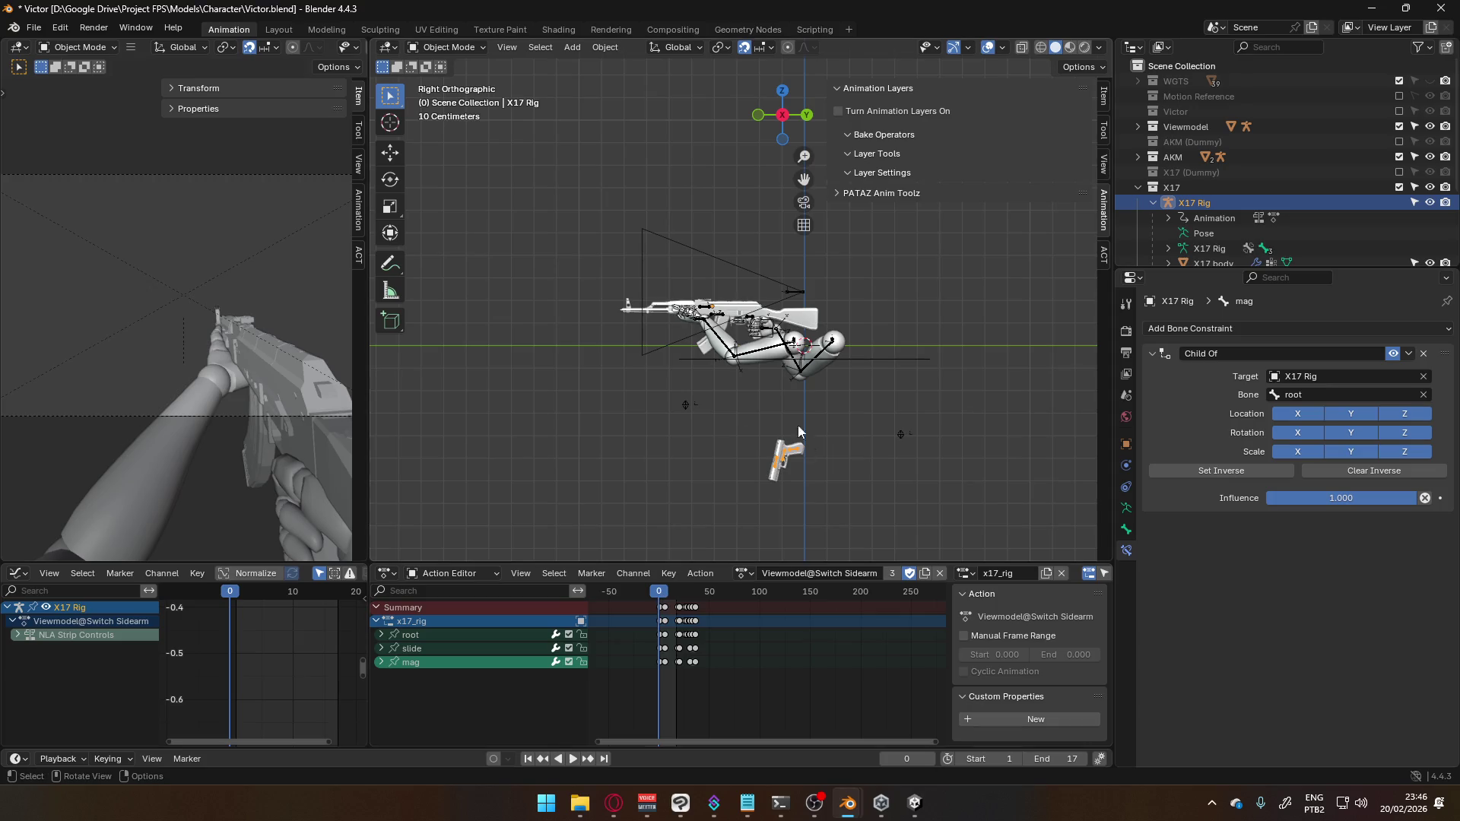
Select the Viewmodel Rig and play and scrub the switch sidearm animation
left_click(775, 355)
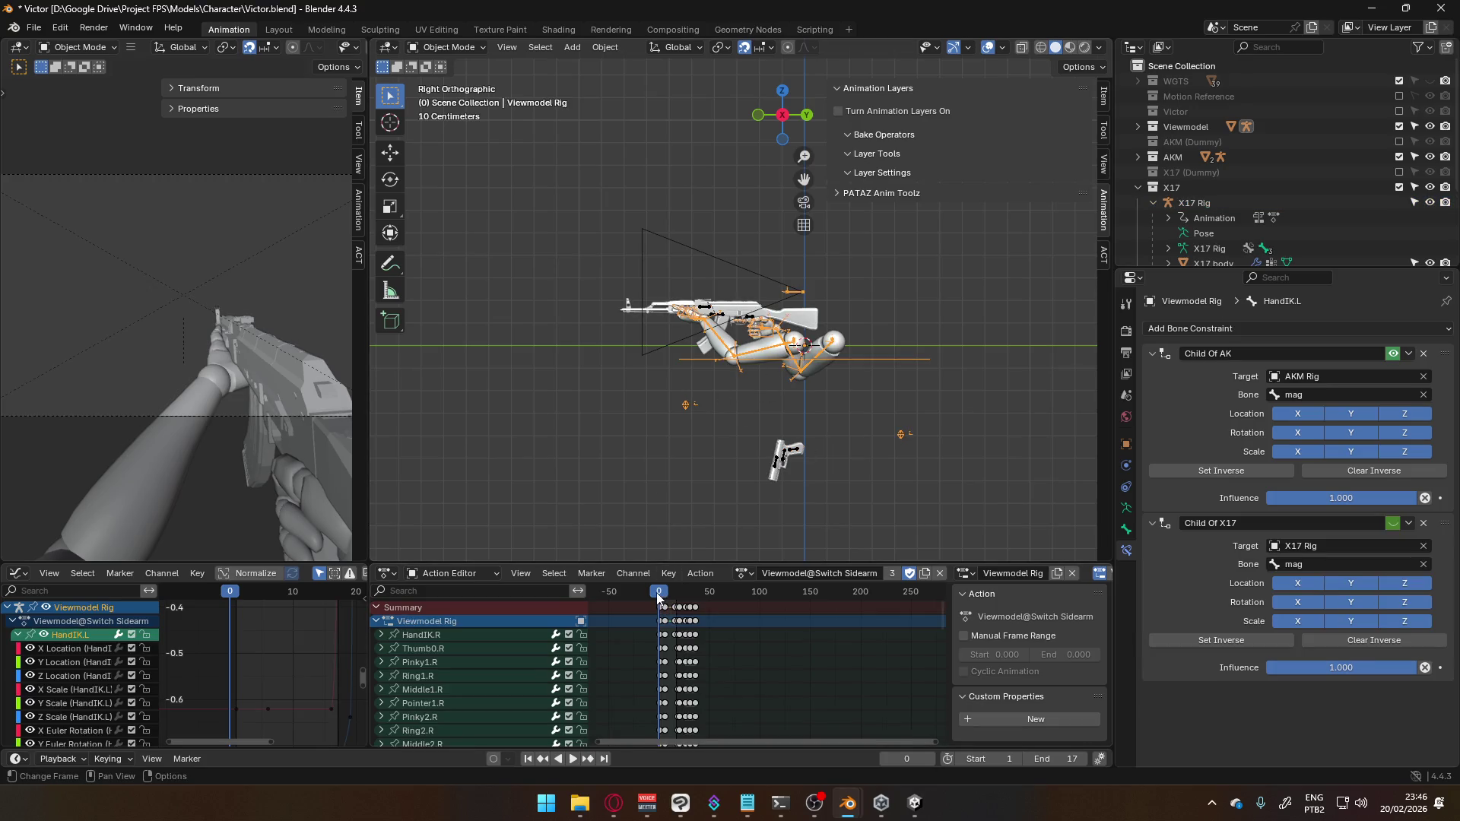
key("space")
mouse_move(664, 592)
left_mouse_down()
mouse_move(693, 602)
mouse_move(659, 599)
left_mouse_up()
left_click(449, 48)
Enter Pose Mode and make the HandIK.L bone active
left_click(449, 98)
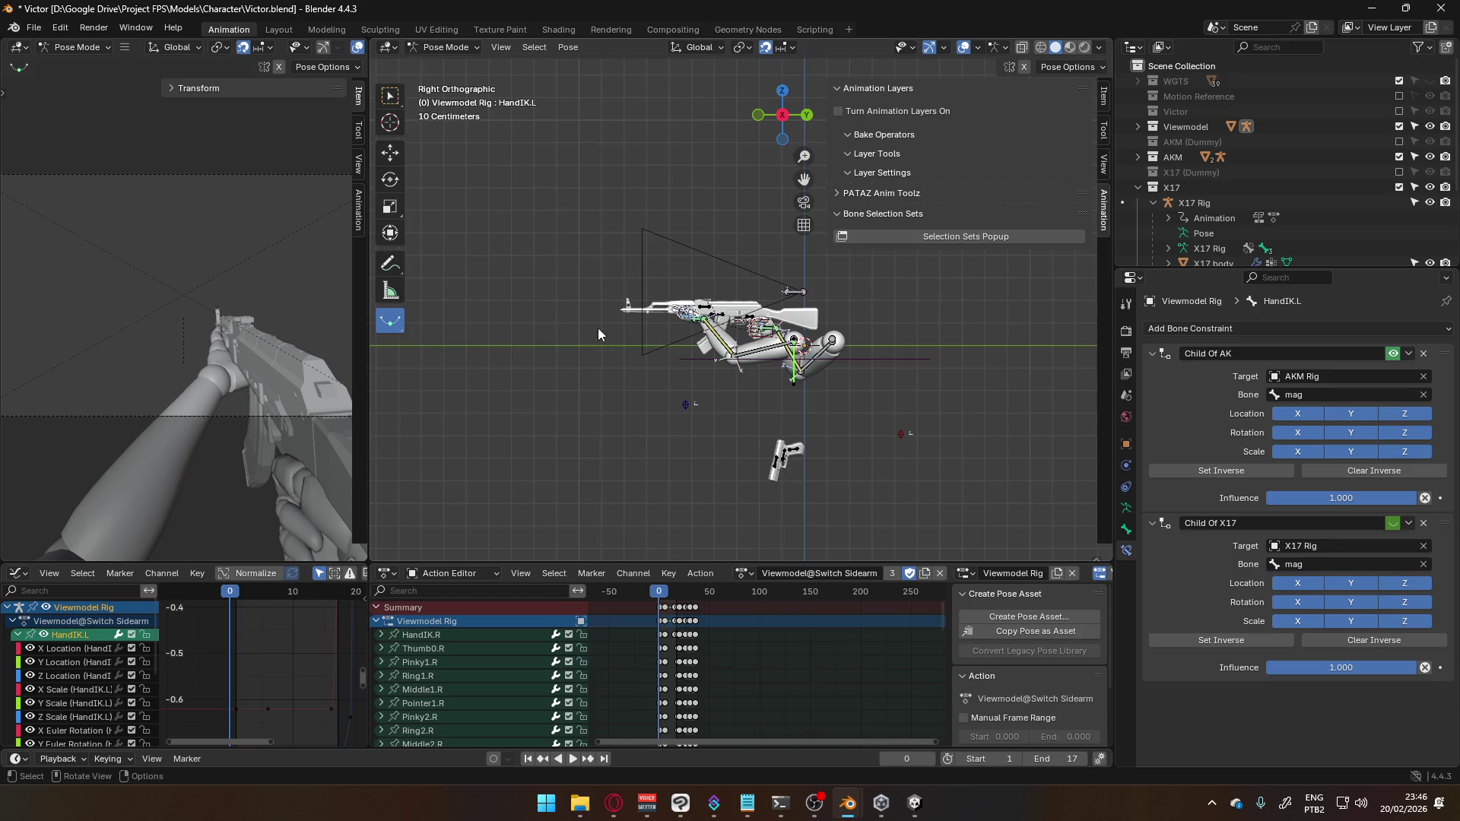
scroll(757, 395, "up", 4)
left_click(588, 378)
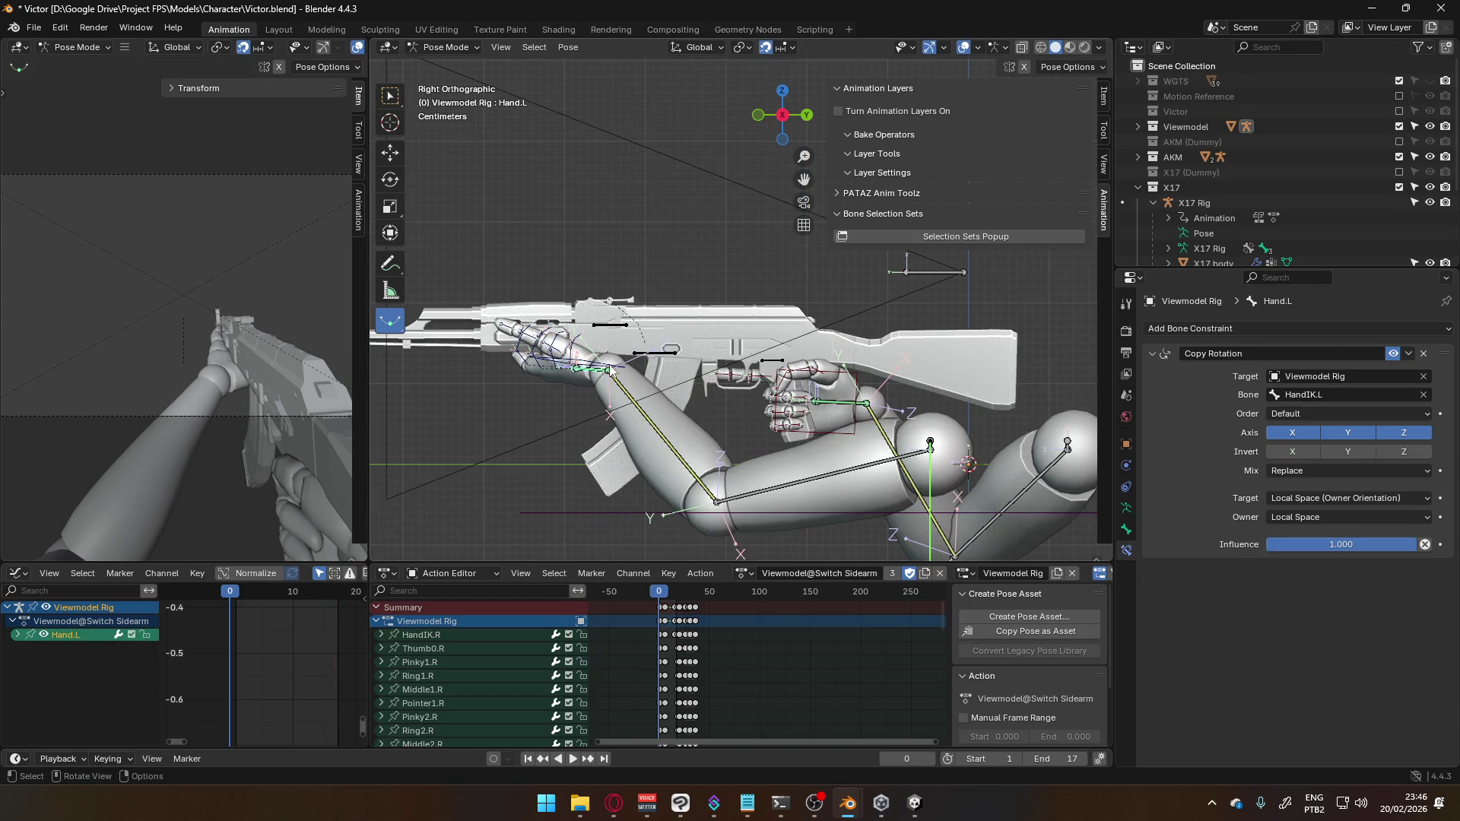
left_click(604, 370)
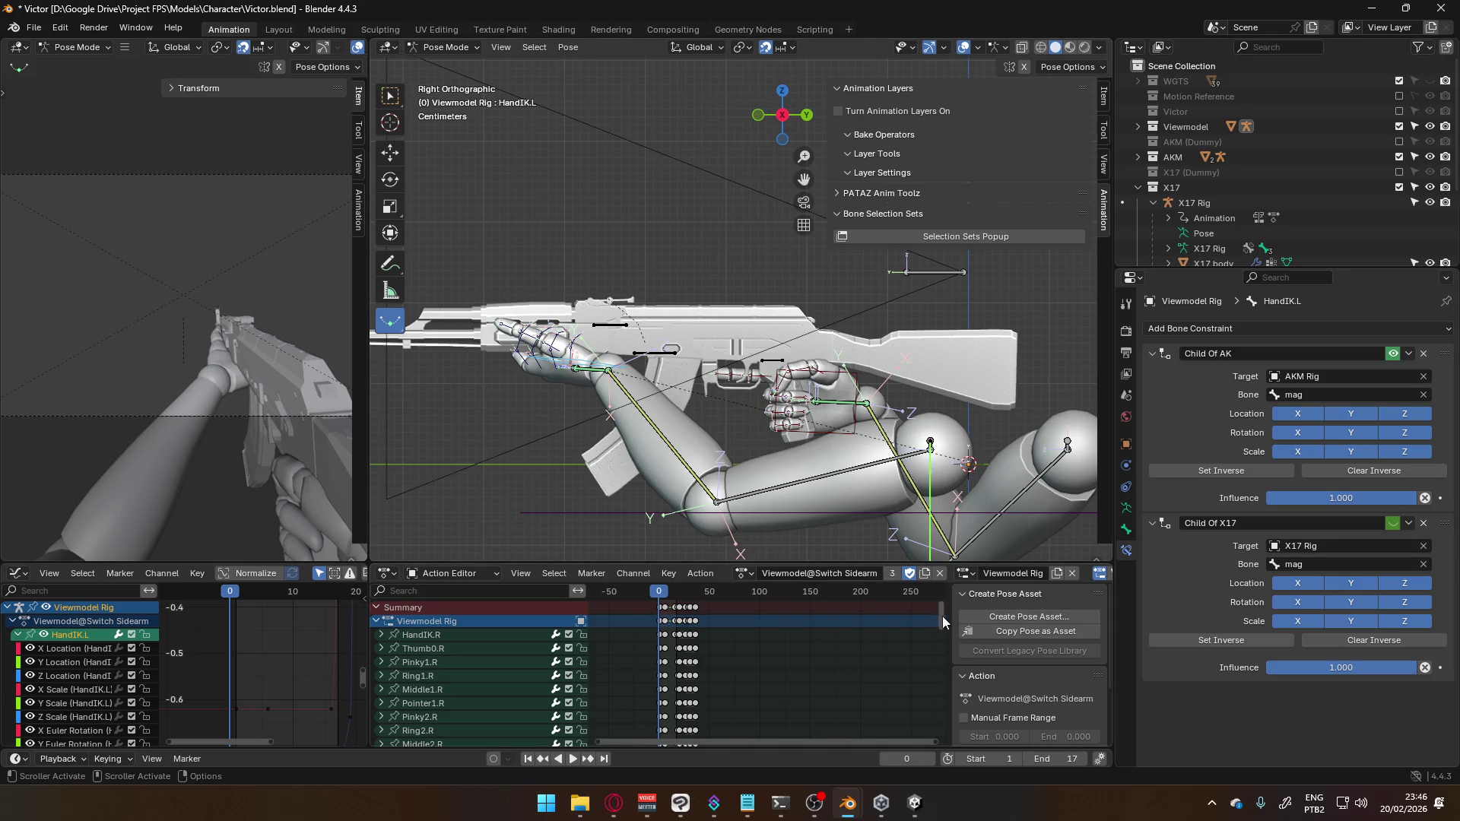
left_click_drag(946, 620, 946, 728)
Play the Switch Sidearm action, scrub to frame 16, and orbit around the arms
scroll(698, 654, "up", 3)
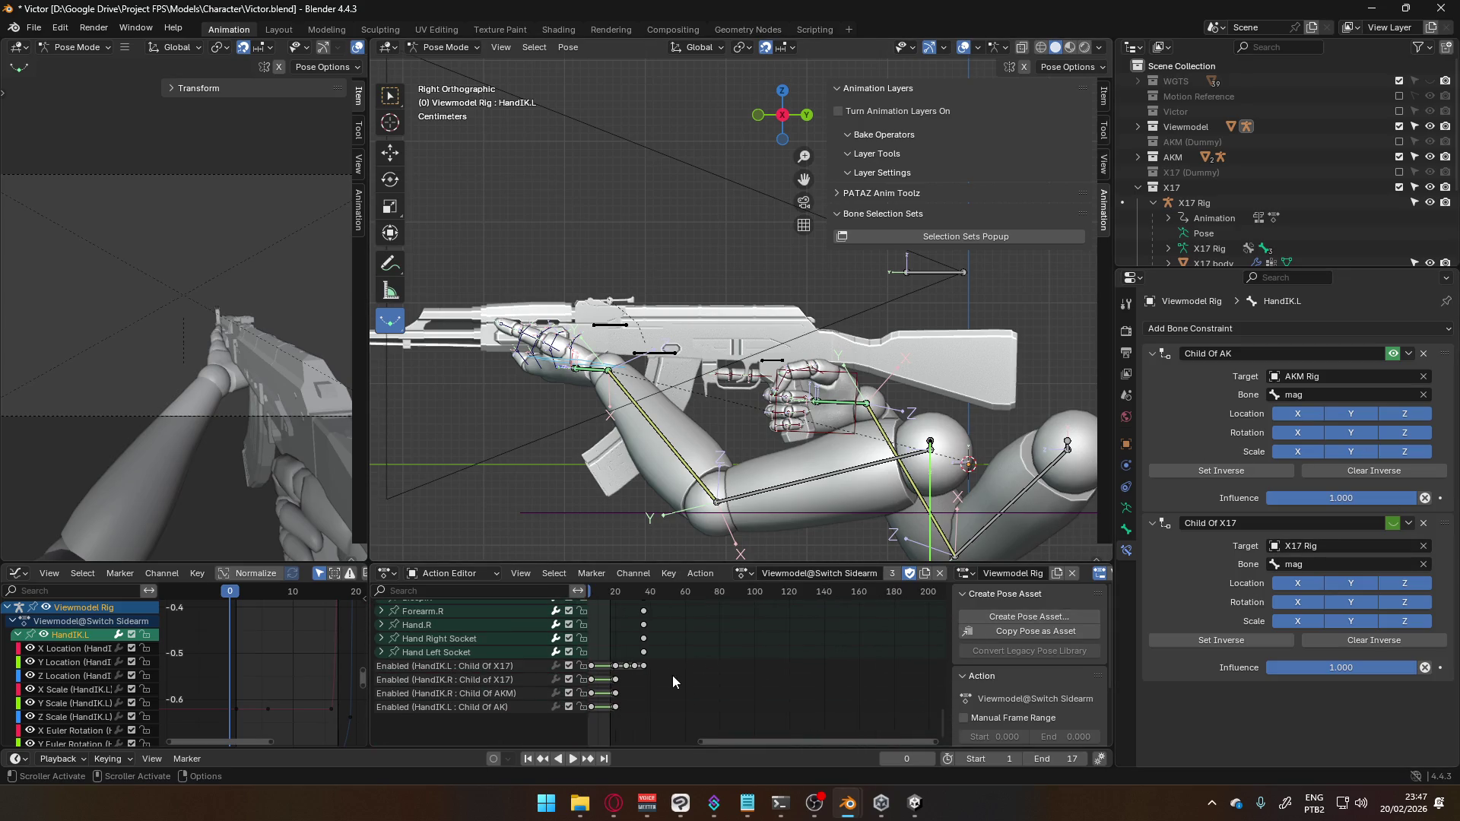
key("space")
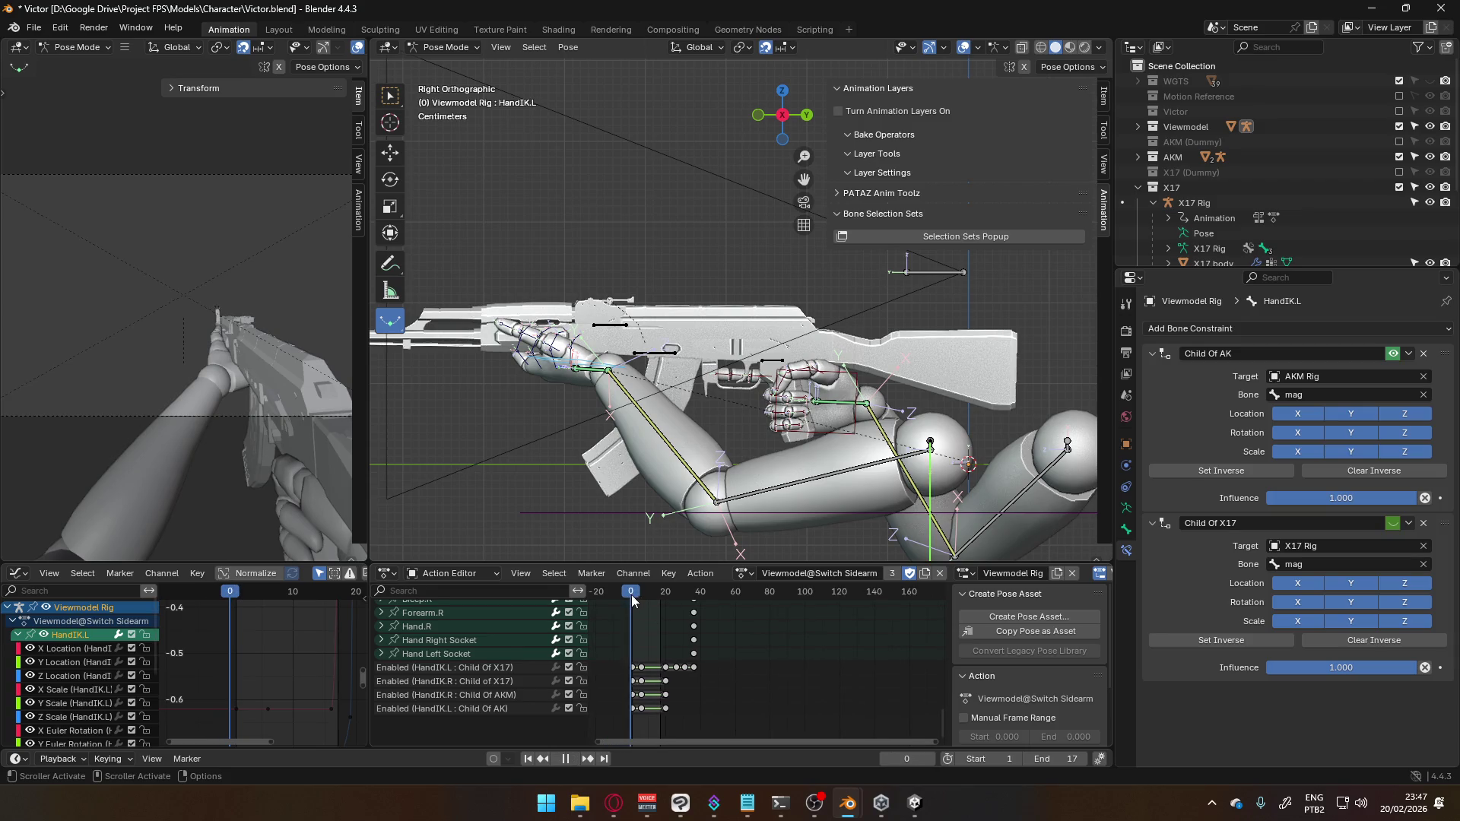
key("space")
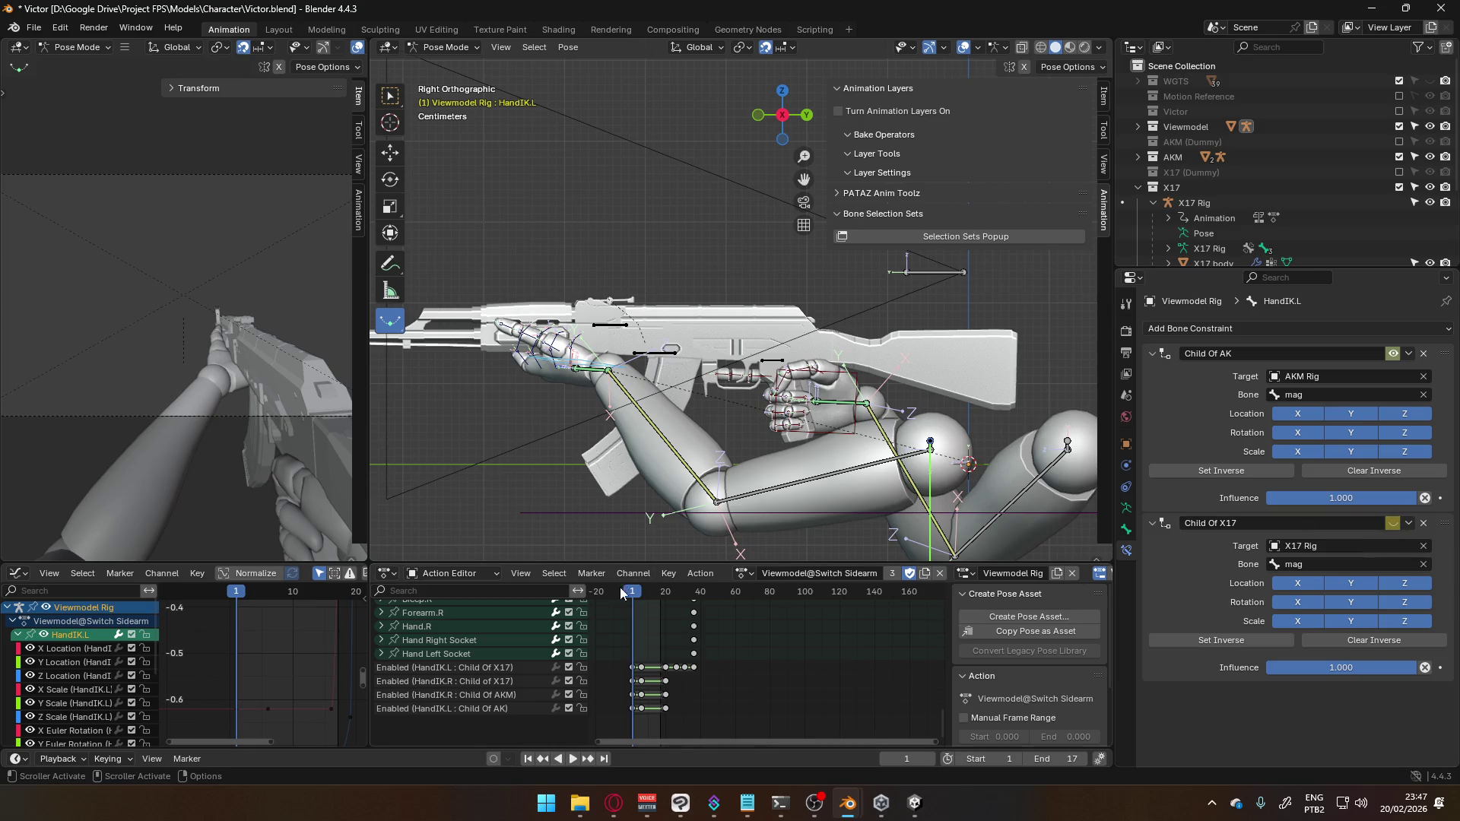
key("space")
left_click_drag(638, 597, 660, 600)
middle_click_drag(662, 532, 730, 518)
Jump to frame 19 and loop the Switch Sidearm playback, stopping at frame 14
left_click(665, 598)
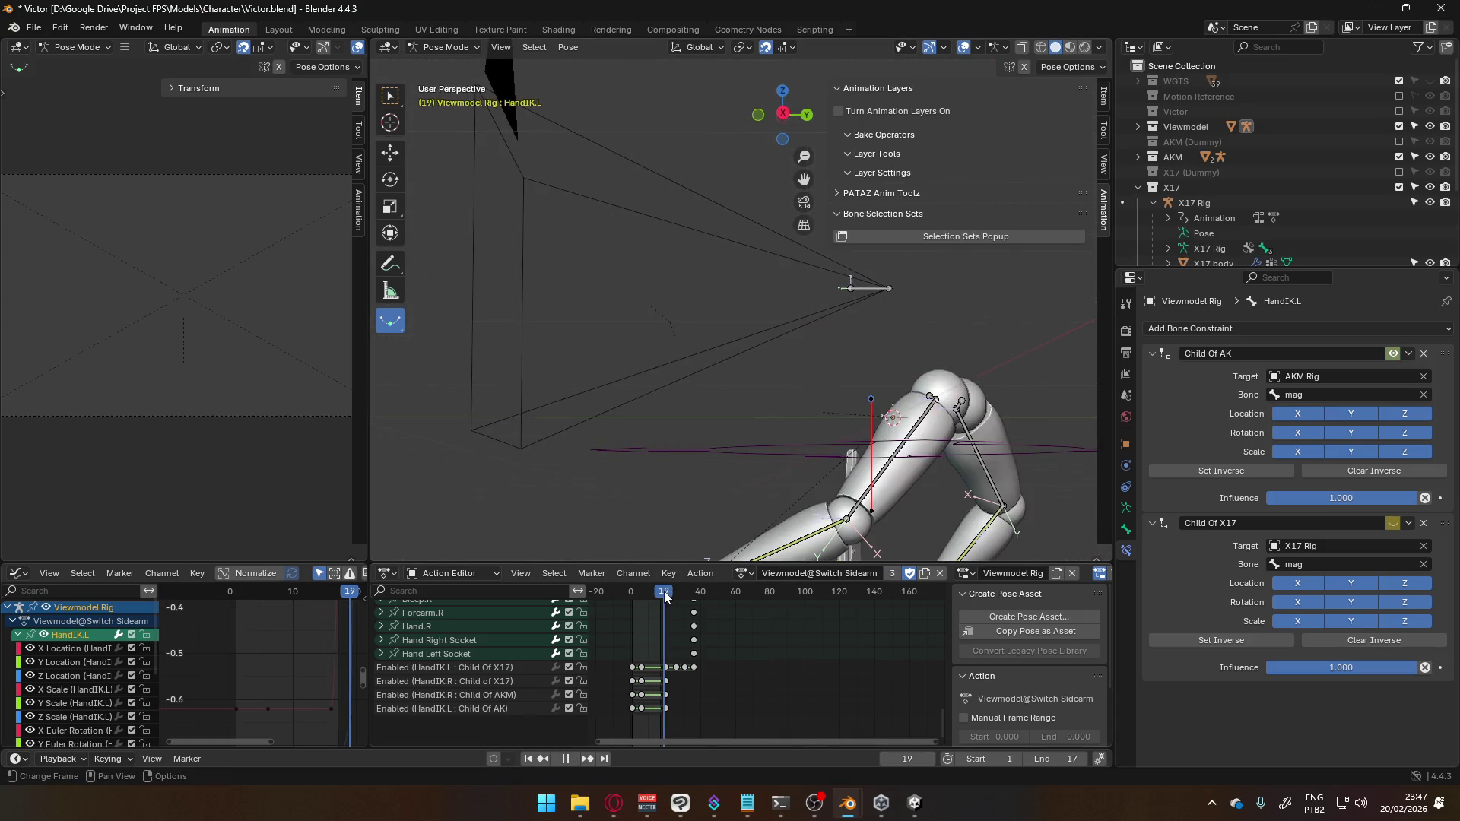
scroll(859, 508, "down", 2)
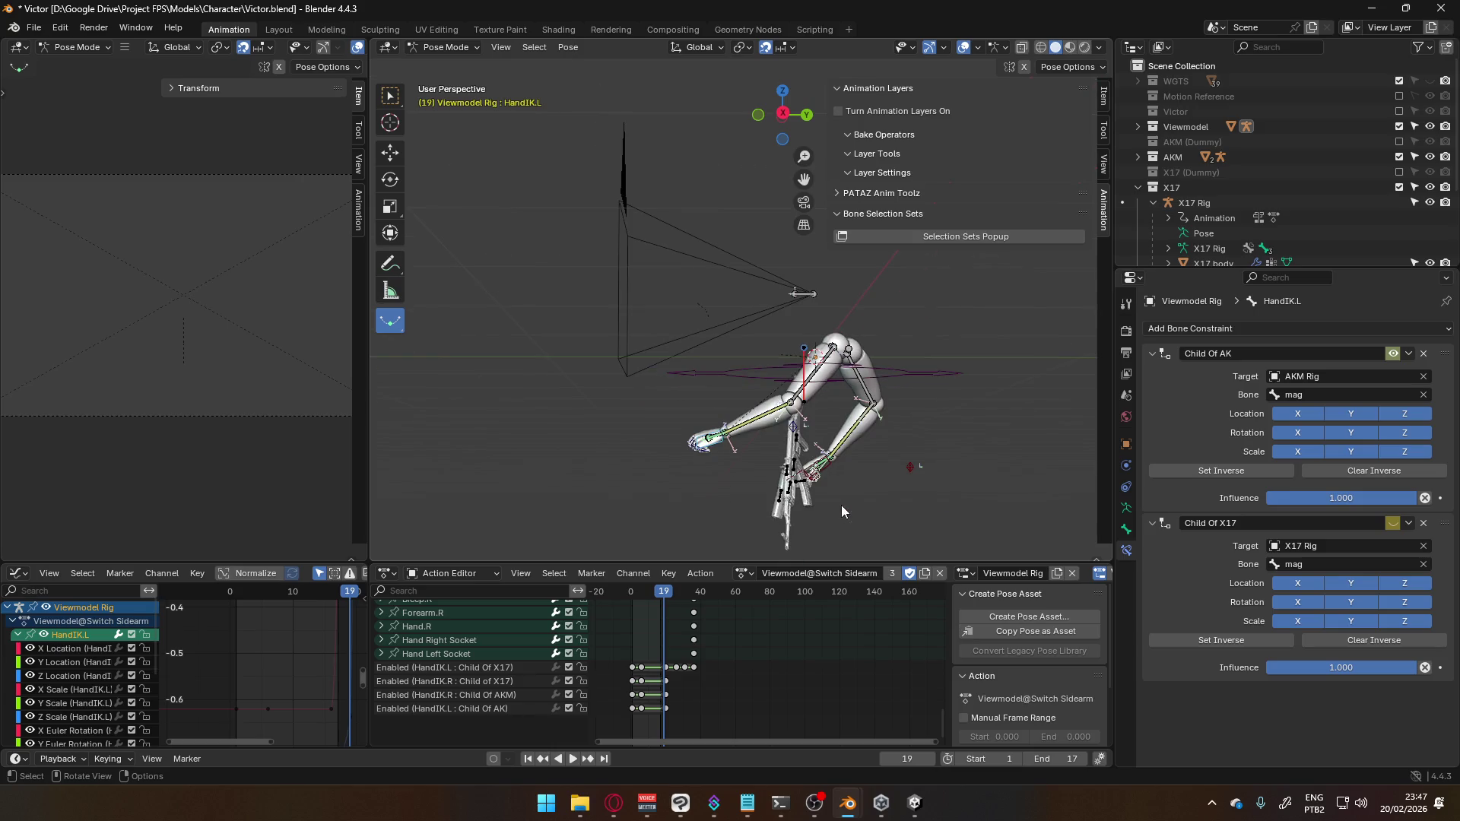
scroll(670, 638, "up", 3)
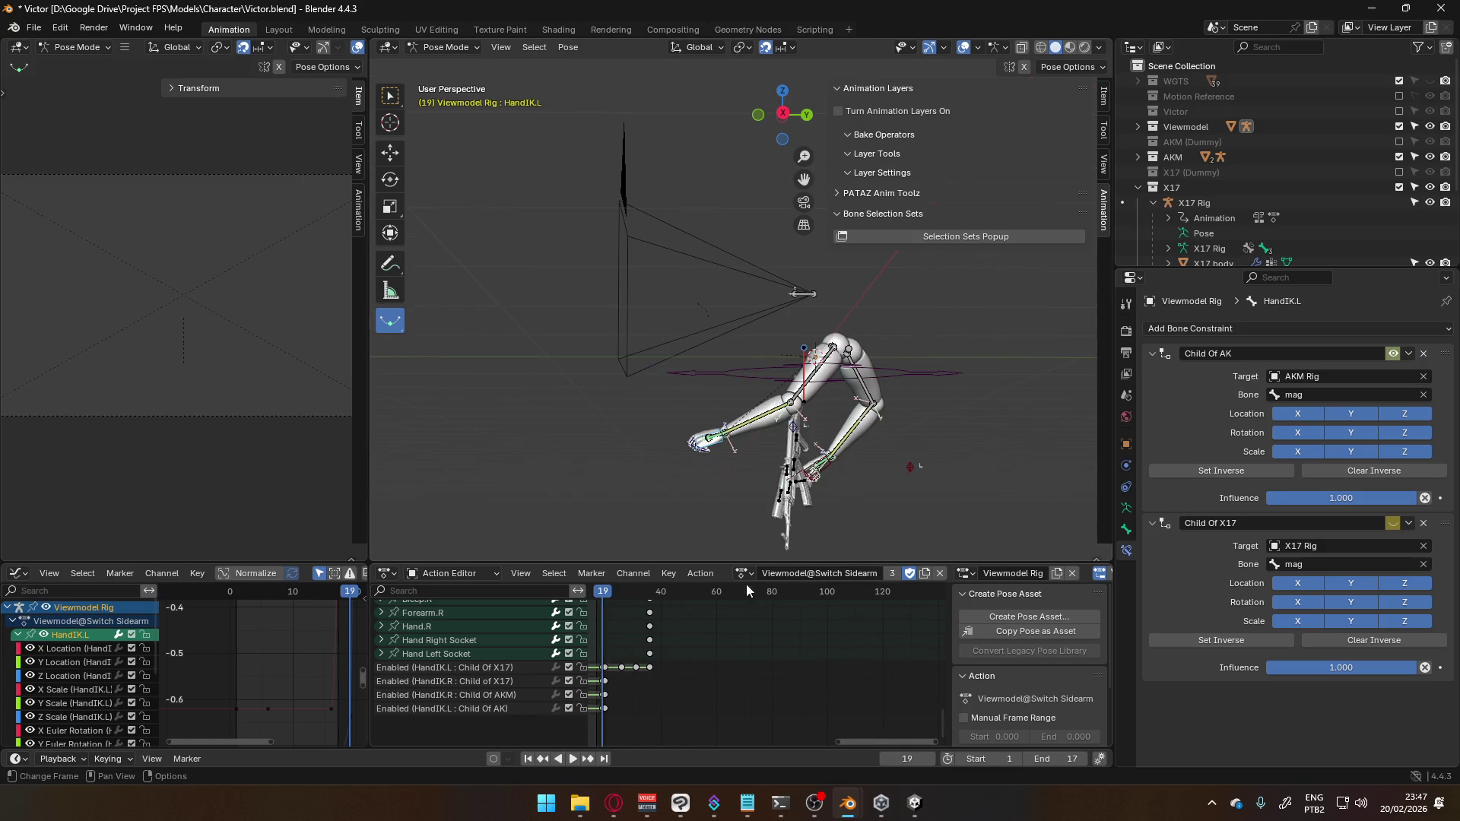
key("space")
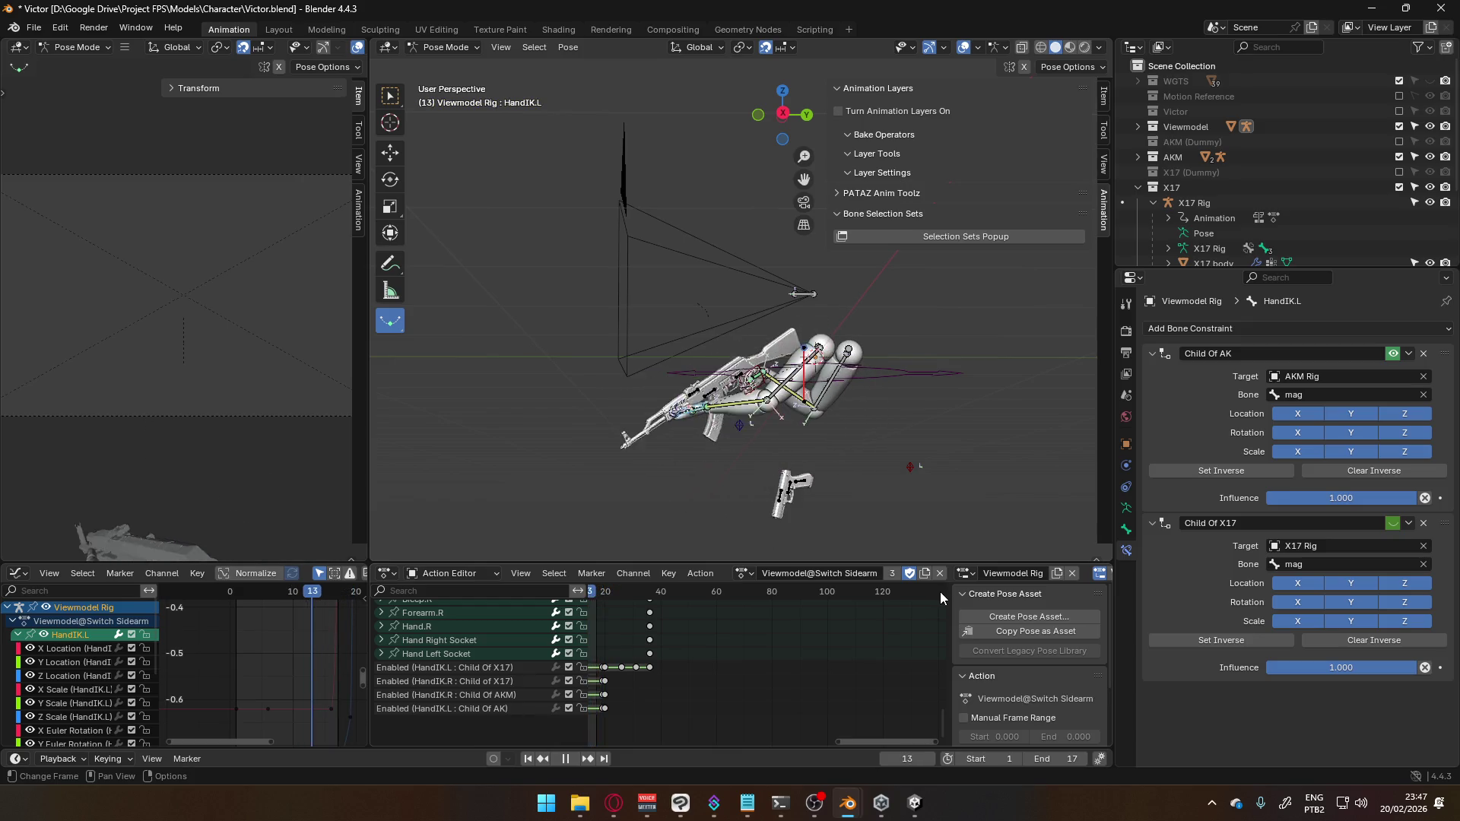
key("space")
left_click_drag(856, 742, 809, 737)
Scrub frames 19 to 26 to watch the hands move between the AK and X17
left_click_drag(637, 595, 654, 598)
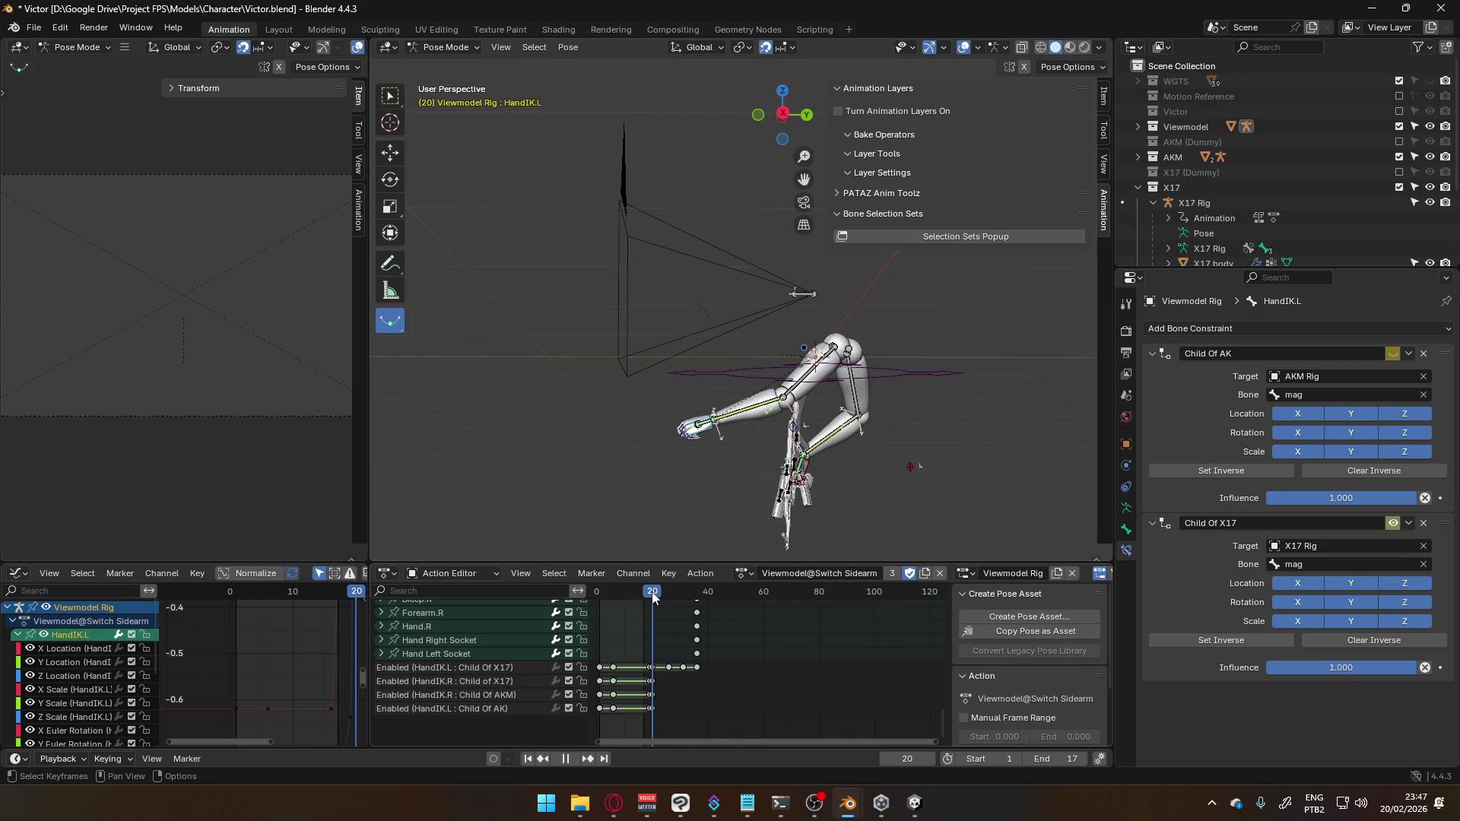
left_click_drag(652, 598, 653, 598)
left_click_drag(654, 598, 654, 598)
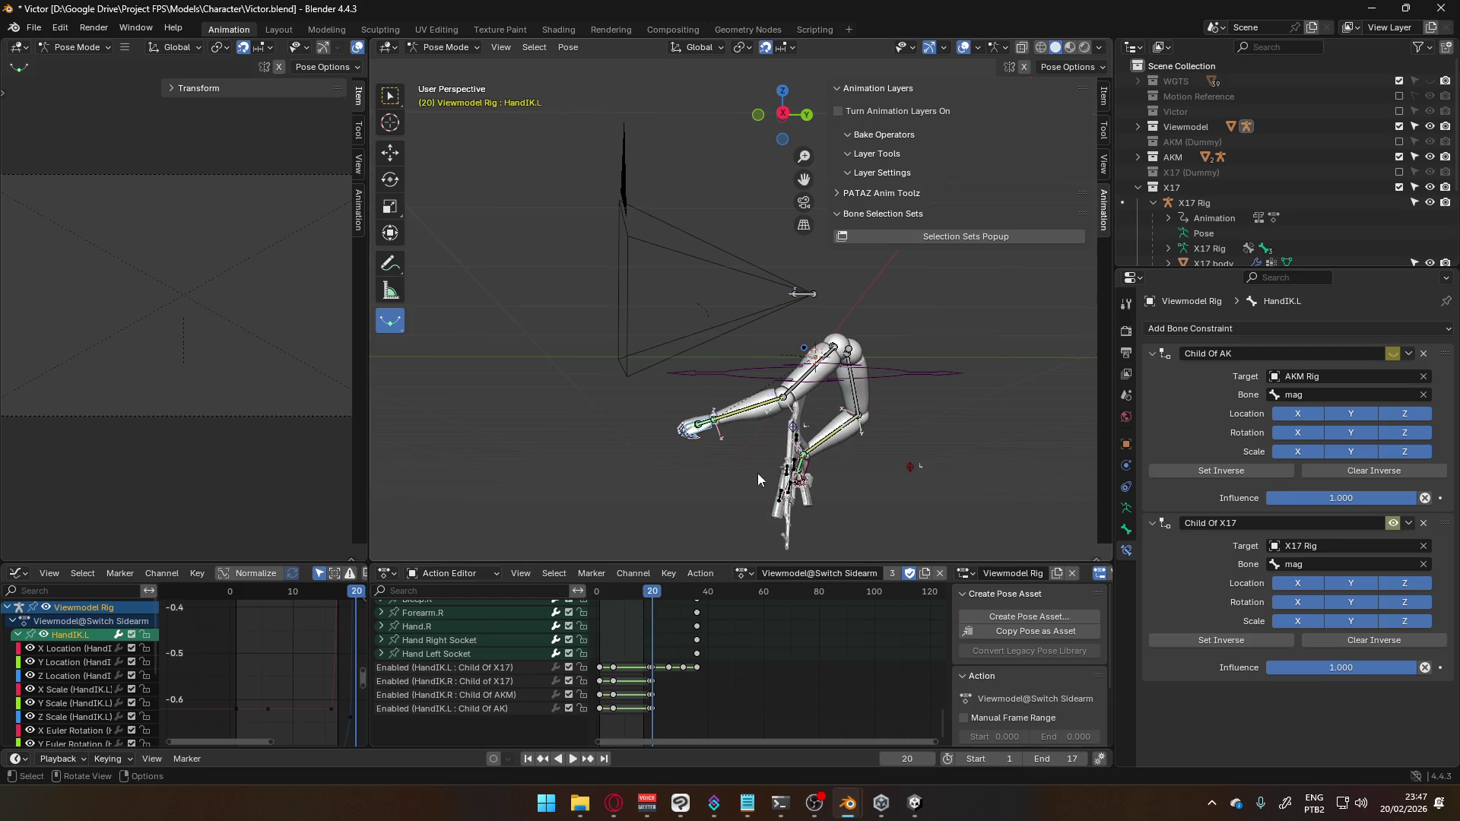
mouse_move(654, 593)
left_mouse_down()
mouse_move(699, 594)
mouse_move(600, 595)
mouse_move(700, 588)
mouse_move(609, 592)
mouse_move(666, 590)
mouse_move(686, 569)
mouse_move(600, 577)
left_mouse_up()
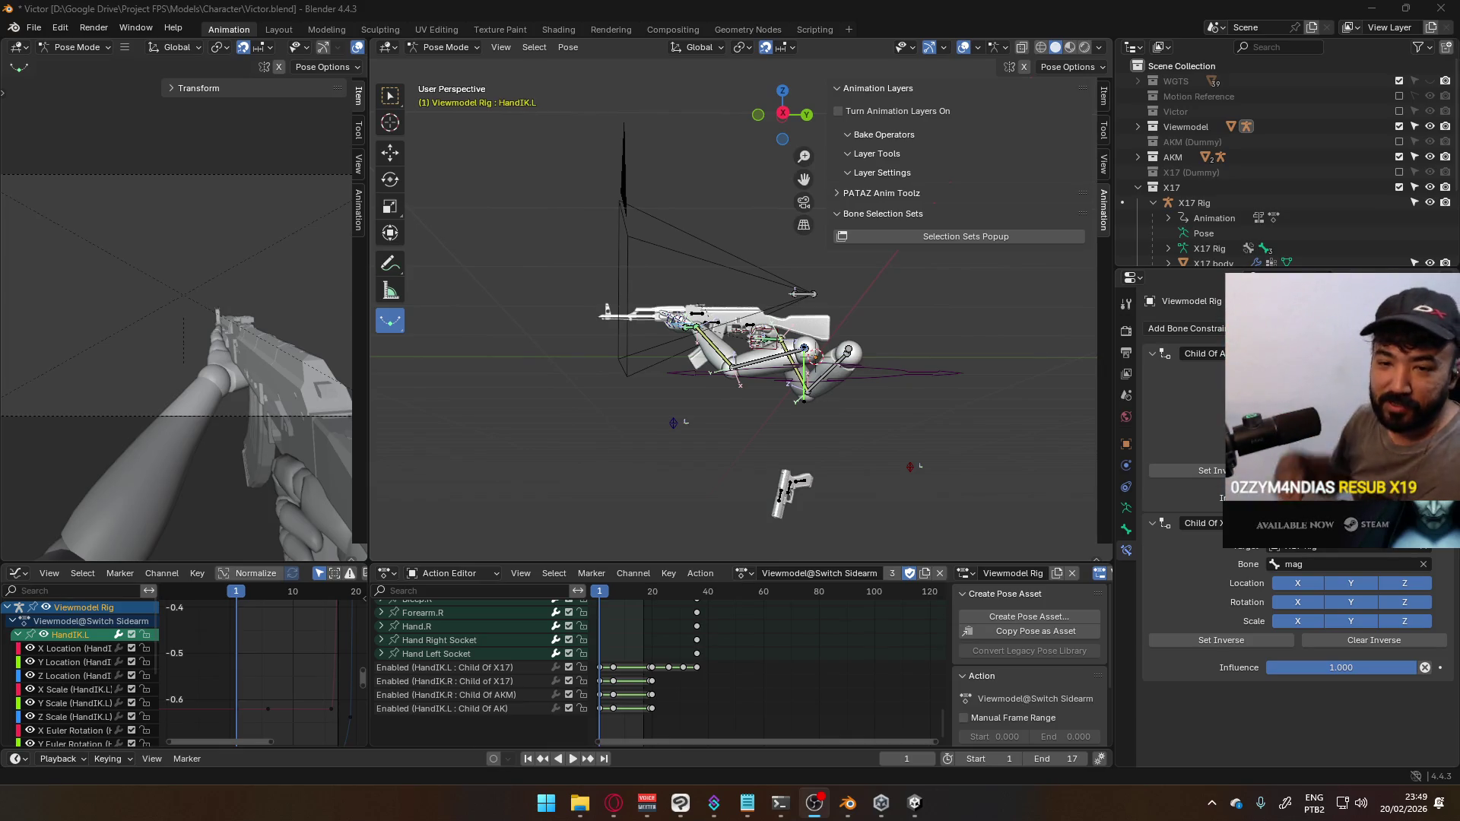
scroll(586, 250, "down", 3)
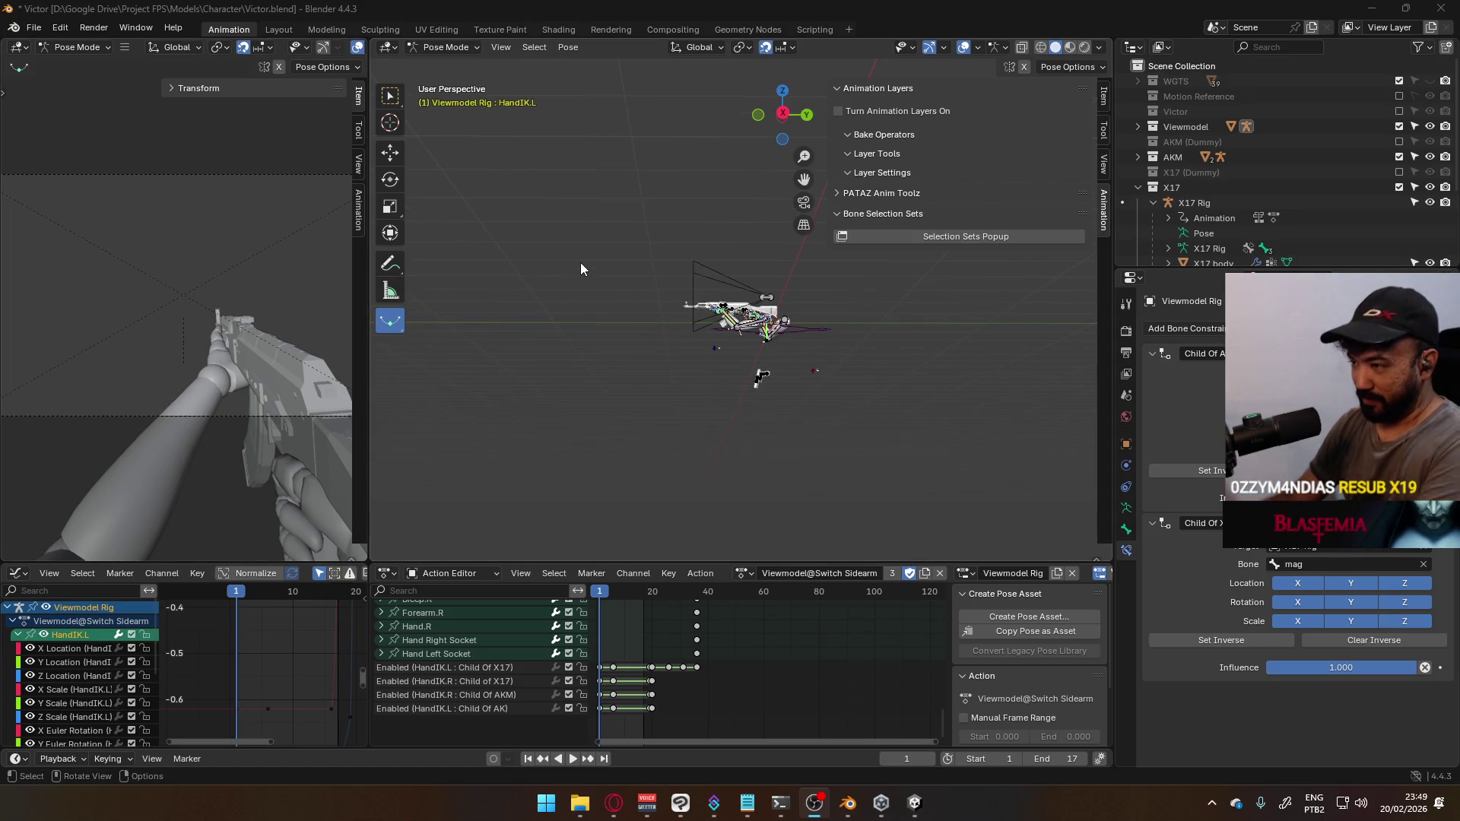
Deselect HandIK.L, snap to Top Orthographic, and zoom out and back in over the origin
left_click(779, 302)
mouse_move(779, 303)
middle_mouse_down("alt")
mouse_move(739, 211)
mouse_move(753, 301)
middle_mouse_up("alt")
scroll(738, 298, "down", 2)
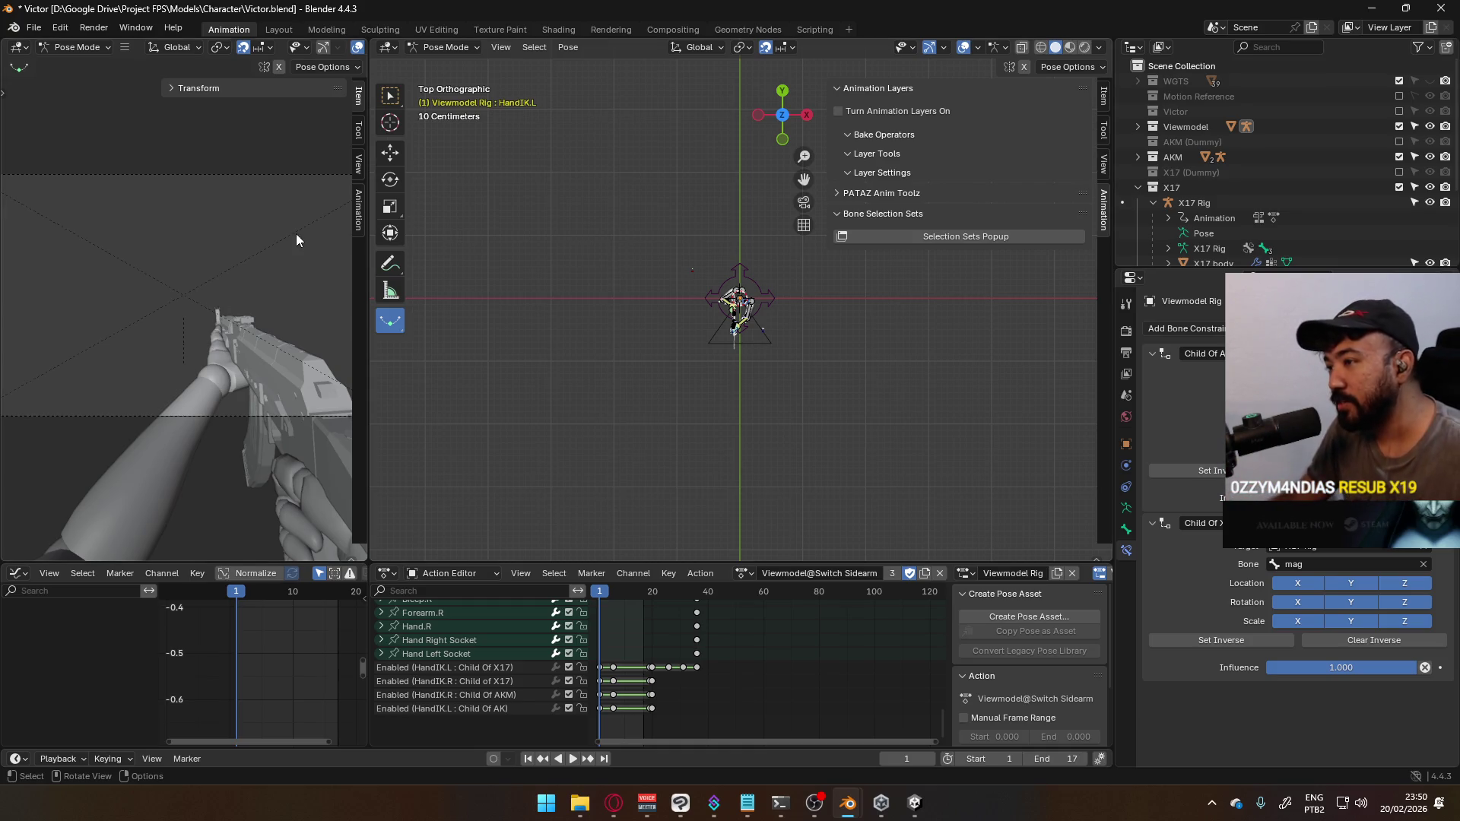
scroll(664, 330, "down", 5)
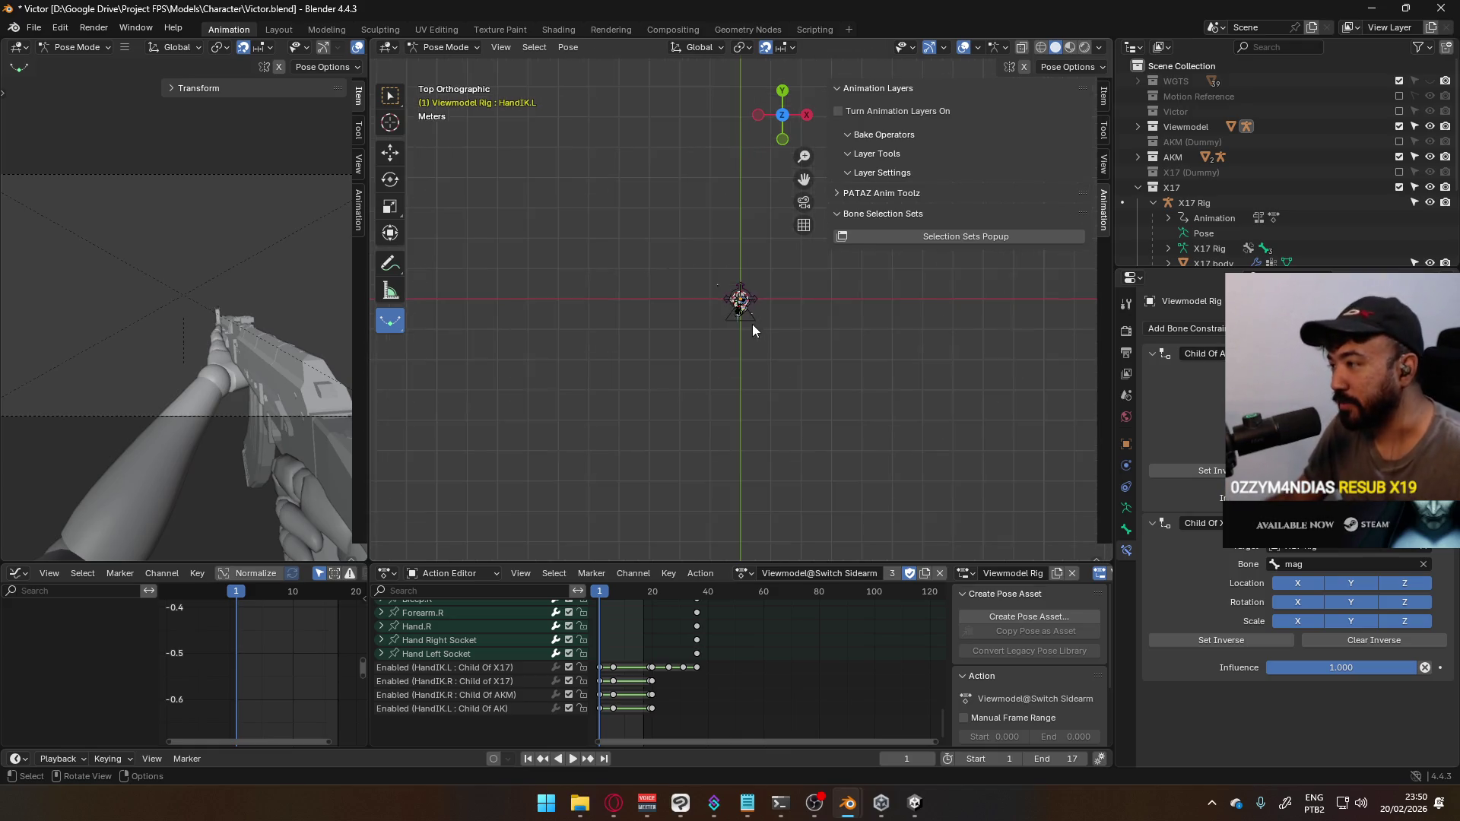
scroll(742, 301, "up", 5)
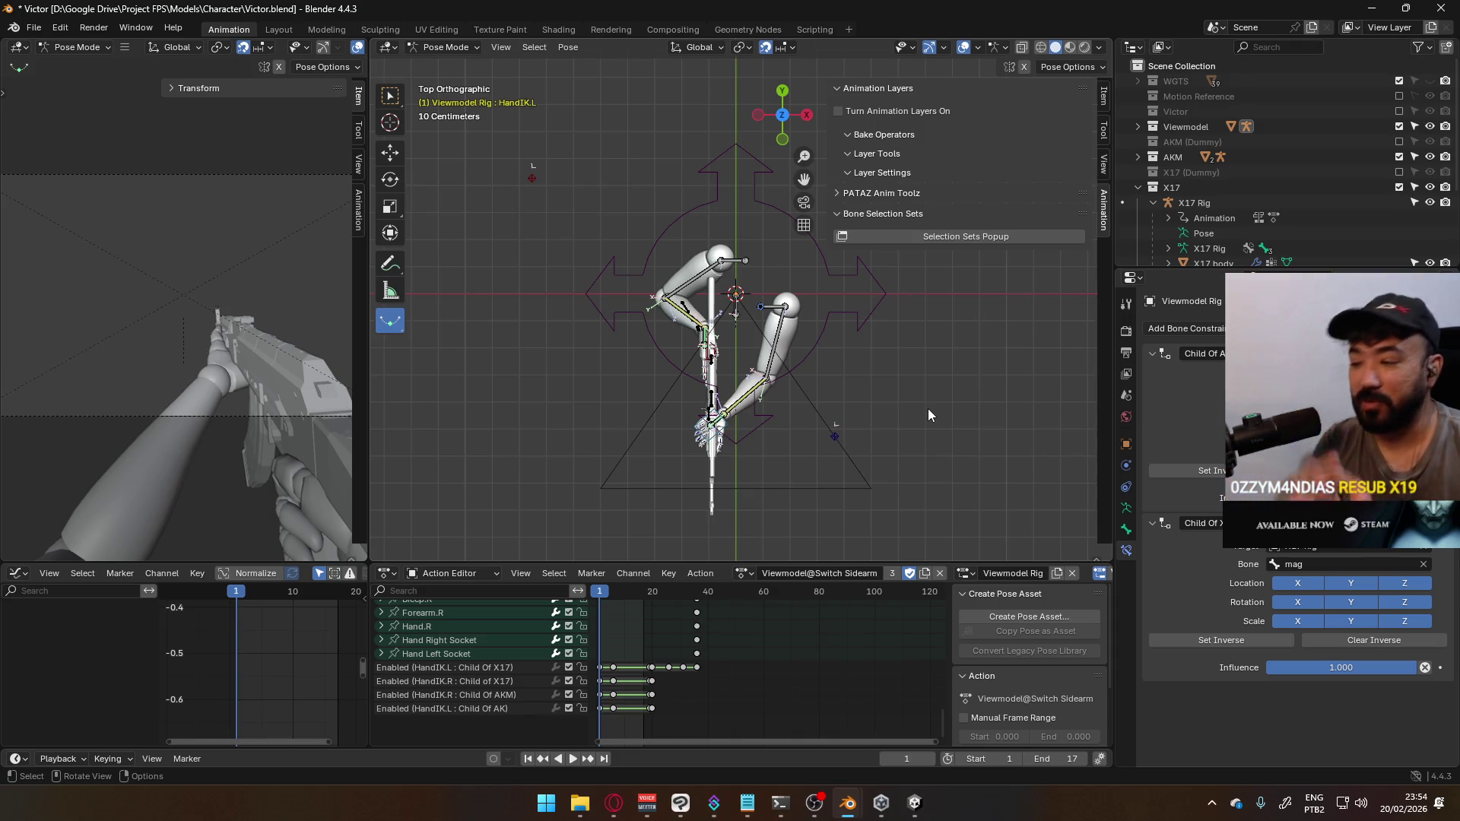
Launch Project C from the Unity Hub project list
left_click(882, 803)
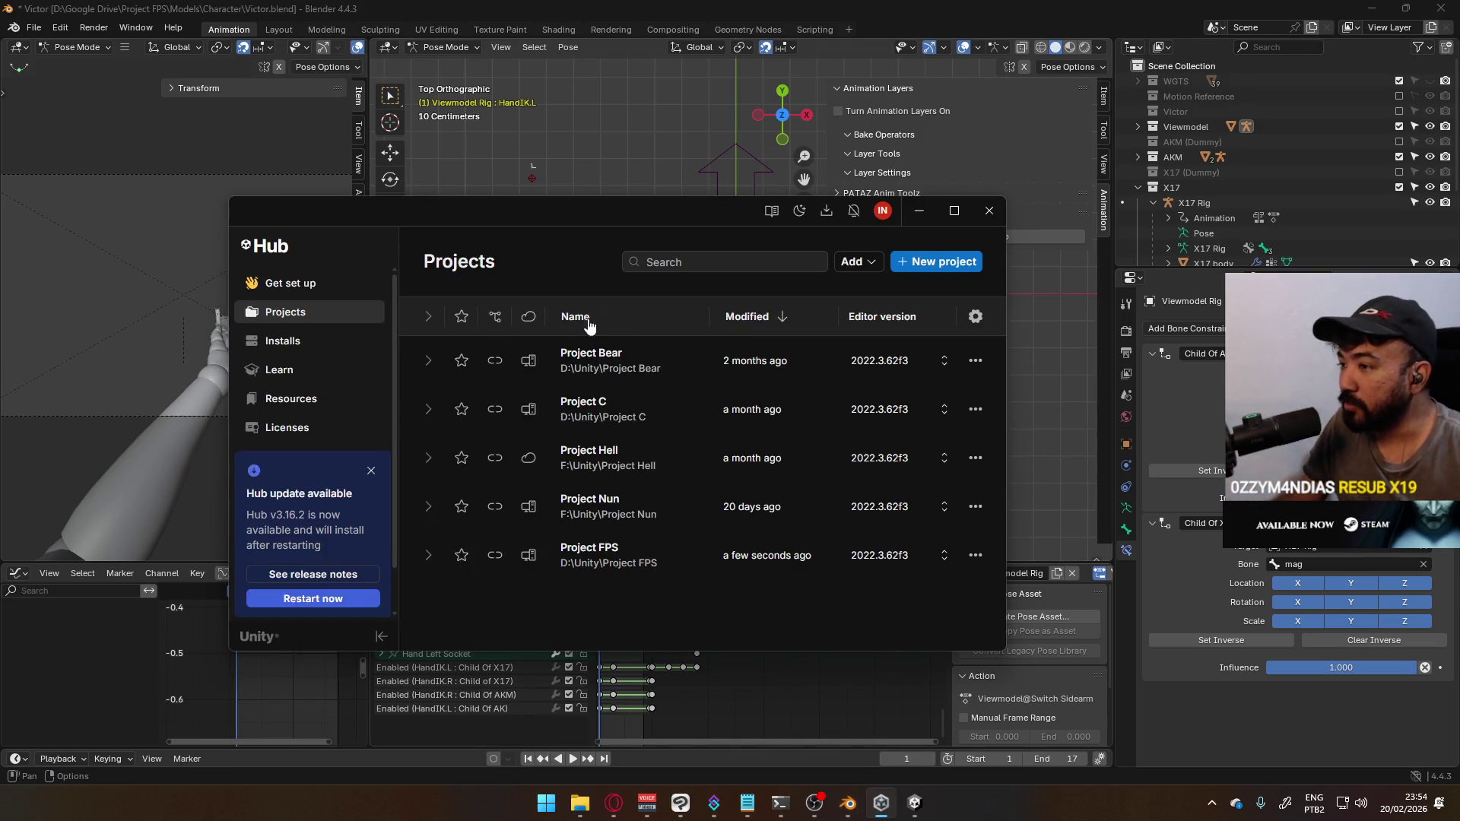
left_click(620, 403)
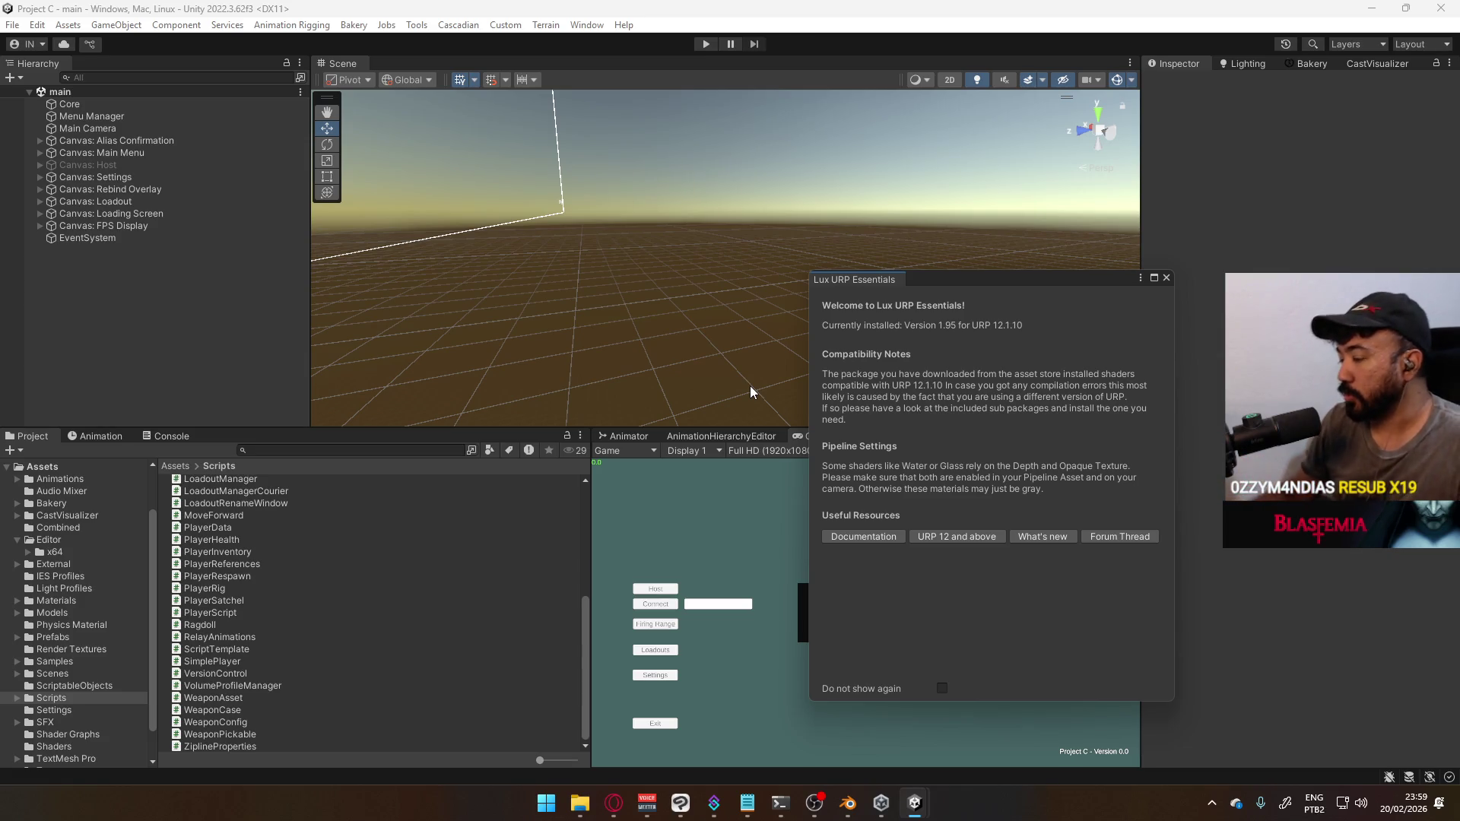
Close the Lux URP Essentials notice, show Assets › Scenes, and enter Play mode
left_click(1166, 278)
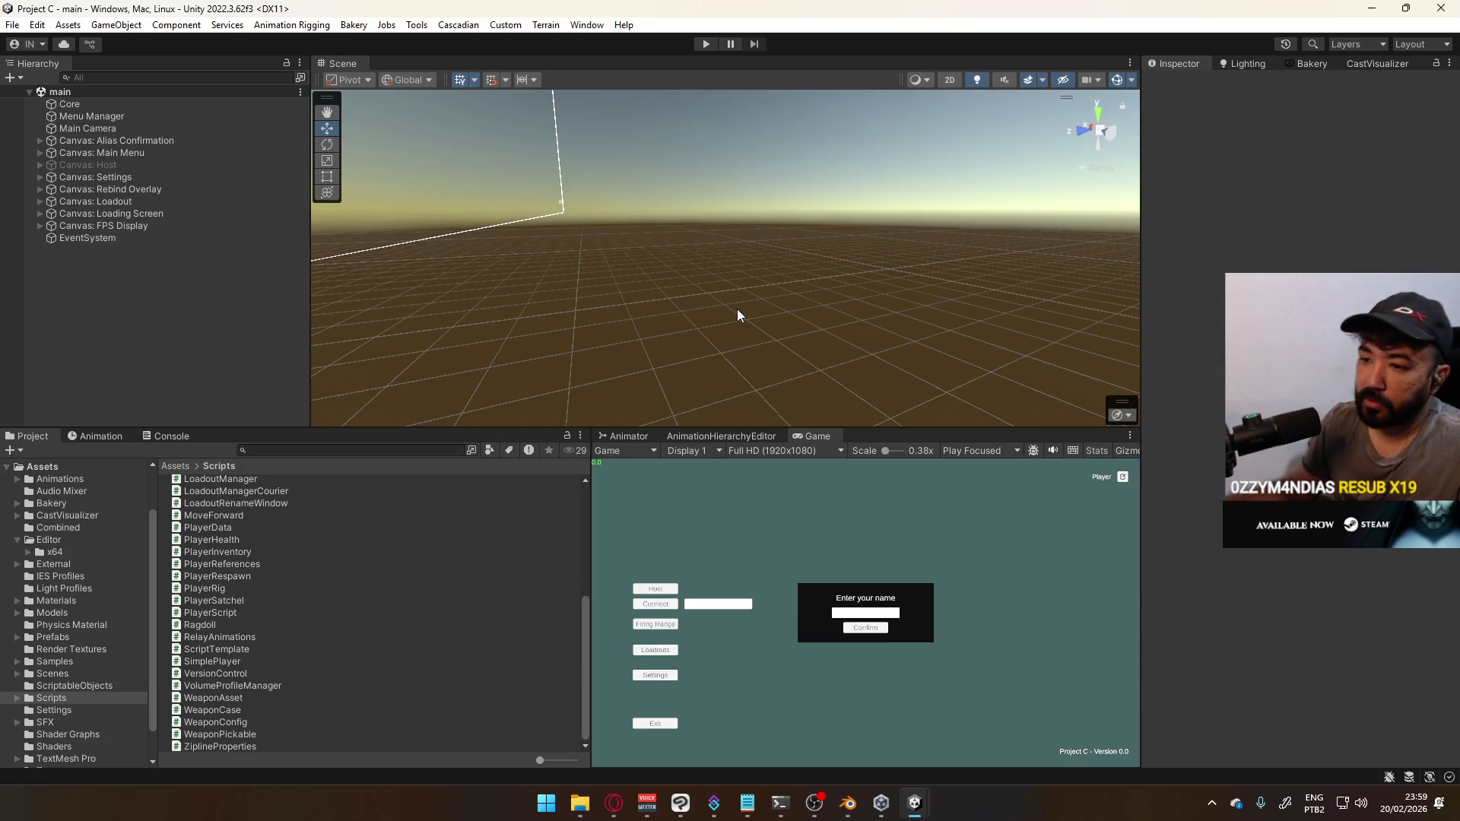
left_click(91, 674)
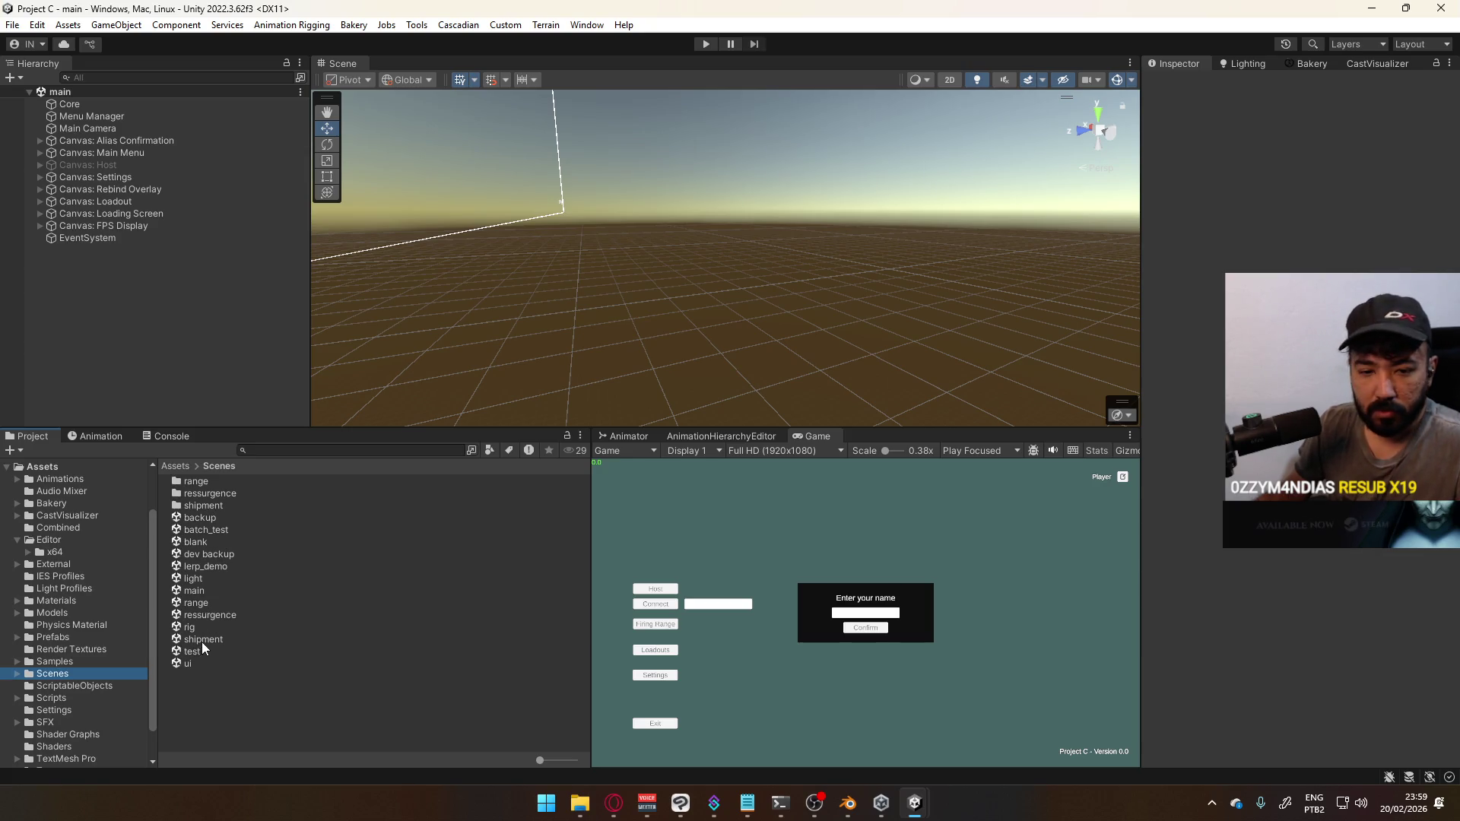
left_click(706, 46)
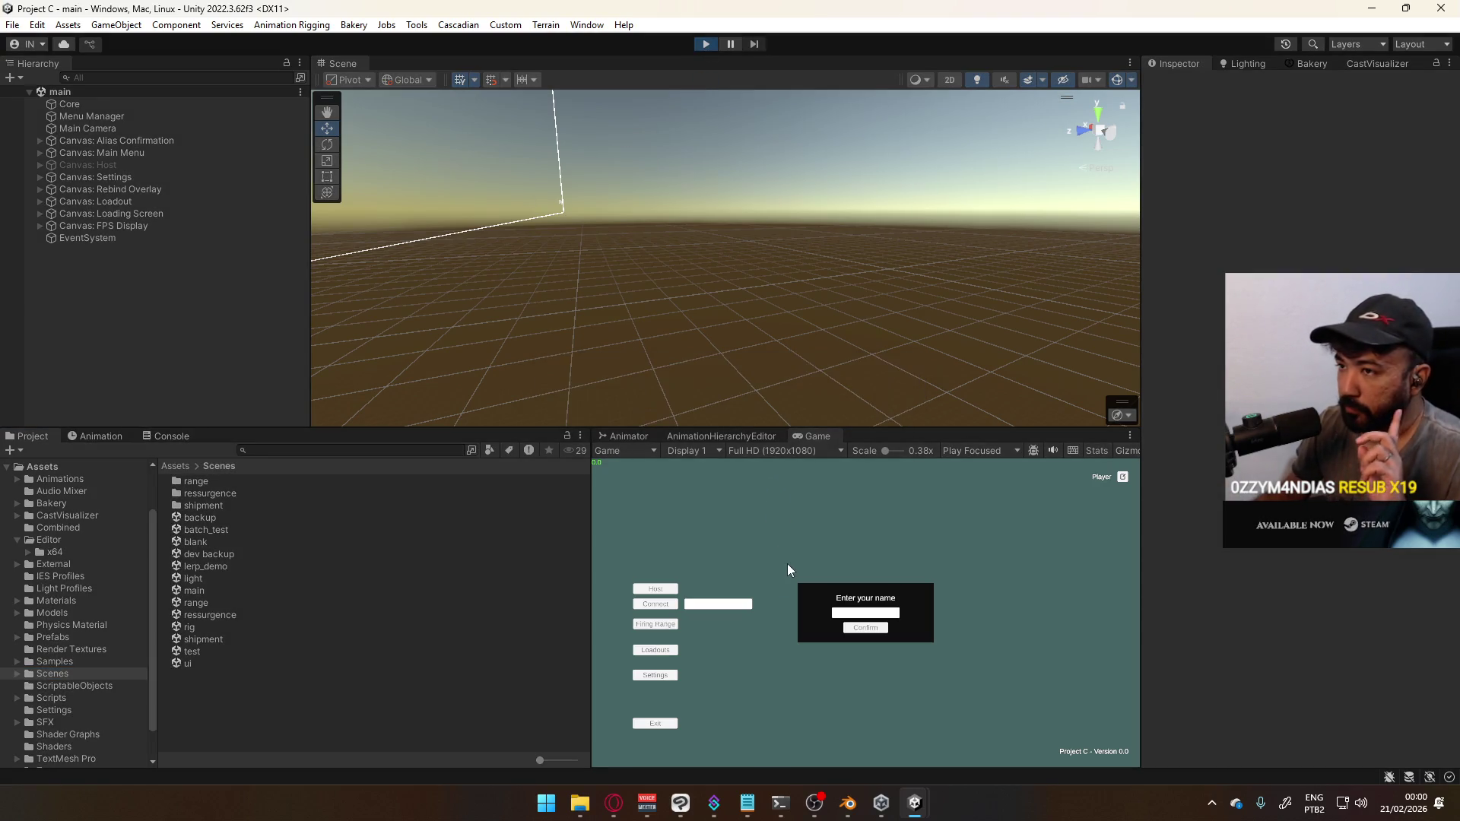
Host the Shipment map and walk forward through the container corridor
left_click(651, 591)
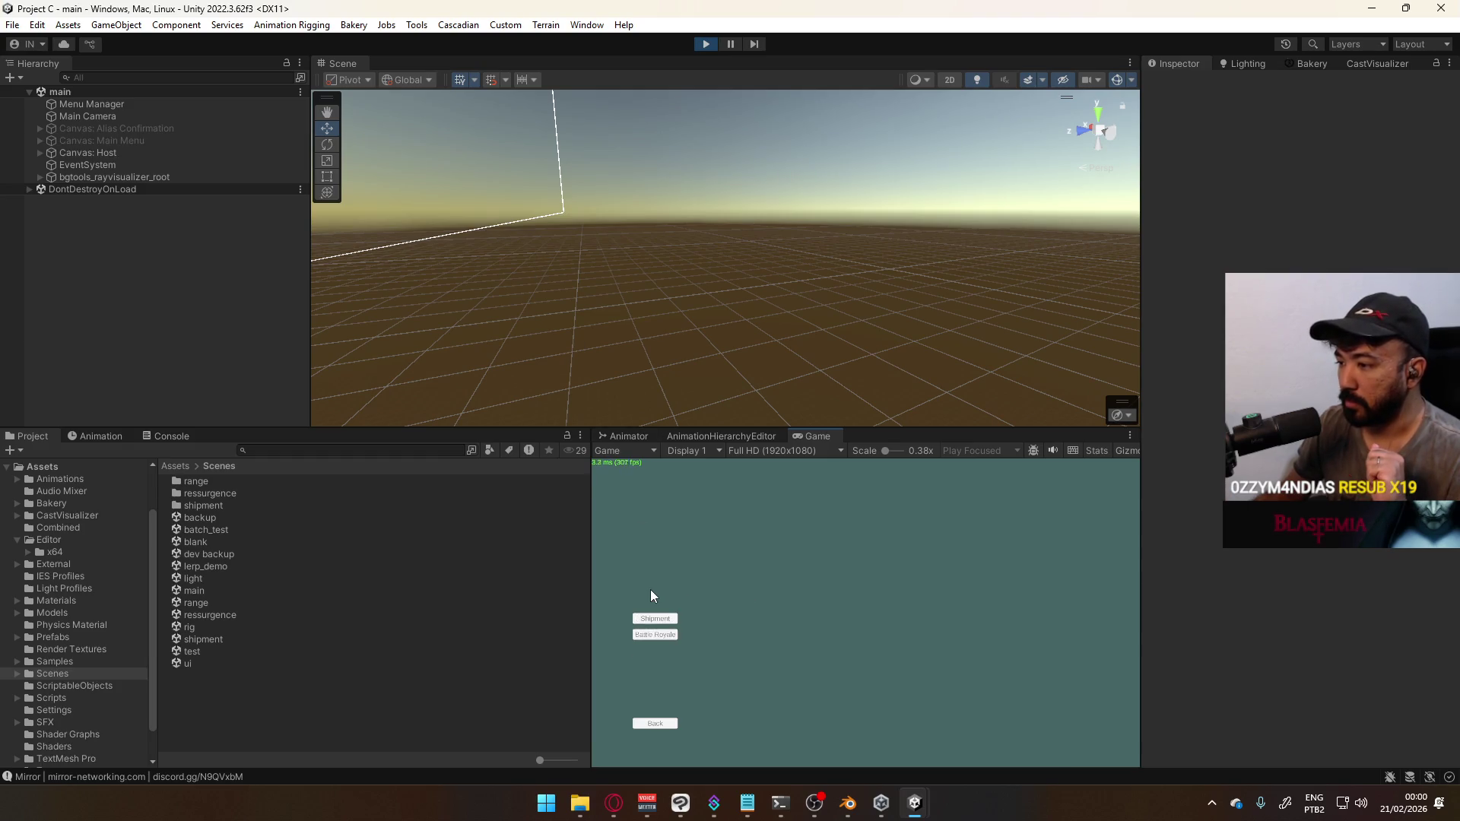
left_click(655, 620)
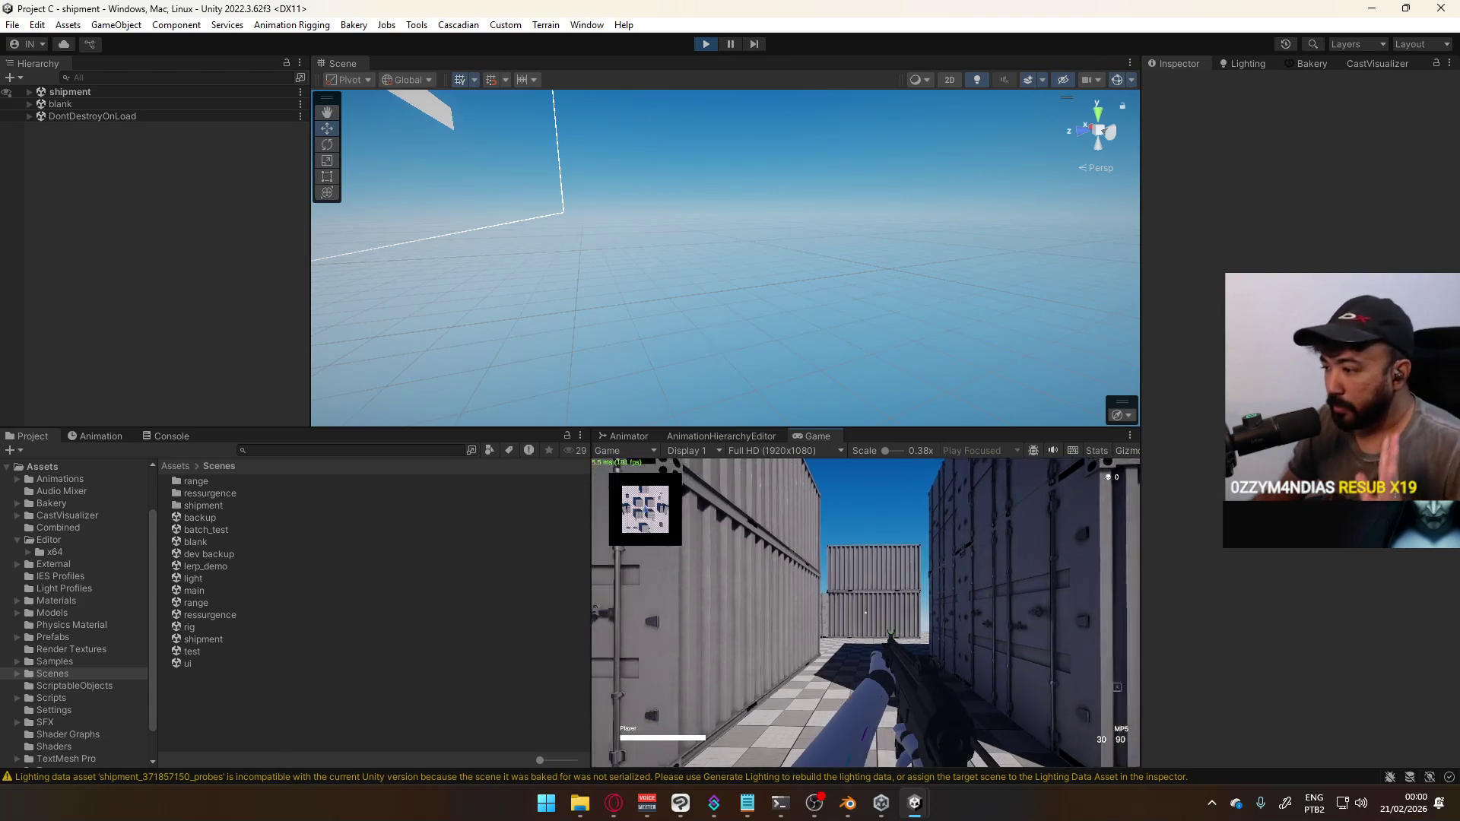
key("w")
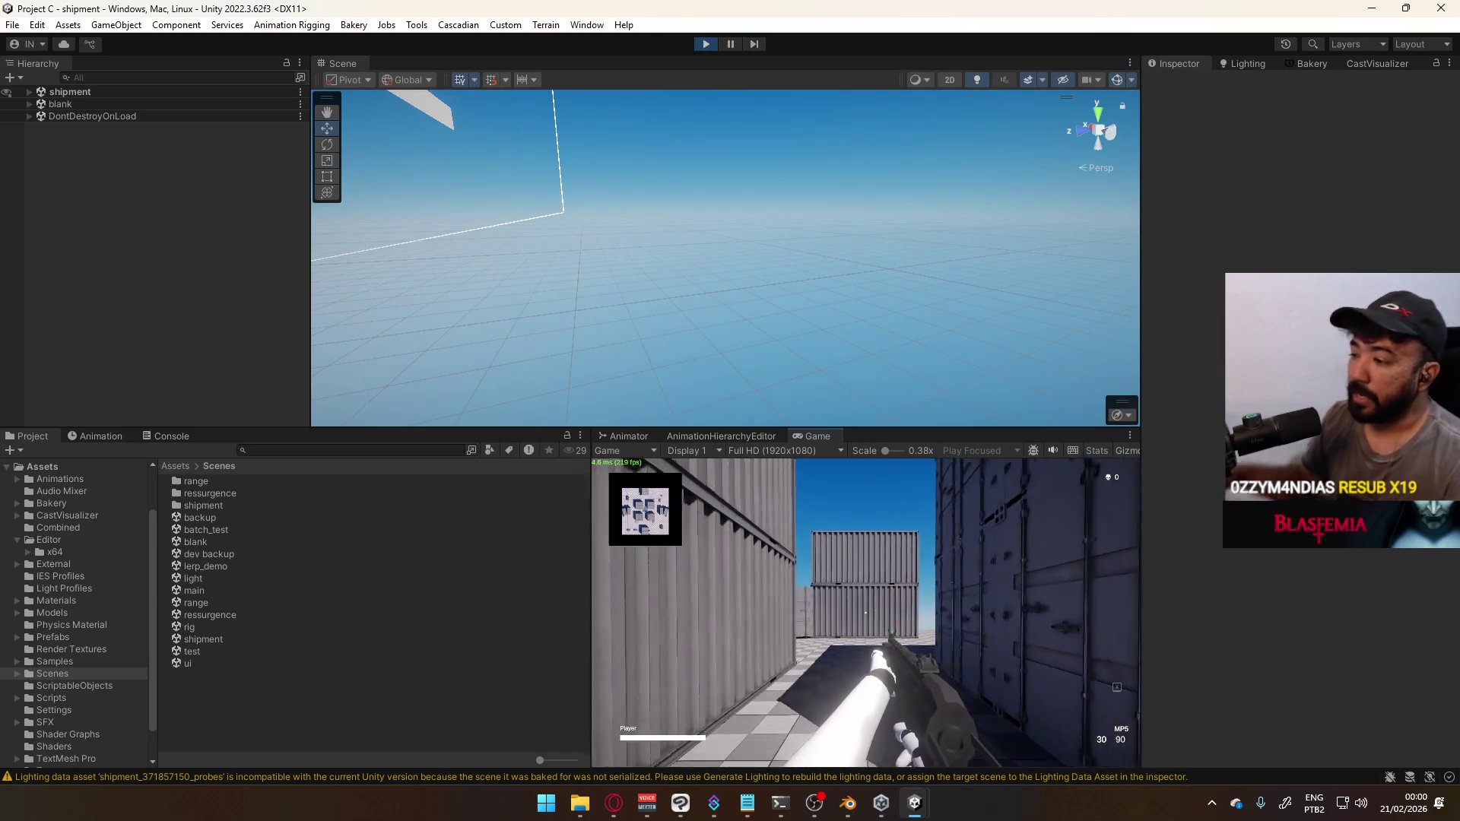
key("w")
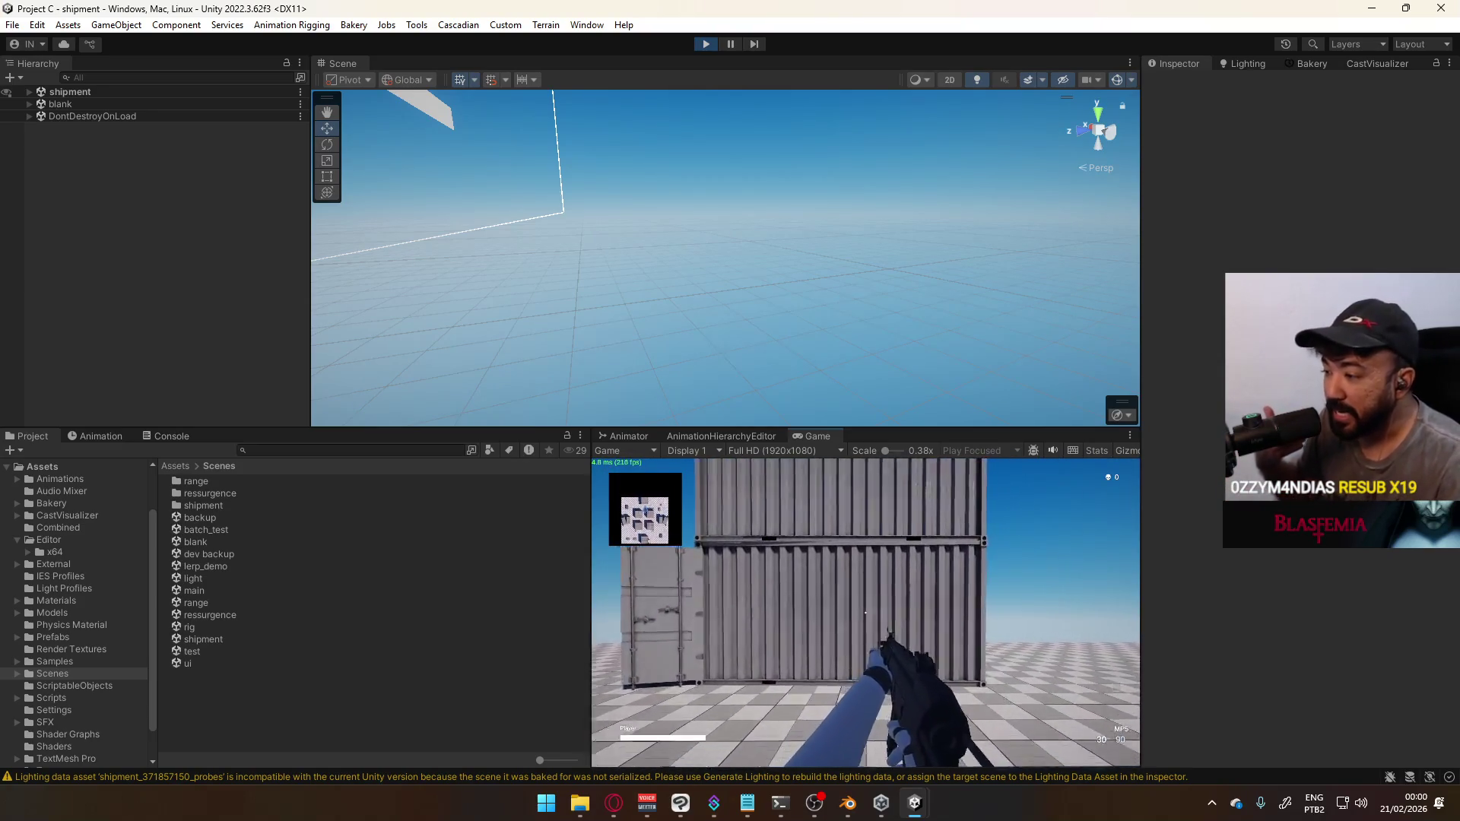
key("w")
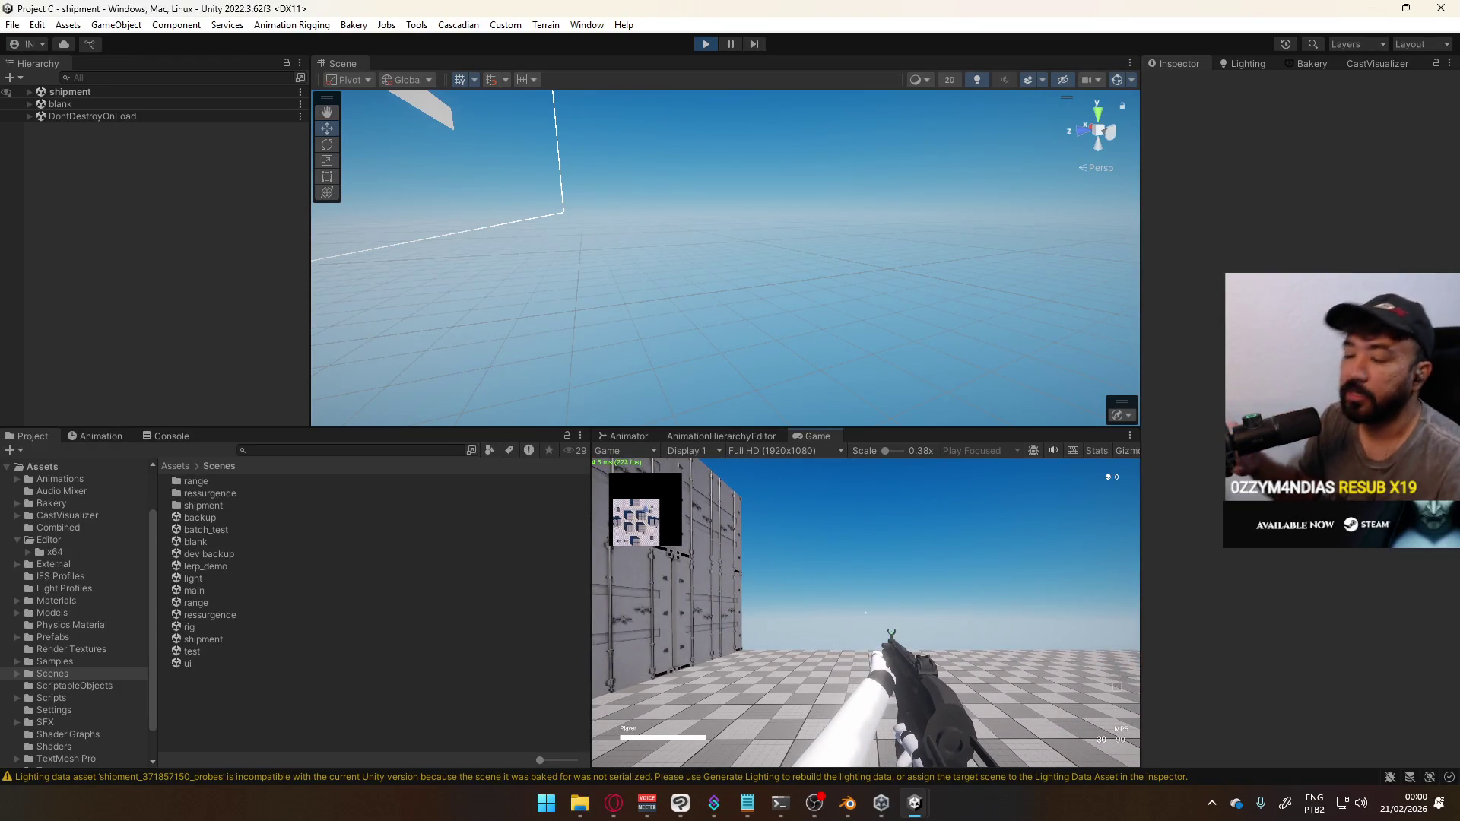
Move right to watch the rifle viewmodel pose and refocus the running game
key("d")
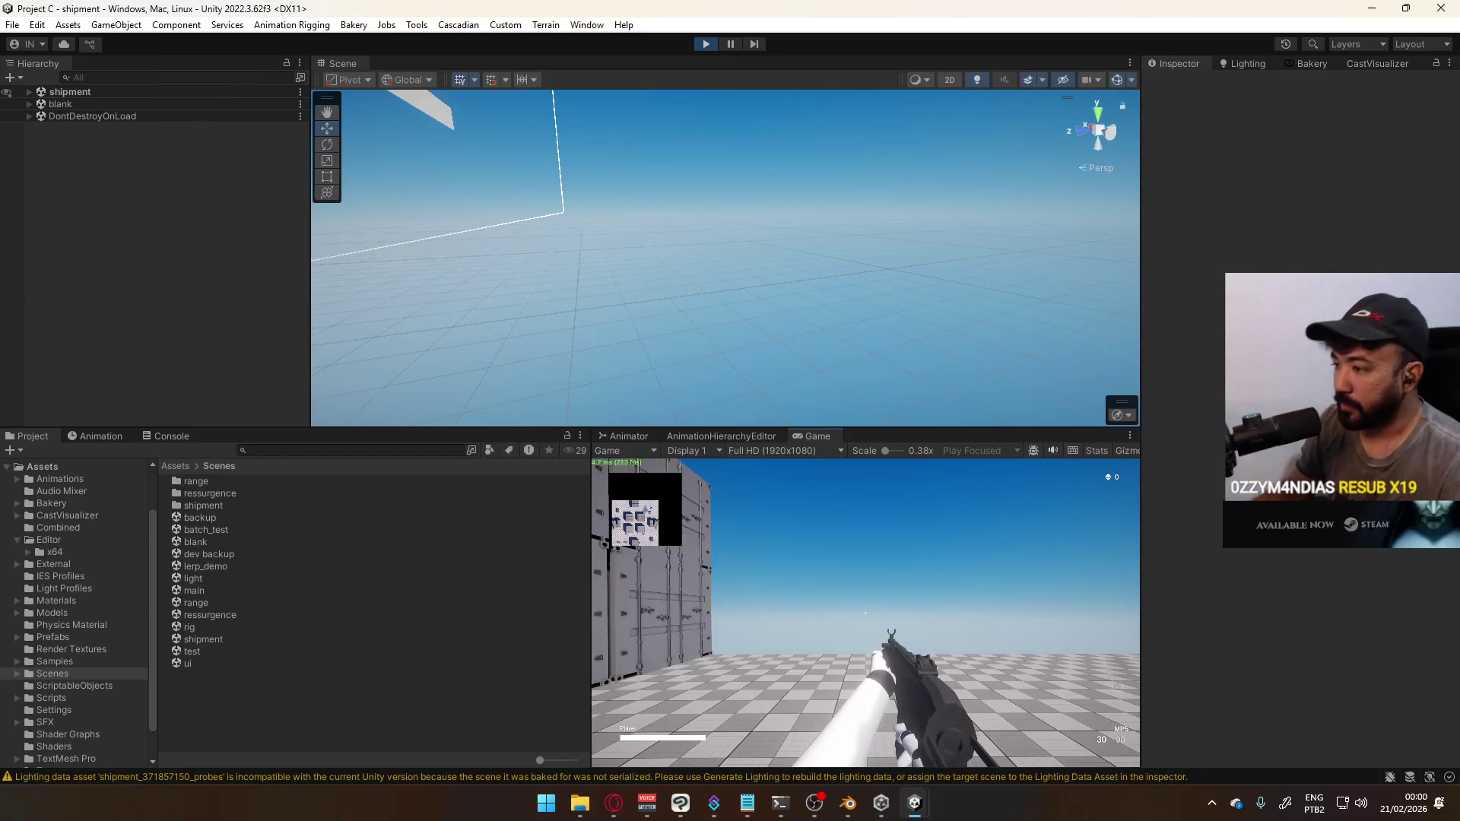
key("super")
left_click(874, 484)
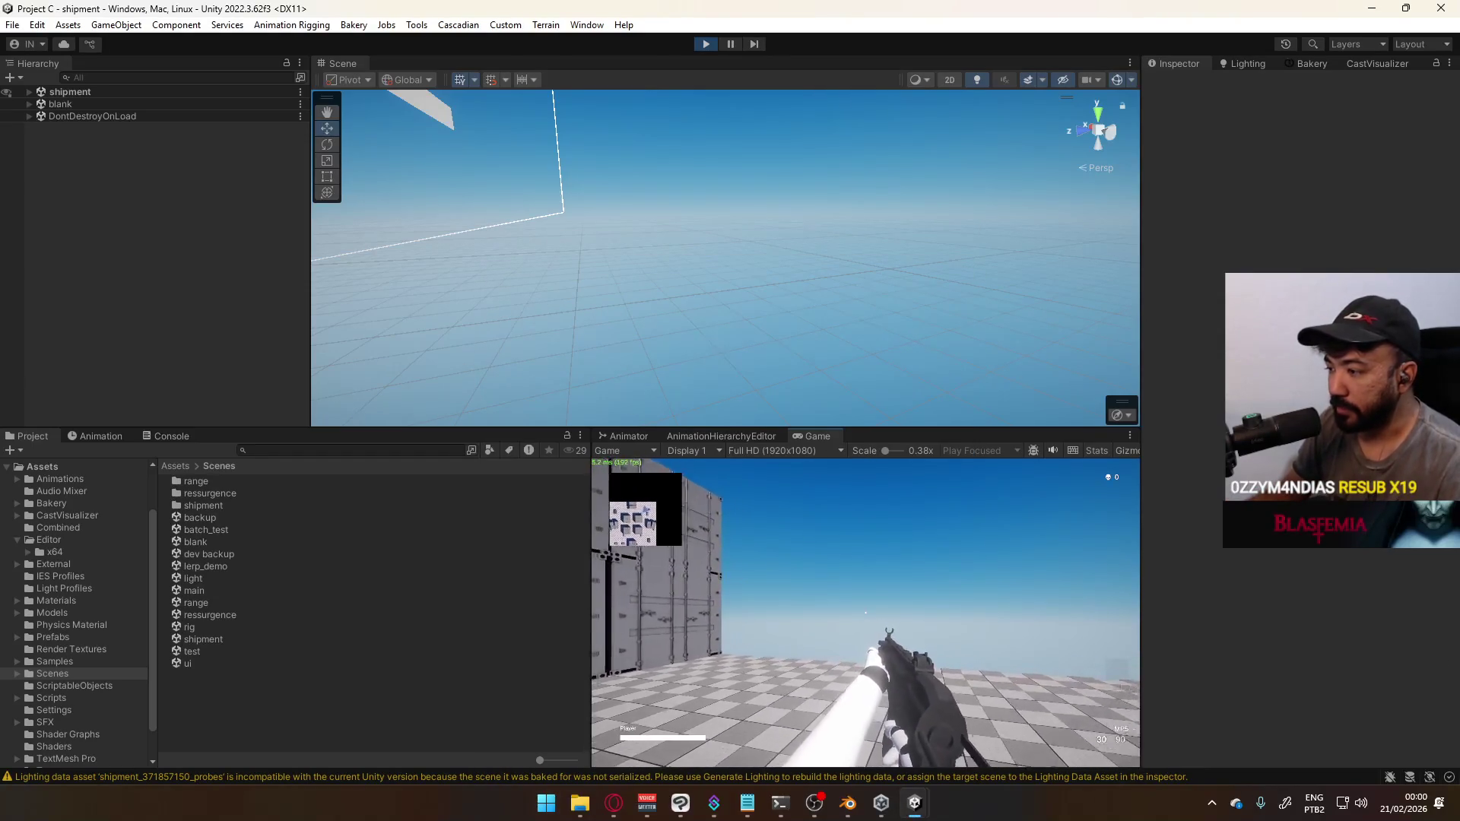
key("super")
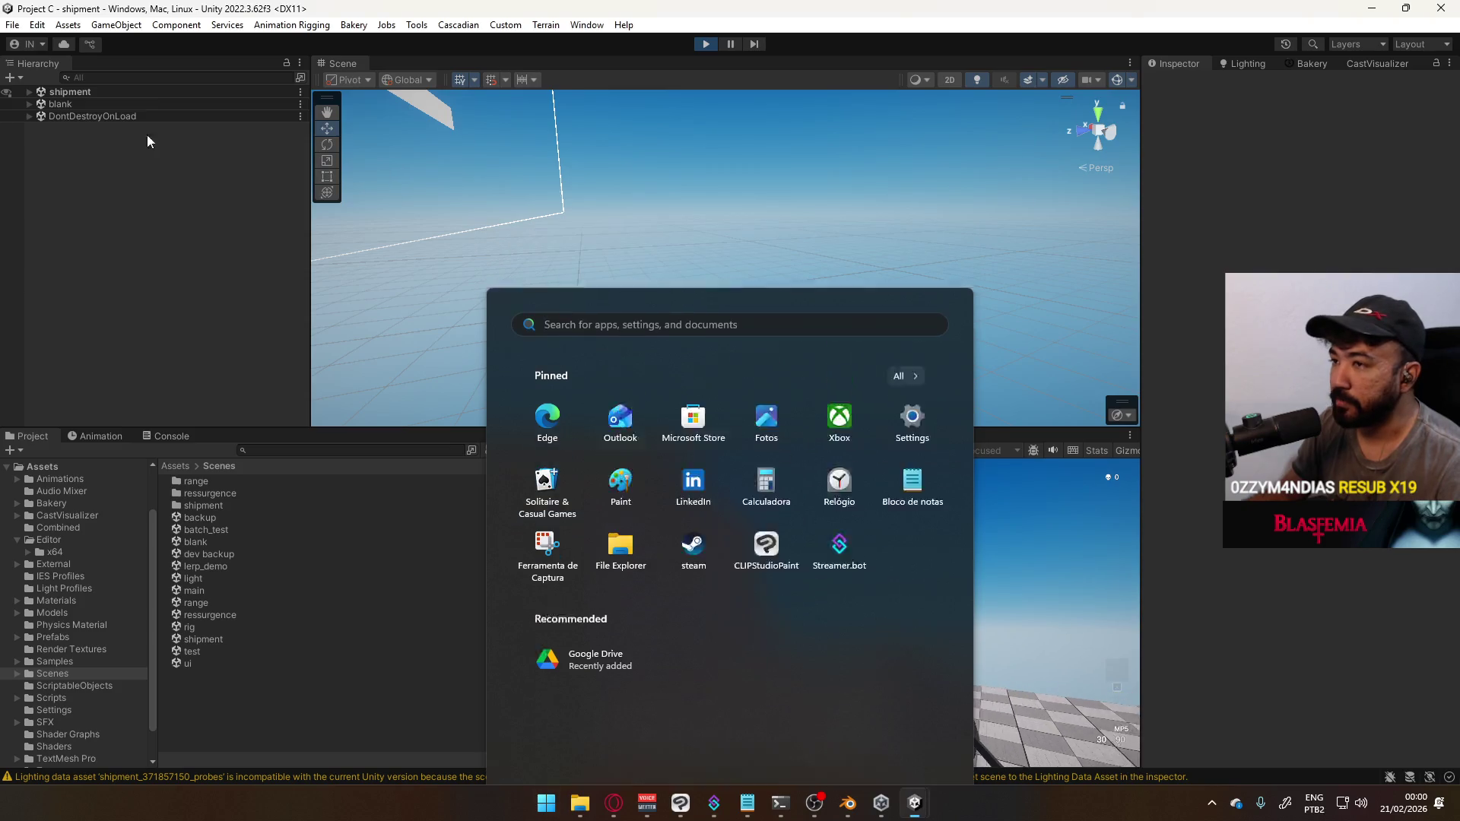
Expand the shipment scene's hierarchy and select Main Camera, revealing its children
left_click(147, 141)
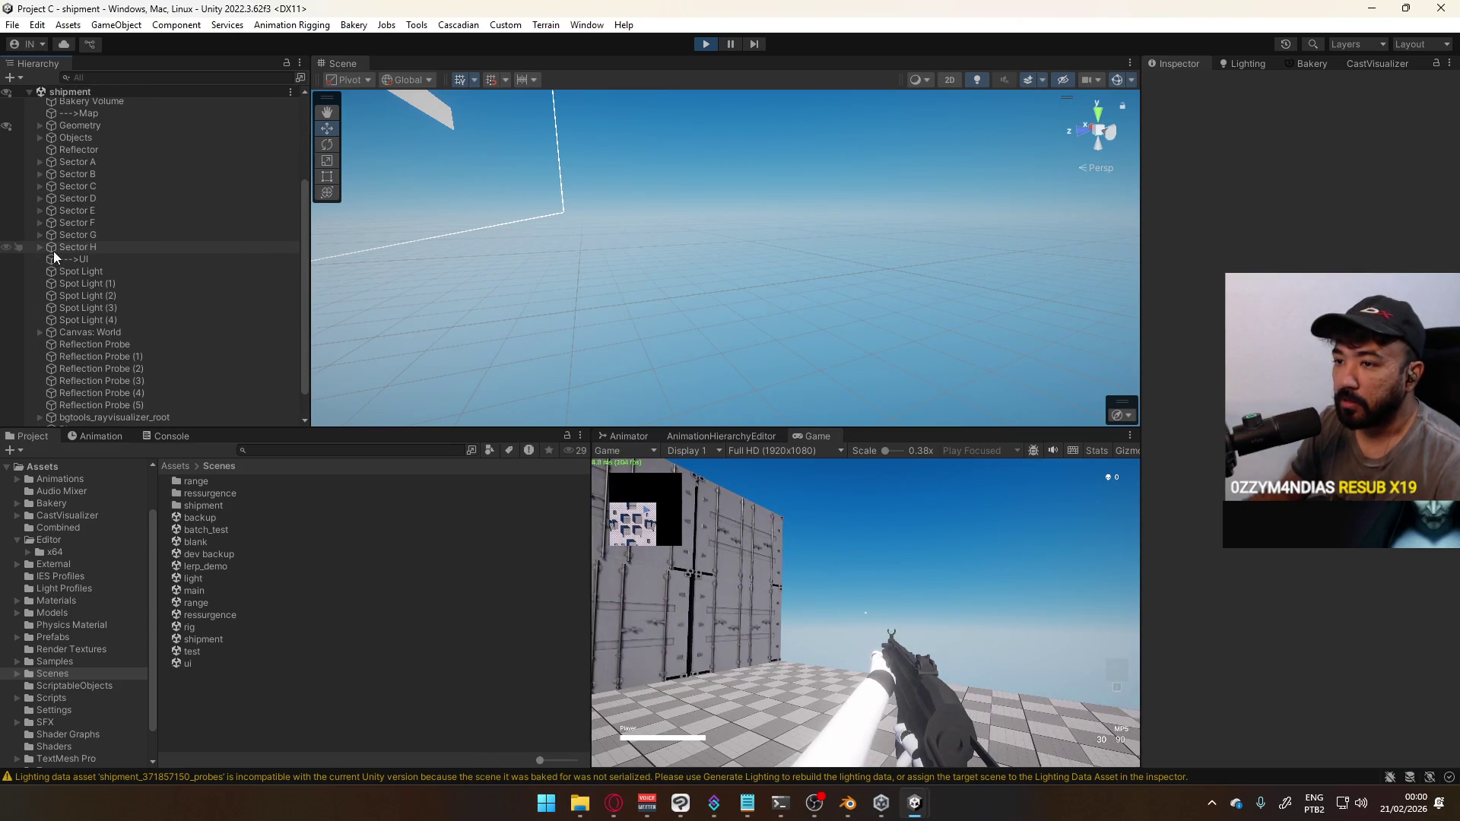
scroll(70, 358, "up", 3)
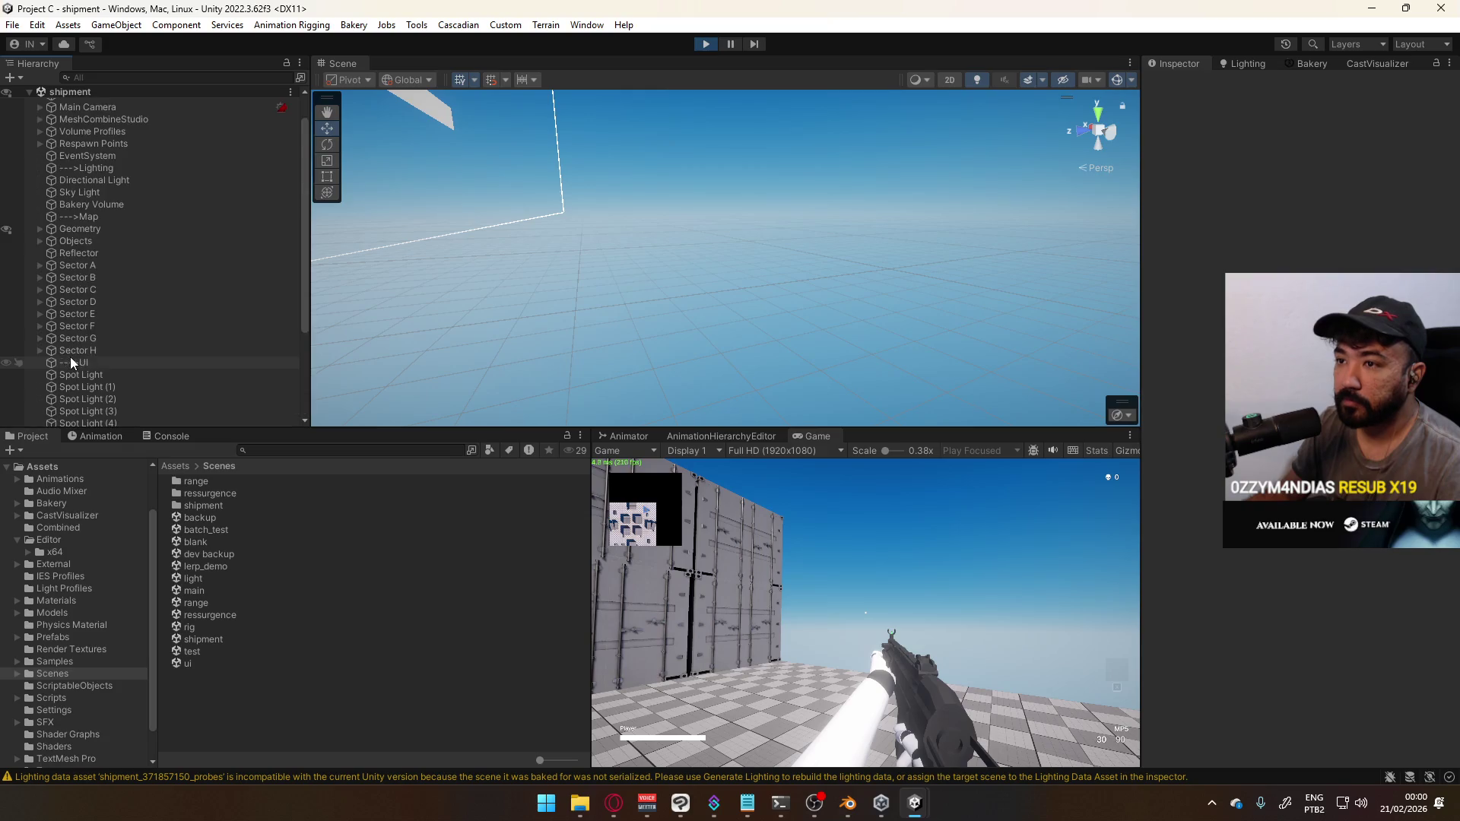
scroll(70, 358, "up", 1)
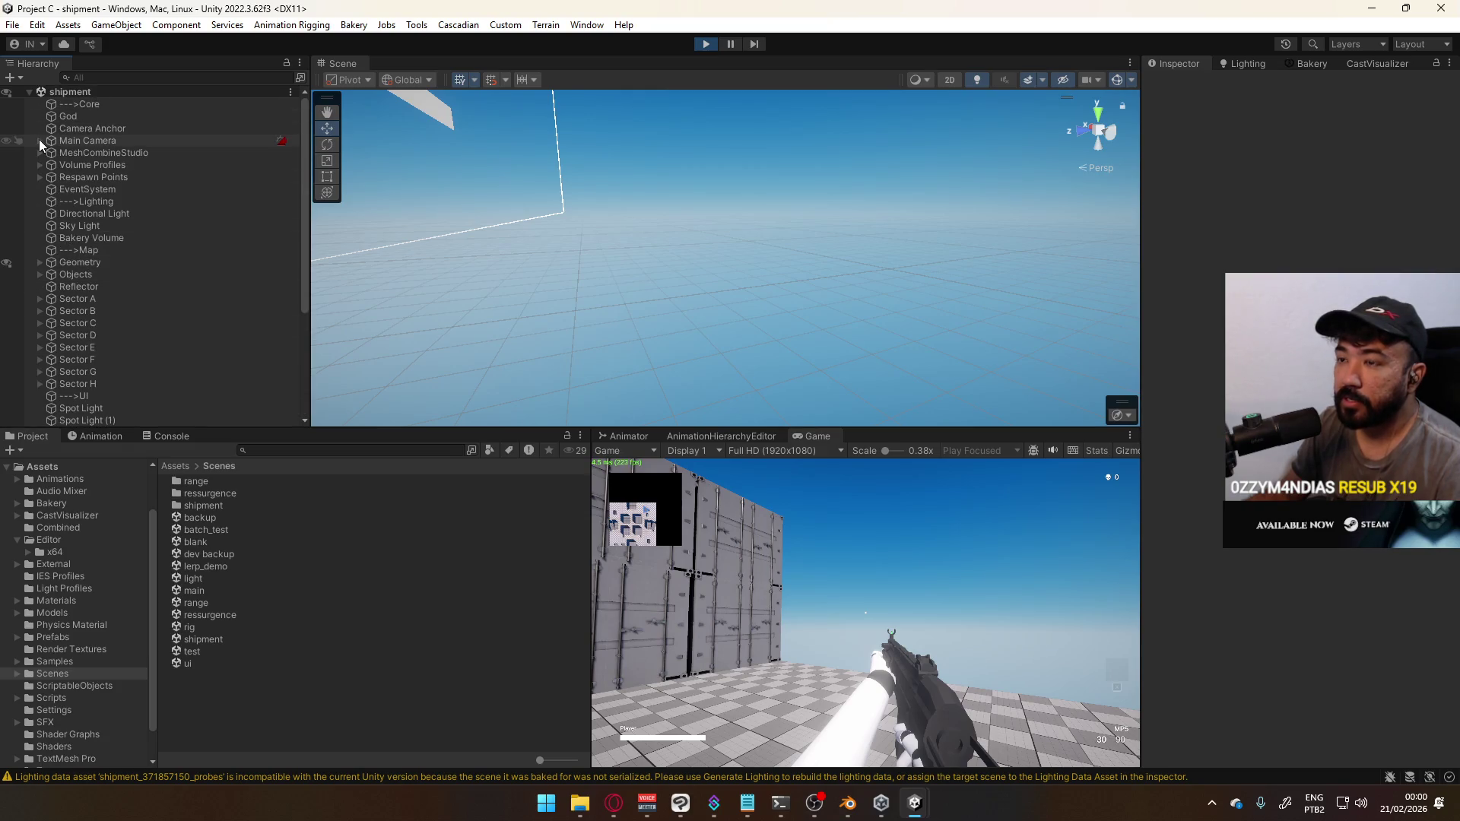
scroll(102, 263, "down", 5)
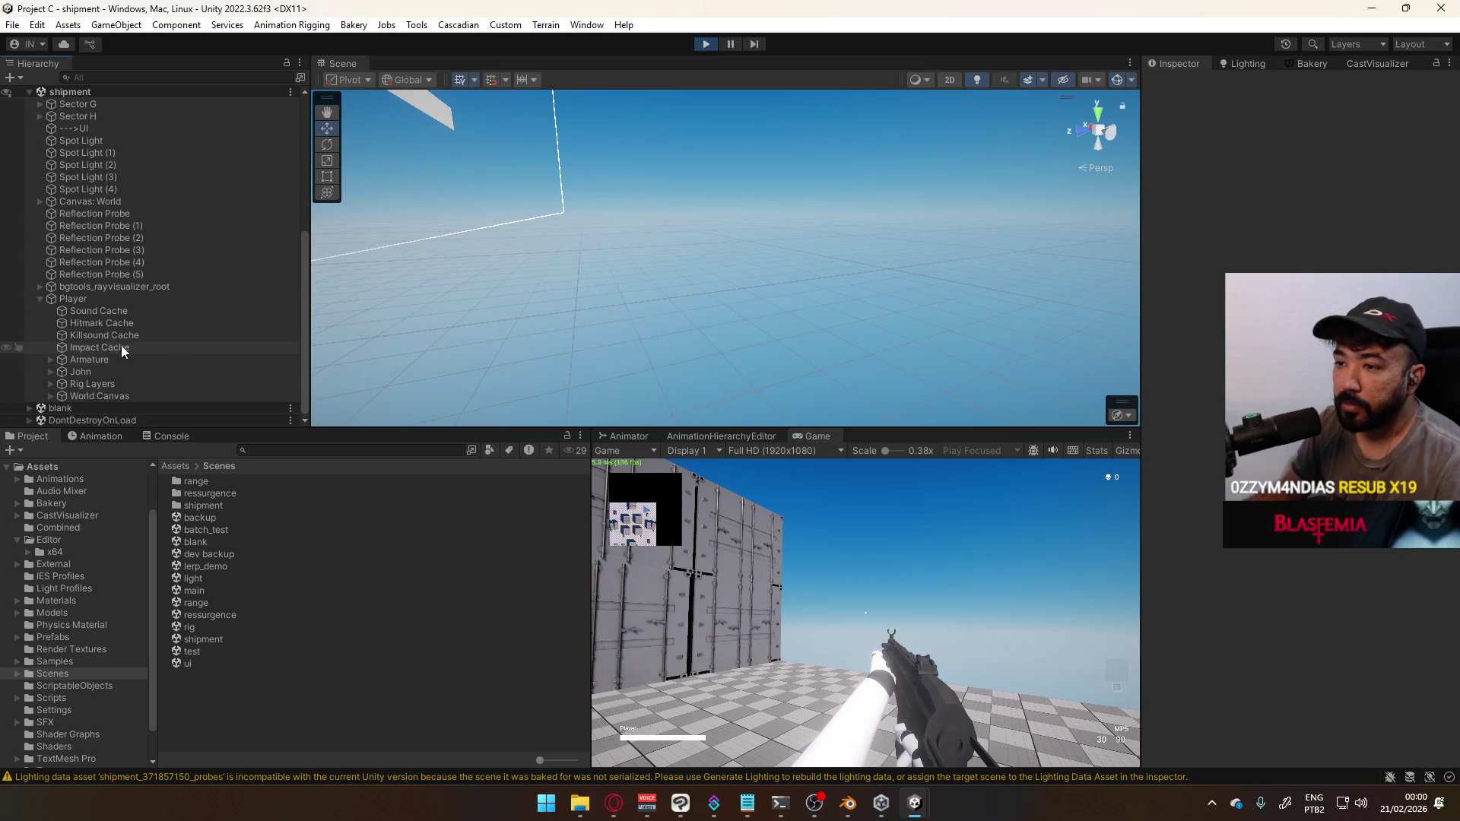
scroll(140, 298, "up", 5)
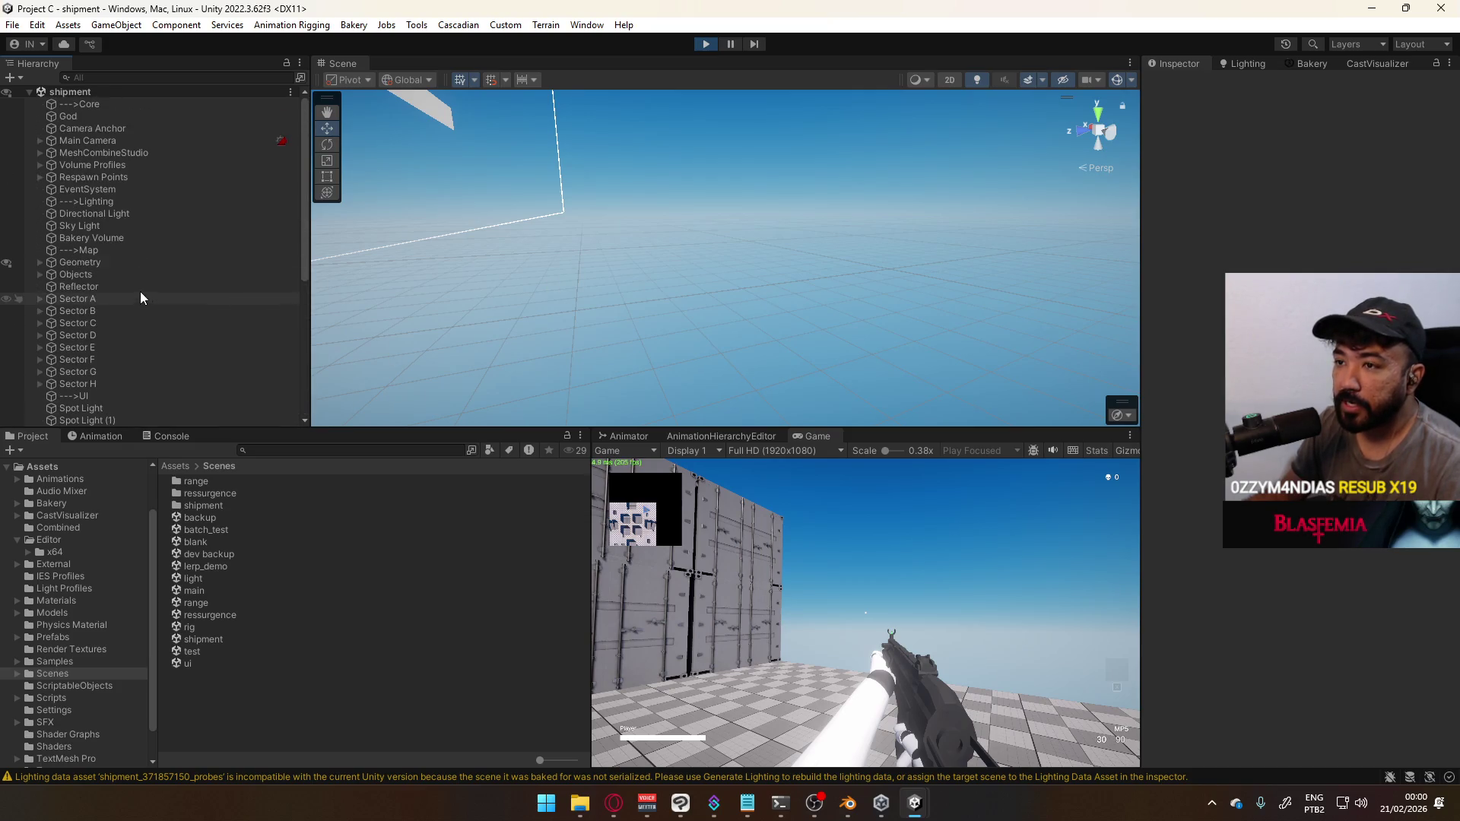
left_click(39, 140)
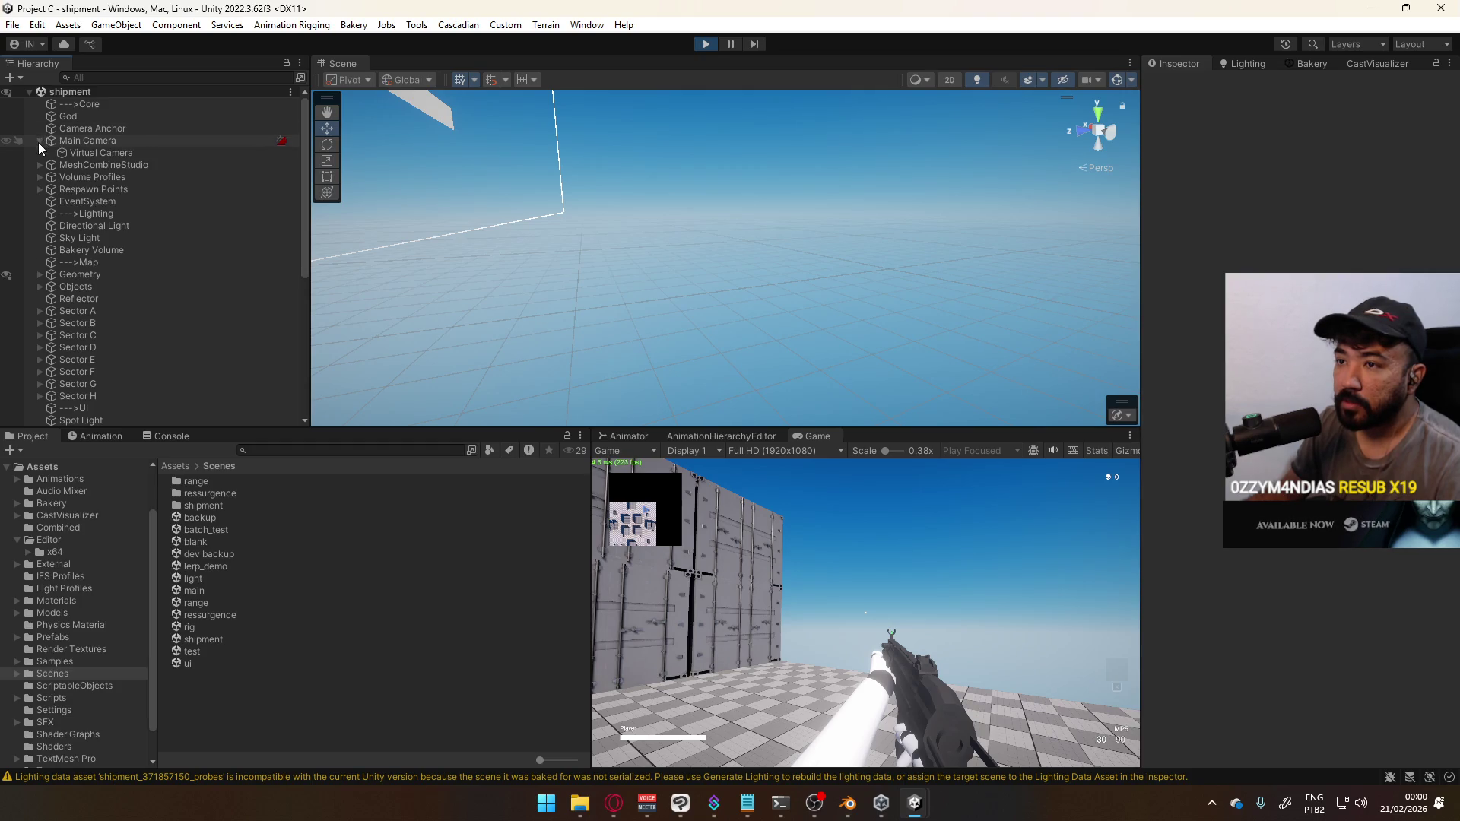
left_click(61, 141)
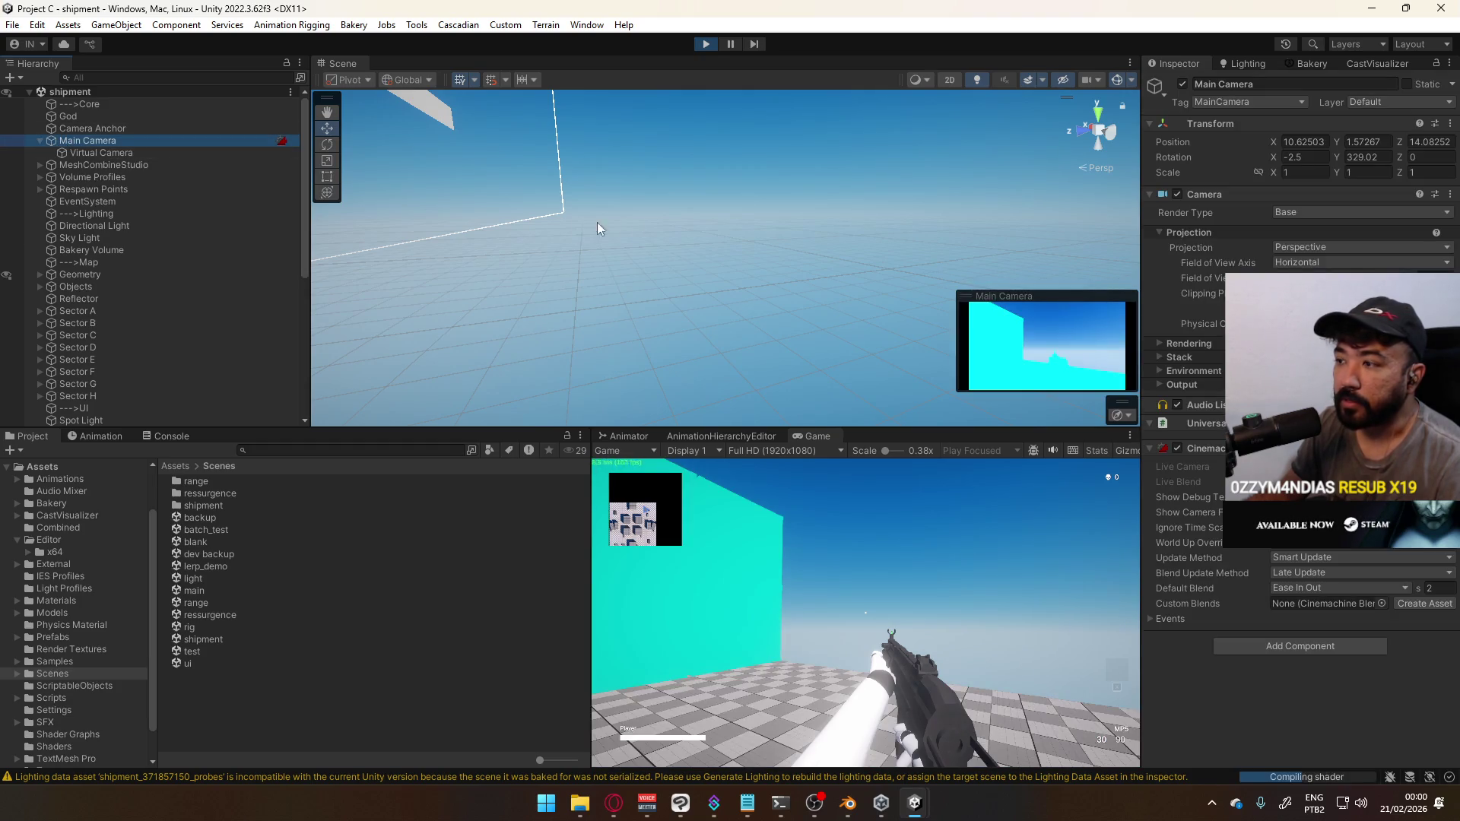
Frame the Scene view on Main Camera, fly toward the Camera Anchor, and select John
mouse_move(596, 222)
right_mouse_down()
mouse_move(545, 218)
mouse_move(494, 288)
right_mouse_up()
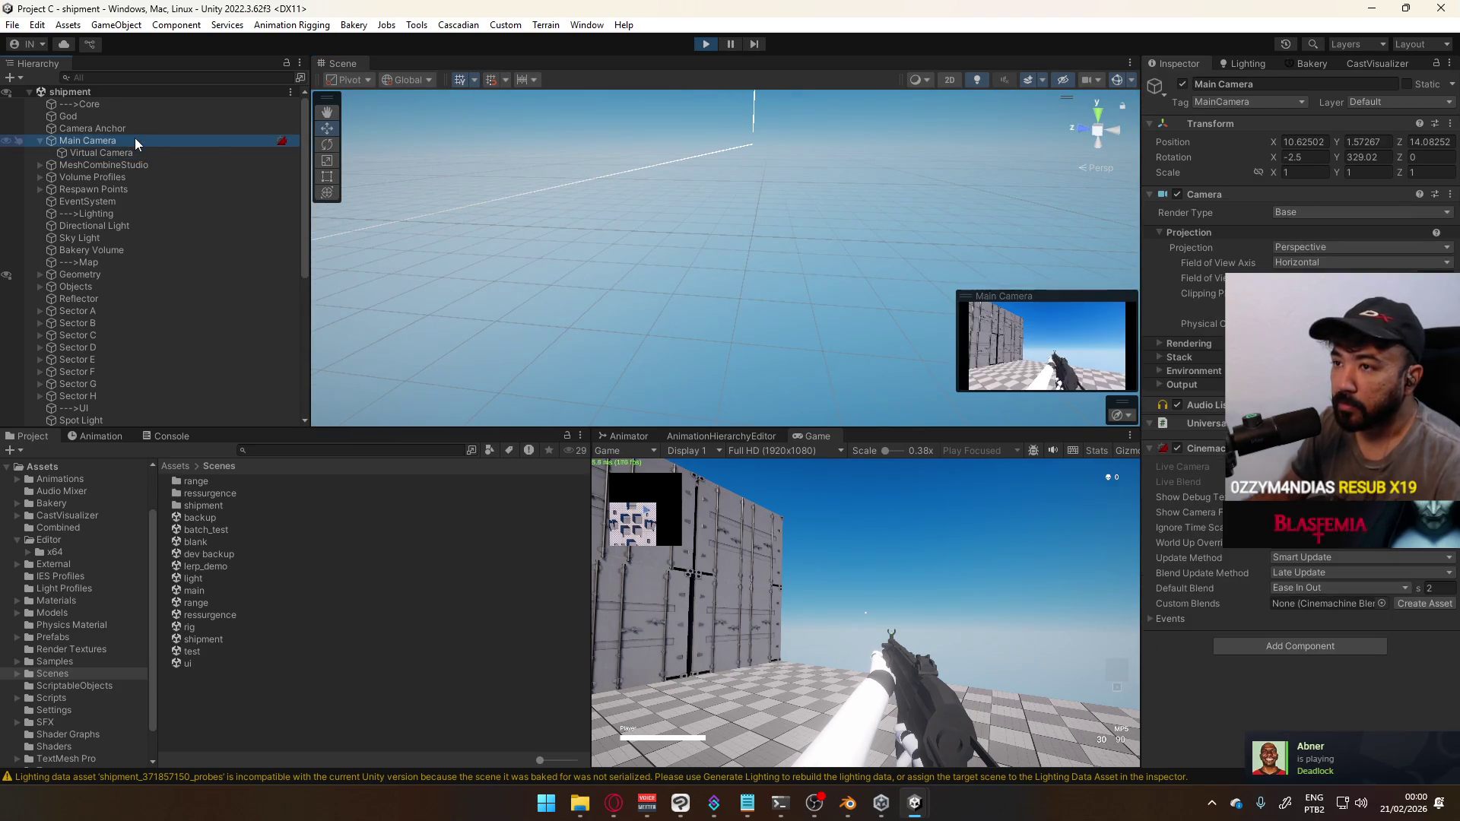
double_click(134, 139)
mouse_move(481, 168)
right_mouse_down()
mouse_move(655, 224)
mouse_move(587, 283)
mouse_move(713, 210)
right_mouse_up()
left_click(714, 210)
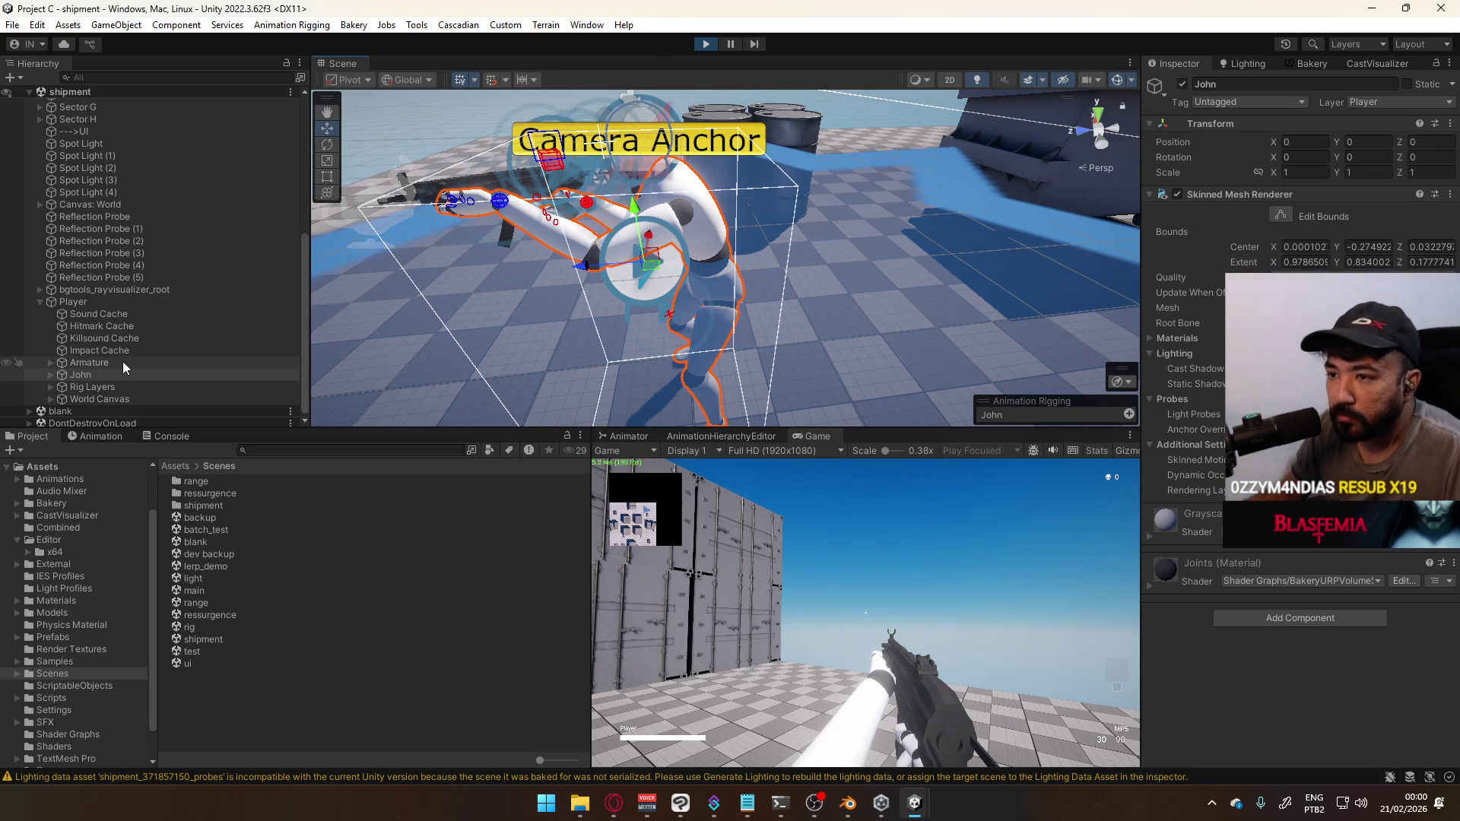
Expand Rig Layers and inspect its components in the Inspector
left_click(50, 388)
scroll(76, 380, "down", 2)
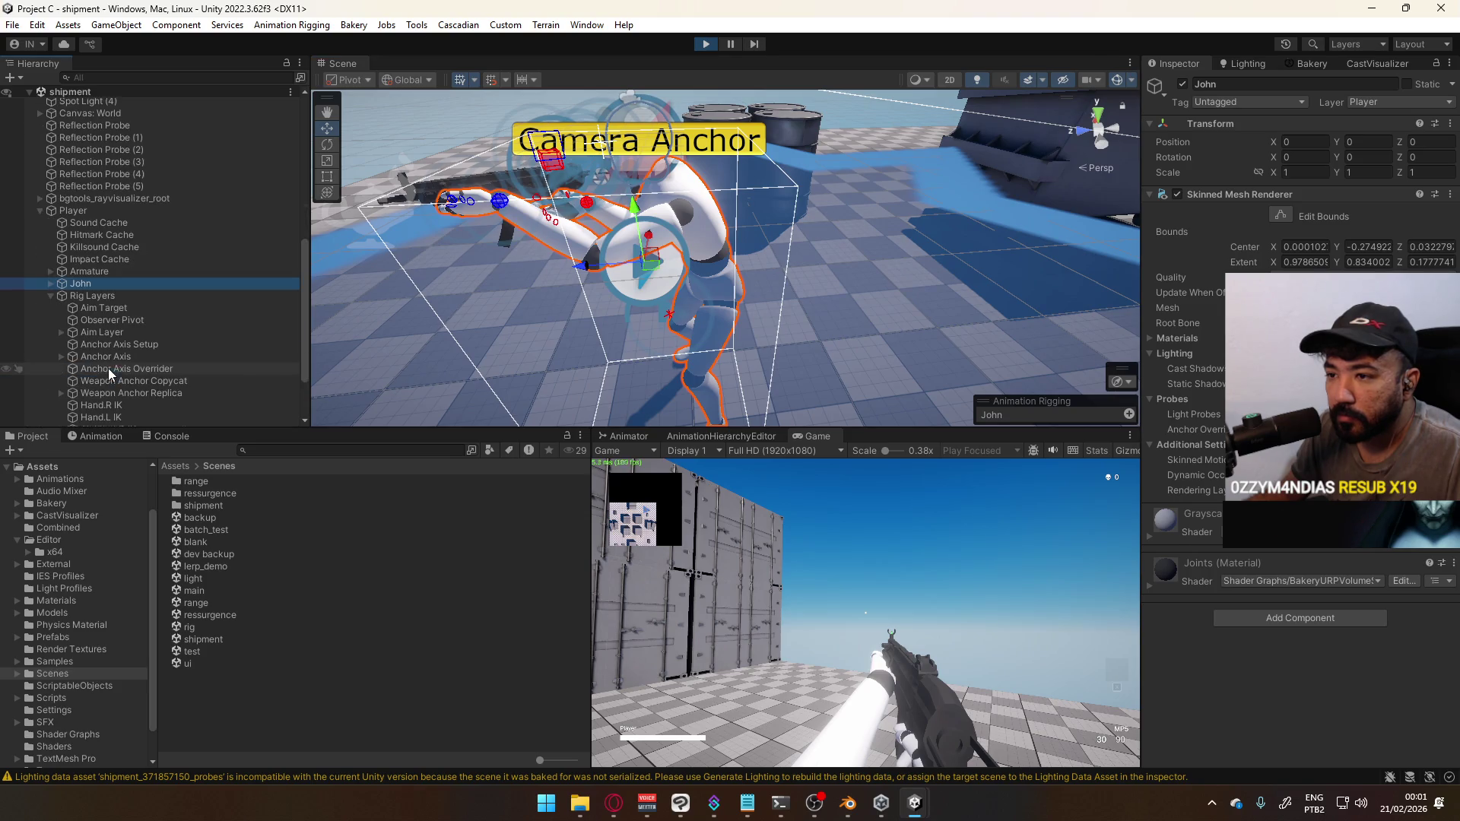
scroll(157, 322, "down", 1)
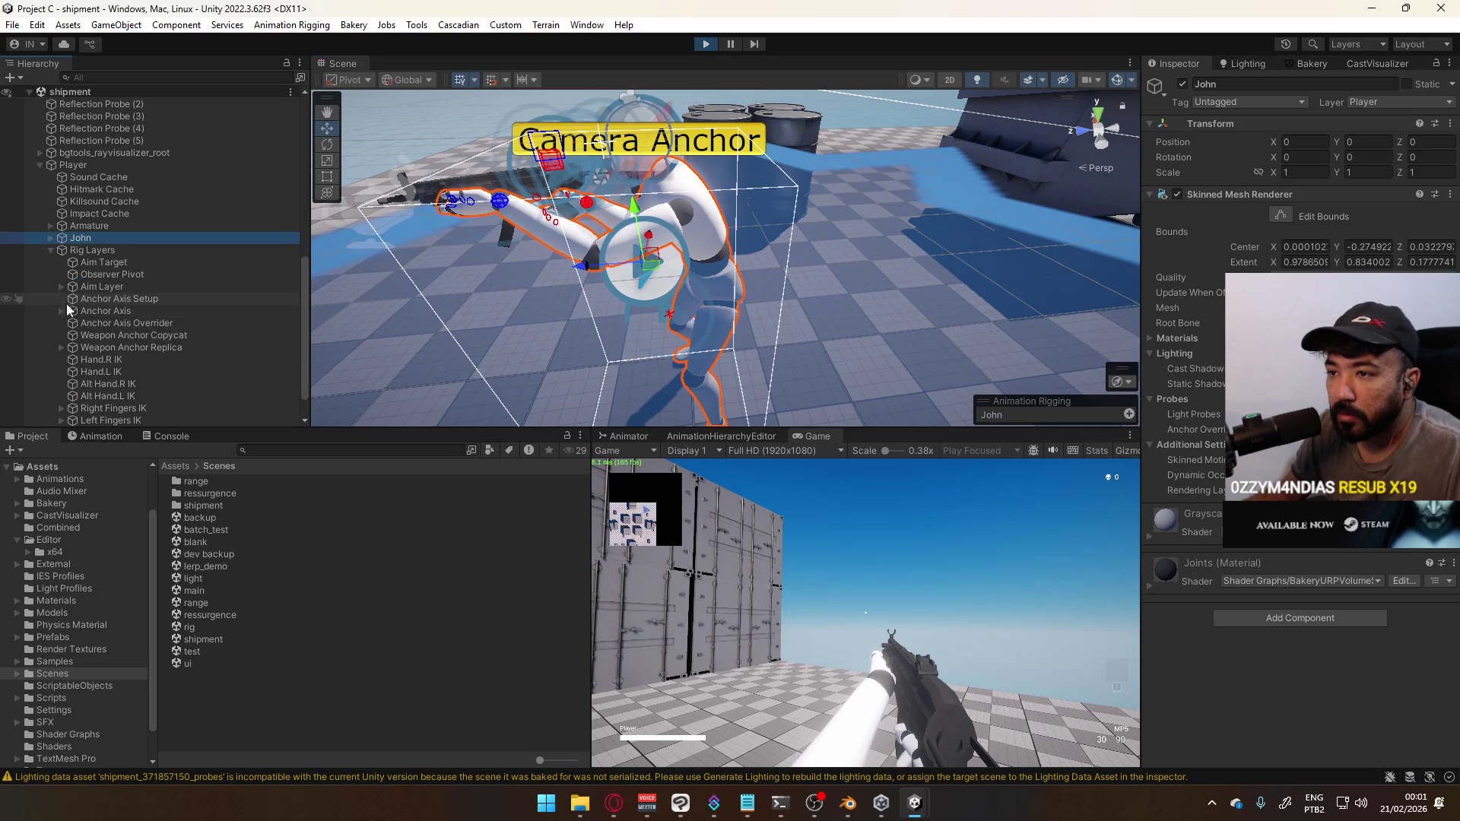
left_click(130, 249)
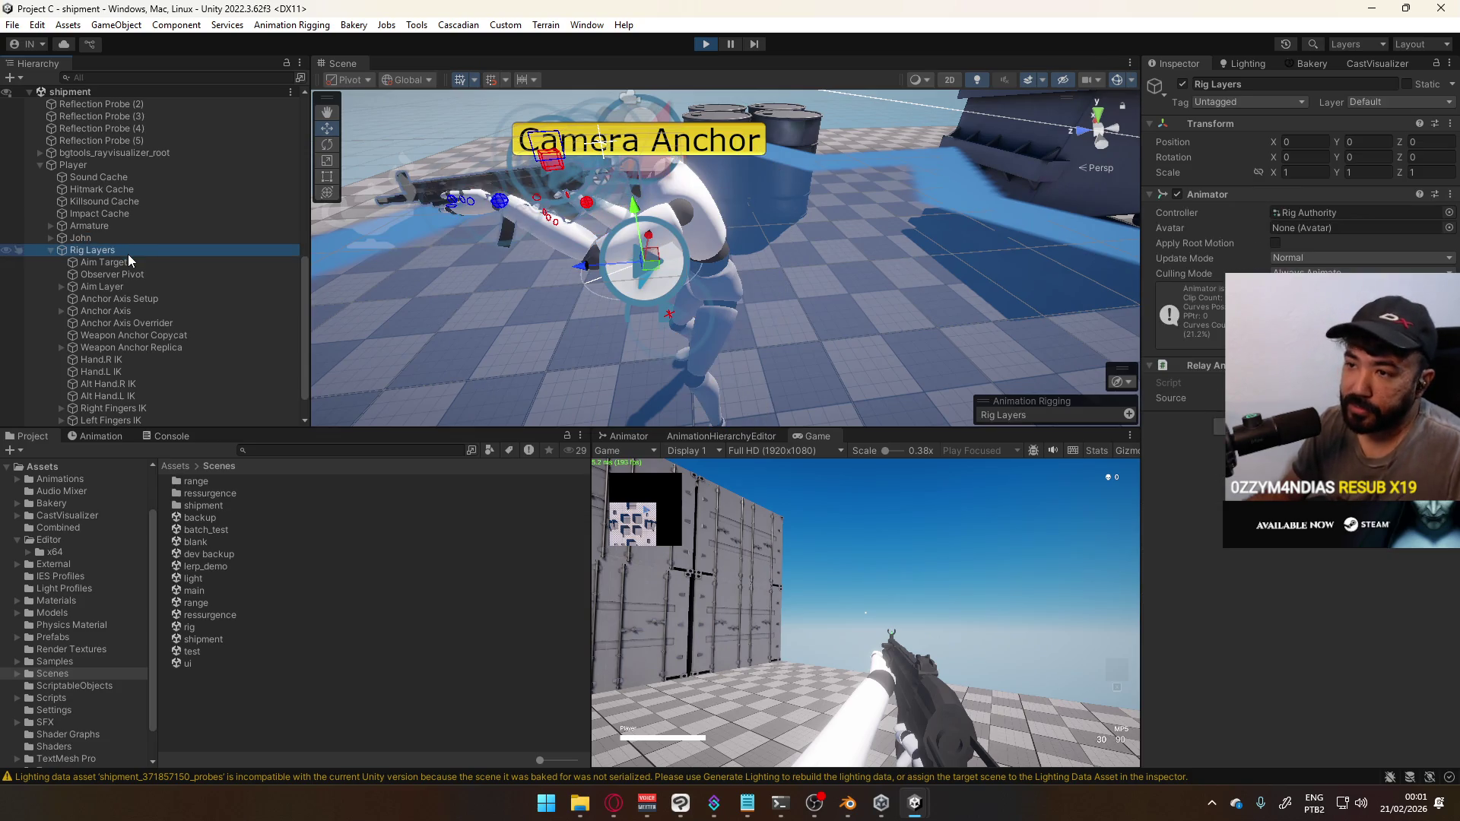
scroll(128, 254, "down", 1)
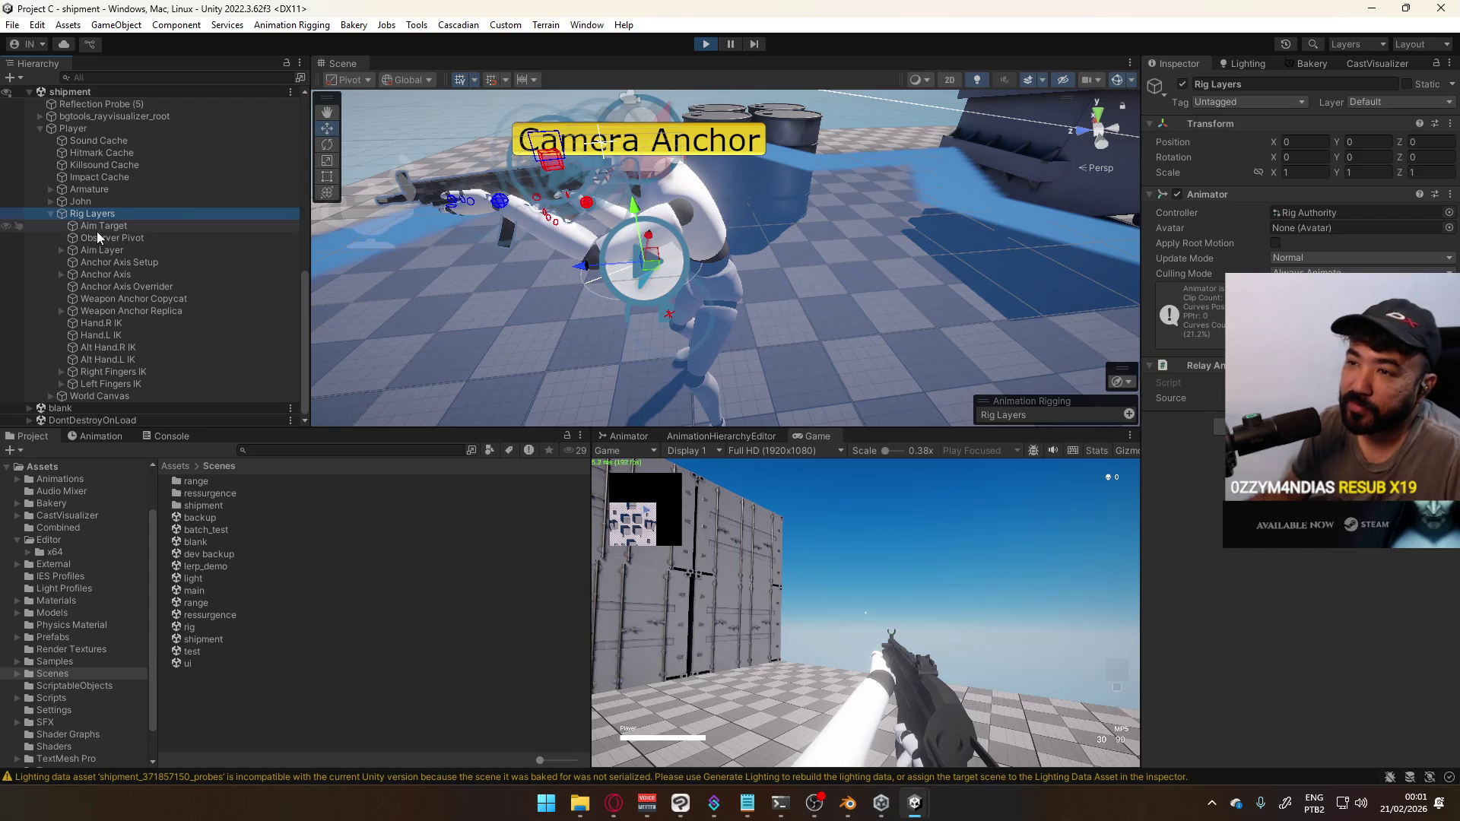
Expand Aim Layer, Anchor Axis and Anchor to reveal Sway and Sway Pivot, inspecting Anchor's transform
left_click(61, 250)
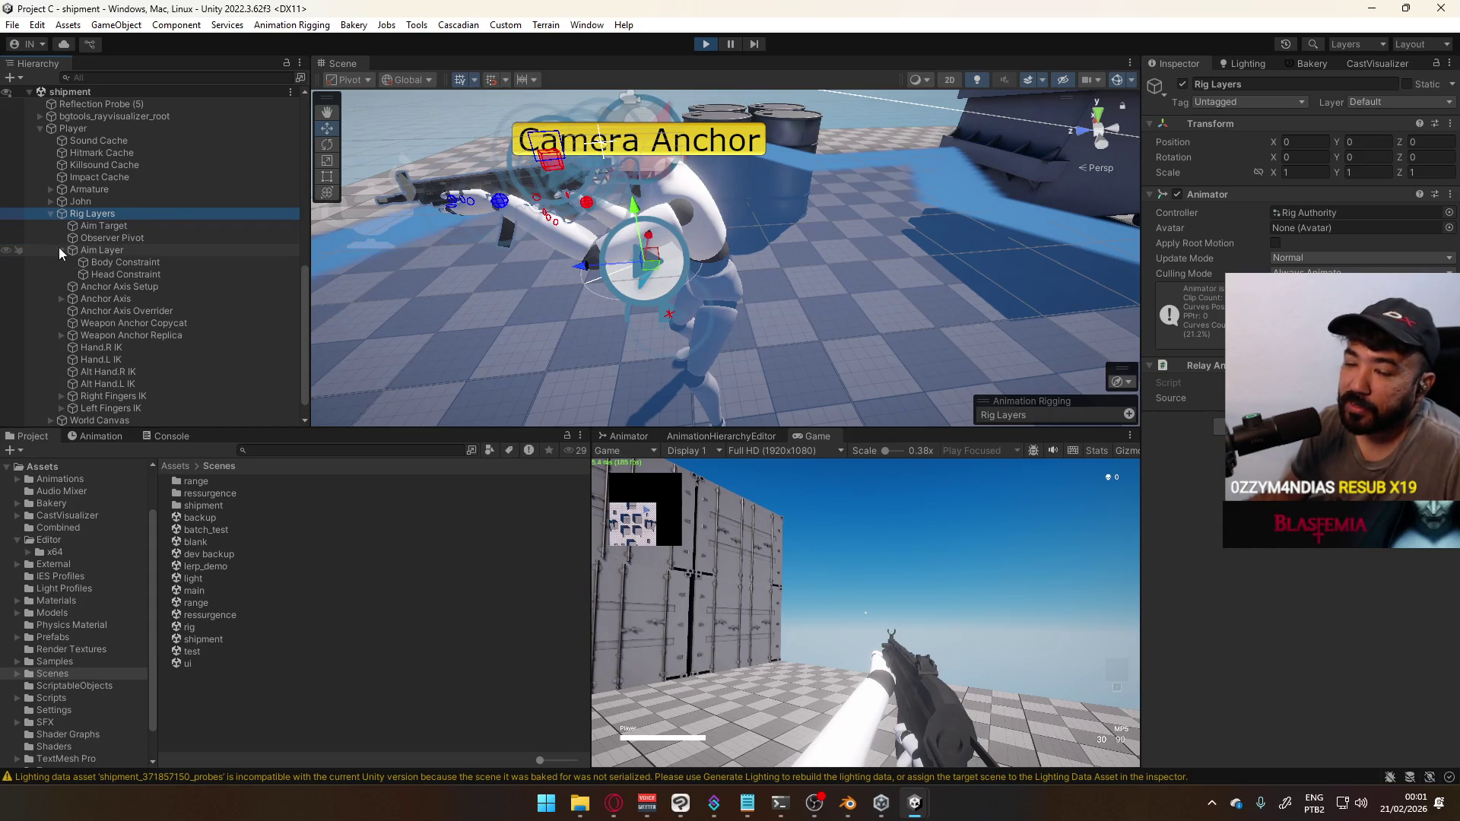
left_click(61, 298)
left_click(76, 311)
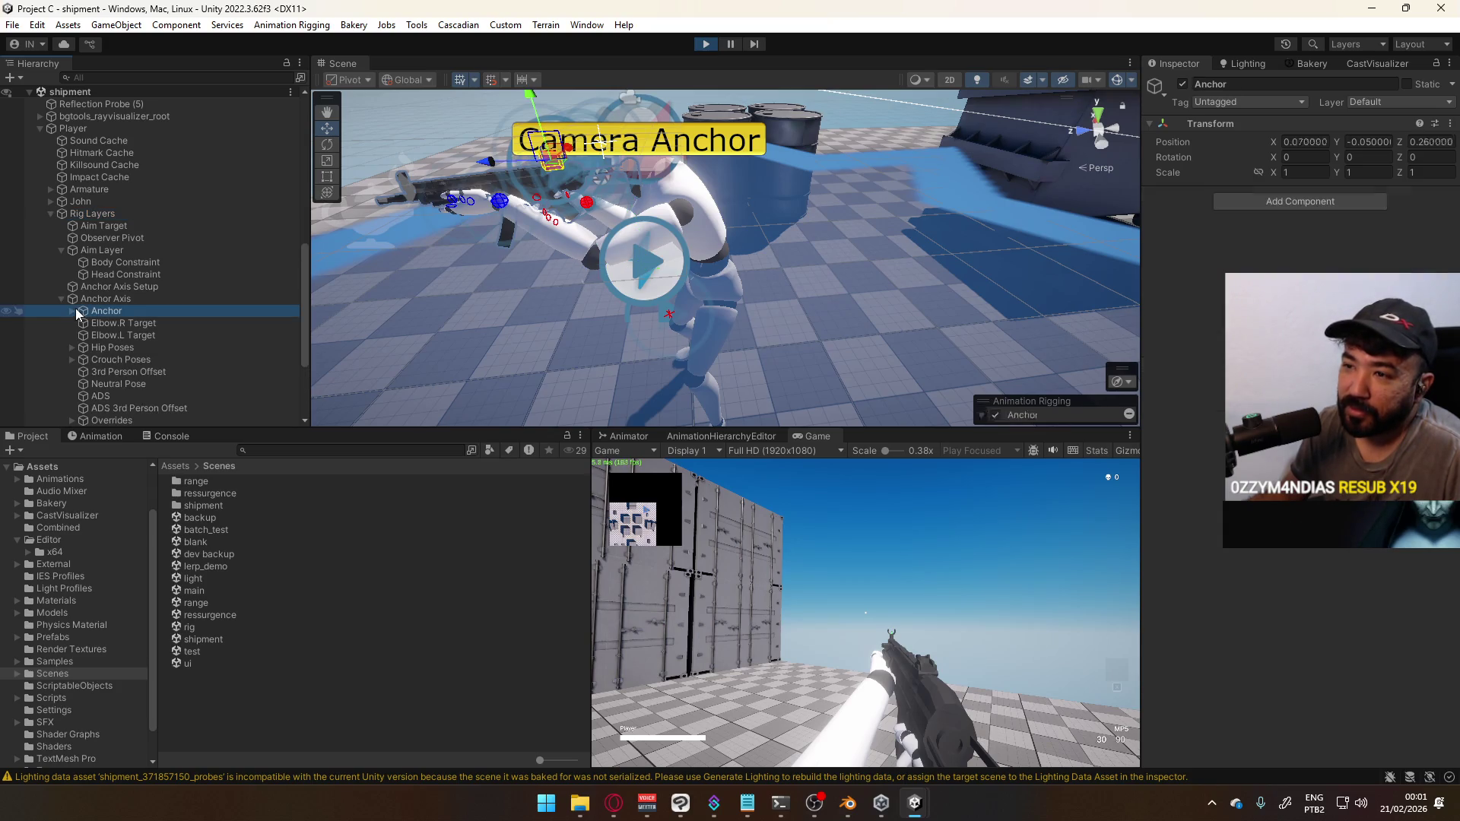
left_click(72, 311)
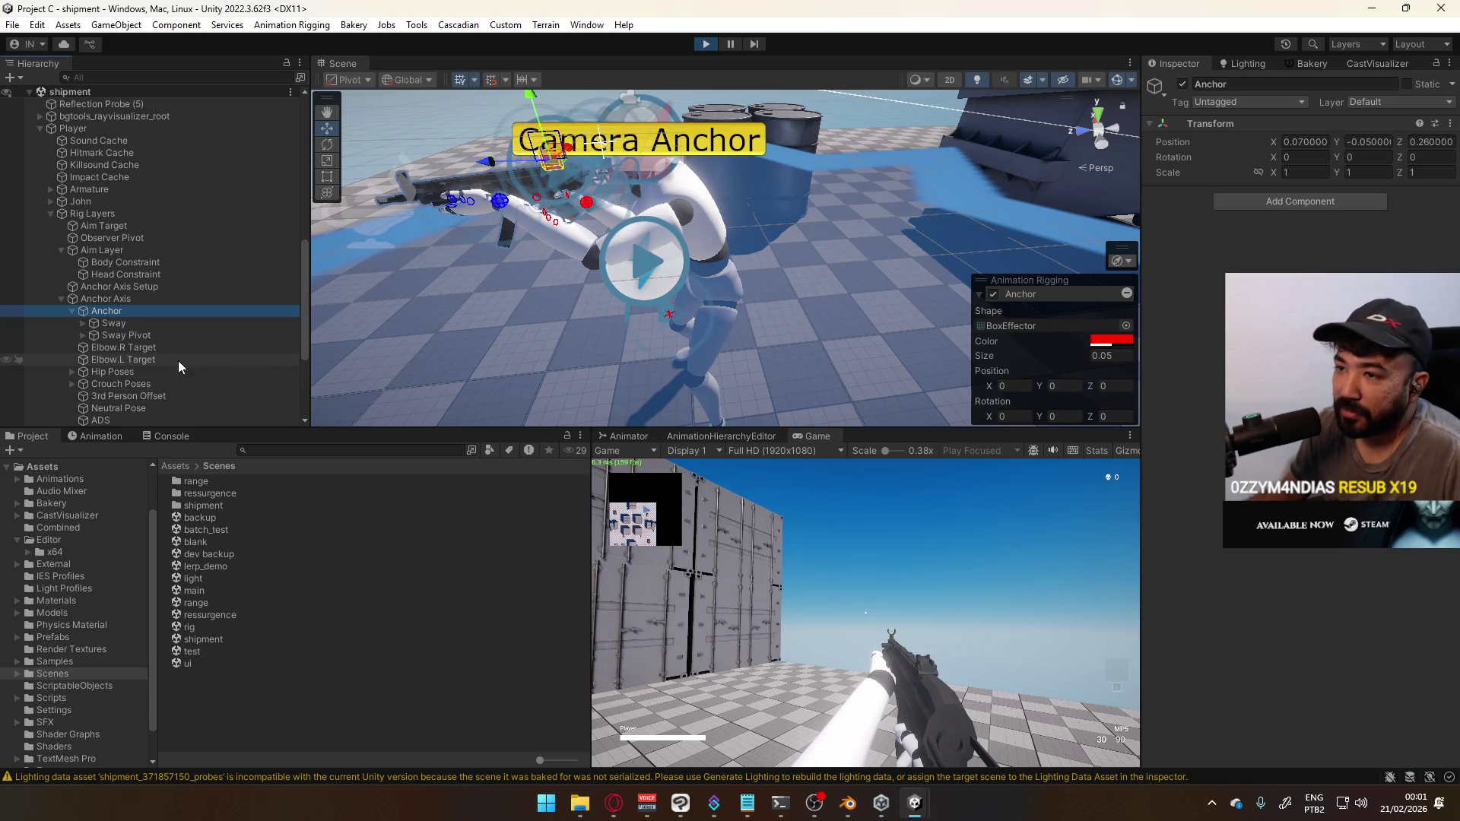
left_click(83, 323)
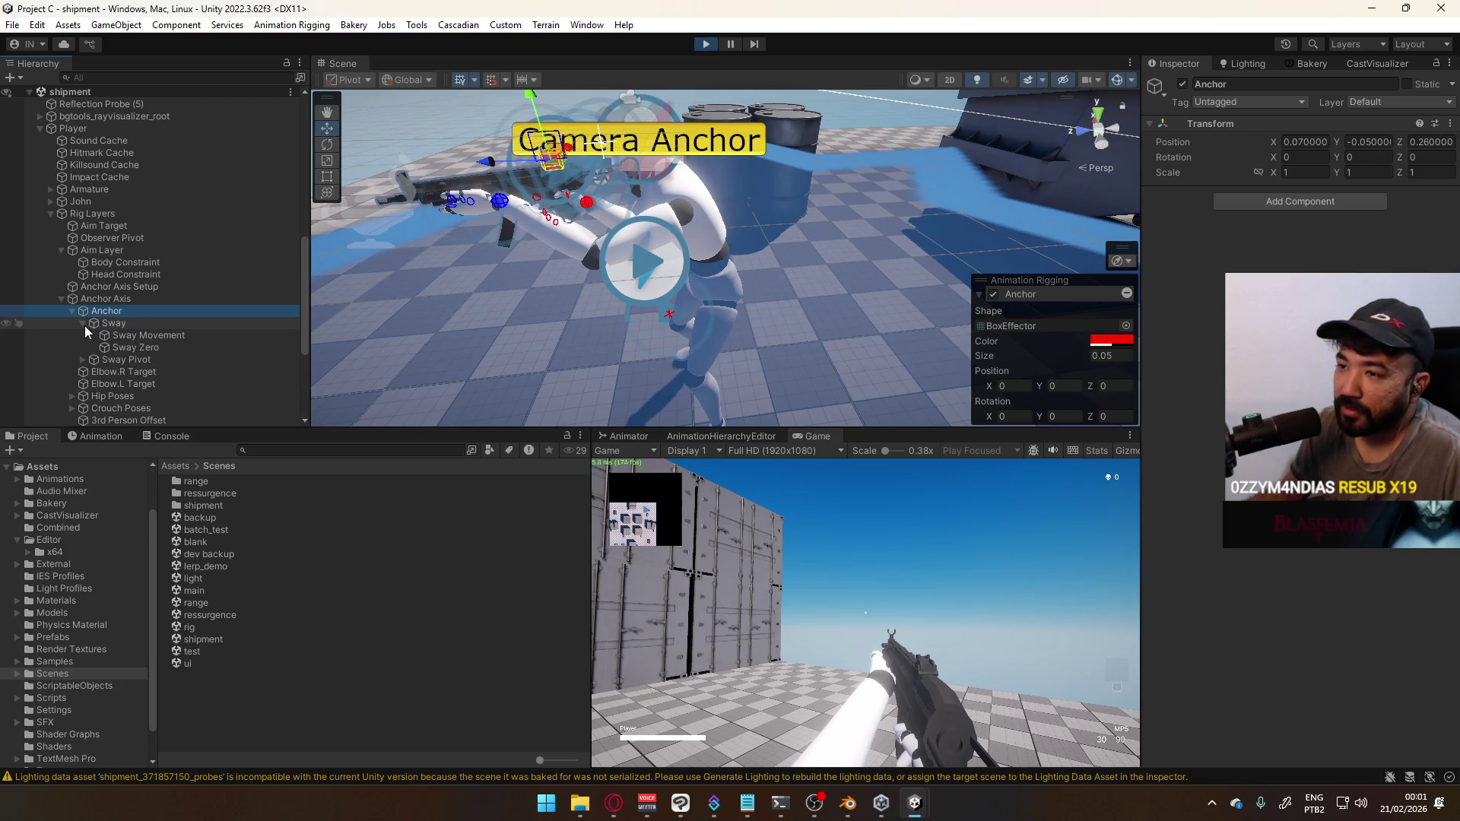
left_click(84, 326)
Review the Head, Body and Anchor Axis Setup constraints, then select Player to see its Animator components
left_click(114, 216)
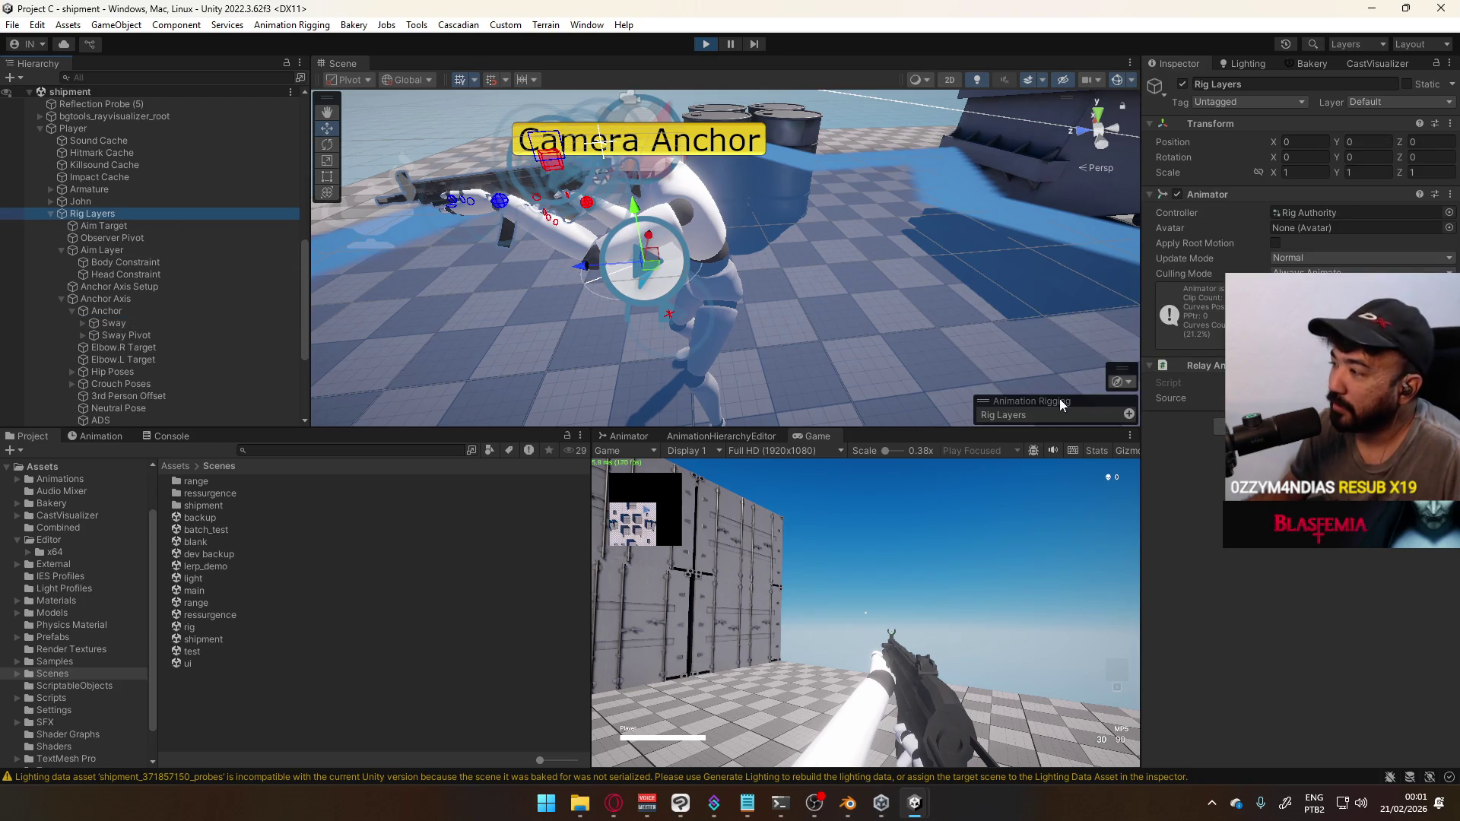
left_click(126, 276)
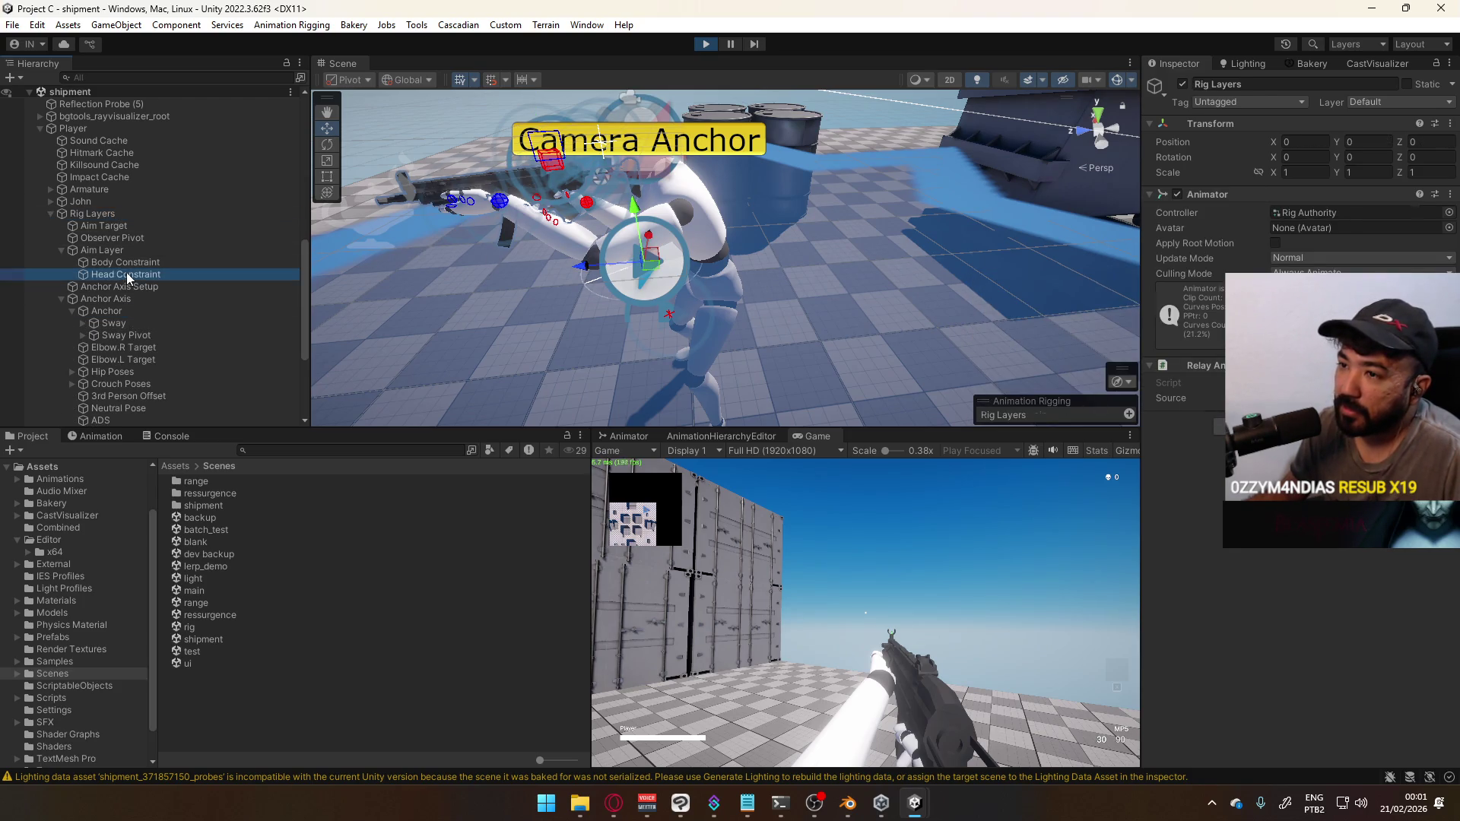
left_click(123, 266)
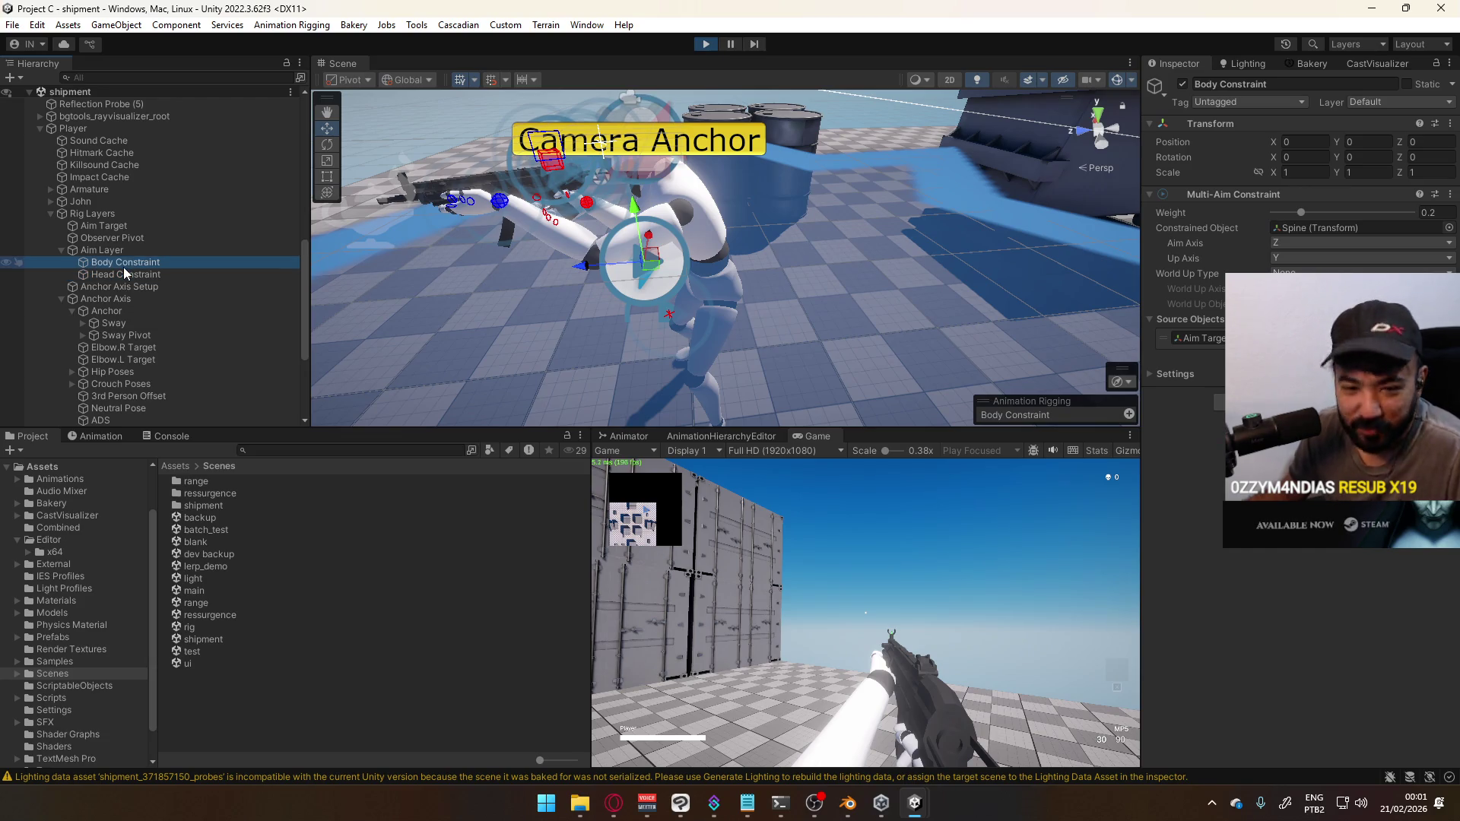
left_click(91, 287)
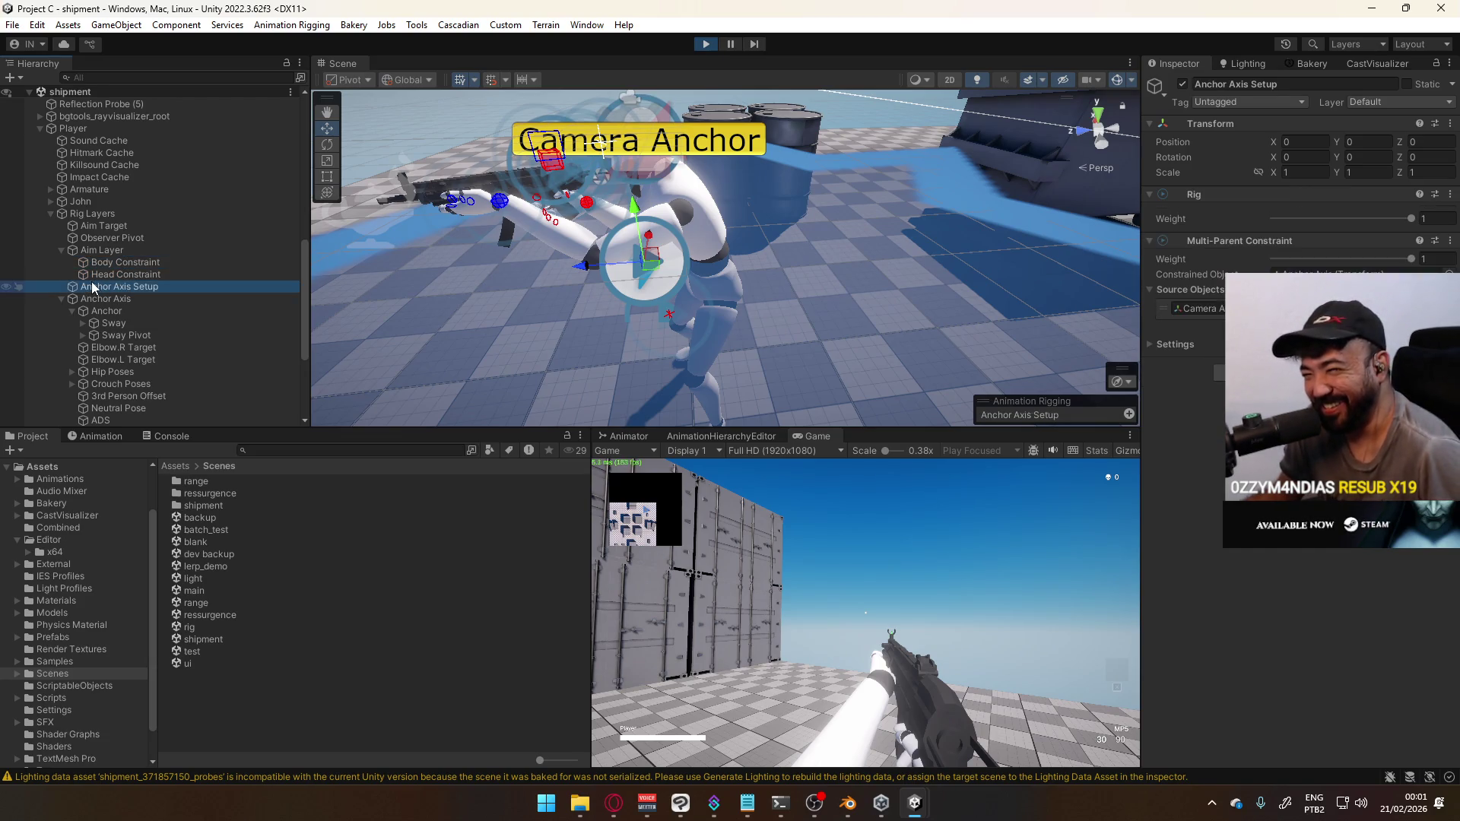
left_click(112, 213)
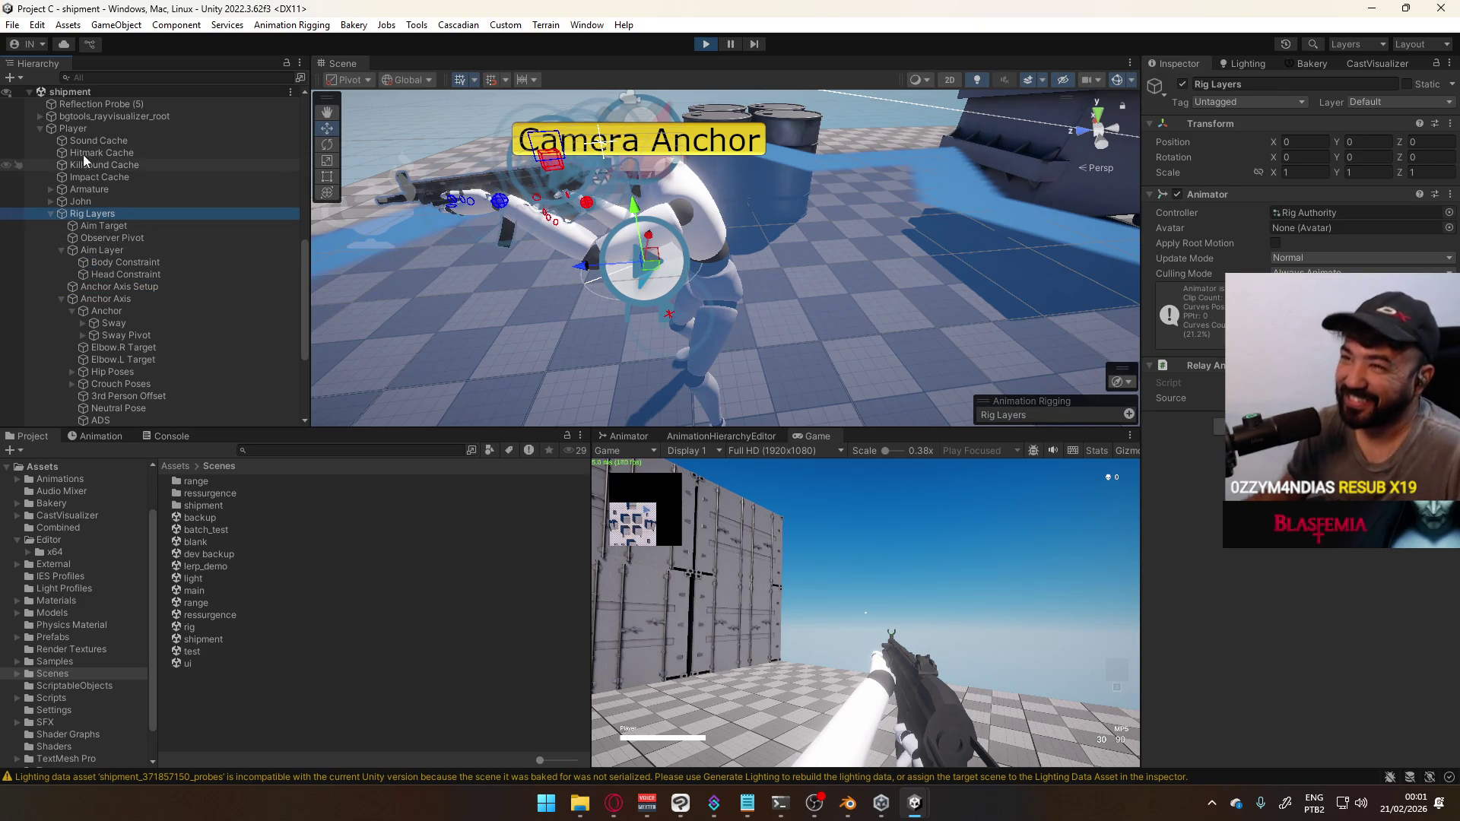
left_click(99, 128)
scroll(1220, 429, "down", 10)
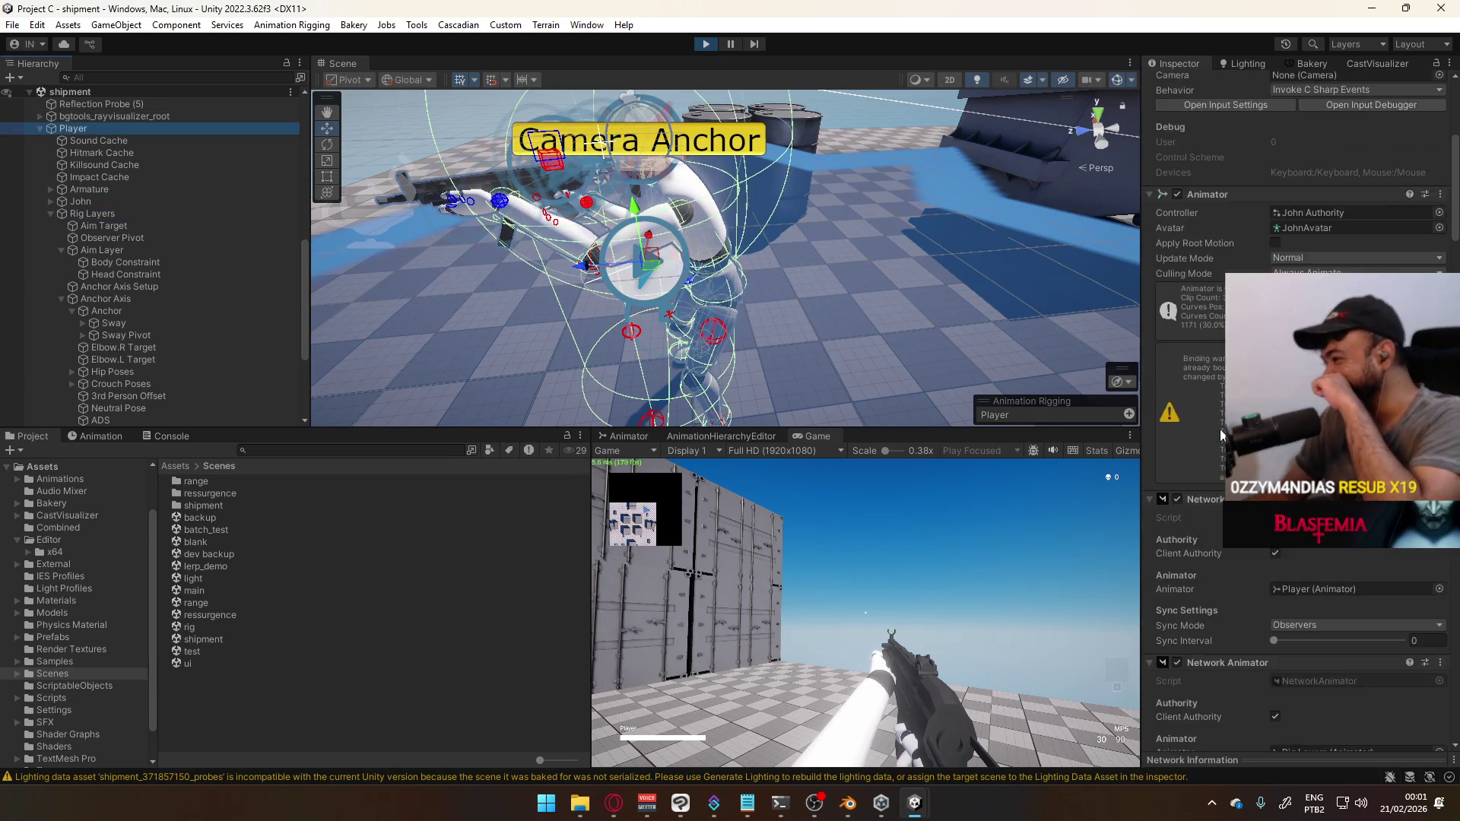
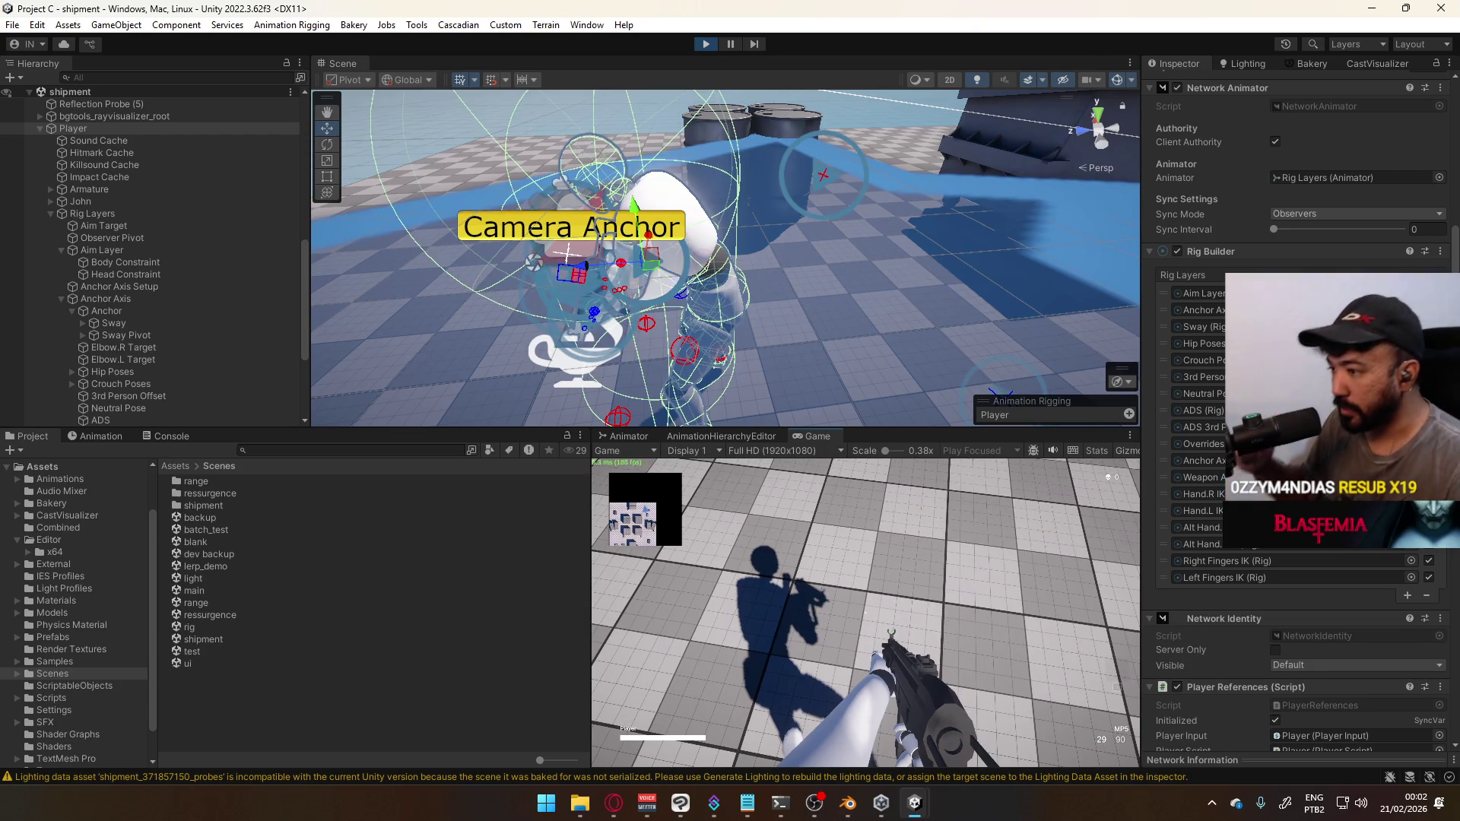
Leave Unity for Clip Studio Paint's chara dev 6 figure sketch sheet
key("super")
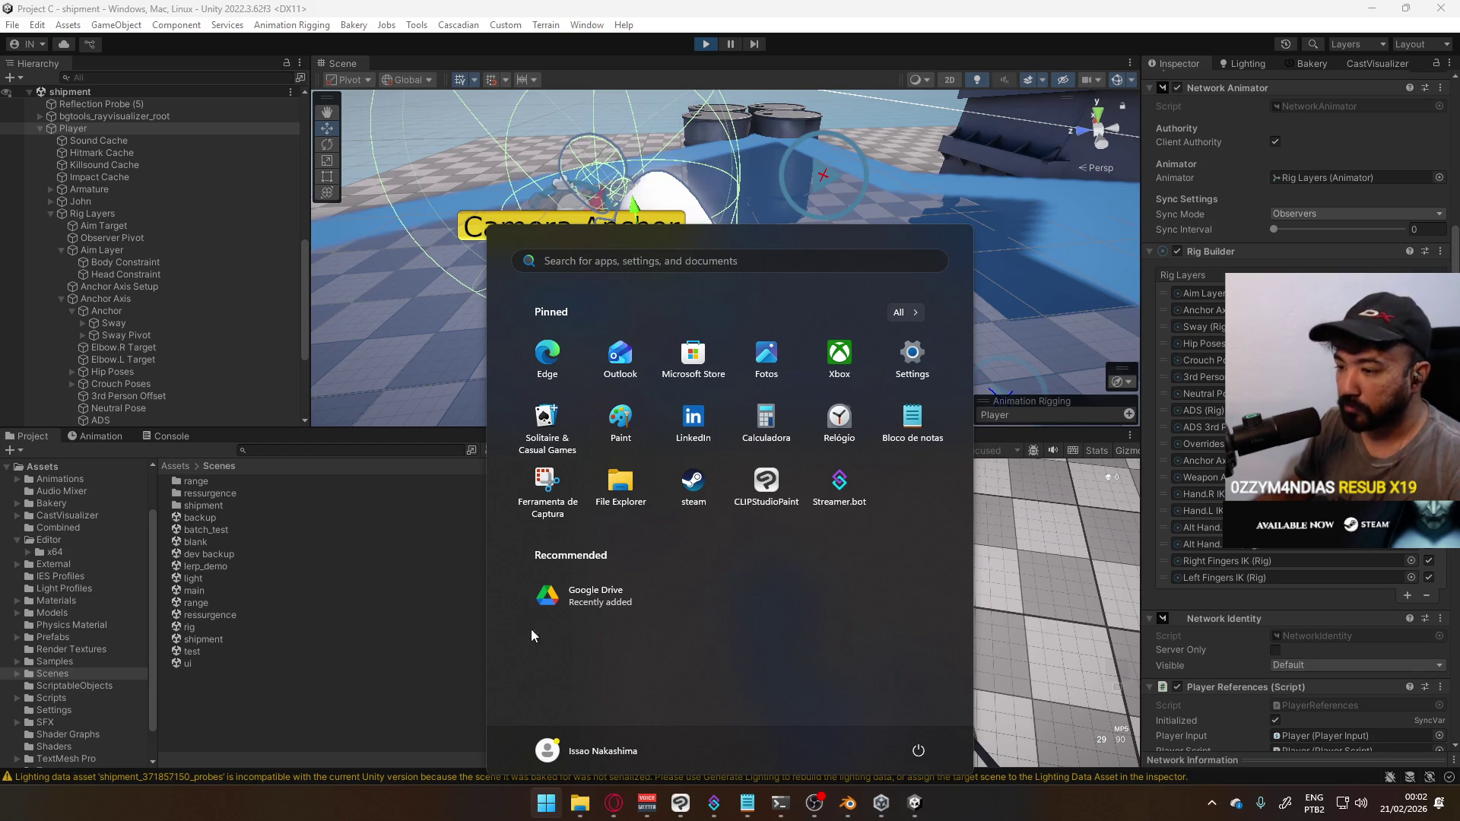
key("super")
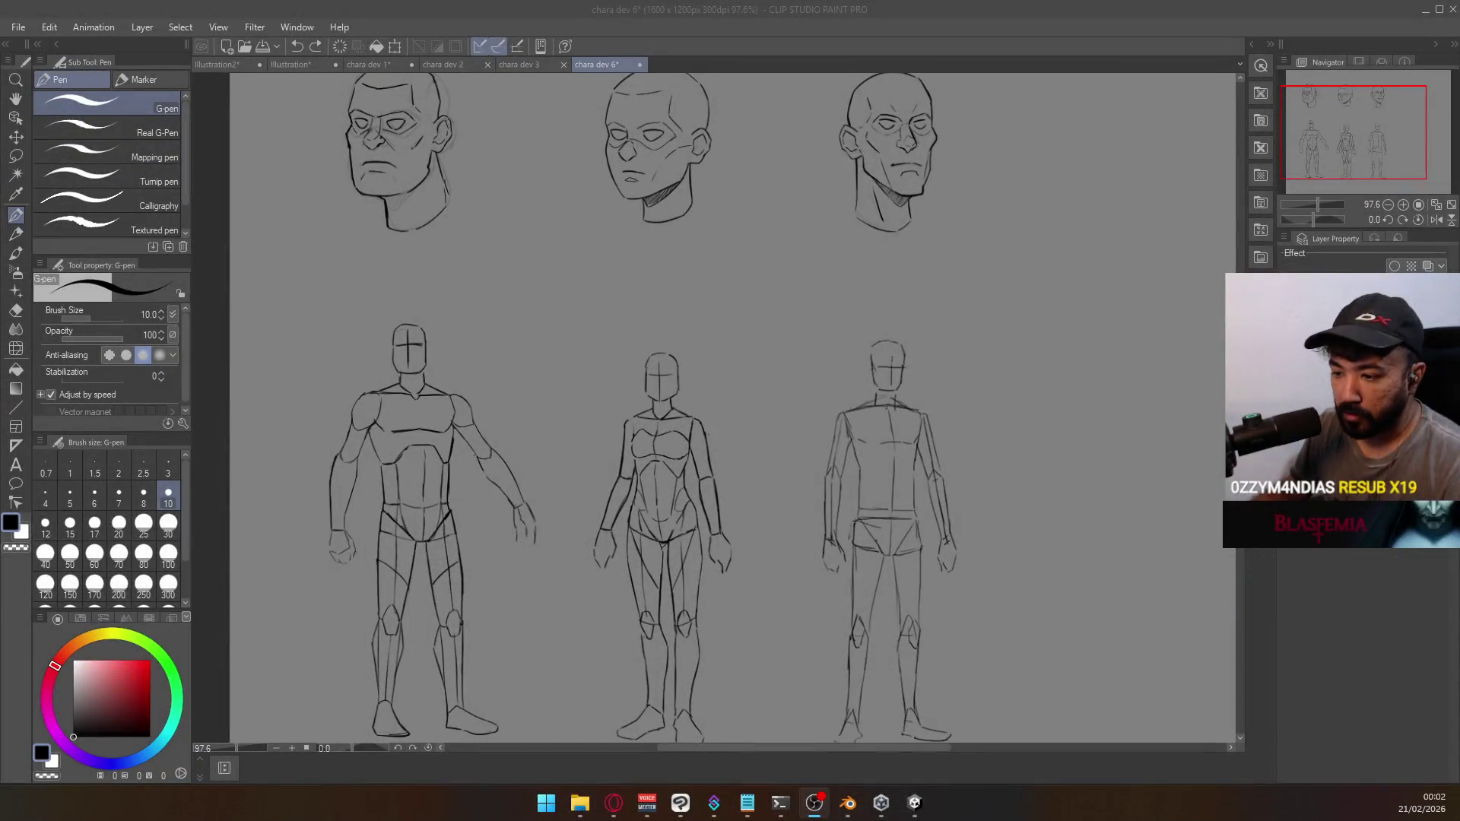
Create a new 1600×1200 canvas at 300 dpi
left_click(23, 26)
left_click(80, 50)
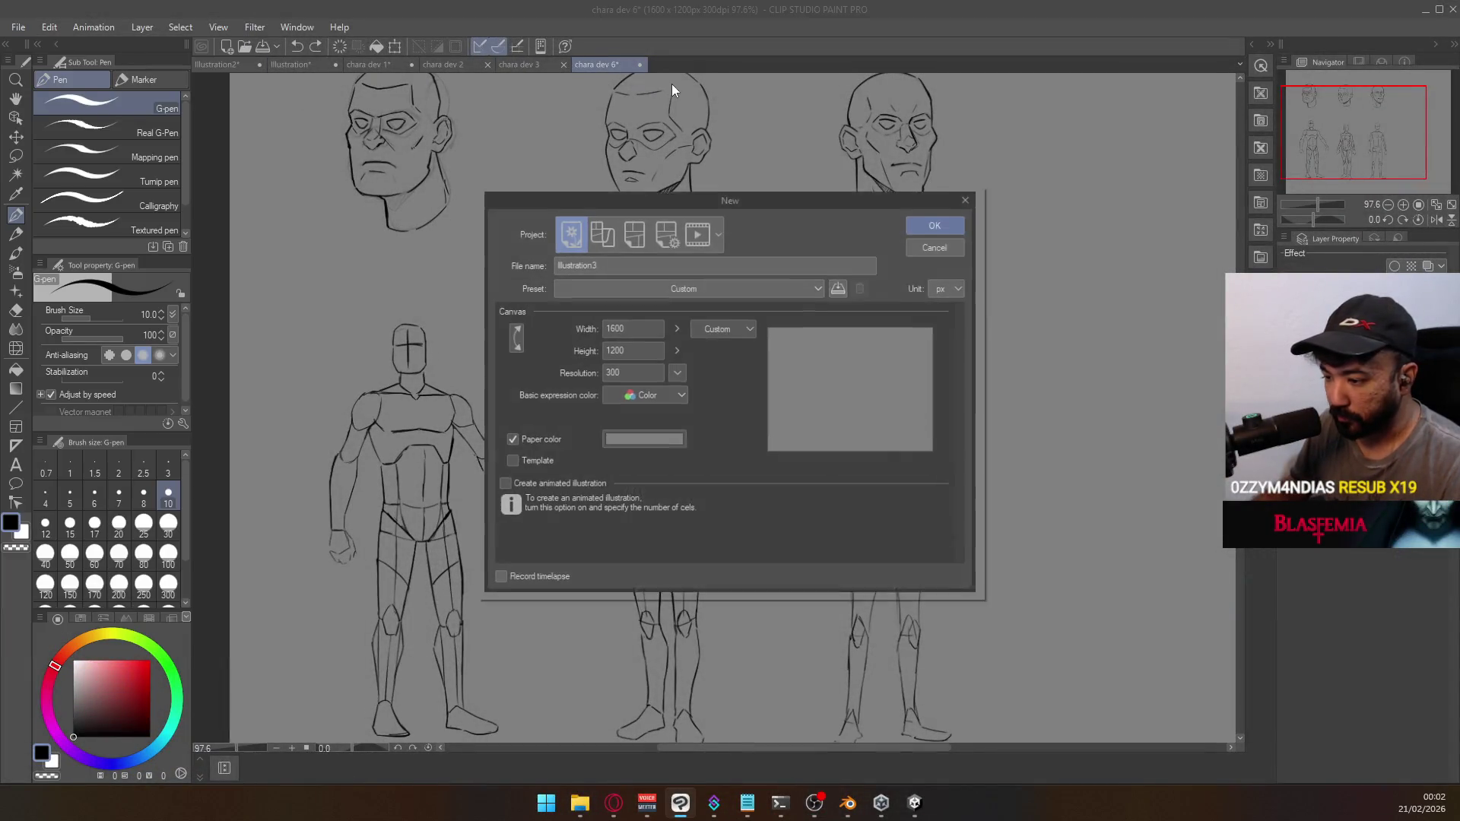
left_click(934, 224)
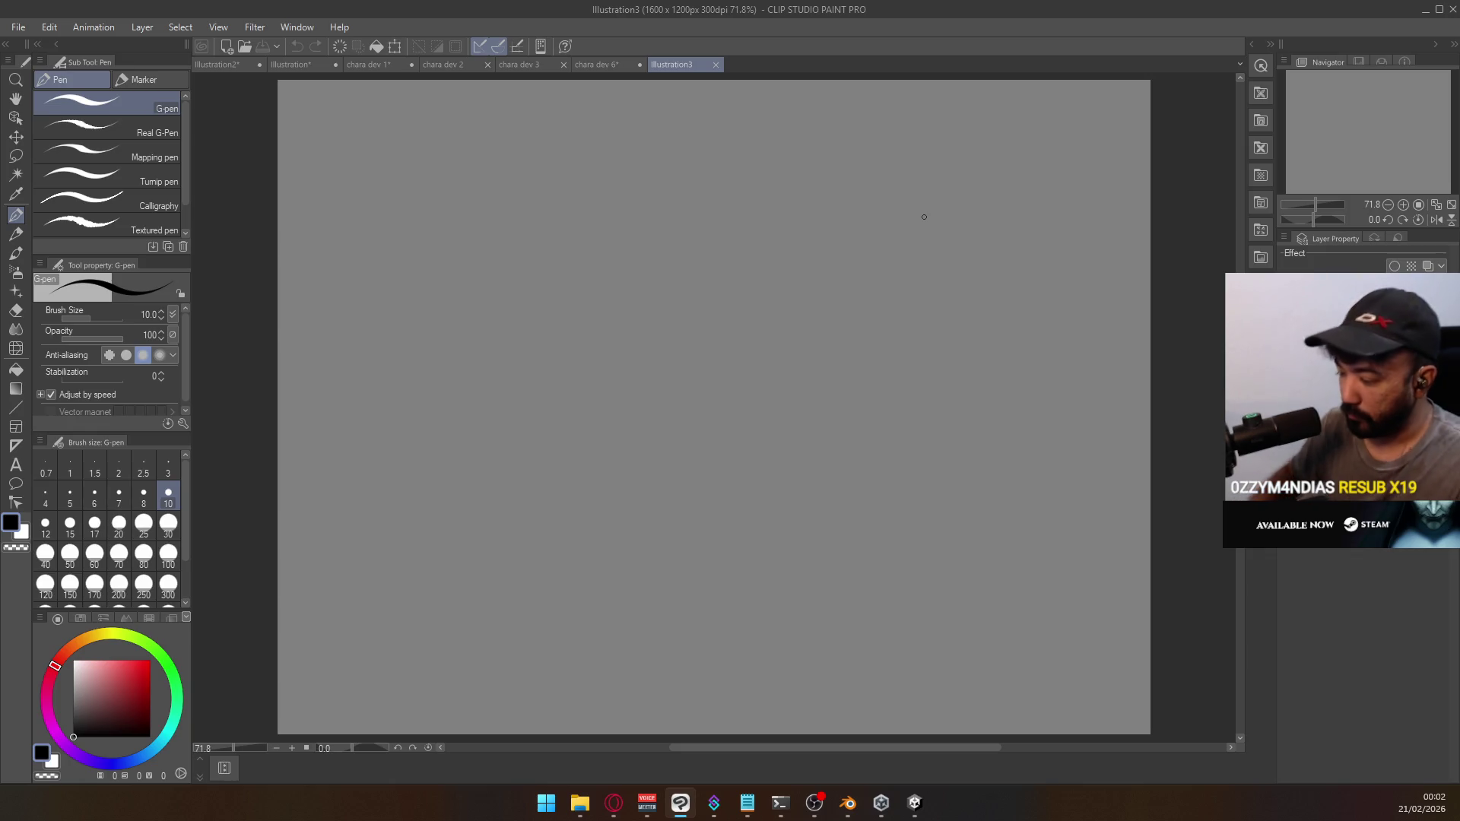
Sketch the camera body, a lens triangle and a left-pointing view-direction arrow
left_click_drag(665, 394, 818, 359)
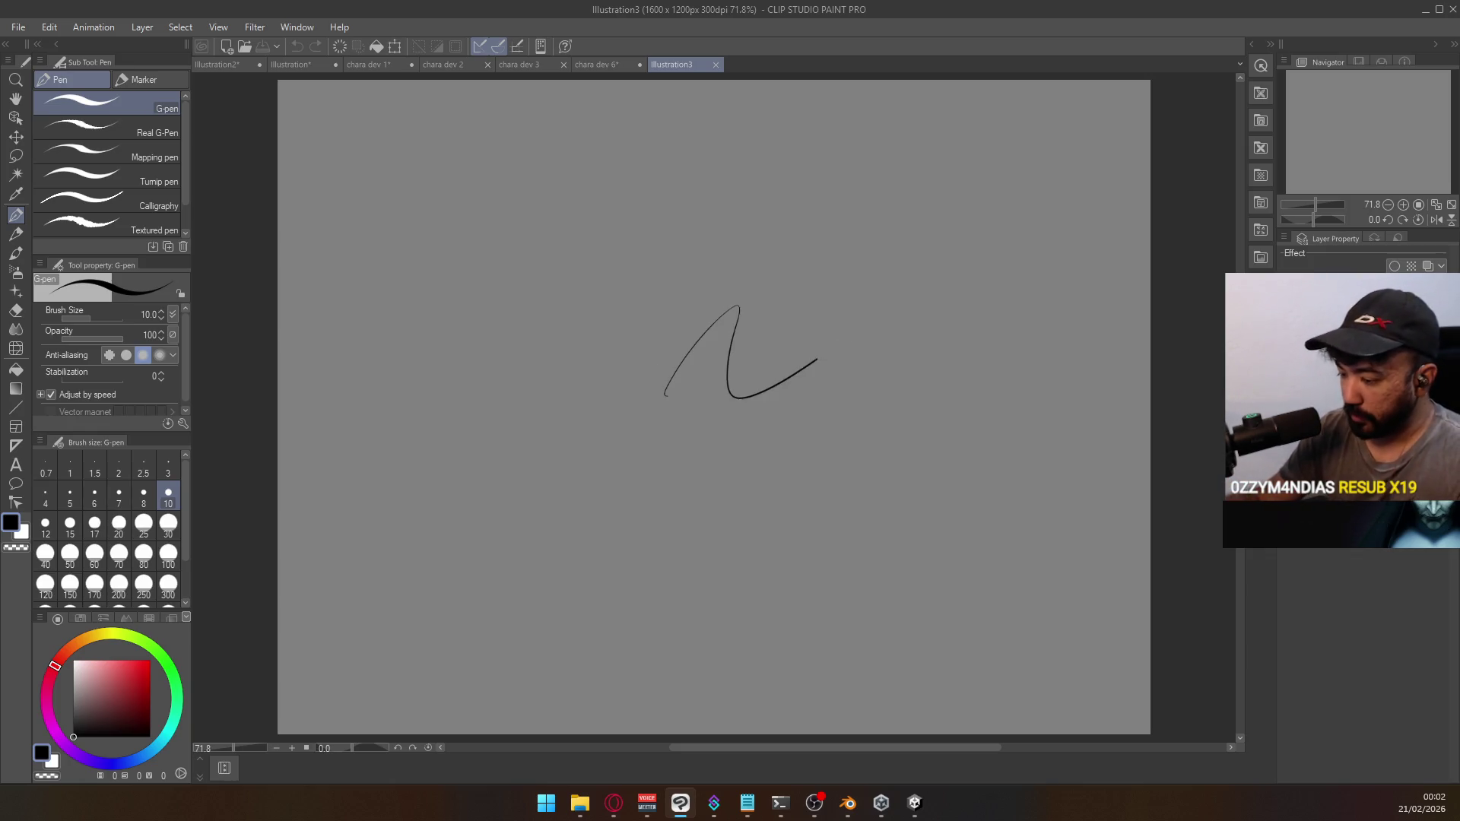
key("ctrl+z")
mouse_move(776, 283)
left_mouse_down()
mouse_move(773, 312)
mouse_move(816, 310)
left_mouse_up()
mouse_move(738, 274)
left_mouse_down()
mouse_move(776, 298)
mouse_move(742, 320)
mouse_move(774, 304)
mouse_move(879, 304)
left_mouse_up()
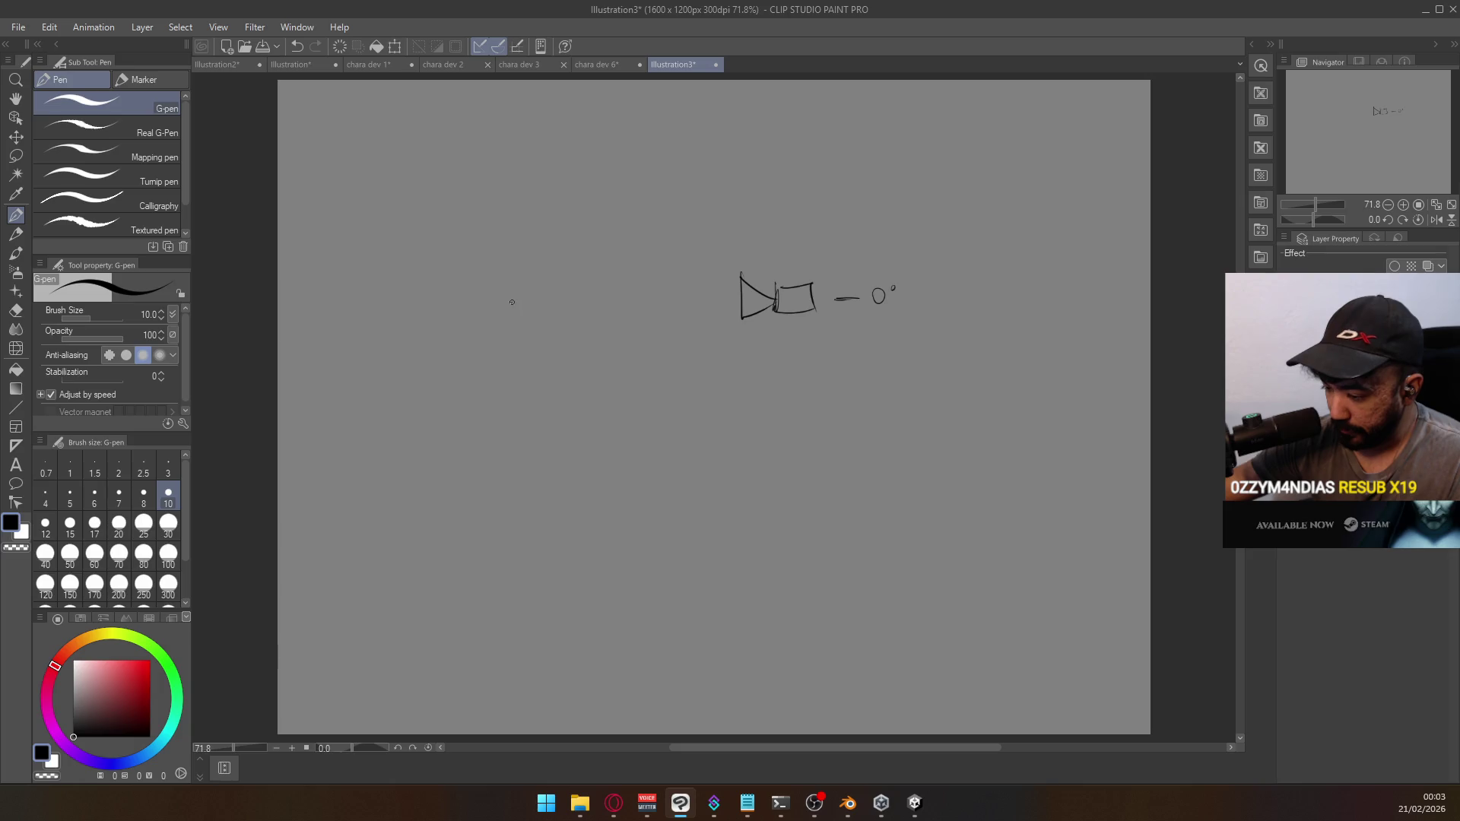
mouse_move(521, 290)
left_mouse_down()
mouse_move(520, 304)
mouse_move(732, 294)
left_mouse_up()
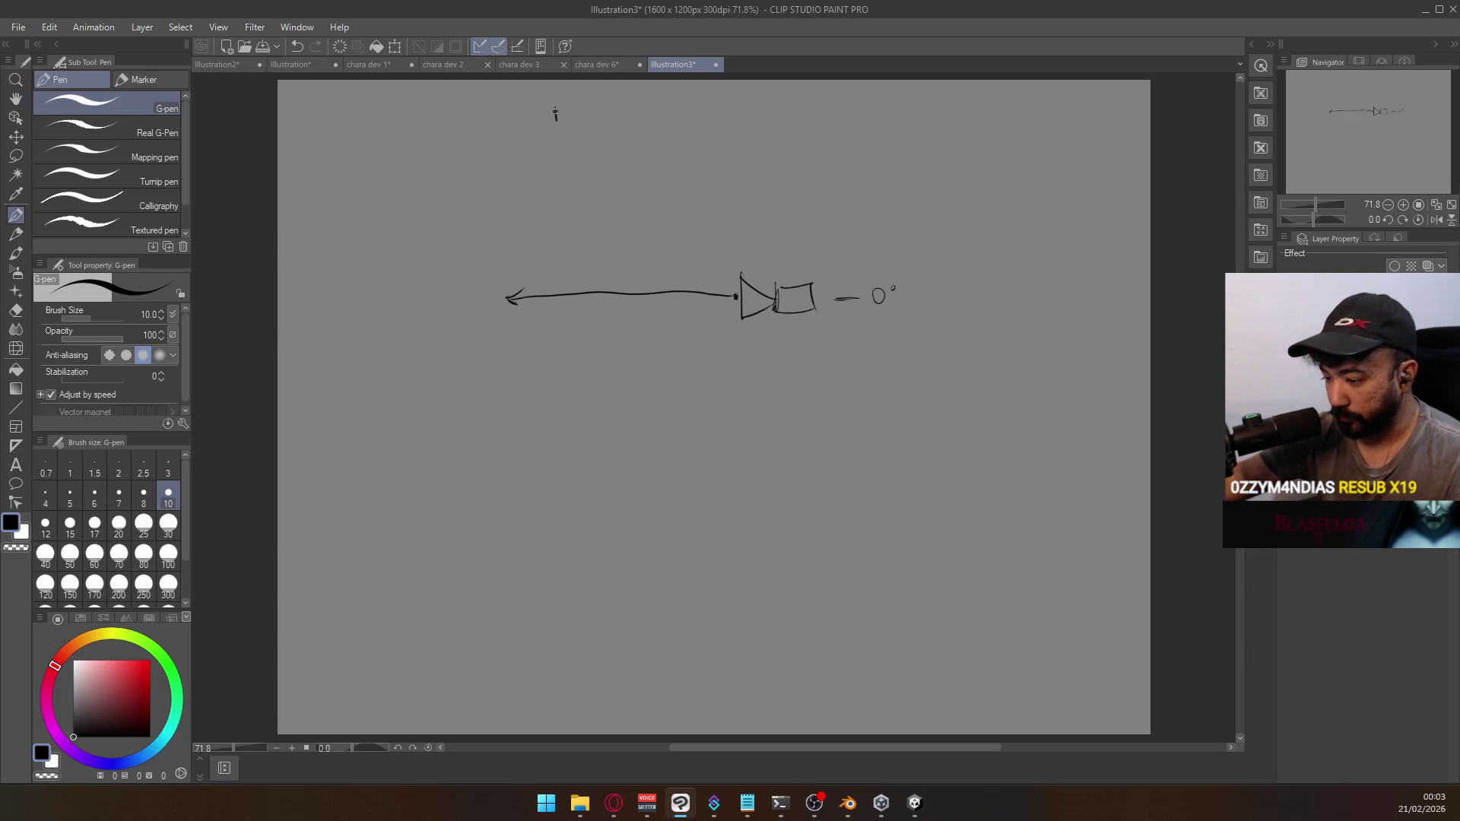
Draw lines from the camera up to 60° and down to −60°, labelling 60°
left_click_drag(556, 112, 586, 104)
left_click_drag(605, 98, 606, 98)
left_click_drag(612, 97, 613, 97)
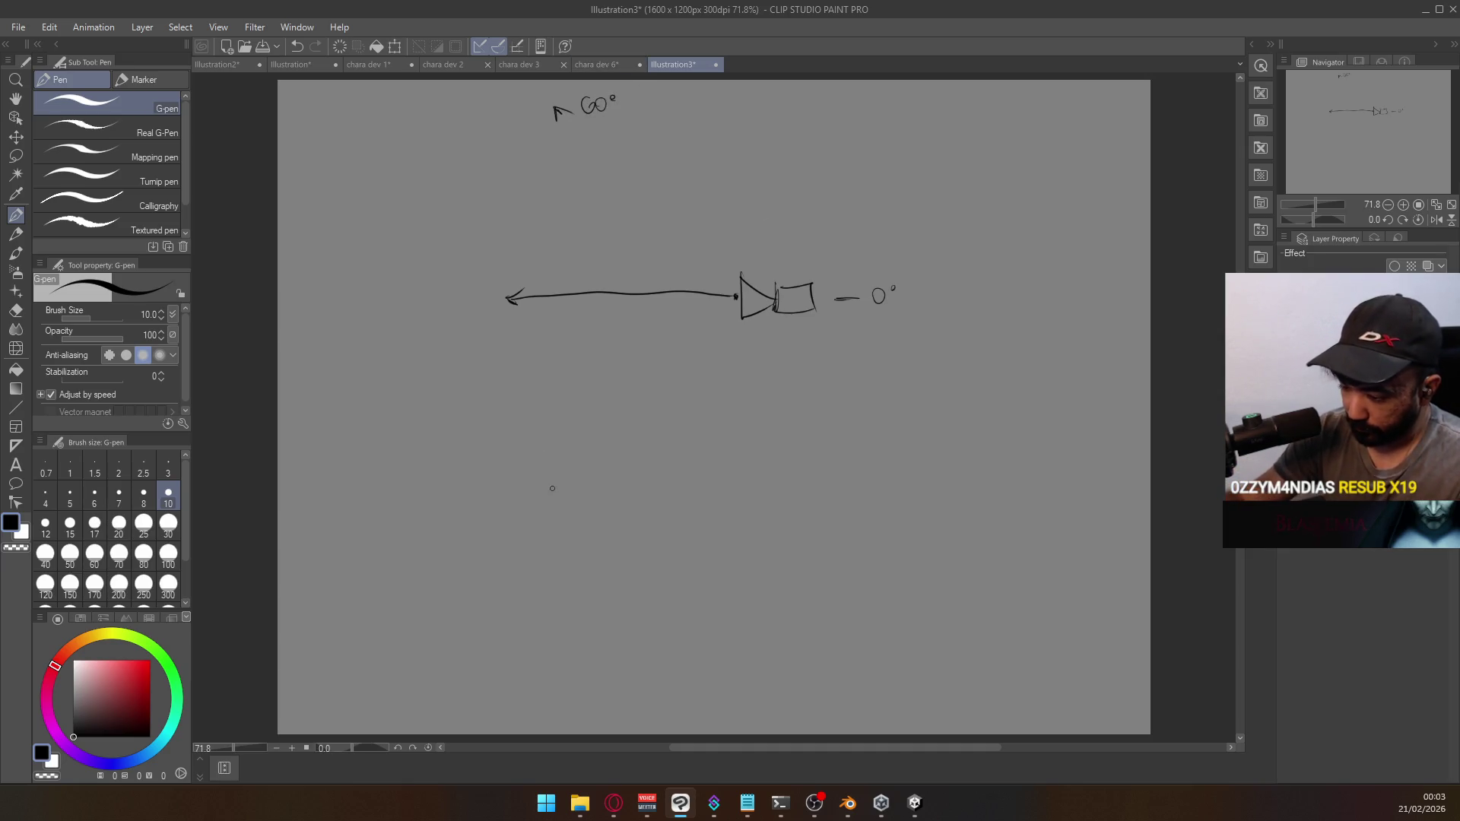
mouse_move(546, 476)
left_mouse_down()
mouse_move(561, 526)
mouse_move(786, 342)
left_mouse_up()
key("ctrl+z")
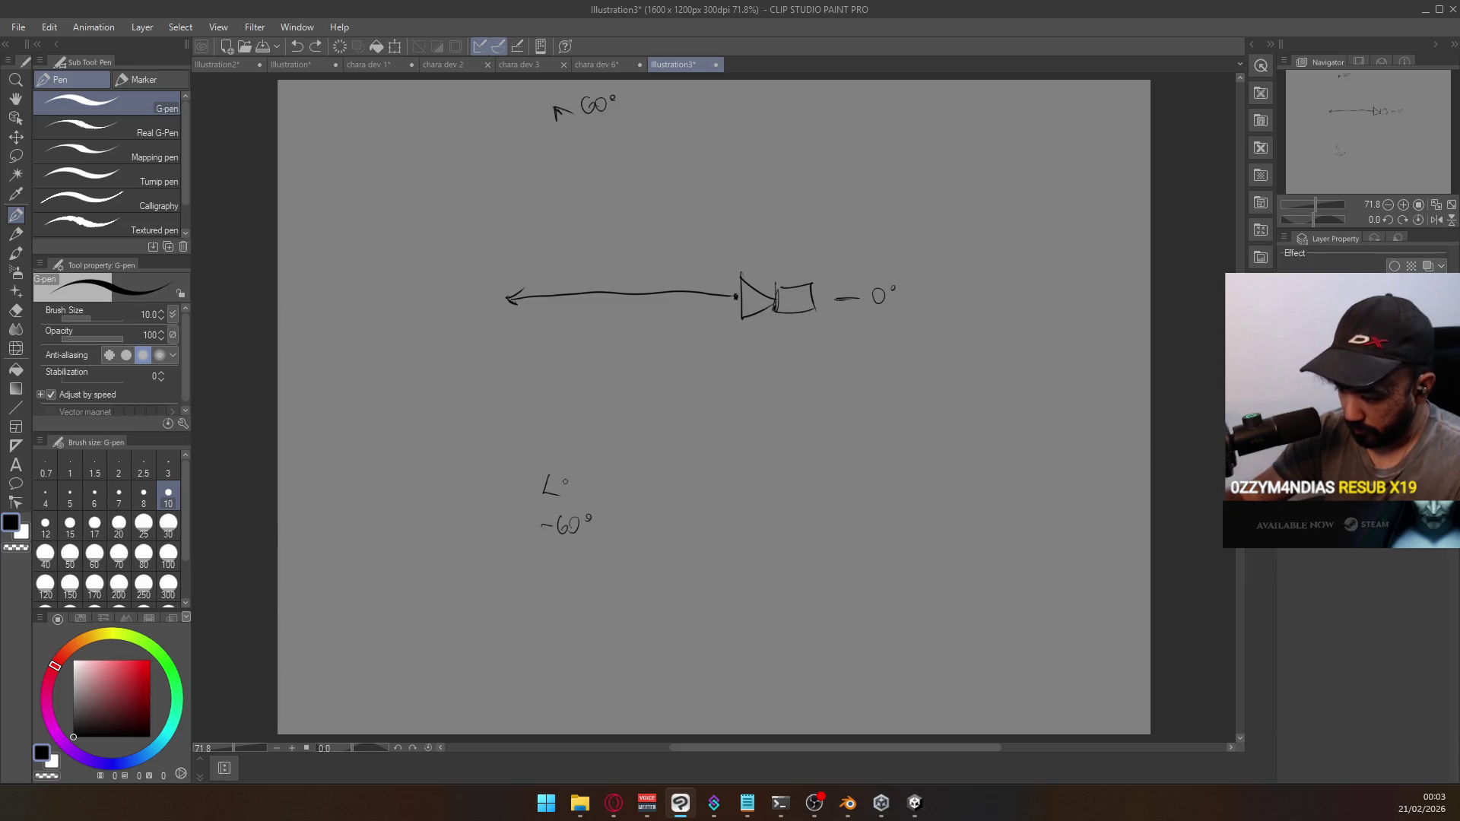
left_click_drag(545, 494, 734, 308)
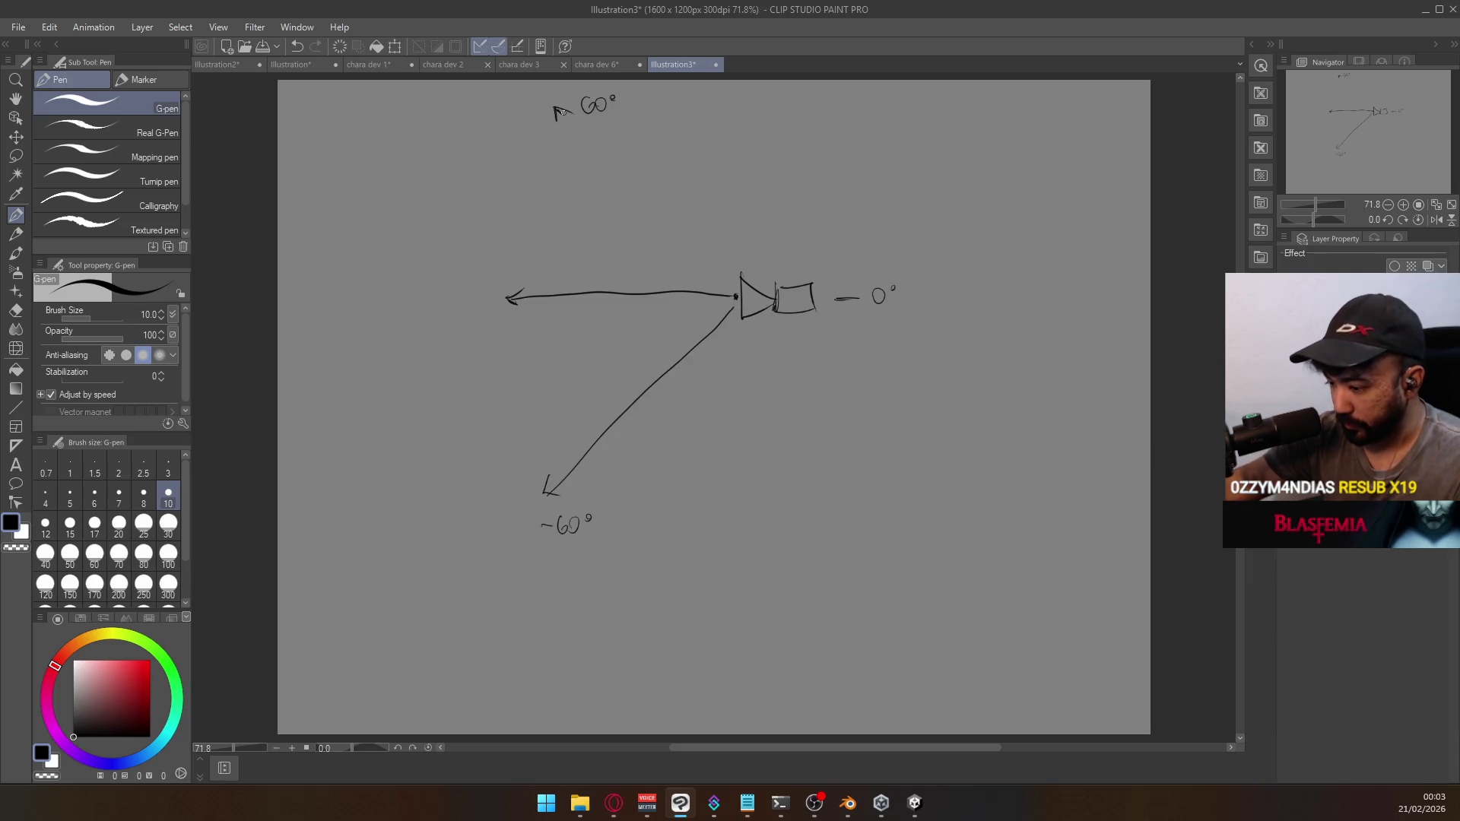
left_click_drag(559, 110, 735, 290)
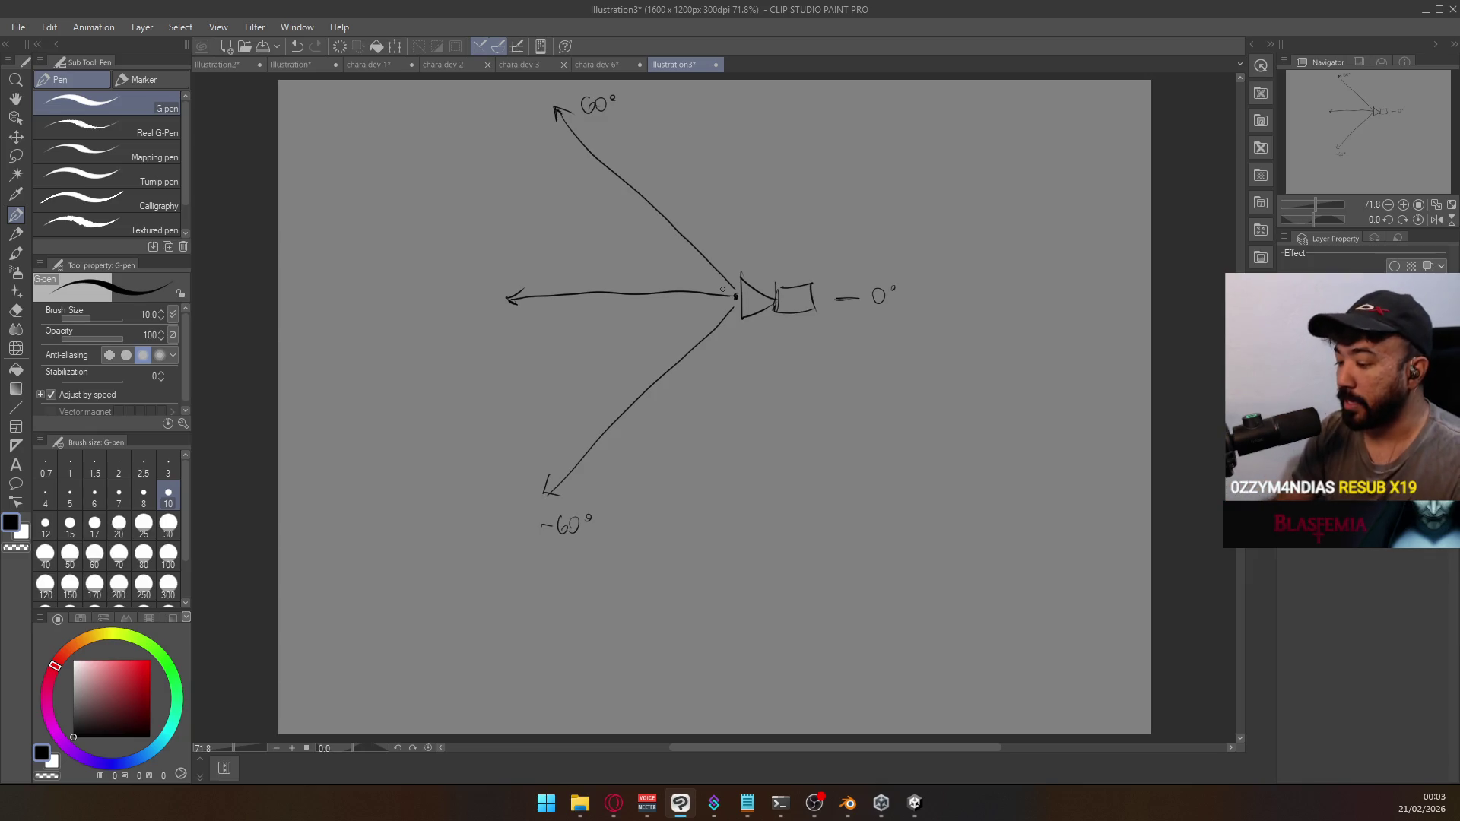
Draw the horizontal scale line labelled −60 and 60 with a centre tick
left_click_drag(679, 604, 1059, 597)
left_click_drag(1069, 583, 1069, 583)
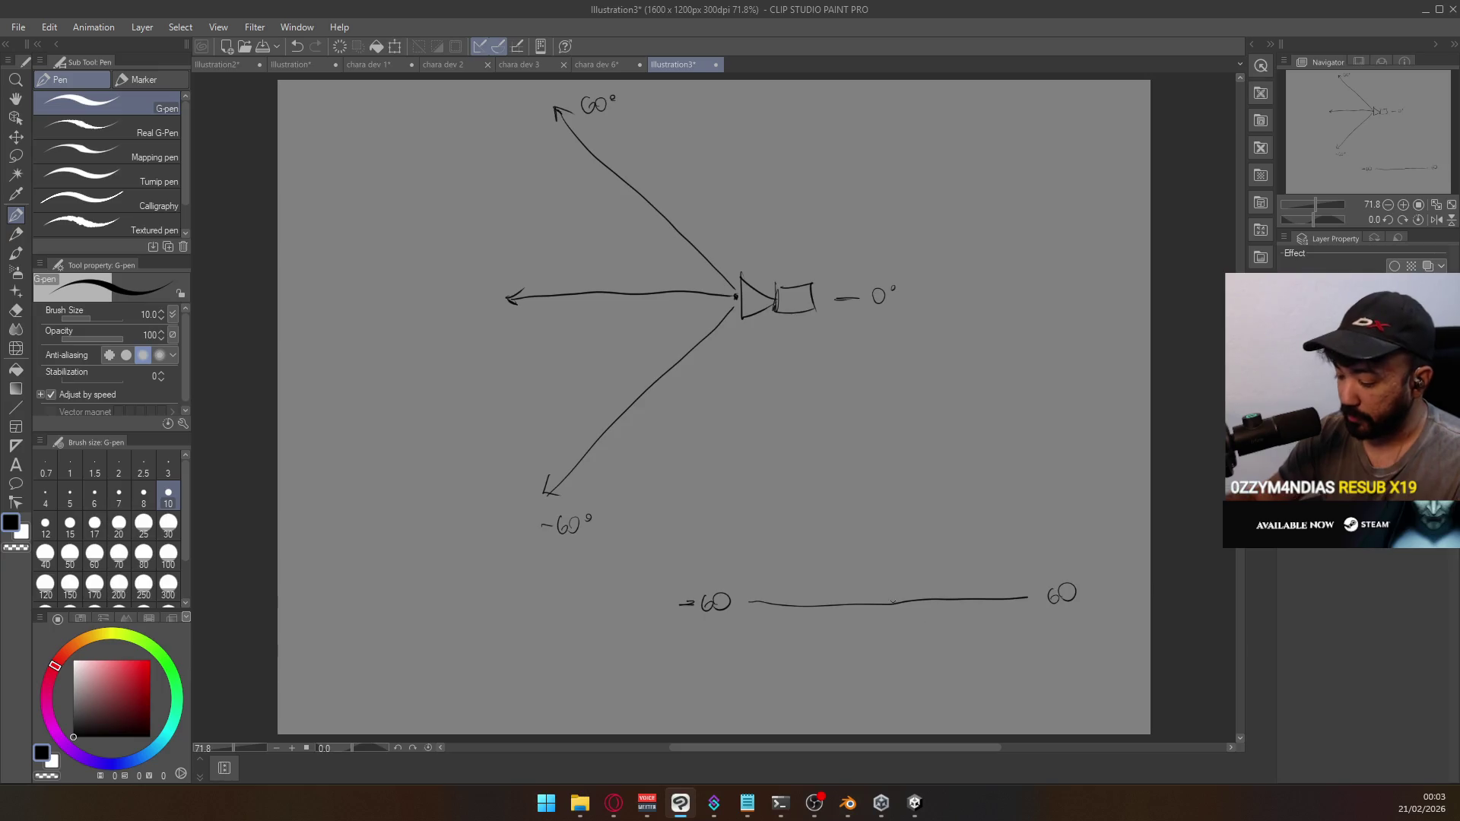
left_click_drag(891, 594, 891, 607)
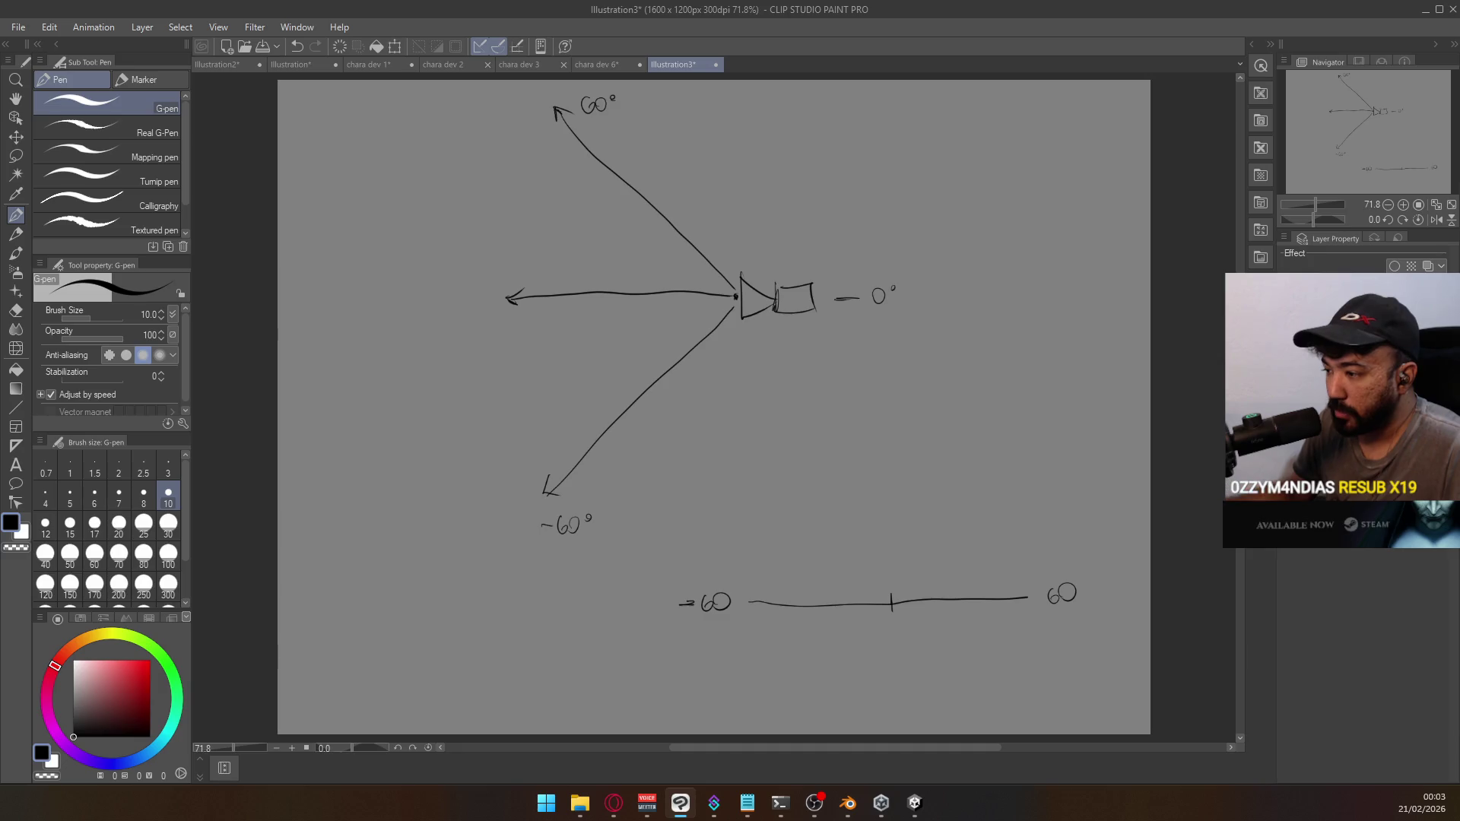
key("alt+Tab")
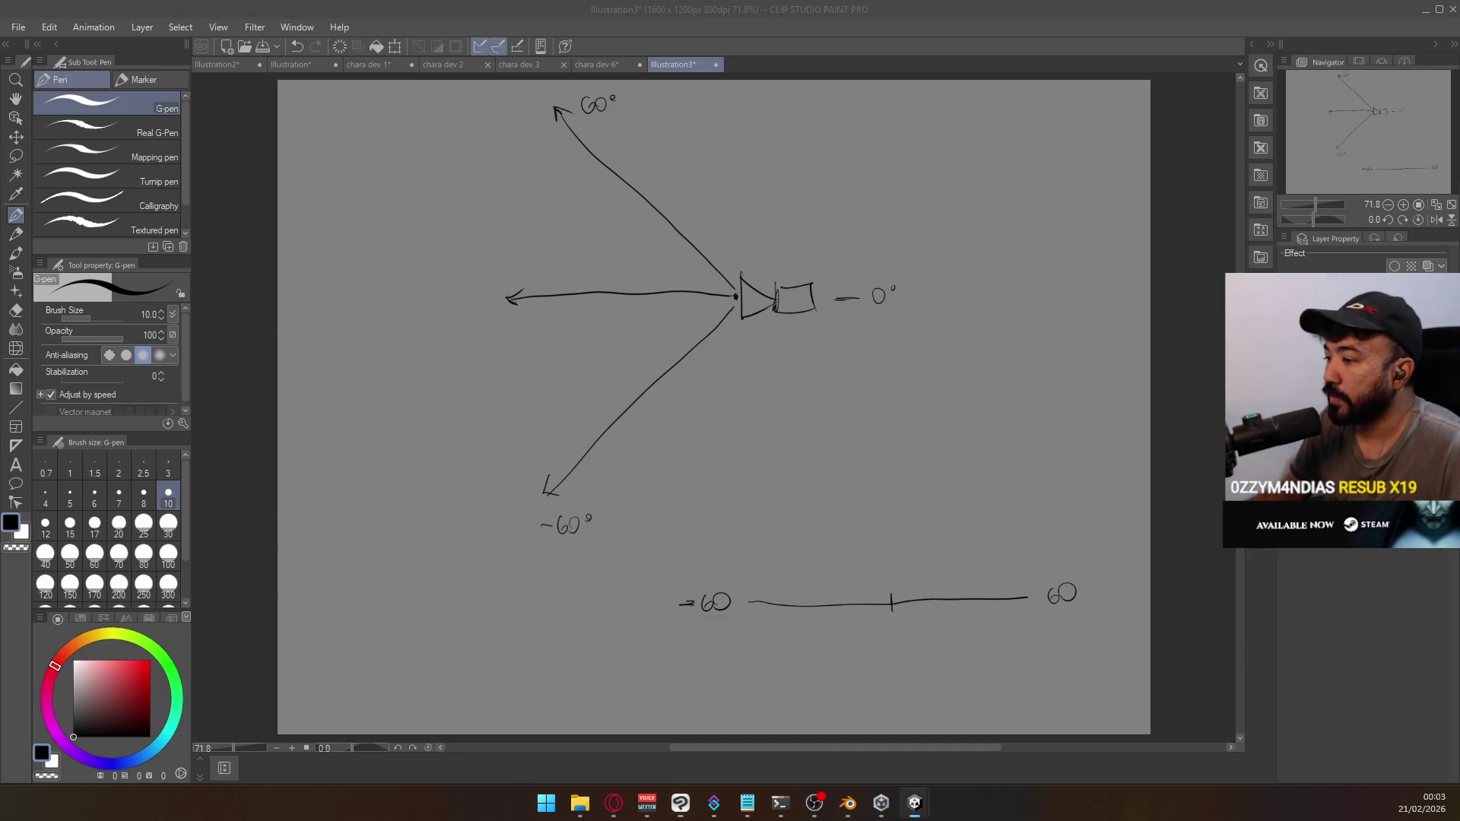
key("alt+Tab")
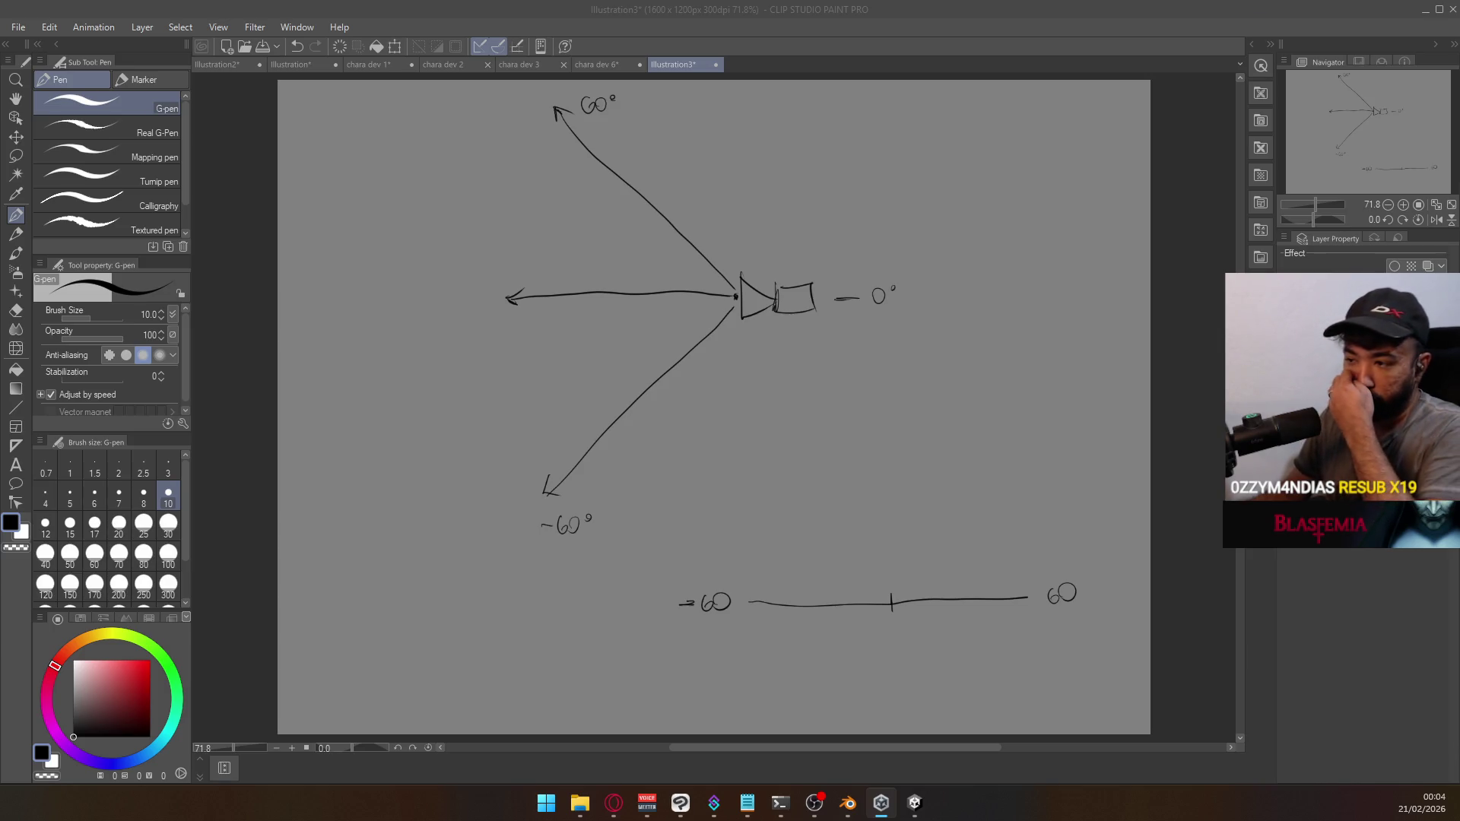
key("alt+Tab")
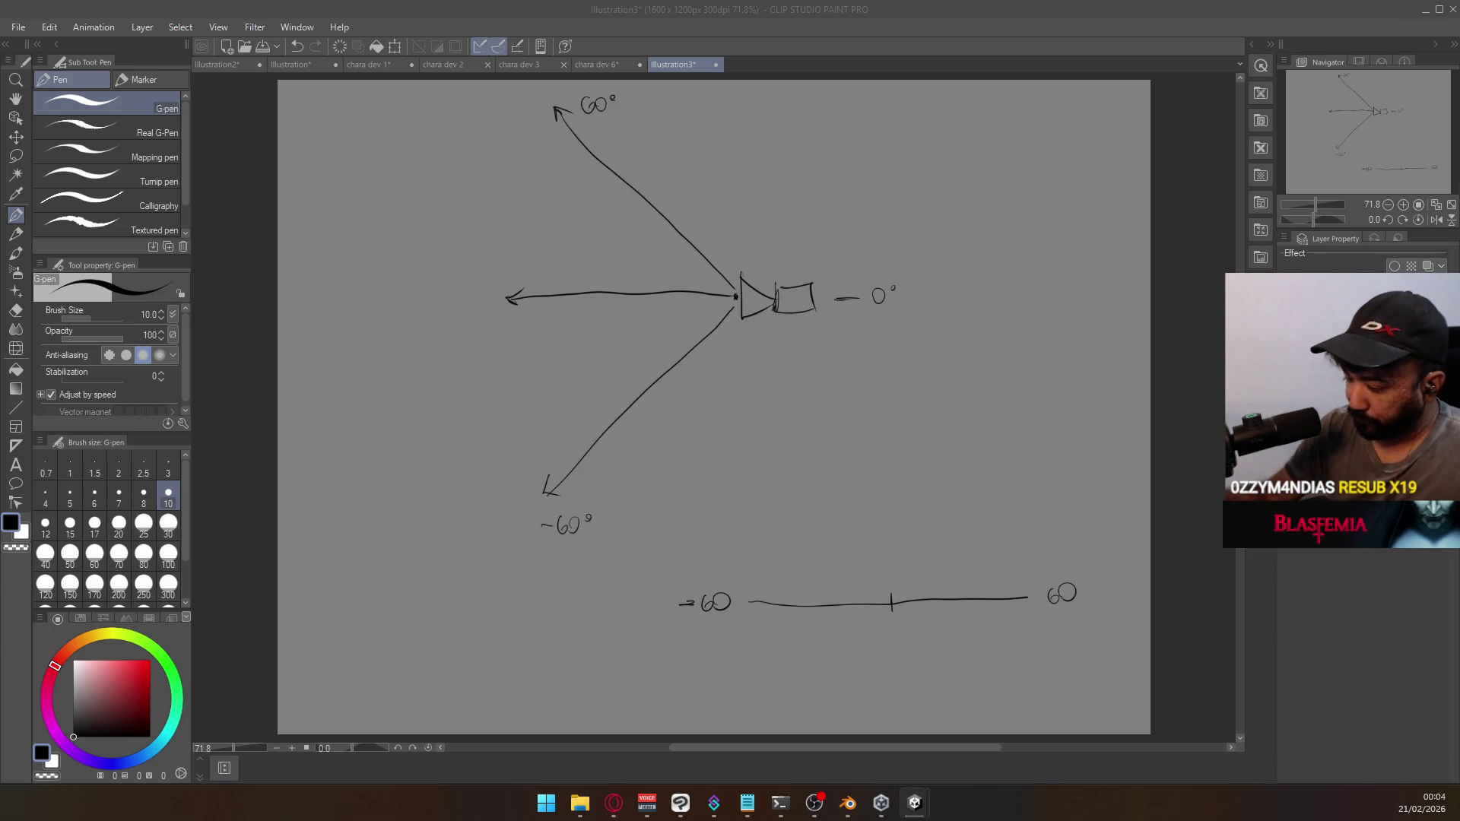
Add a degree mark after −60, a right-end tick and a turn-down arrow under −60
left_click_drag(890, 508, 926, 493)
key("ctrl+z")
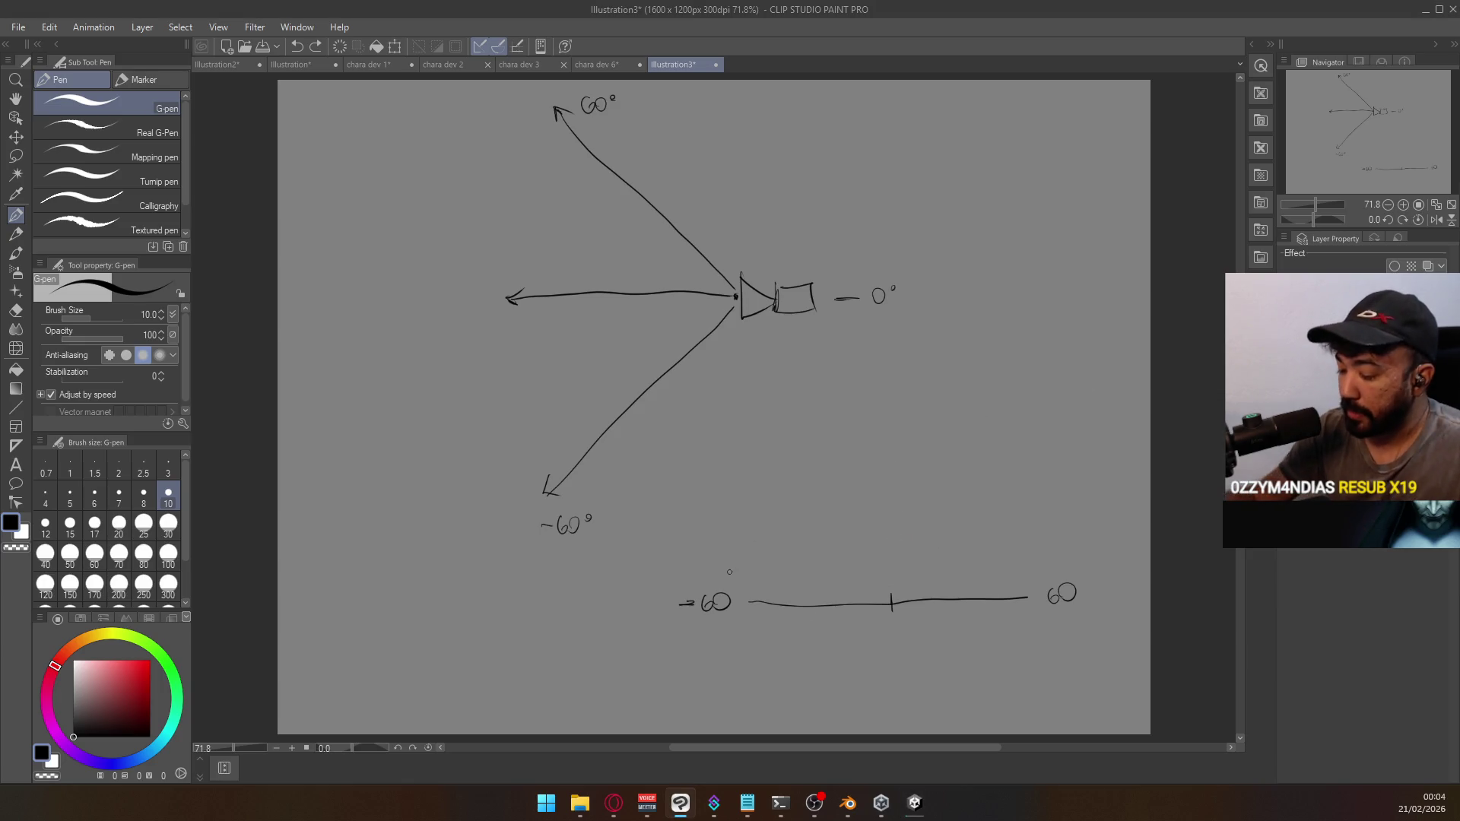
left_click_drag(730, 592, 750, 616)
left_click_drag(1029, 587, 1028, 609)
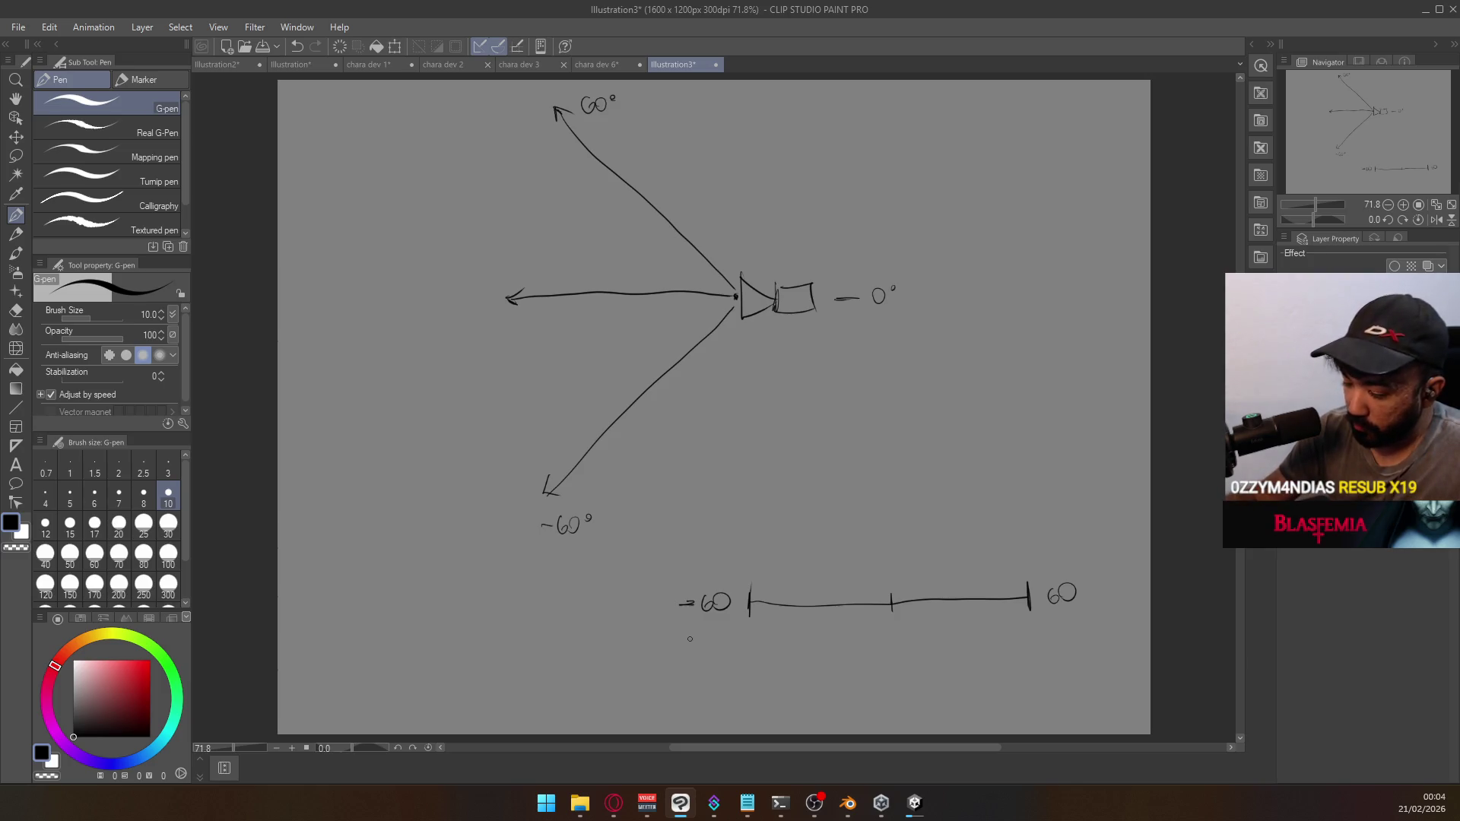
left_click_drag(693, 628, 727, 672)
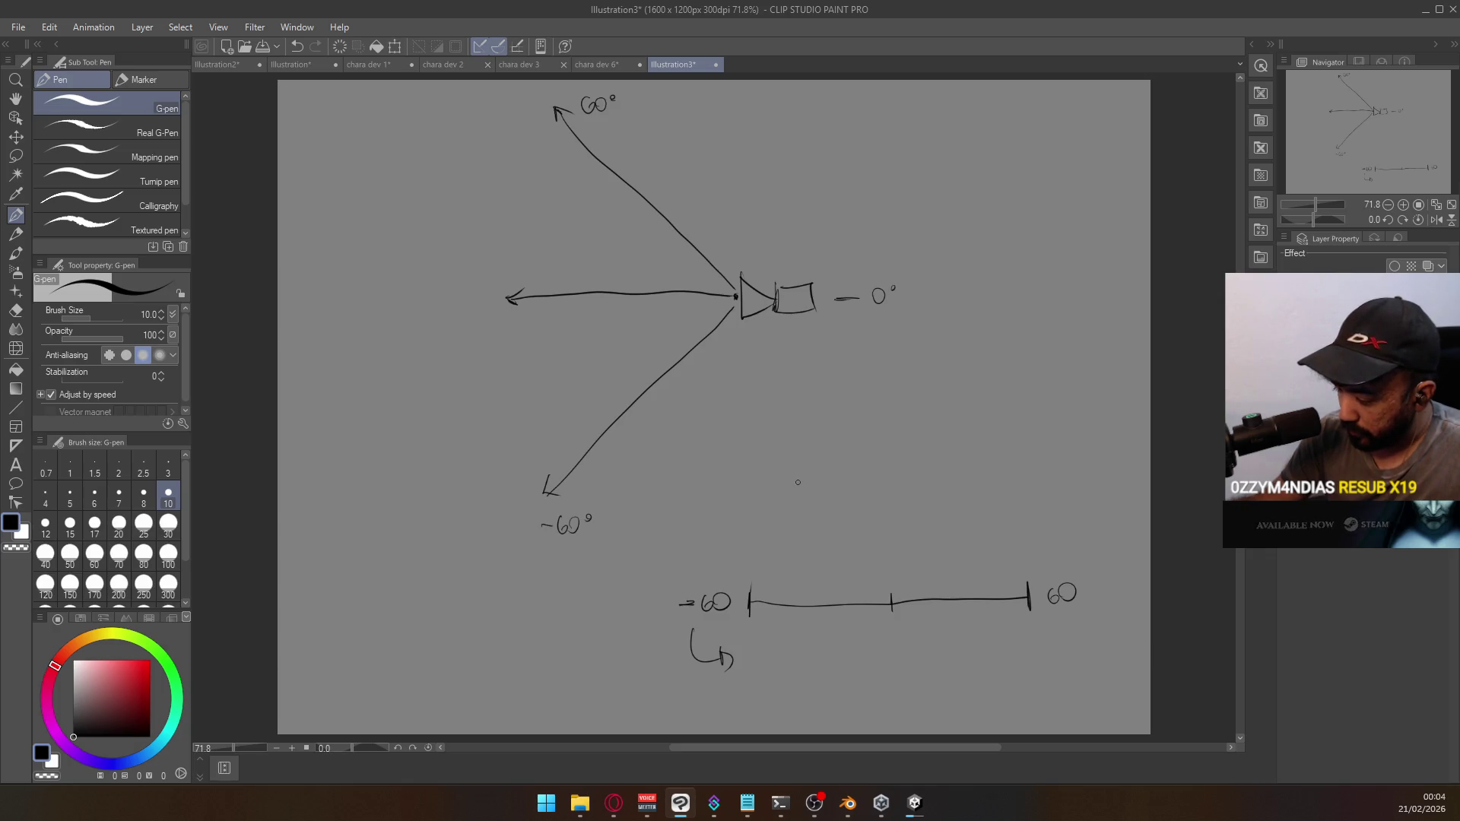
Draw a second −1 to 1 scale with ticks, add 0 above the upper scale, and write CONVERT RANGE
left_click_drag(781, 649, 776, 666)
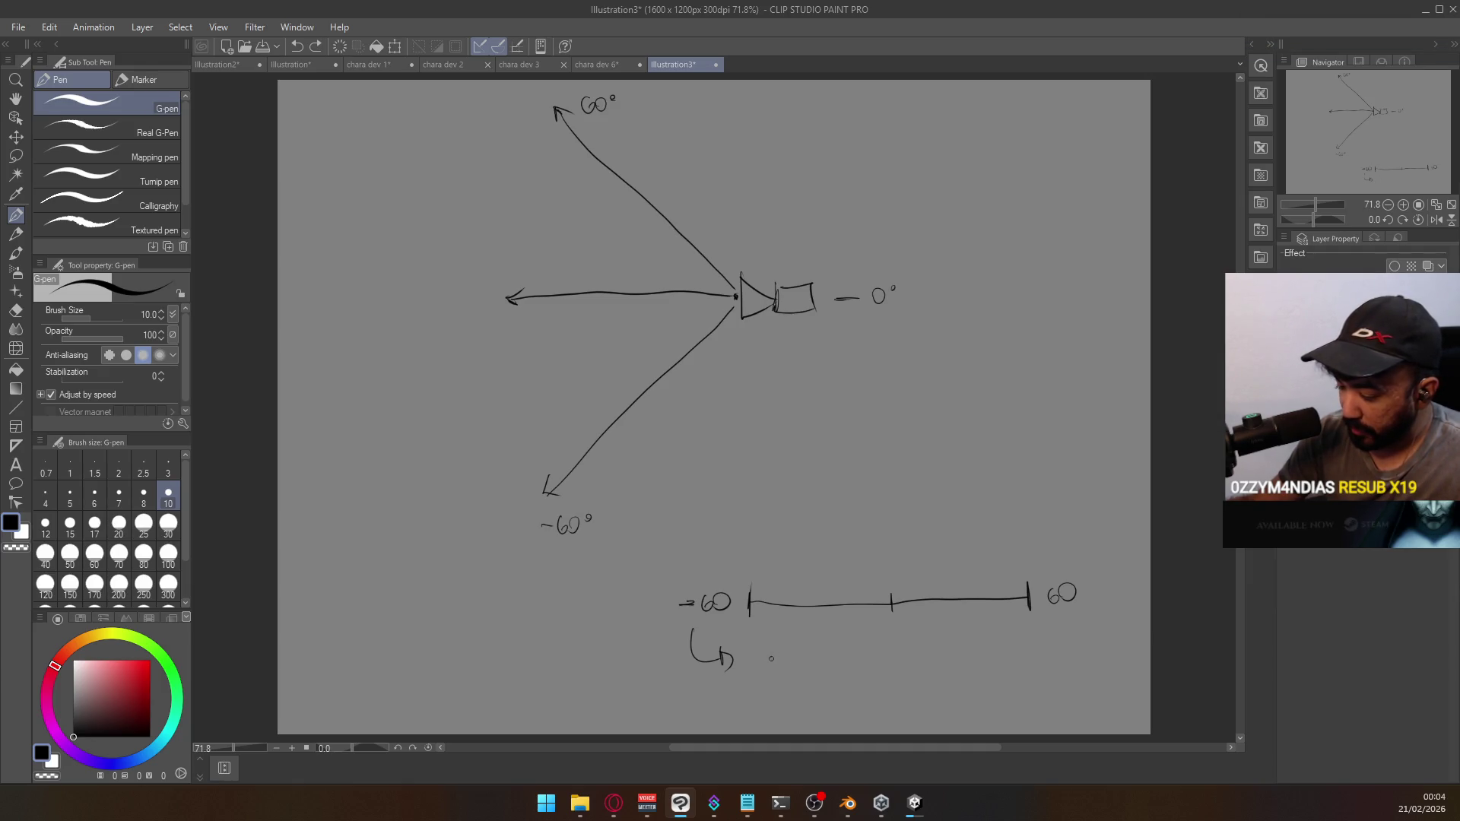
mouse_move(769, 659)
left_mouse_down()
mouse_move(1059, 663)
mouse_move(1026, 644)
left_mouse_up()
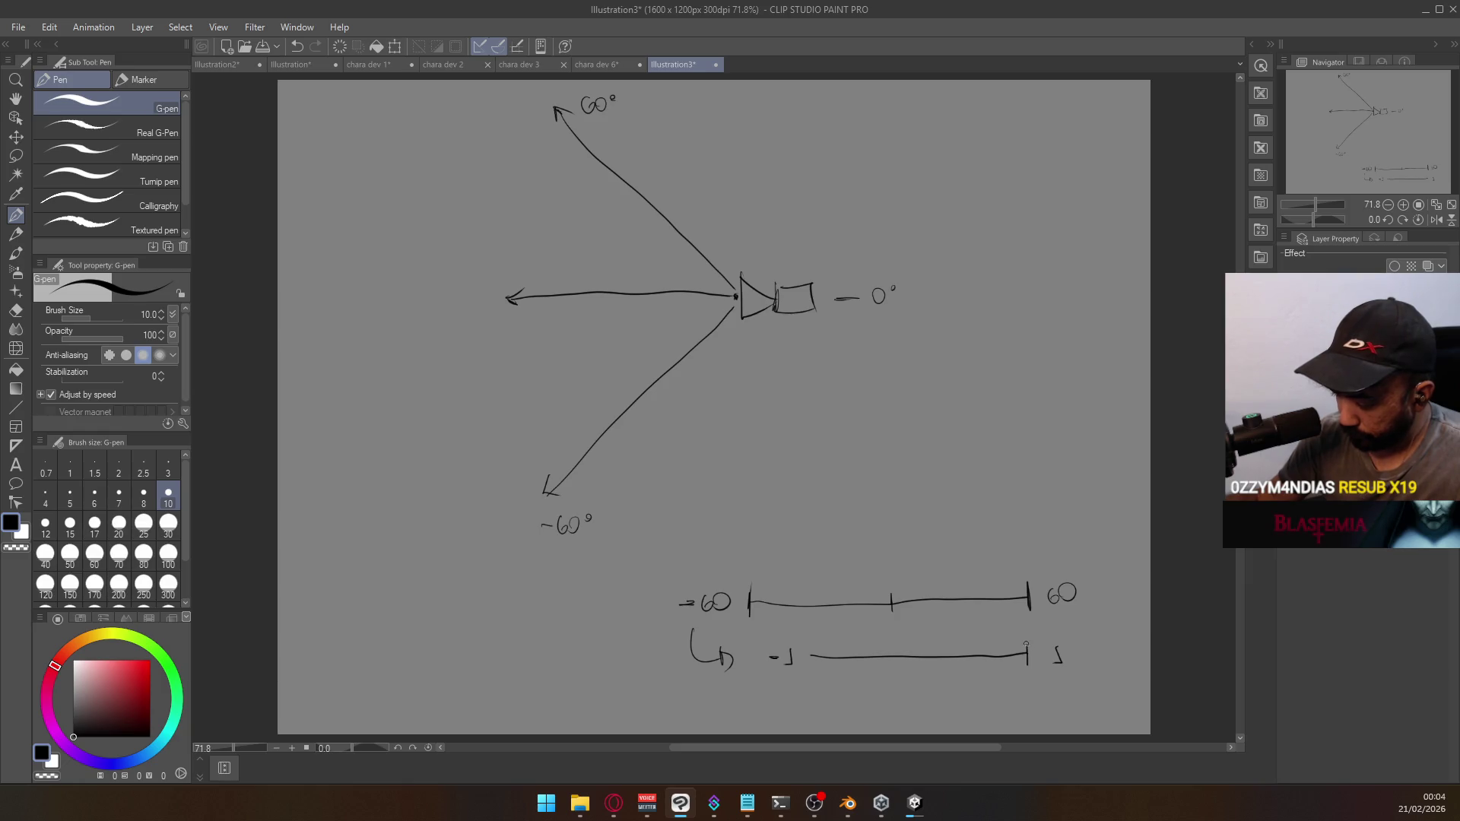
left_click_drag(812, 647, 812, 663)
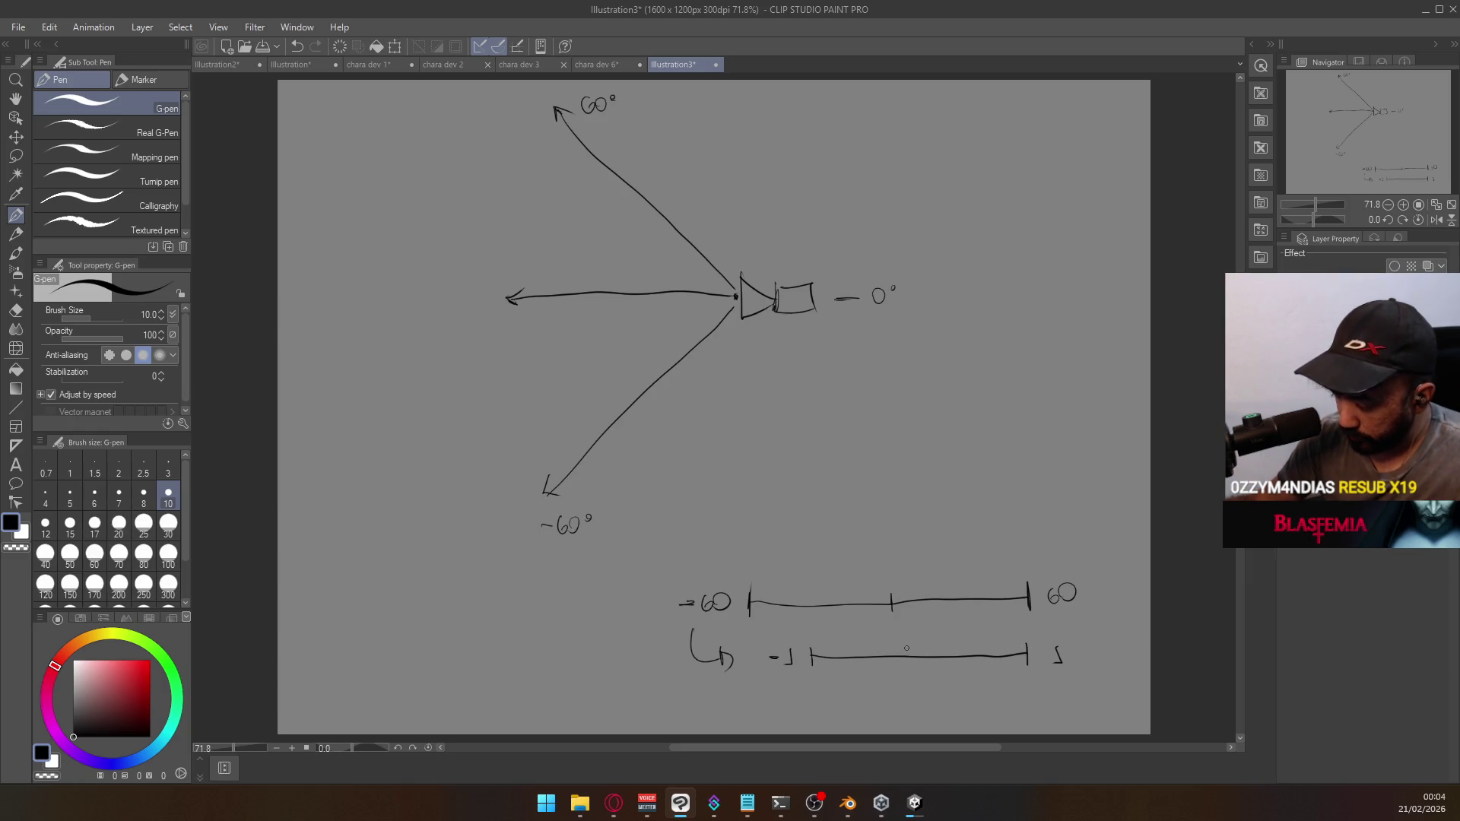
left_click_drag(906, 648, 911, 681)
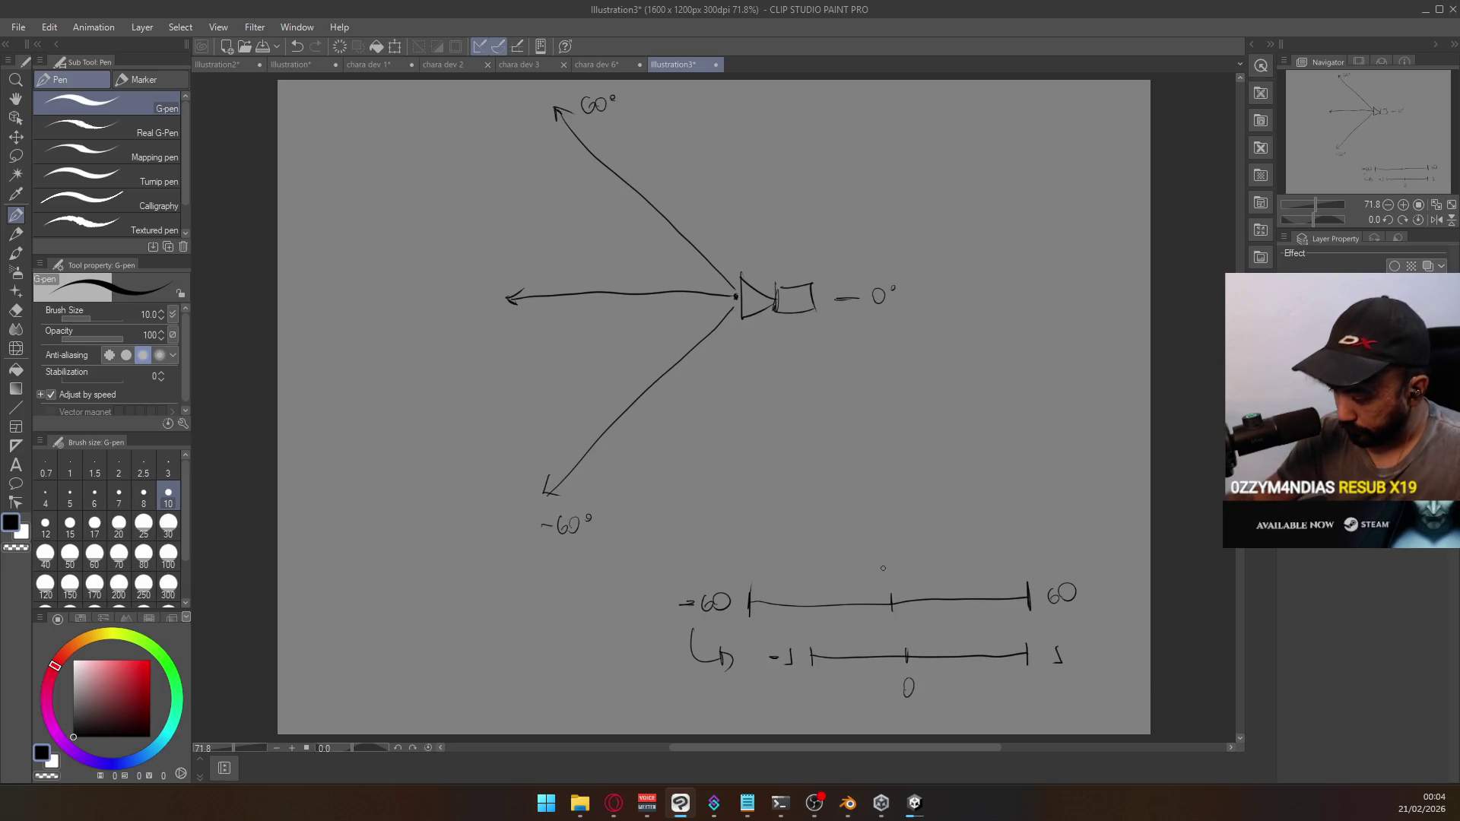
left_click_drag(889, 560, 887, 562)
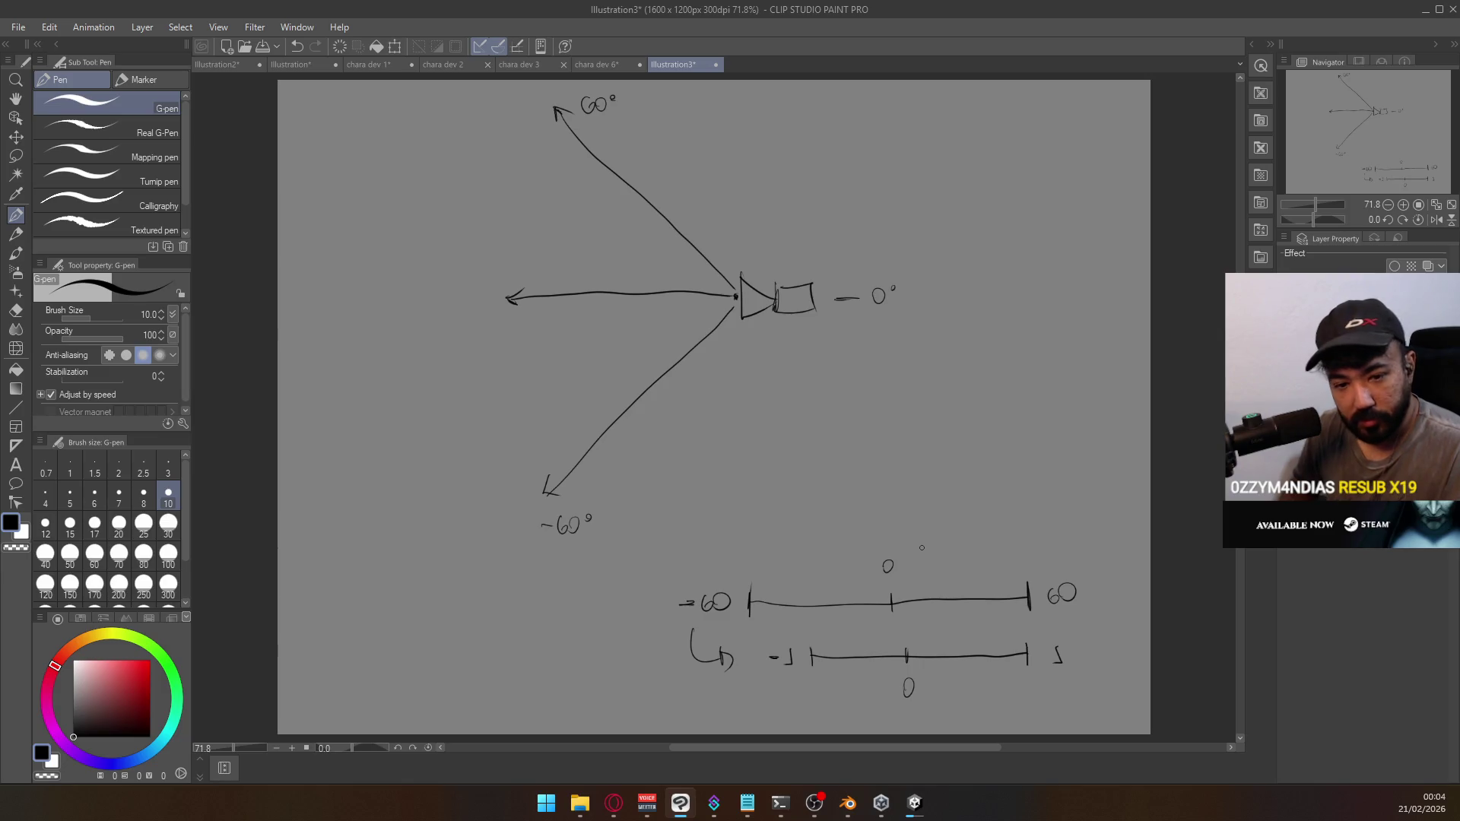
mouse_move(602, 674)
left_mouse_down()
mouse_move(604, 690)
mouse_move(627, 669)
mouse_move(660, 682)
left_mouse_up()
left_click_drag(653, 672, 679, 664)
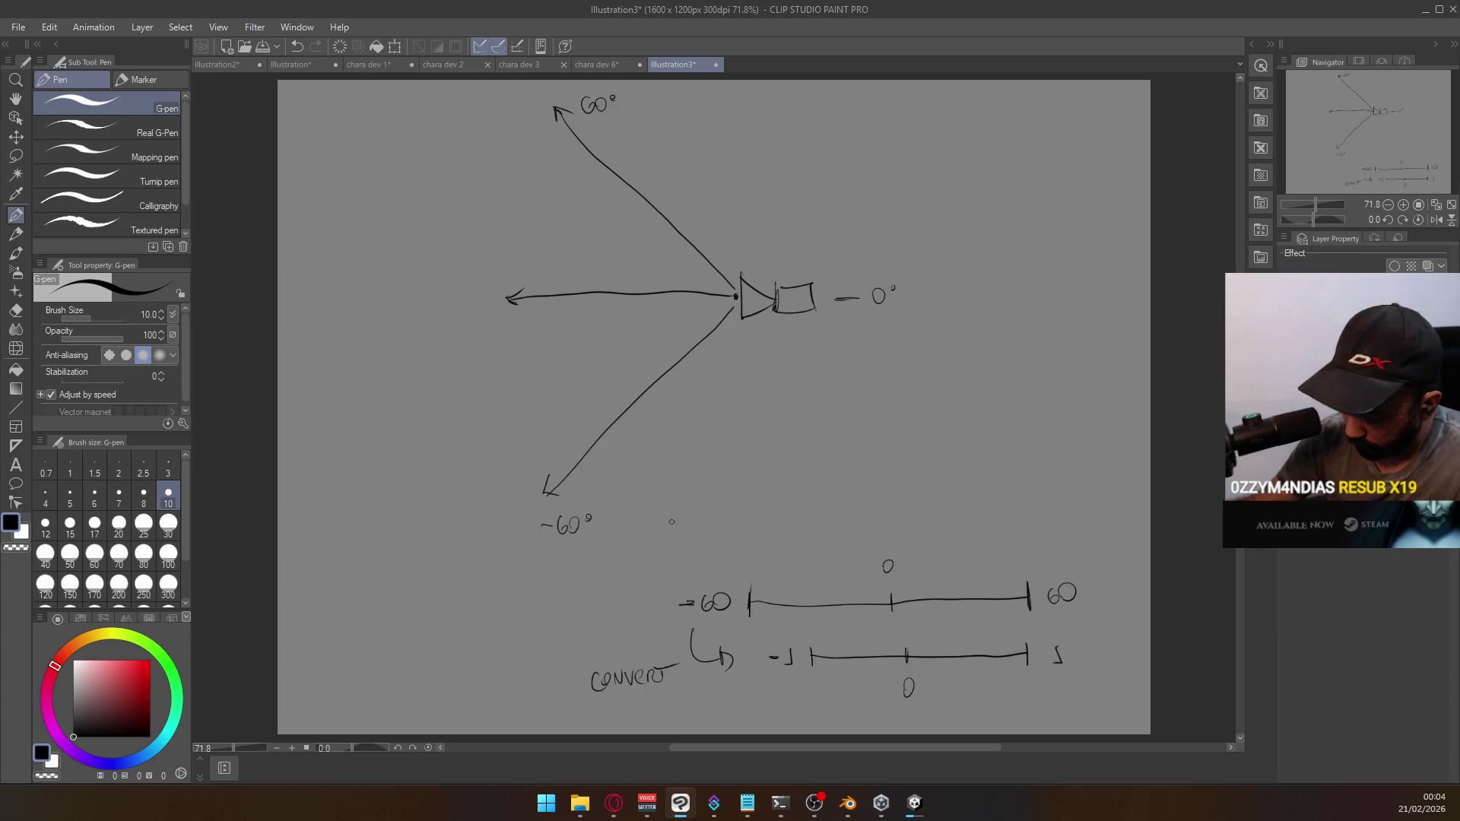
left_click_drag(614, 719, 670, 704)
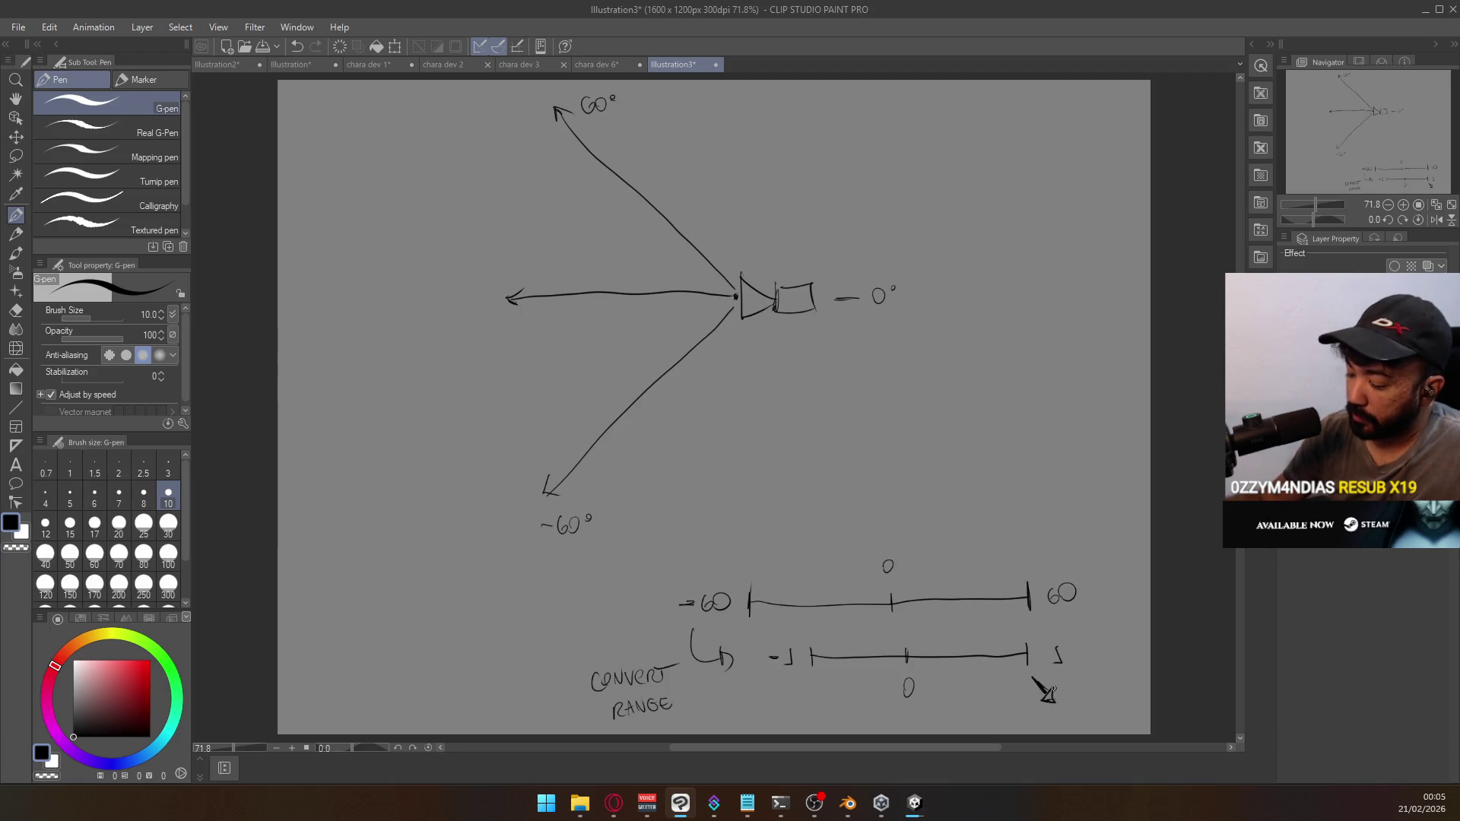
Remove the stray arrowhead marks under the scale ends and return to Unity
key("ctrl+z")
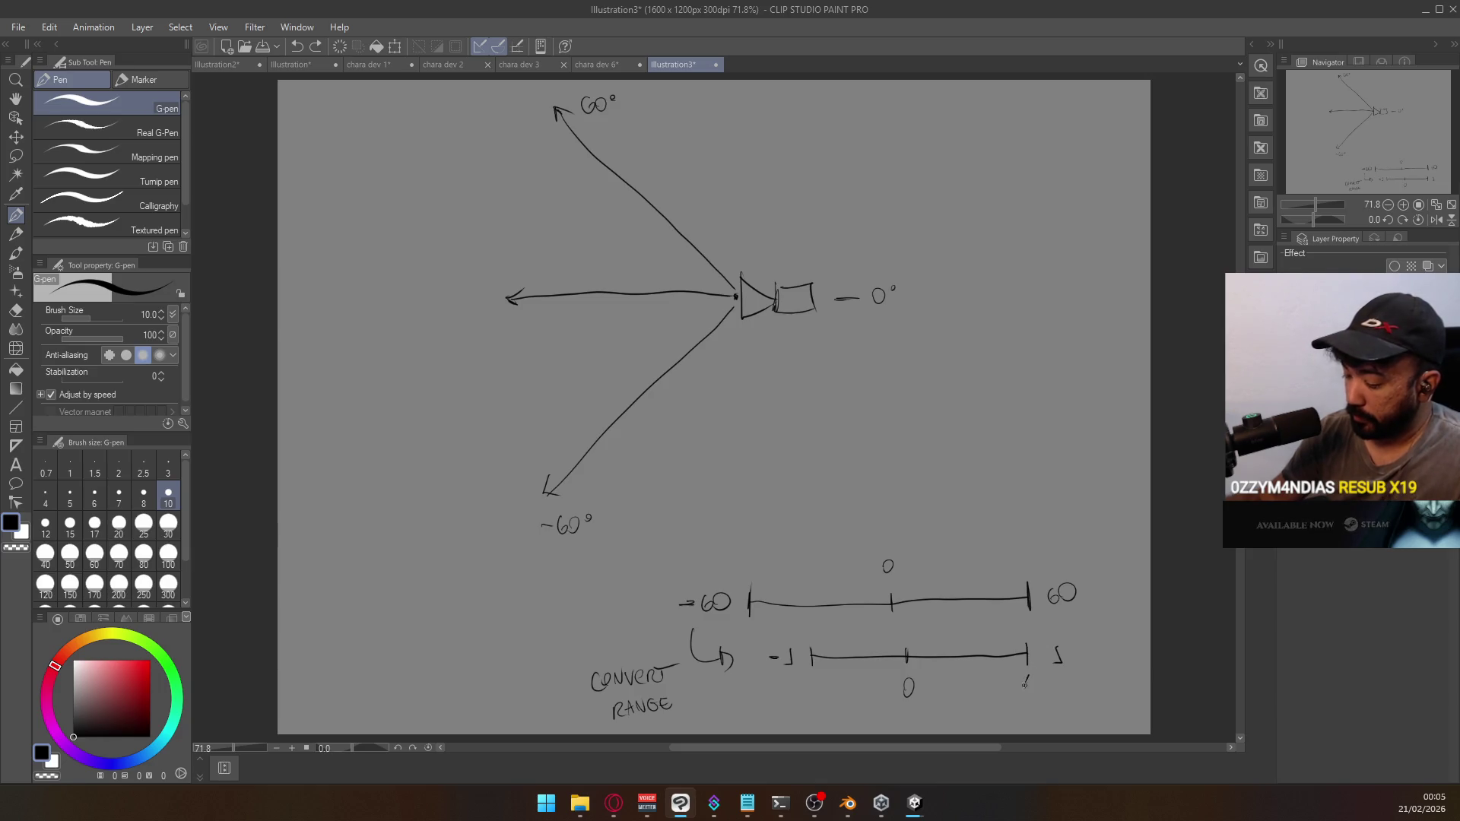
left_click_drag(1027, 674, 1035, 689)
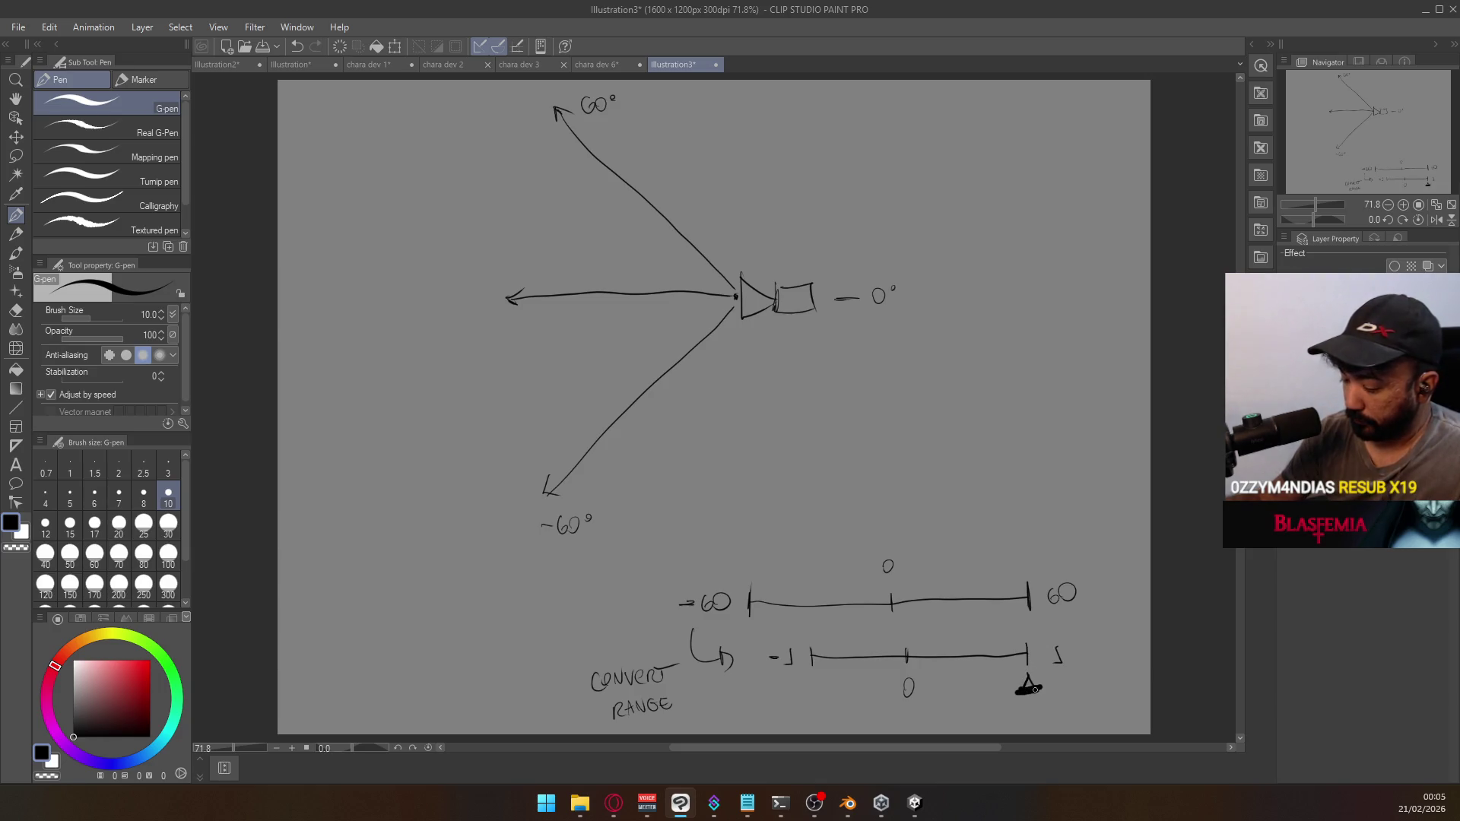
key("ctrl+z")
key("ctrl+z")
key("ctrl+z")
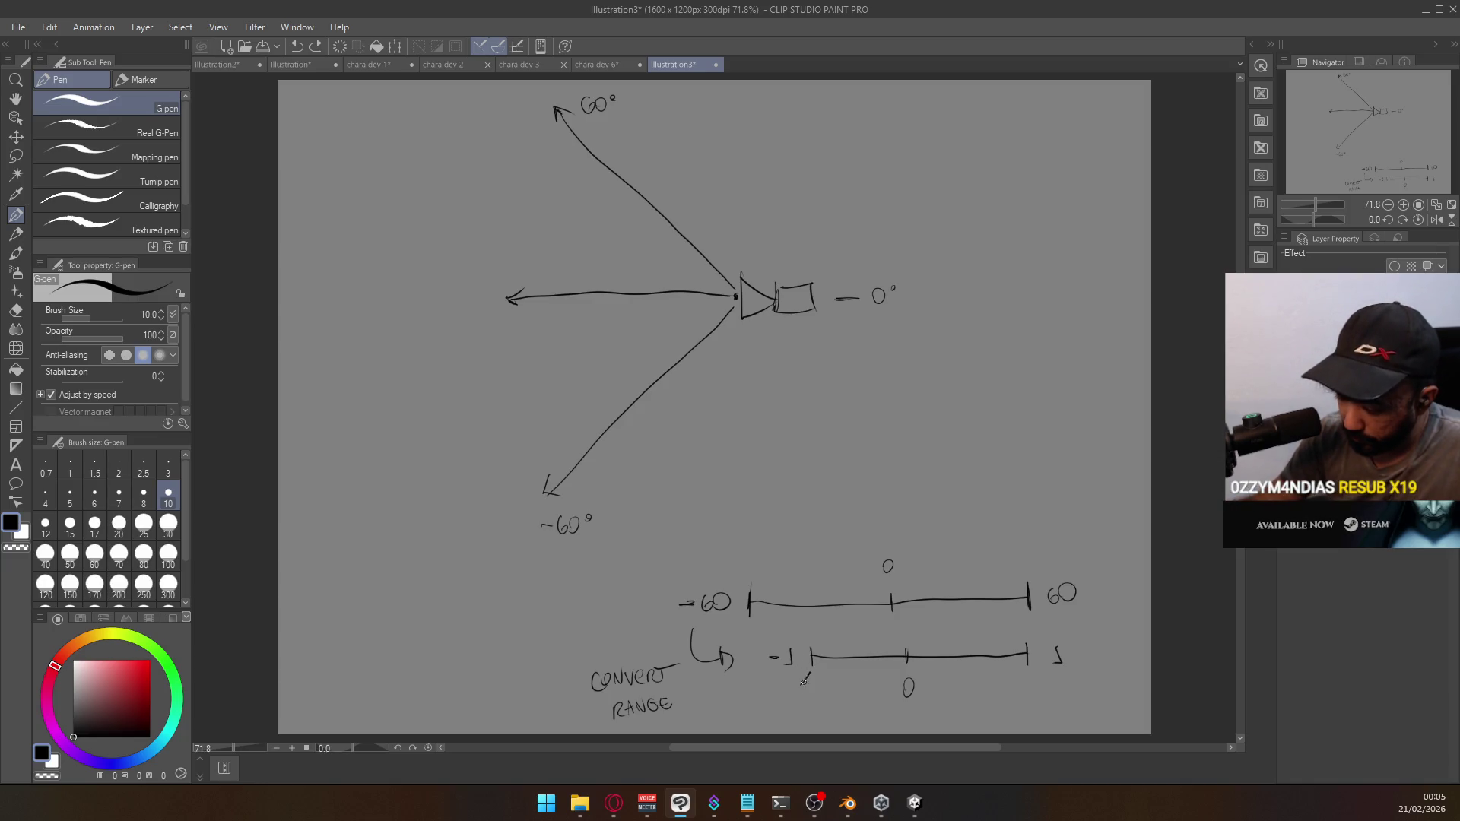
left_click_drag(803, 686, 814, 679)
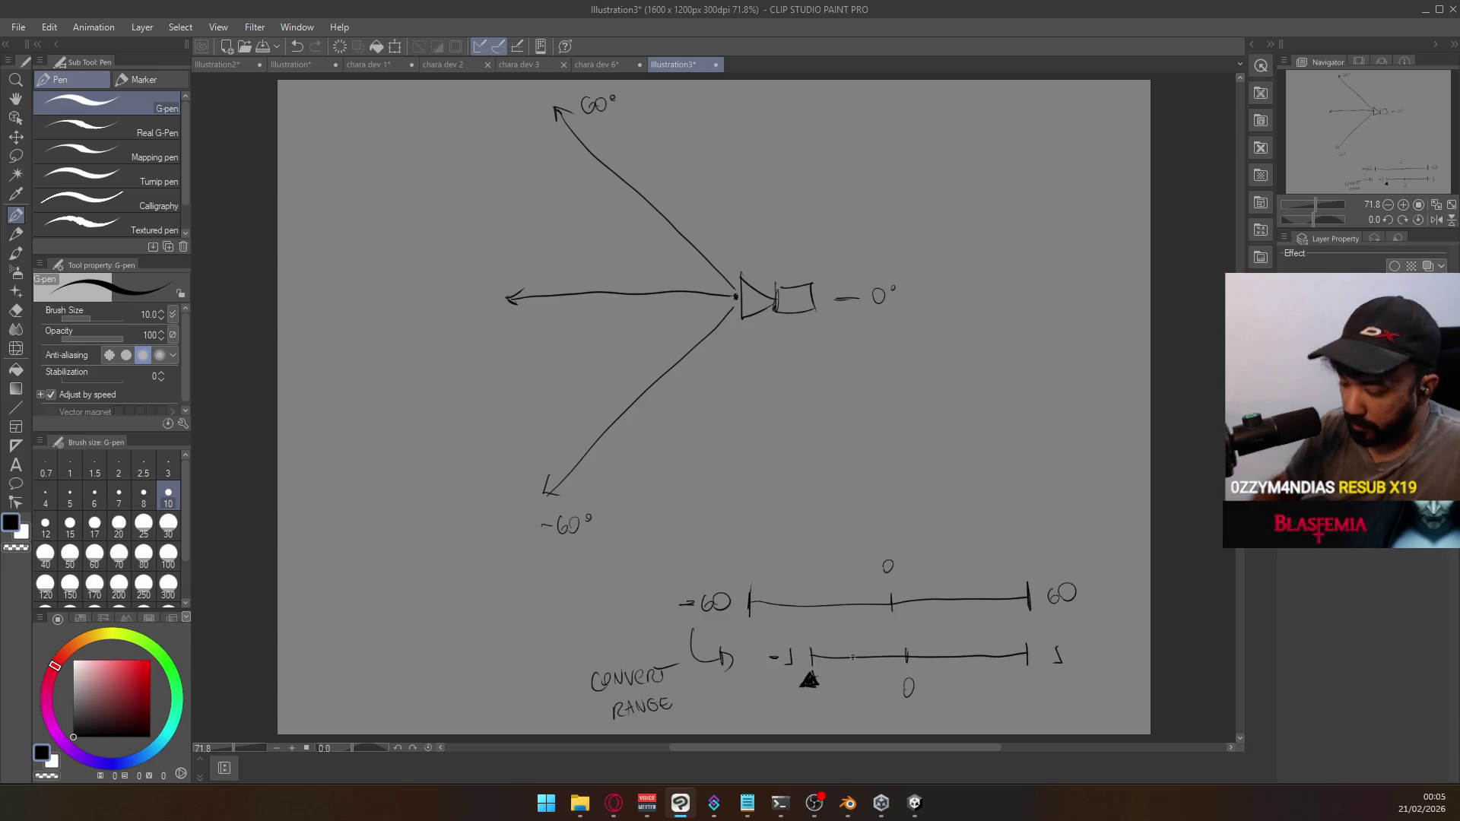
key("ctrl+z")
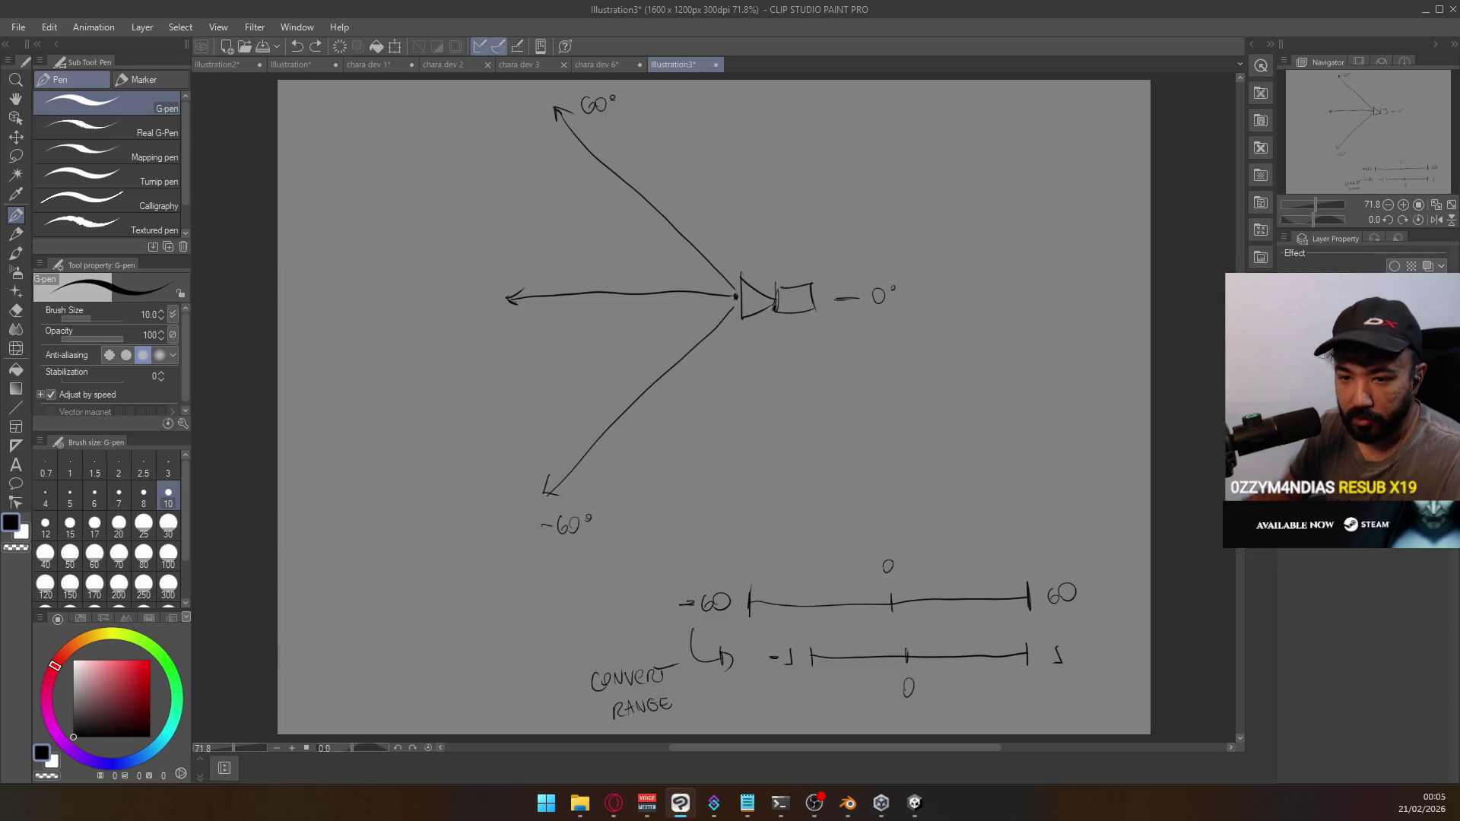
key("alt+Tab")
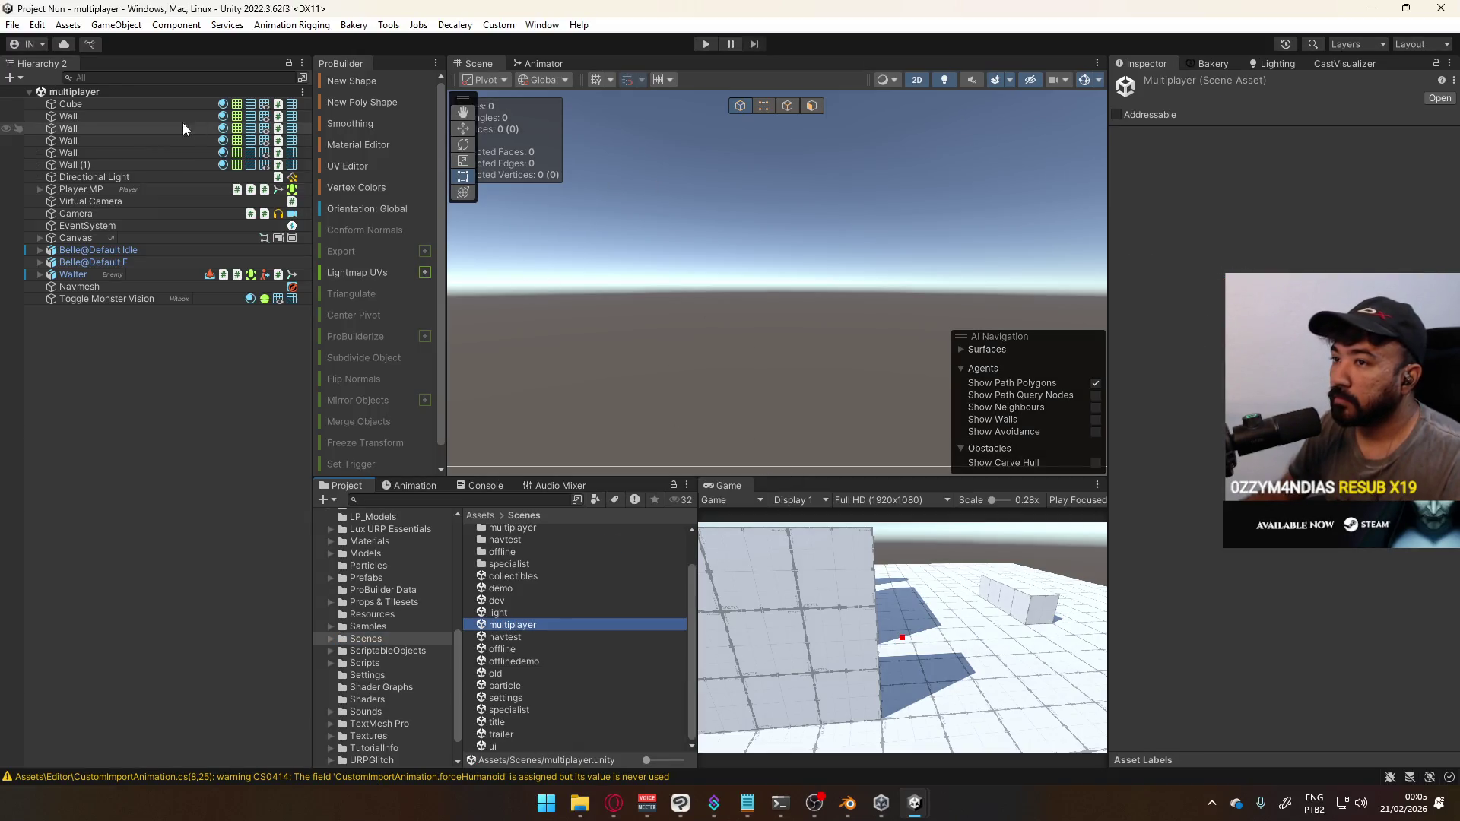
Run the Project Nun multiplayer scene in Play mode and free the mouse cursor
left_click(706, 43)
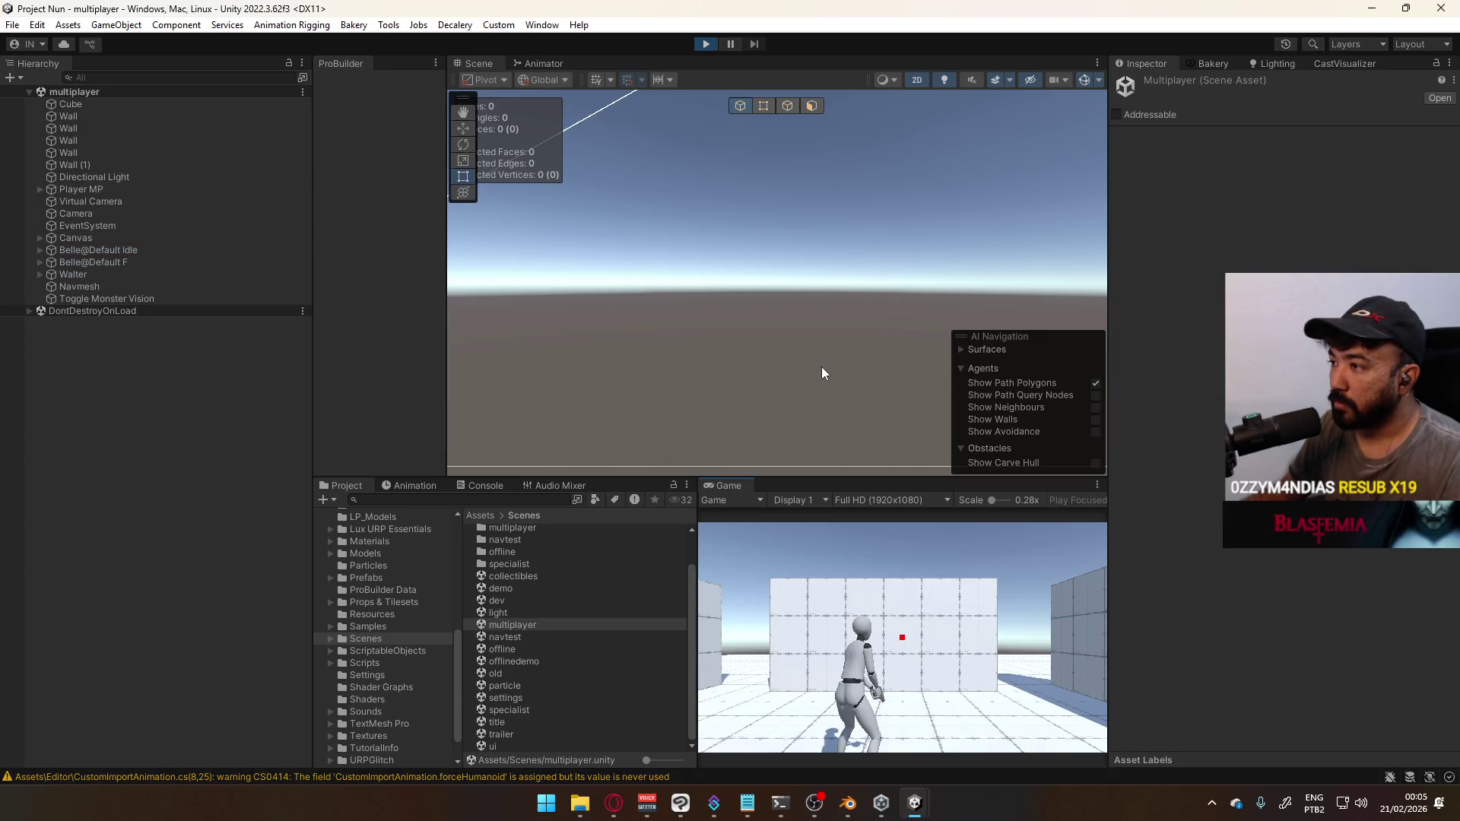
key("super")
key("super")
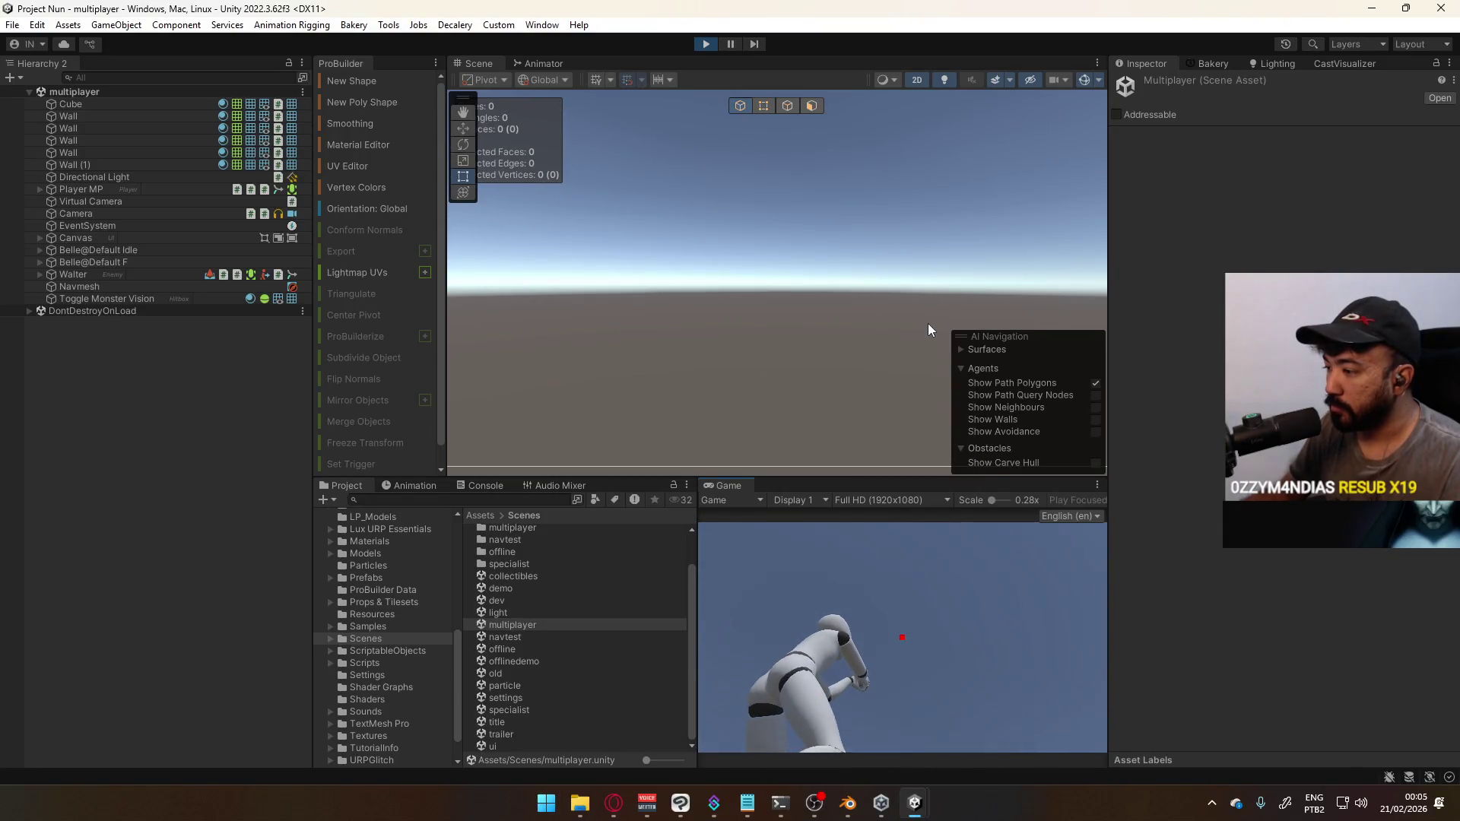
key("super")
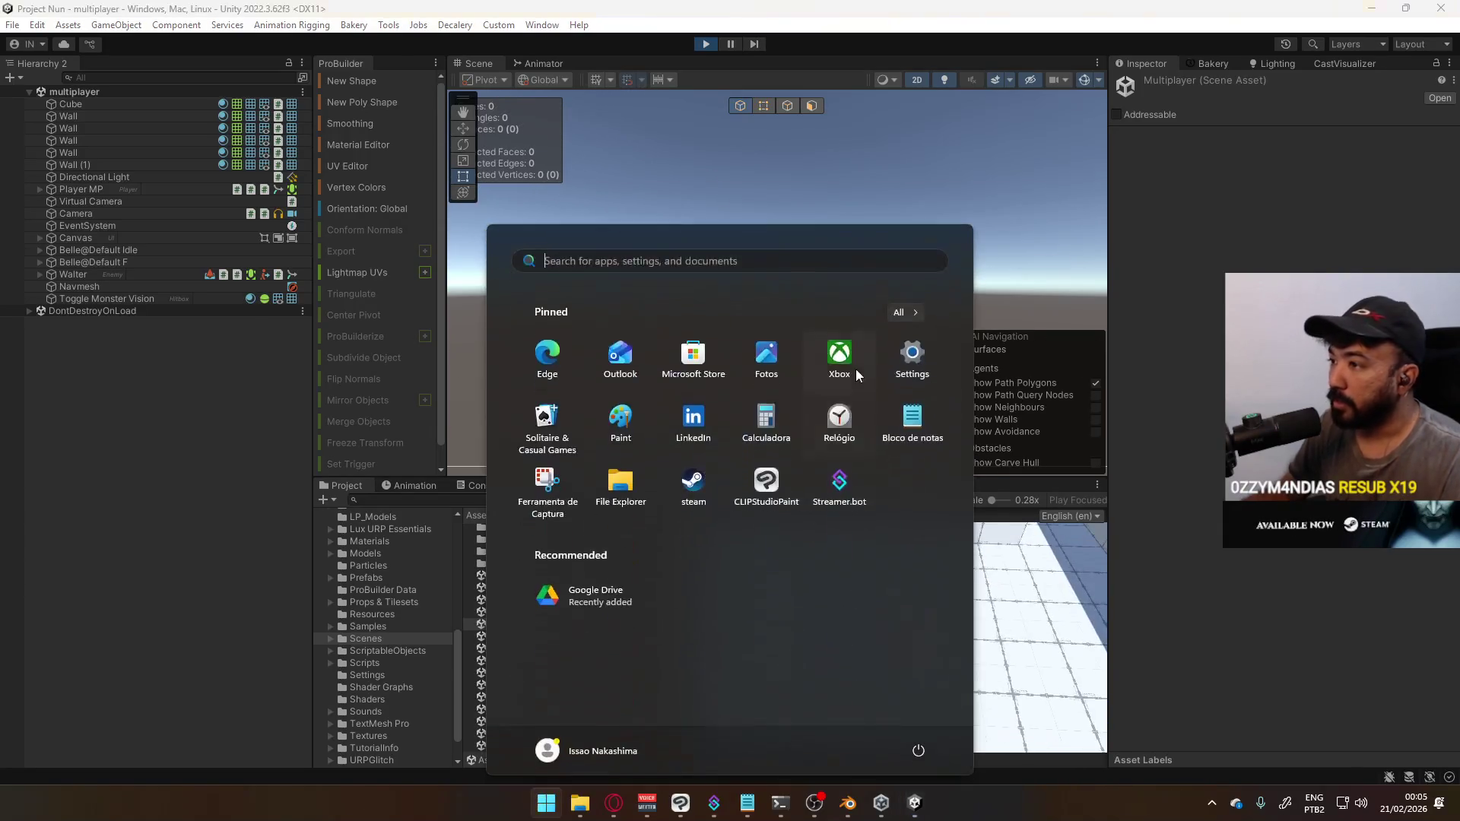
key("super")
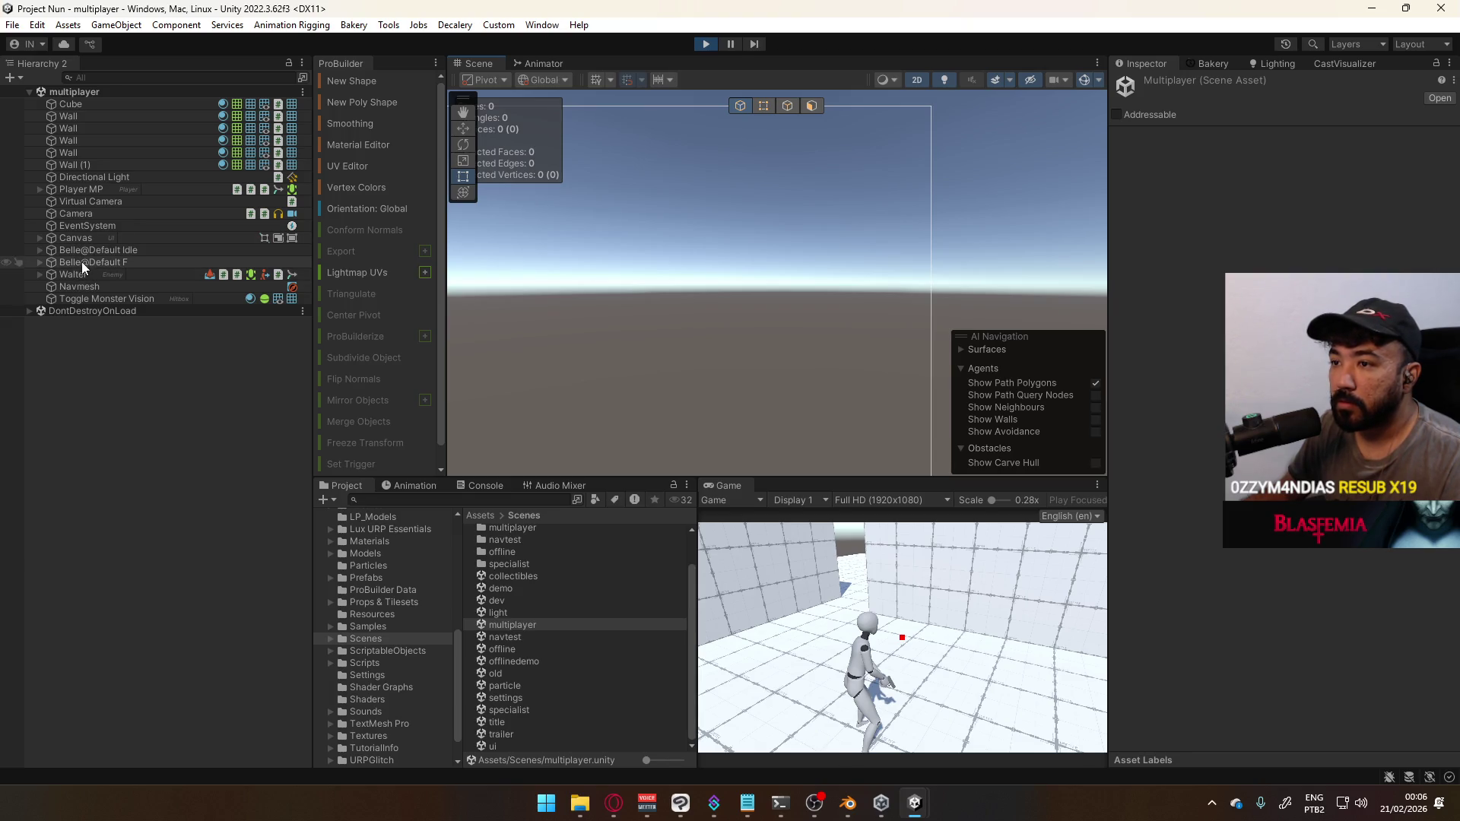
Frame Player MP in the Scene view with 3D perspective
double_click(81, 190)
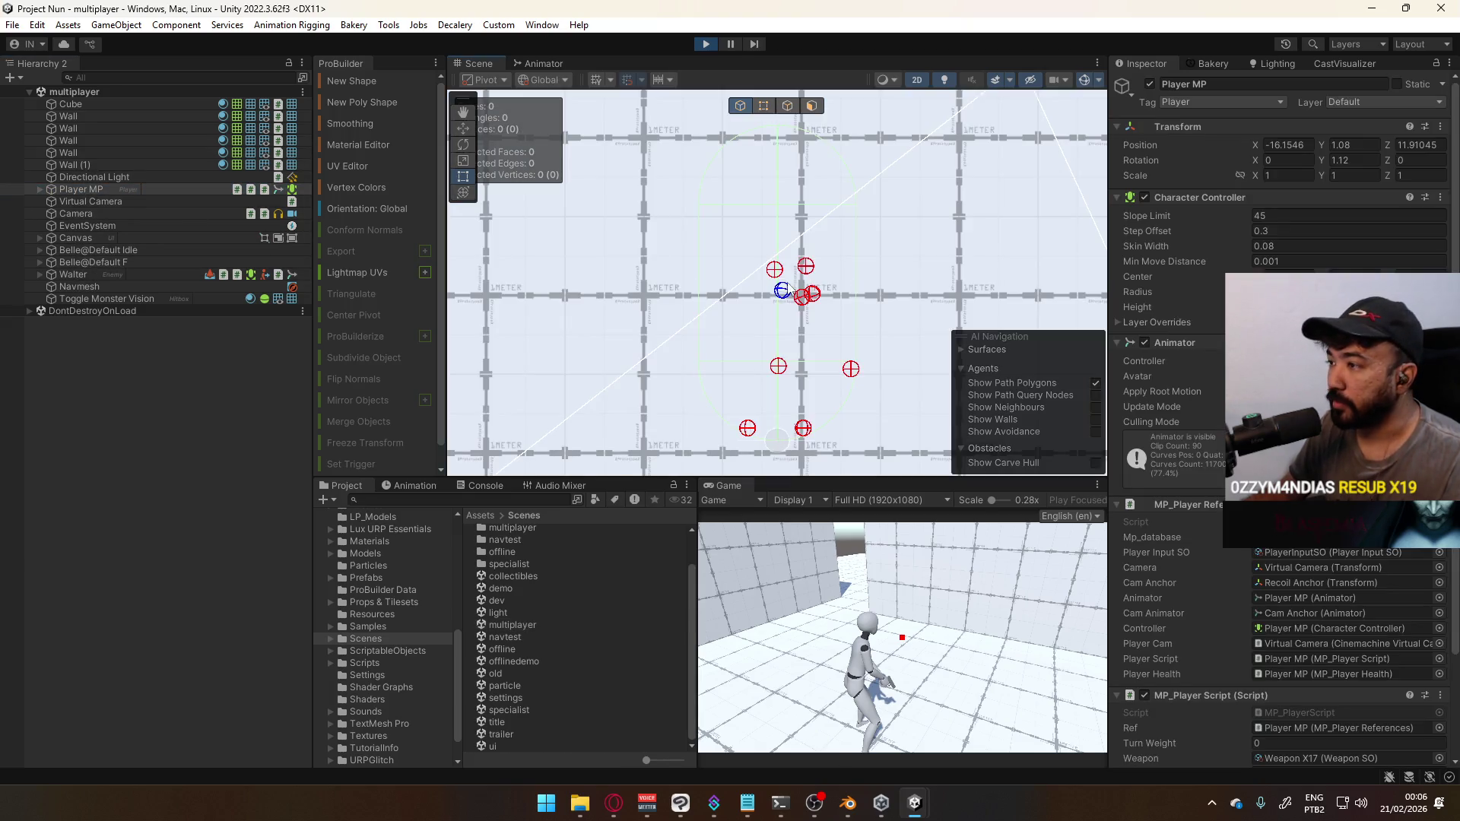
key("2")
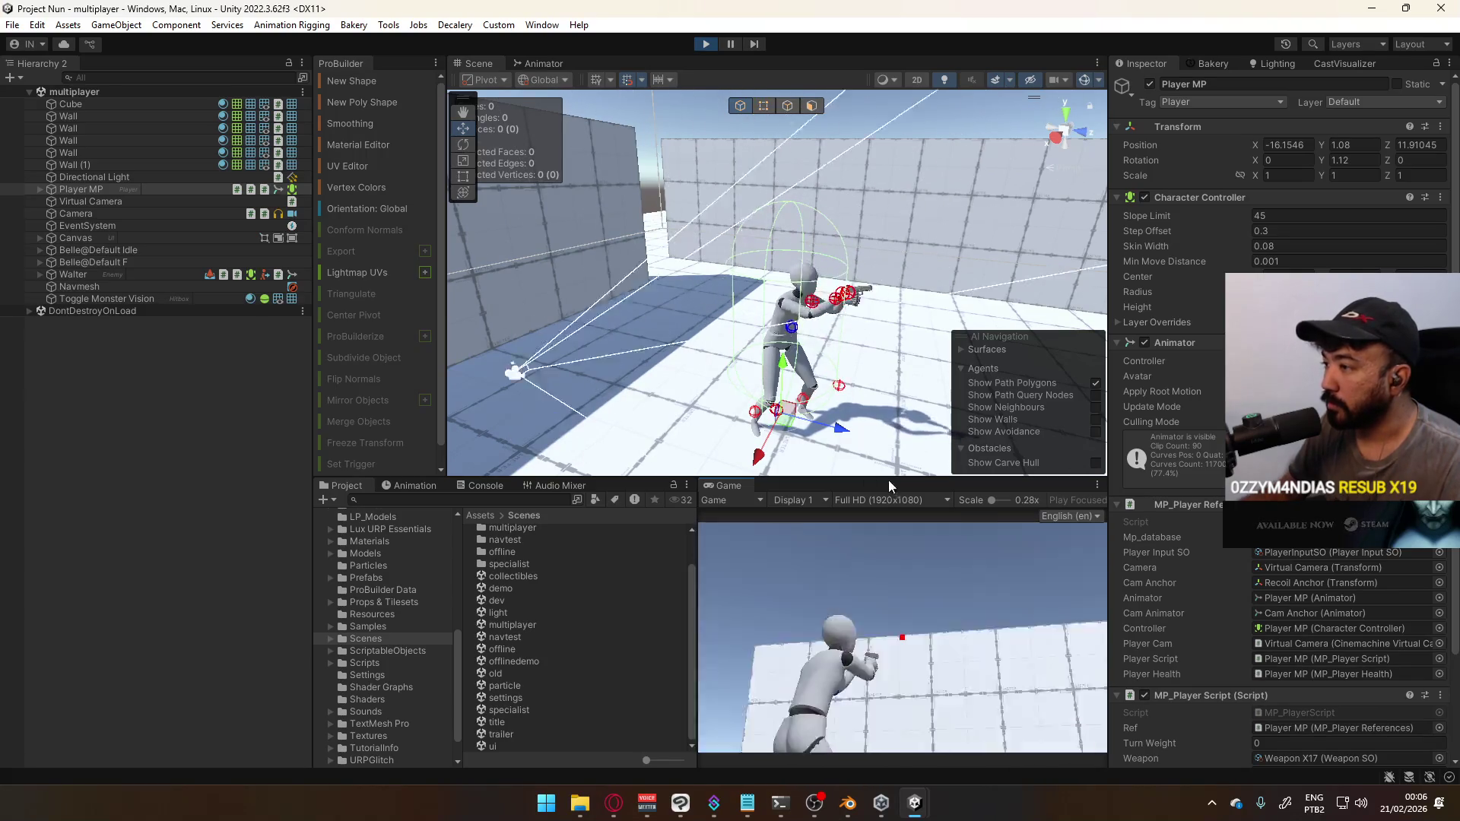
mouse_move(879, 800)
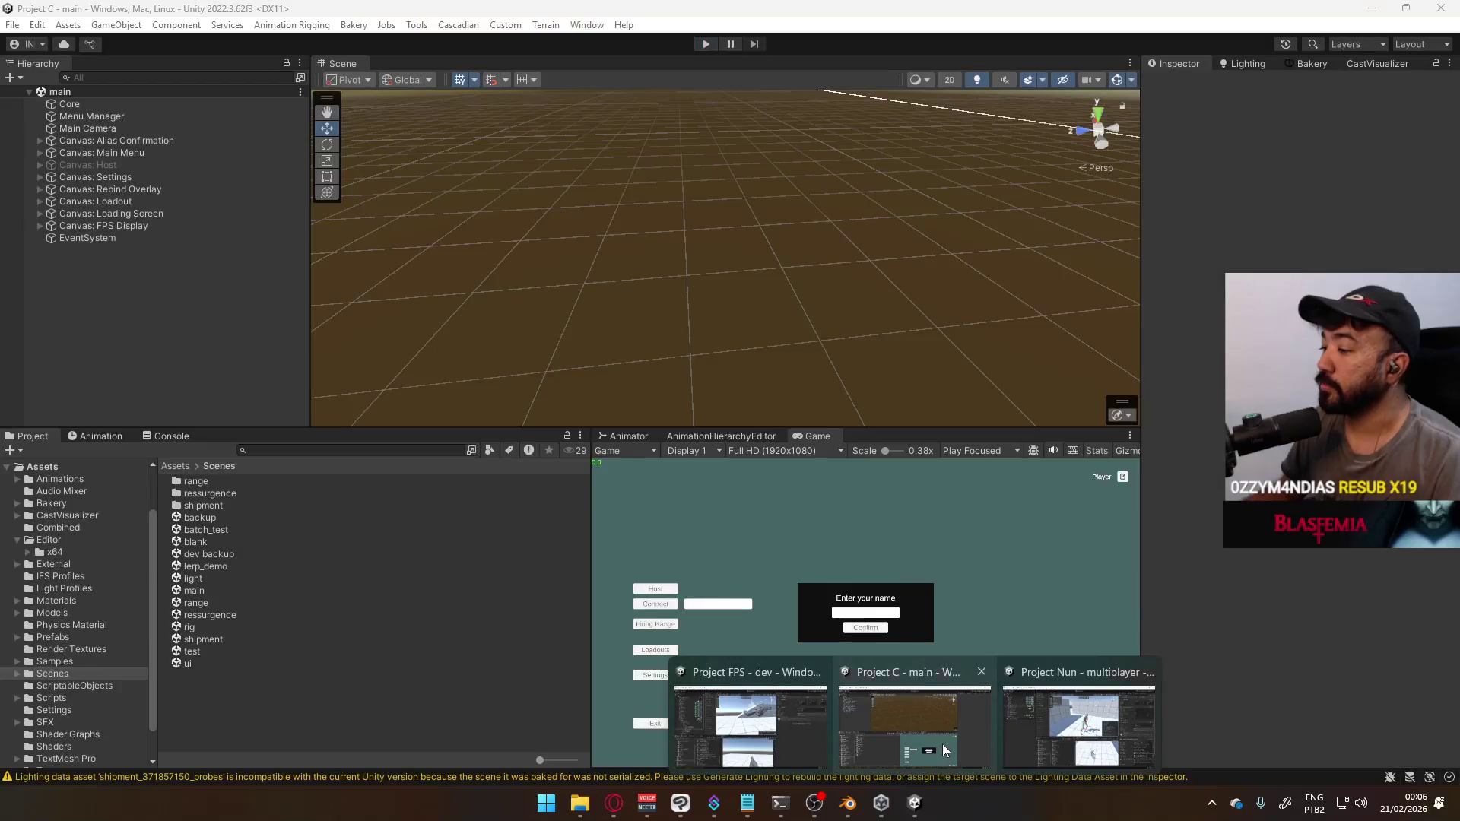
left_click(942, 744)
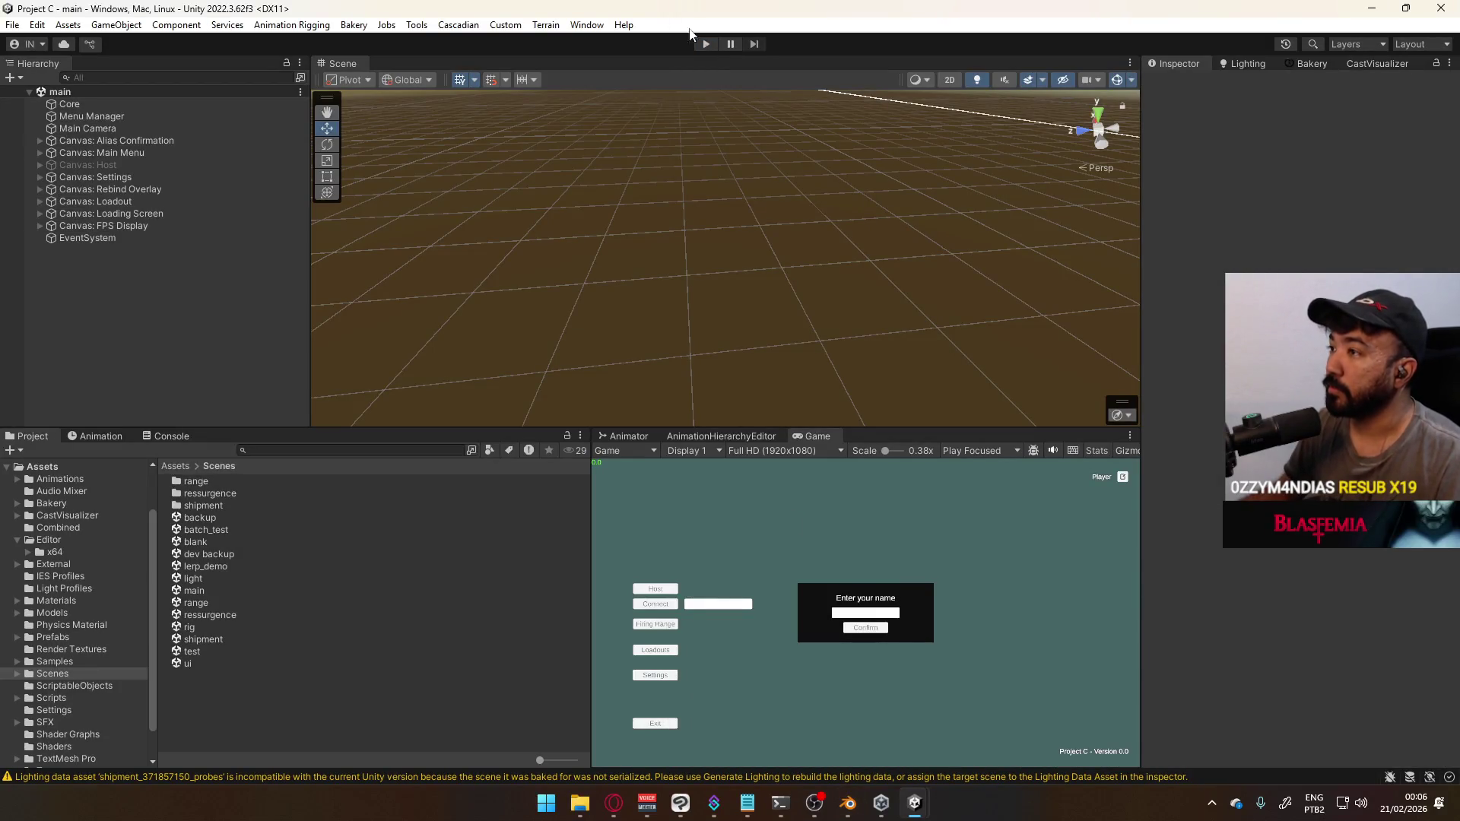
left_click(706, 43)
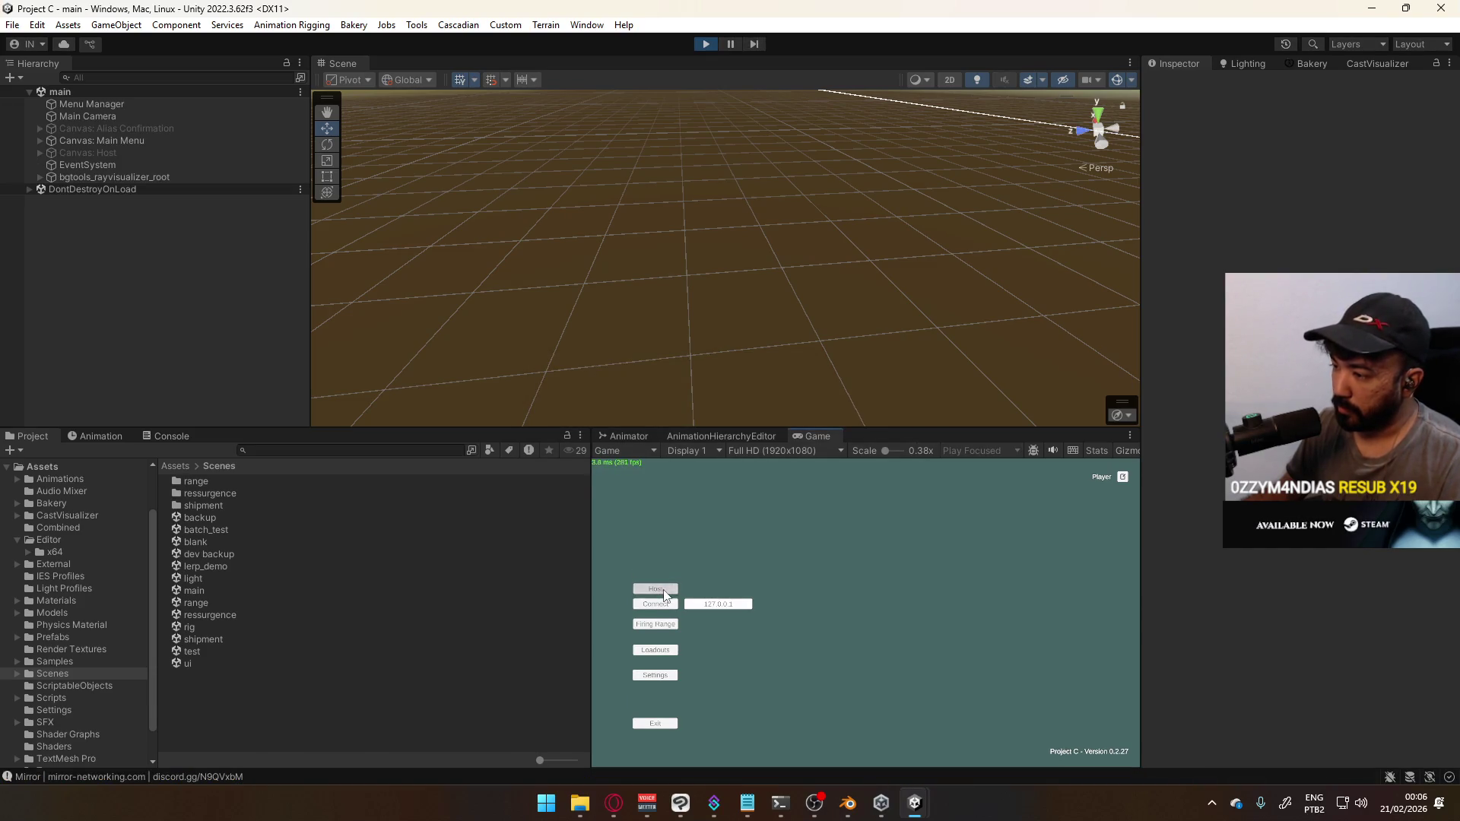
left_click(664, 595)
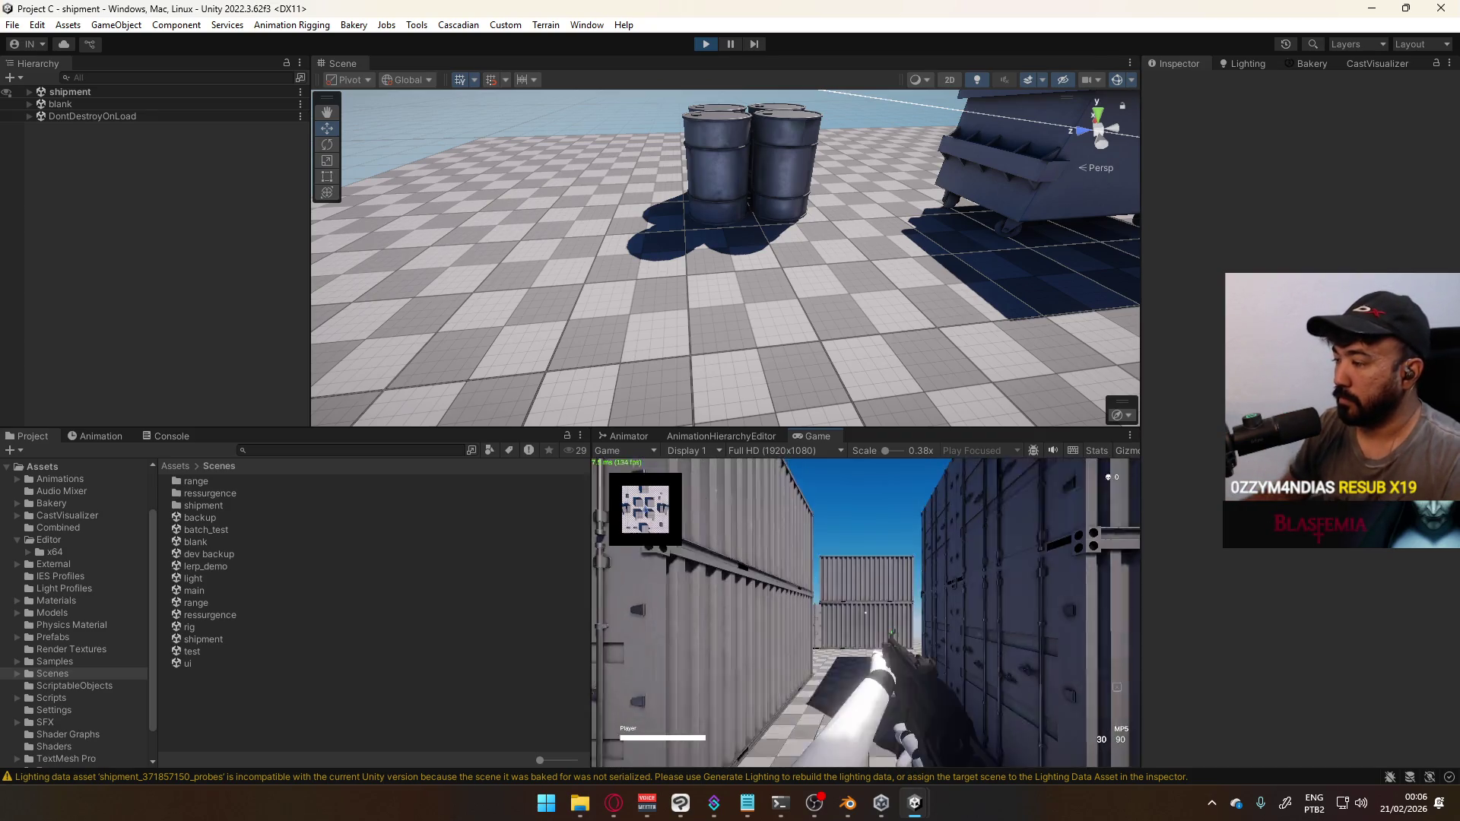
key("super")
mouse_move(761, 228)
right_mouse_down()
mouse_move(884, 161)
mouse_move(1125, 129)
right_mouse_up()
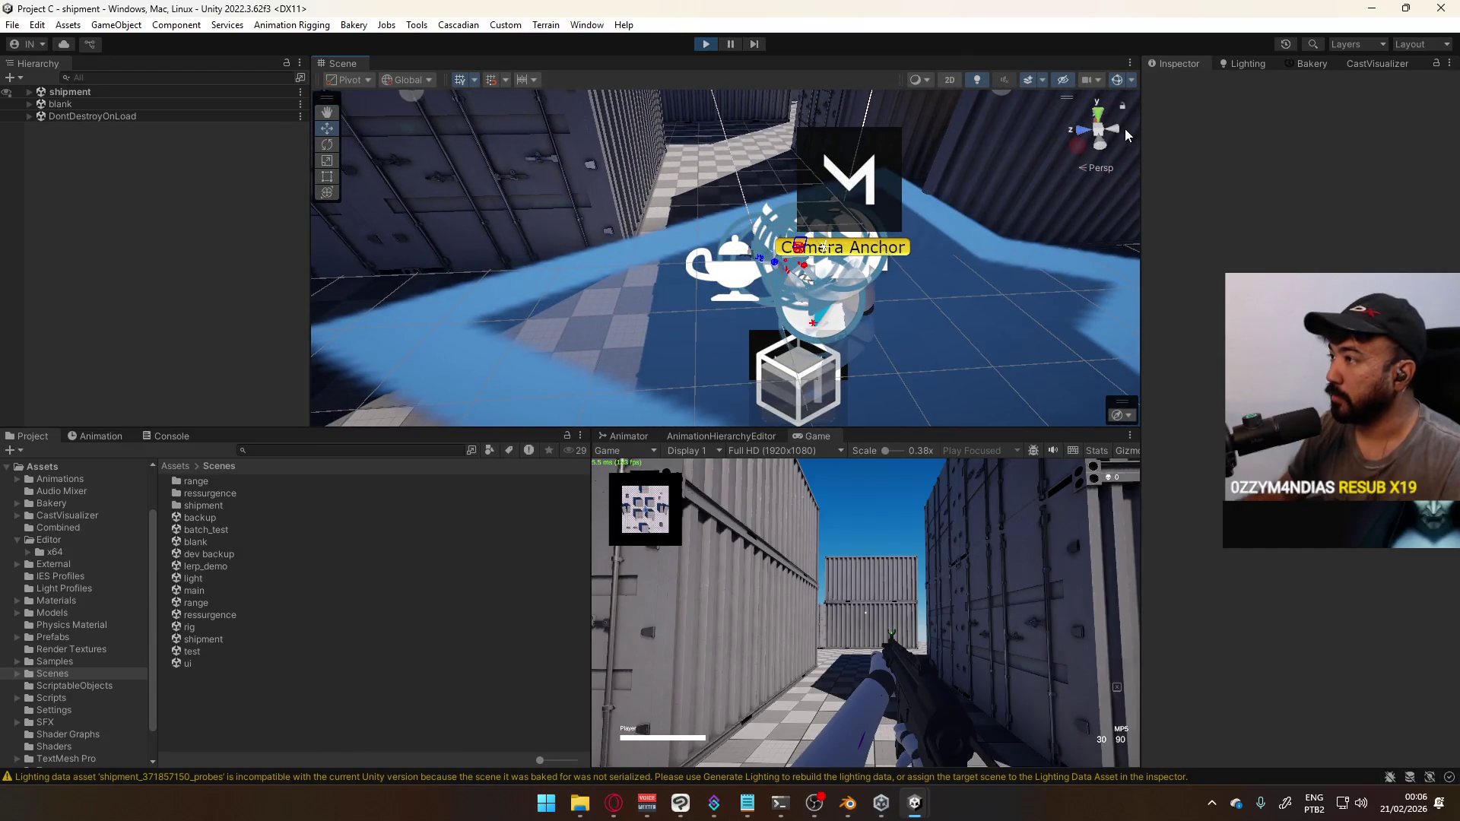
left_click(1118, 80)
left_click(883, 618)
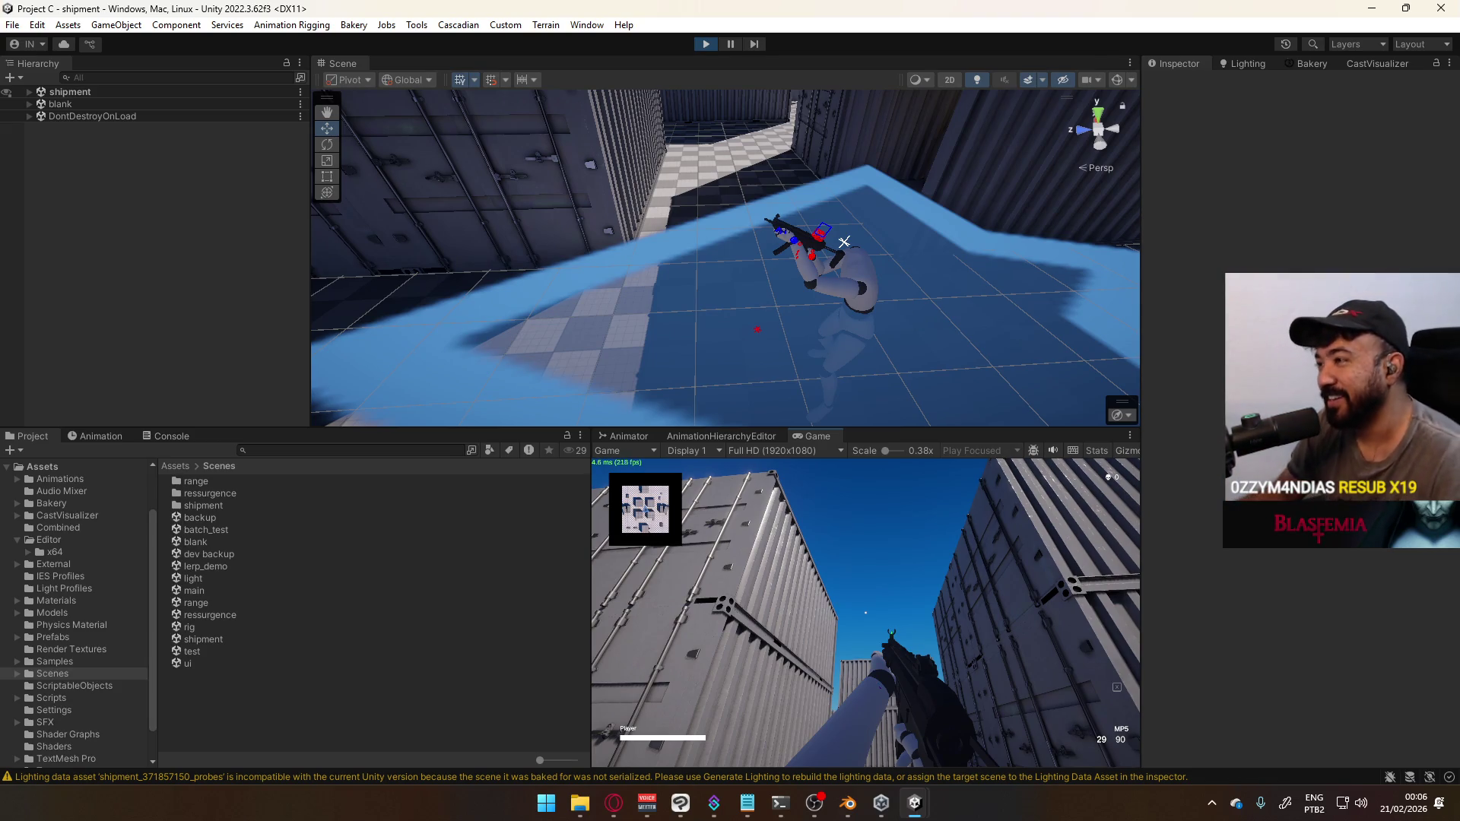
key("super")
key("Escape")
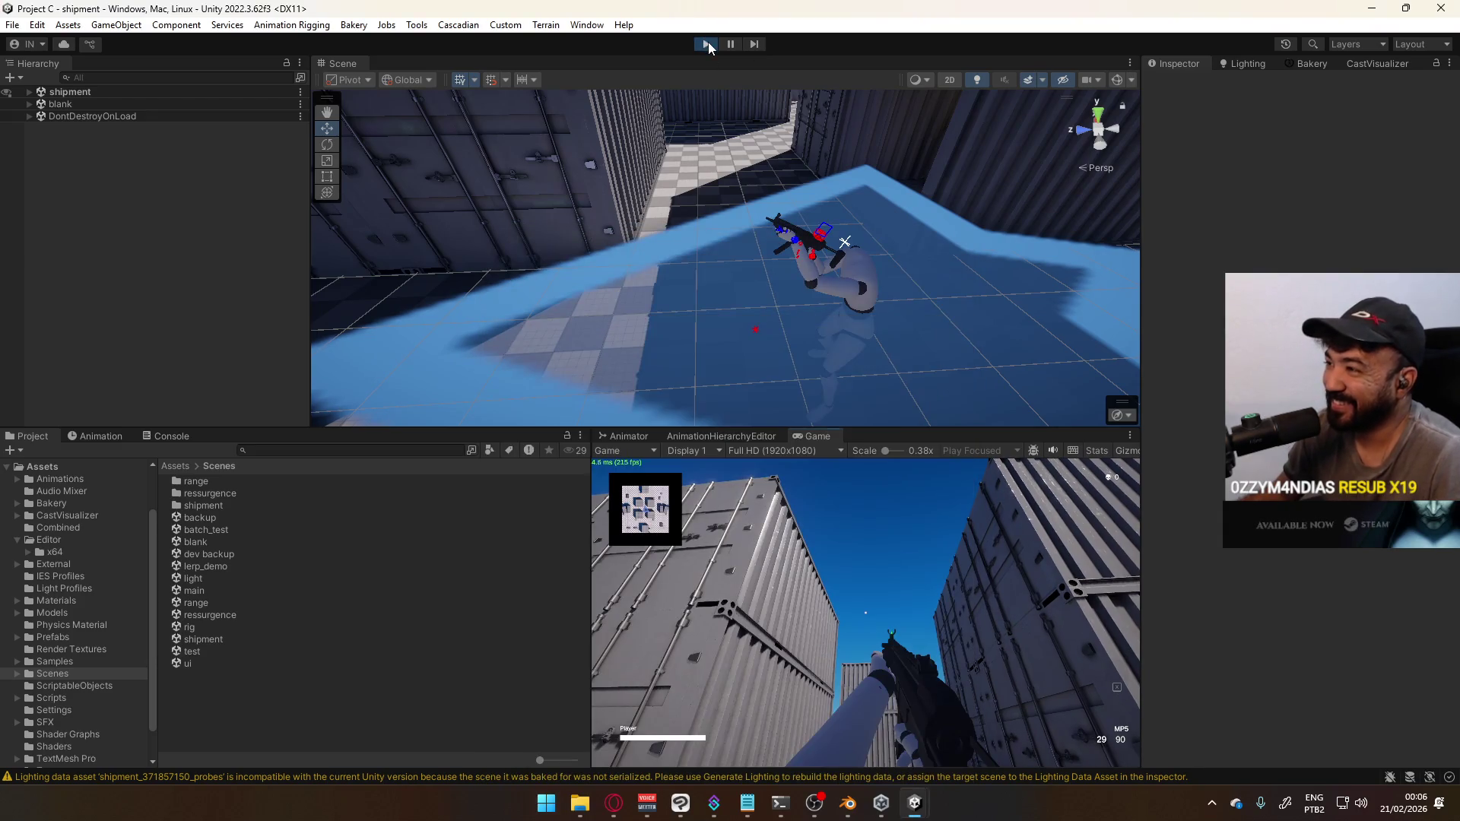
key("ctrl+p")
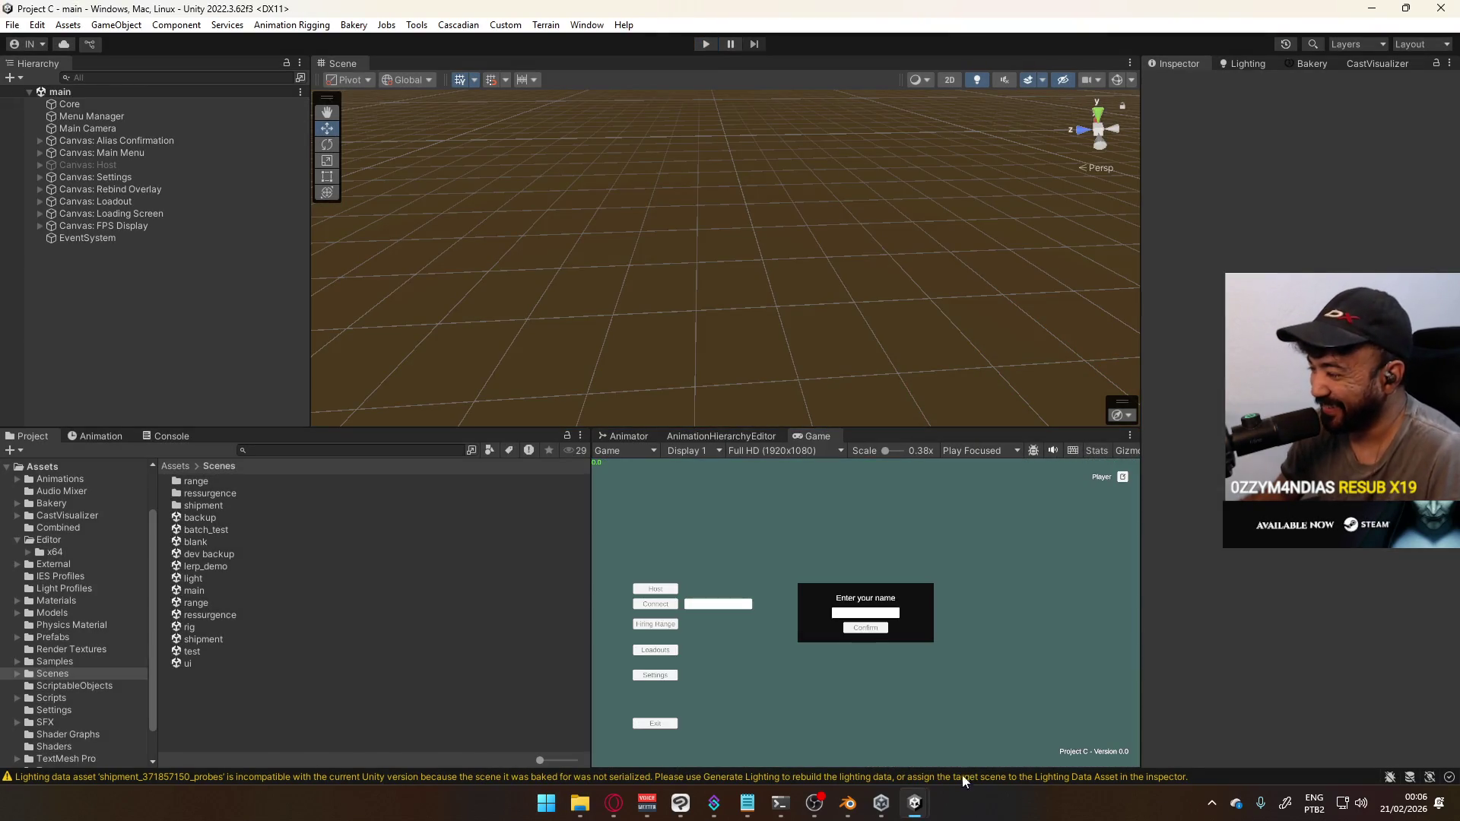
In Project Nun, open the Belle Animator's Look layer and select its ADS state
mouse_move(915, 803)
left_click(1085, 726)
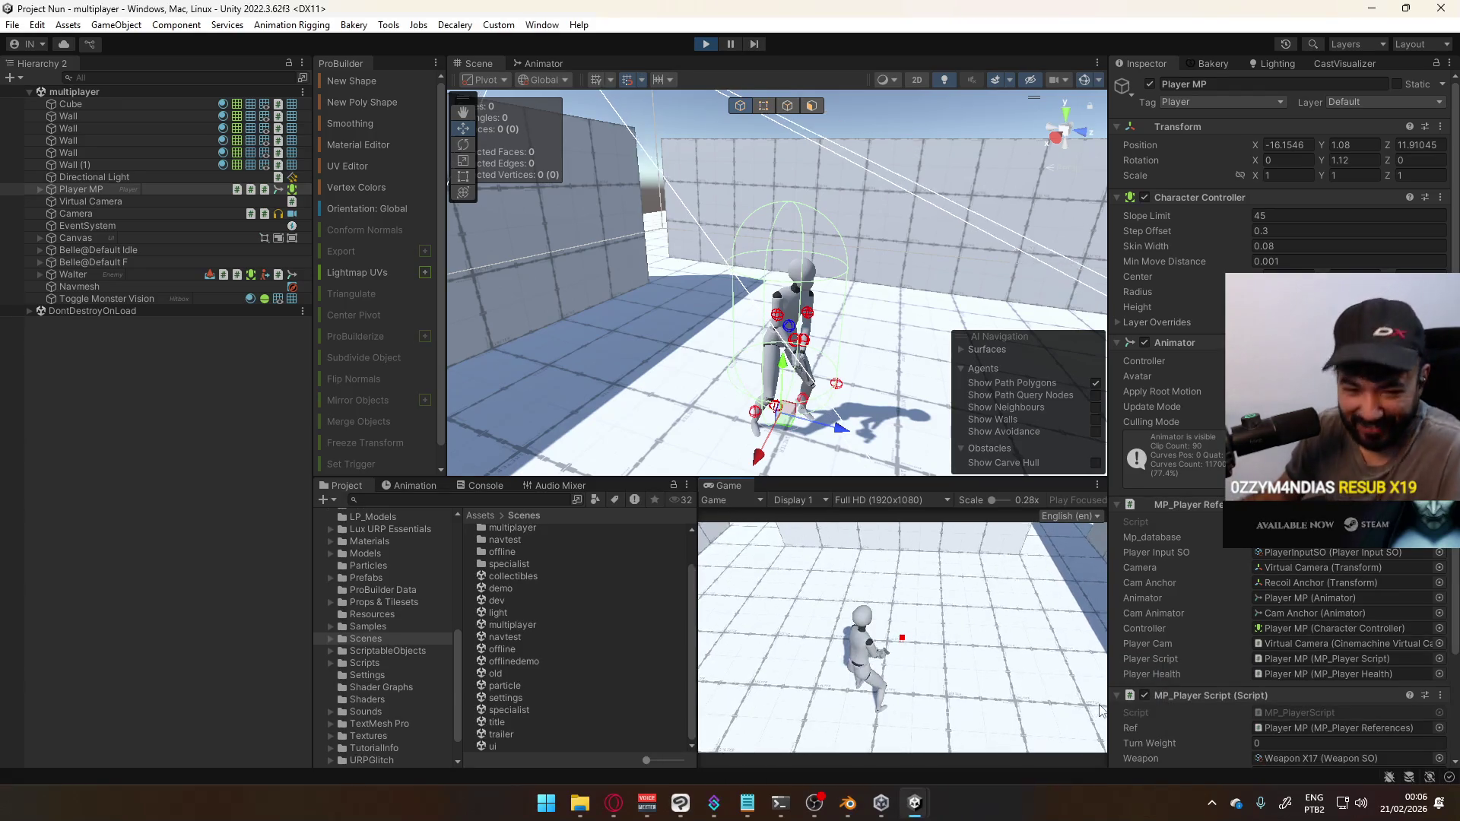
key("super")
key("super")
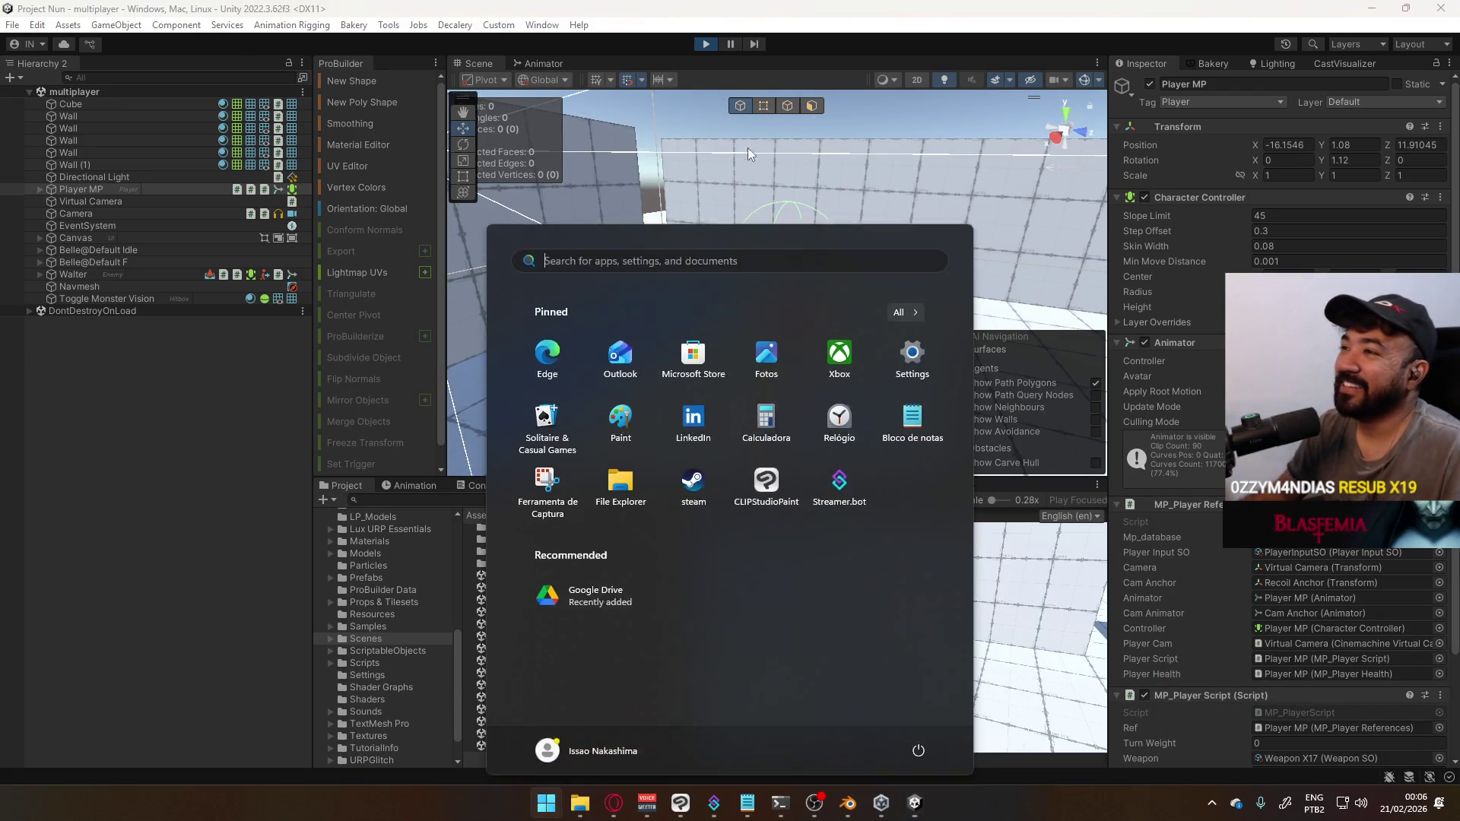
left_click(543, 66)
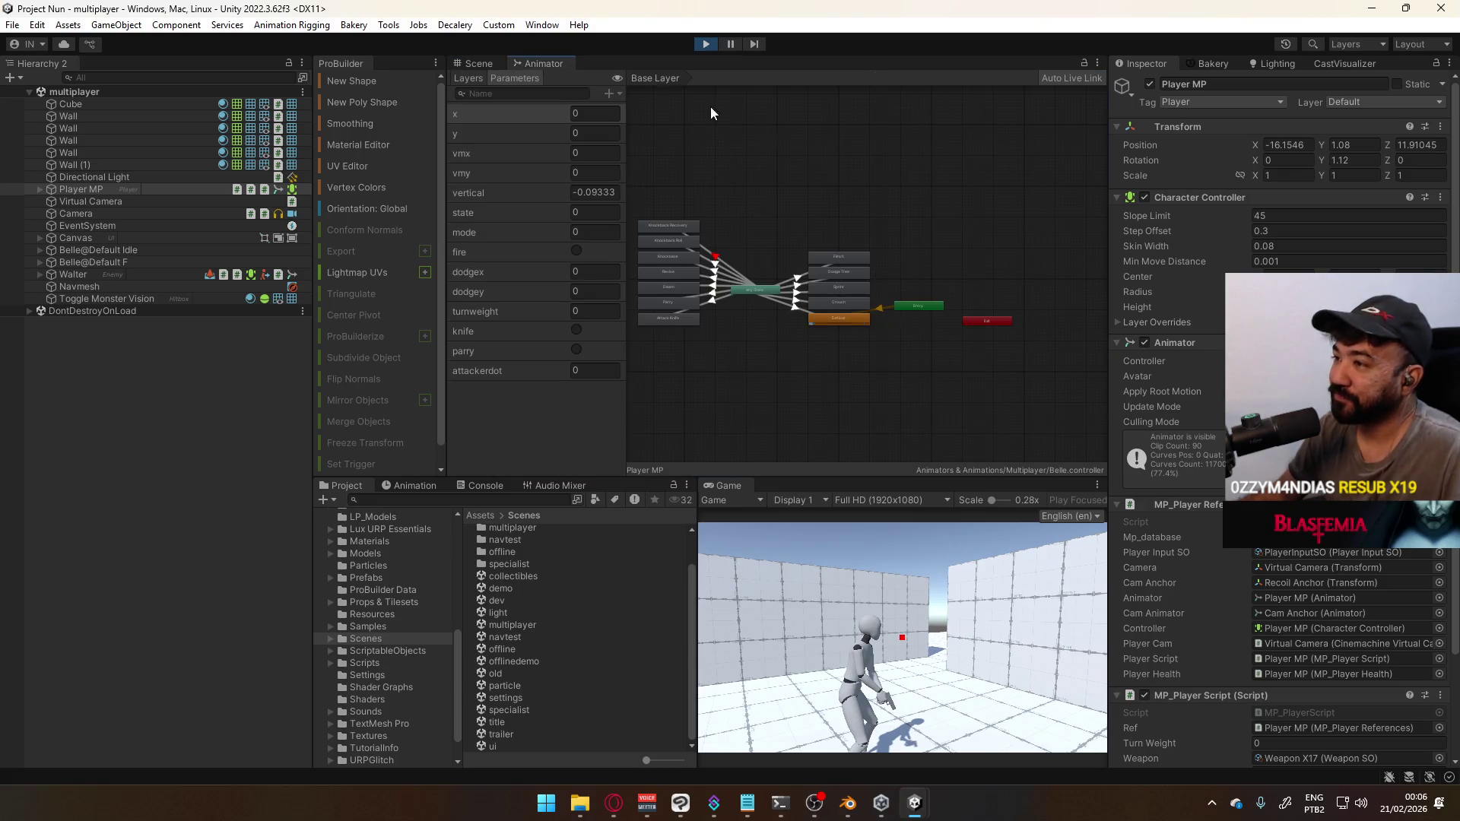
scroll(753, 336, "up", 2)
scroll(756, 184, "up", 2)
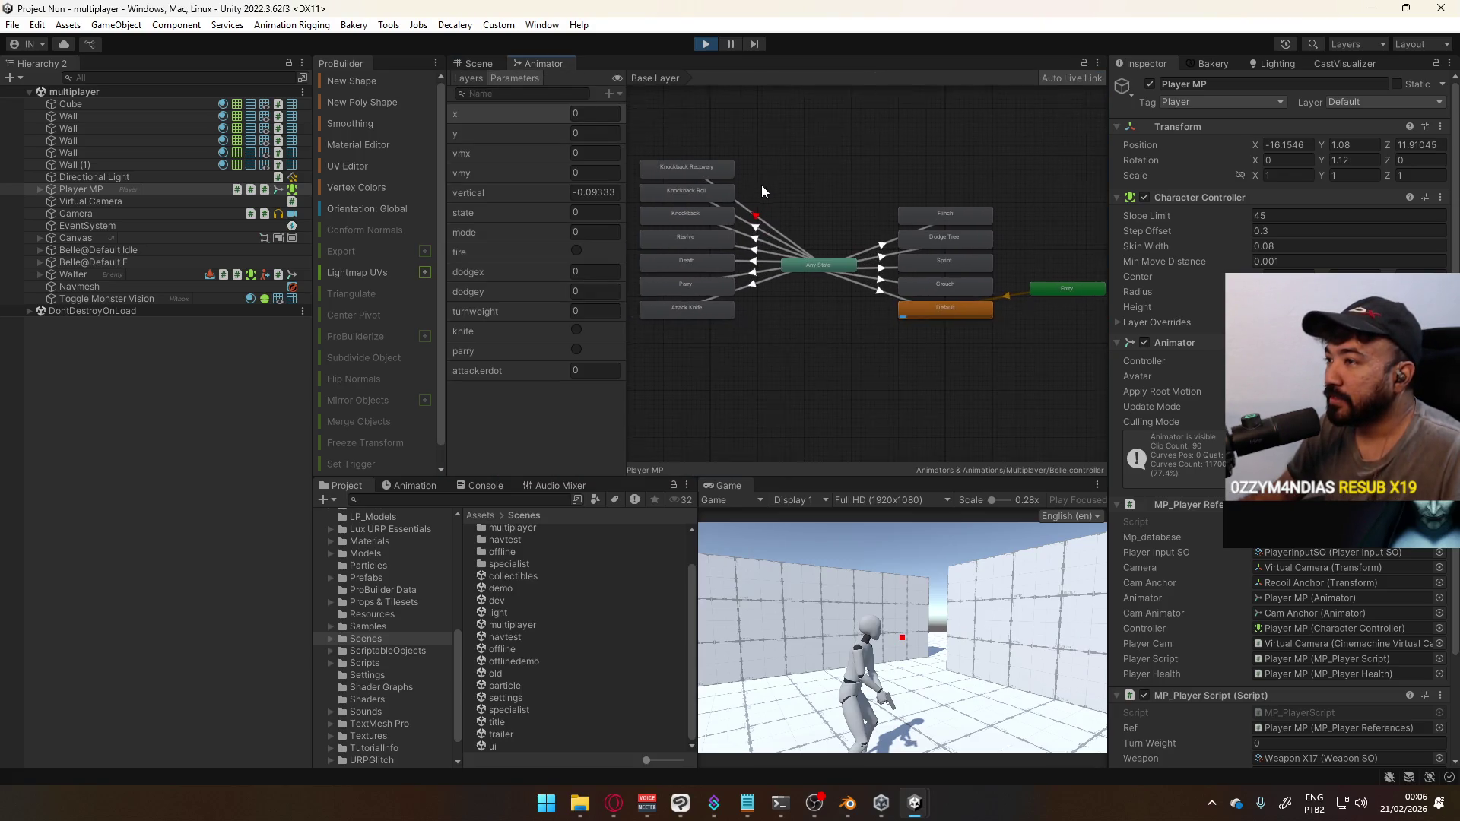
left_click(469, 78)
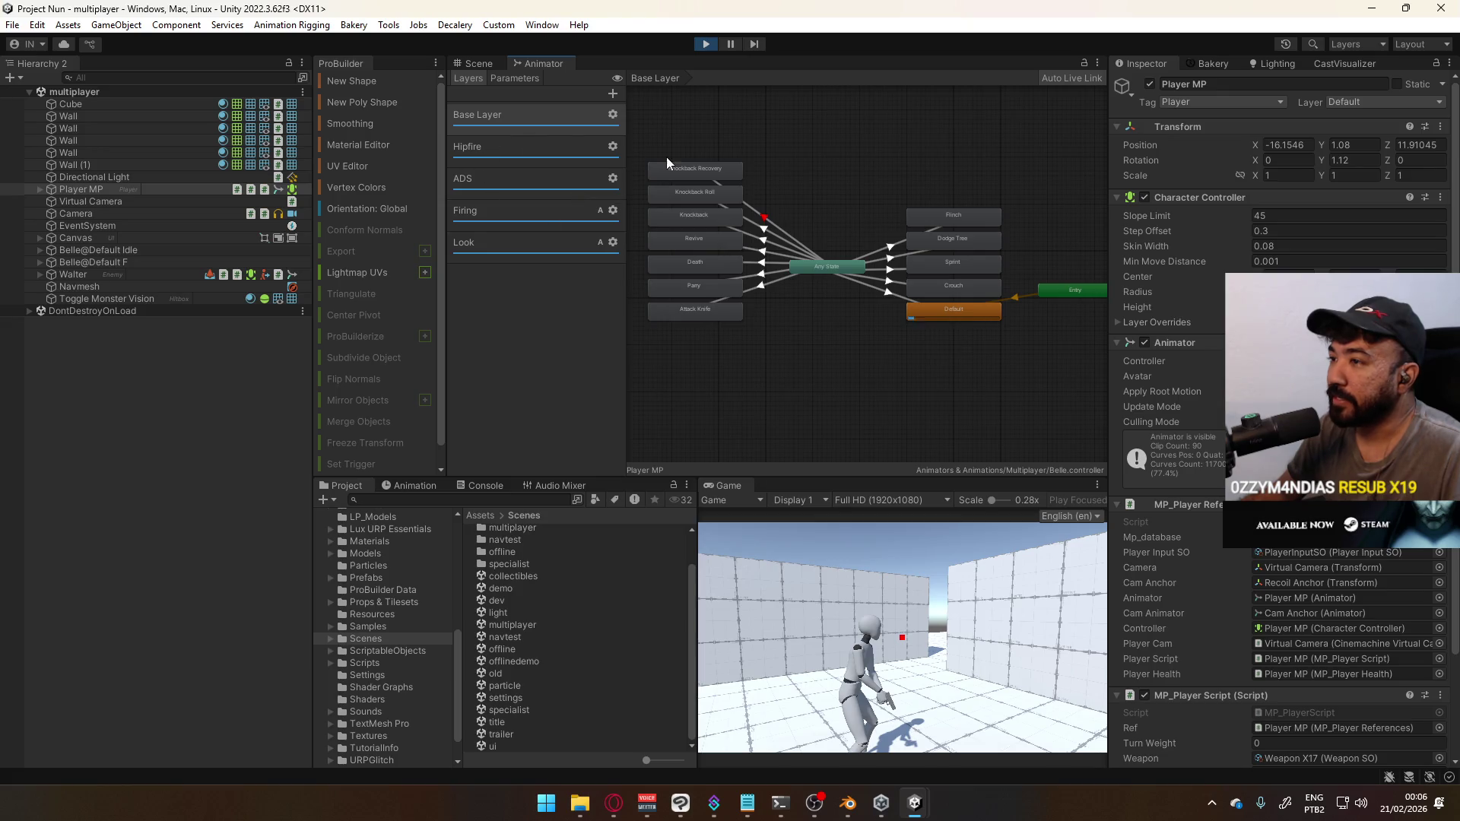
left_click(522, 188)
scroll(856, 321, "up", 3)
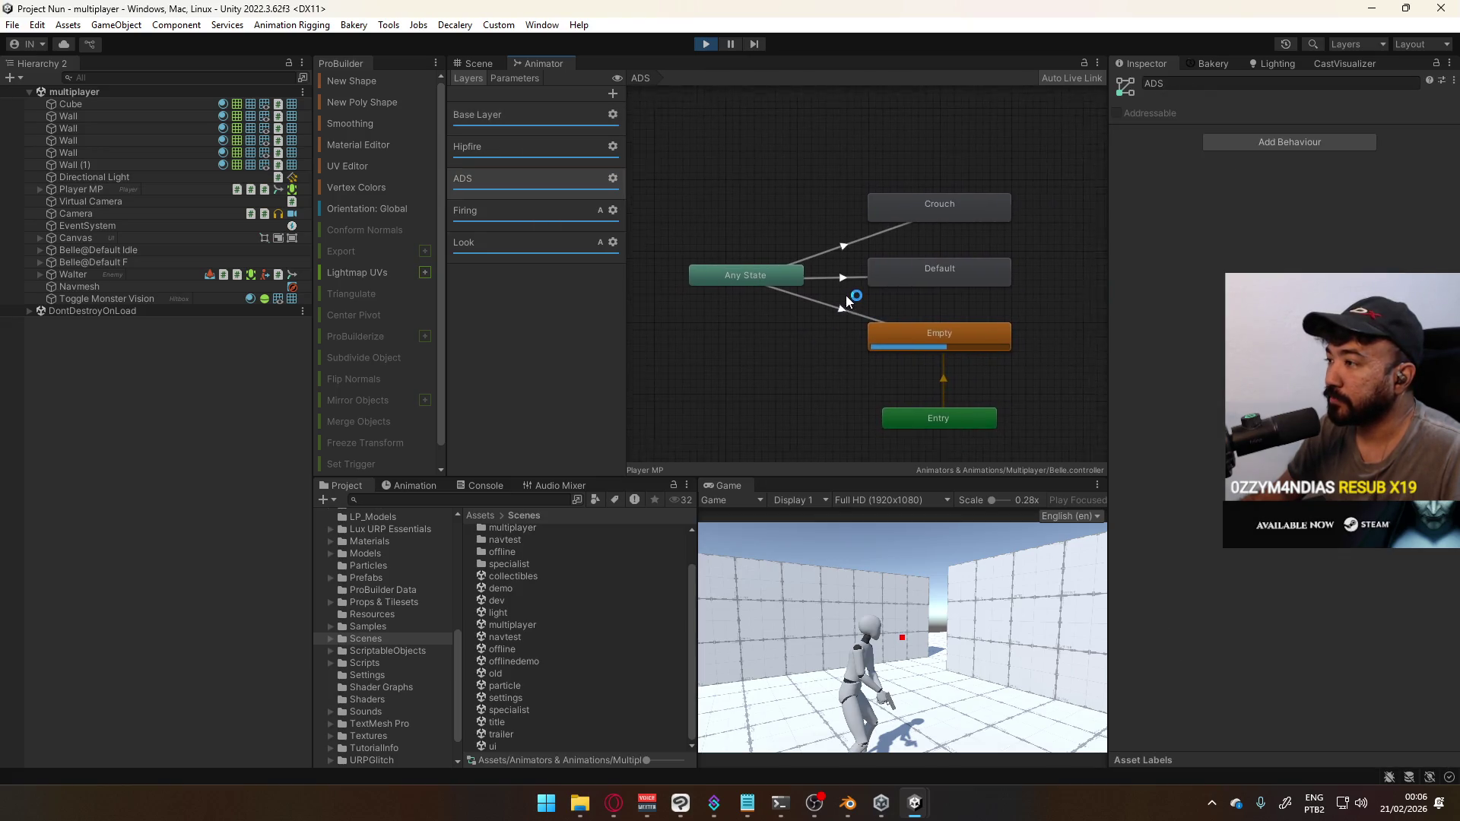
left_click(514, 240)
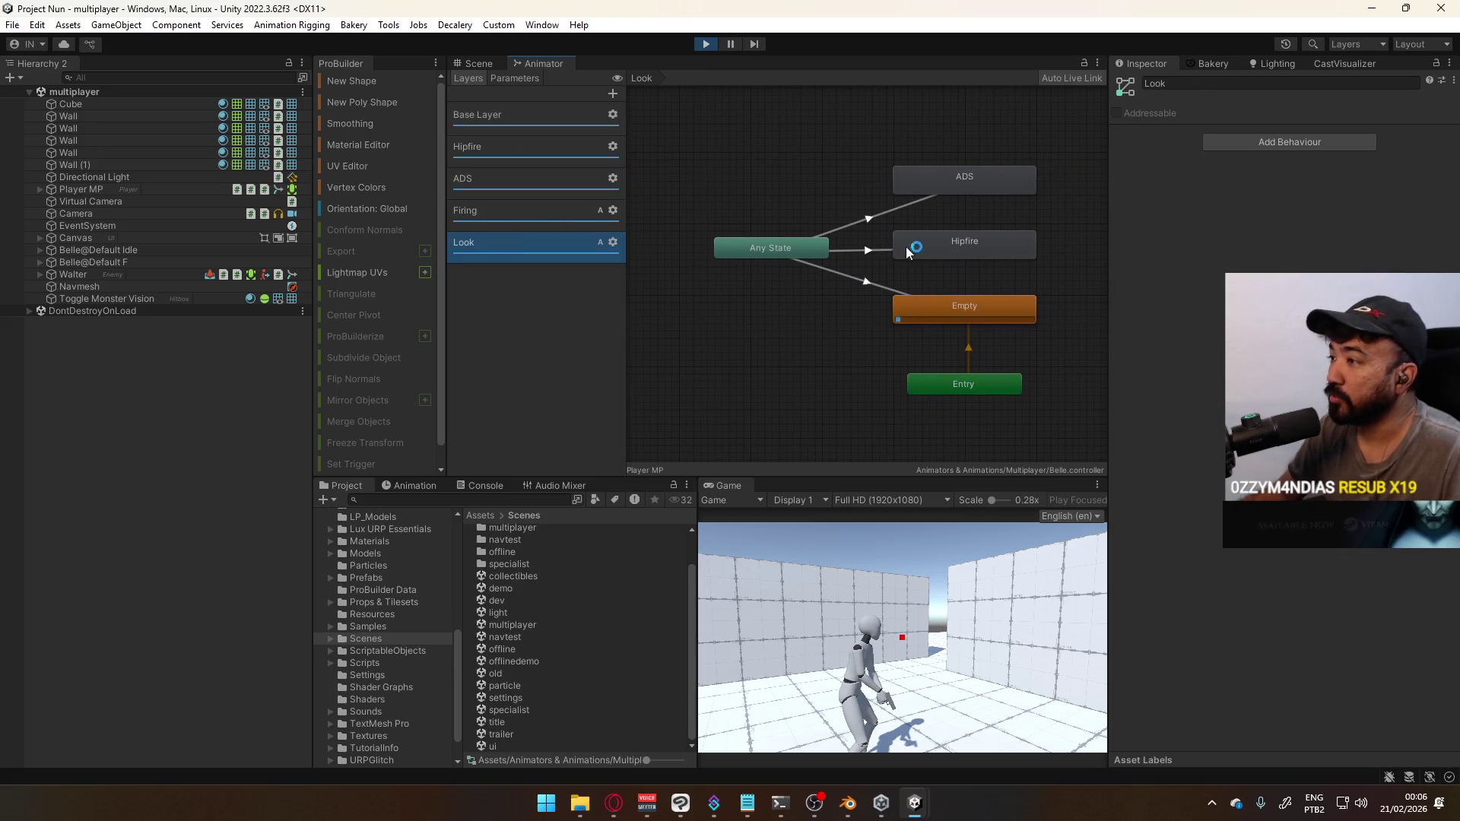
left_click(986, 186)
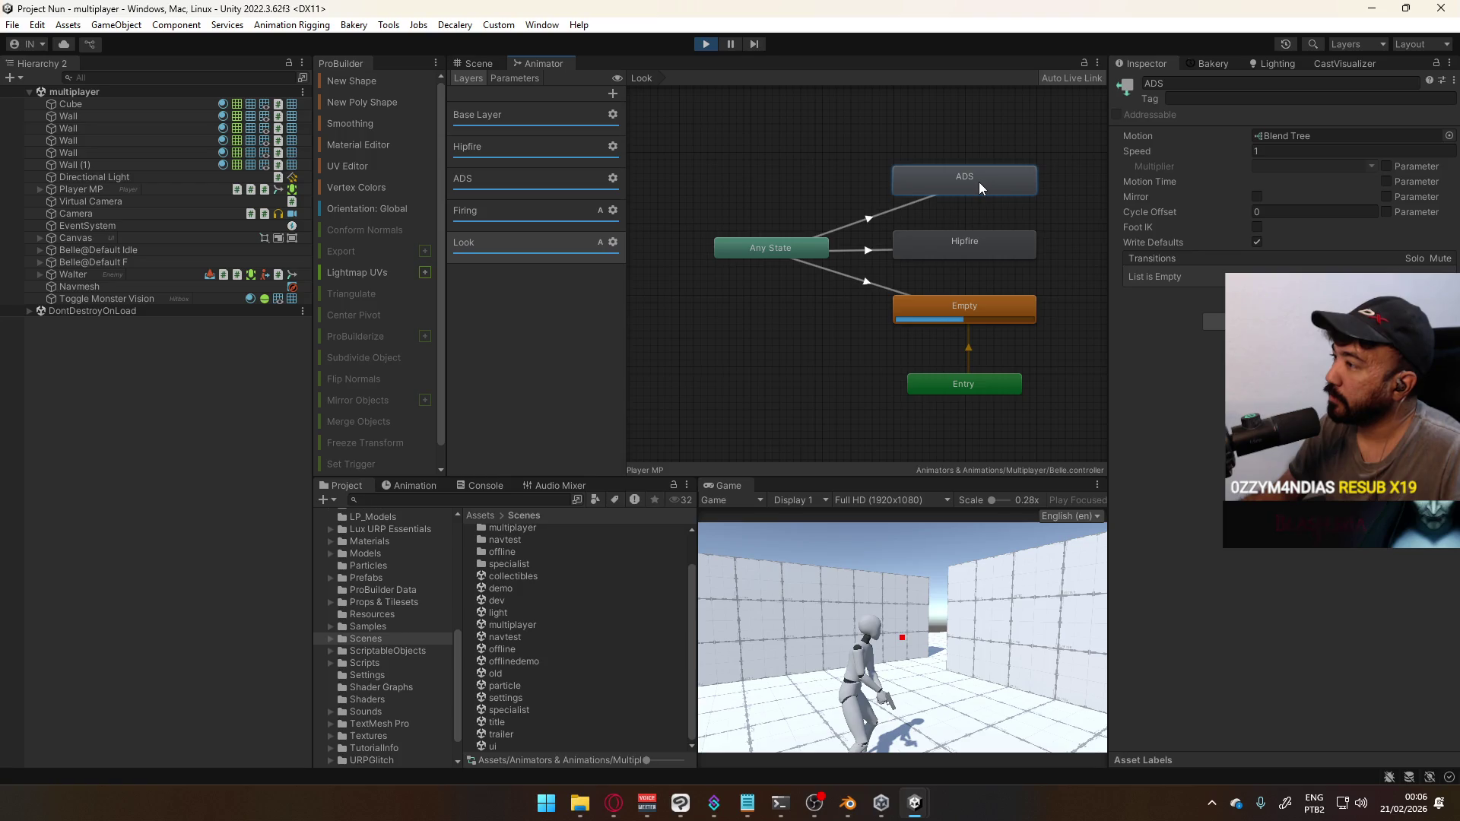
Open the ADS state's blend tree and select its Blend Tree node
double_click(979, 181)
middle_click_drag(889, 211, 759, 257)
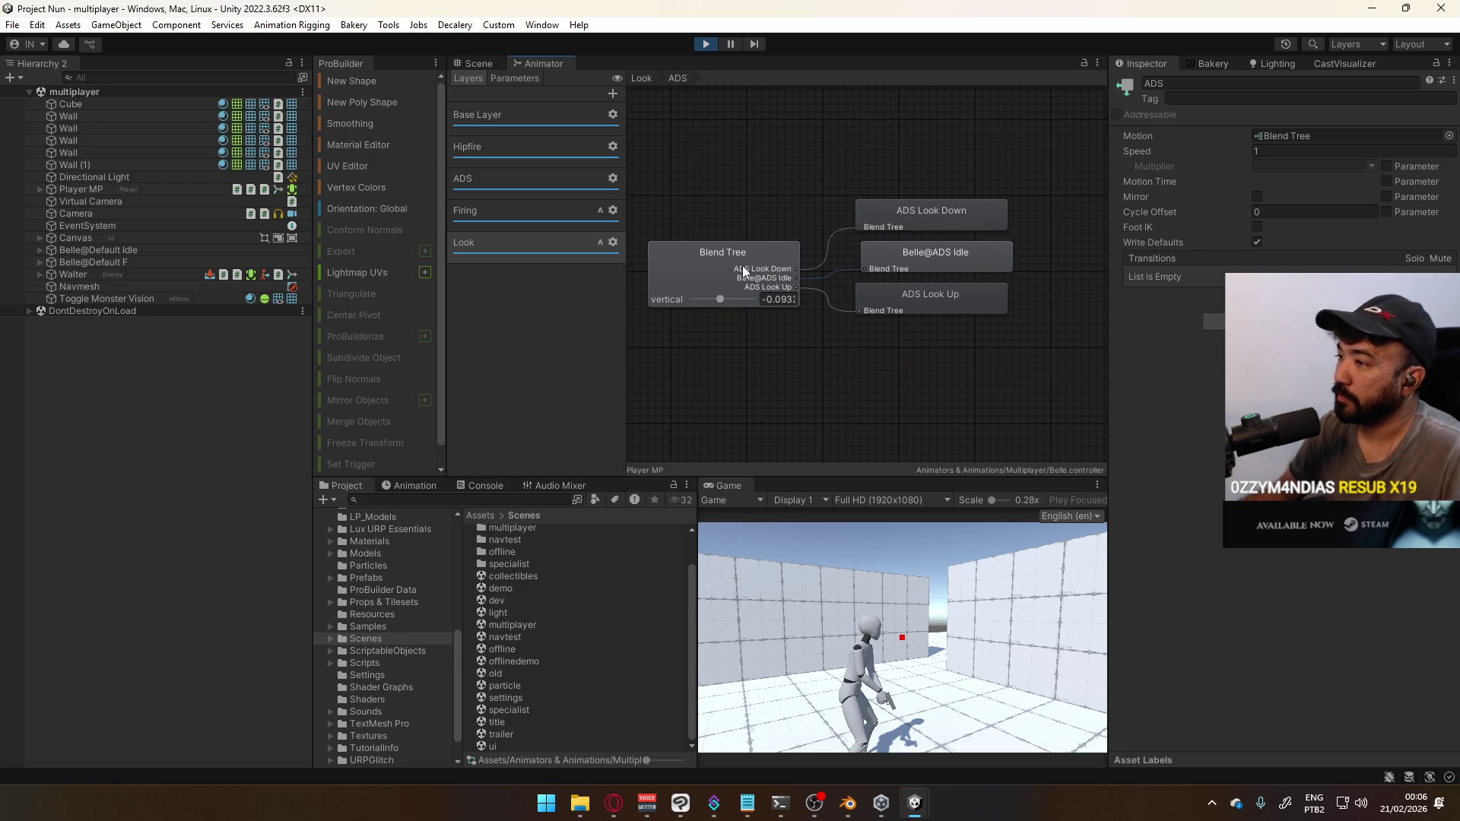
left_click(740, 254)
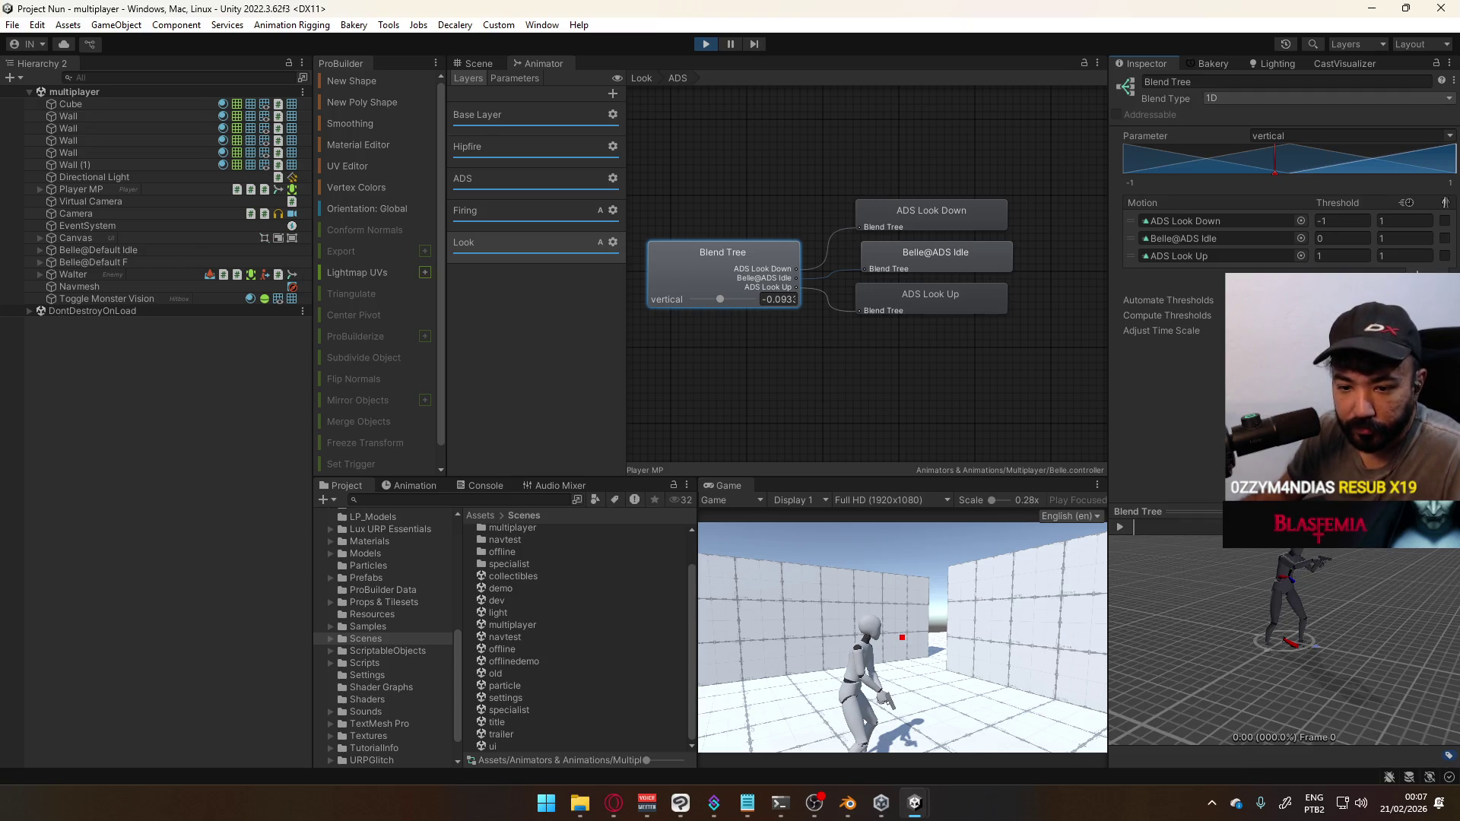
Enlarge the blend preview and aim up and down in-game to test the vertical blend
key("alt+Tab")
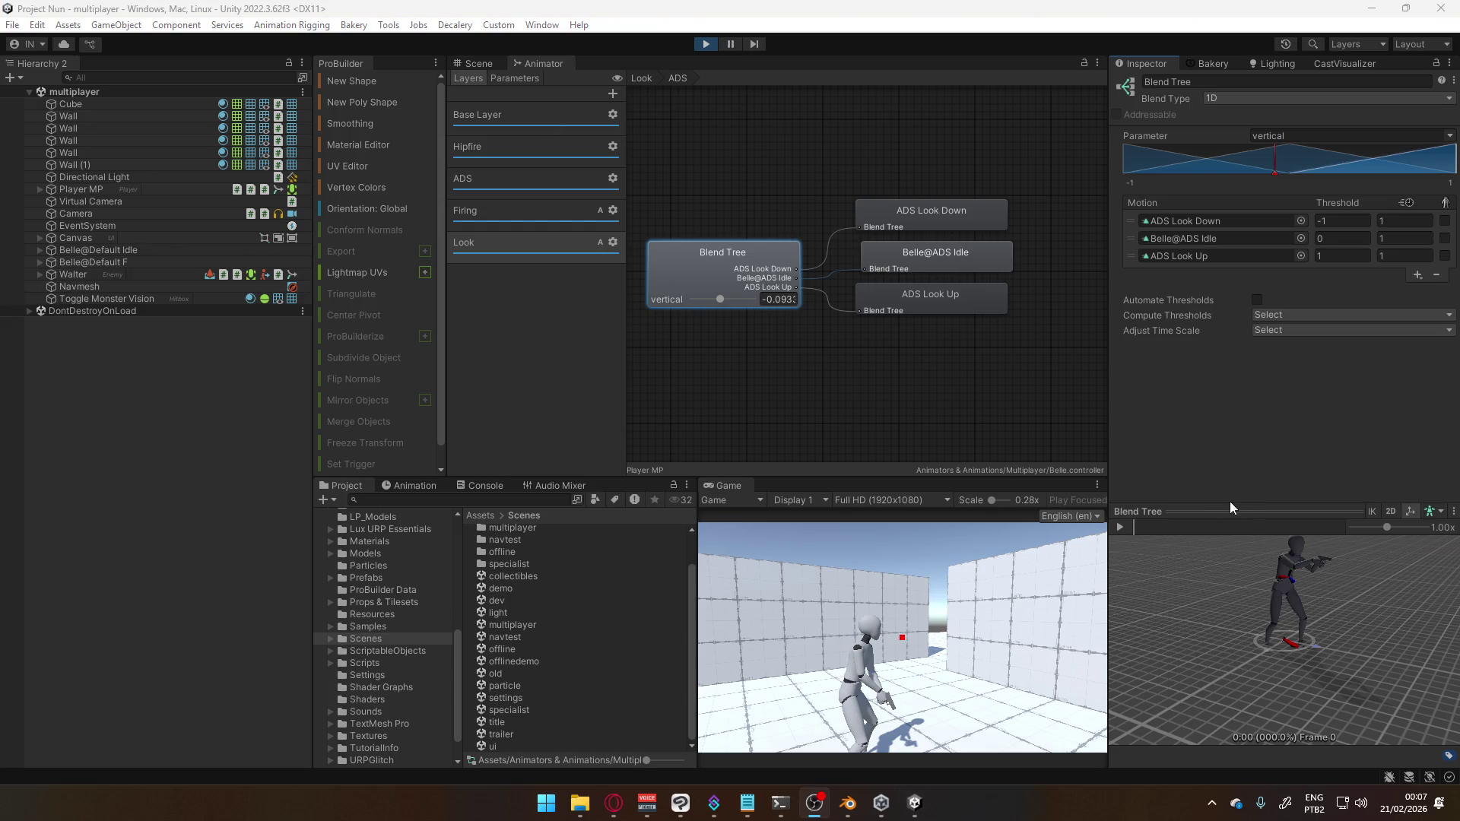
left_click_drag(1269, 512, 1269, 478)
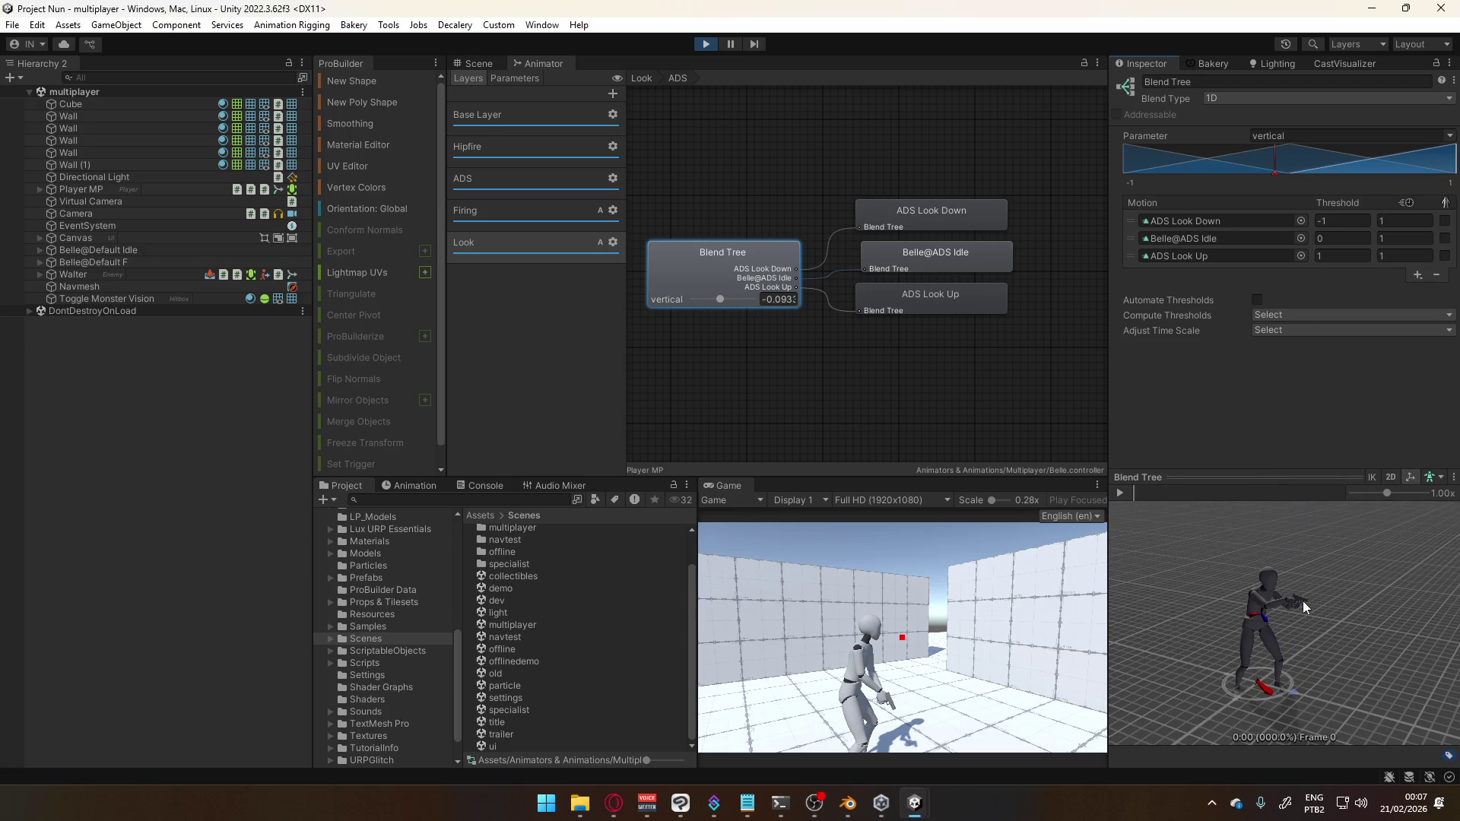
left_click(776, 302)
left_click(1275, 172)
left_click(887, 550)
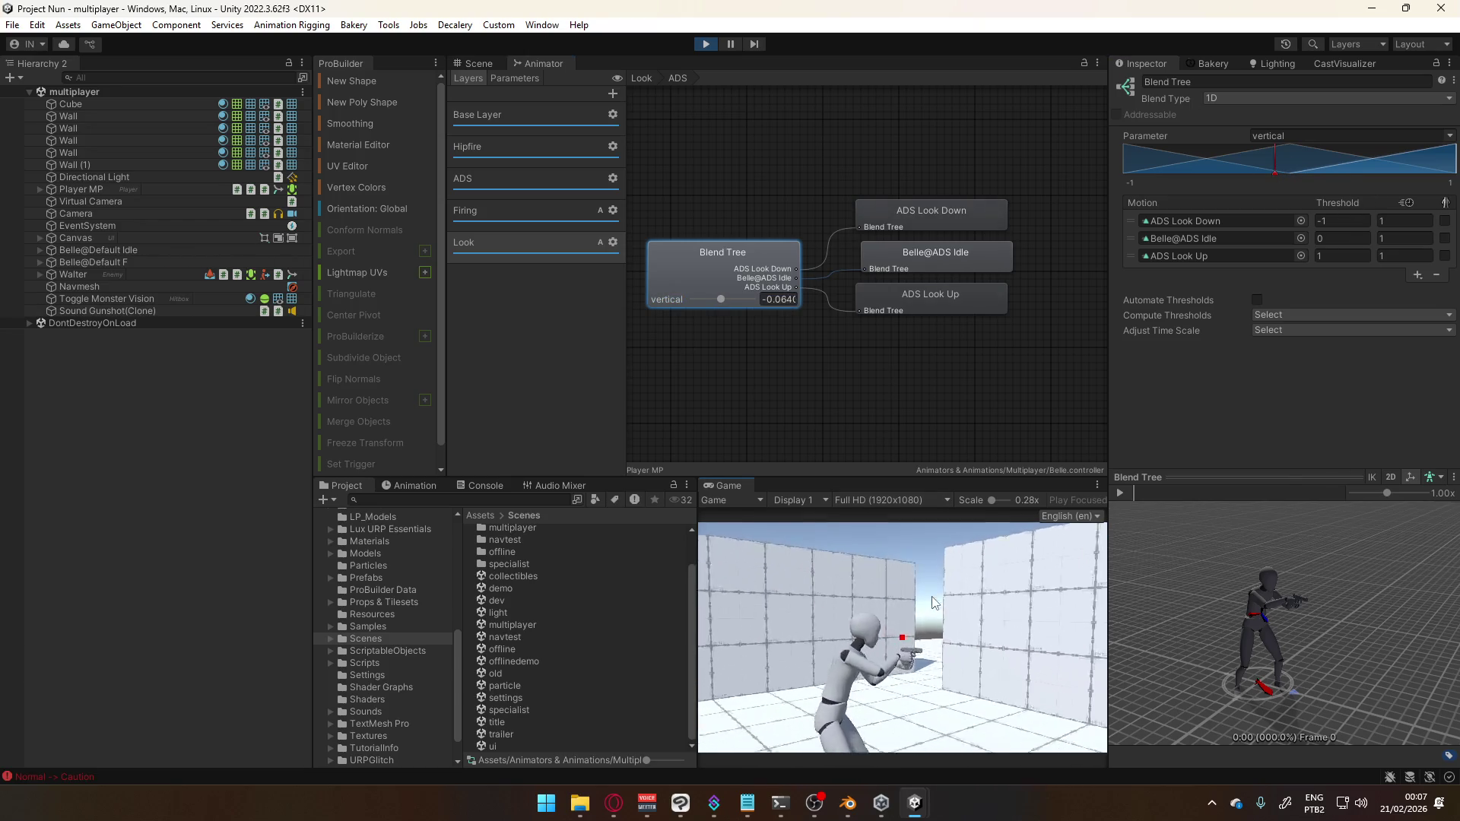
right_click(1017, 519)
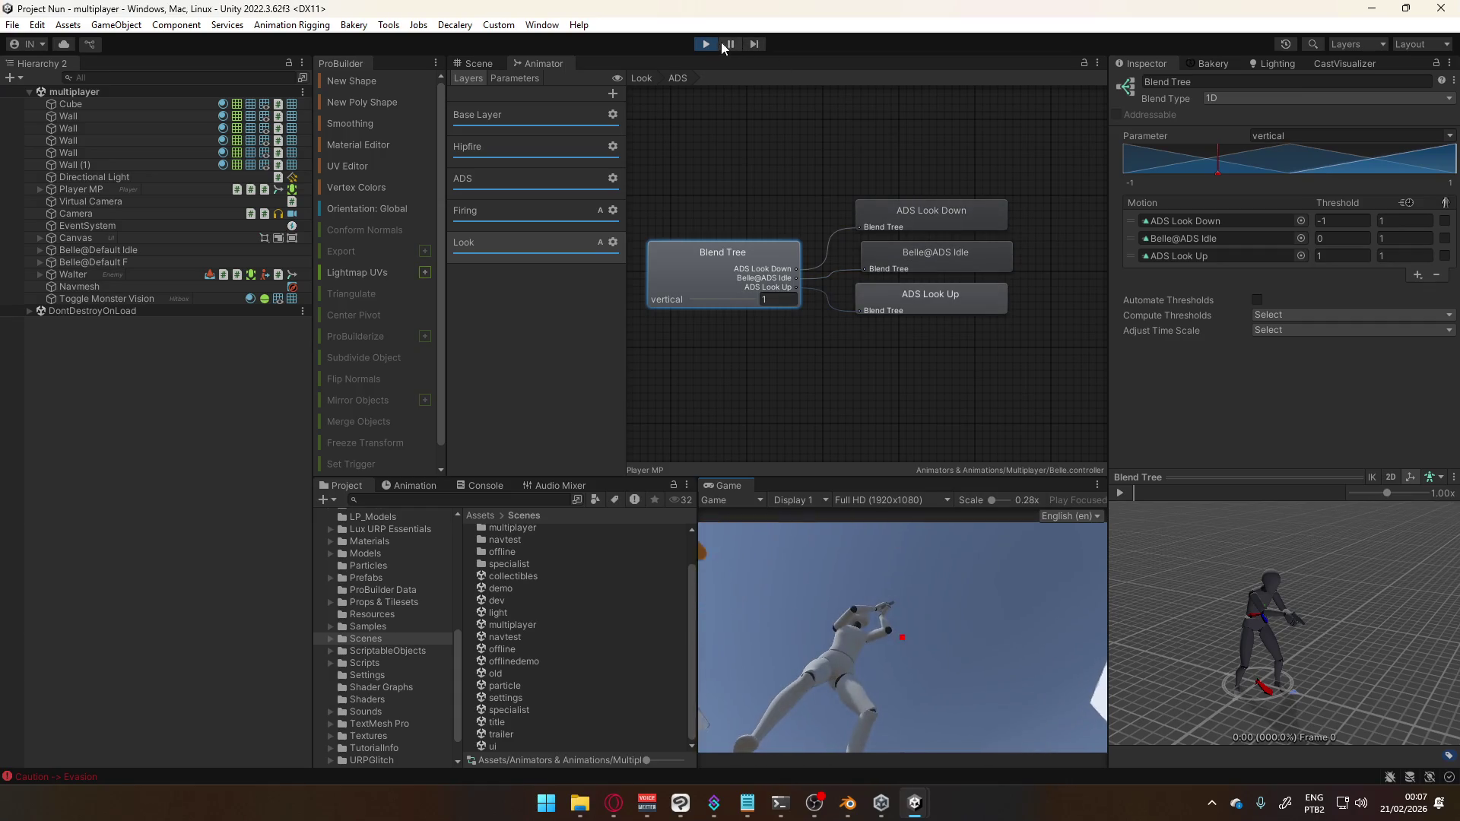
Exit Play mode and preview the blend tree at vertical −1, looking down
key("ctrl+p")
scroll(1311, 538, "down", 3)
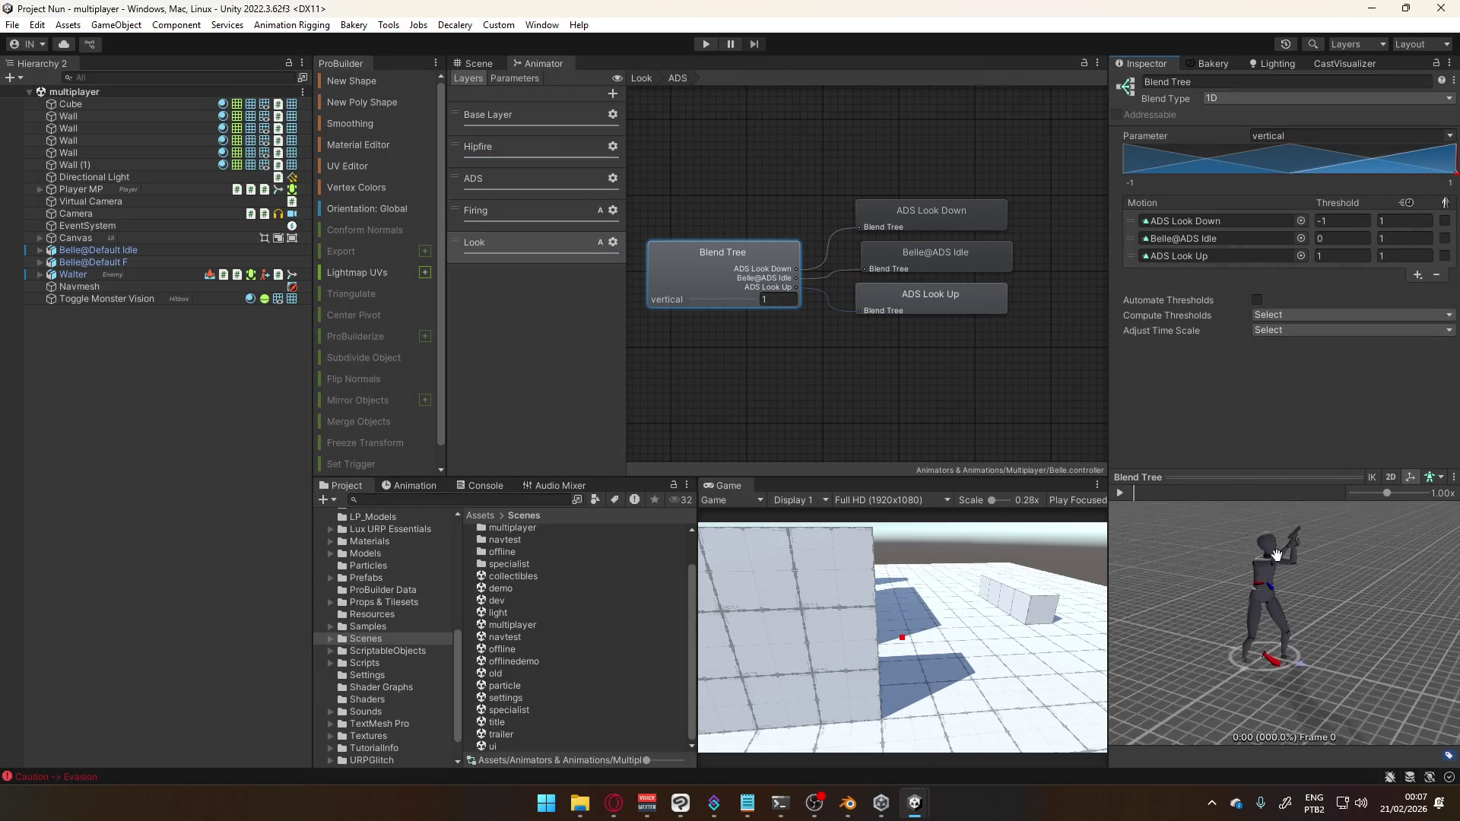
mouse_move(1458, 175)
left_mouse_down()
mouse_move(1124, 173)
mouse_move(1369, 236)
mouse_move(1194, 225)
mouse_move(1395, 240)
mouse_move(1168, 228)
mouse_move(1148, 241)
mouse_move(1372, 259)
mouse_move(1280, 244)
mouse_move(1394, 245)
mouse_move(1276, 252)
left_mouse_up()
Widen the Inspector, enlarge the Blend Tree preview, and open the ScriptableObjects folder
scroll(1165, 528, "up", 3)
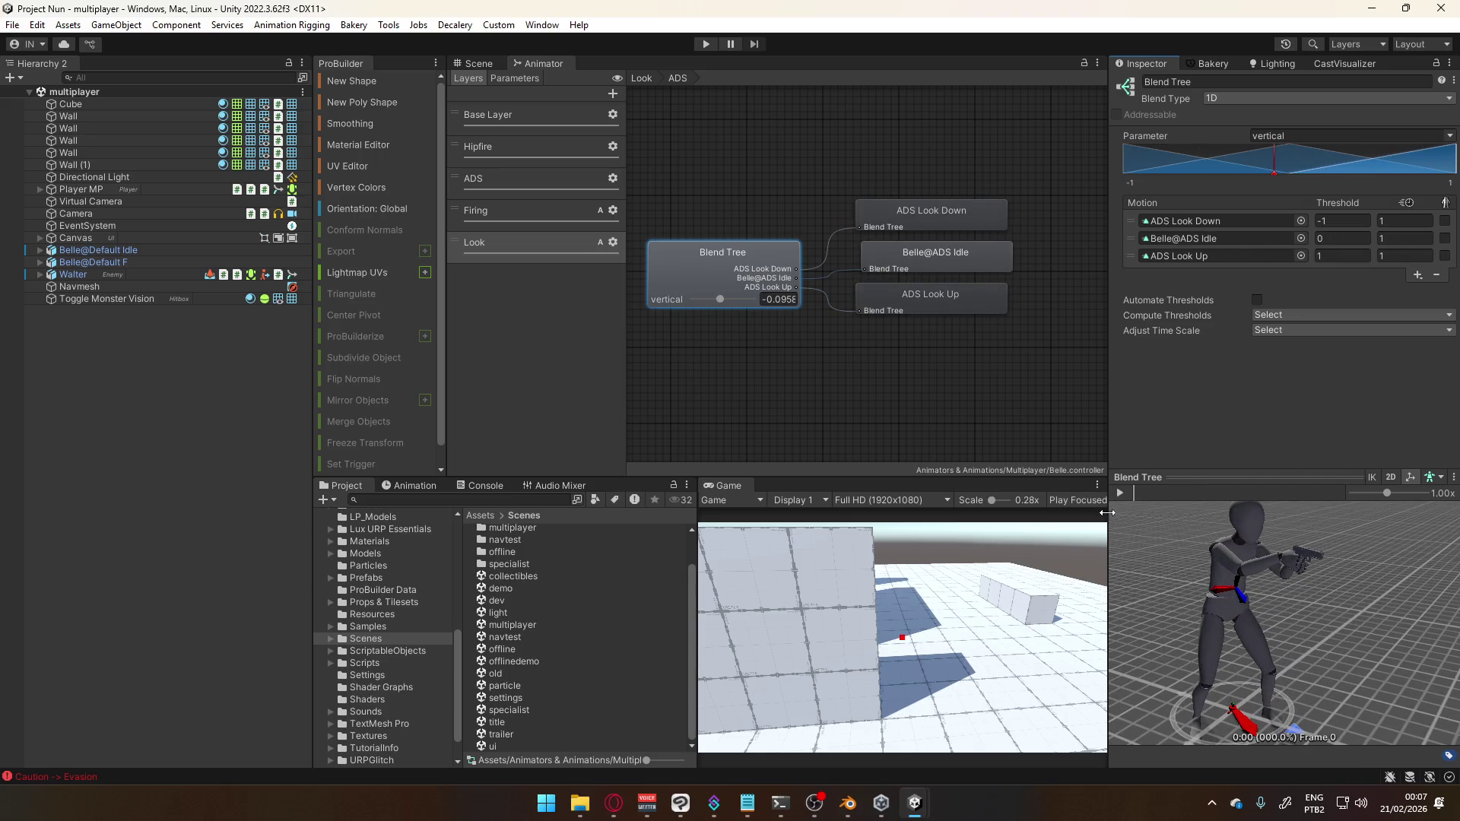
left_click_drag(1107, 513, 763, 513)
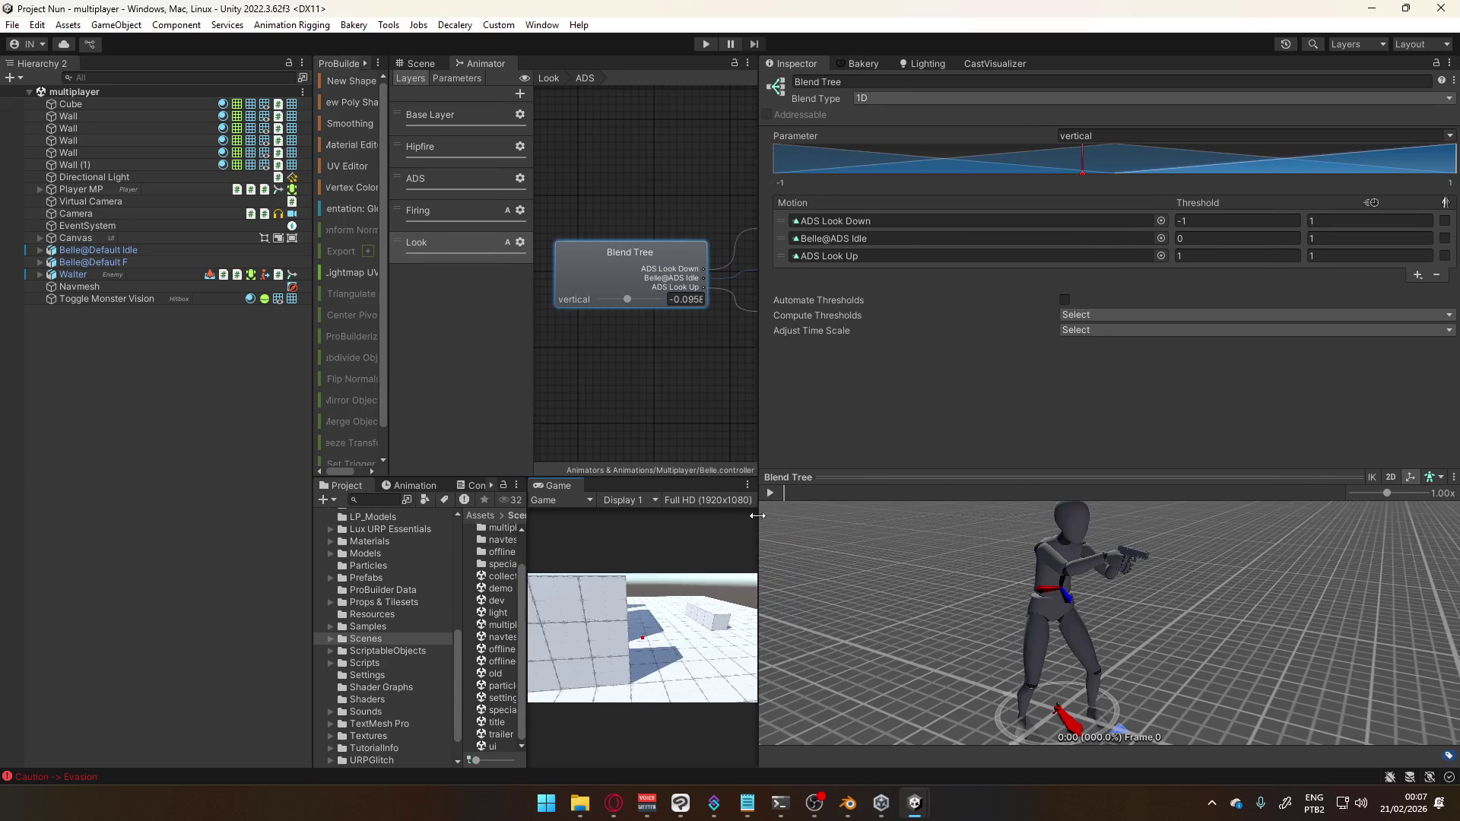
left_click_drag(1035, 474, 1035, 380)
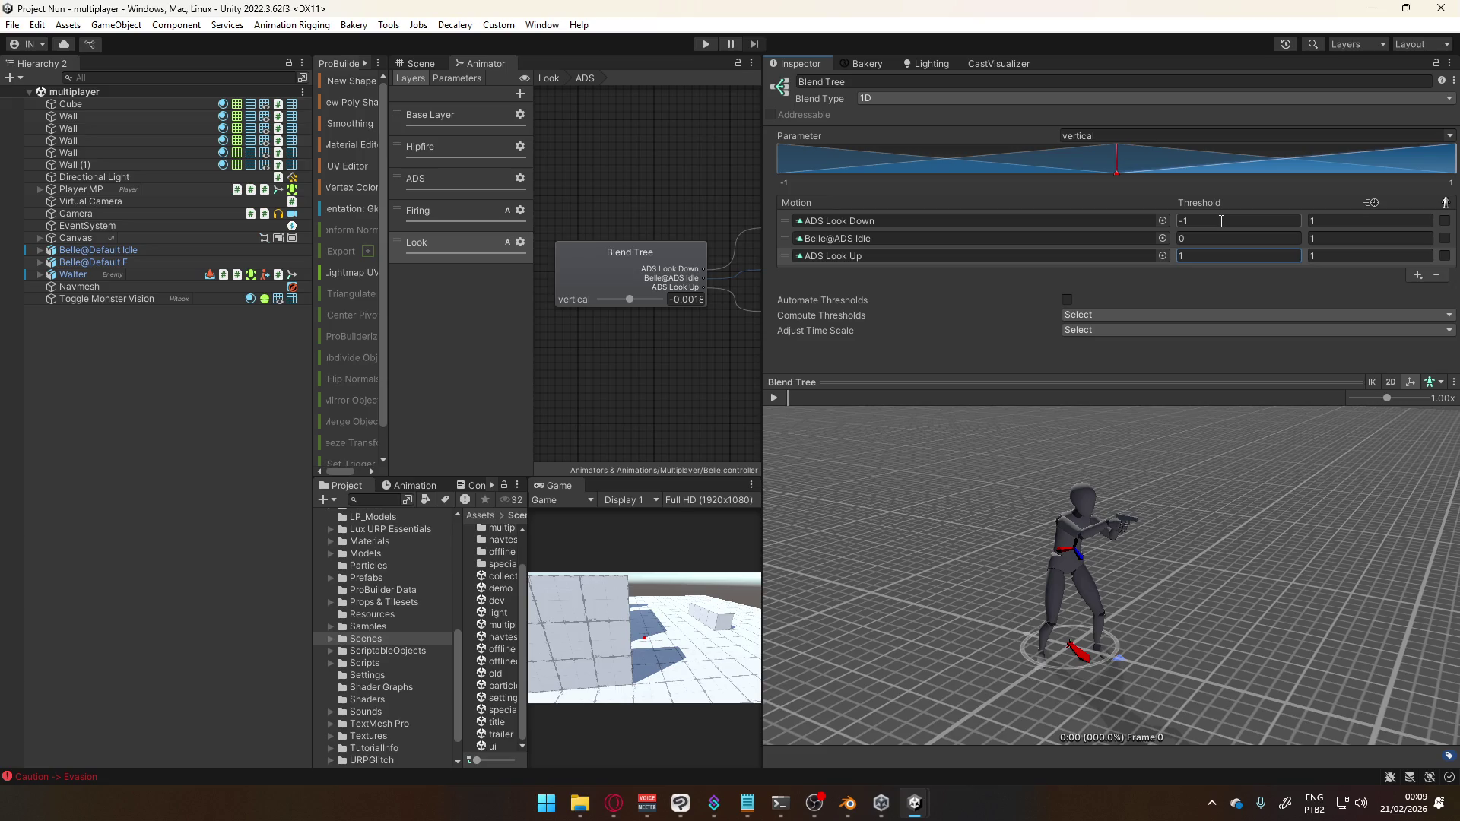
left_click(377, 650)
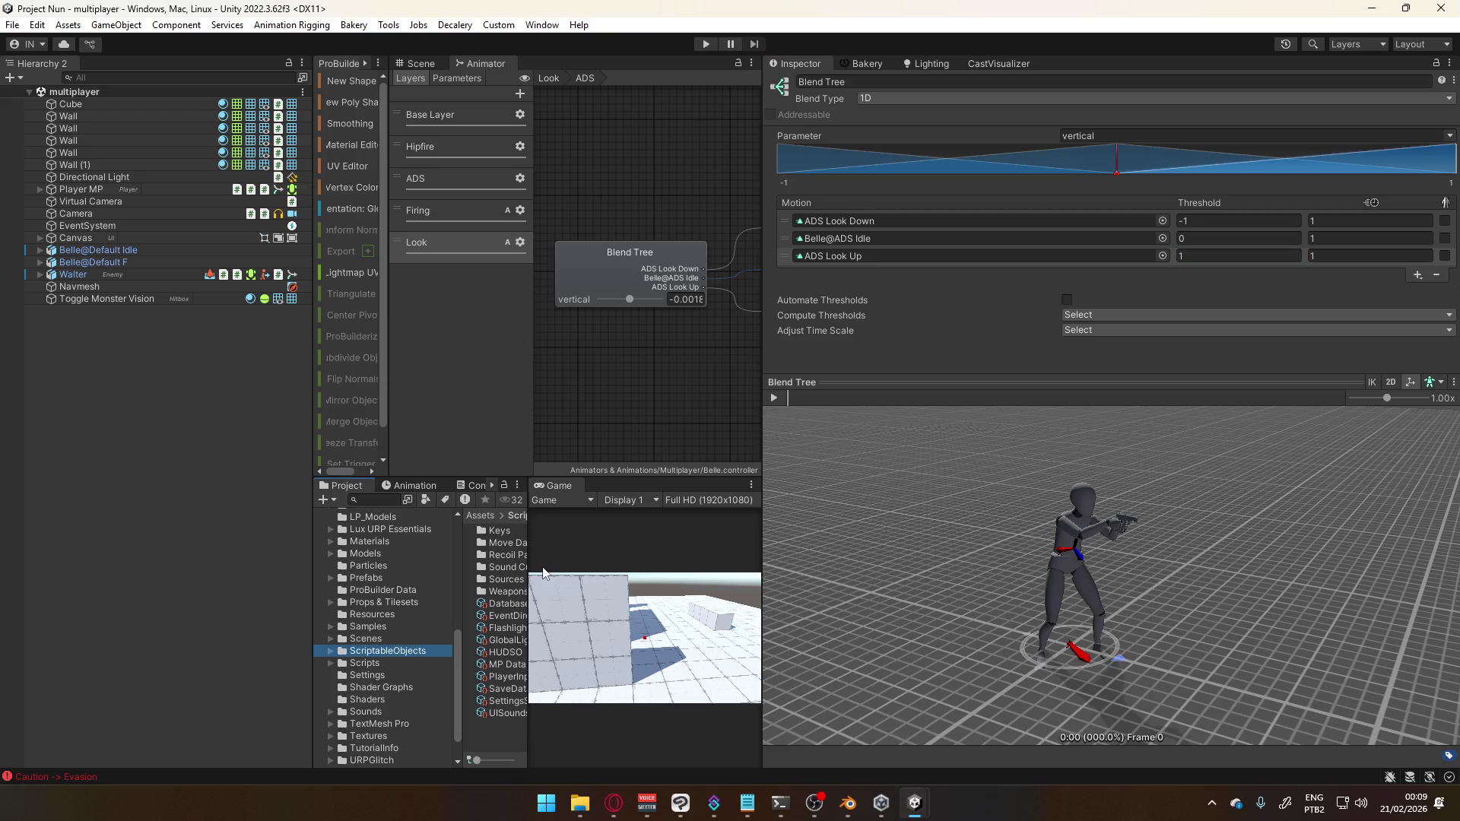
left_click(508, 603)
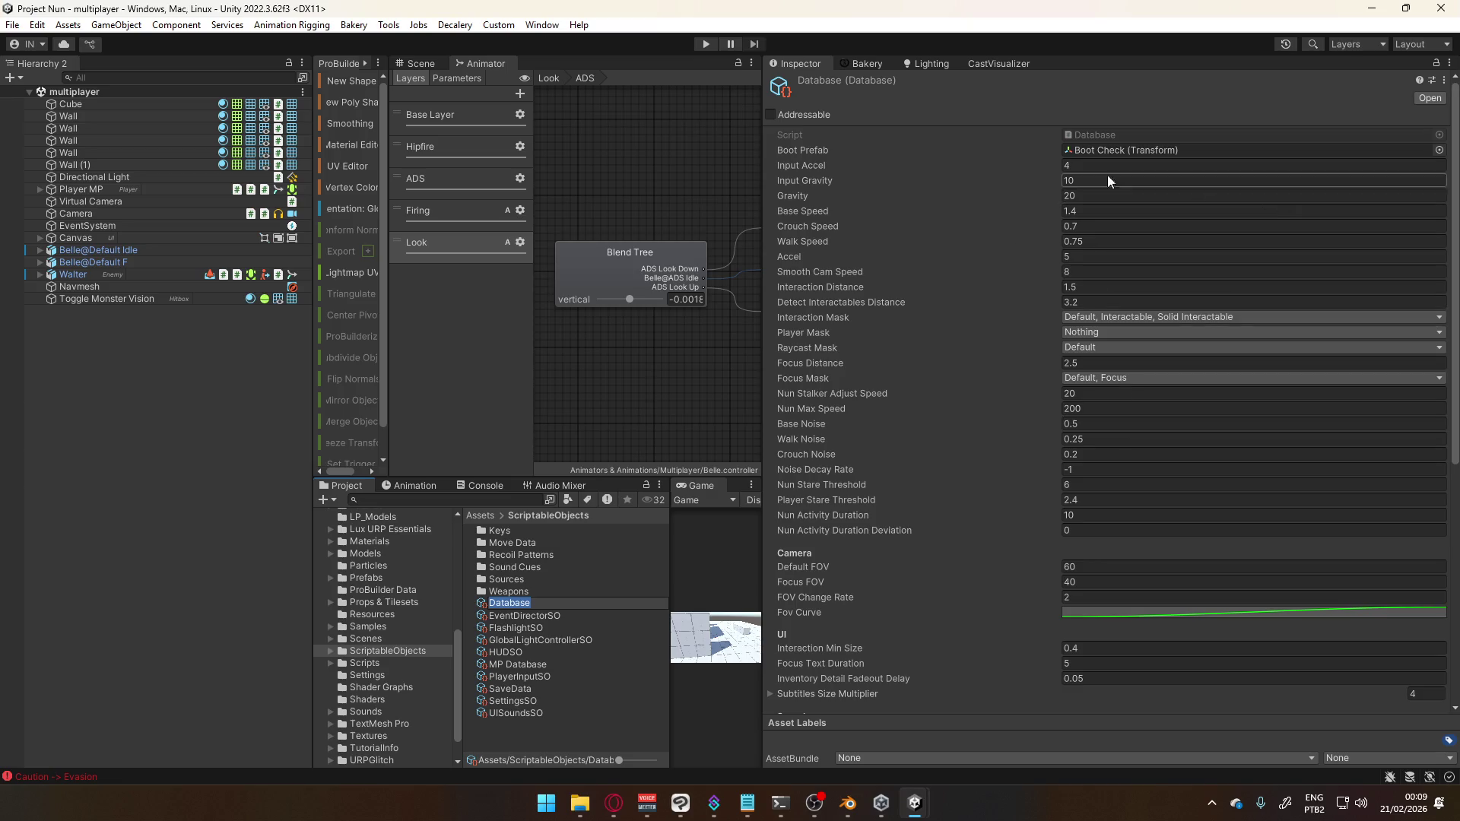
scroll(946, 313, "down", 4)
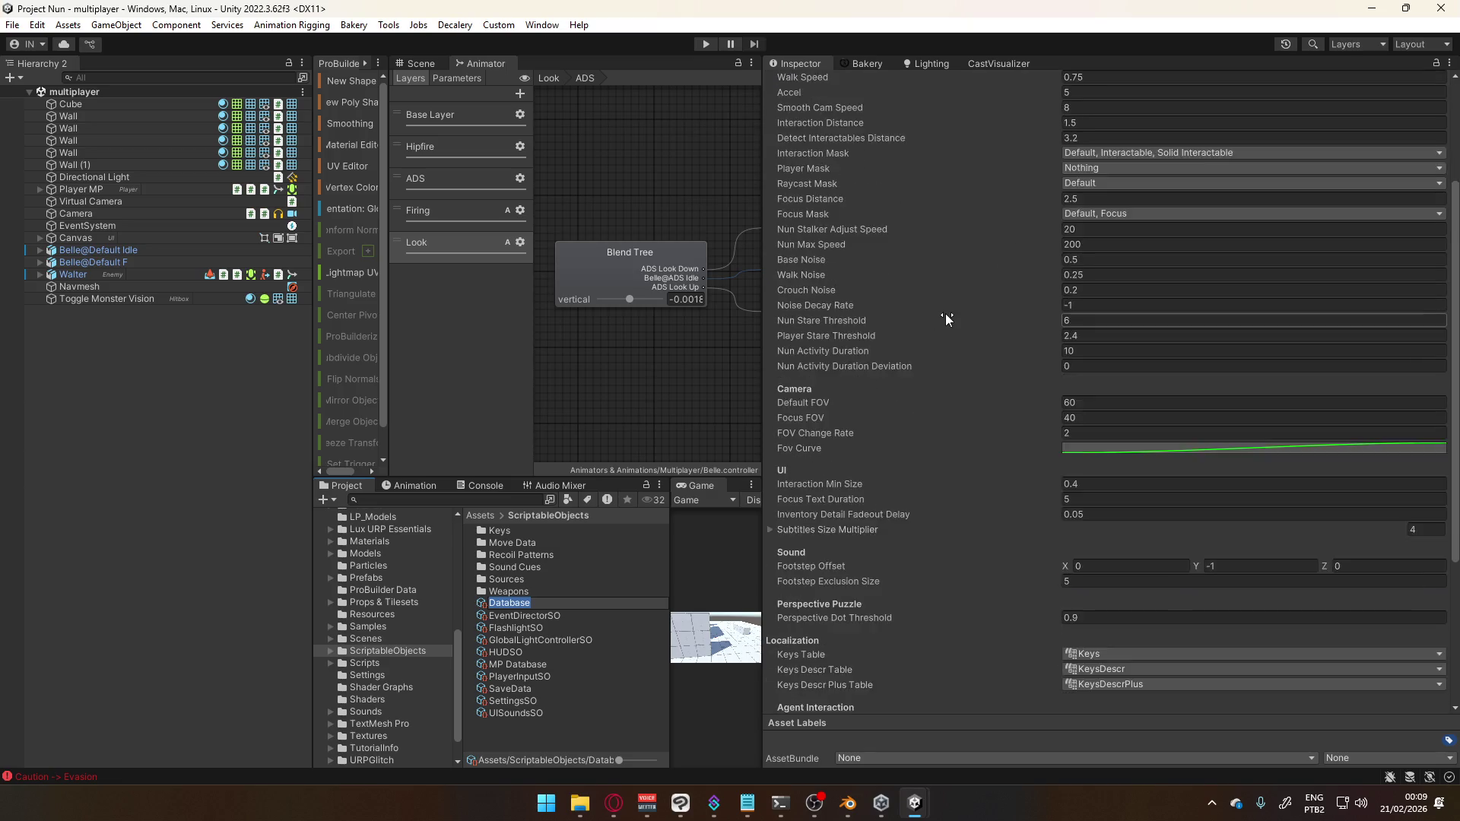
scroll(915, 331, "down", 4)
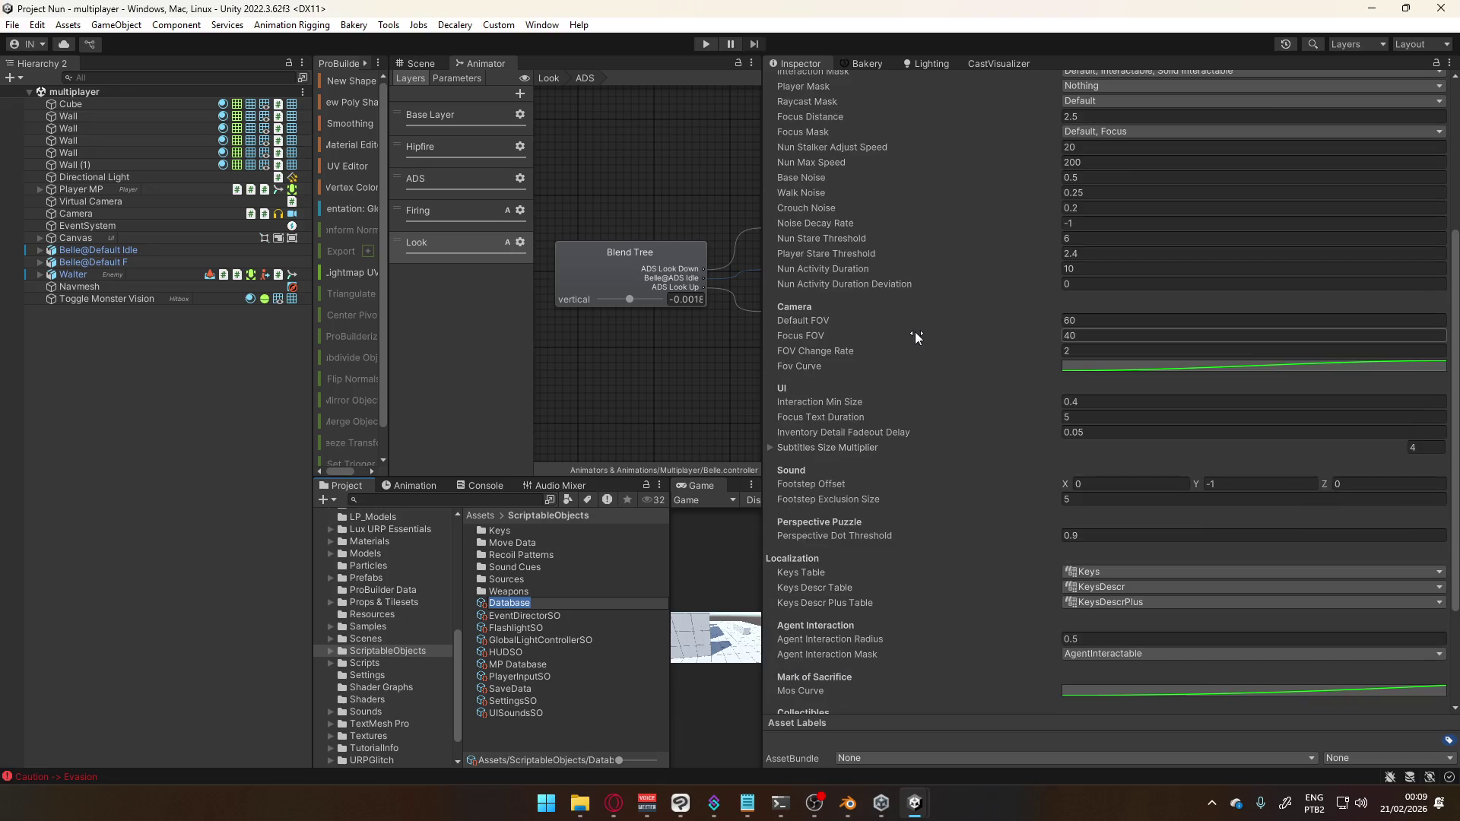
scroll(915, 331, "down", 4)
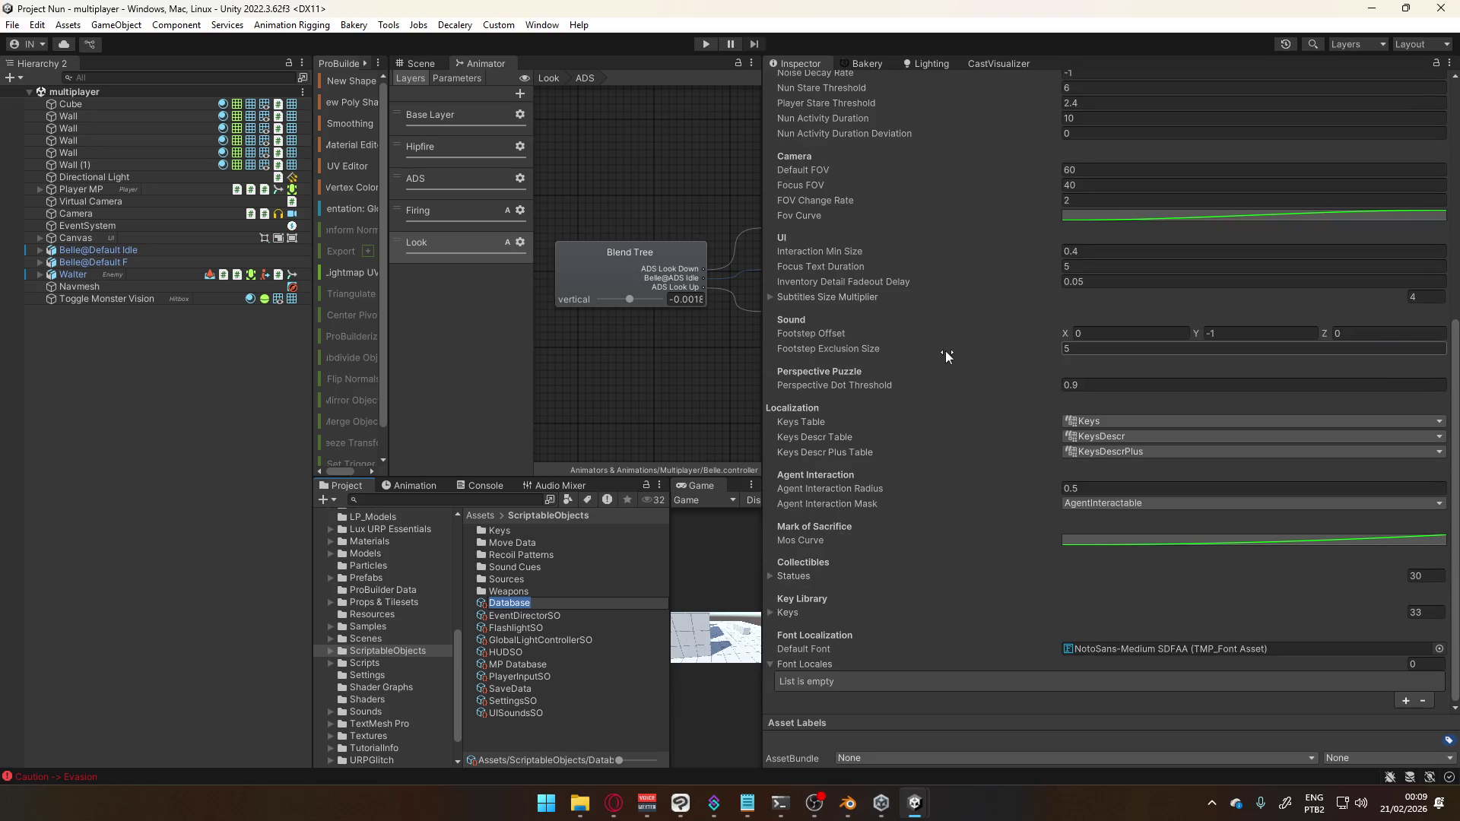
scroll(946, 350, "up", 8)
scroll(946, 355, "up", 4)
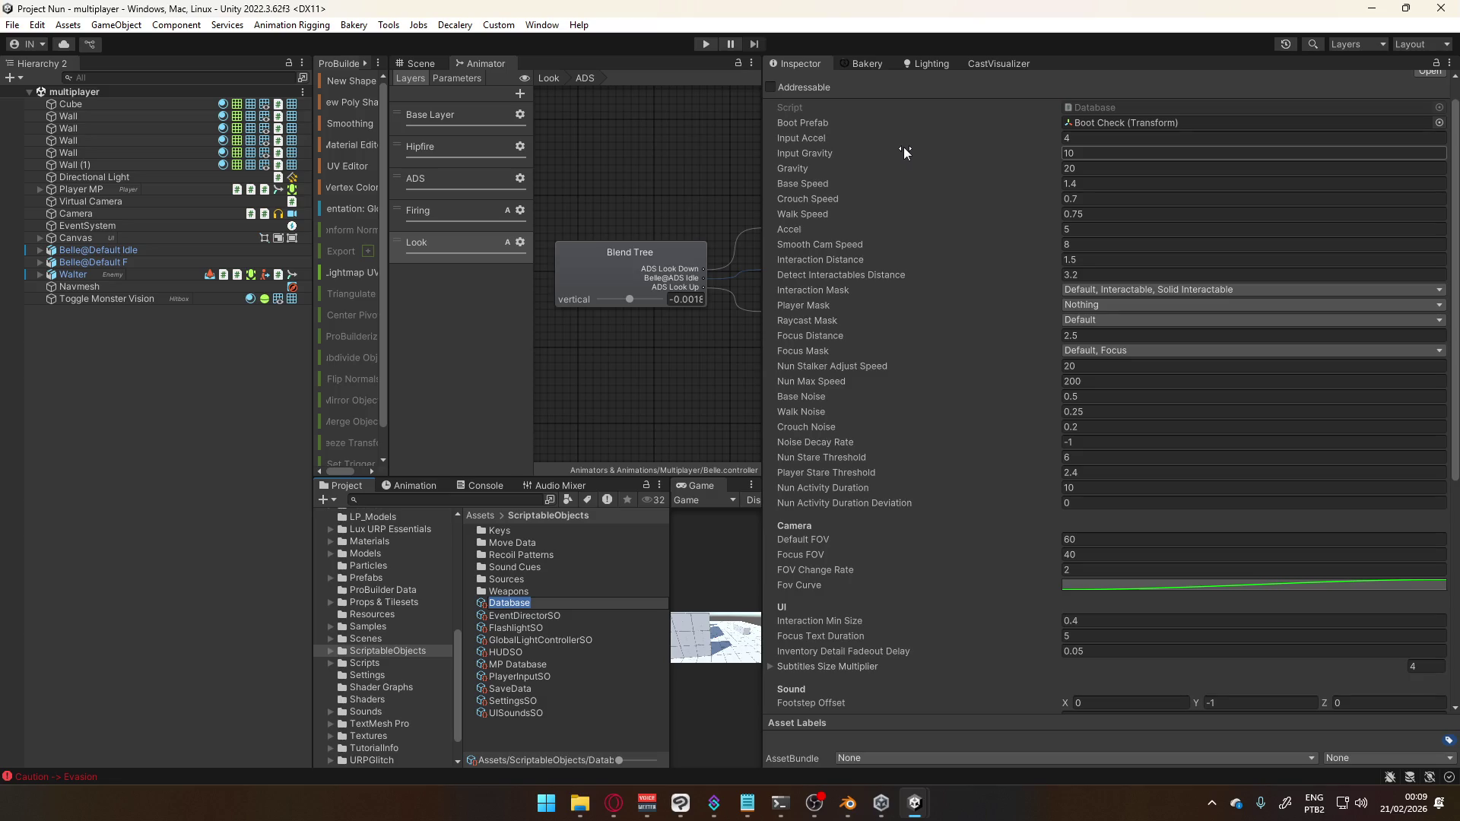
scroll(907, 160, "up", 1)
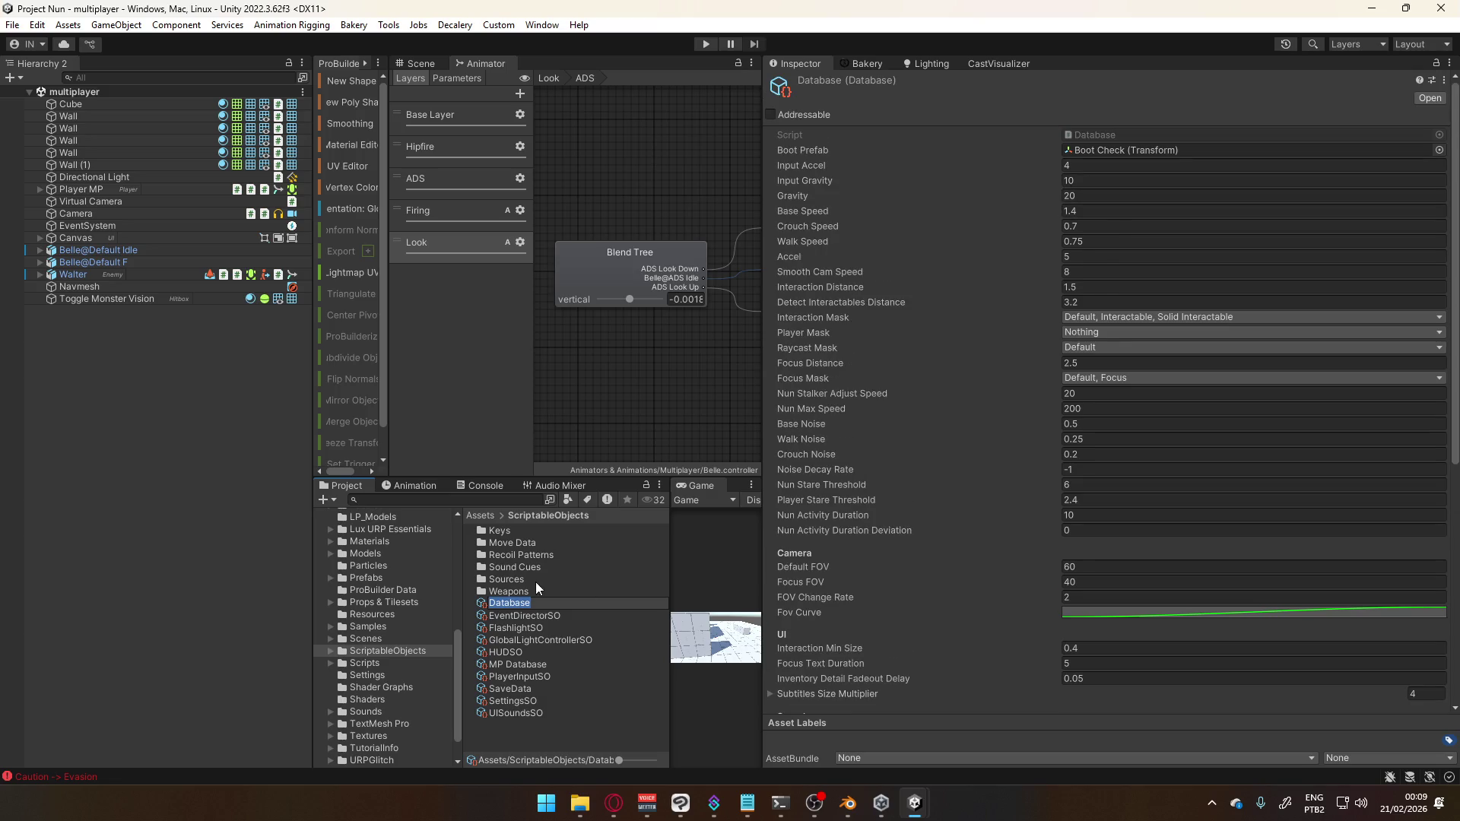
left_click(535, 665)
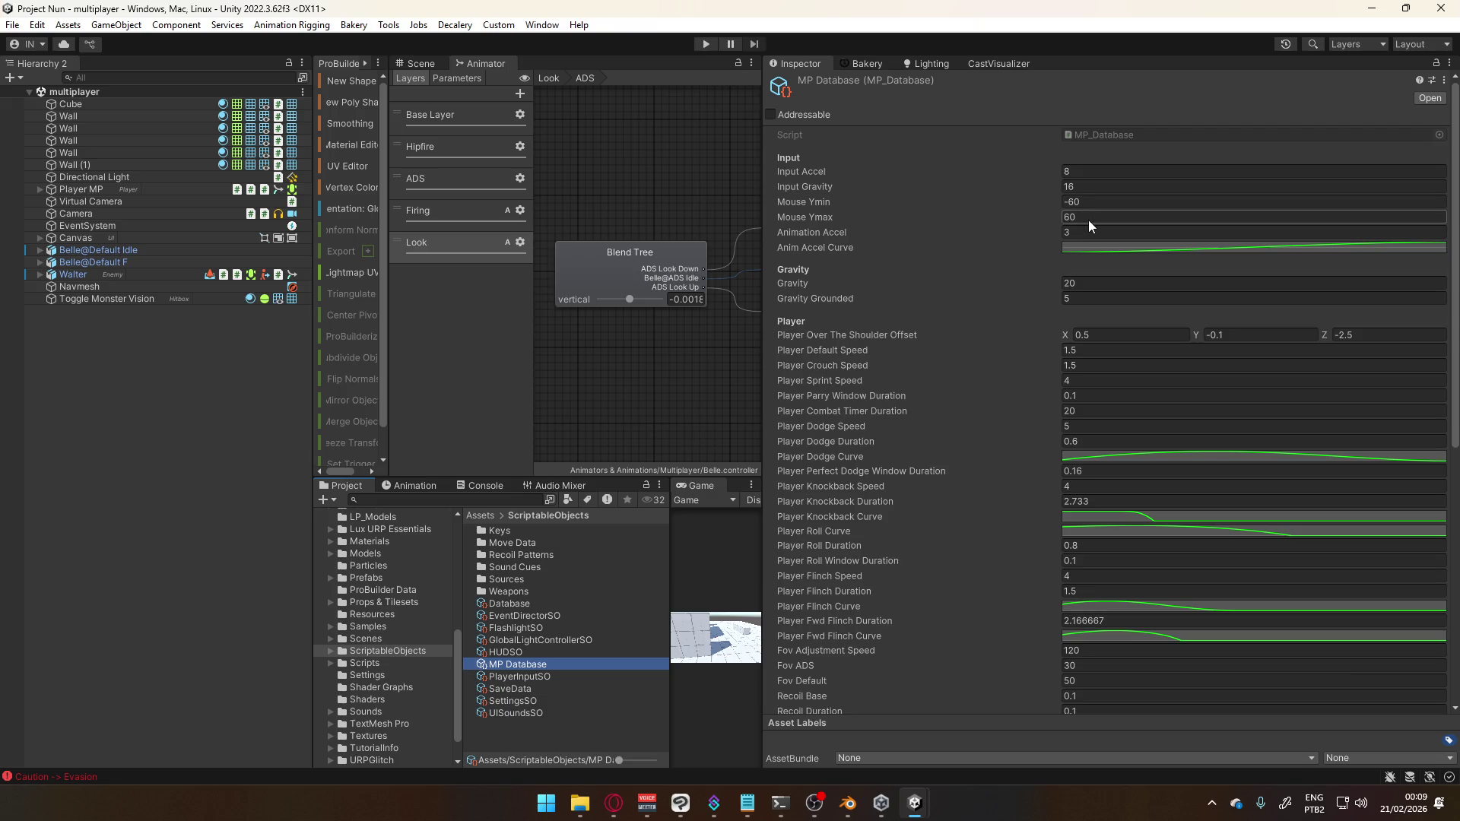
left_click(632, 253)
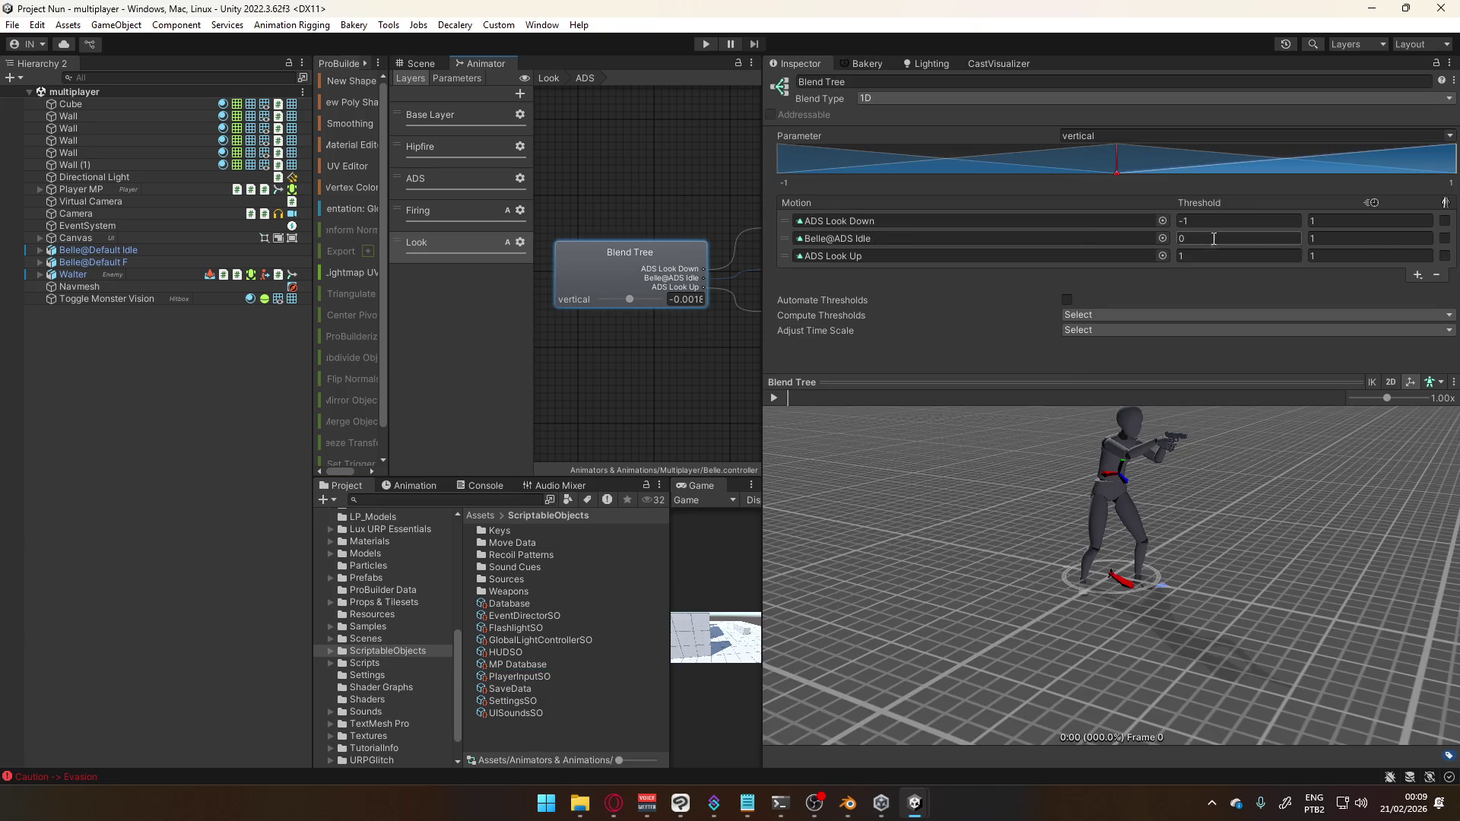
Check the thresholds: ADS Look Down at −1 and ADS Look Up at 1
left_click(704, 226)
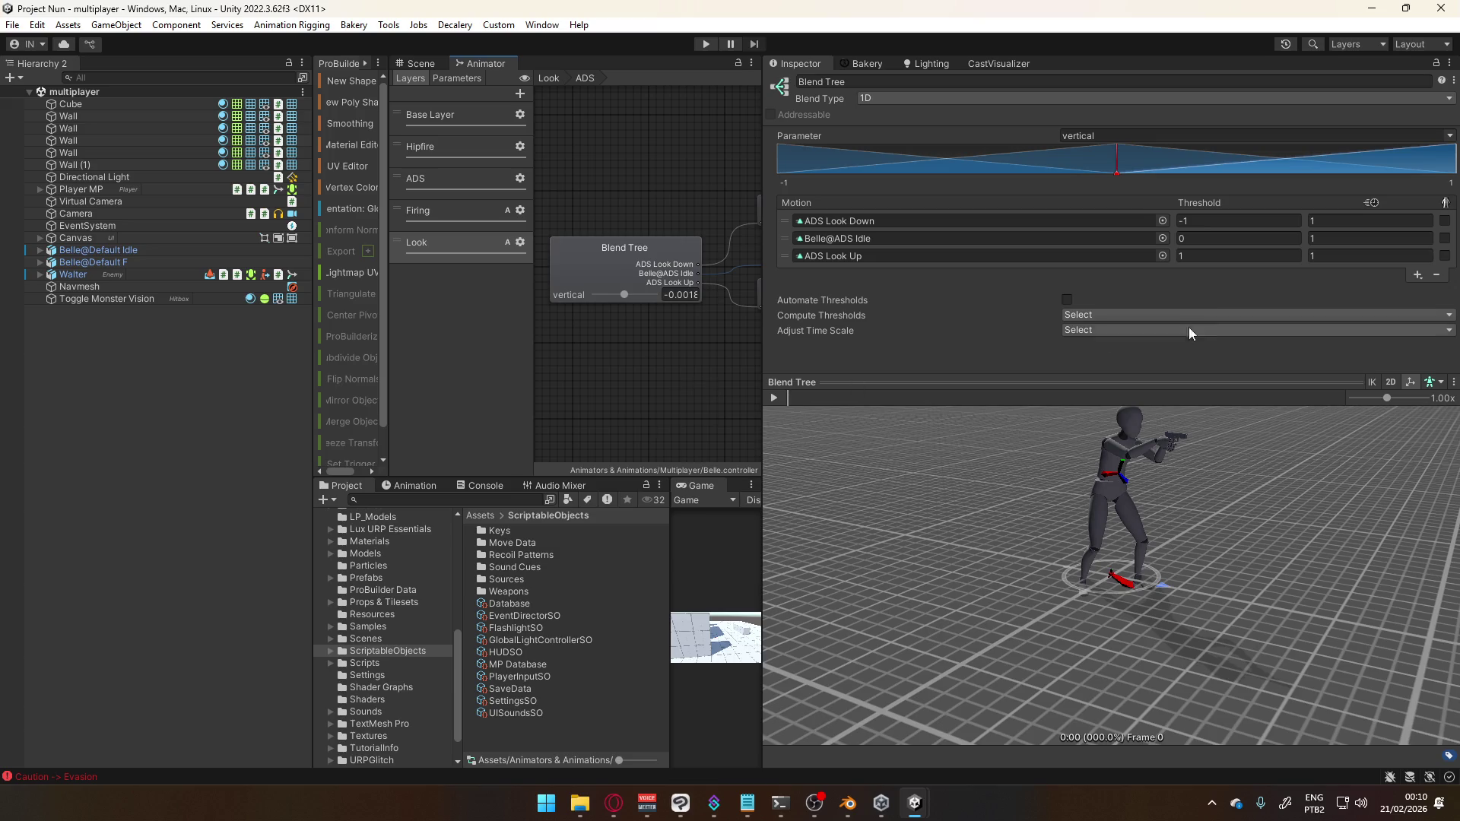
left_click(1216, 221)
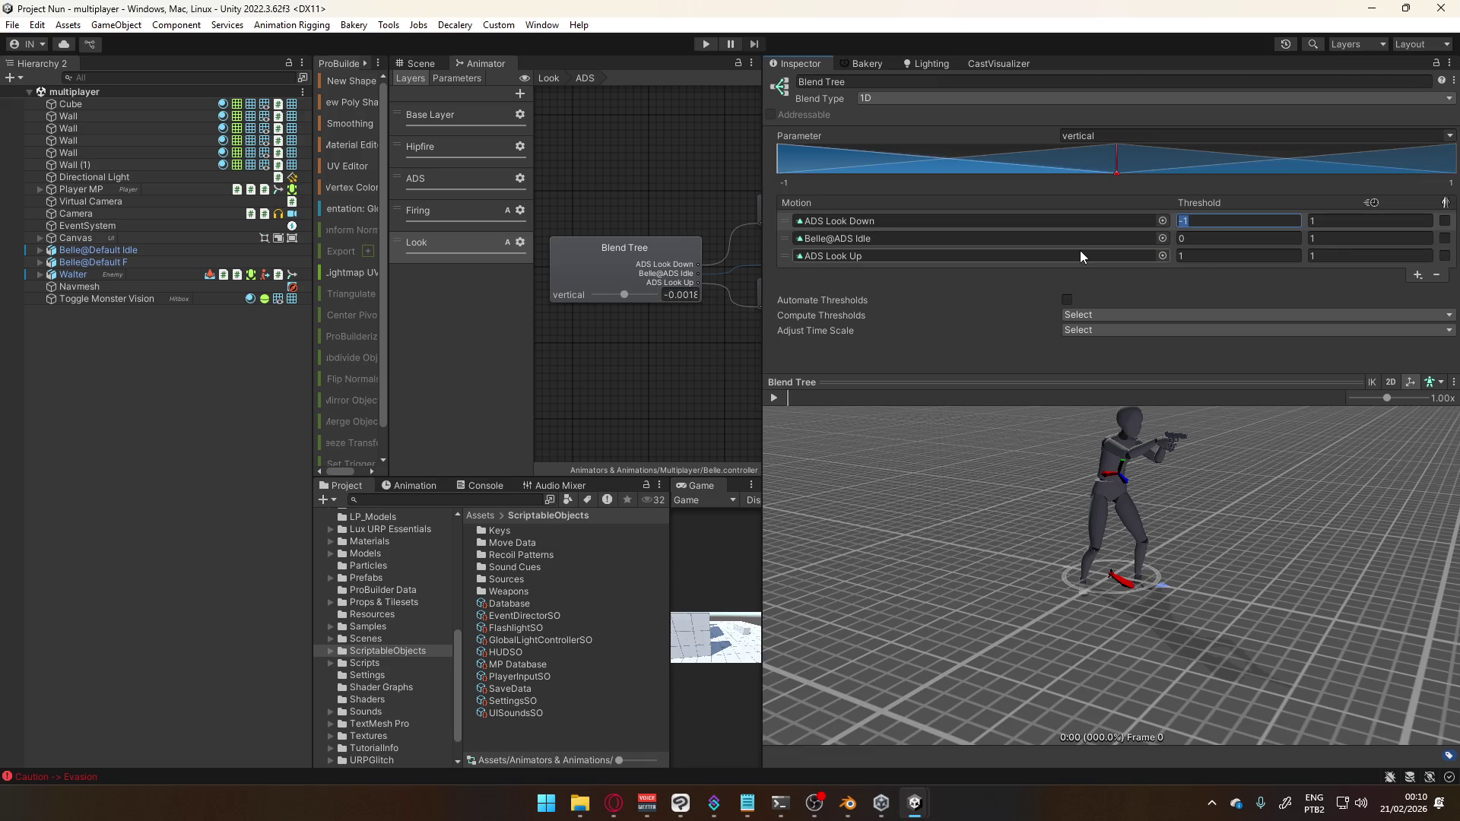
left_click(1192, 256)
key("Return")
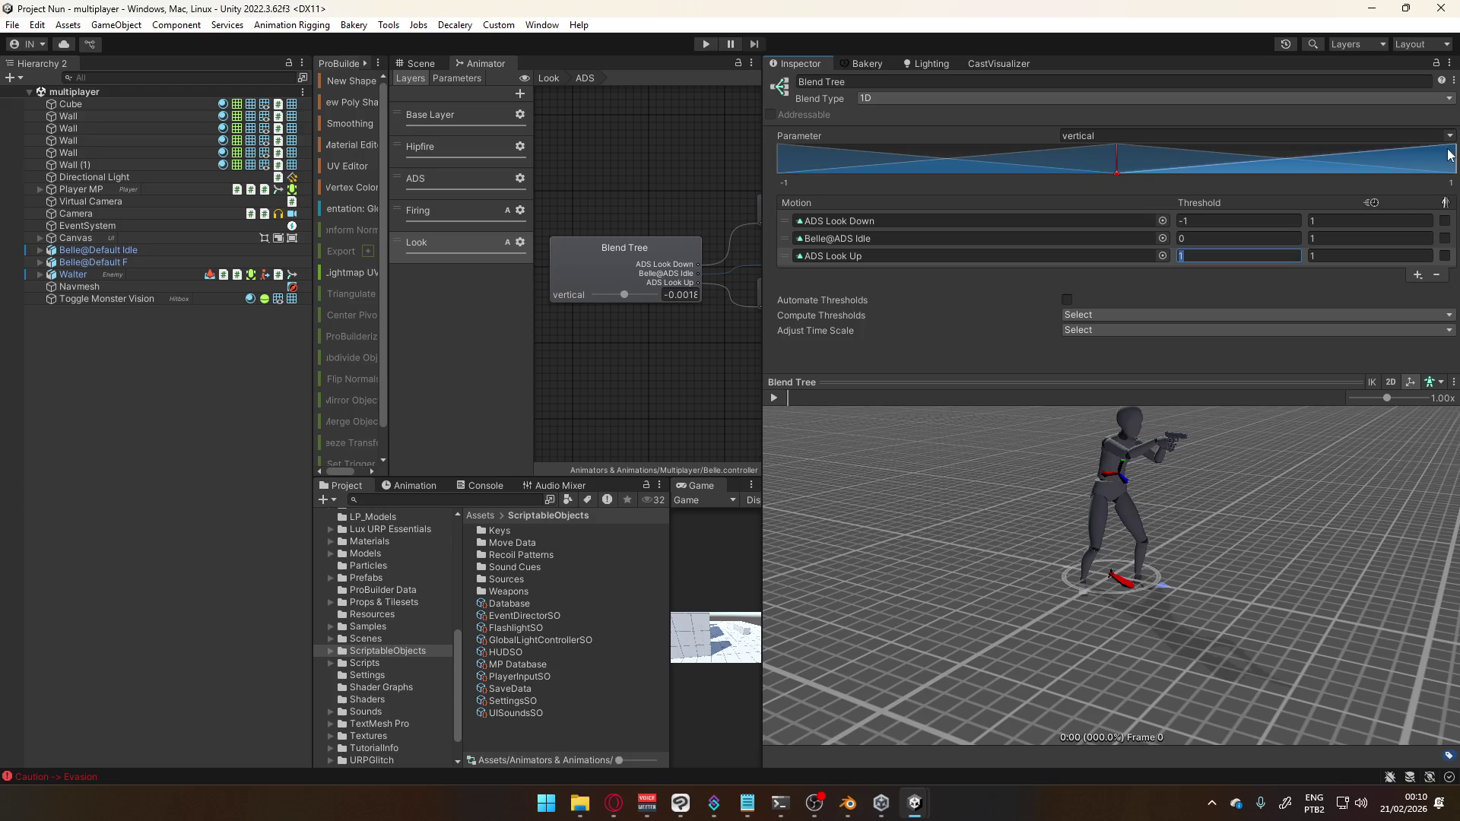
left_click(1209, 221)
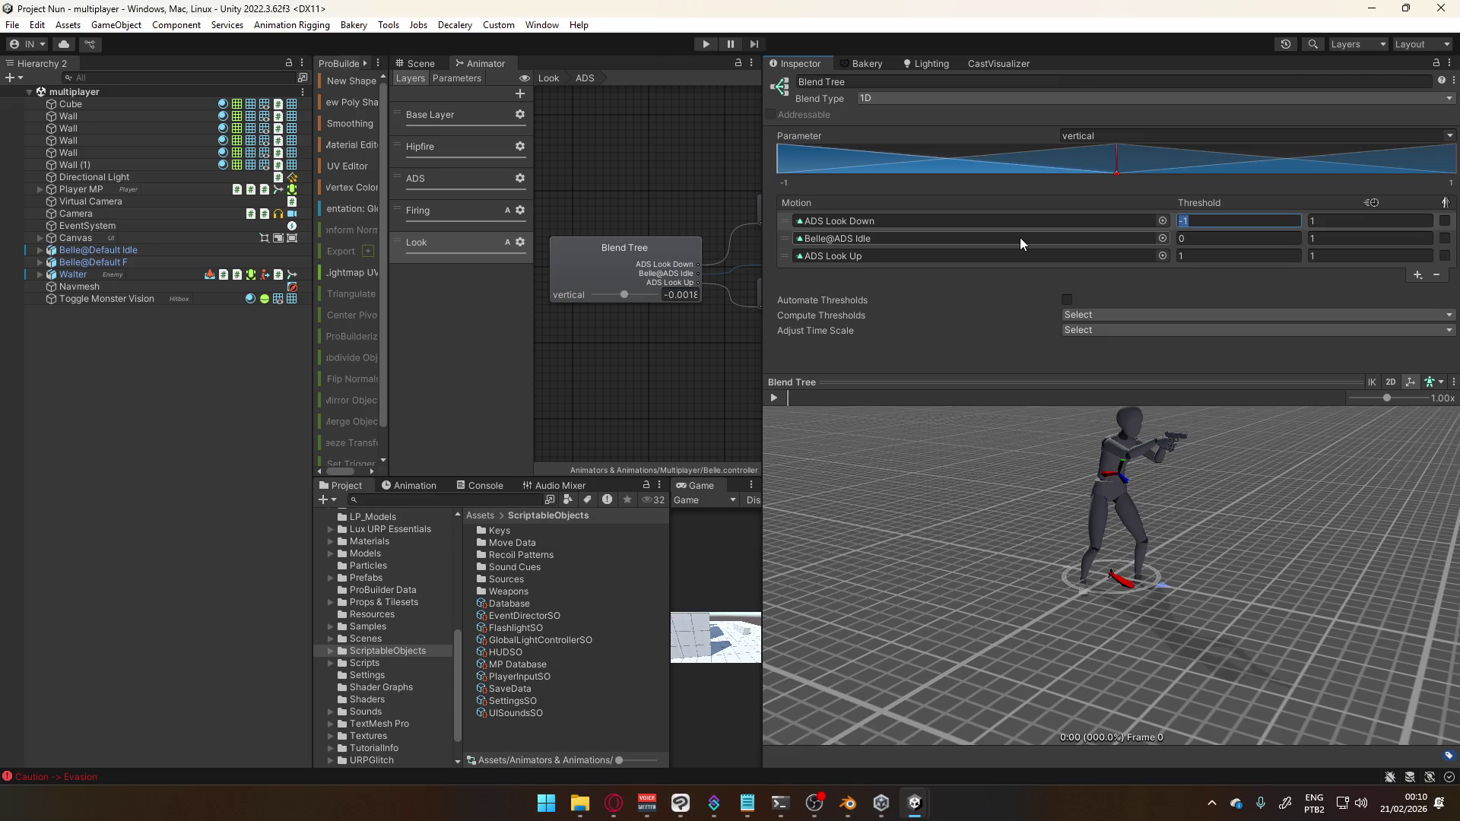
Reframe the character in the blend preview and widen the Animator graph area
left_click_drag(1189, 516, 1243, 619)
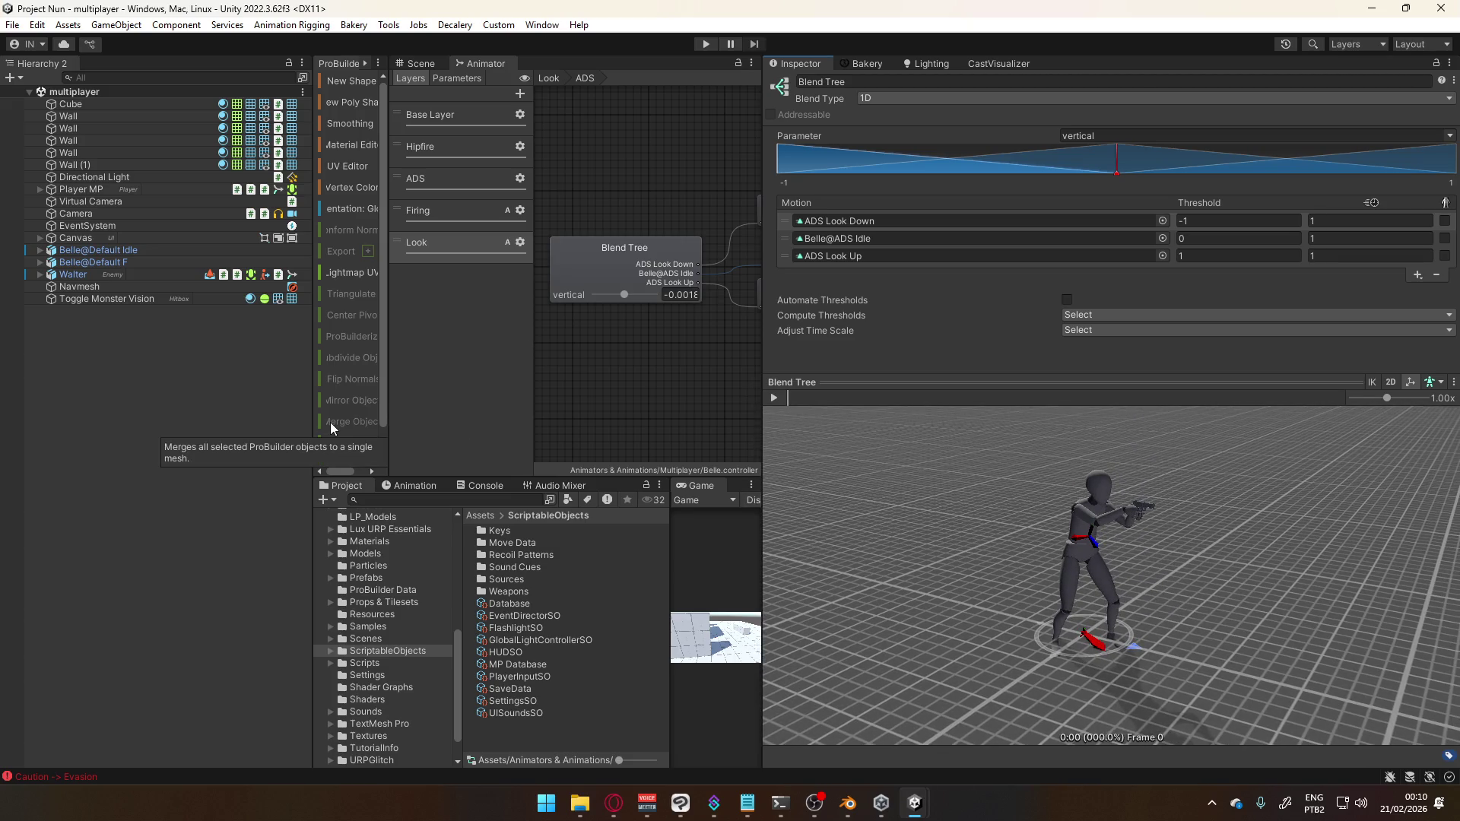
key("alt+Tab")
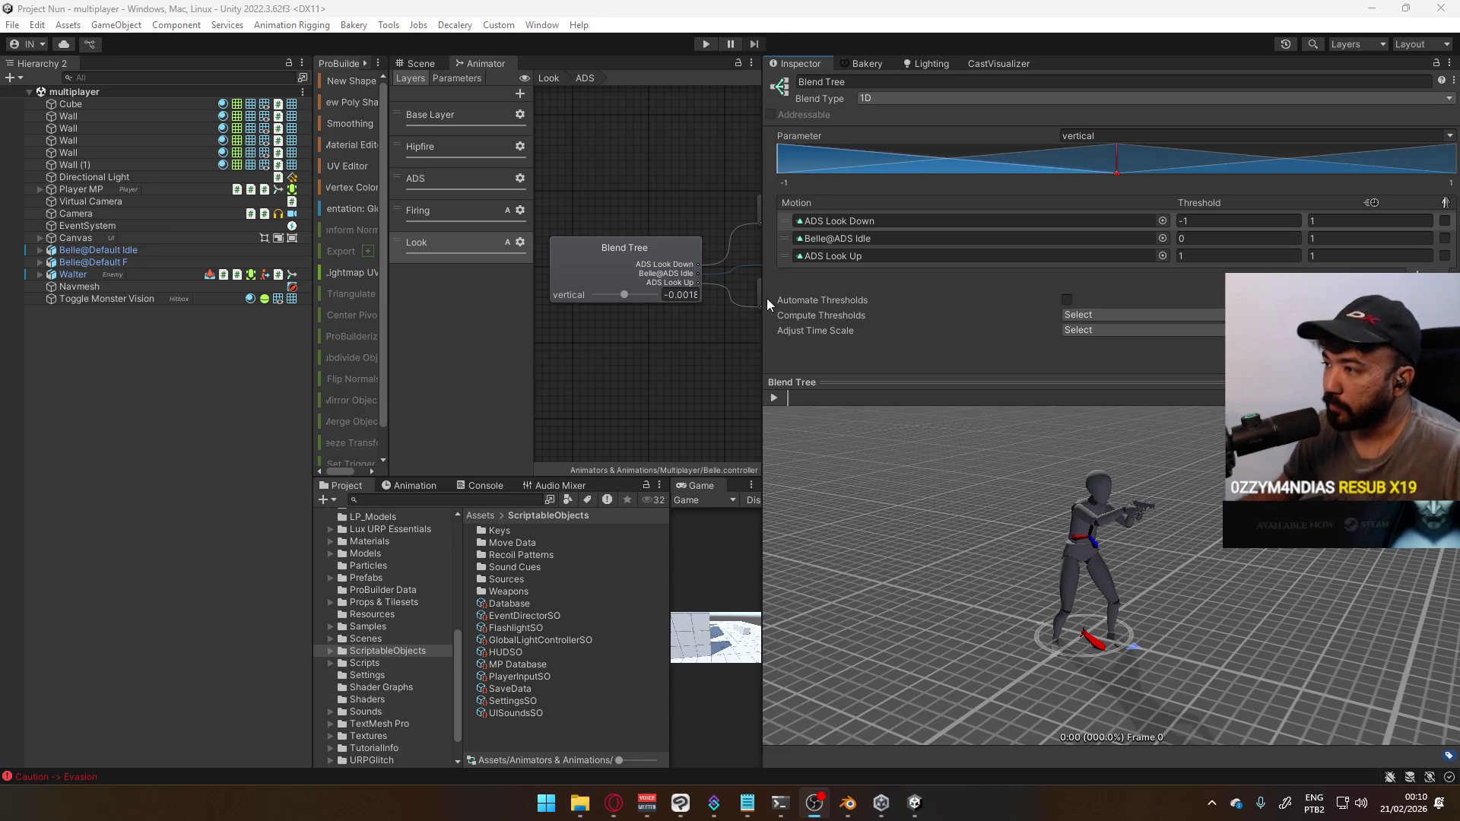
left_click_drag(767, 298, 1116, 304)
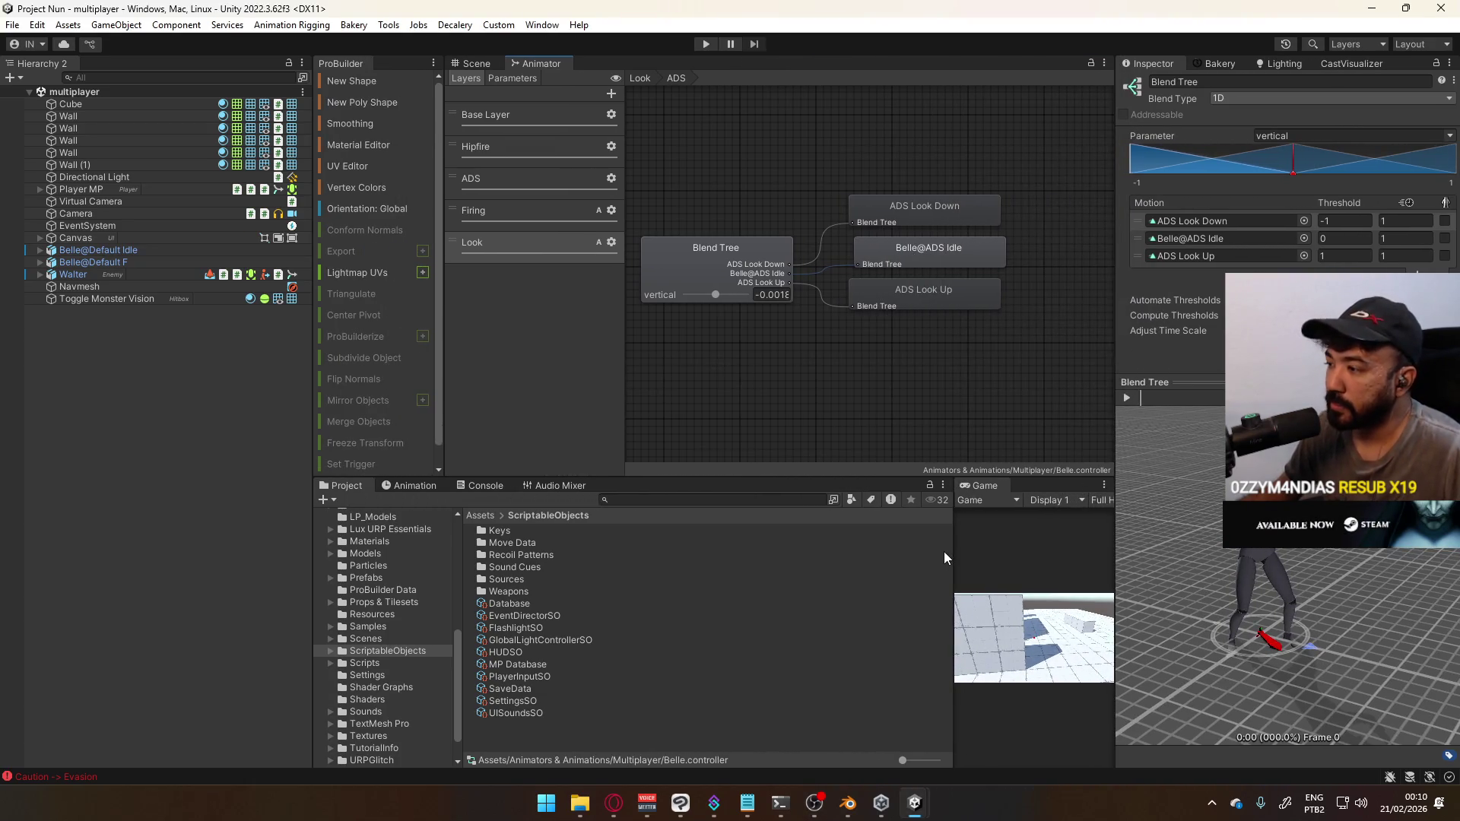
Widen the Game view by moving the Project/Game splitter left
left_click_drag(953, 557, 651, 557)
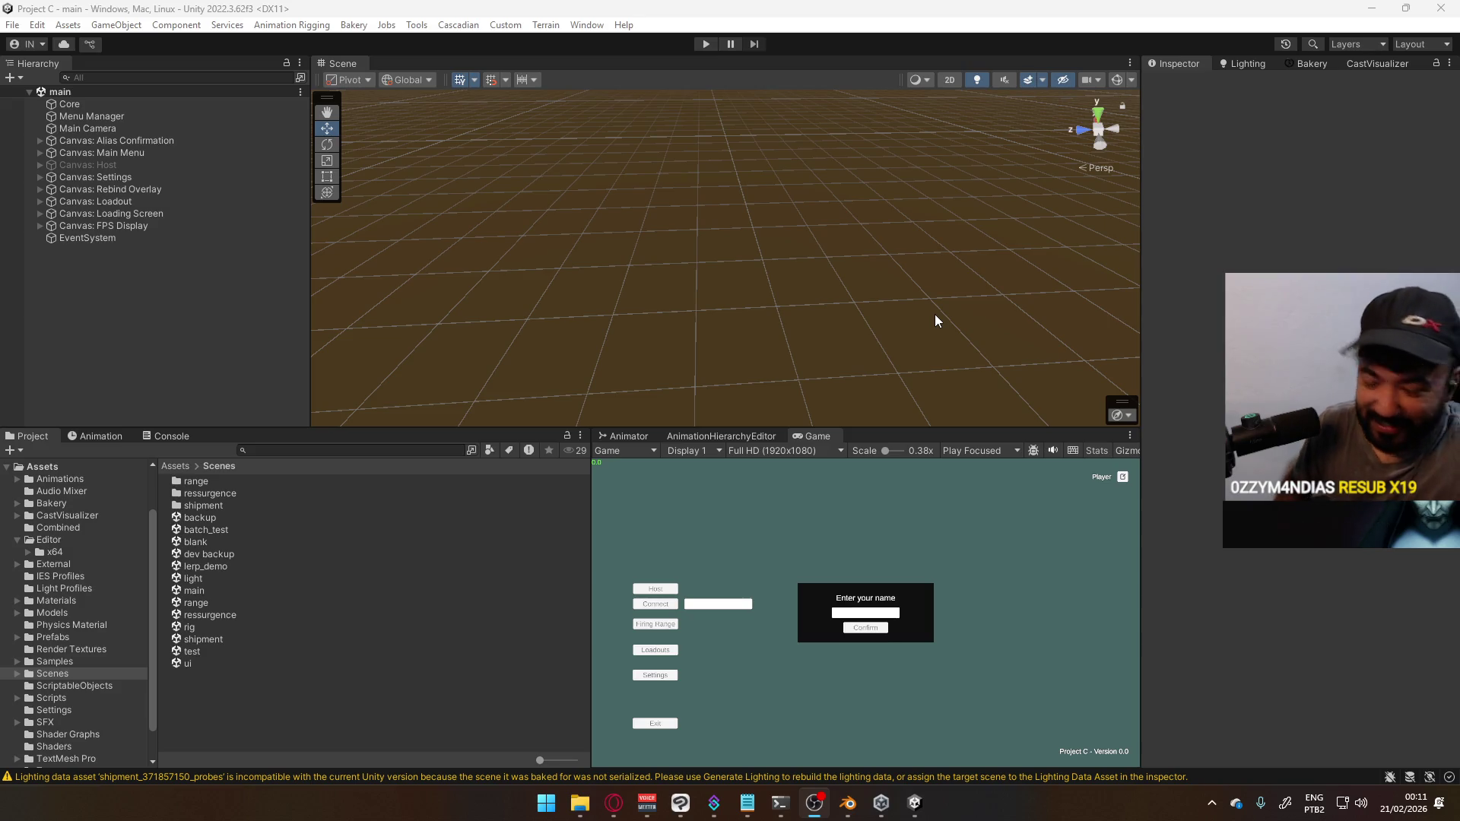
Close the Project C editor window, then the Unity Hub projects window
left_click(1441, 8)
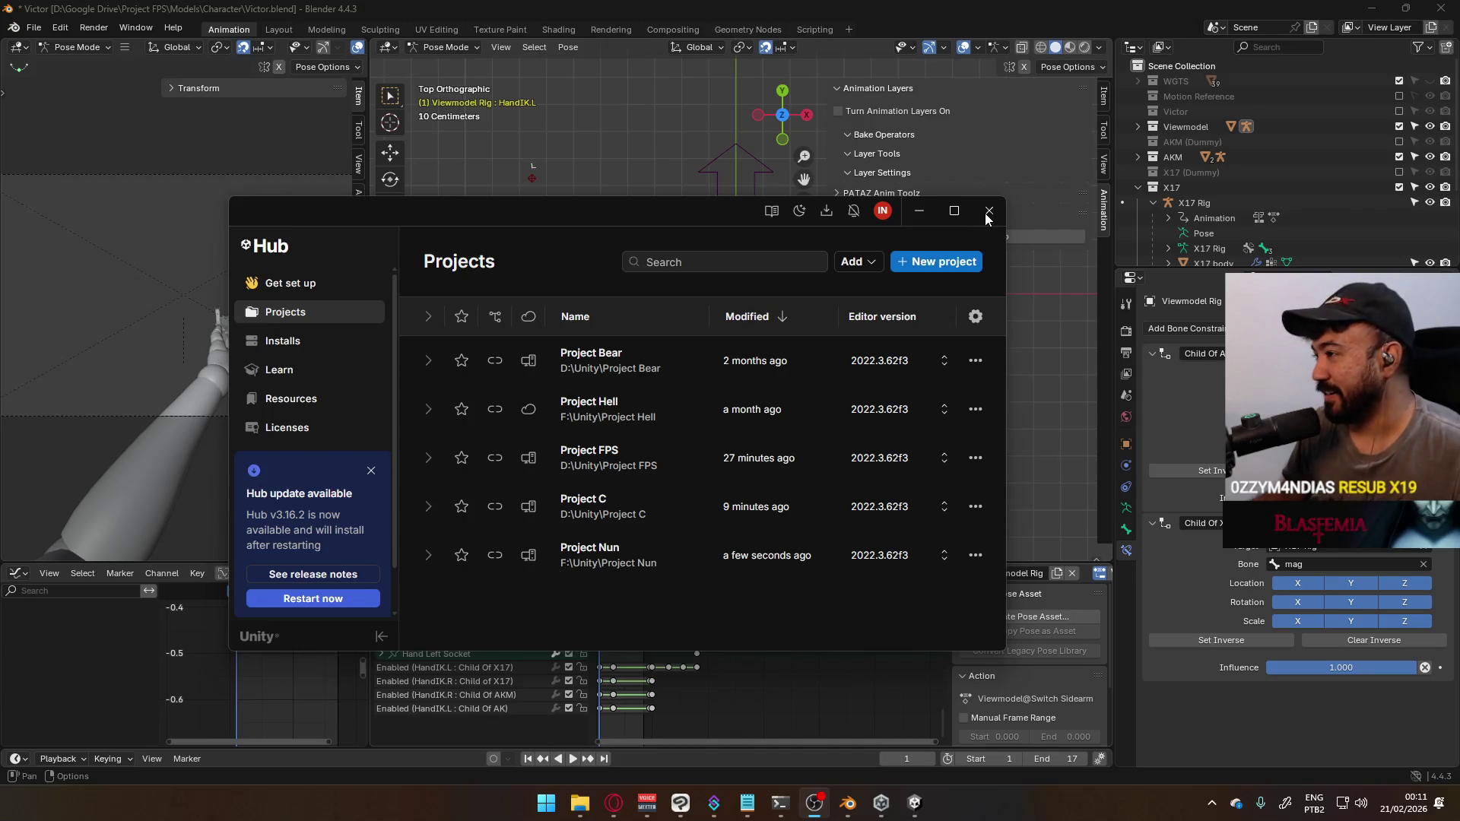
left_click(989, 212)
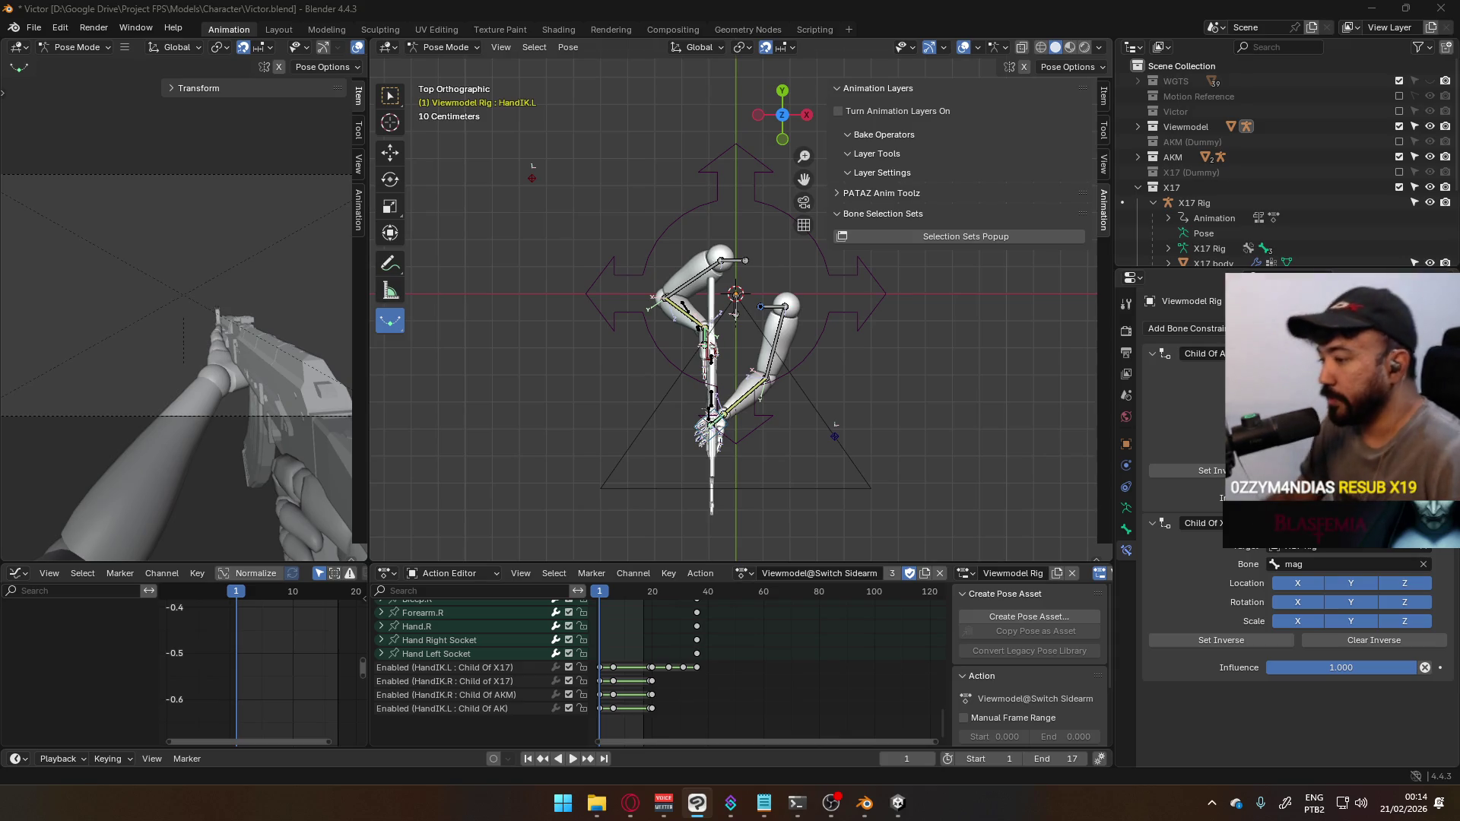
Switch to the Project FPS Unity editor running its dev scene
left_click(898, 803)
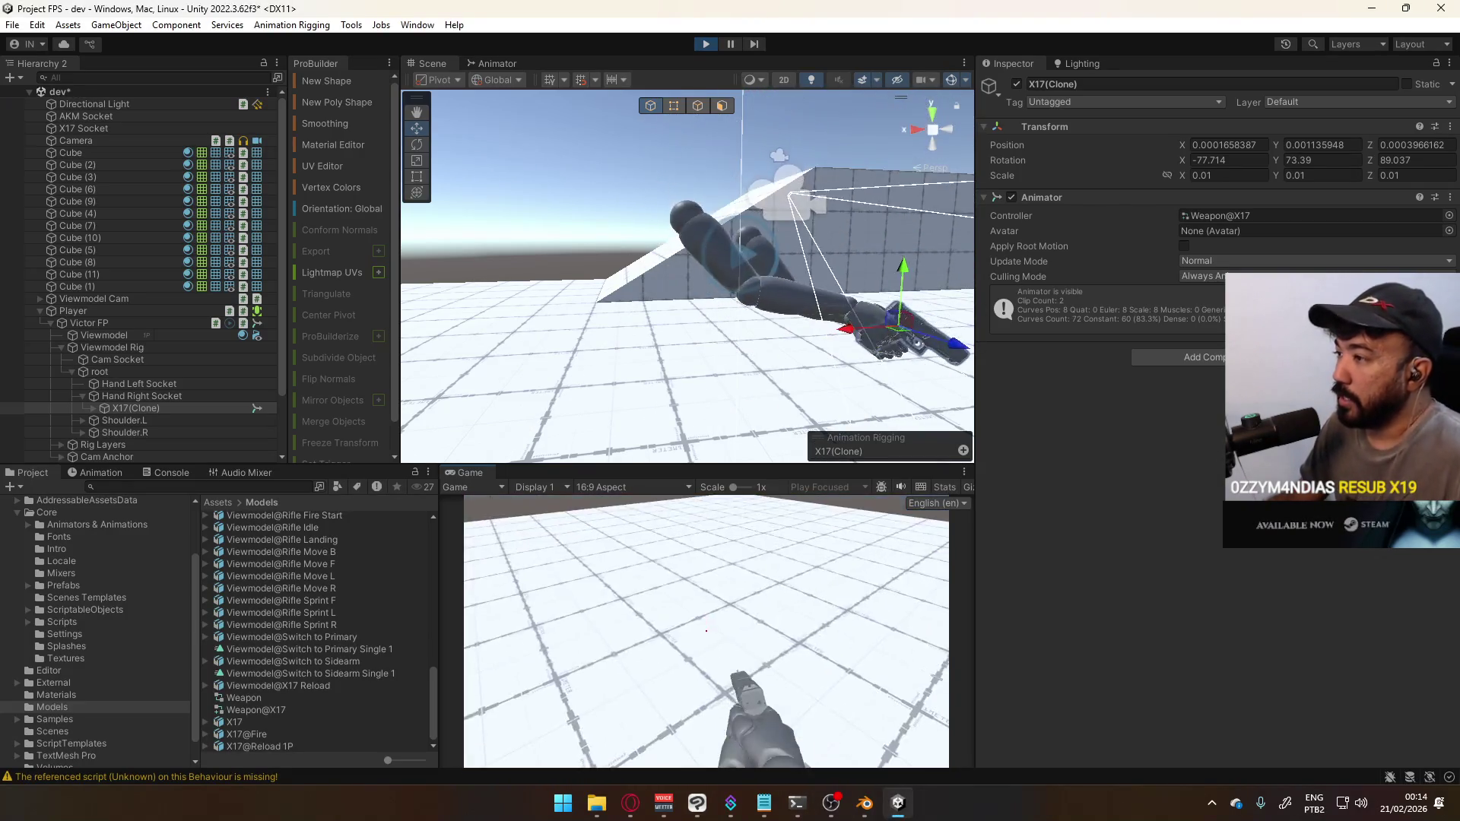
Select the Player object and focus the Game view to look around as the player
key("super")
key("super")
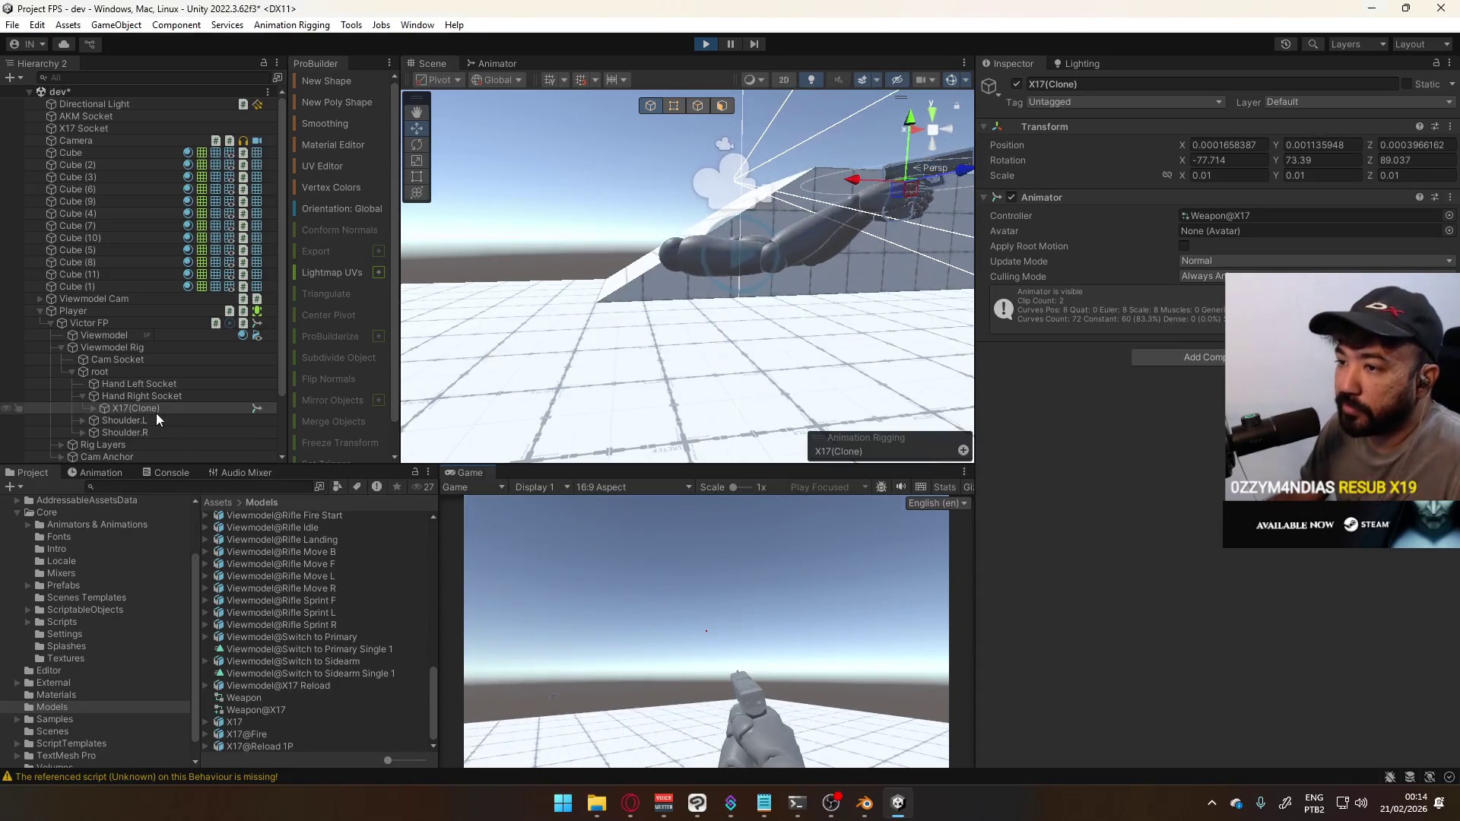
left_click(130, 312)
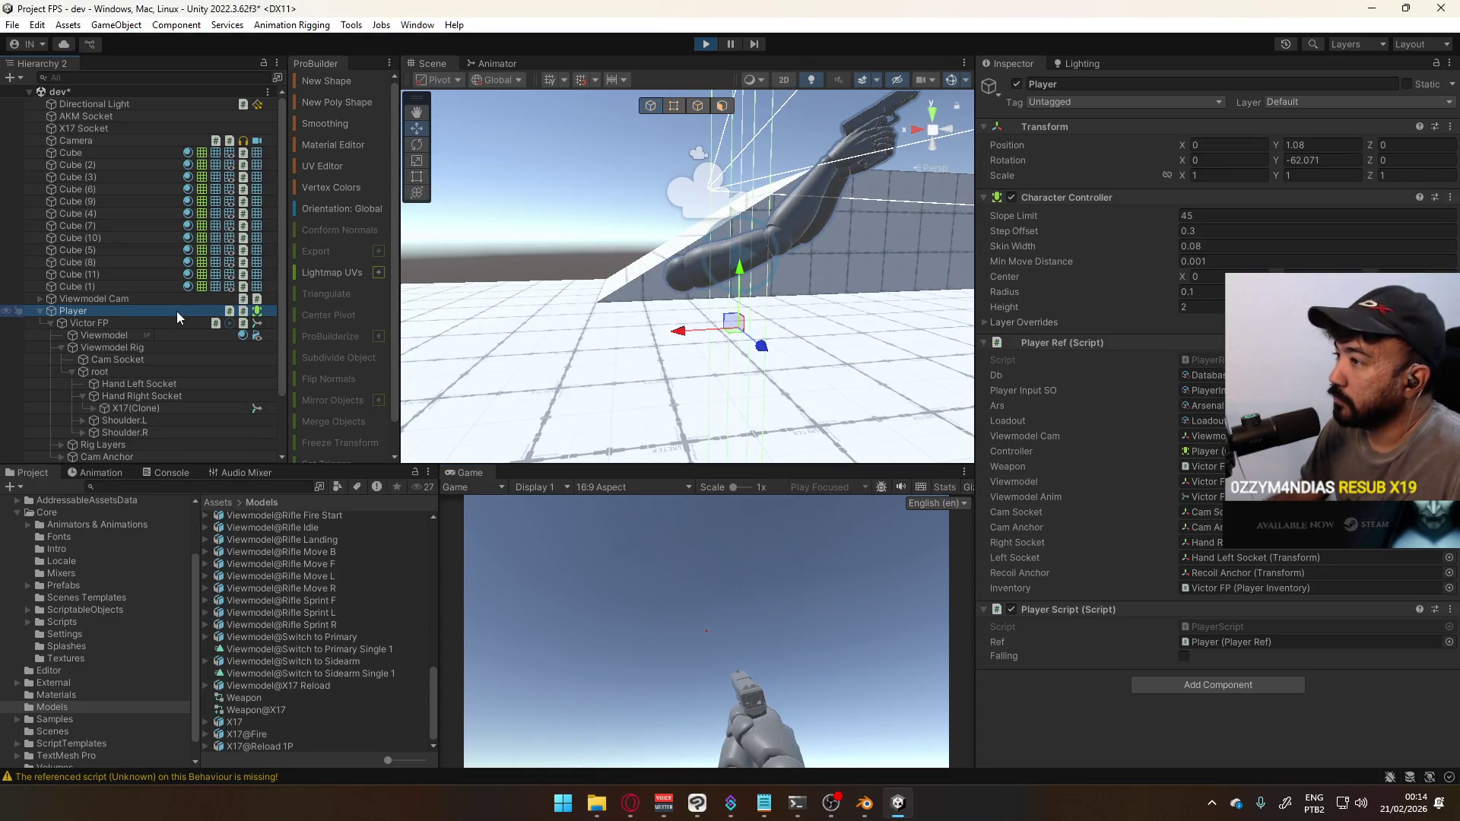
left_click(742, 603)
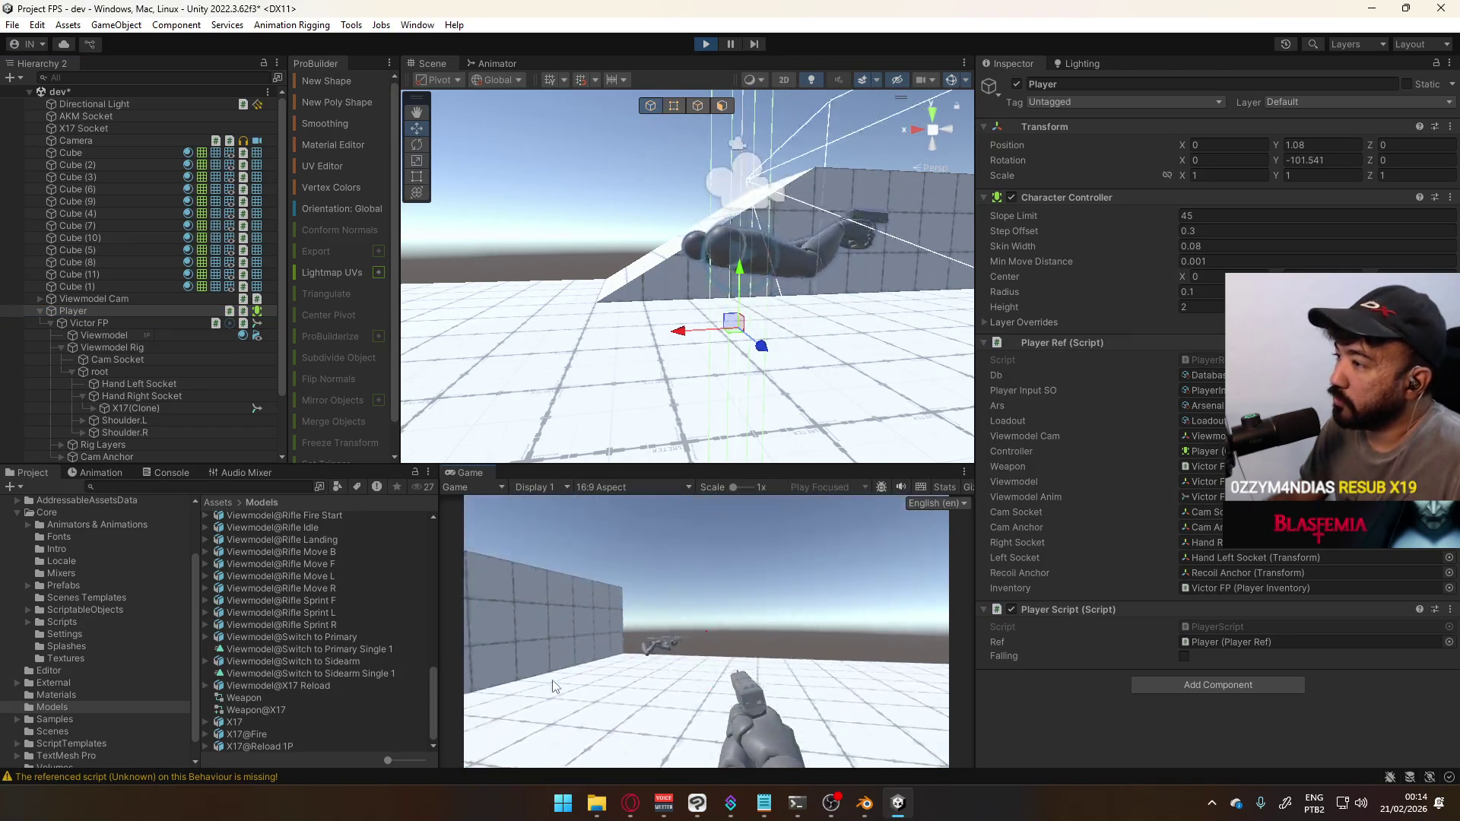
mouse_move(543, 551)
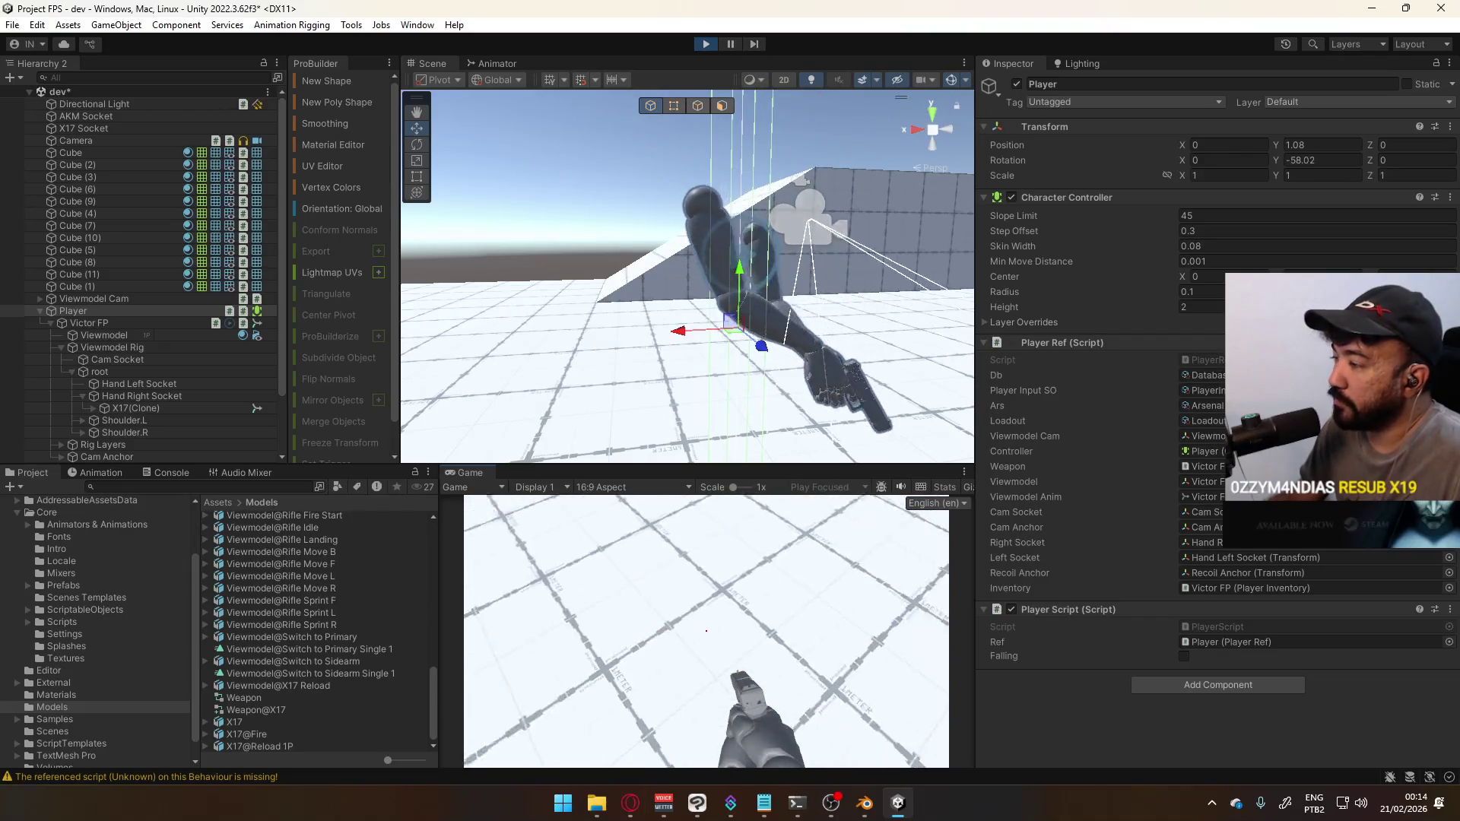
mouse_move(700, 578)
mouse_move(659, 483)
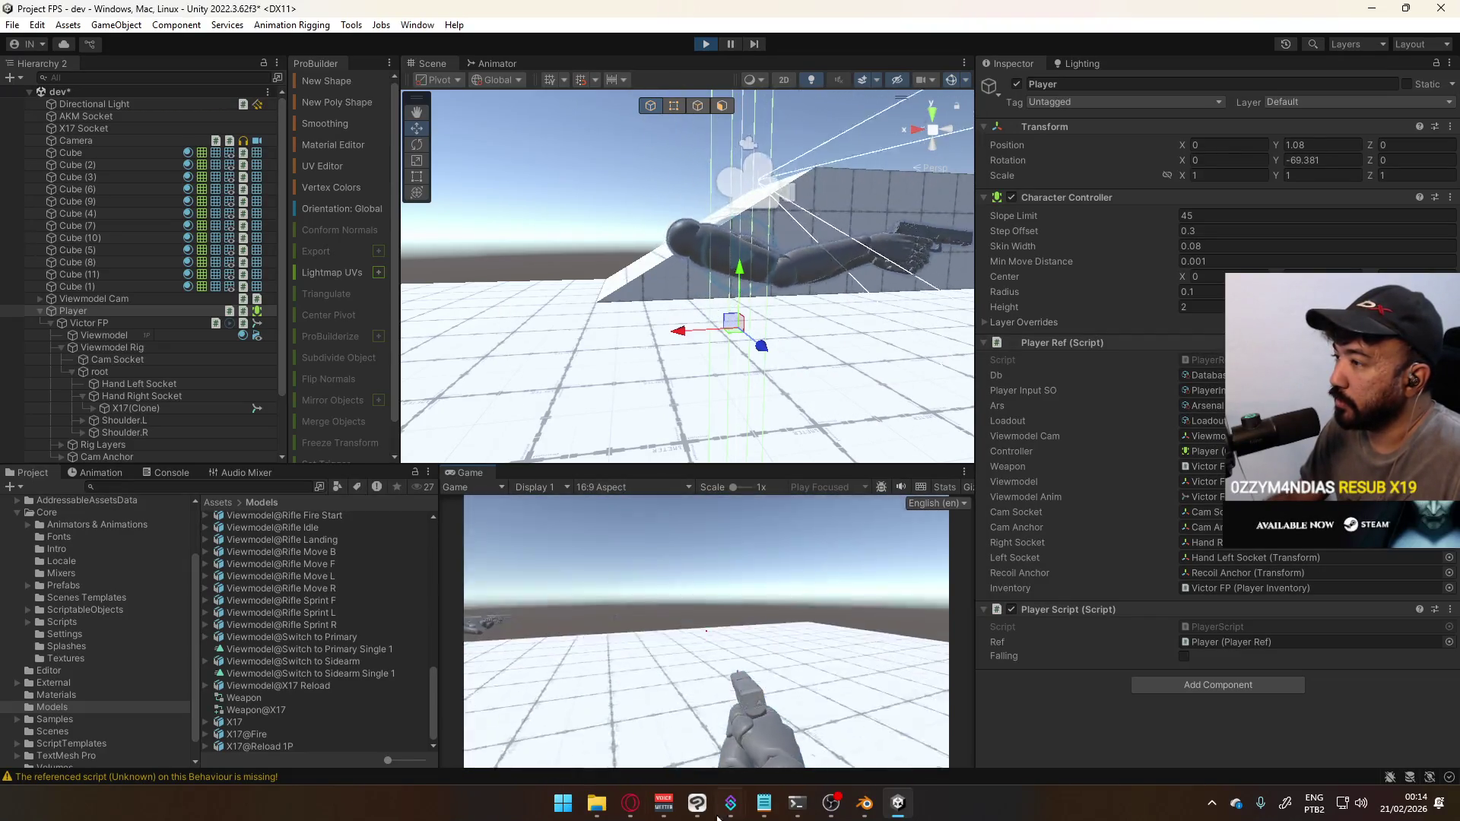
mouse_move(563, 482)
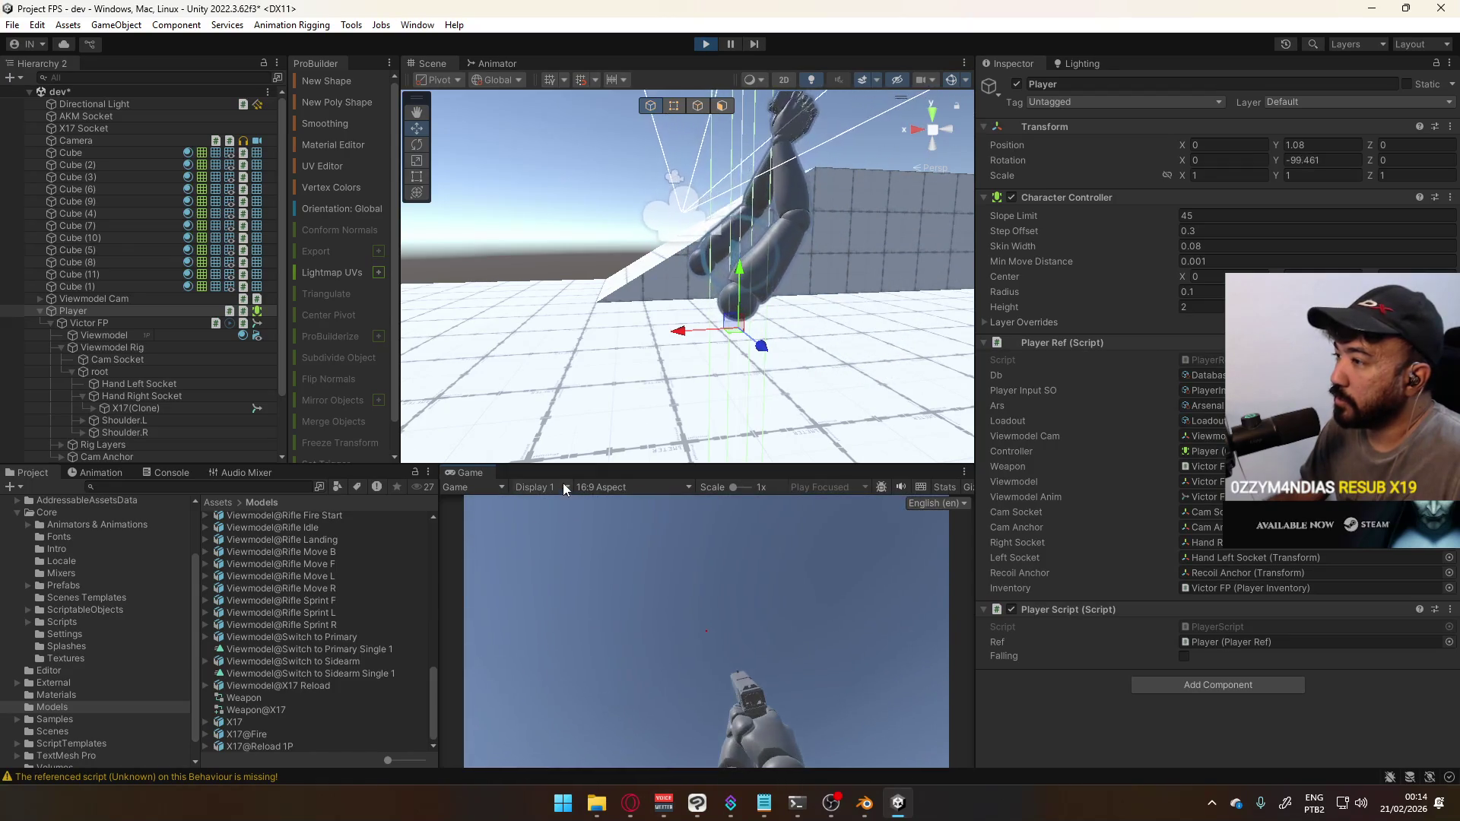
mouse_move(503, 600)
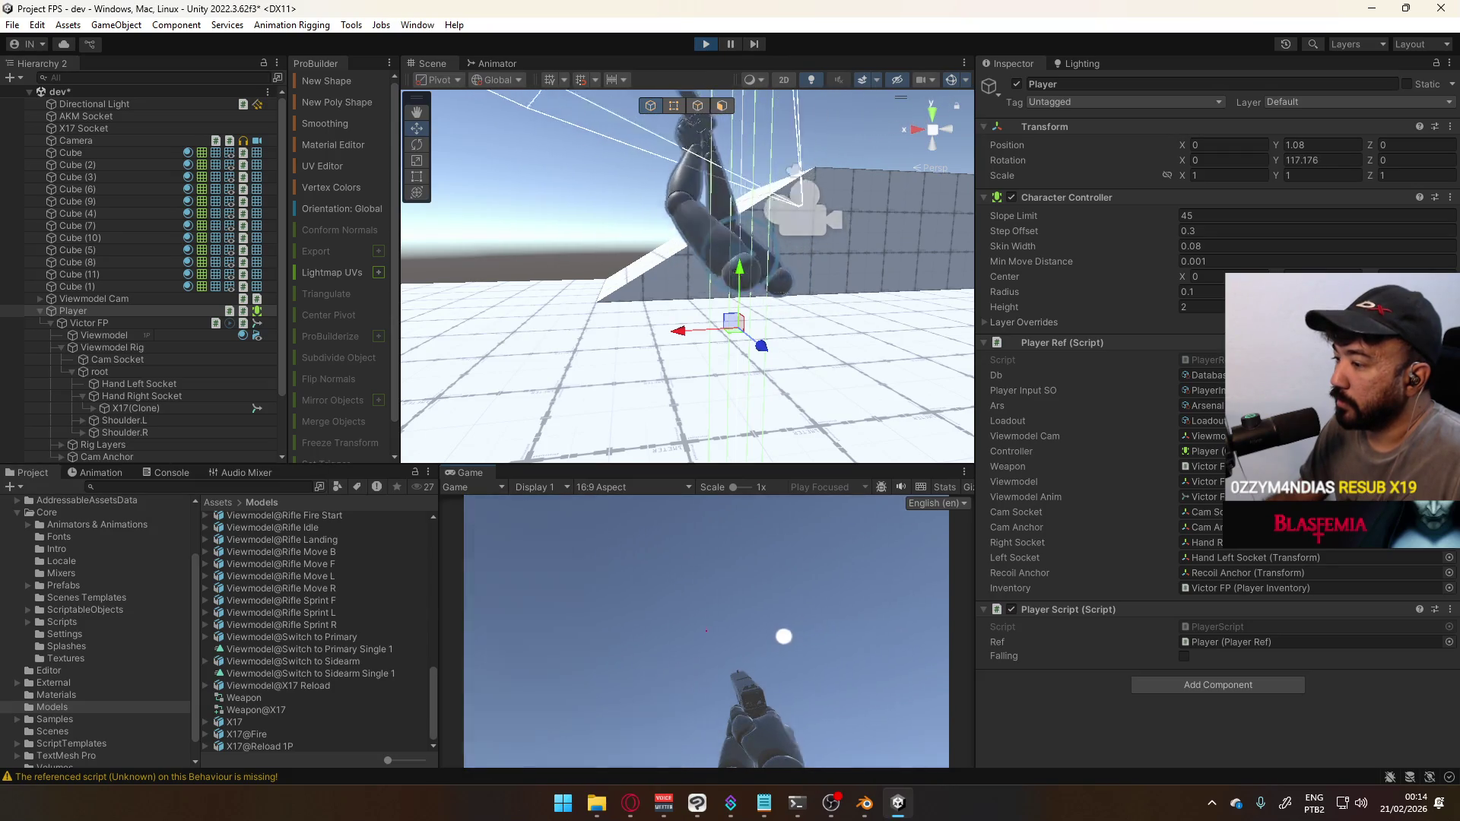
mouse_move(597, 748)
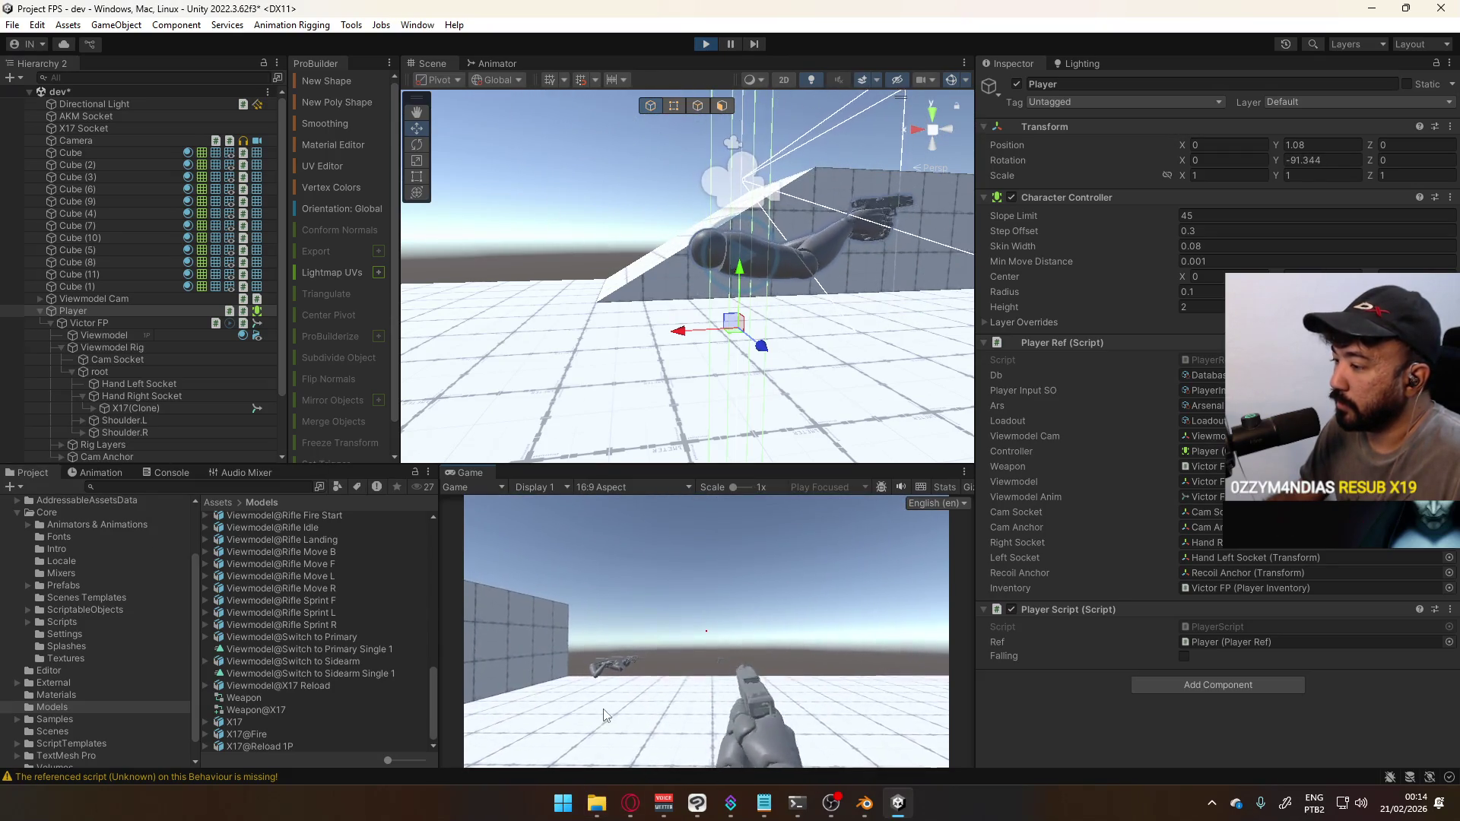
mouse_move(603, 715)
Swap between the X17 pistol and AKM rifle with keys 1 and 2 while walking and strafing
key("1")
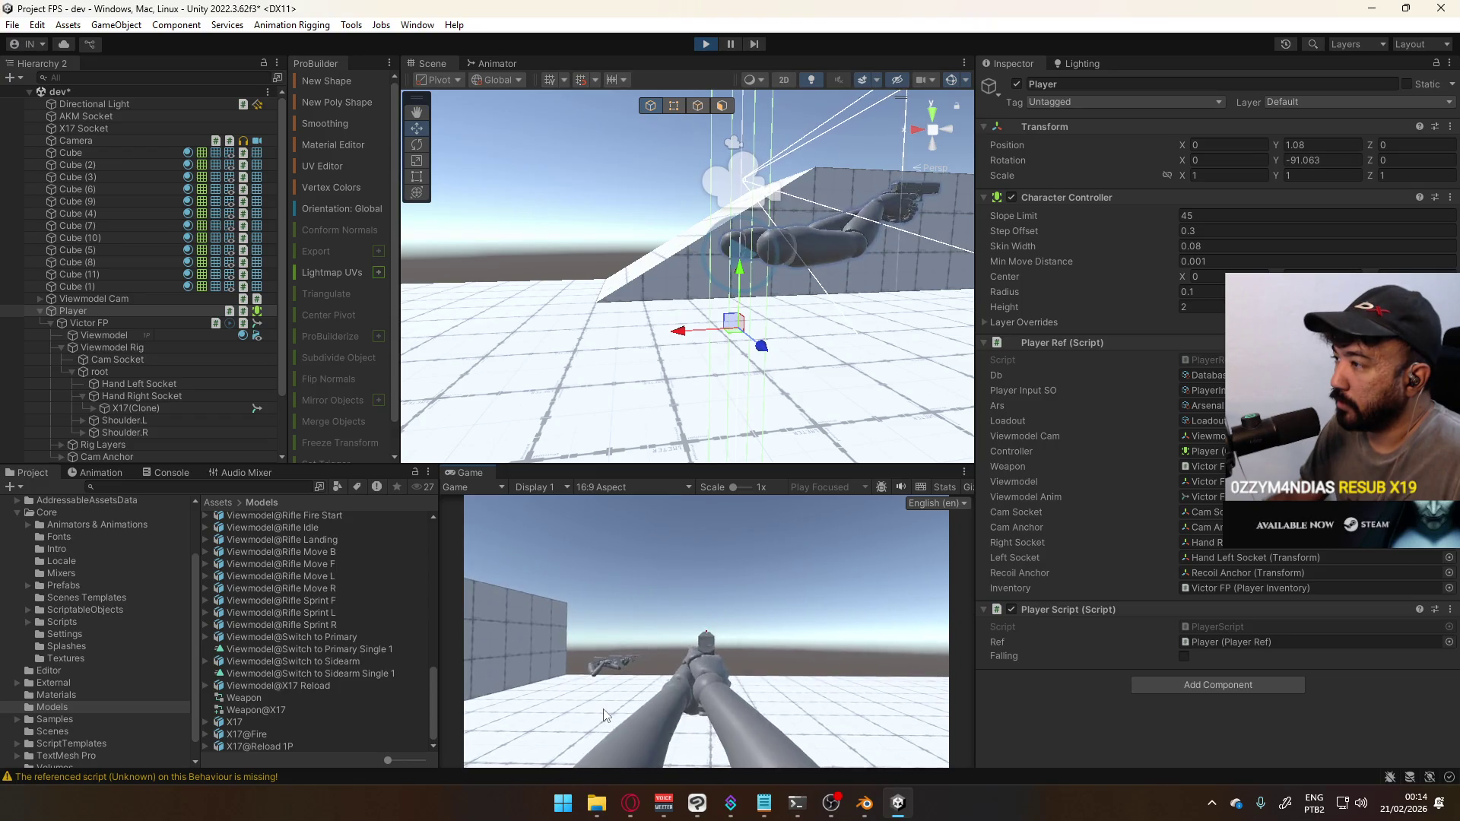
key("2")
key("1")
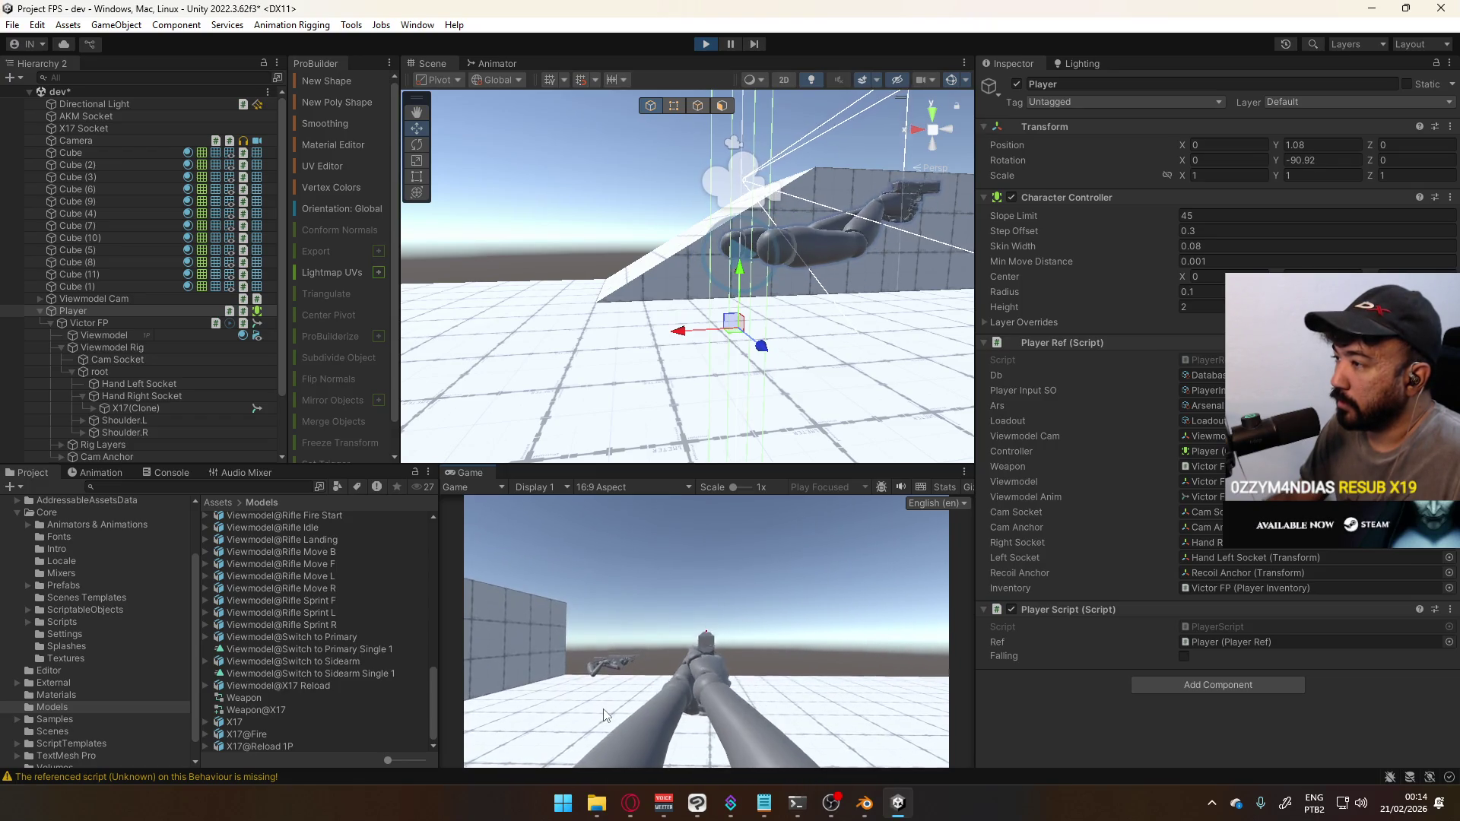
key("s")
key("w")
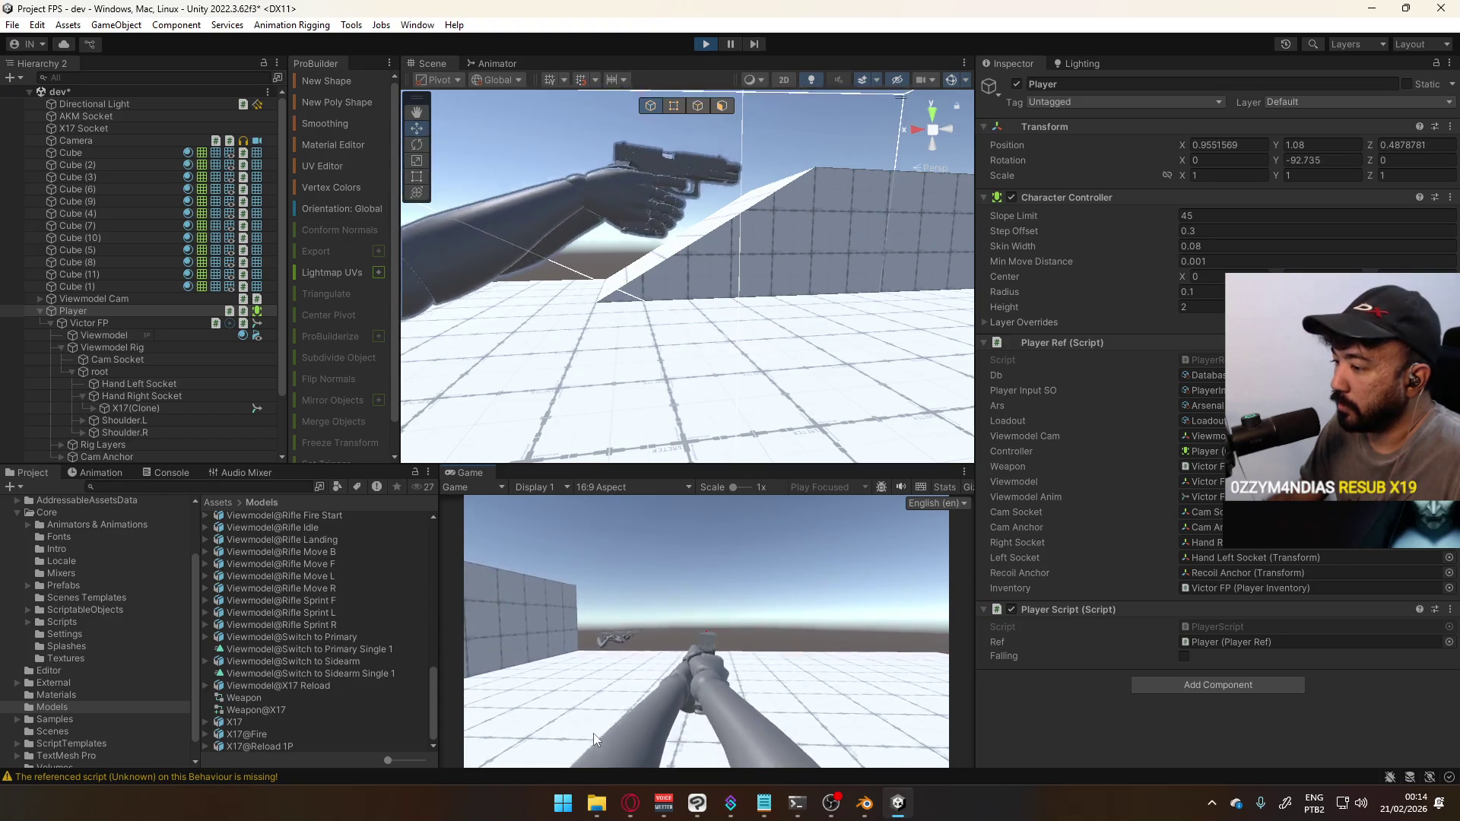
key("2")
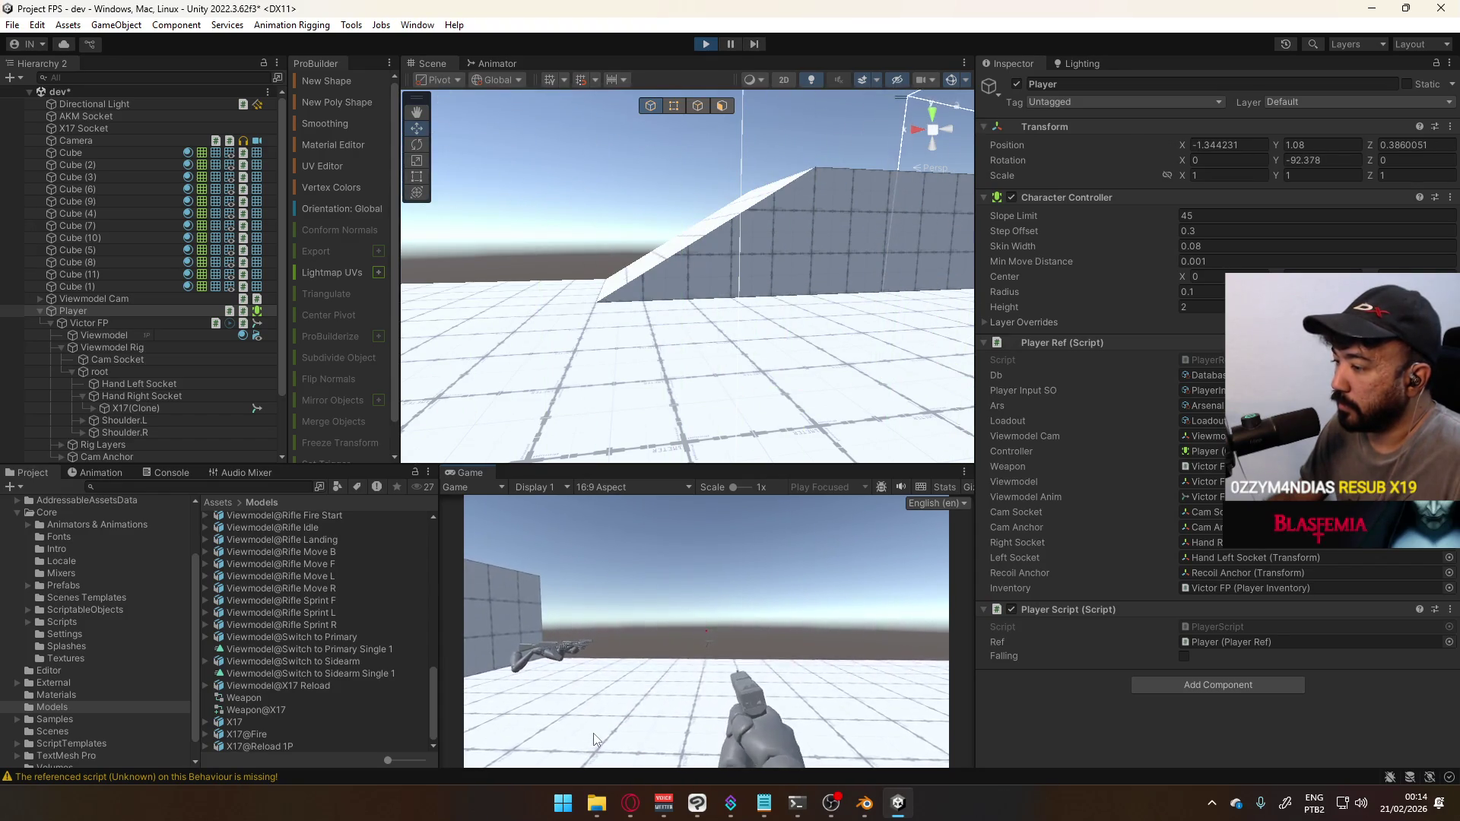
left_click(206, 735)
key("d")
key("d")
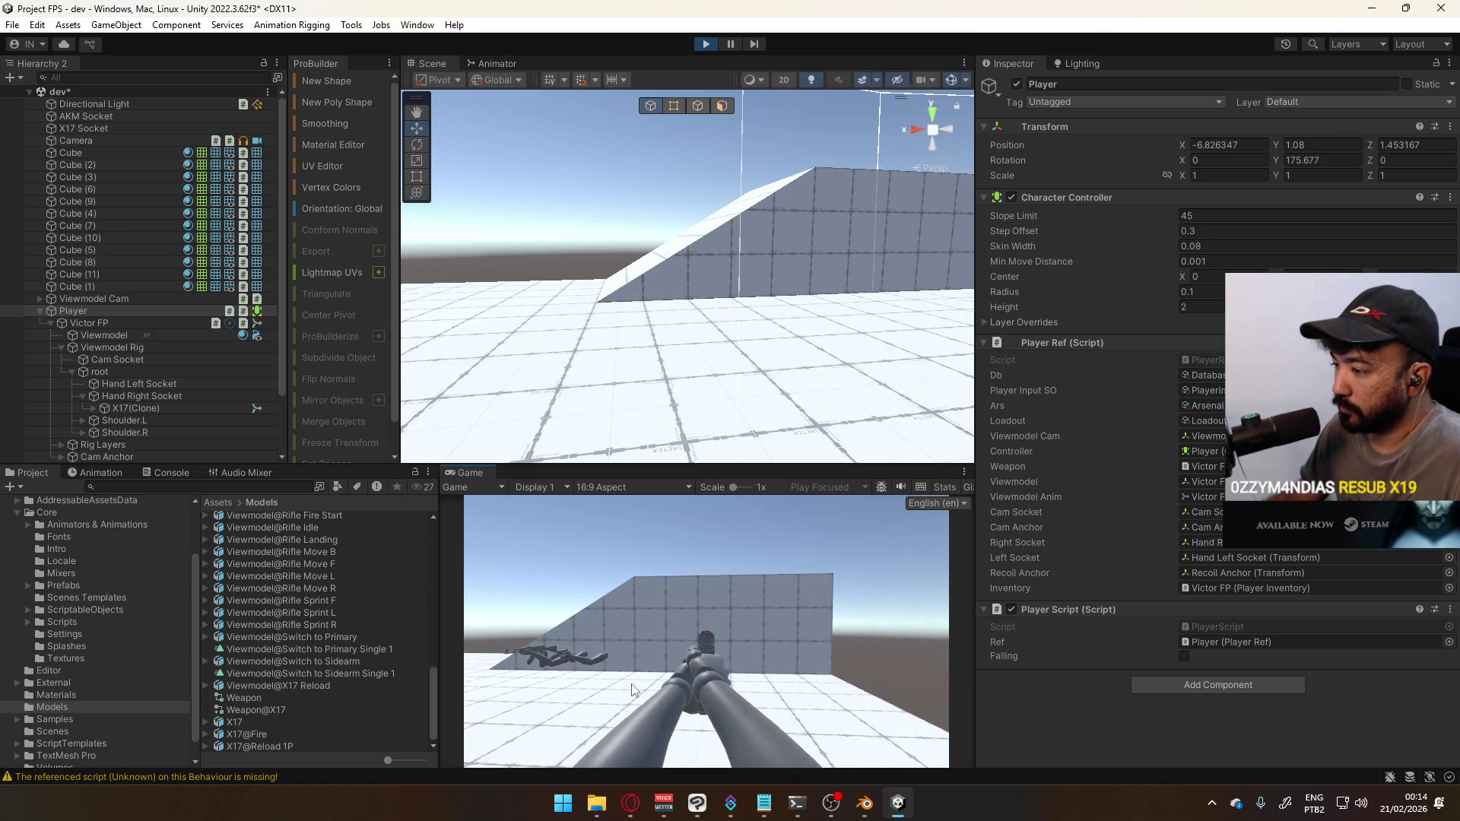
Equip the AKM, strafe left and right, stand up from crouch, then turn and walk
key("s")
key("1")
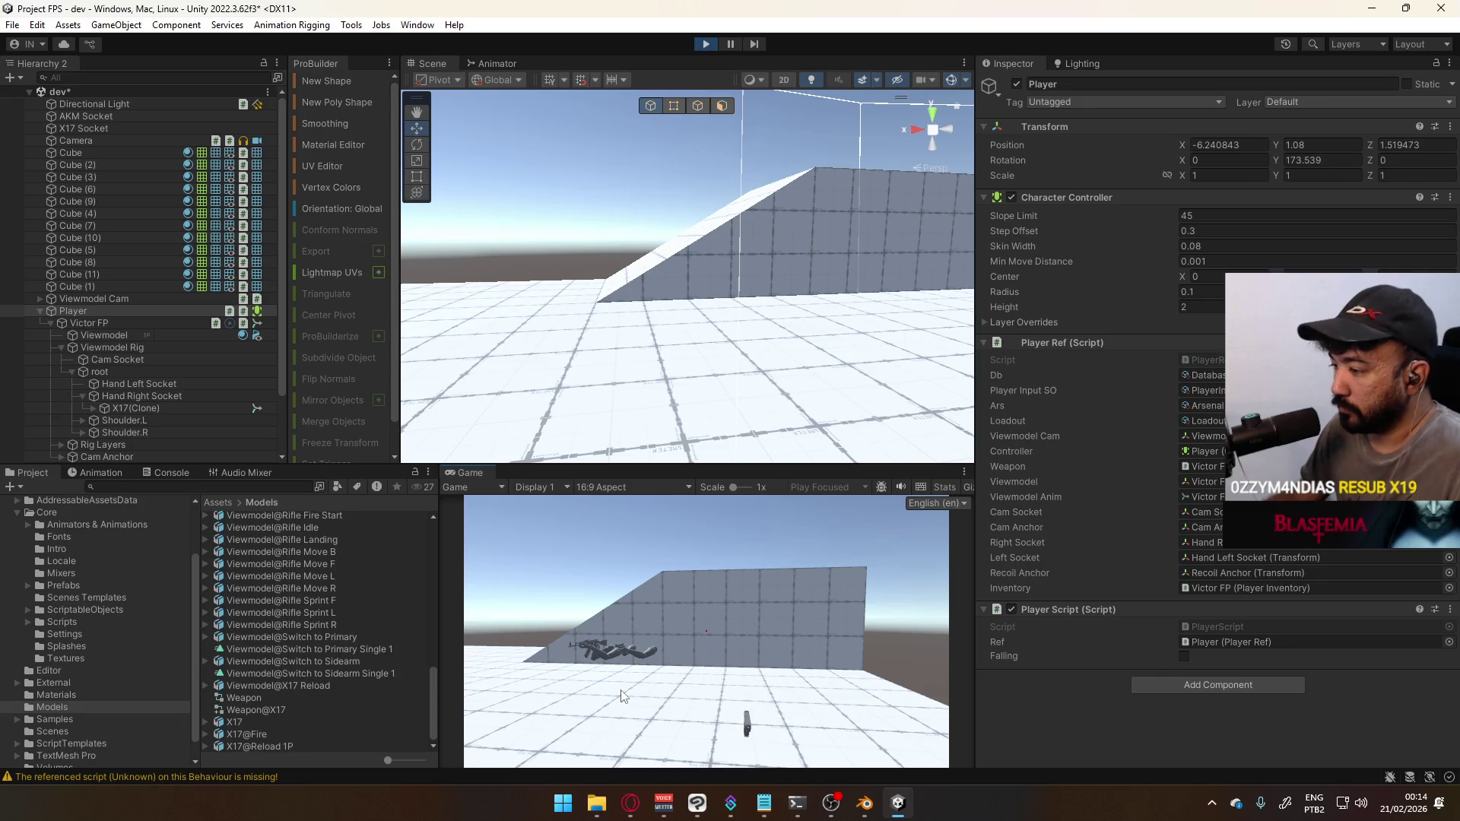
key("d")
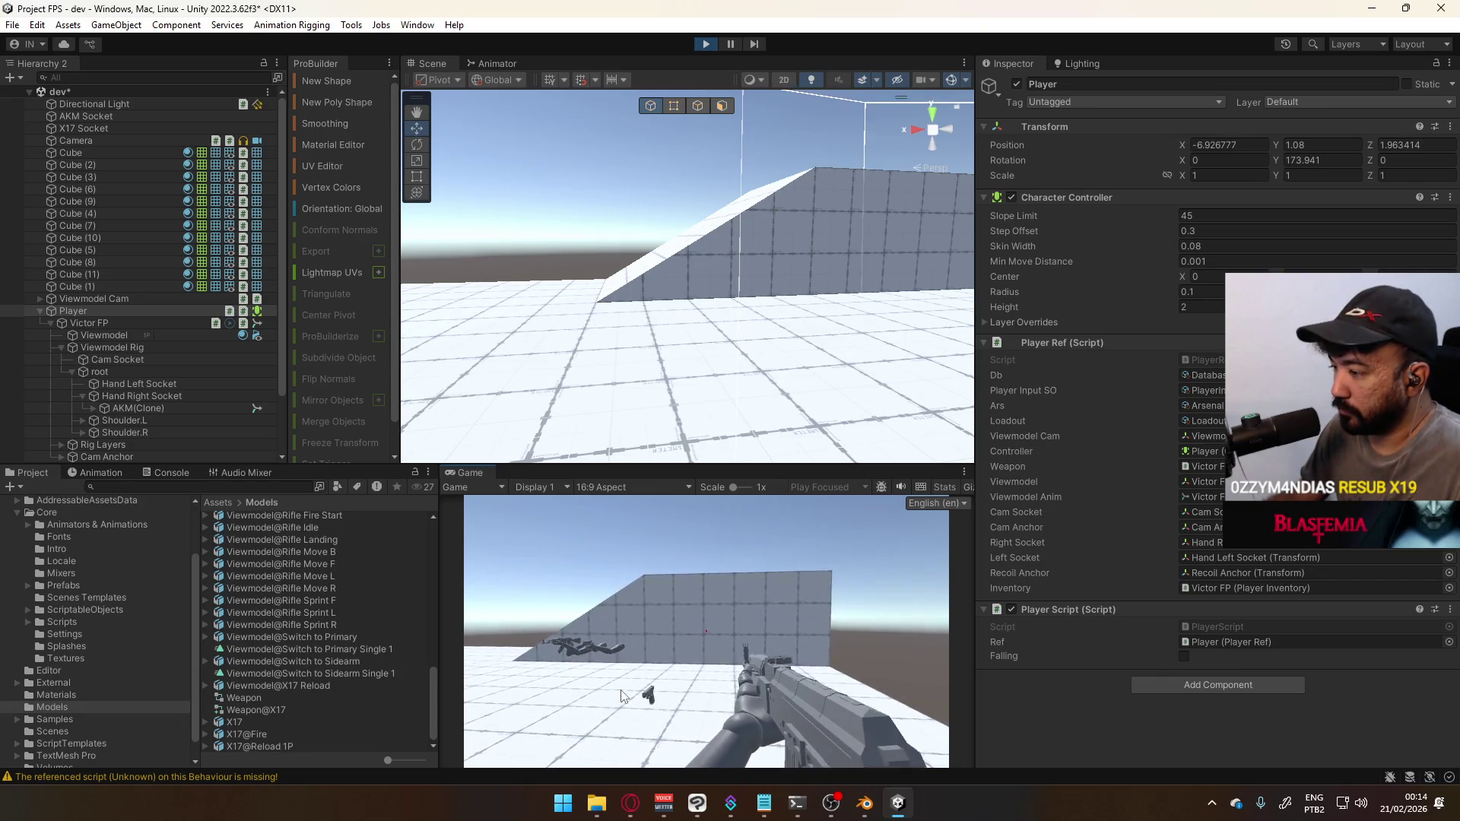
key("d")
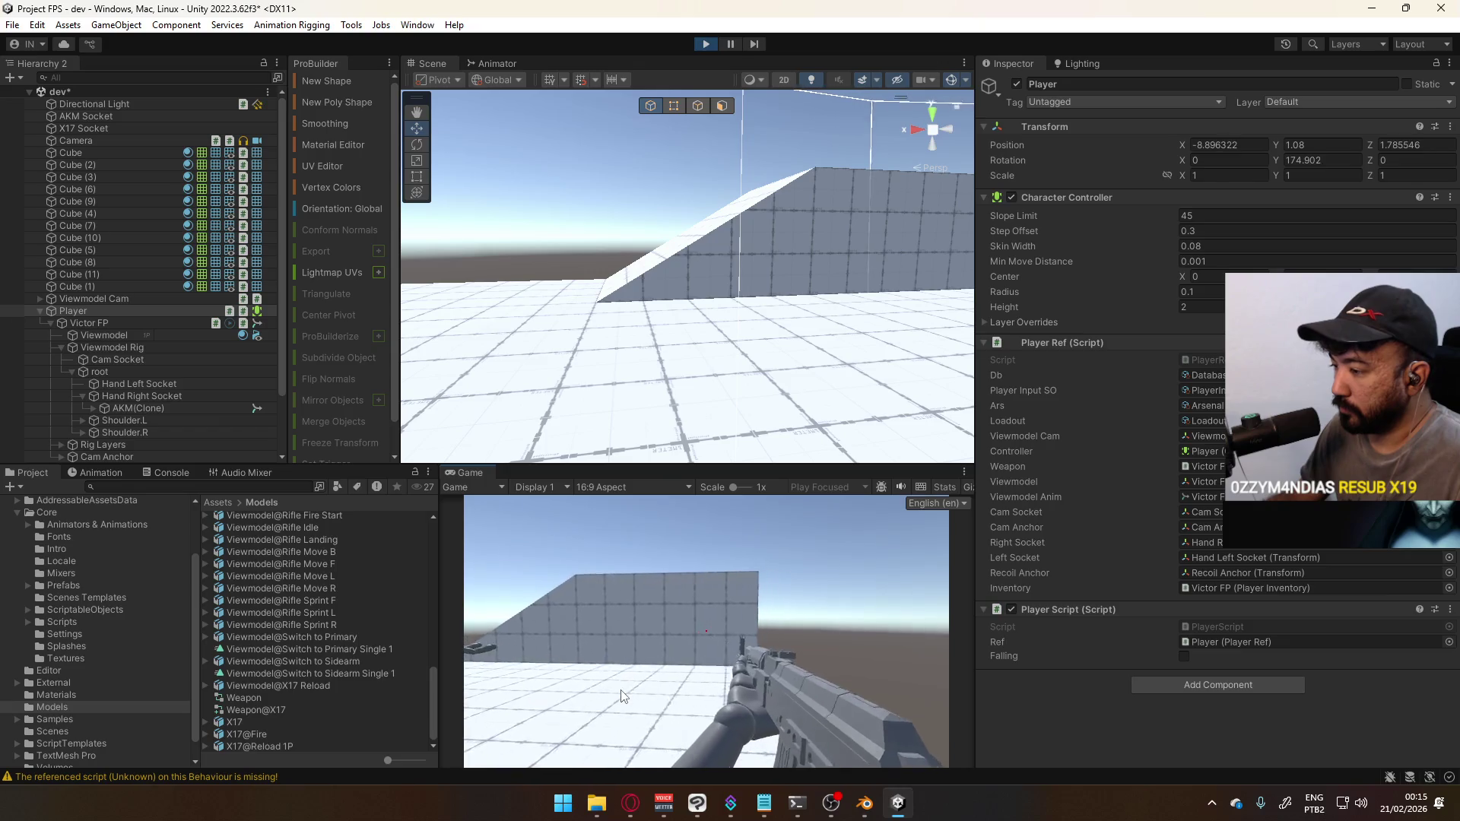
key("a")
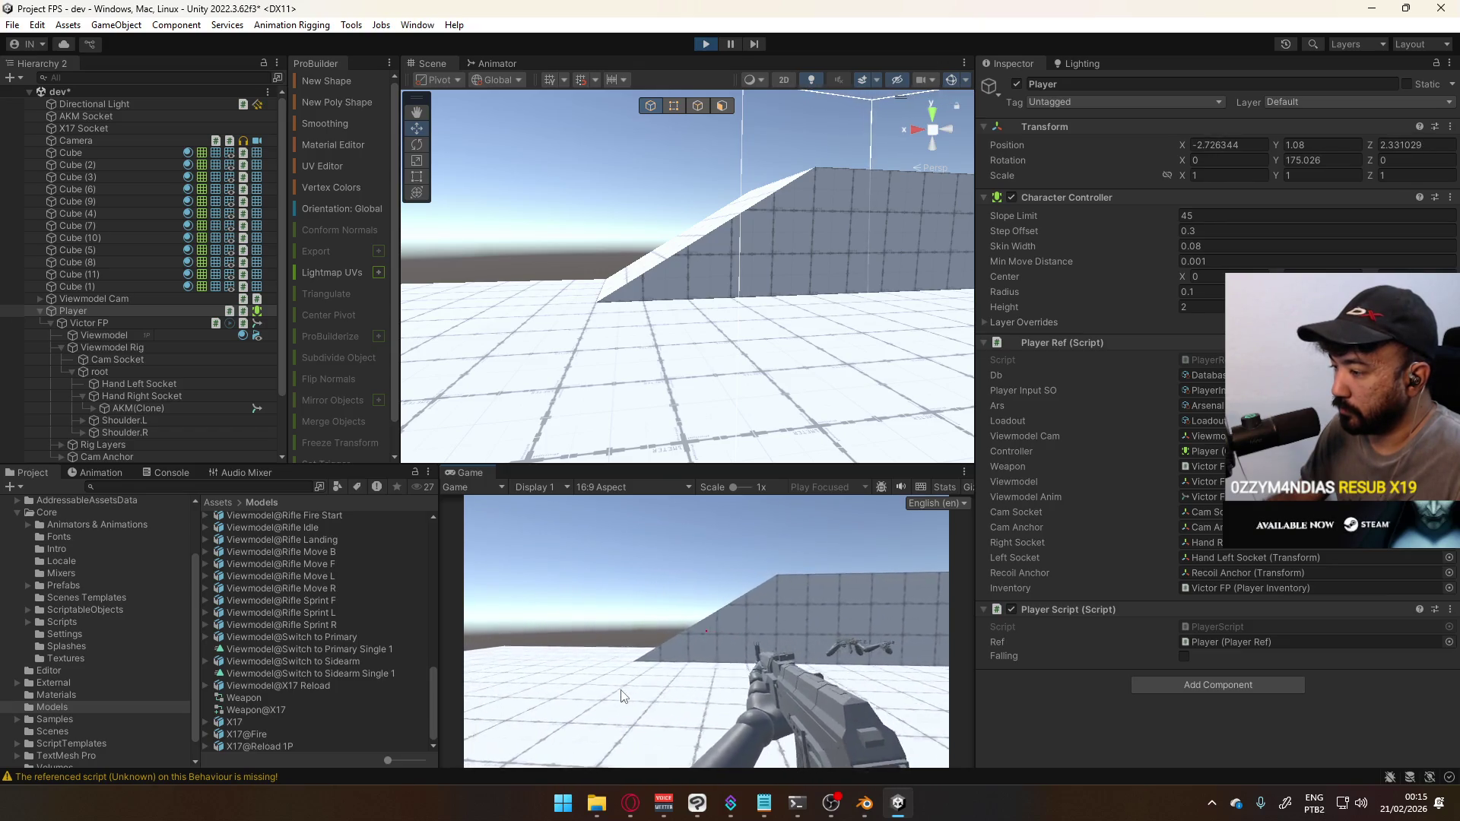
key("d")
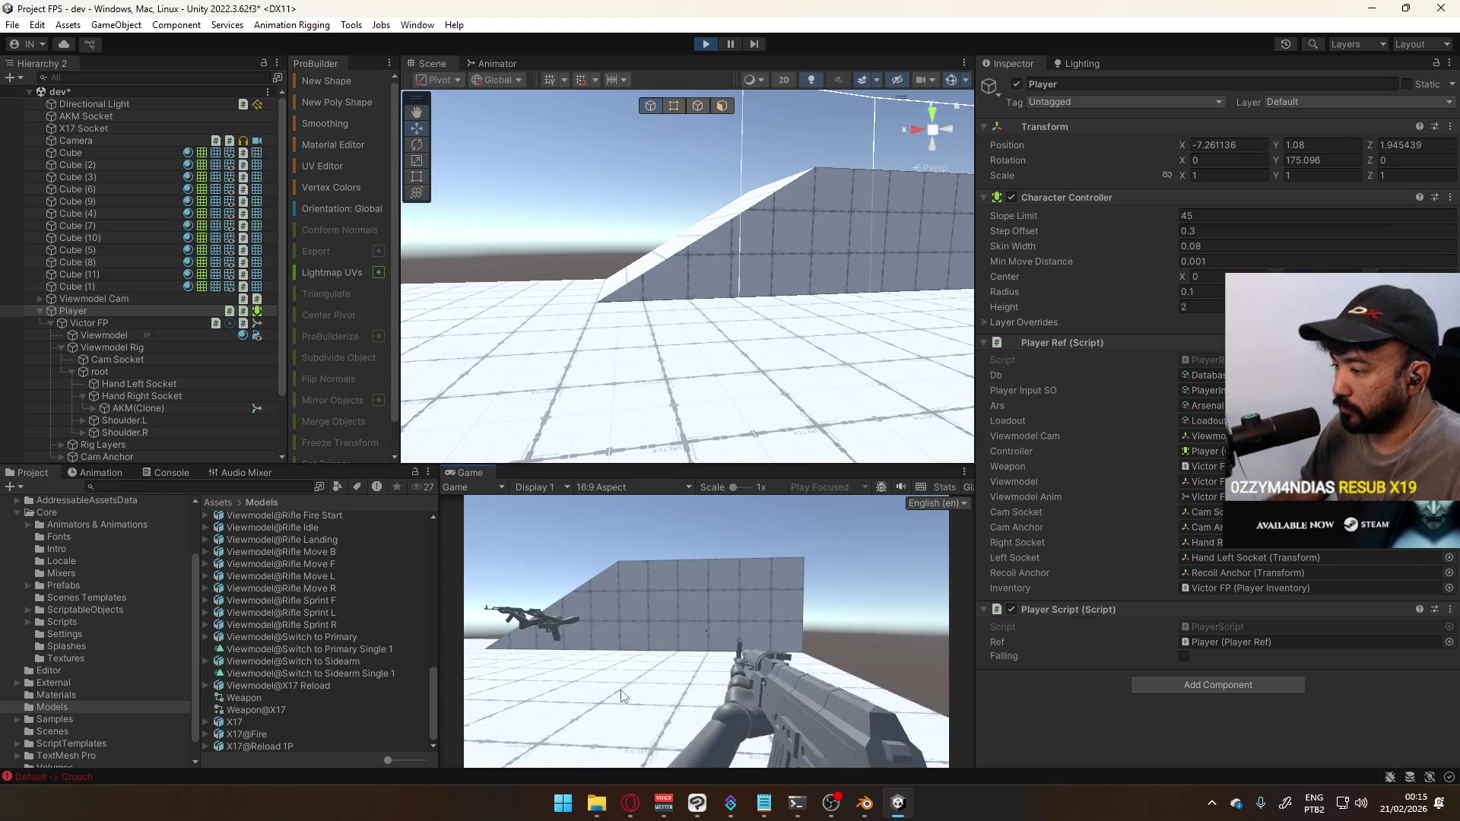
key("a")
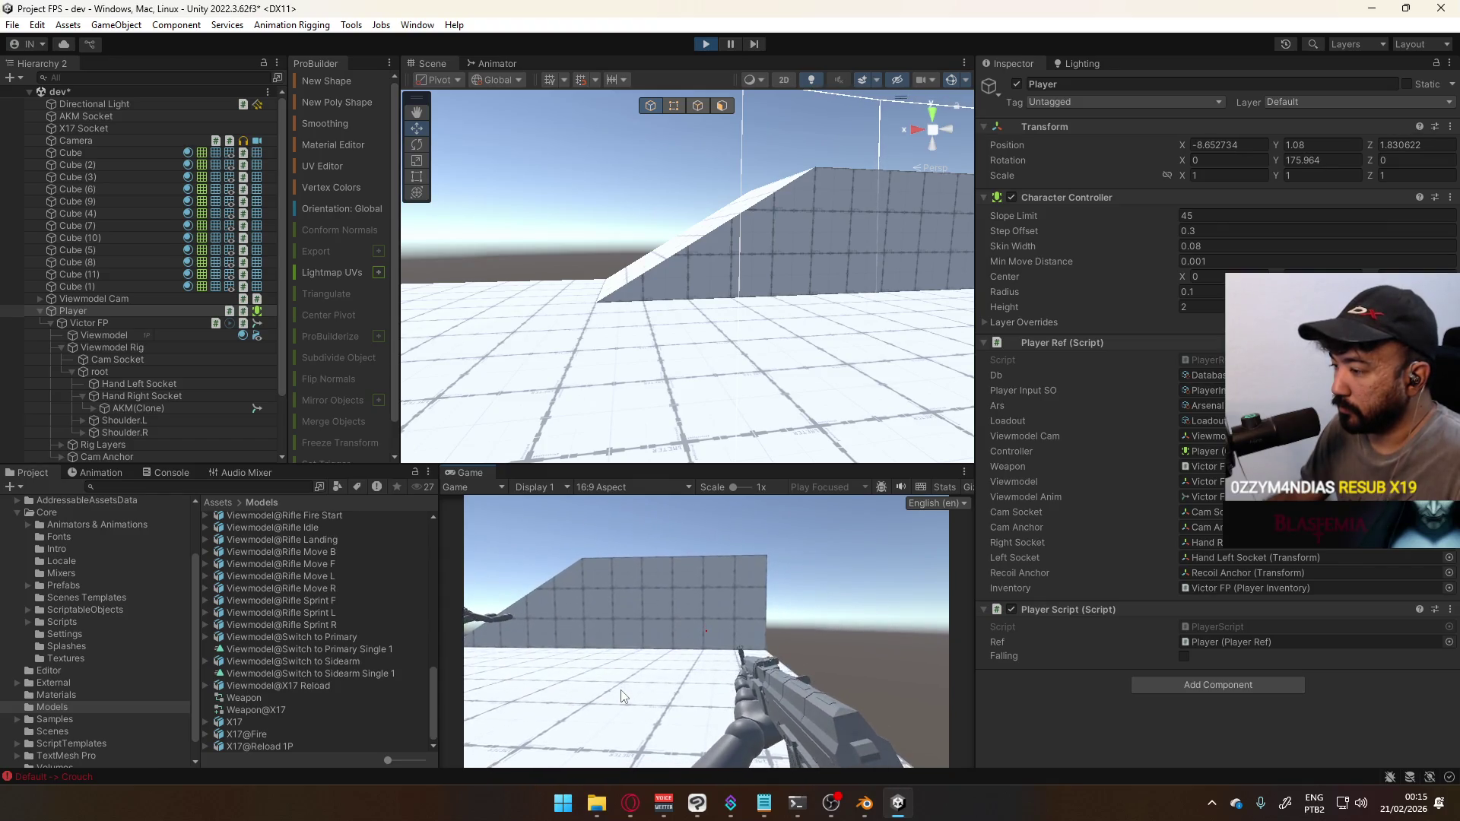
key("d")
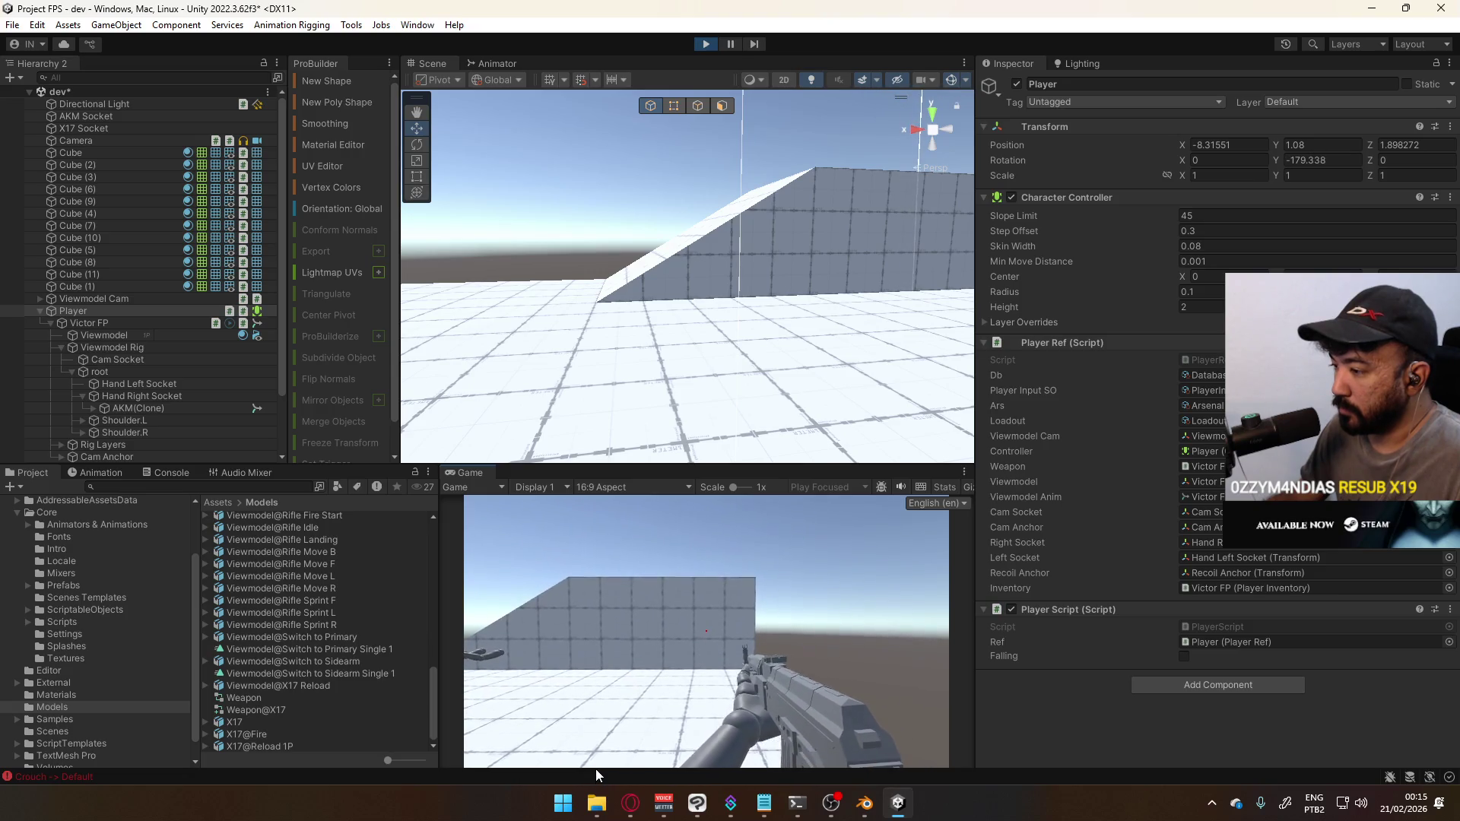
key("s")
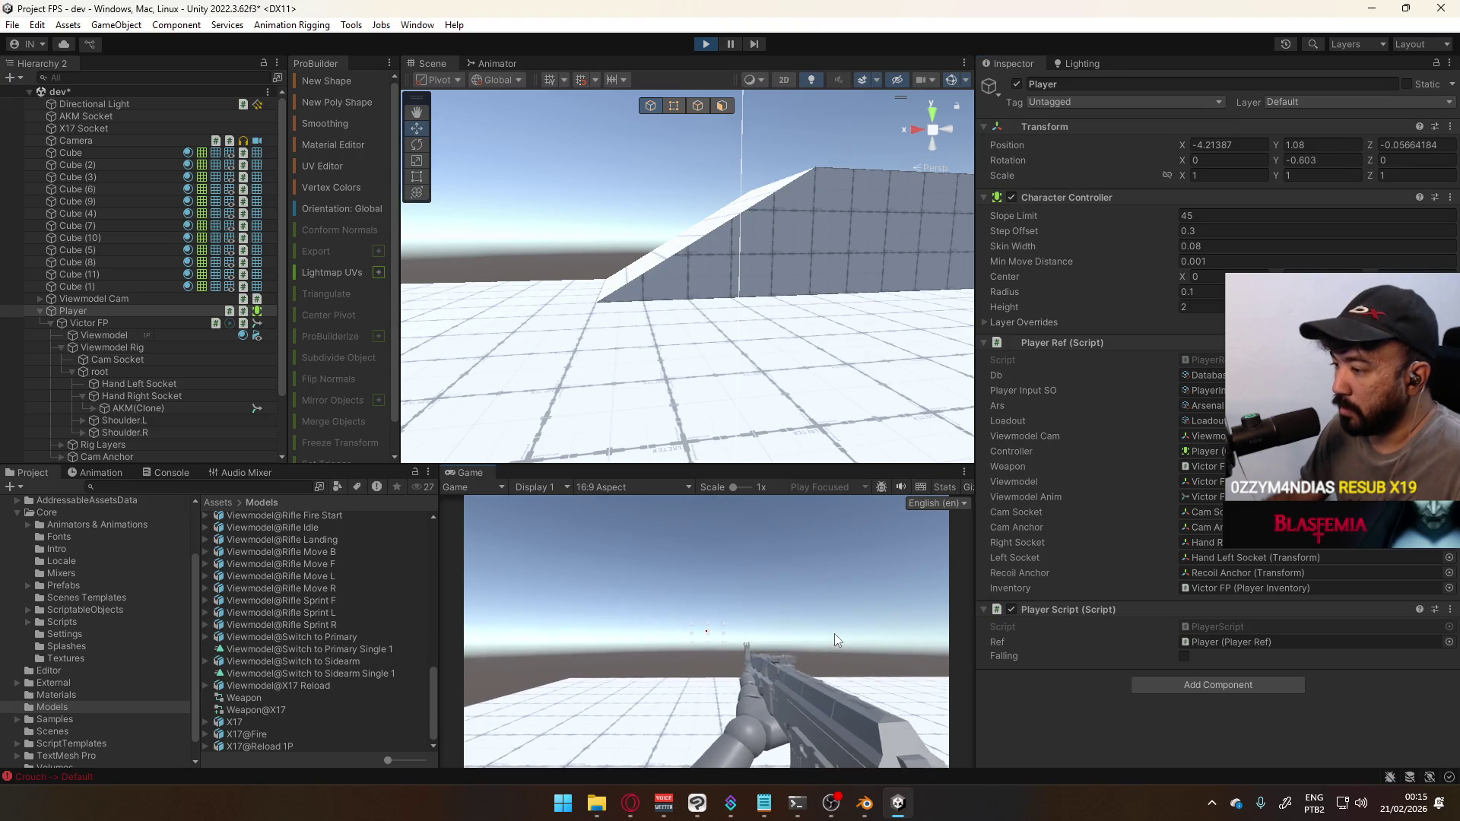
Exit Play mode to end the play-test
key("super")
key("Escape")
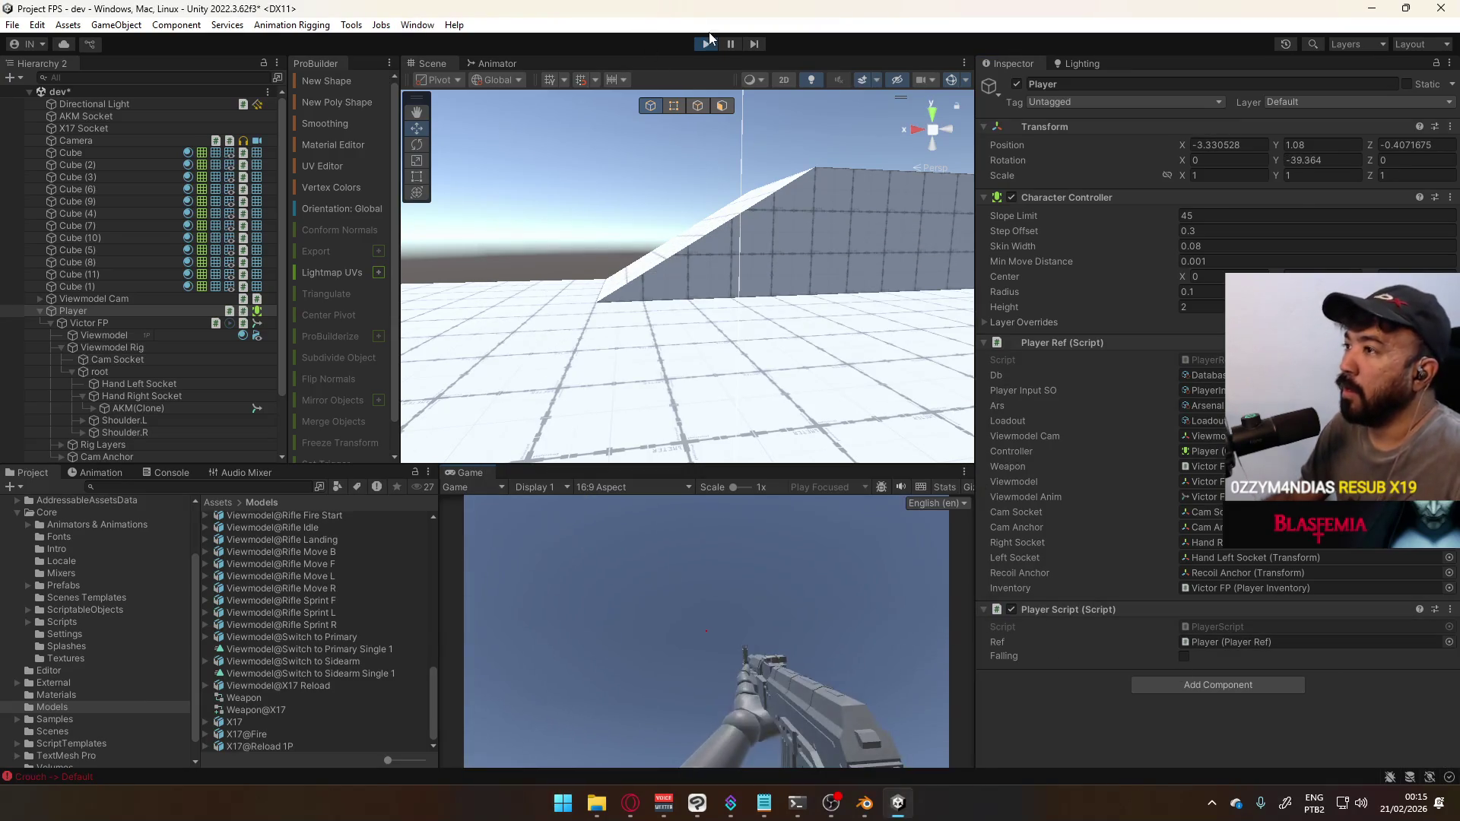
left_click(706, 43)
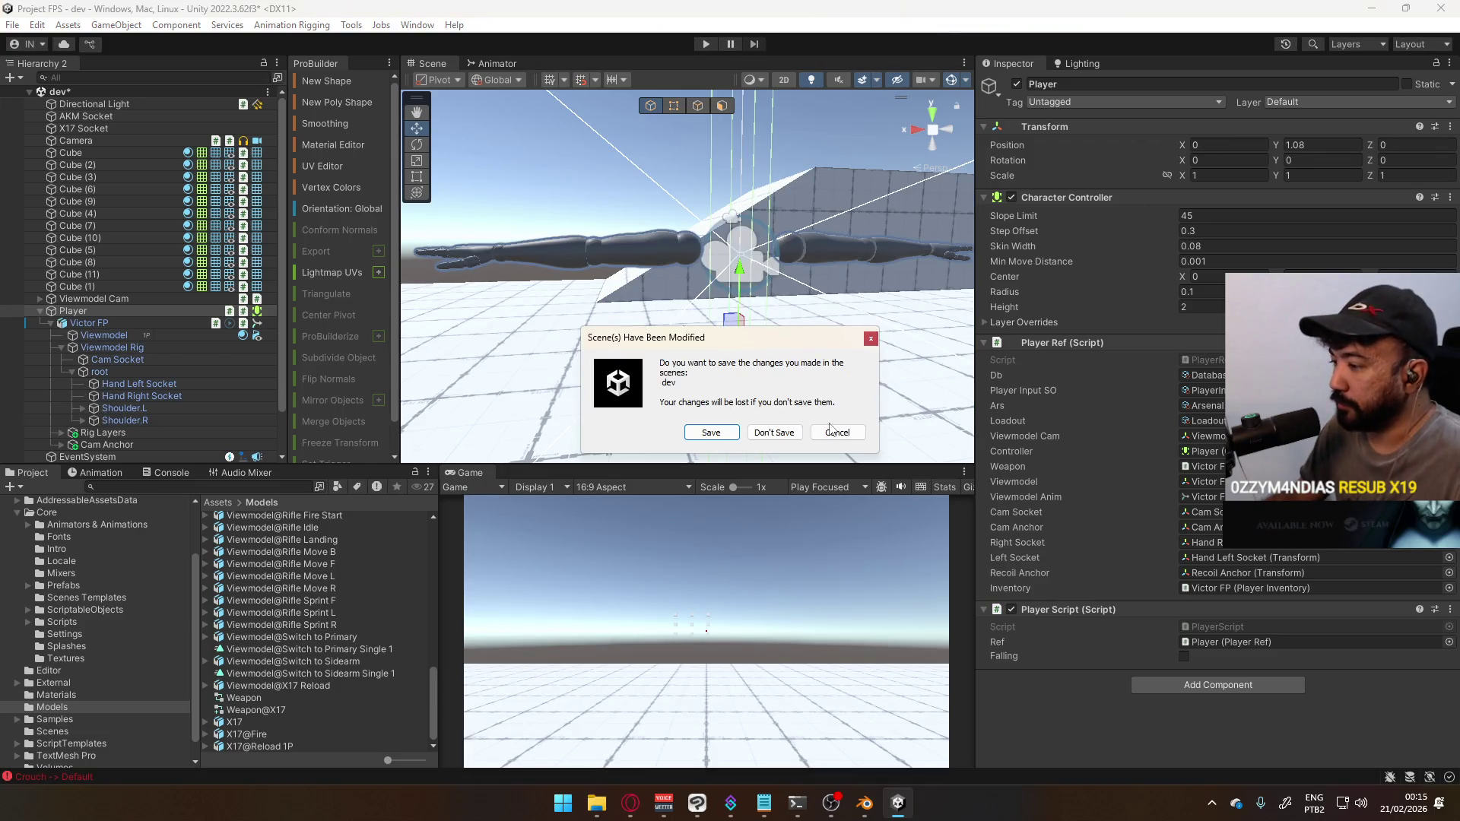
Cancel the unsaved-scene prompt and bring the Blender Victor.blend rig file to the front
left_click(772, 429)
left_click(866, 802)
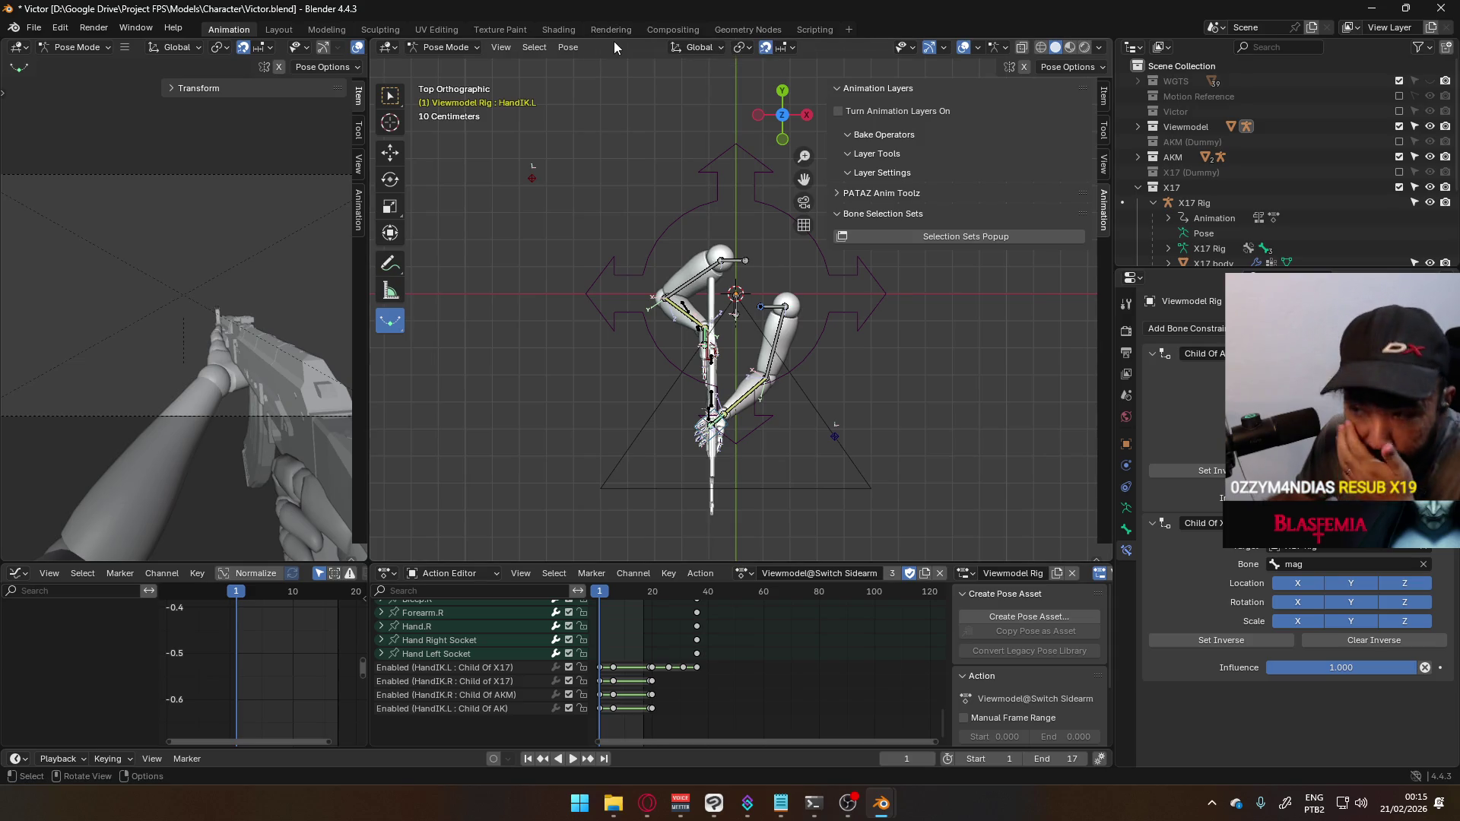
Close Victor.blend and X17.blend without saving, and close the Character folder window
left_click(1441, 8)
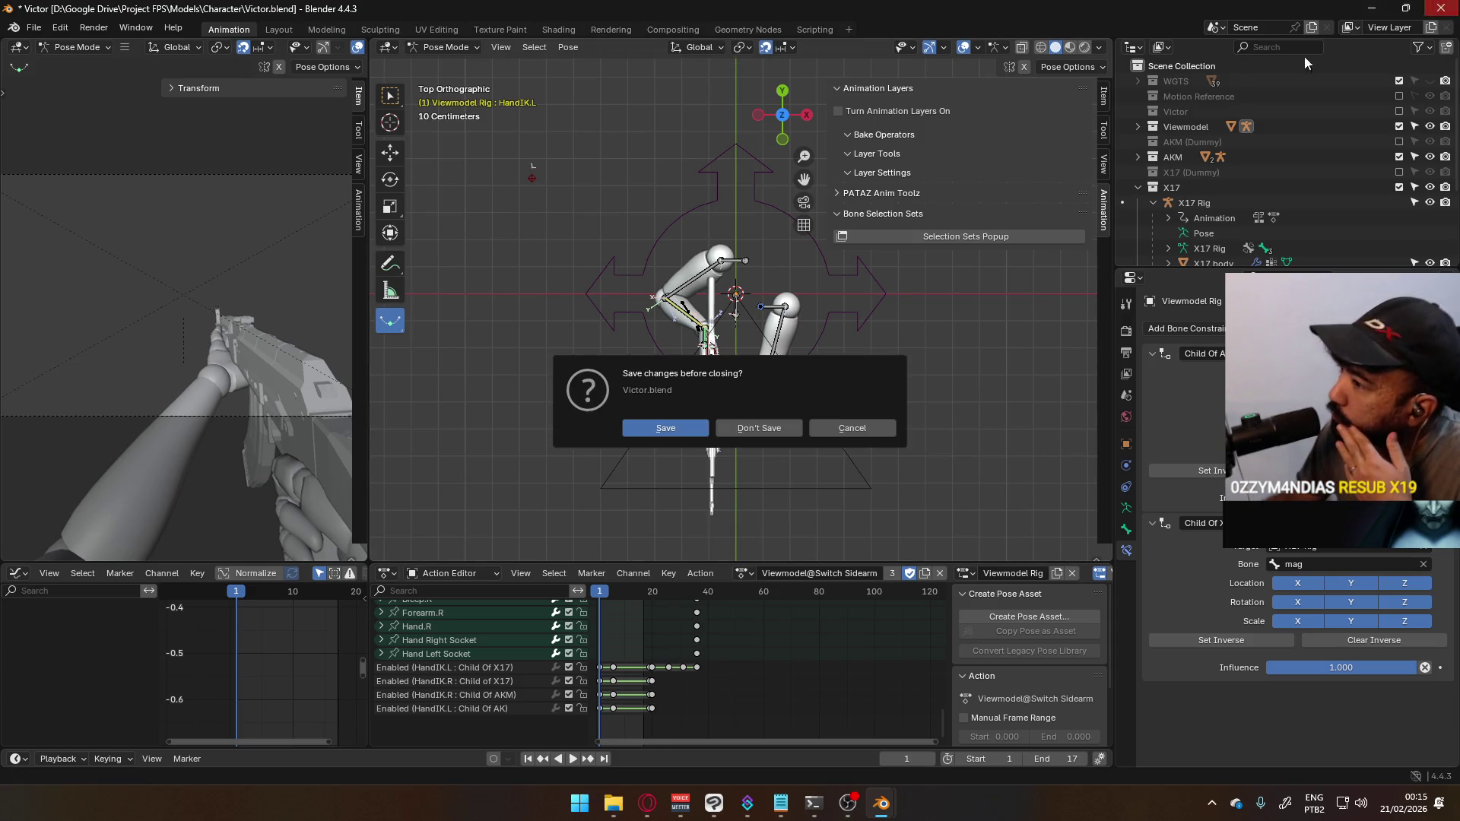
left_click(765, 424)
key("alt+F4")
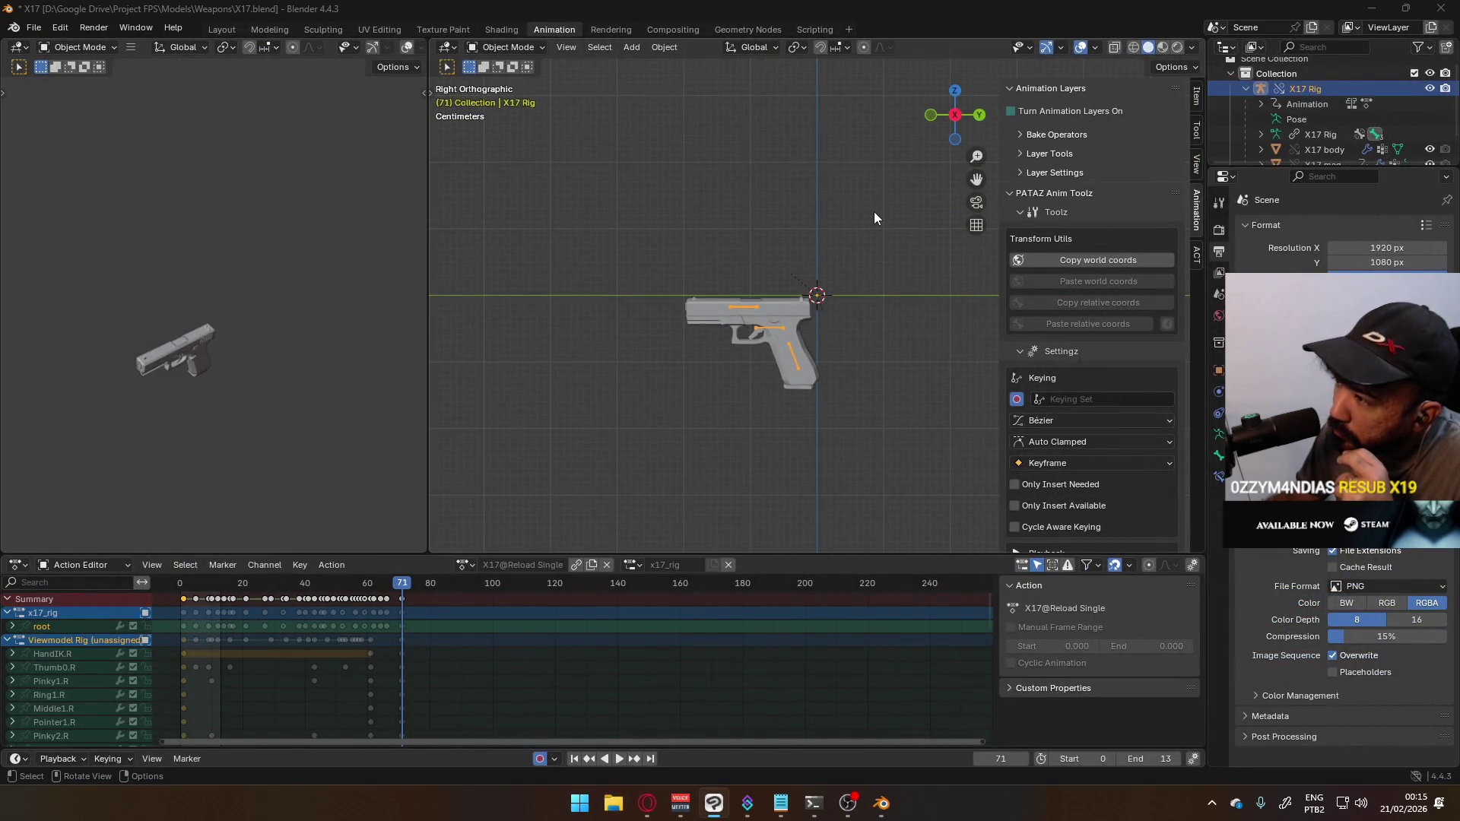
mouse_move(661, 290)
middle_mouse_down()
mouse_move(718, 327)
mouse_move(810, 336)
mouse_move(815, 318)
mouse_move(784, 349)
middle_mouse_up()
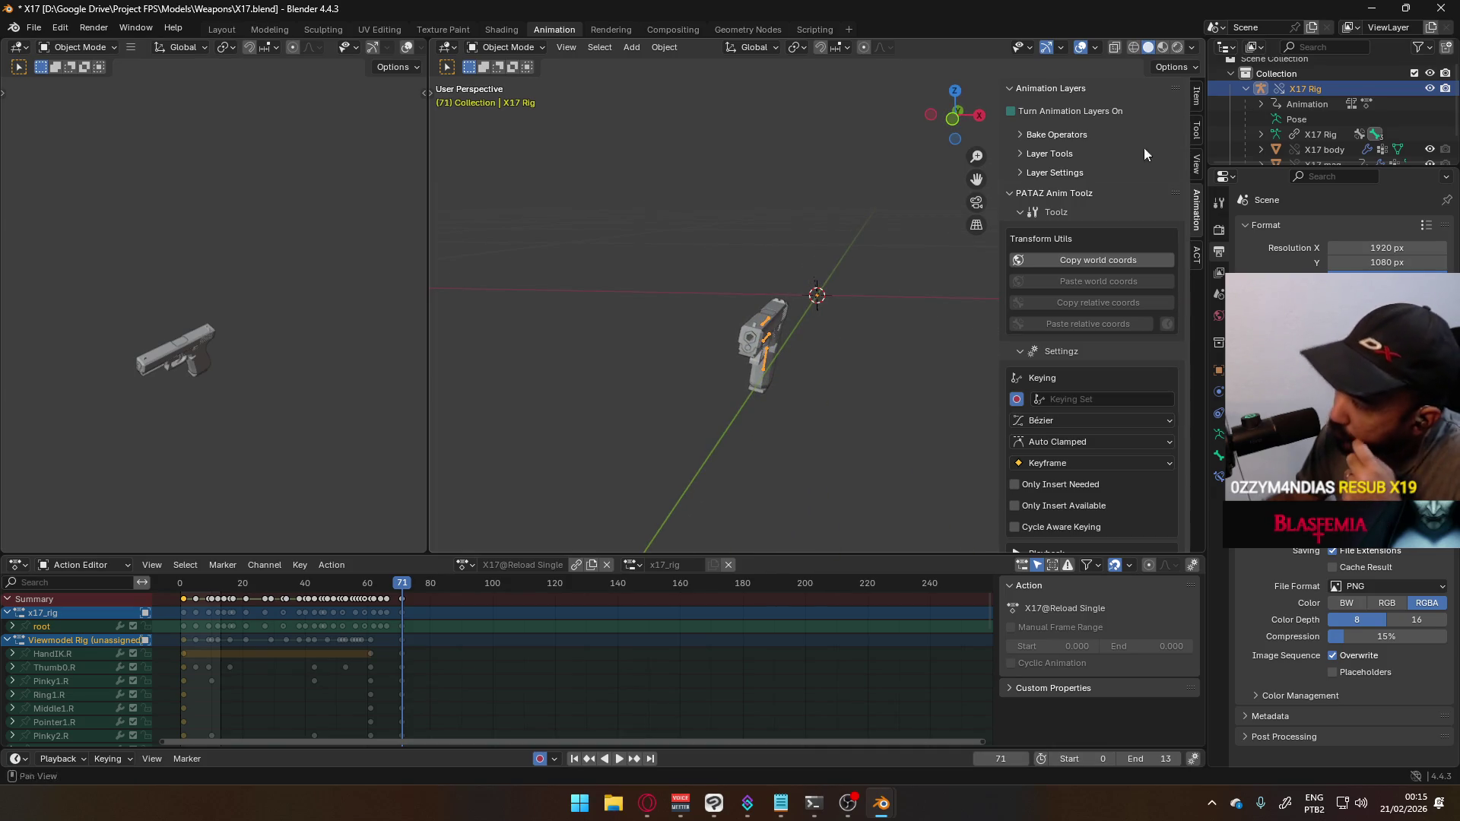
left_click(1442, 8)
left_click(788, 429)
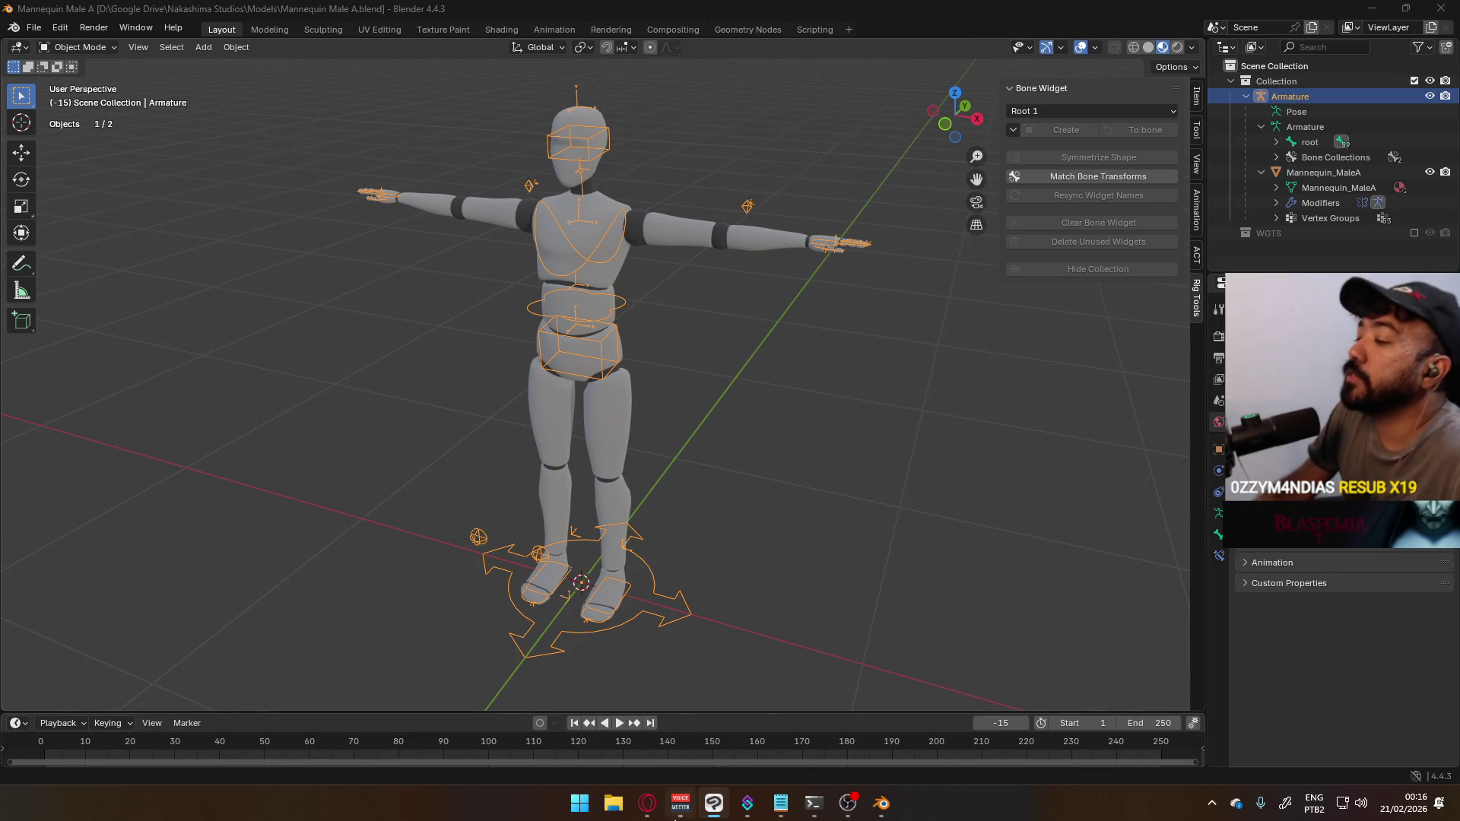
In Opera GX, close the rigging tutorial and Reddit tabs, play the Dark Knight theme, and minimise
left_click(648, 803)
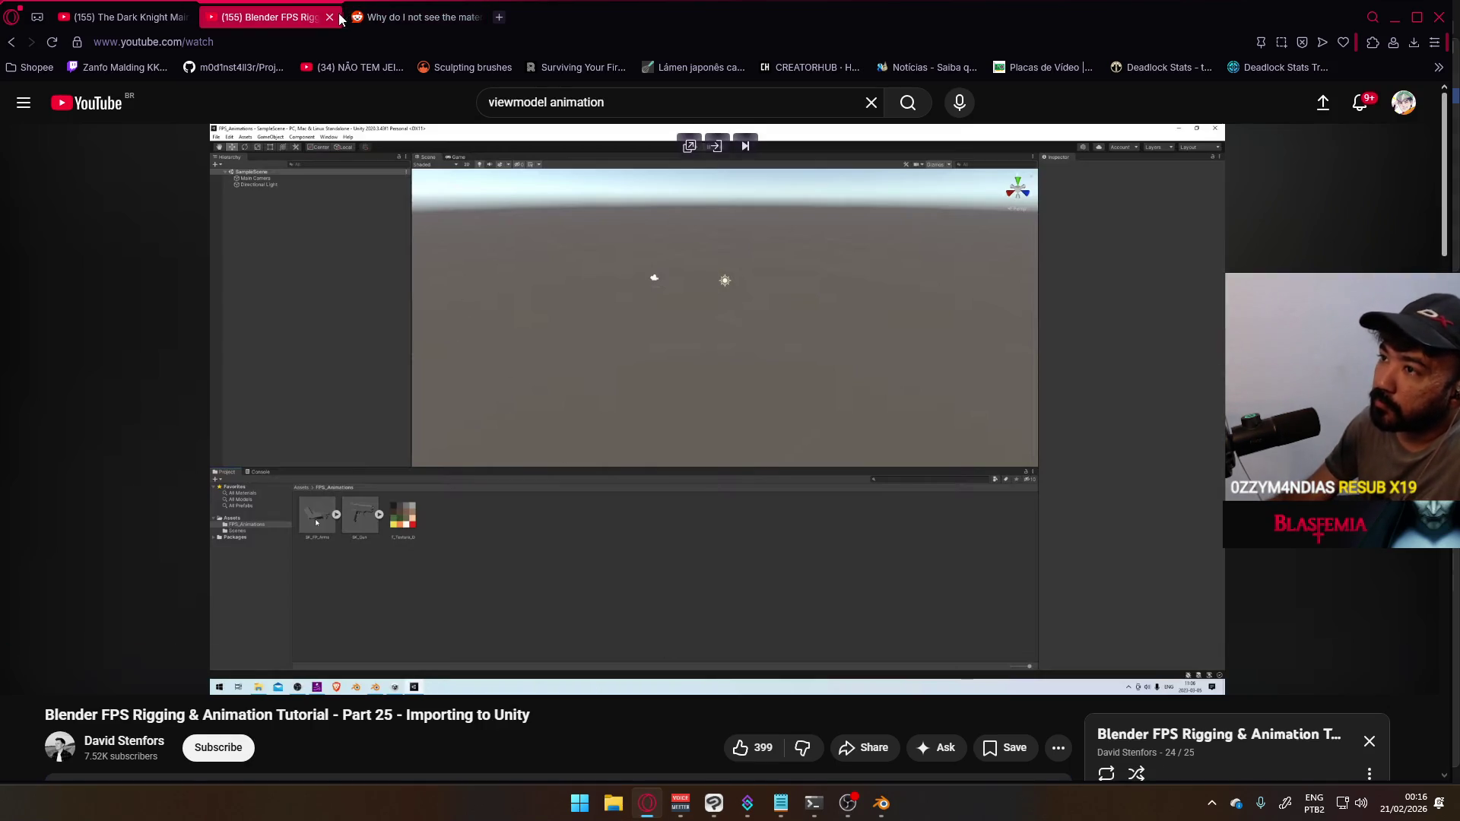
left_click(330, 18)
left_click(331, 17)
left_click(732, 350)
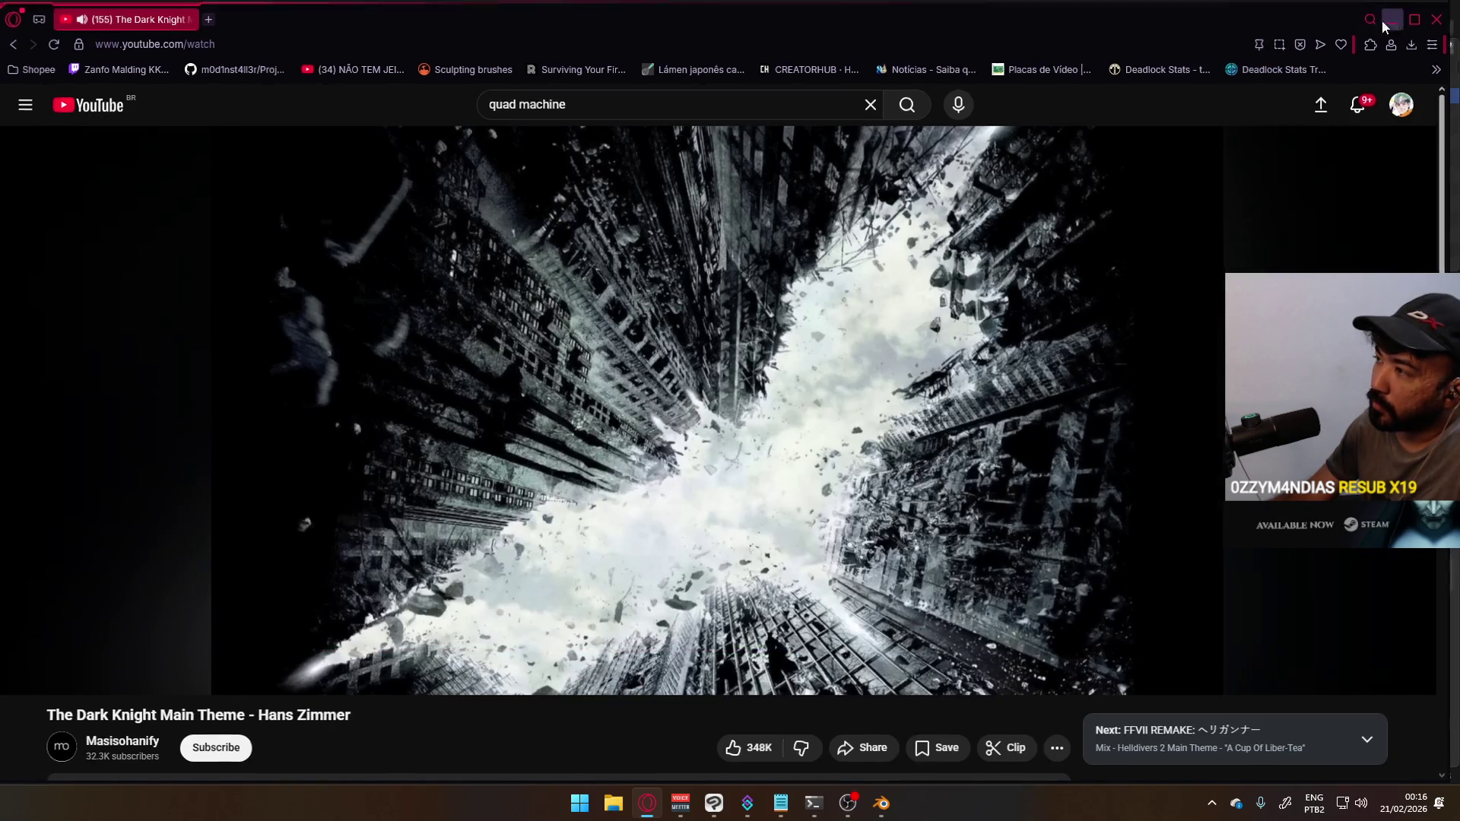
left_click(1393, 17)
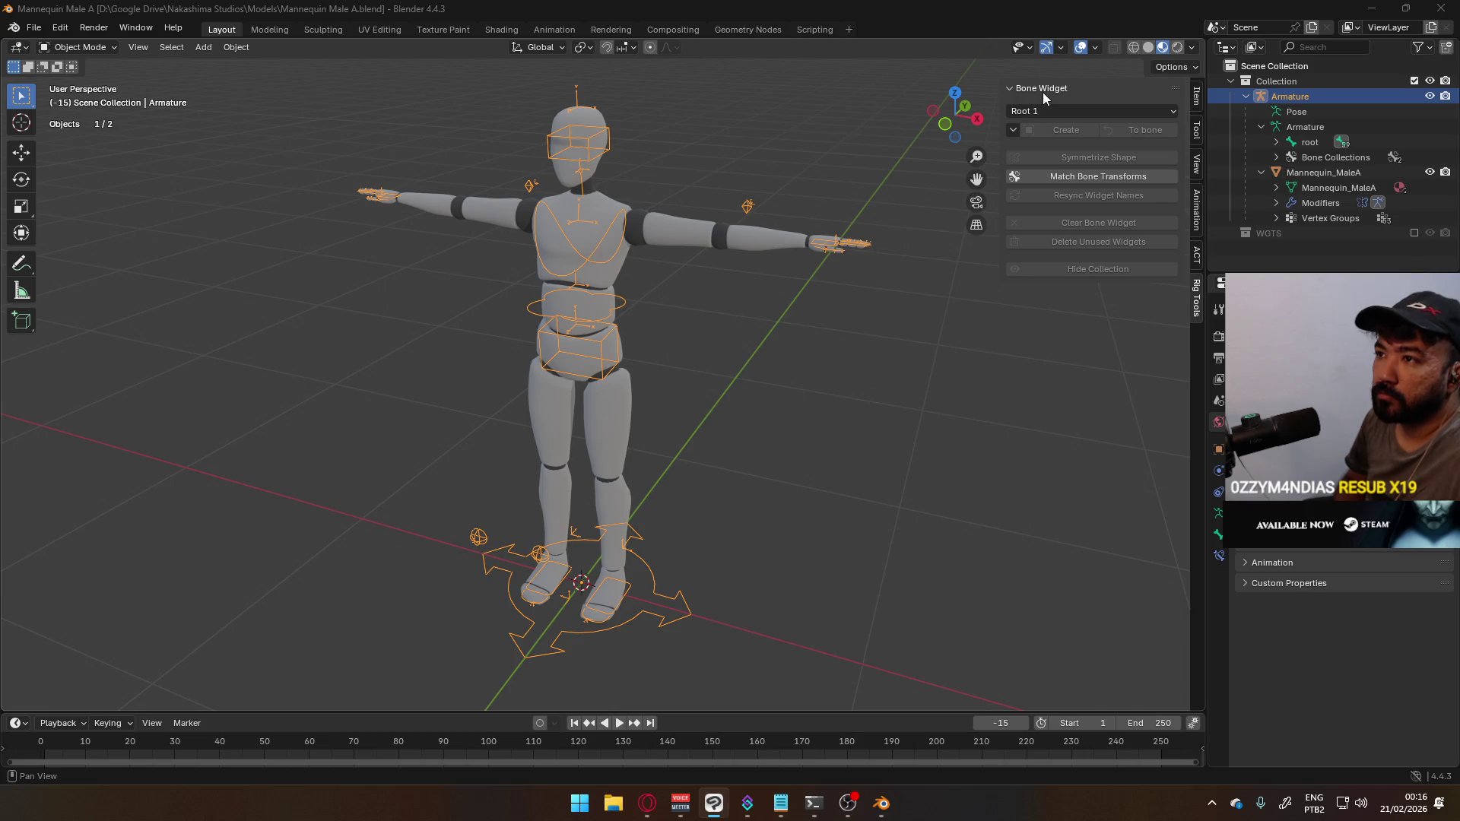
left_click(685, 10)
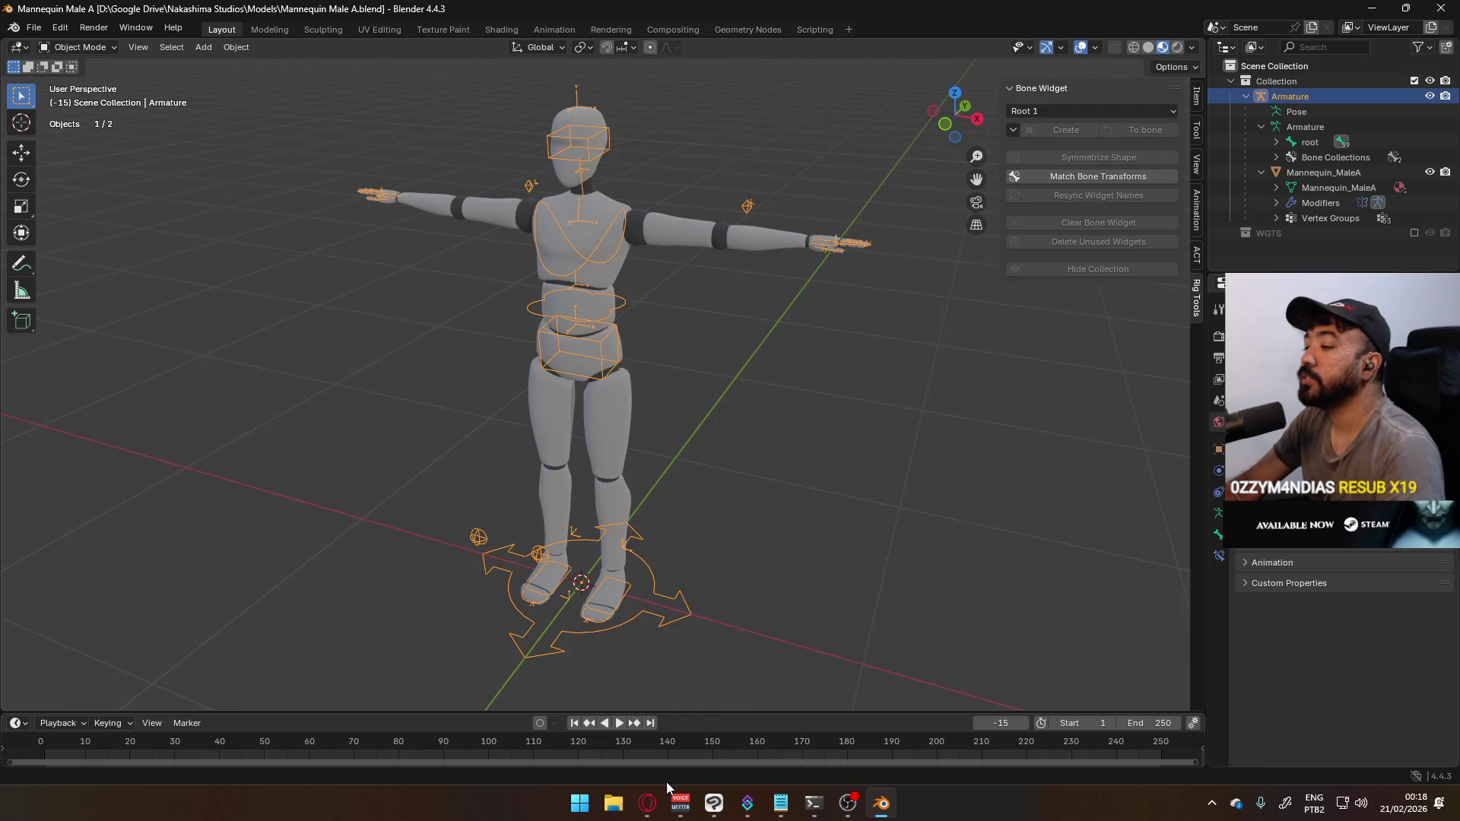
left_click(613, 803)
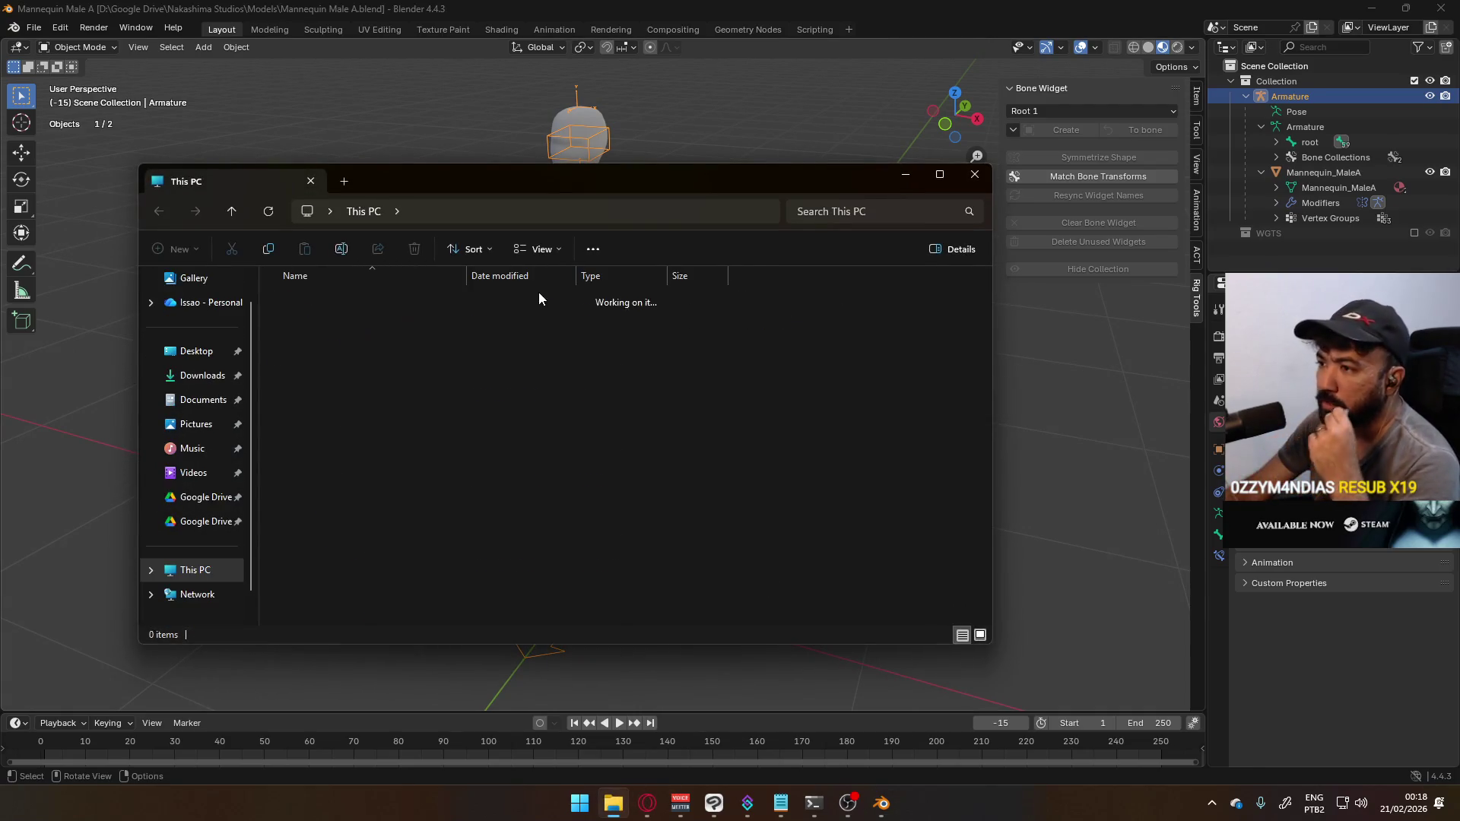
Open Local Disk (D:) > Google Drive and scroll through its project folders
double_click(526, 308)
double_click(376, 453)
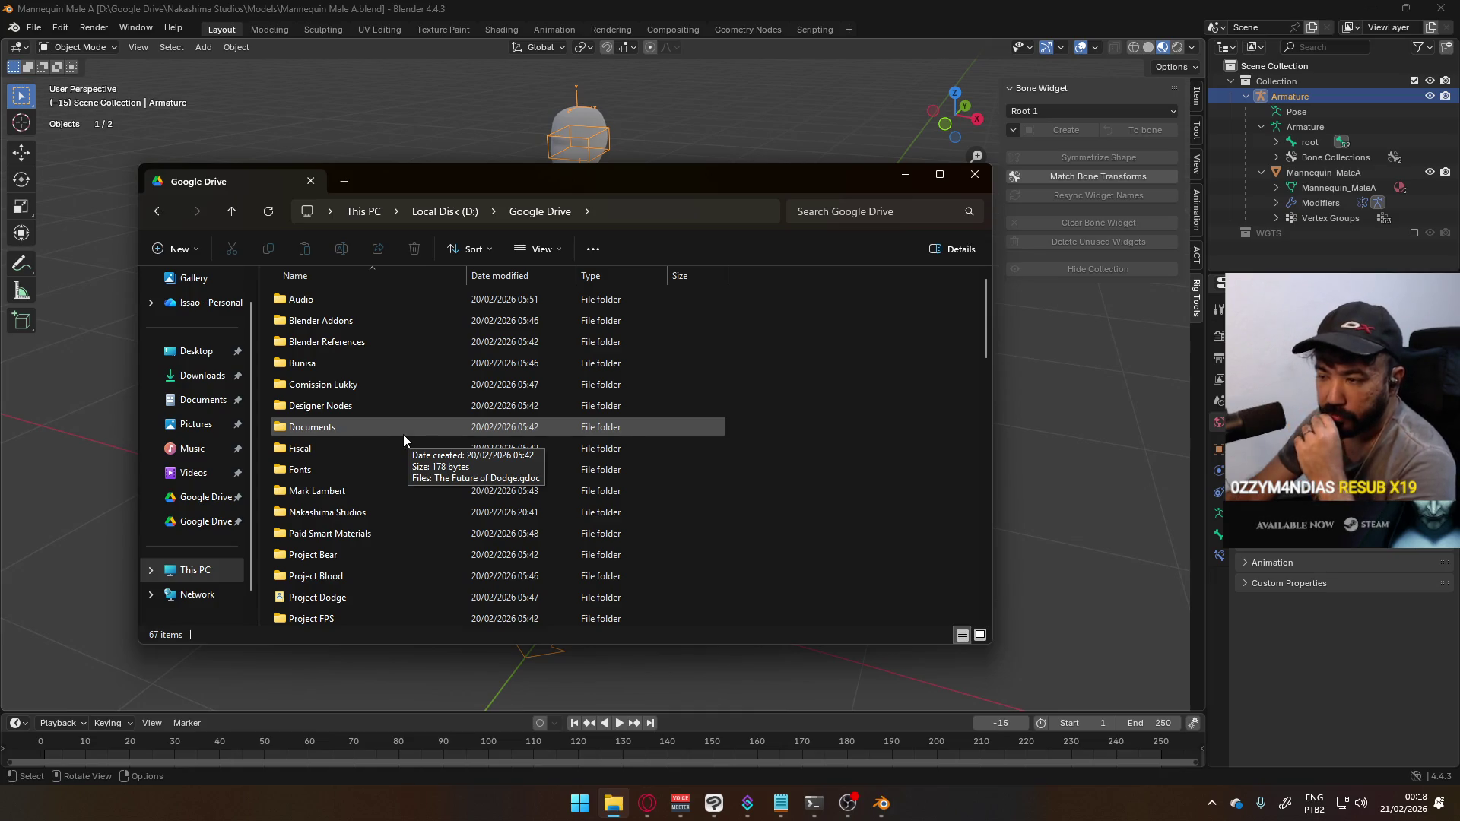
scroll(422, 473, "down", 7)
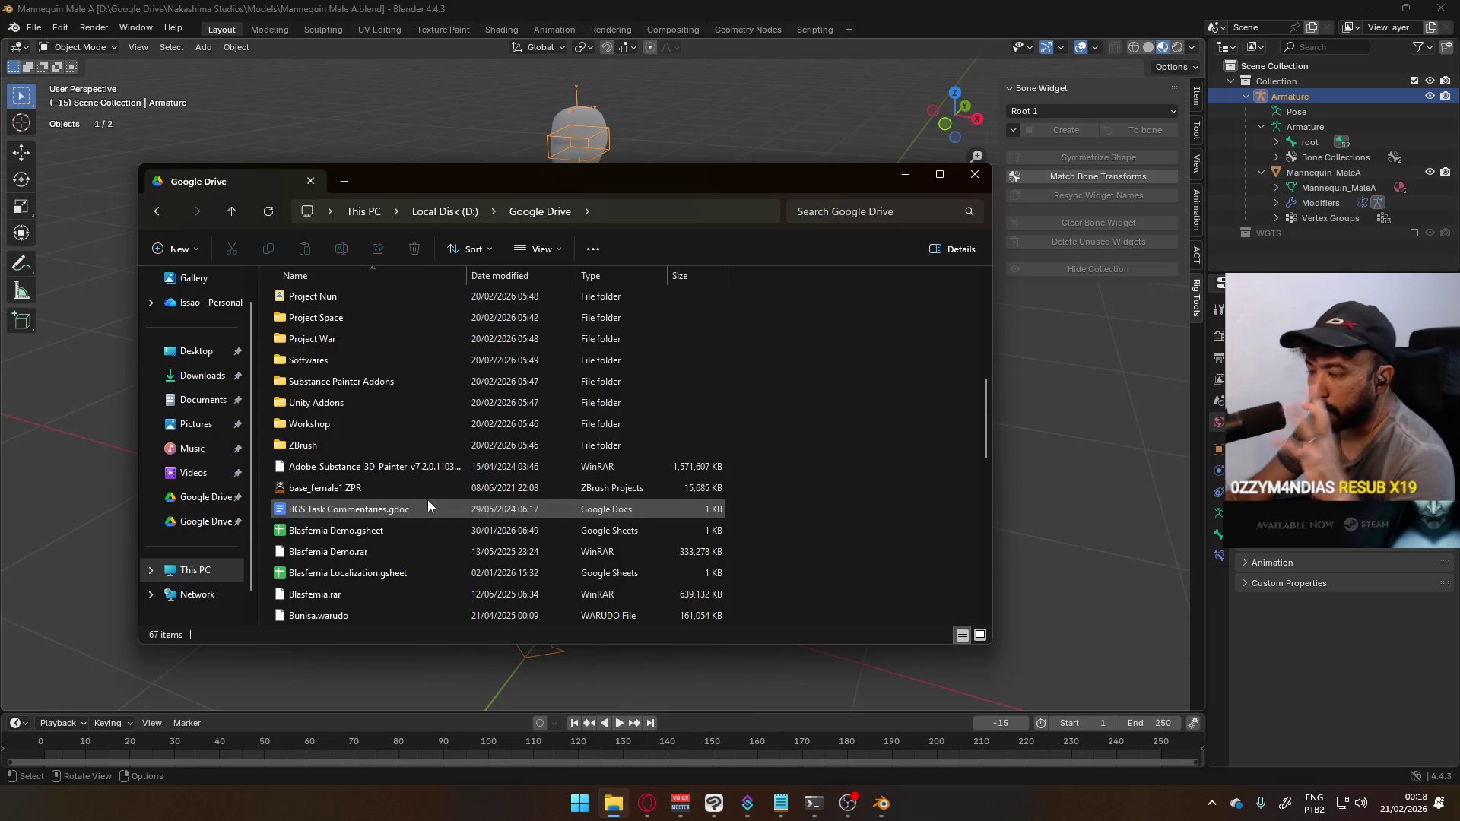
scroll(424, 504, "up", 7)
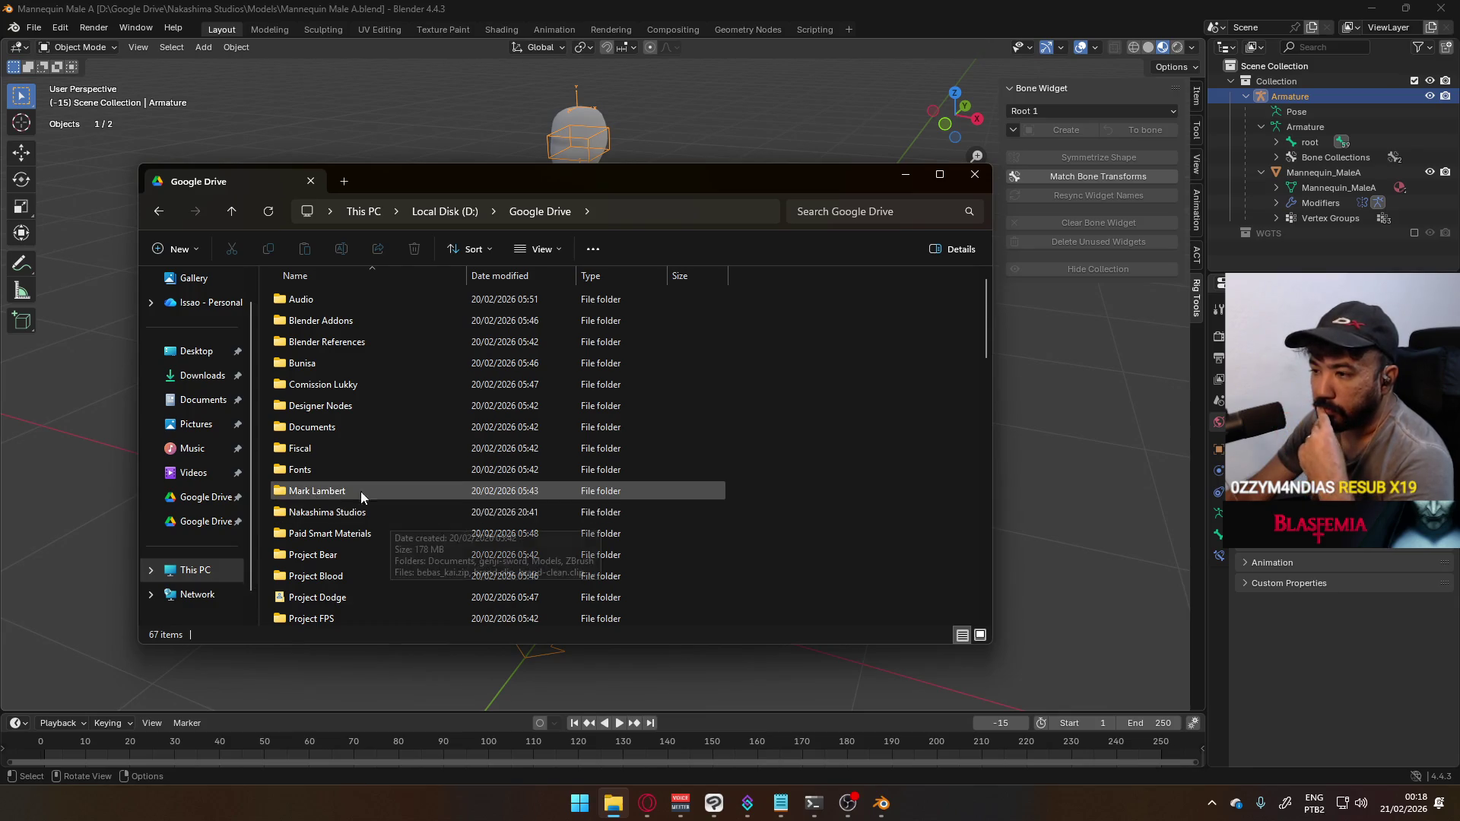
scroll(359, 493, "down", 2)
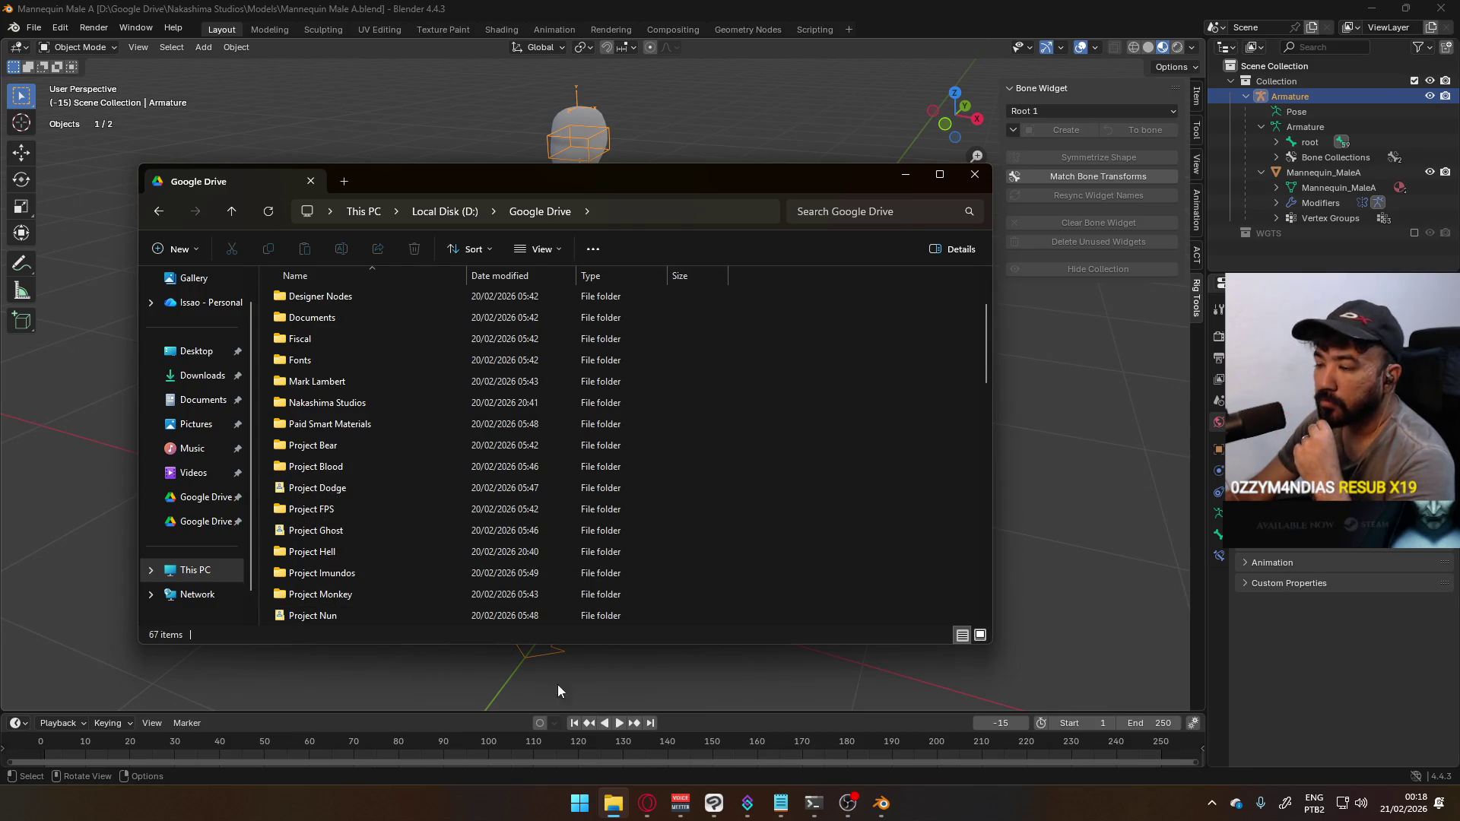
left_click(647, 804)
Search 'tastytony' in a new Opera tab and open the creator's Sketchfab profile
left_click(209, 18)
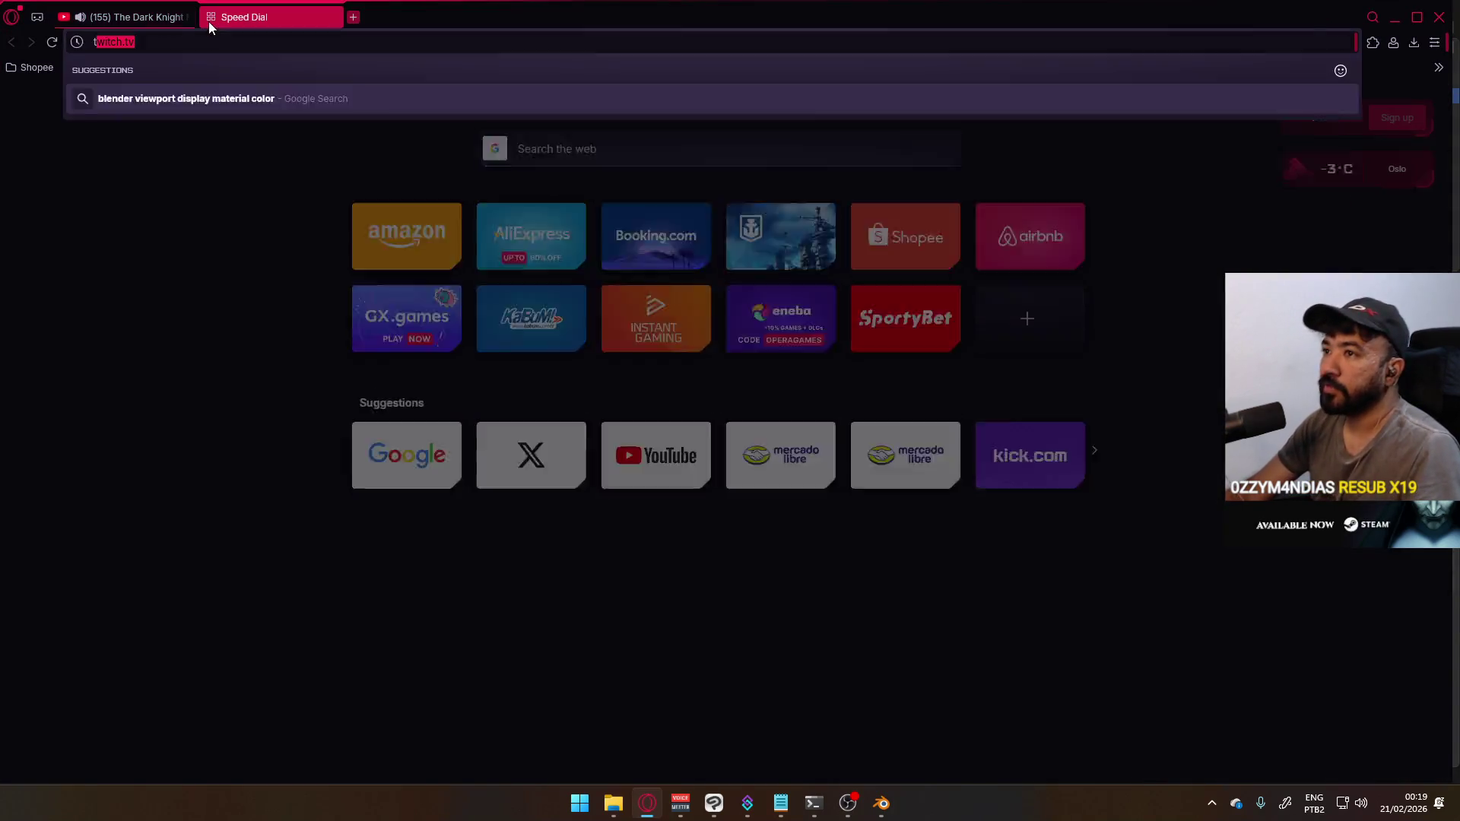
type("tastytony")
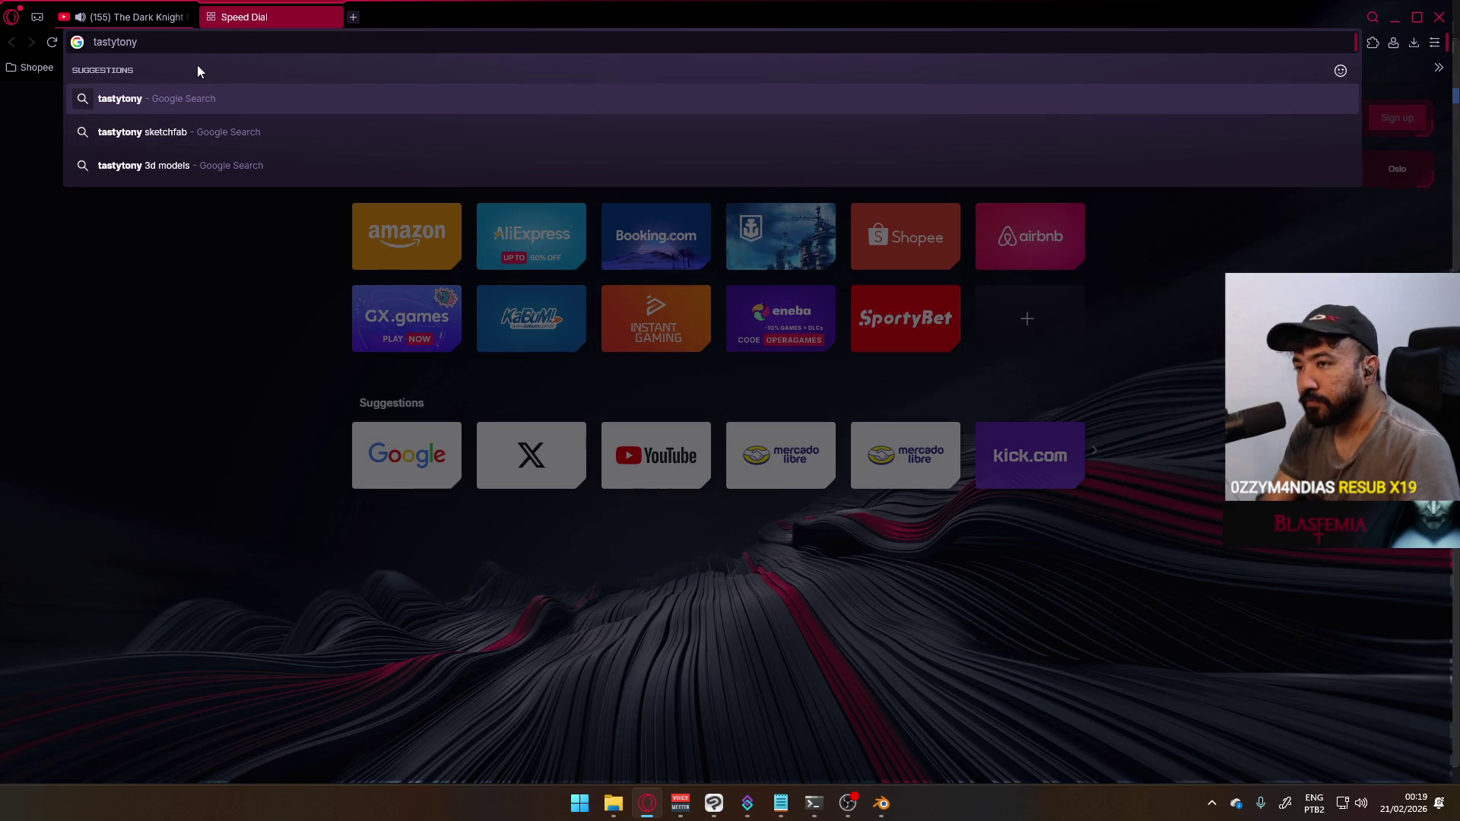
key("Down")
key("Return")
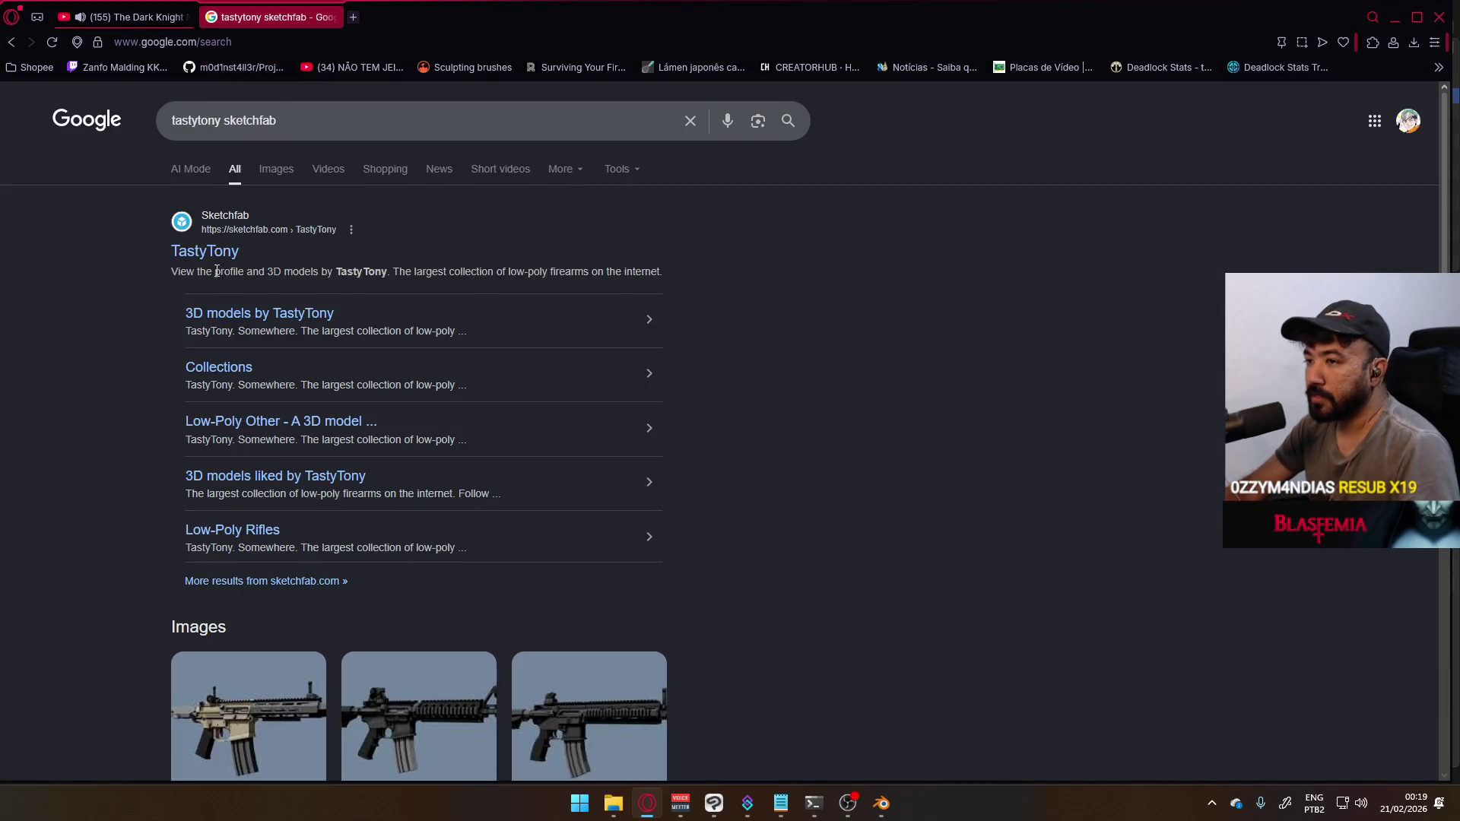
left_click(221, 253)
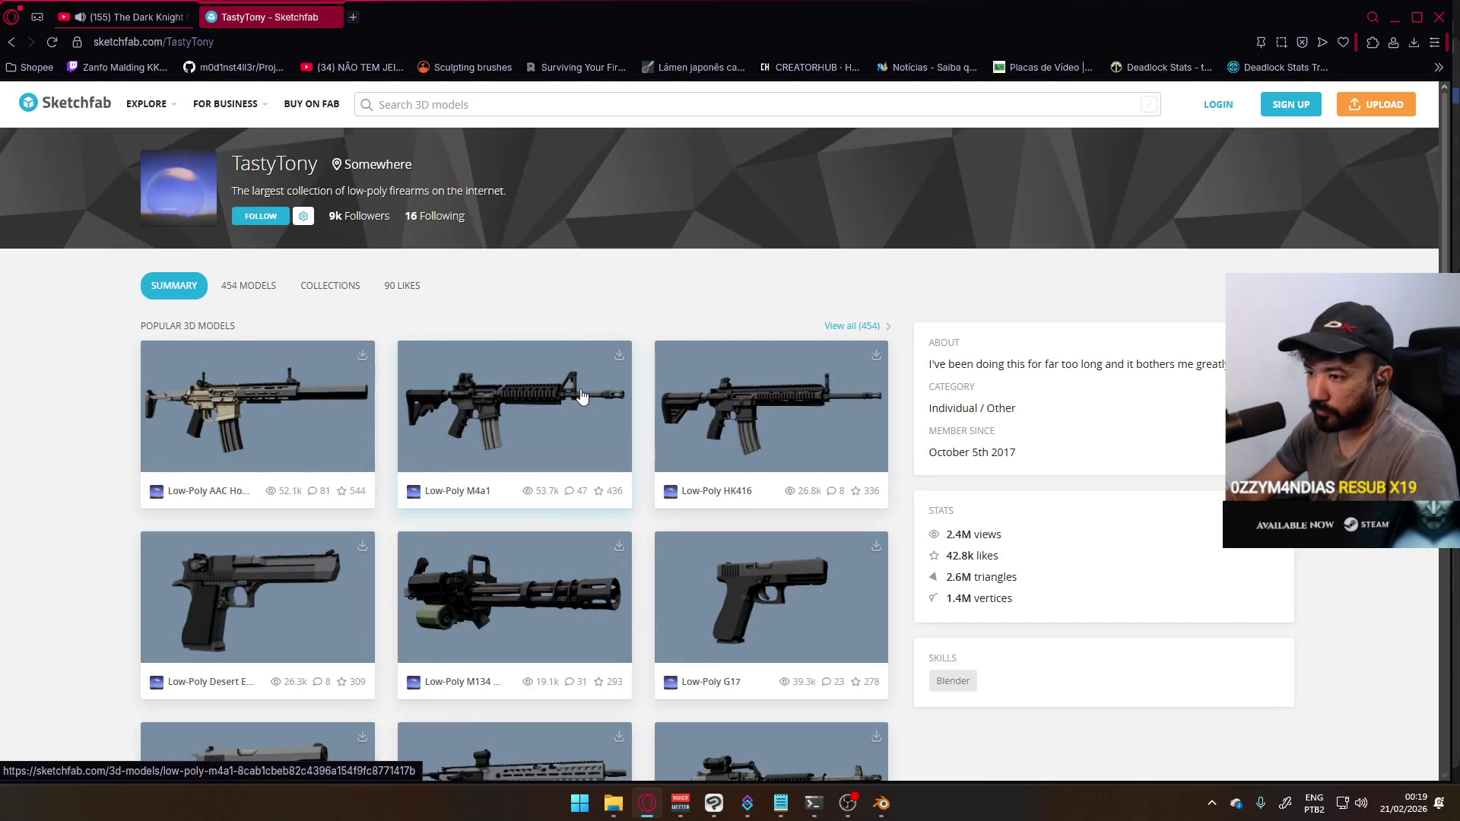
Scroll the Sketchfab profile and show all 454 of the creator's models
scroll(480, 527, "down", 2)
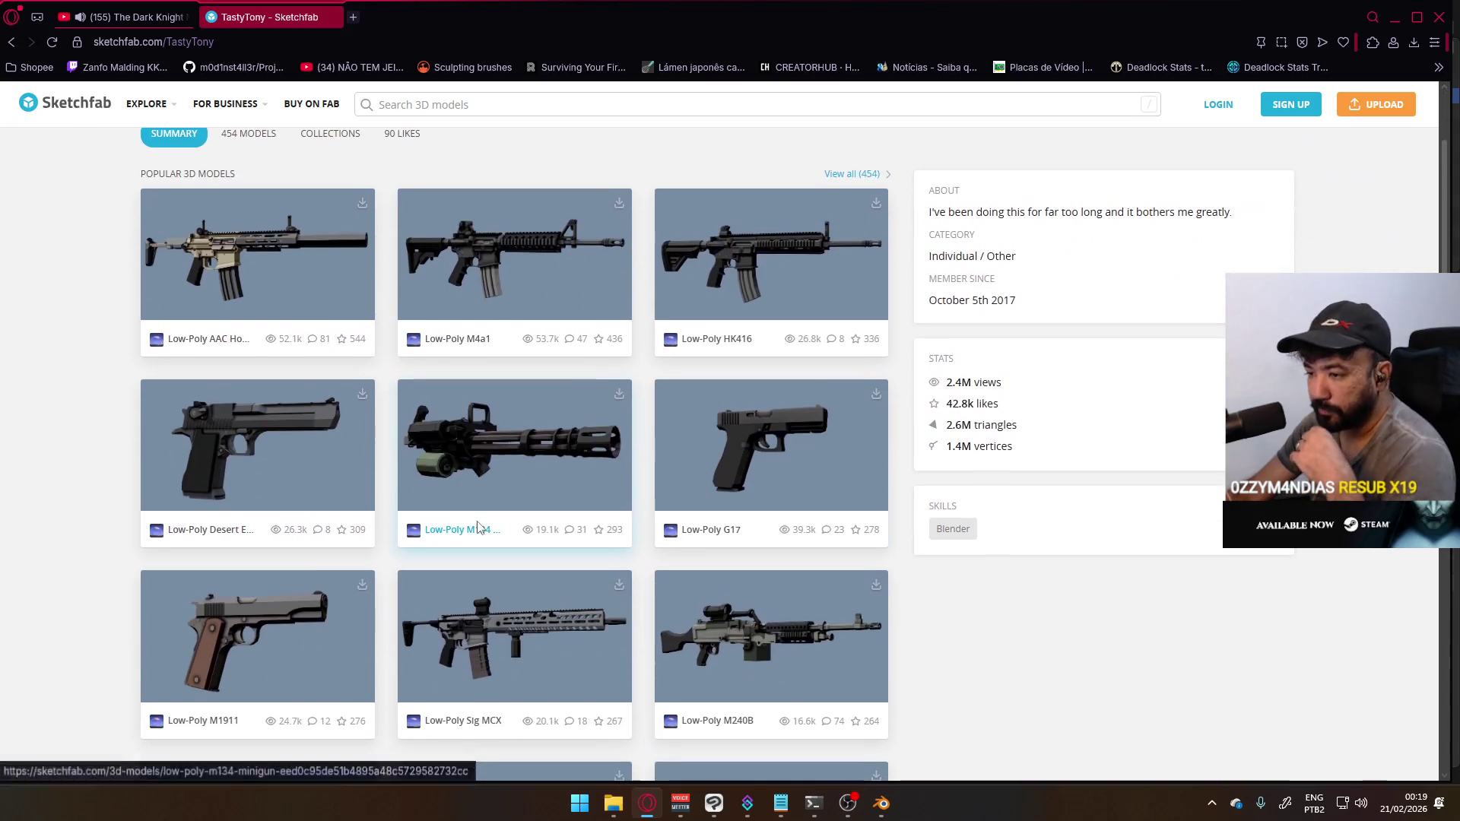
scroll(475, 531, "down", 2)
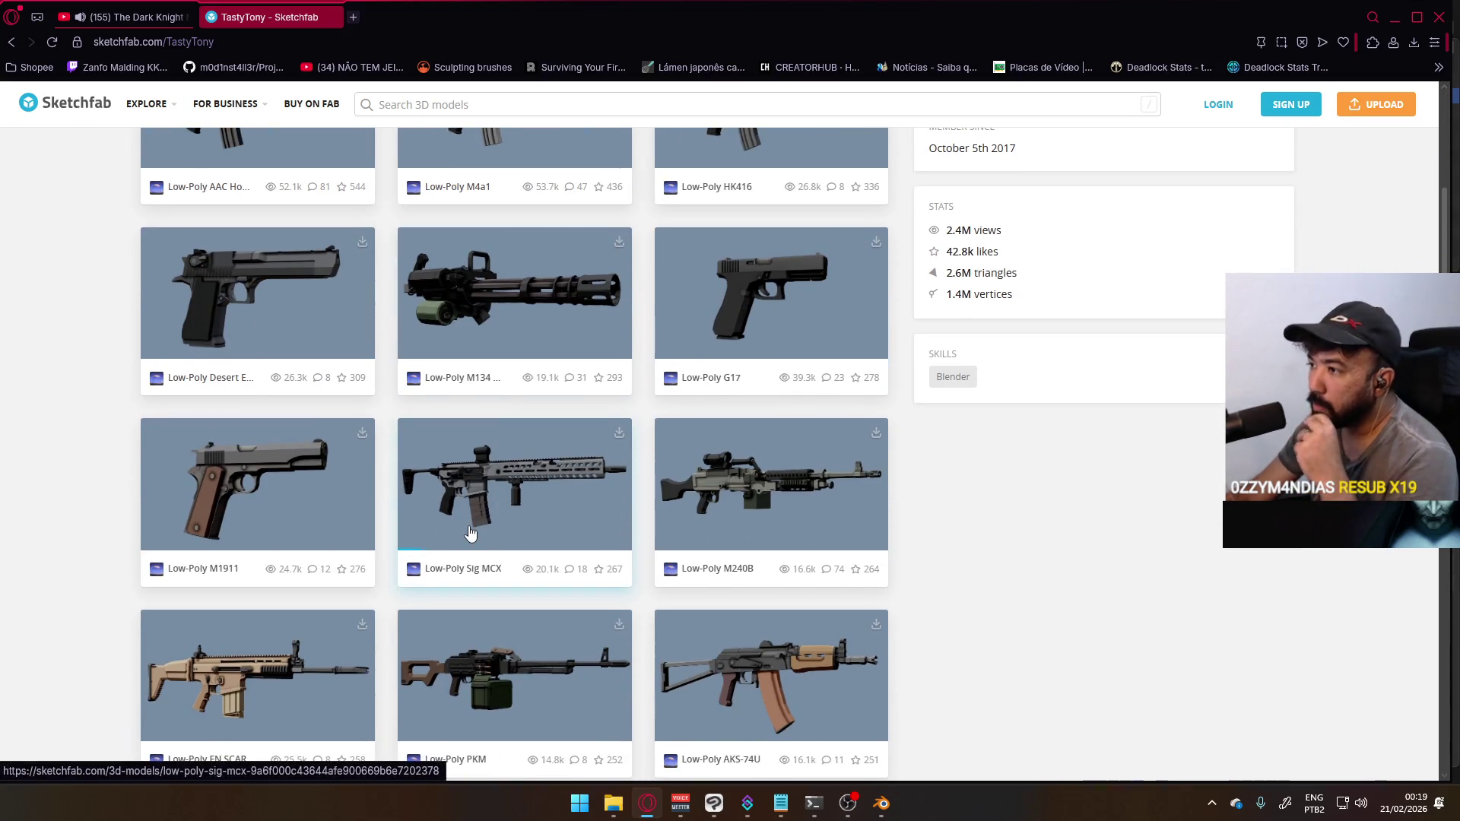
scroll(470, 534, "down", 4)
scroll(472, 536, "down", 3)
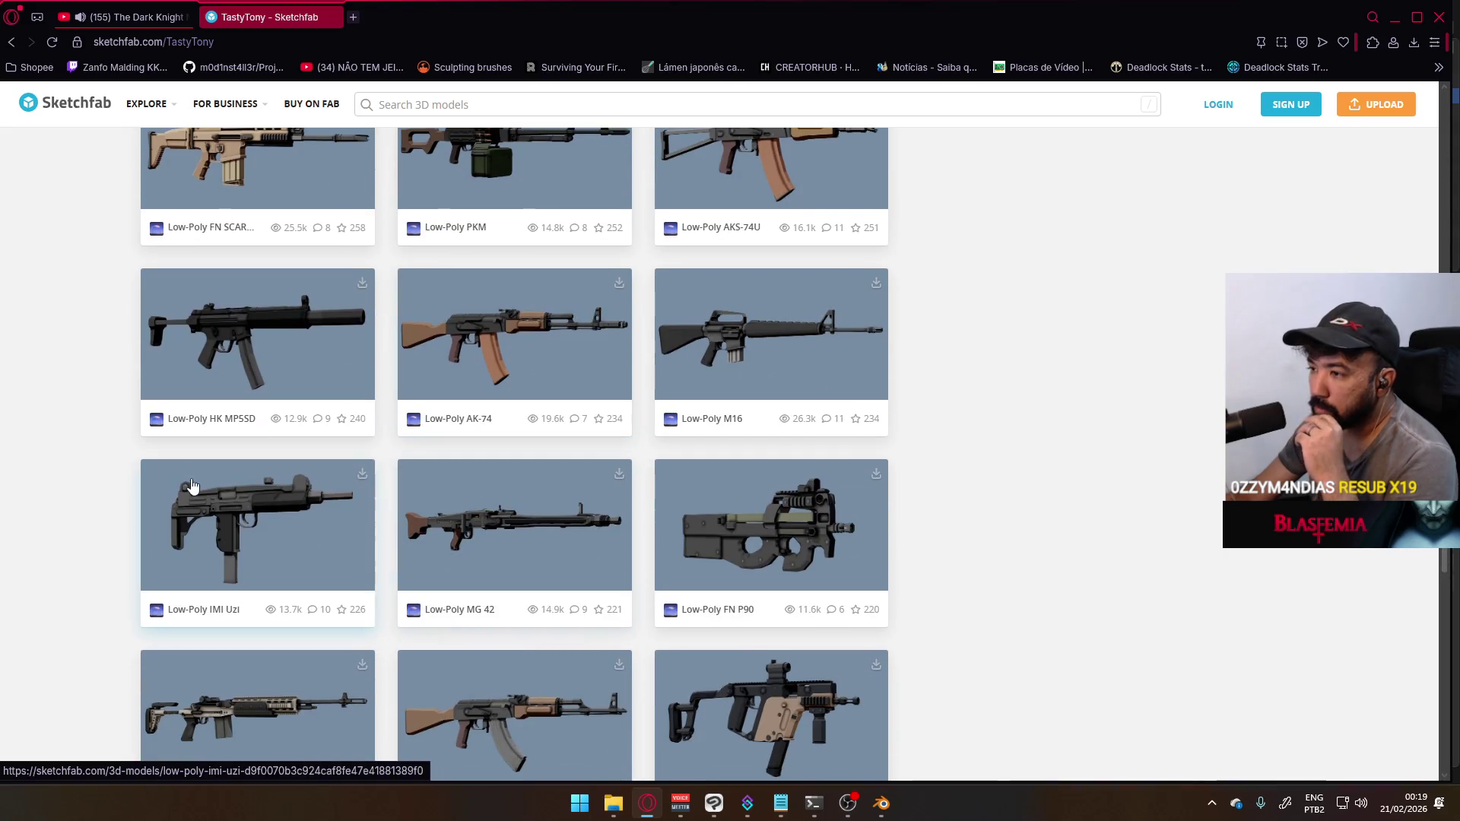
scroll(326, 522, "down", 3)
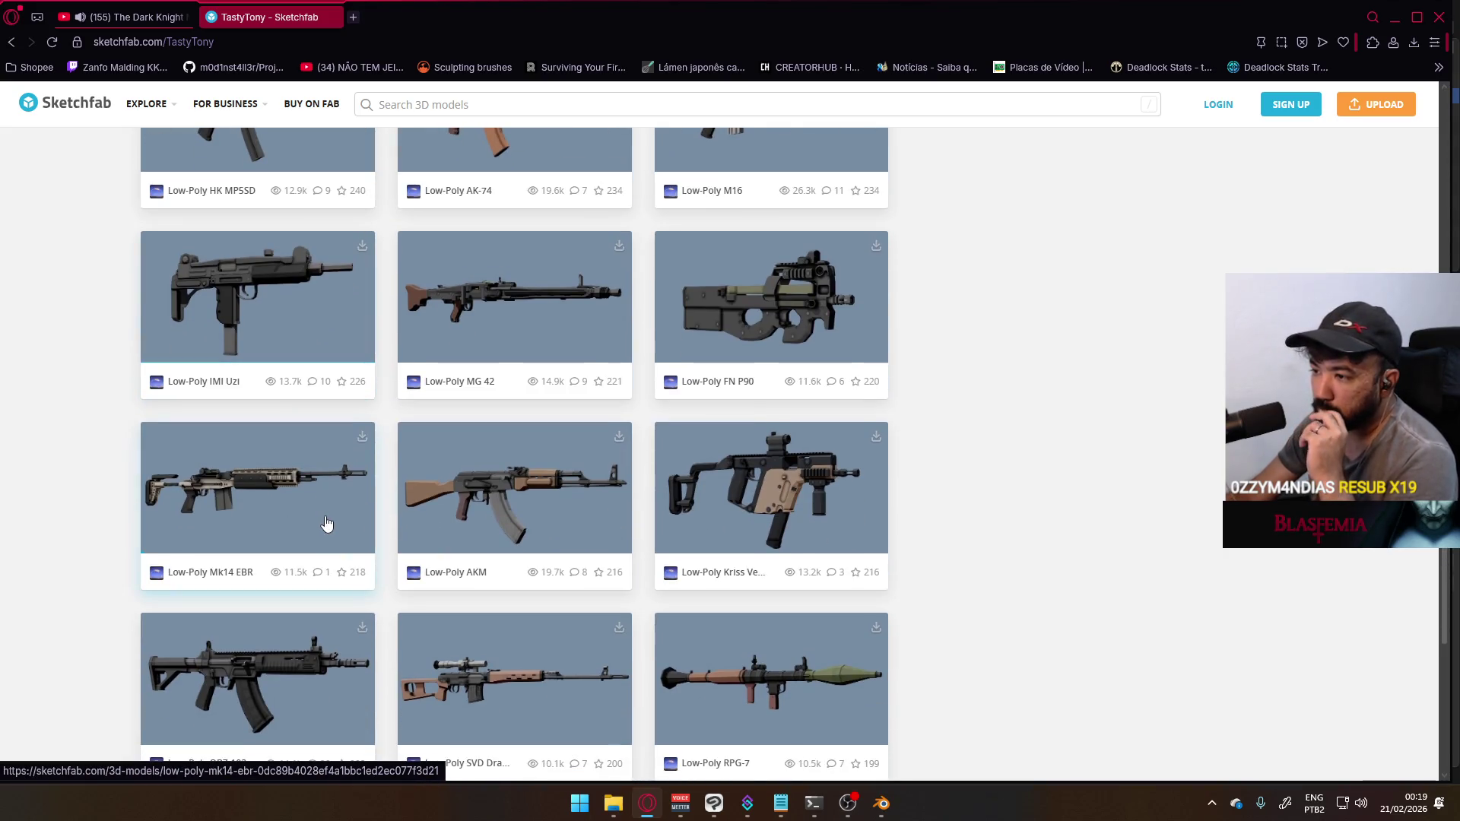
scroll(329, 518, "up", 2)
scroll(336, 511, "down", 4)
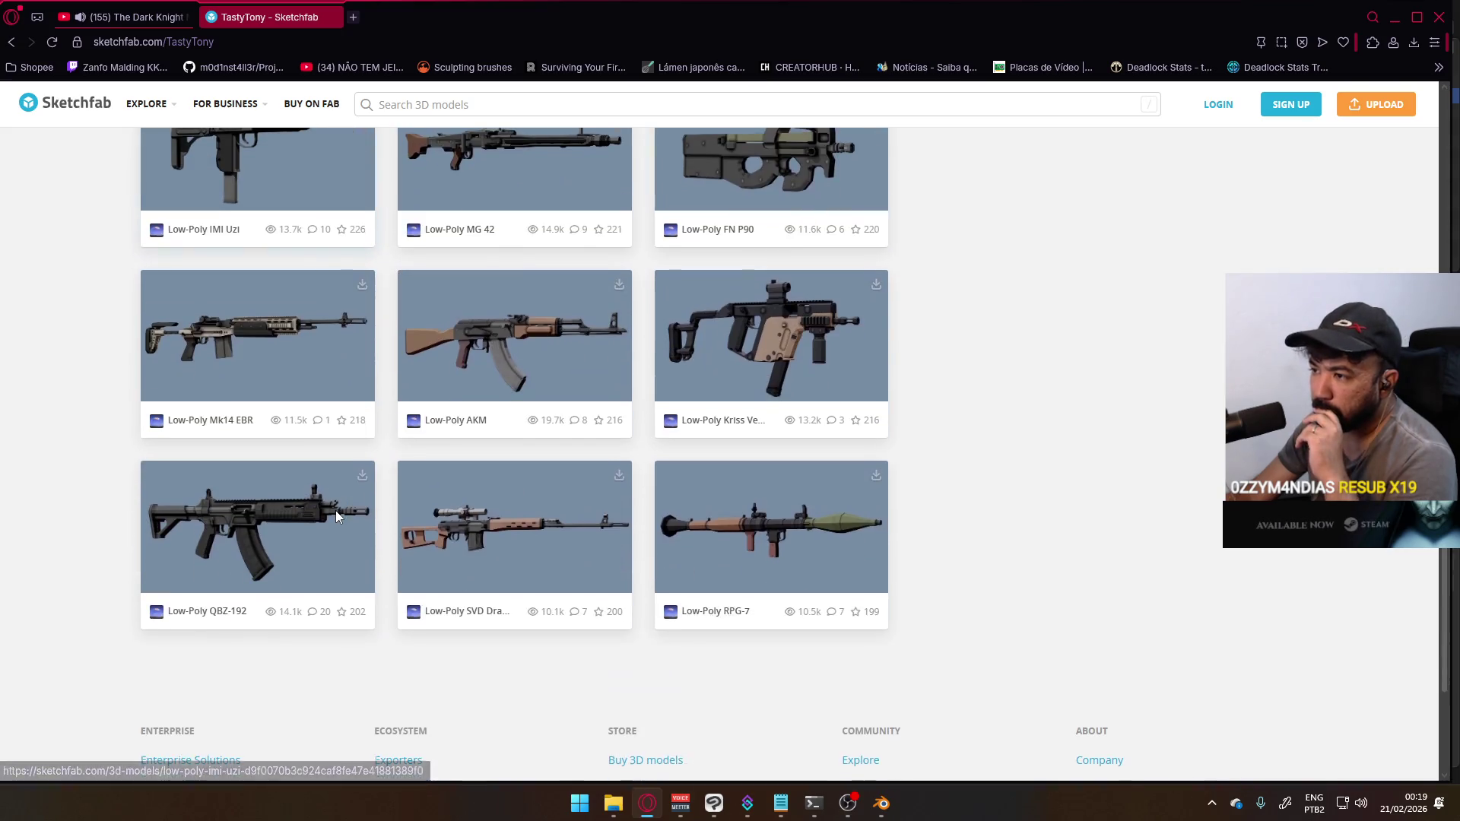
scroll(336, 514, "down", 4)
scroll(346, 508, "up", 10)
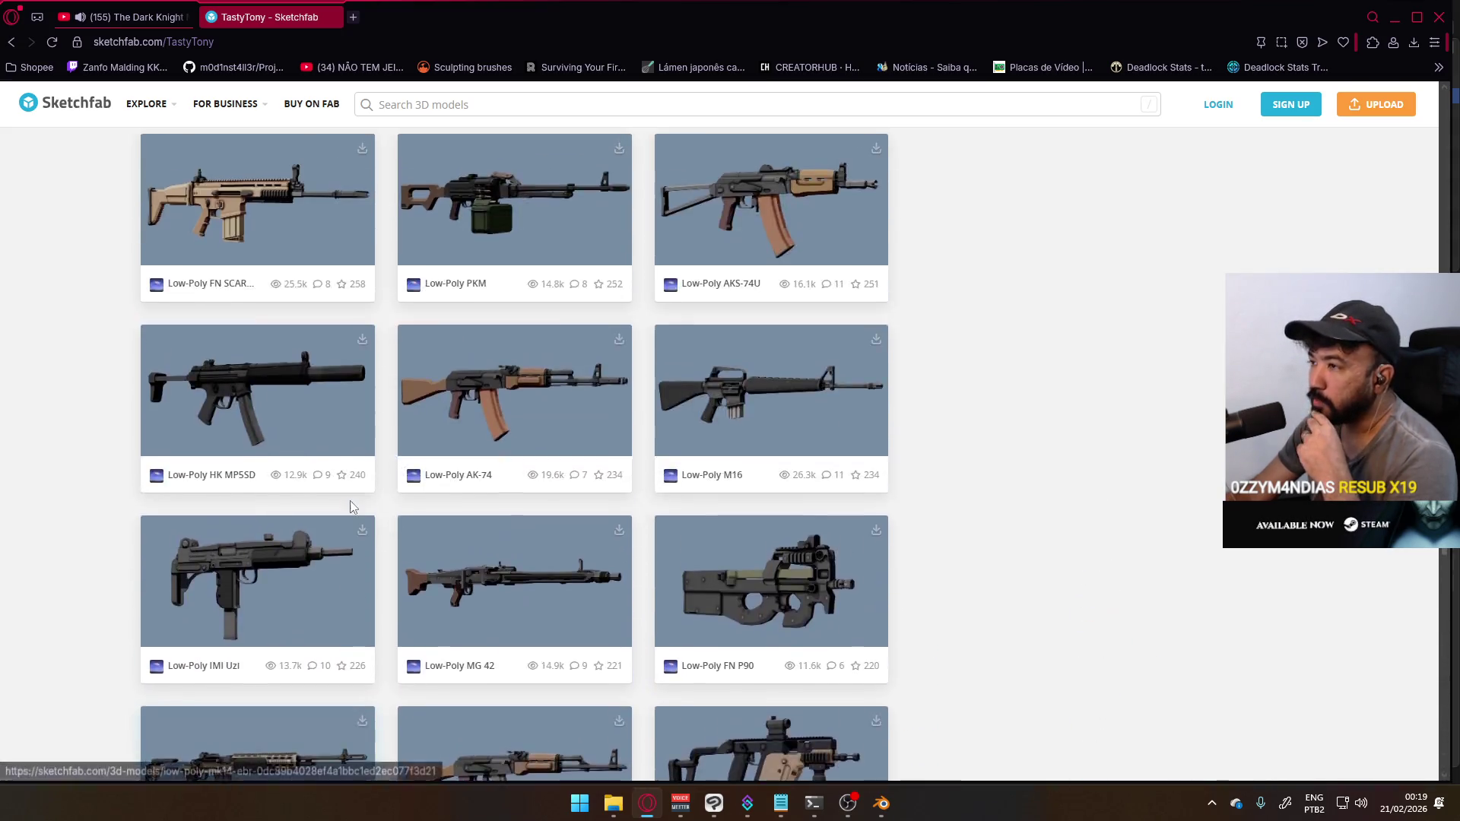
scroll(350, 507, "up", 5)
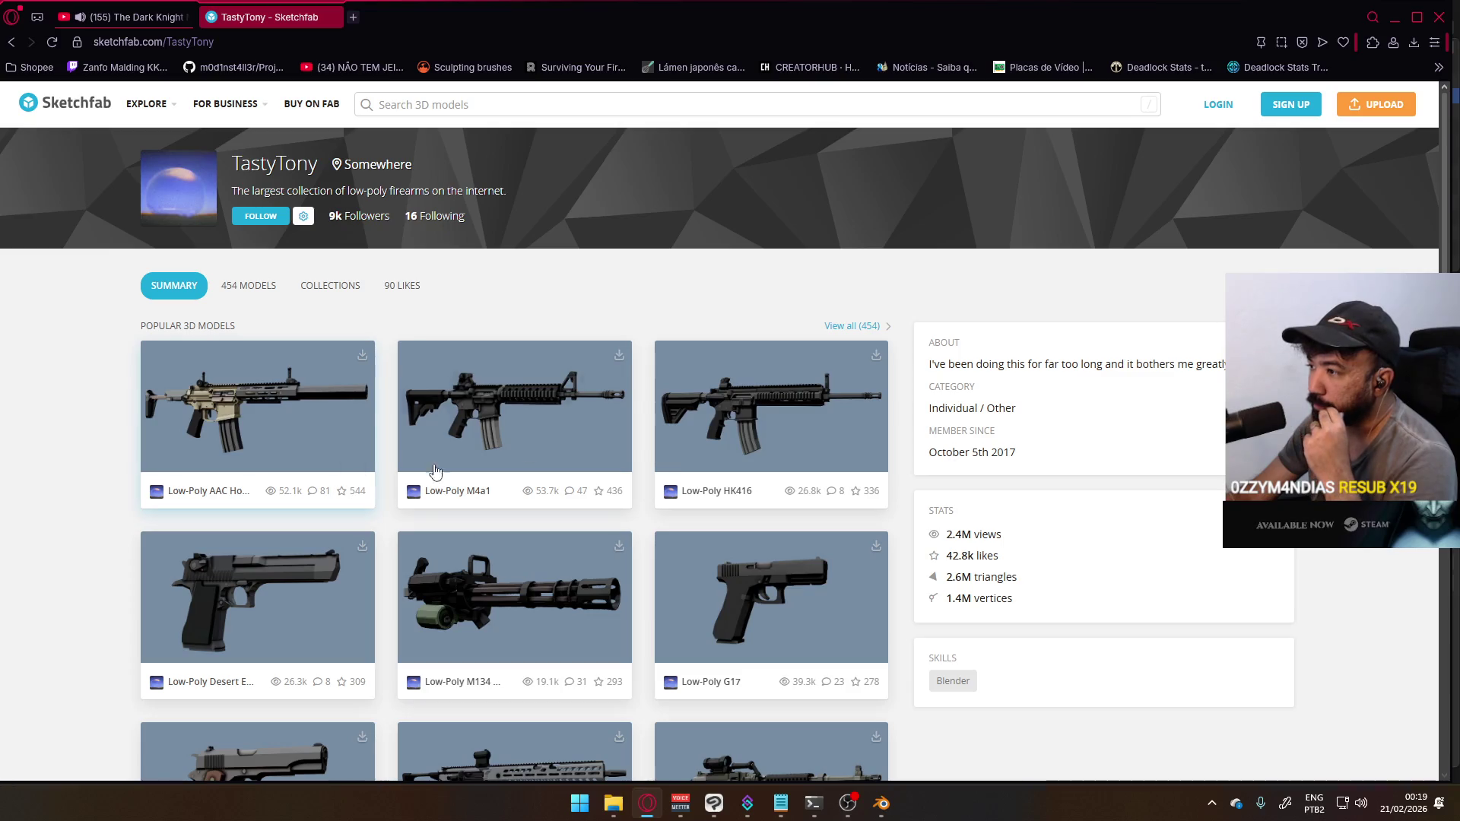
left_click(853, 325)
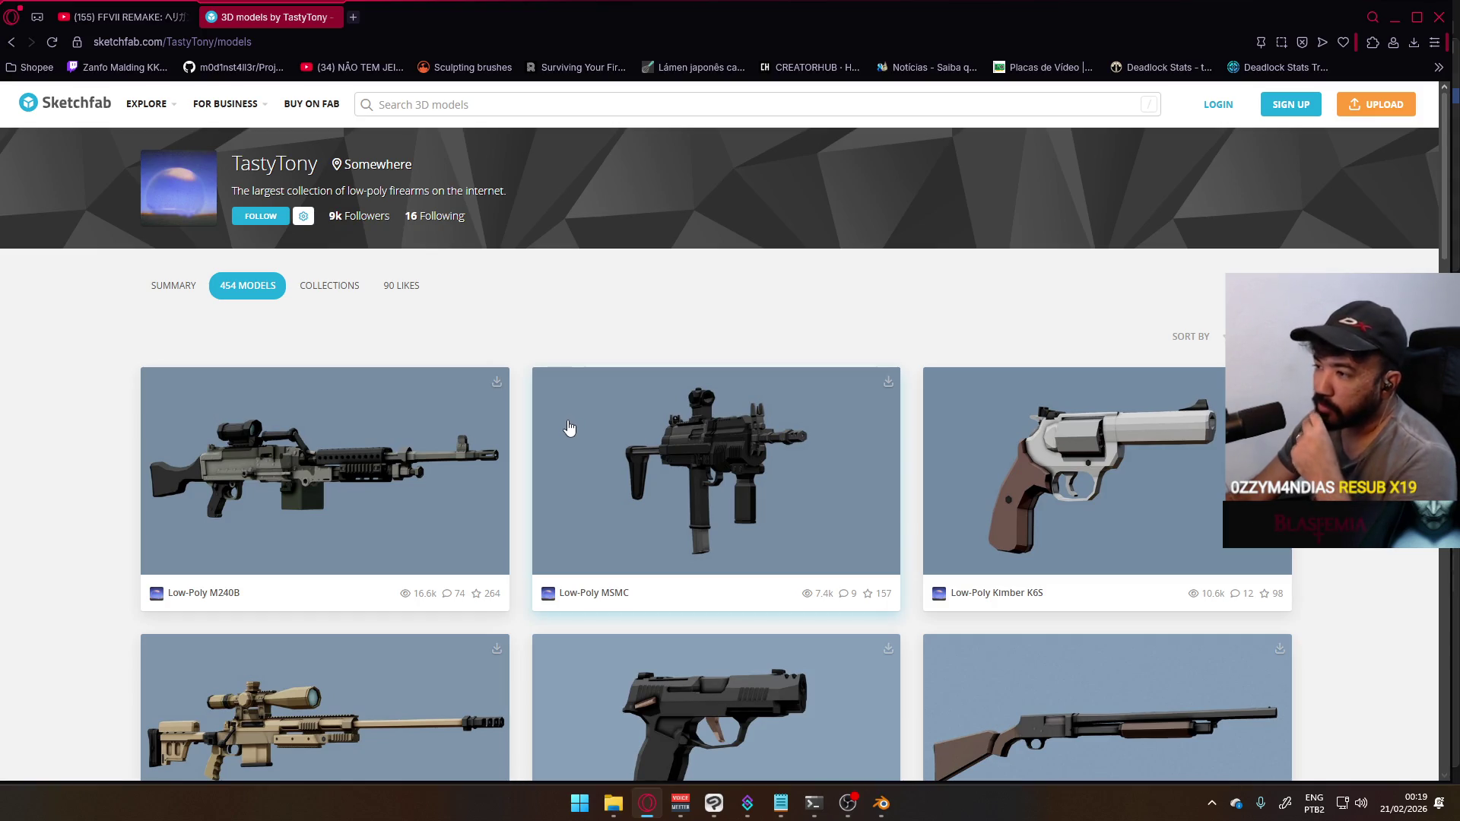
Scroll through the grid of low-poly weapon models, then return to Unity
scroll(618, 473, "down", 1)
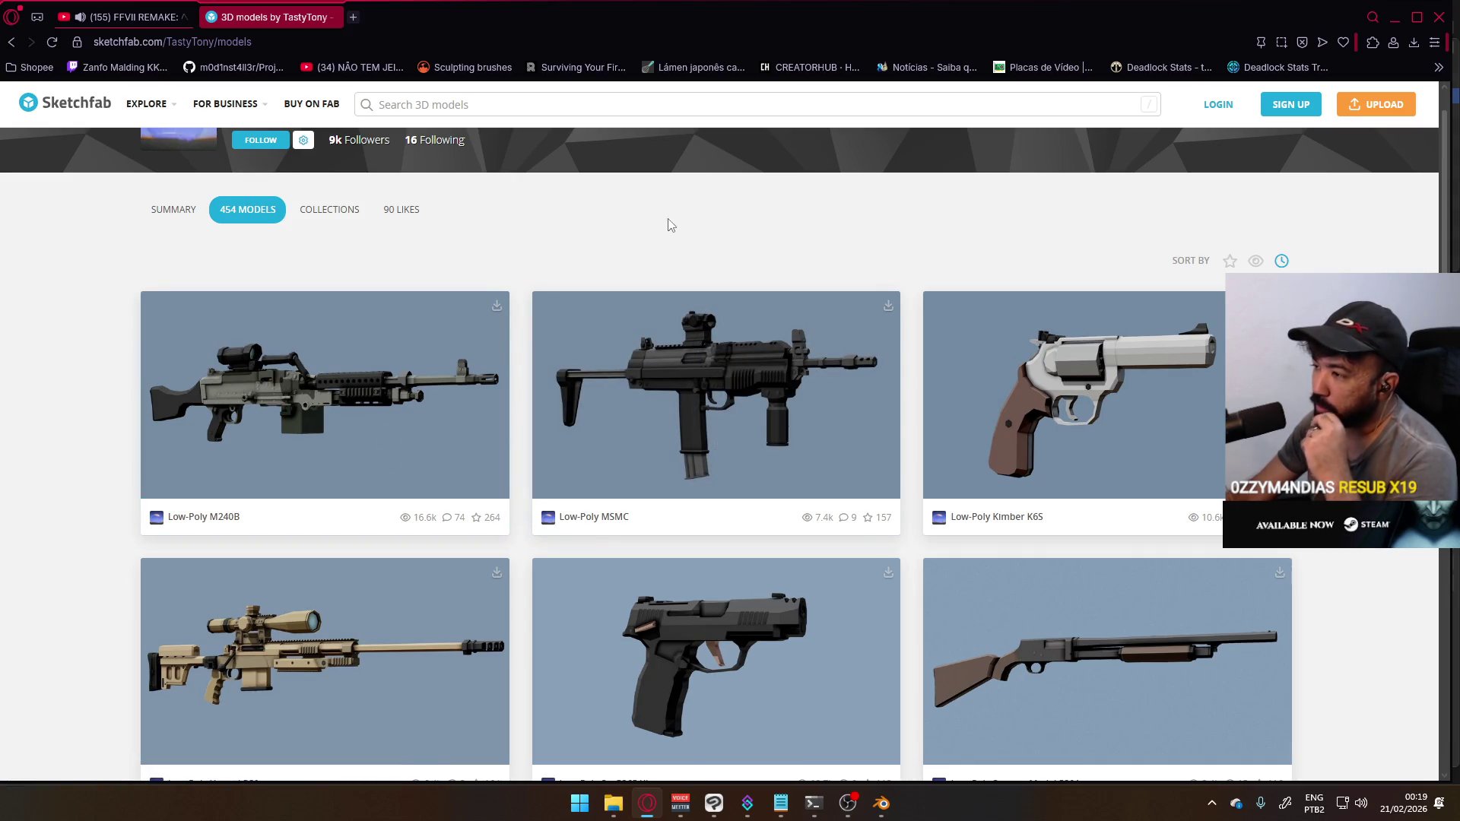
scroll(664, 229, "down", 9)
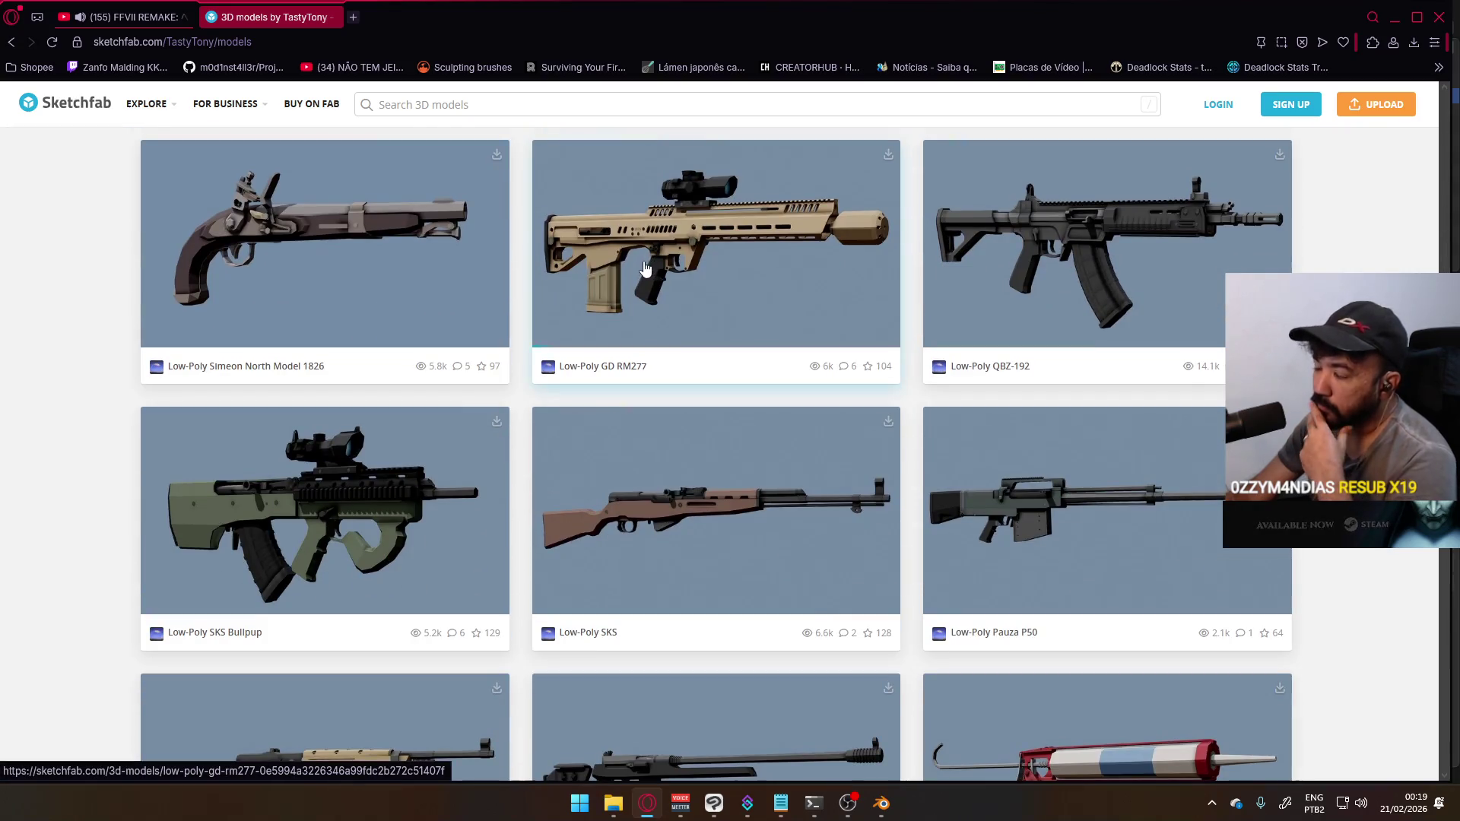
scroll(645, 268, "down", 10)
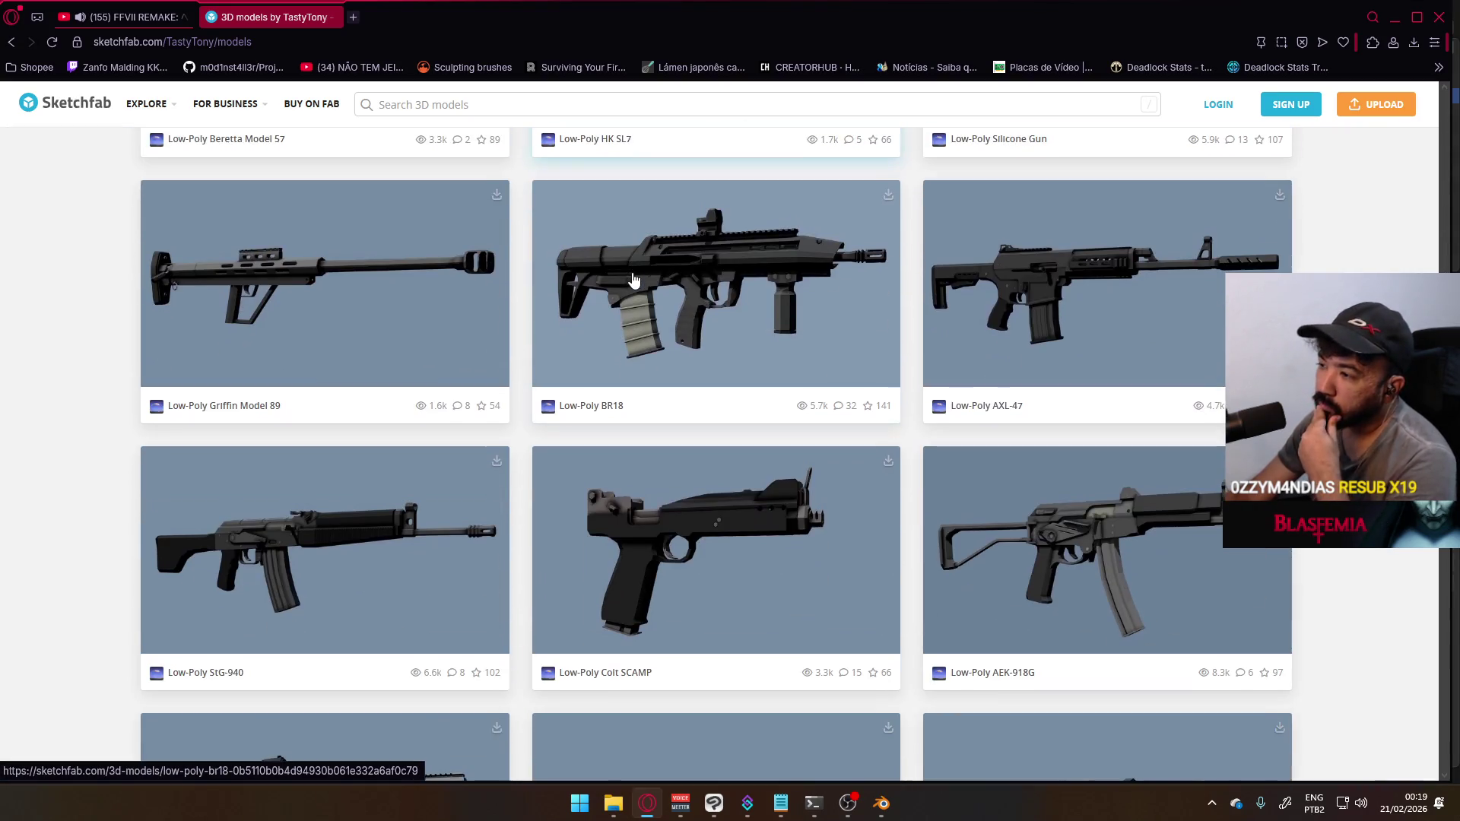
scroll(629, 289, "up", 2)
scroll(624, 293, "down", 12)
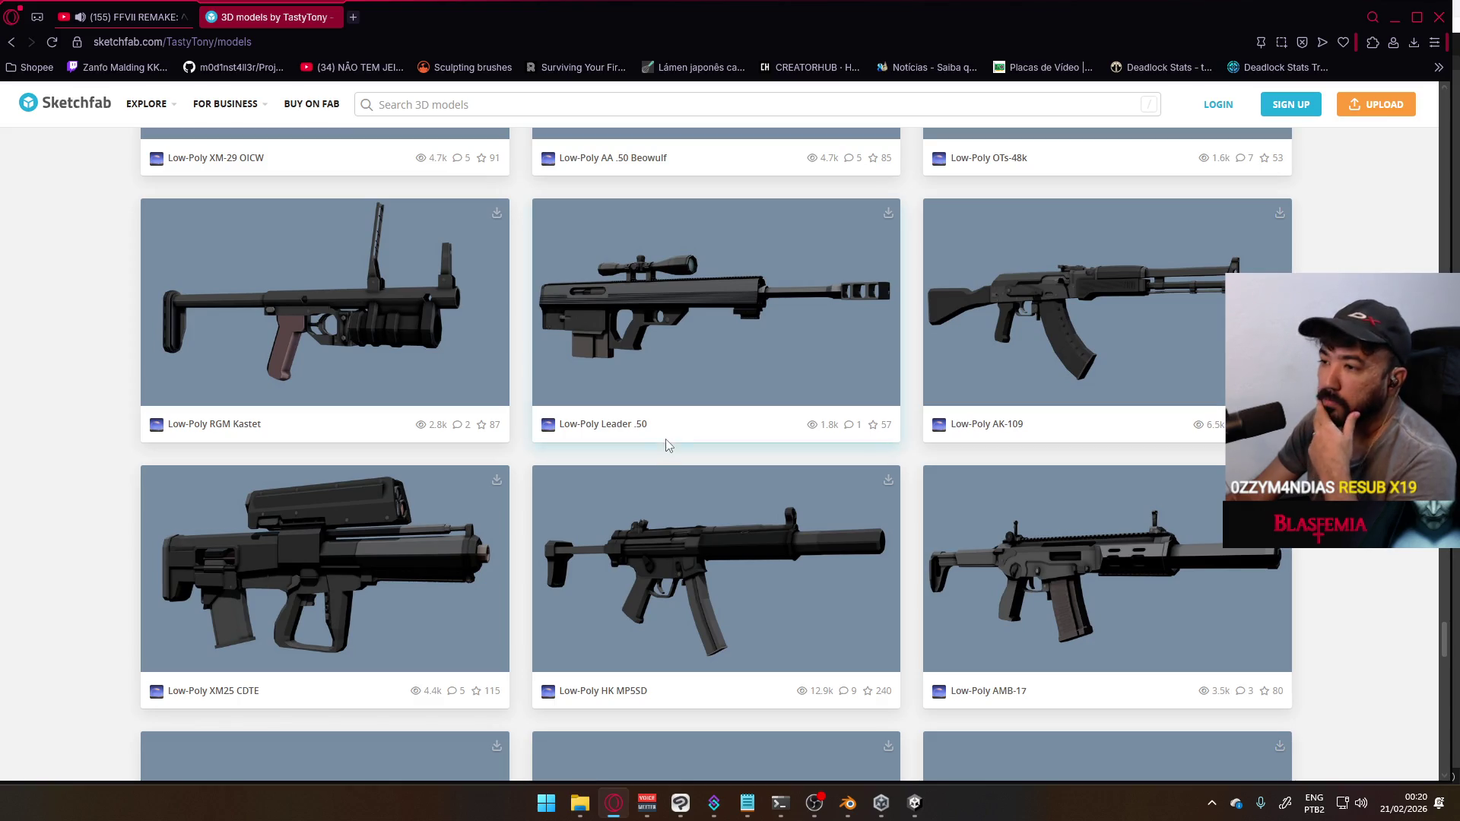
scroll(667, 448, "down", 7)
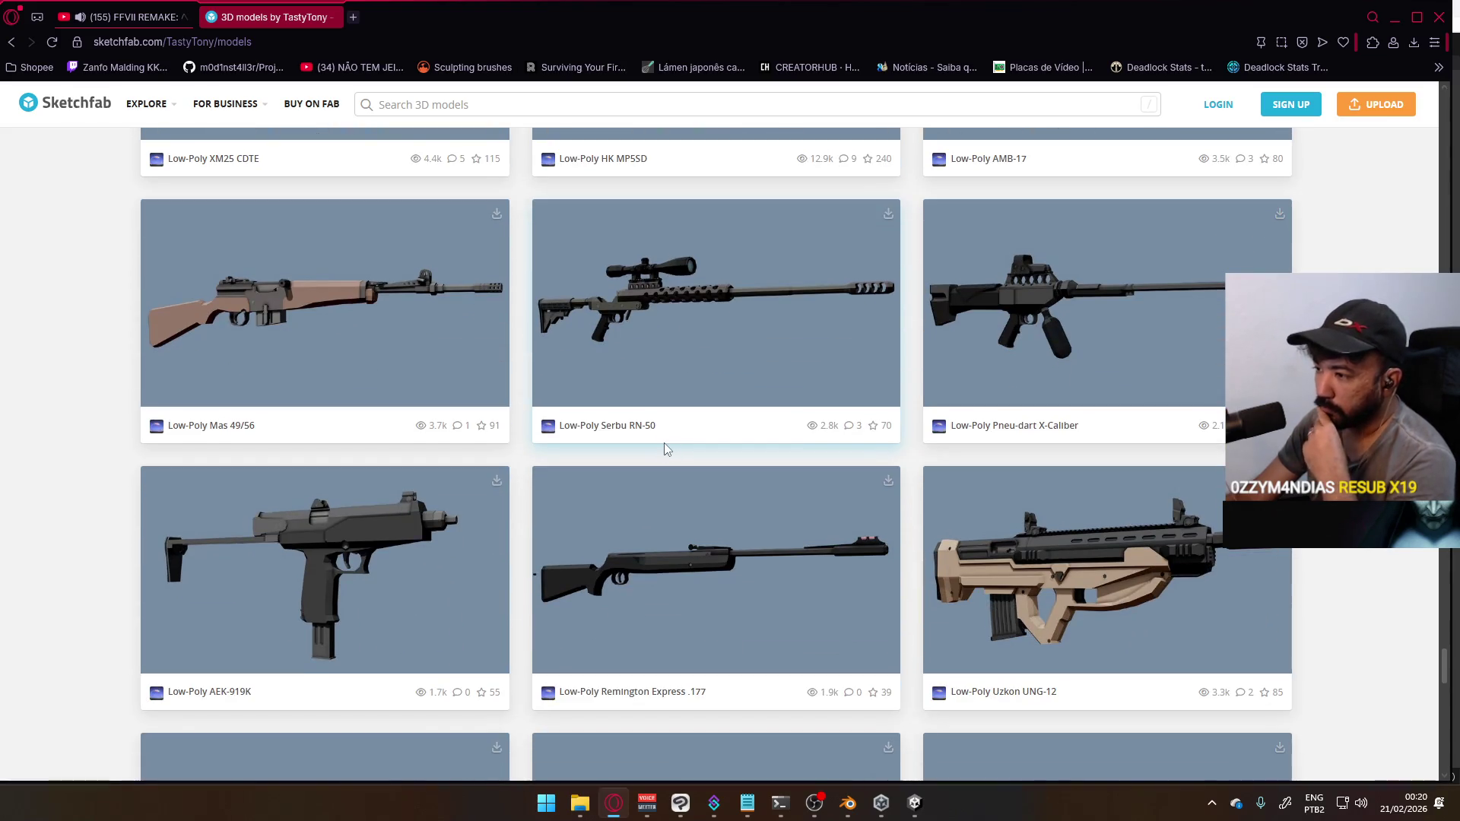
scroll(665, 447, "down", 7)
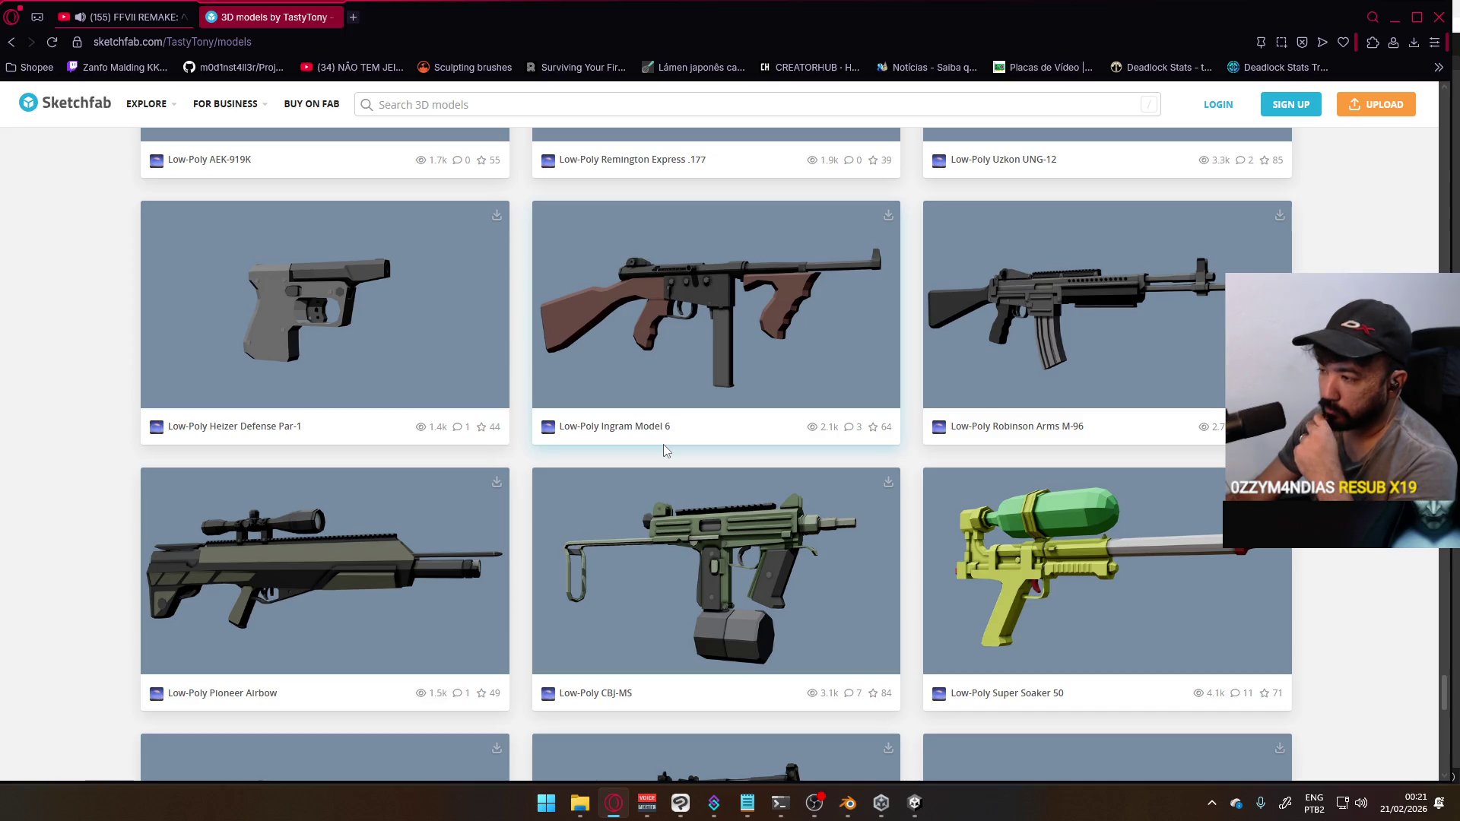
scroll(663, 449, "down", 3)
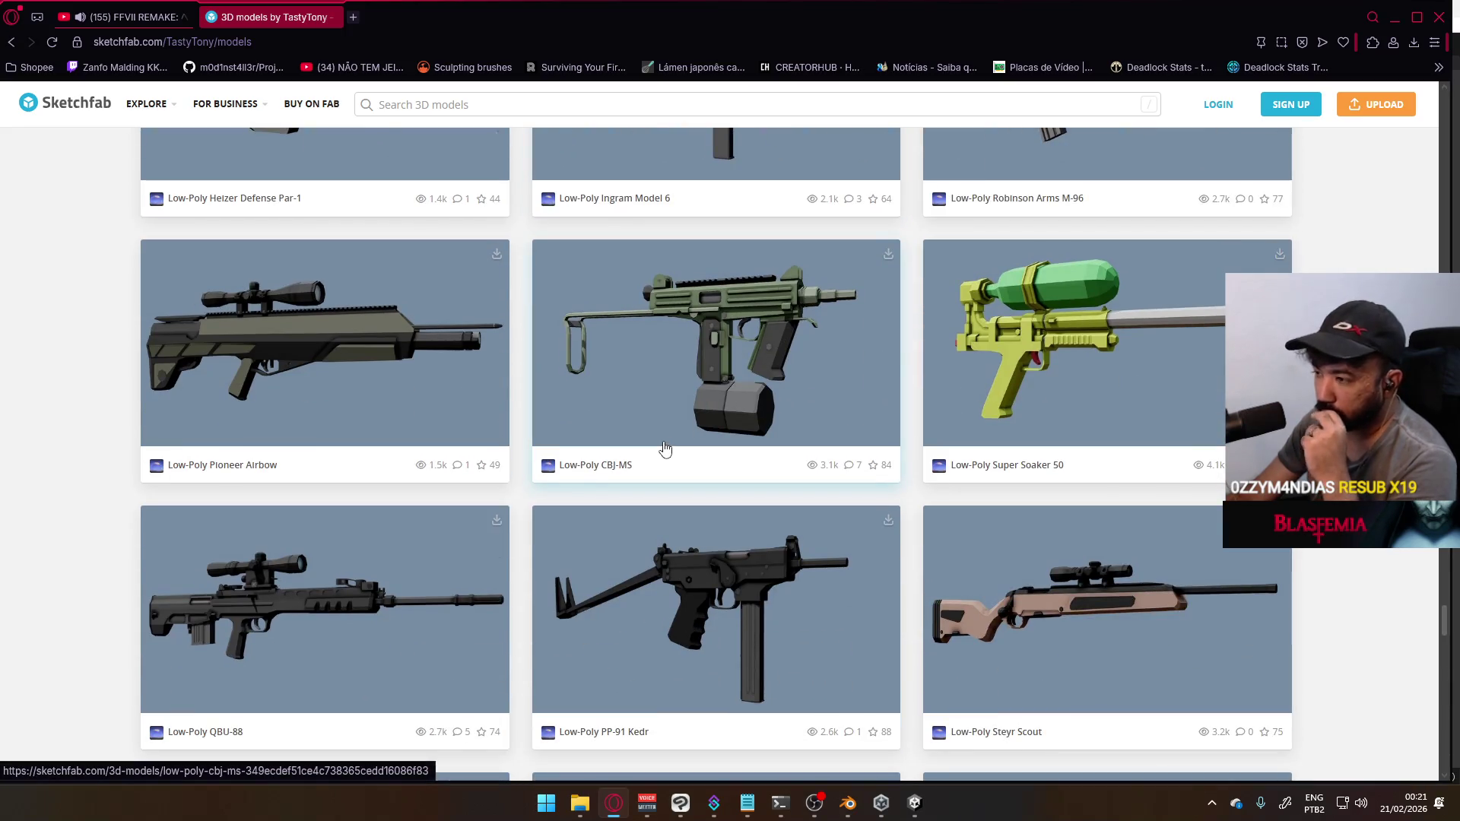
scroll(665, 449, "down", 3)
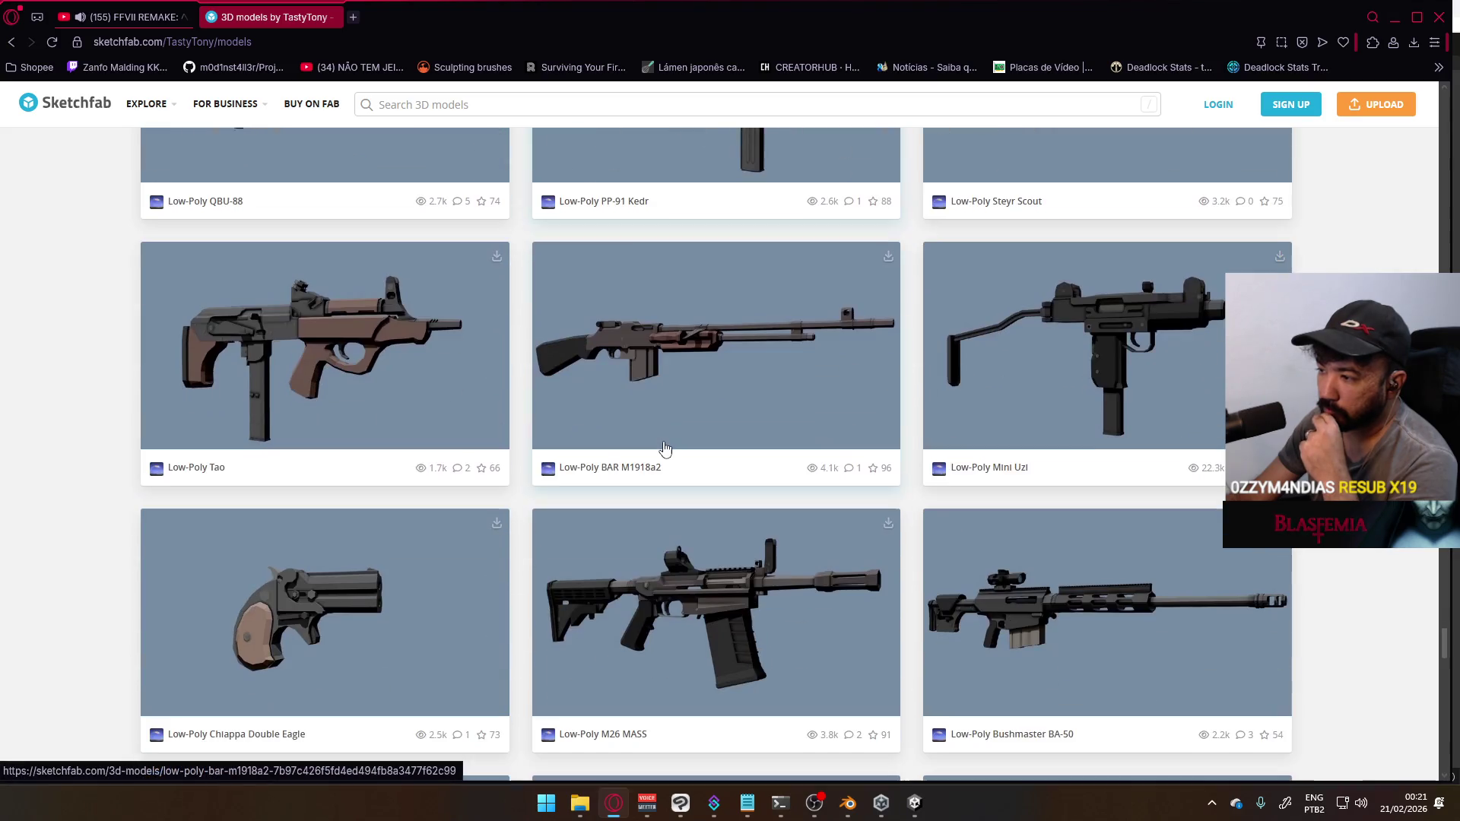
scroll(664, 442, "down", 6)
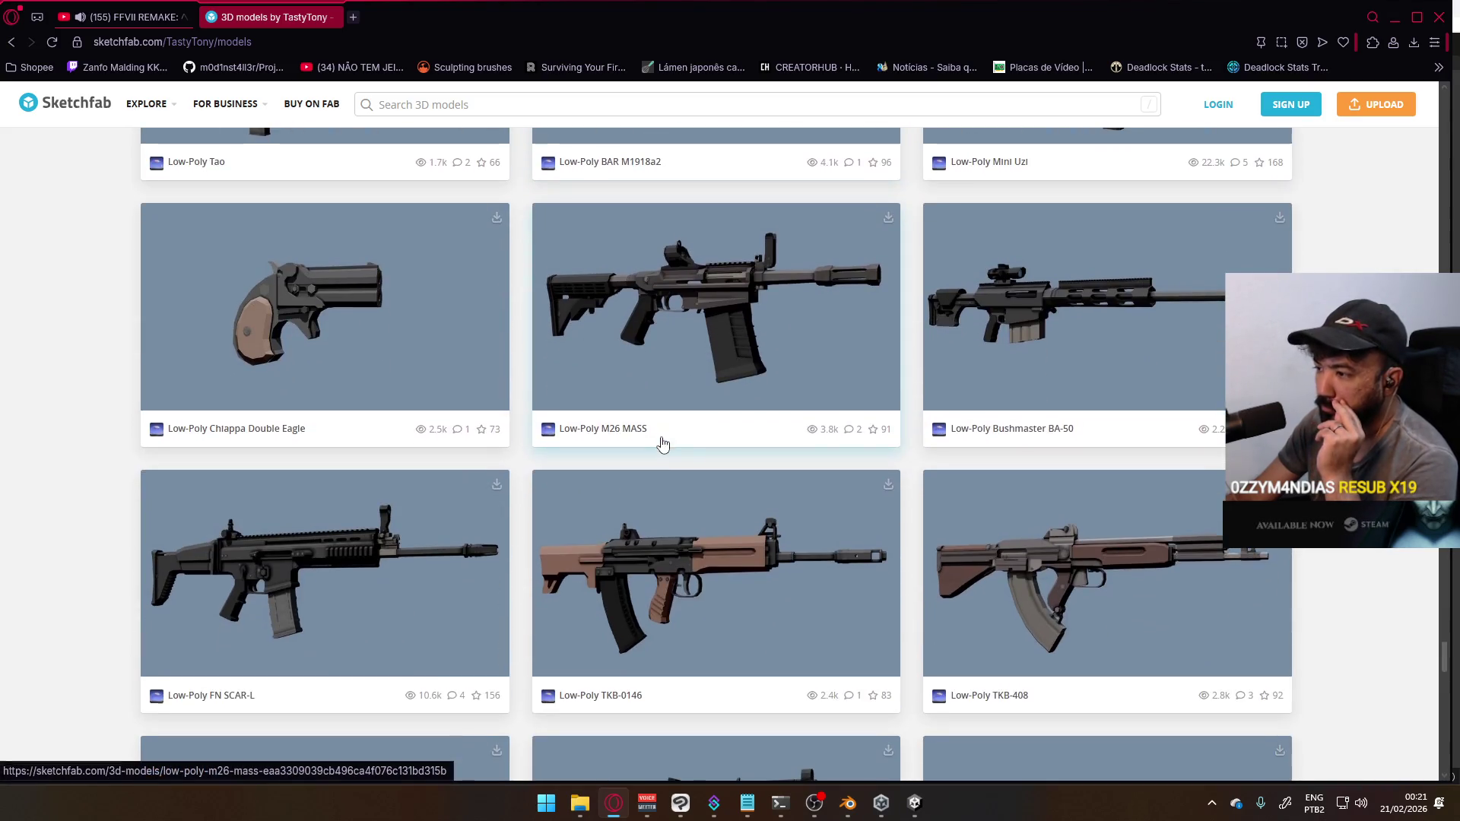
scroll(658, 449, "down", 3)
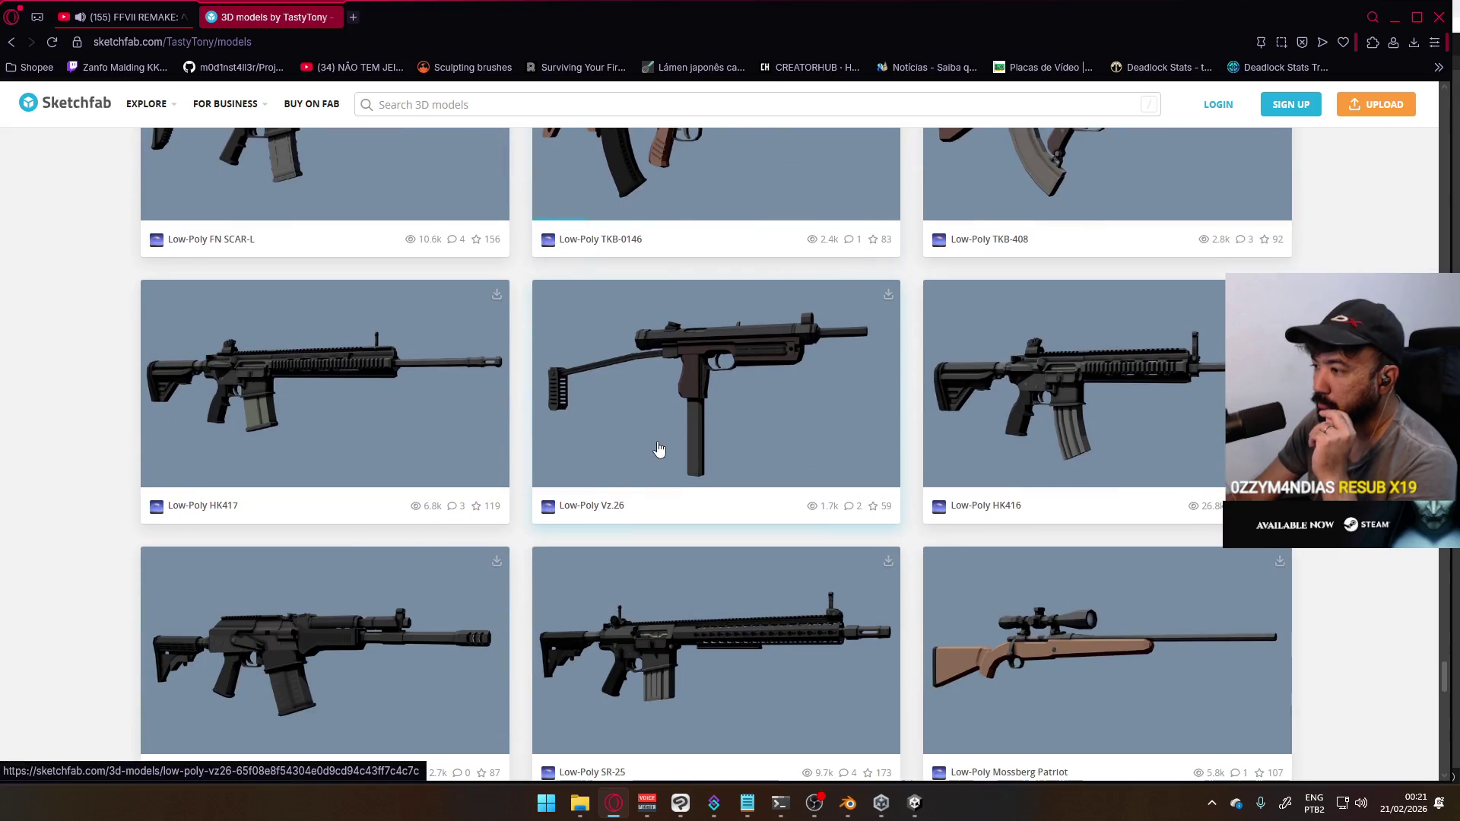
scroll(659, 449, "down", 10)
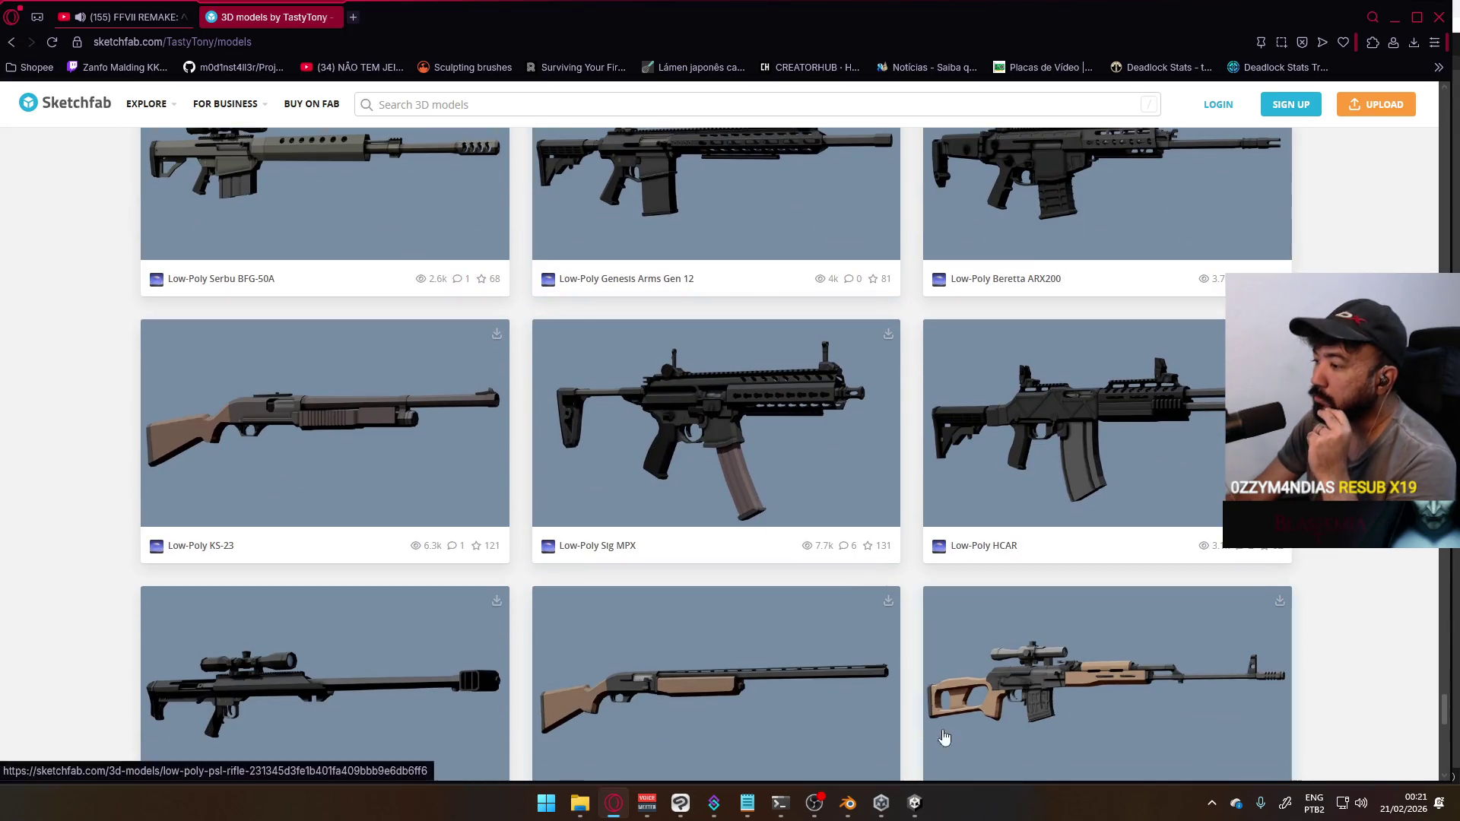
left_click(914, 803)
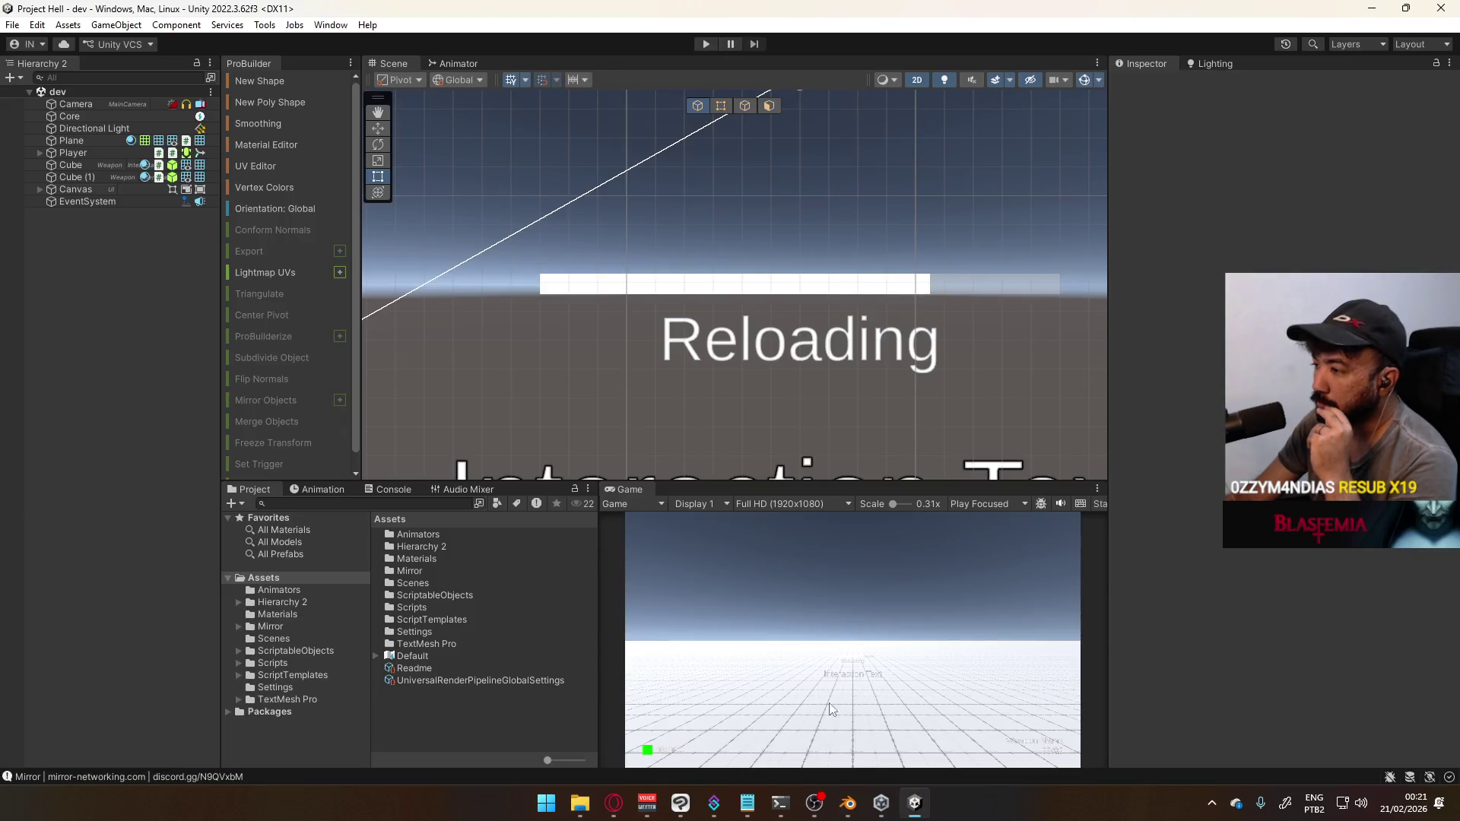
Zoom out the Scene view, inspect the Player's components and Layer list, then minimise Unity
scroll(736, 317, "down", 8)
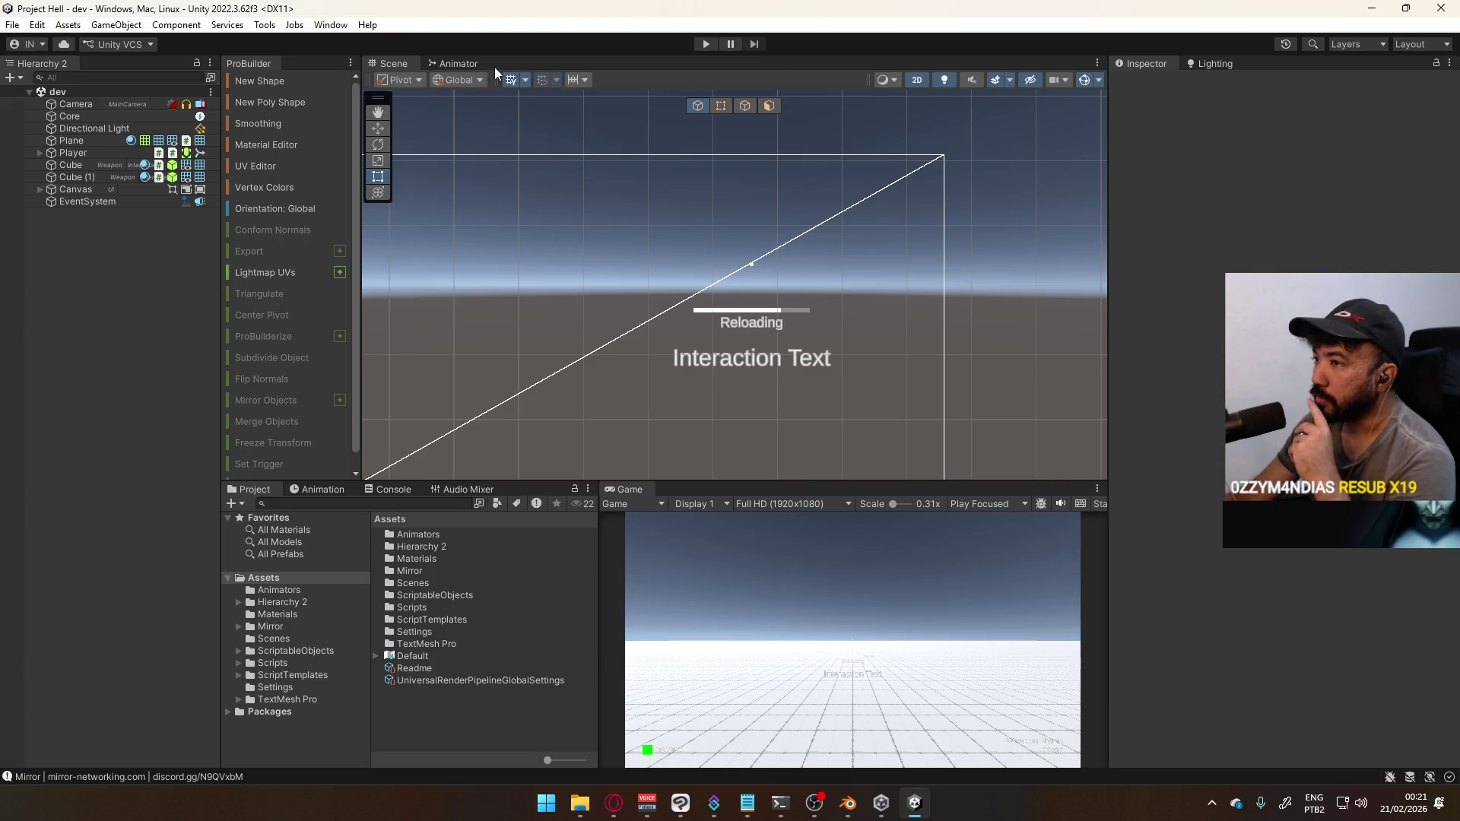
left_click(69, 153)
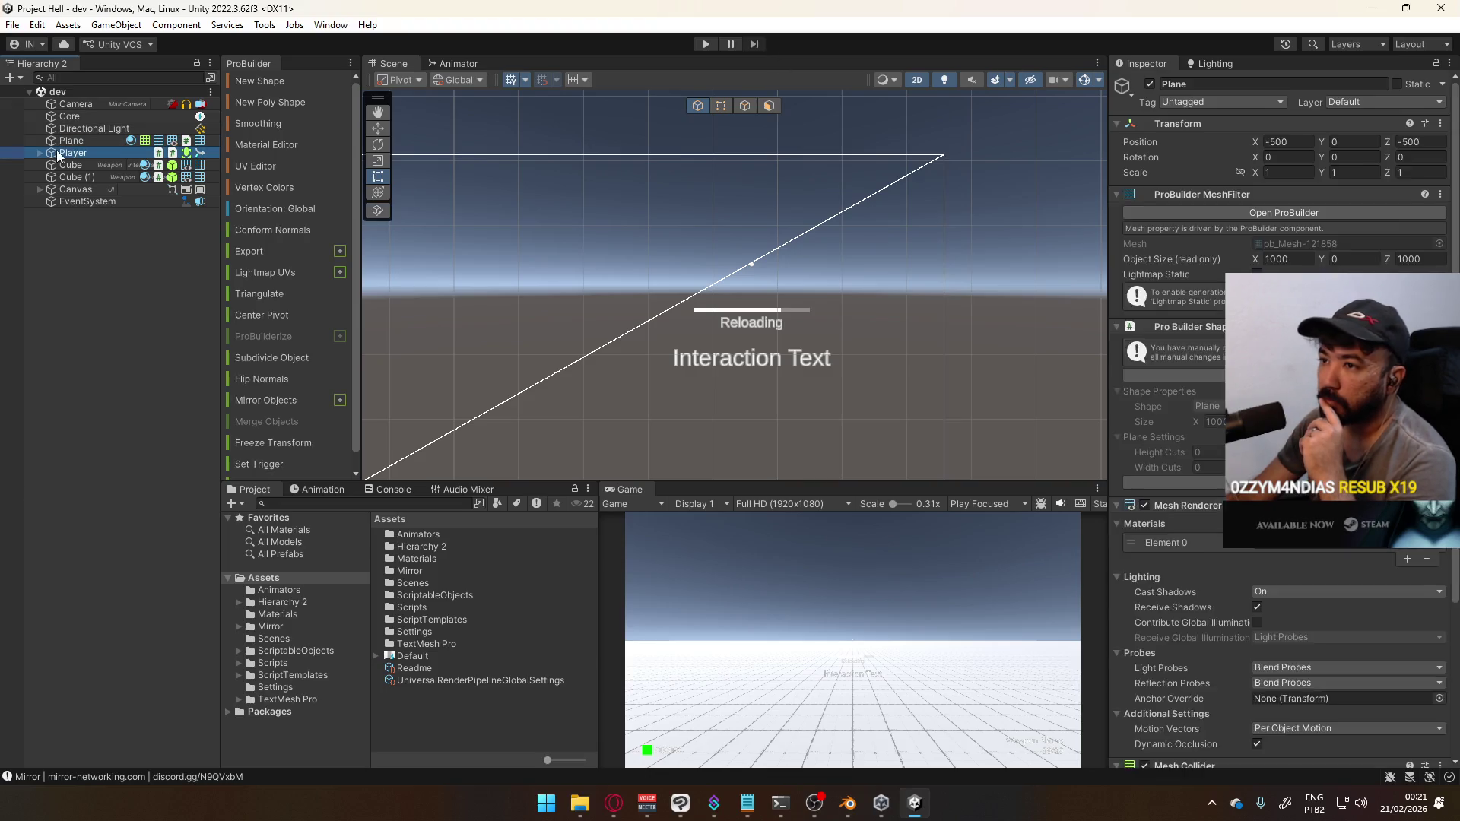
left_click(1419, 99)
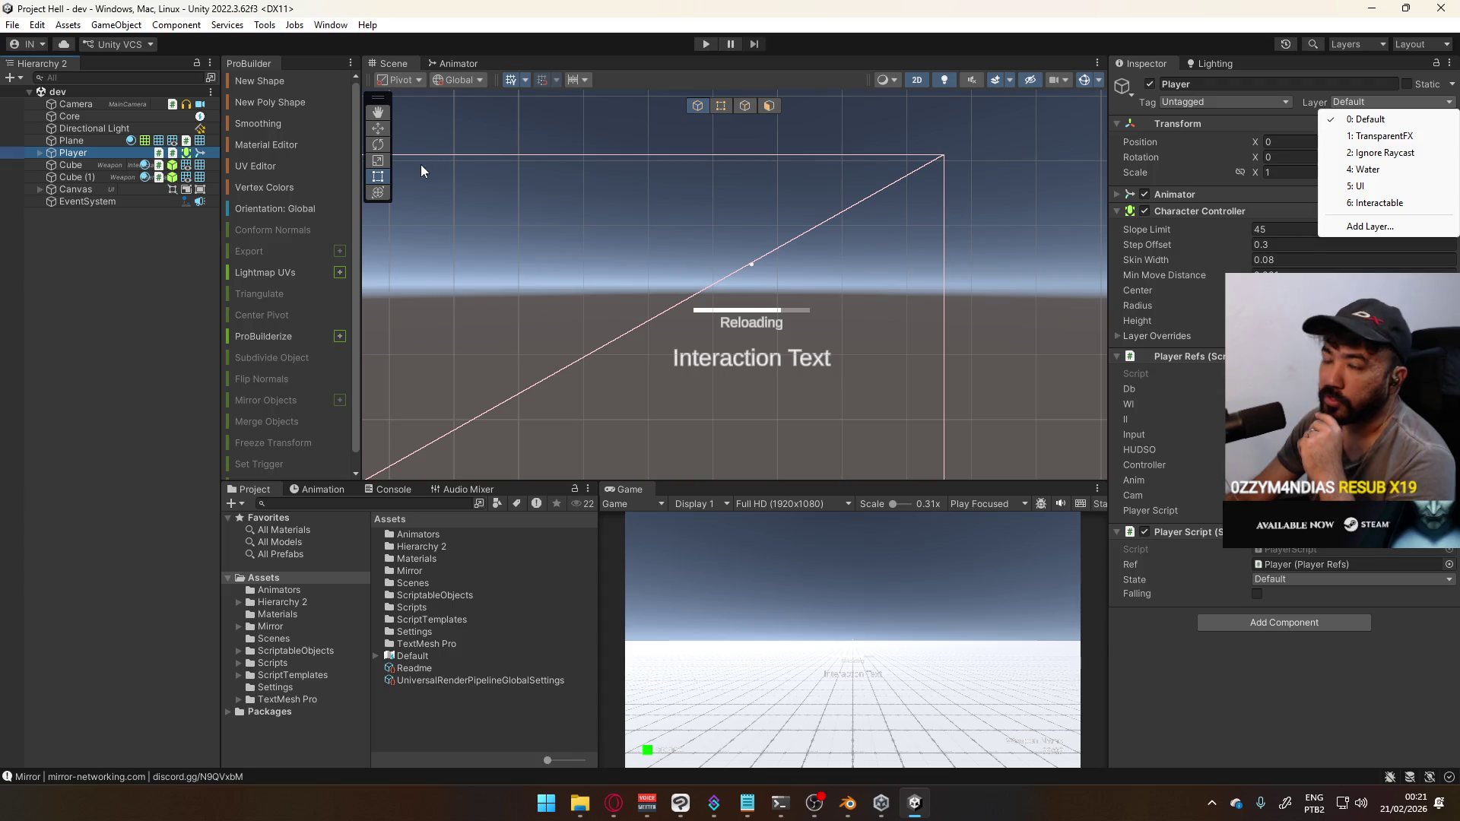
left_click(915, 803)
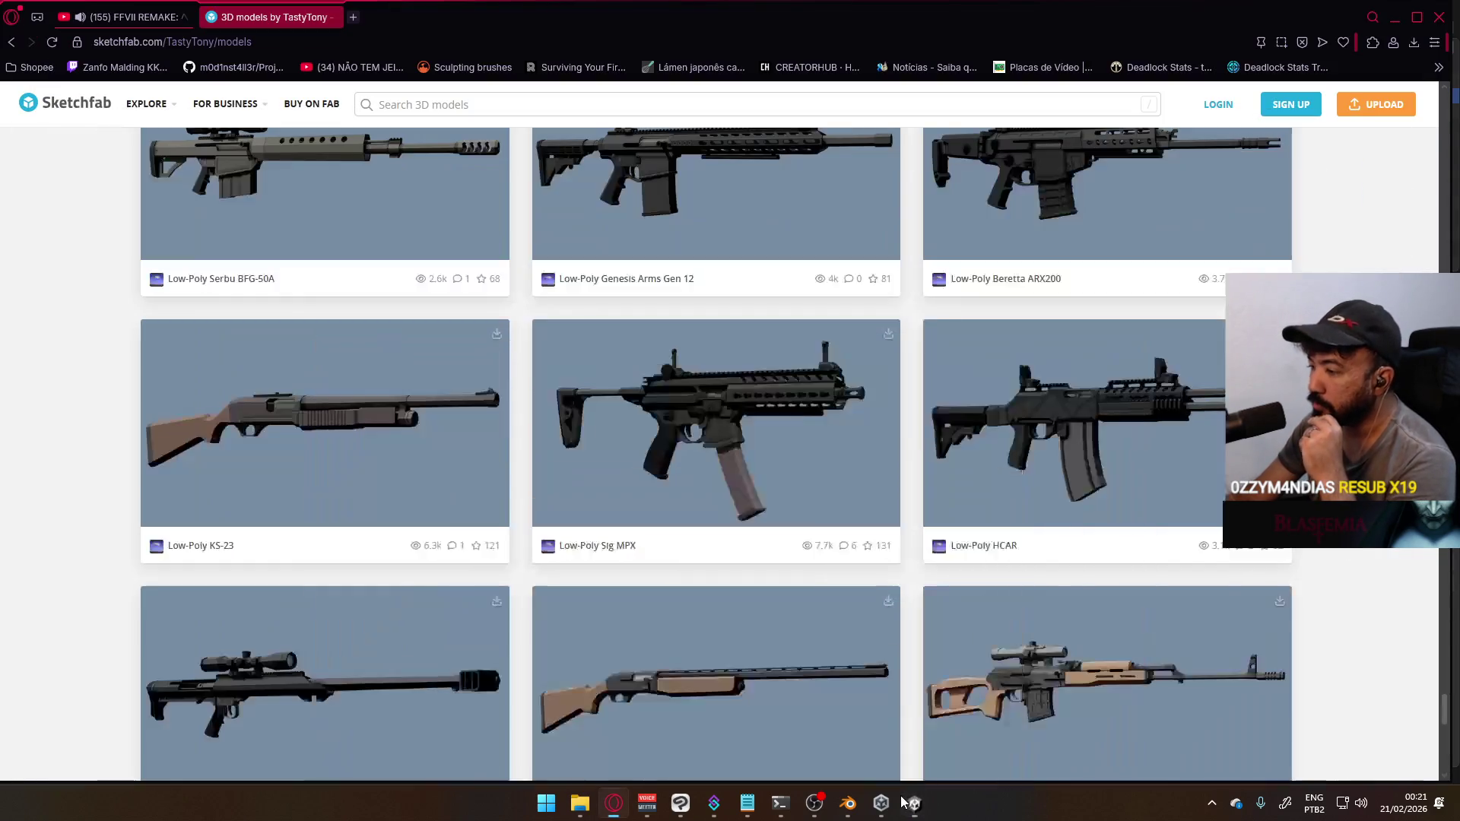
Load more of the creator's low-poly guns on Sketchfab, browse the rifles, then return to Unity
scroll(744, 412, "down", 8)
scroll(745, 411, "down", 2)
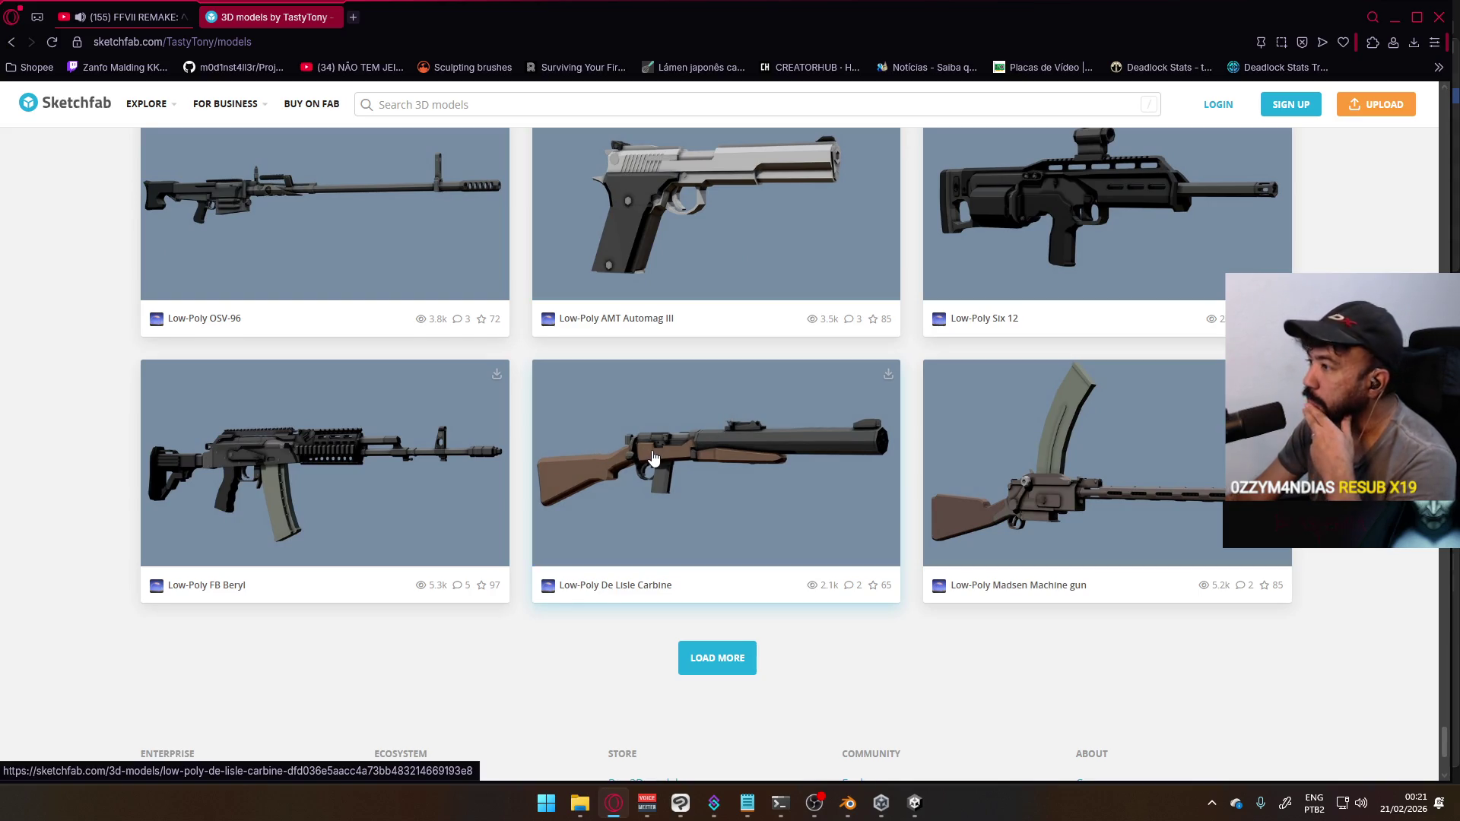
scroll(653, 460, "up", 2)
scroll(652, 464, "down", 3)
left_click(732, 587)
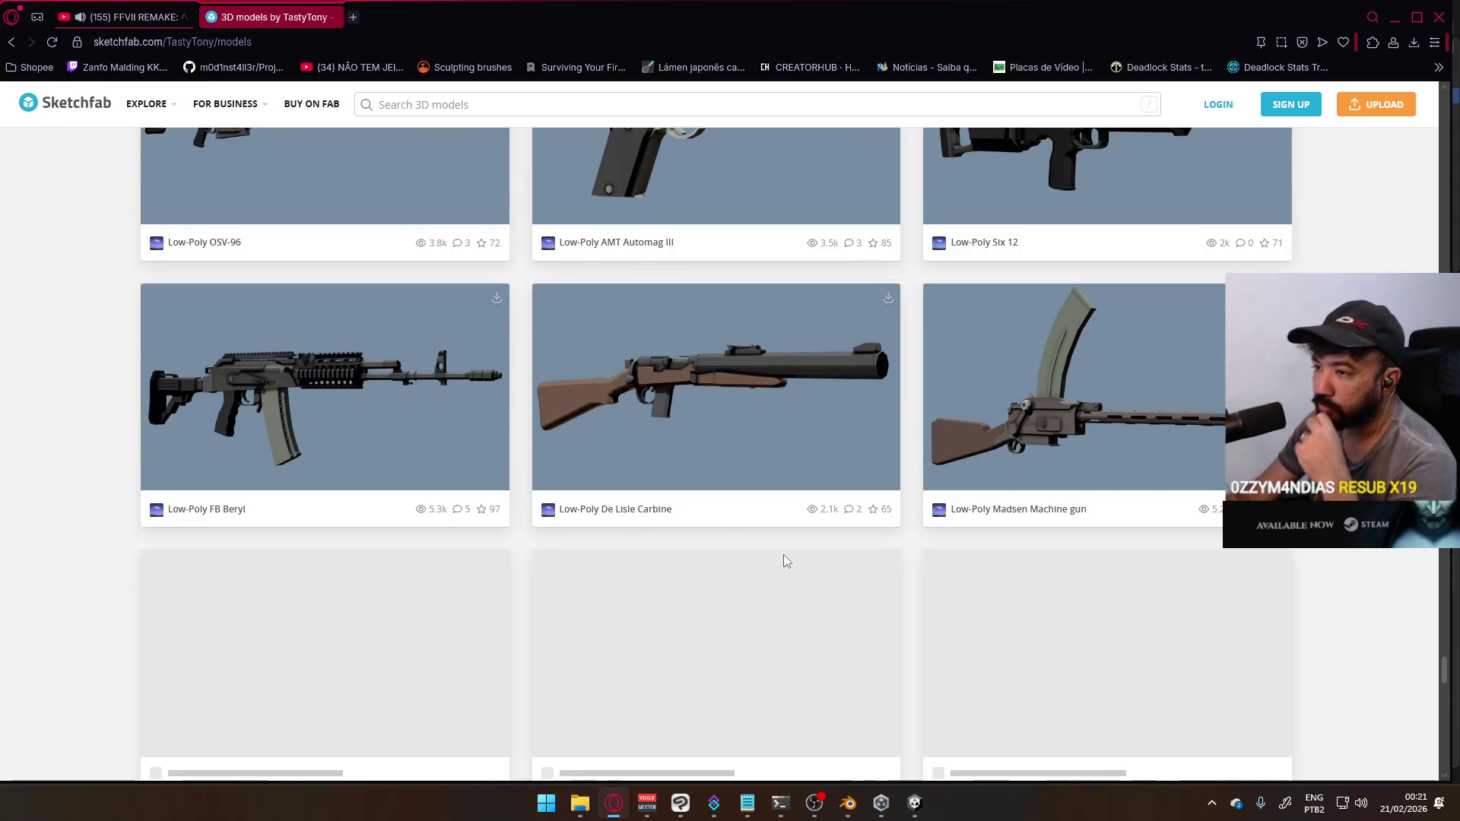
scroll(772, 538, "down", 3)
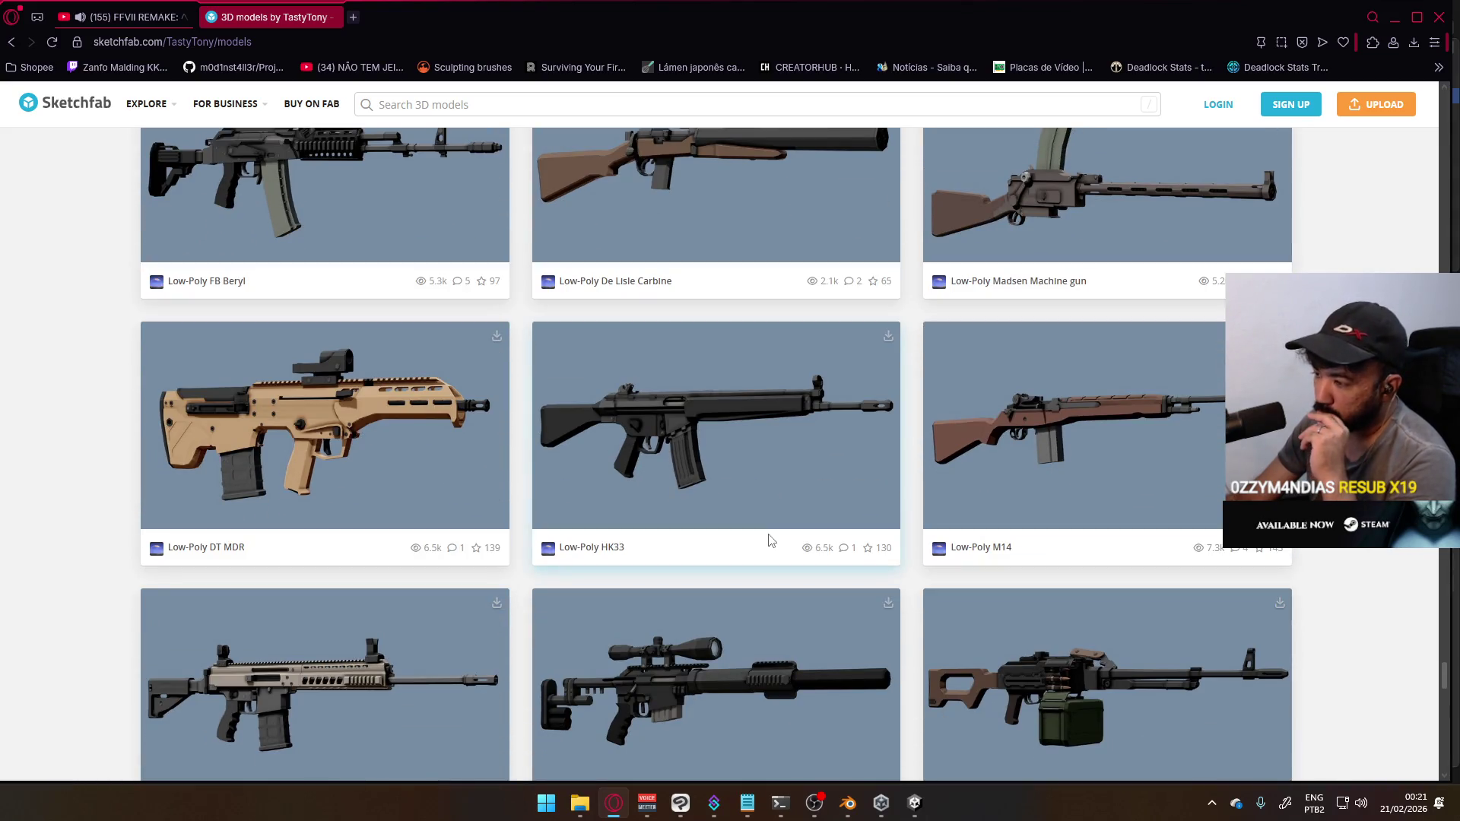
scroll(771, 540, "down", 5)
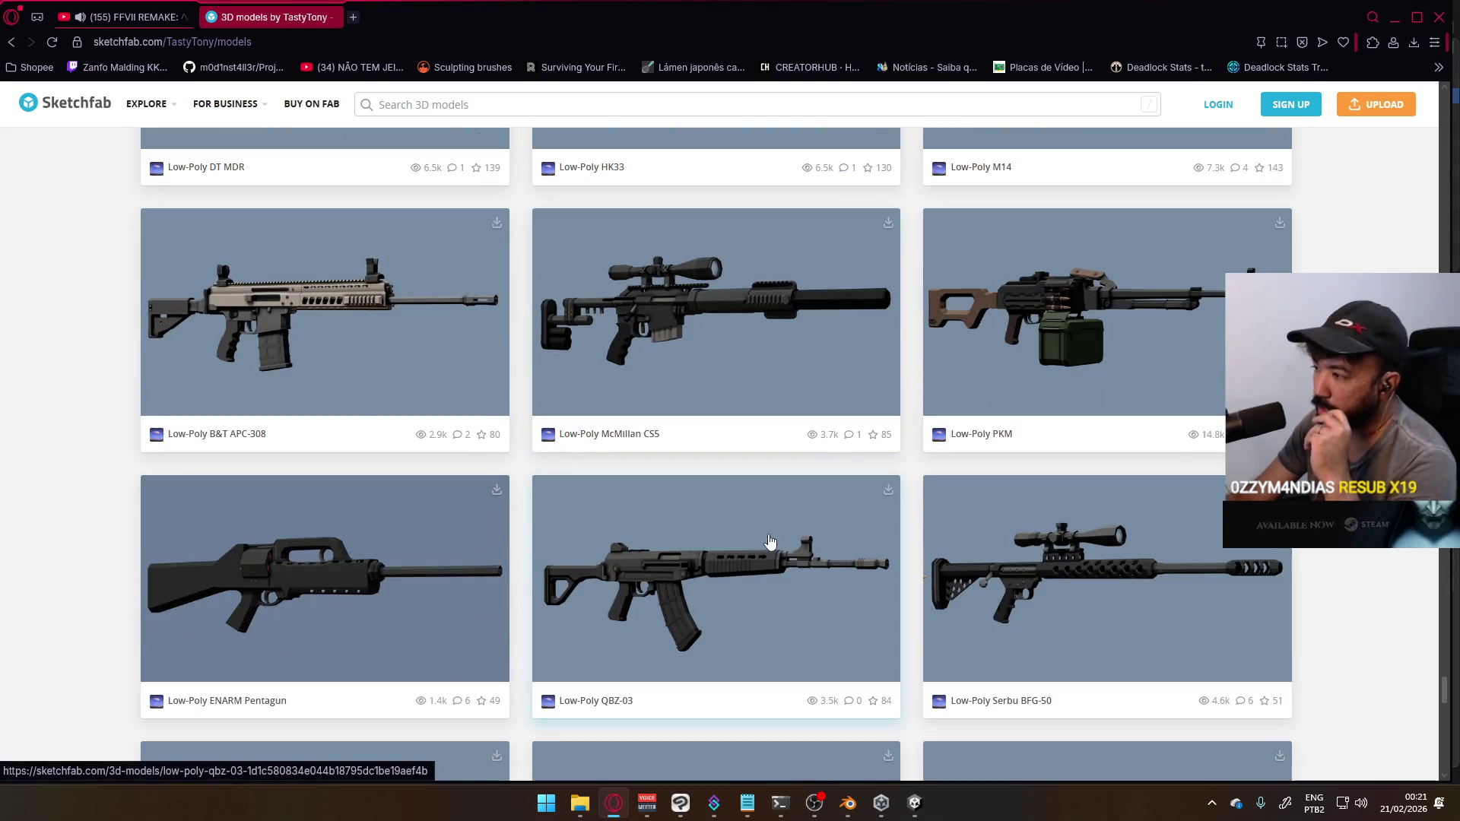
left_click(914, 803)
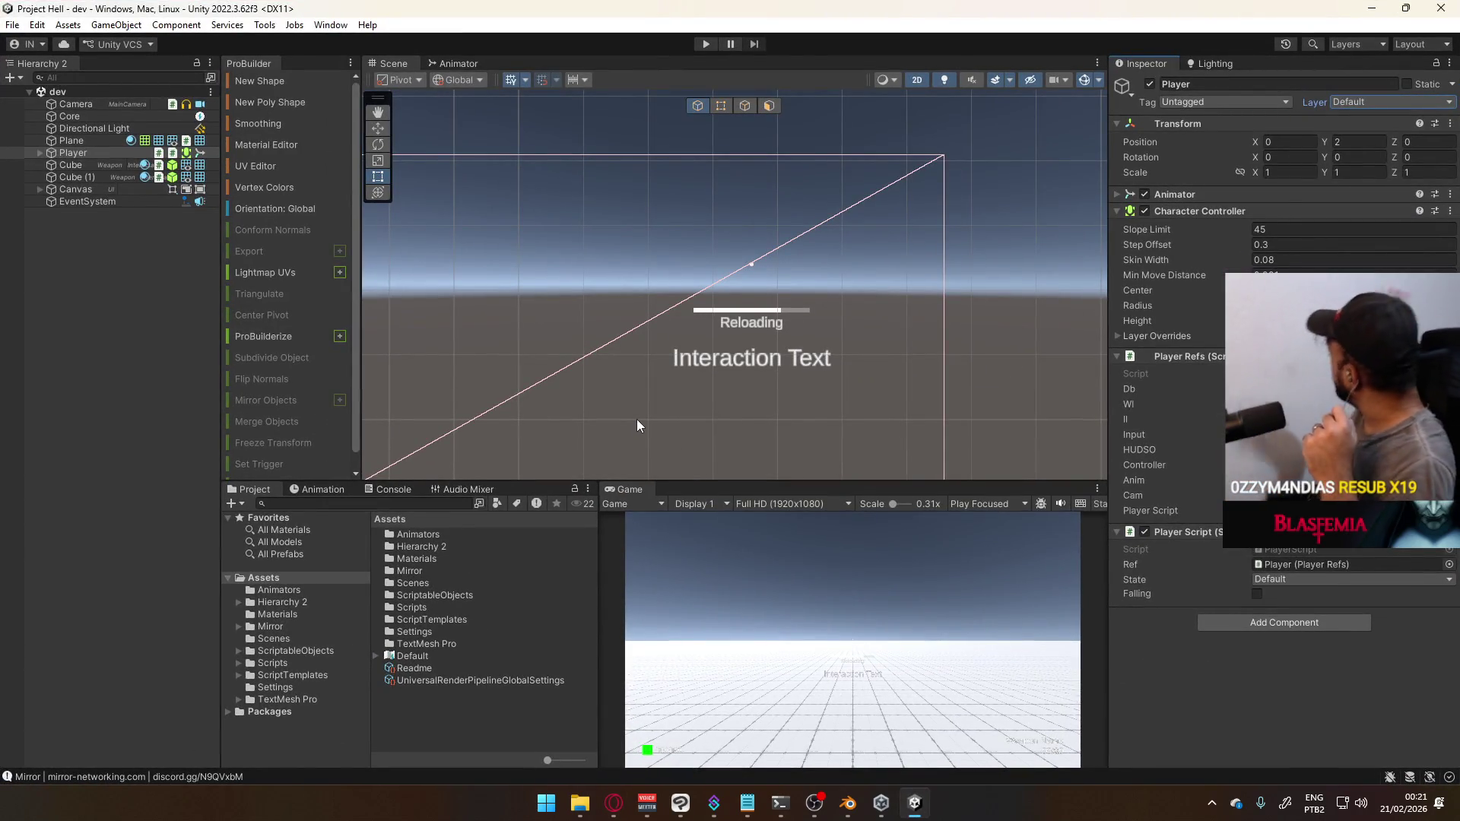
Select Camera in the Hierarchy to check its components, then go back to the Sketchfab gallery
left_click(76, 104)
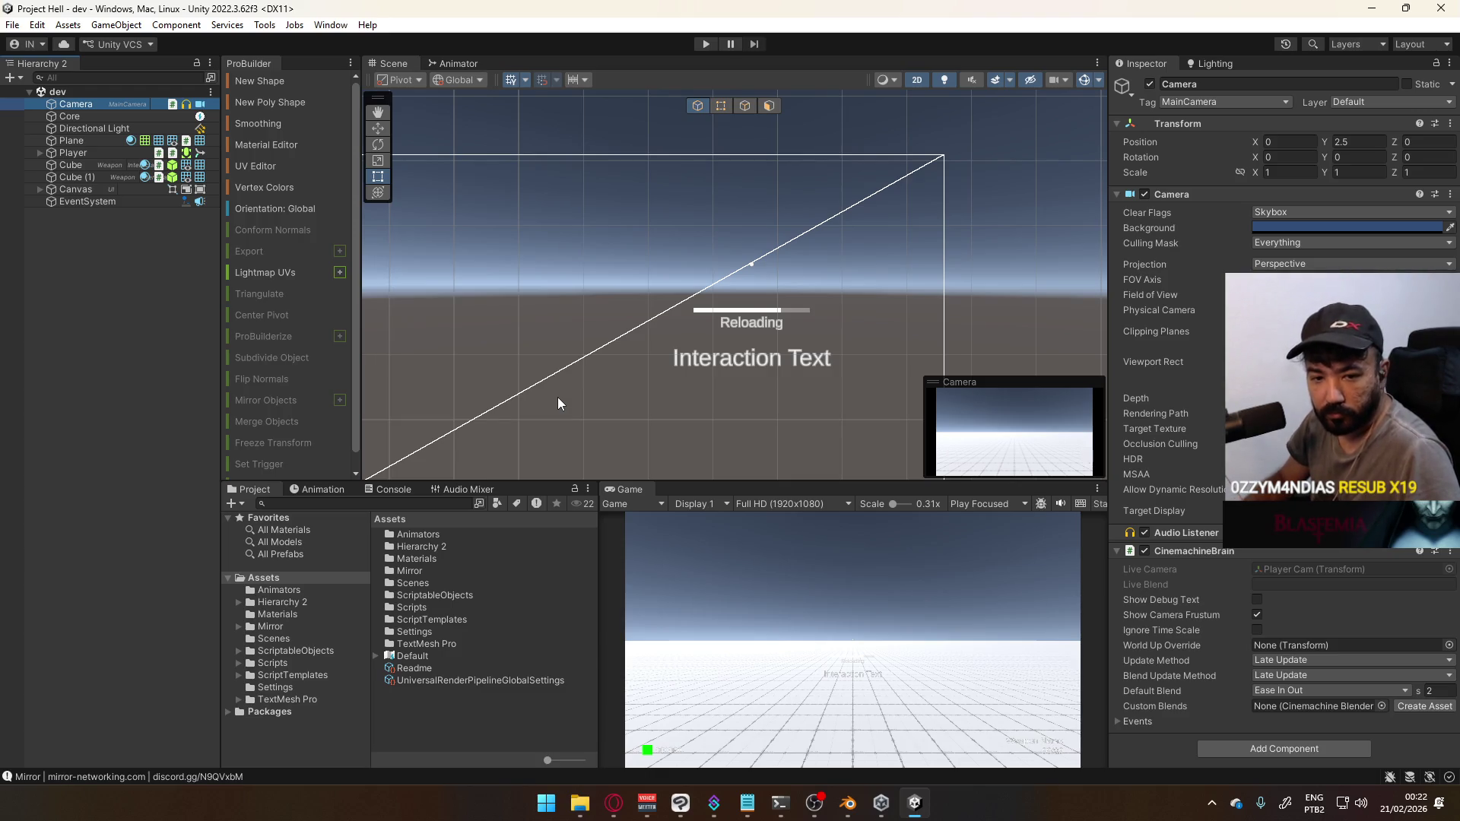
key("alt+Tab")
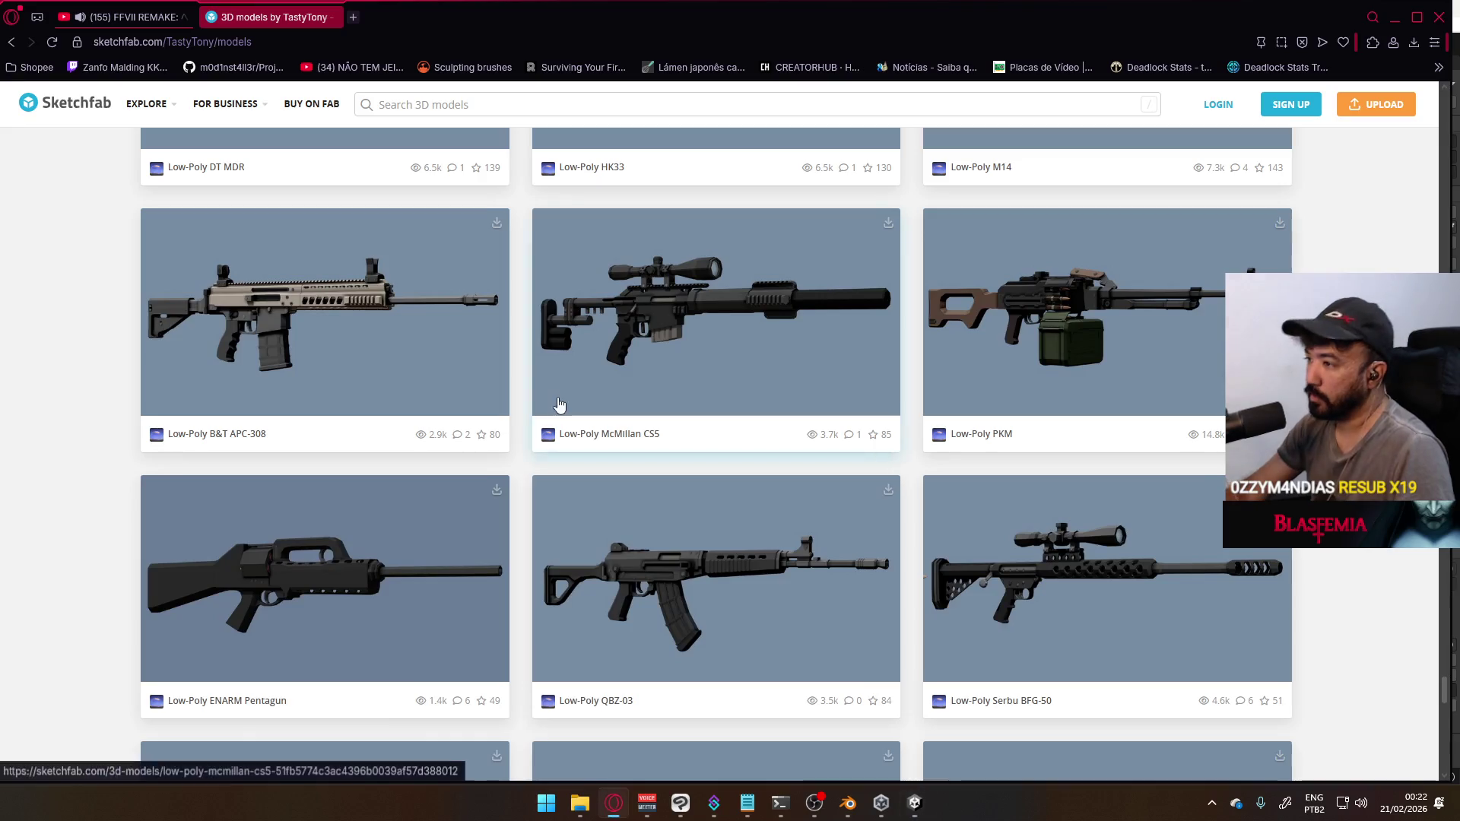
Scroll down through the creator's low-poly weapon models on the Sketchfab profile
scroll(661, 391, "down", 4)
scroll(749, 480, "down", 3)
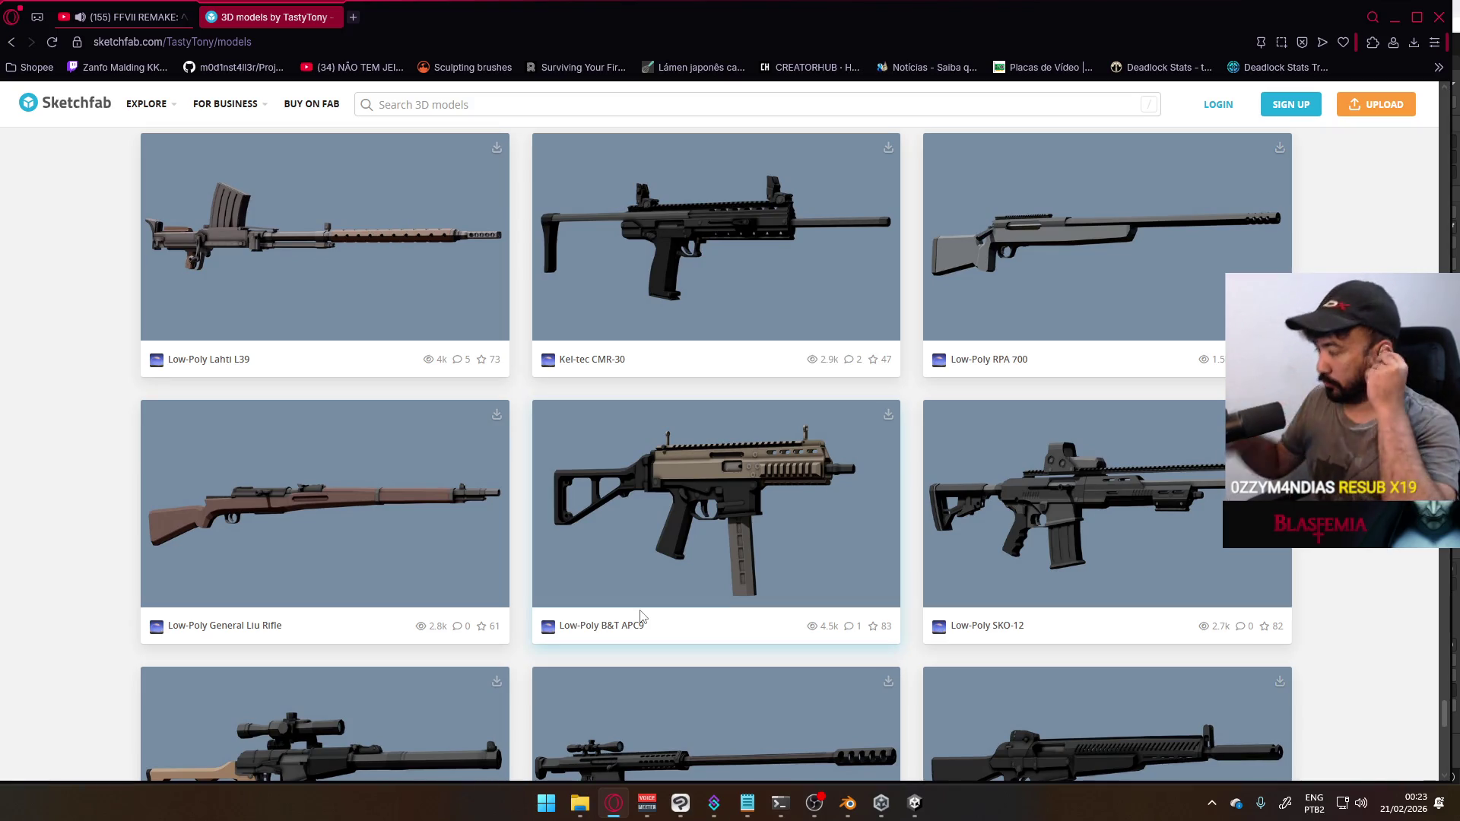
scroll(688, 545, "down", 2)
scroll(677, 543, "down", 3)
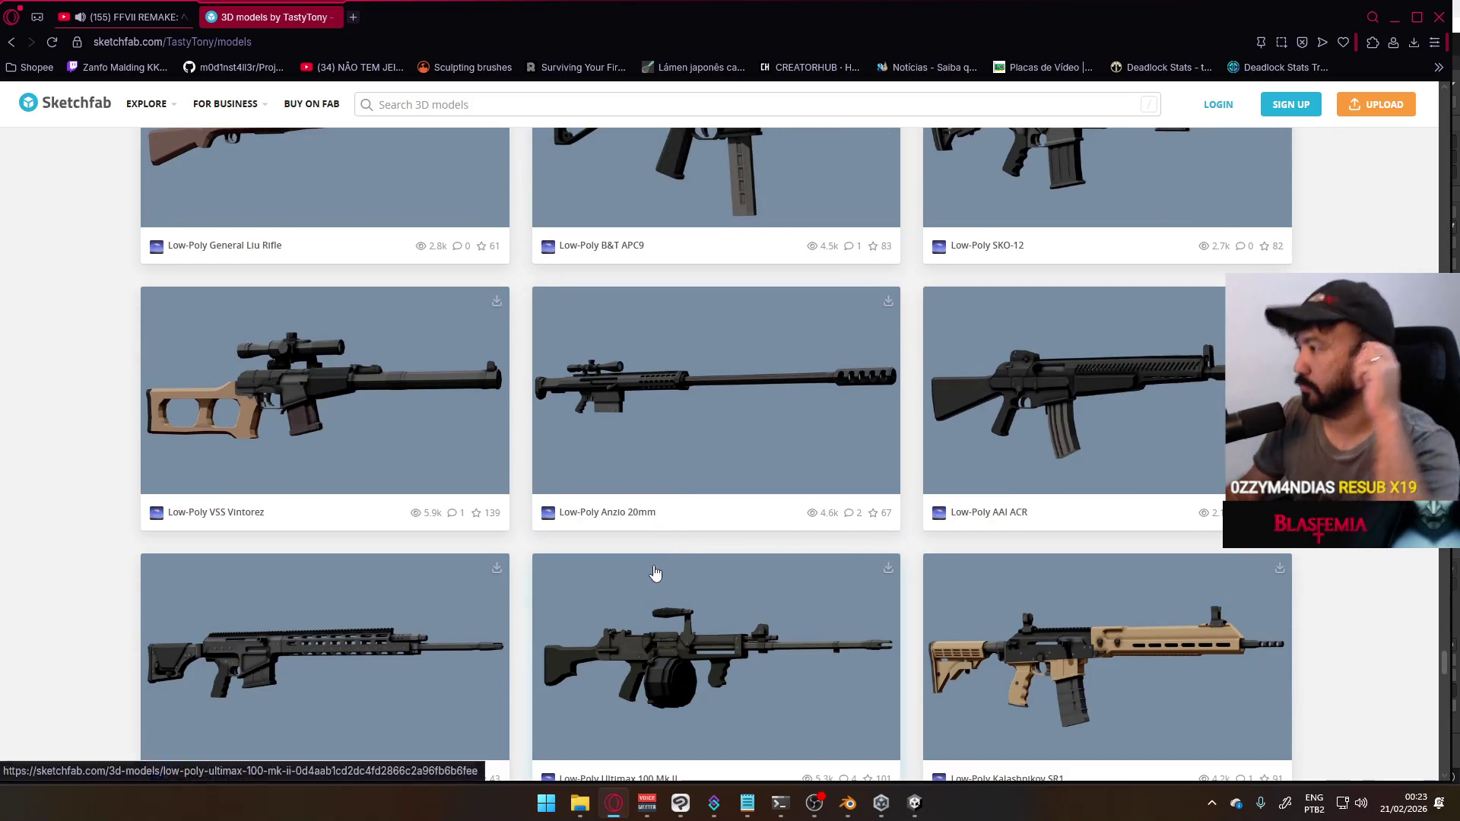
scroll(658, 567, "down", 1)
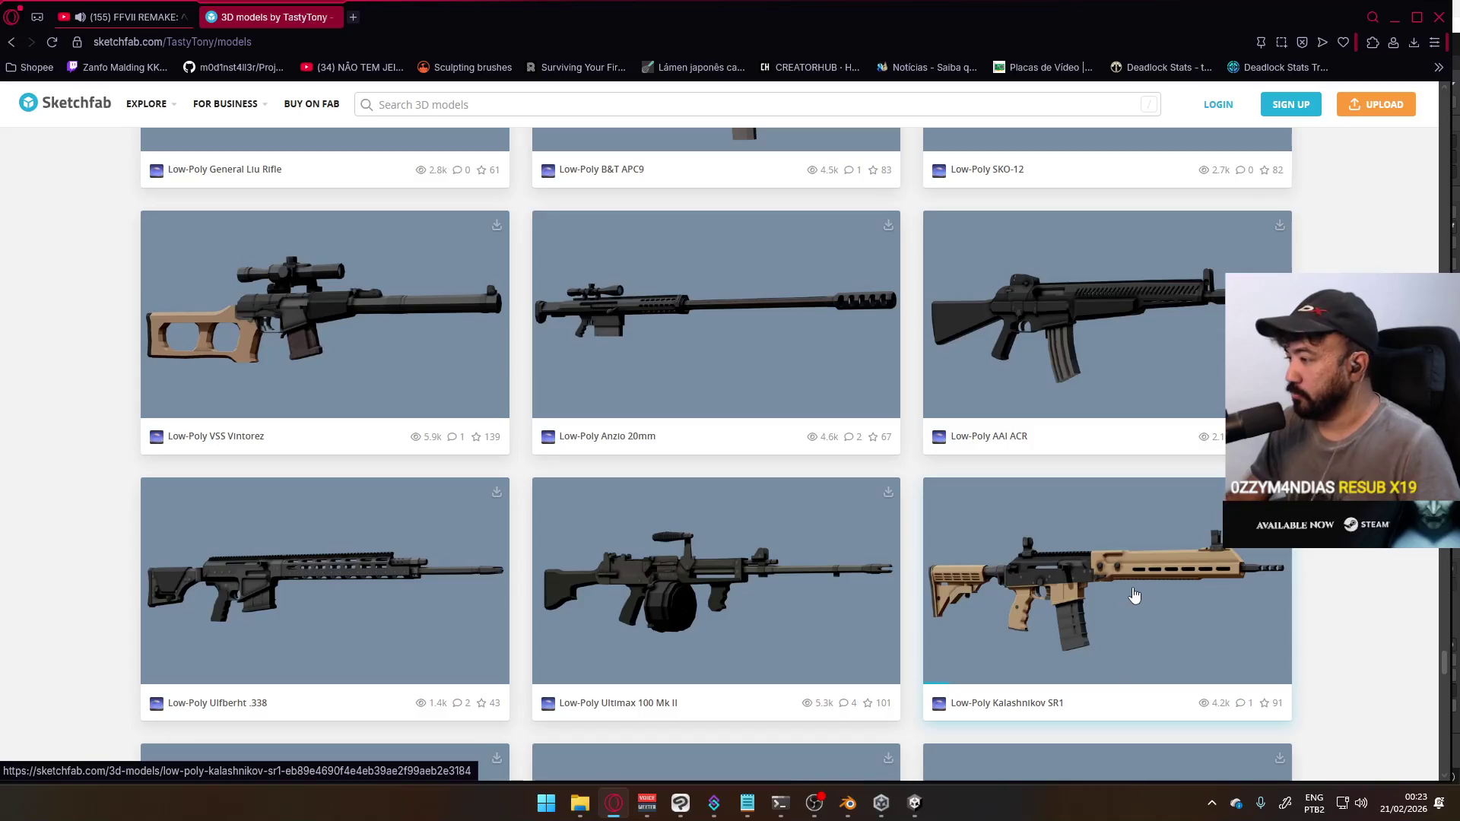
scroll(1130, 597, "down", 5)
scroll(1185, 368, "down", 7)
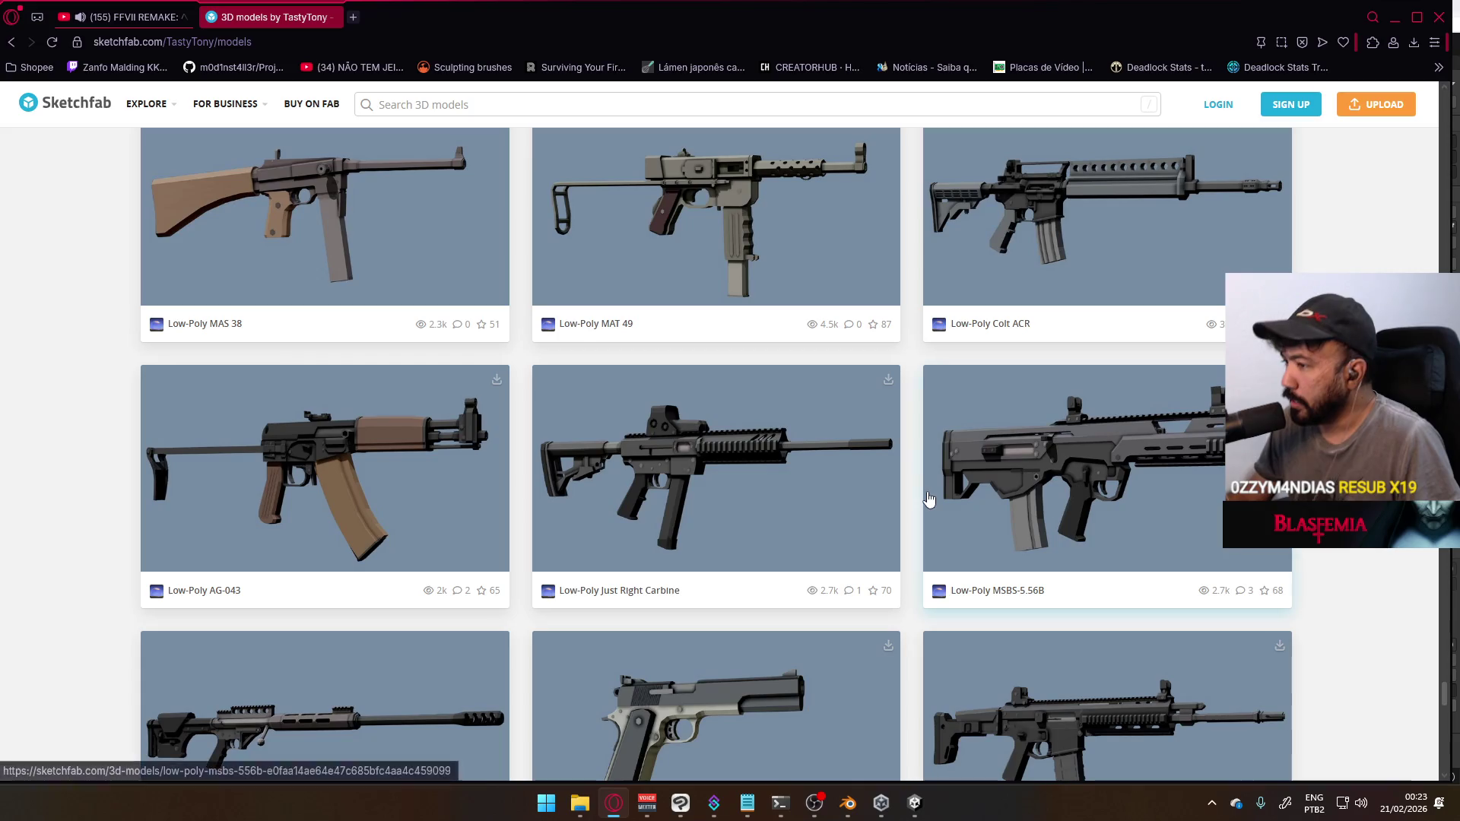
scroll(761, 392, "down", 3)
scroll(684, 426, "down", 6)
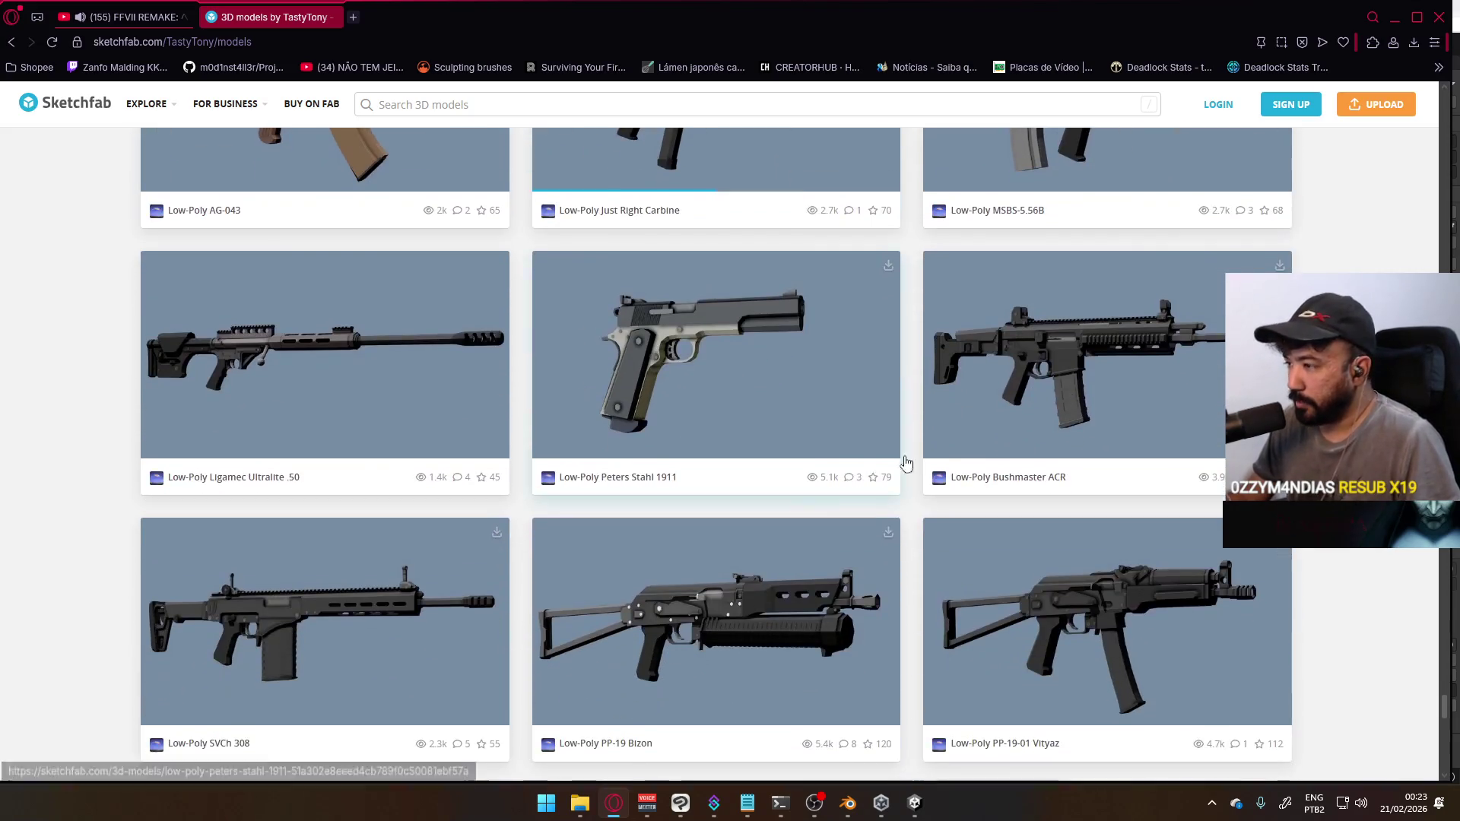
scroll(755, 404, "down", 2)
scroll(753, 401, "down", 4)
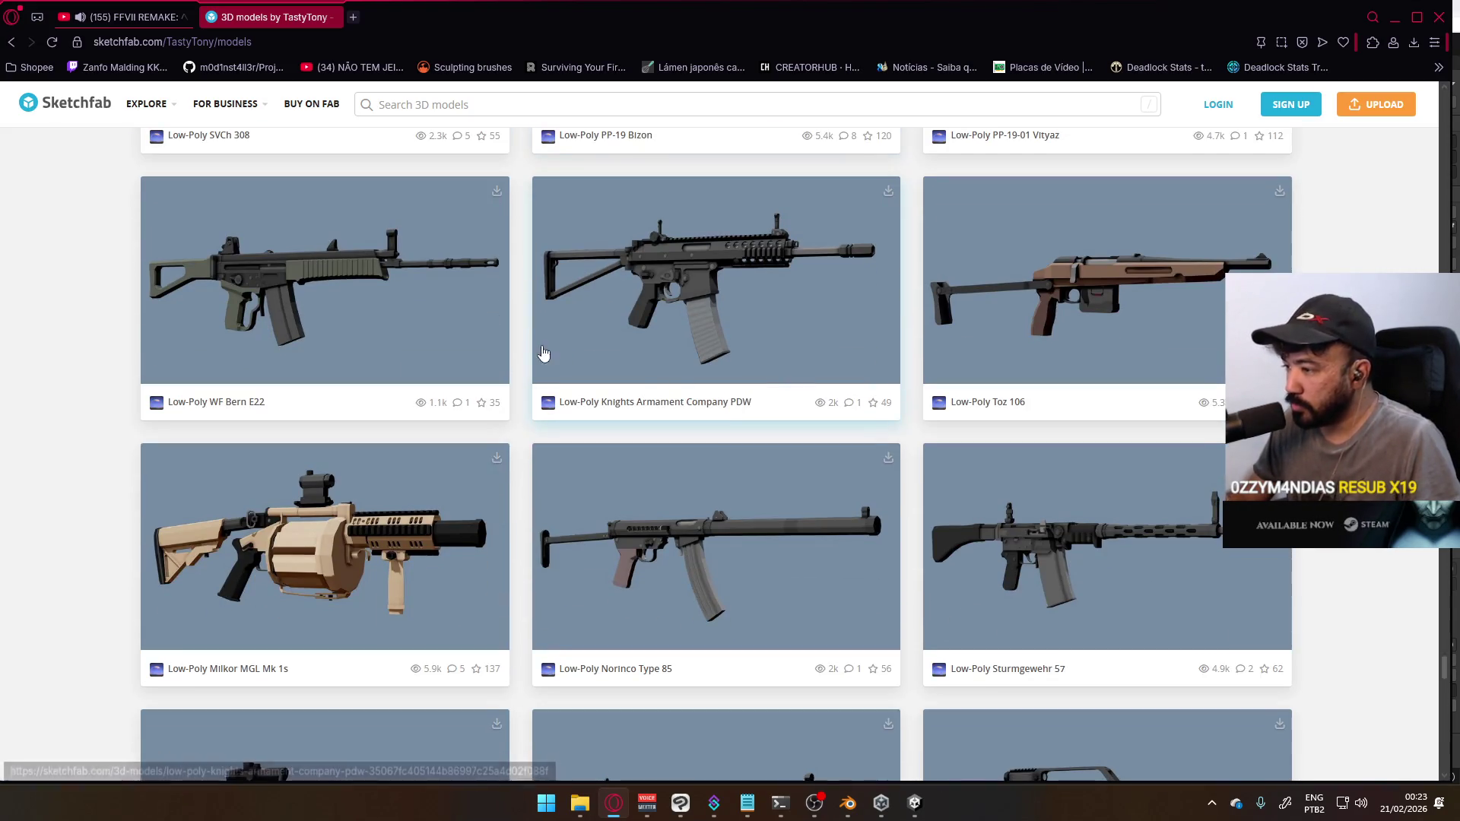
scroll(770, 399, "down", 3)
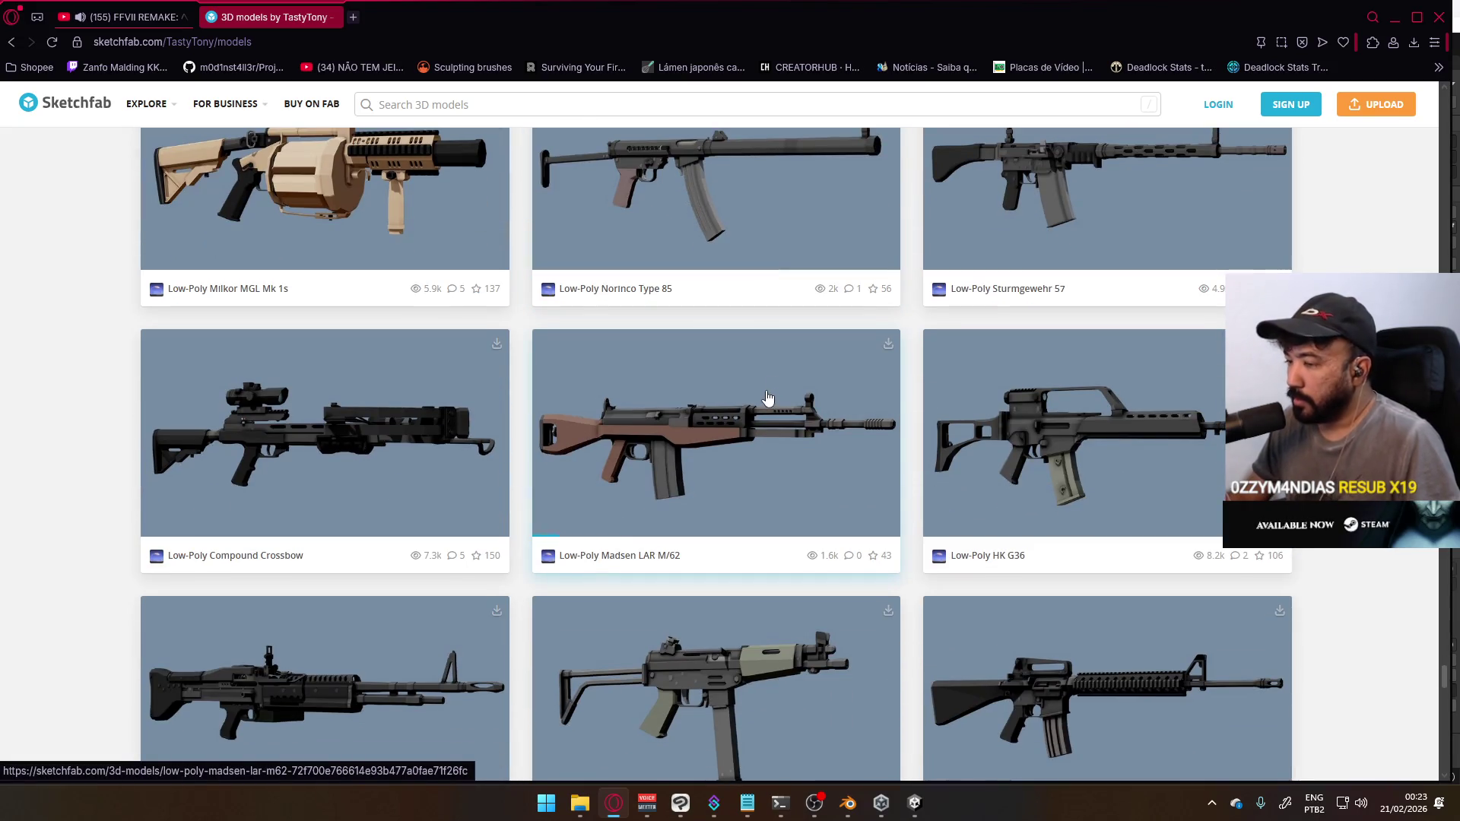
scroll(761, 403, "down", 5)
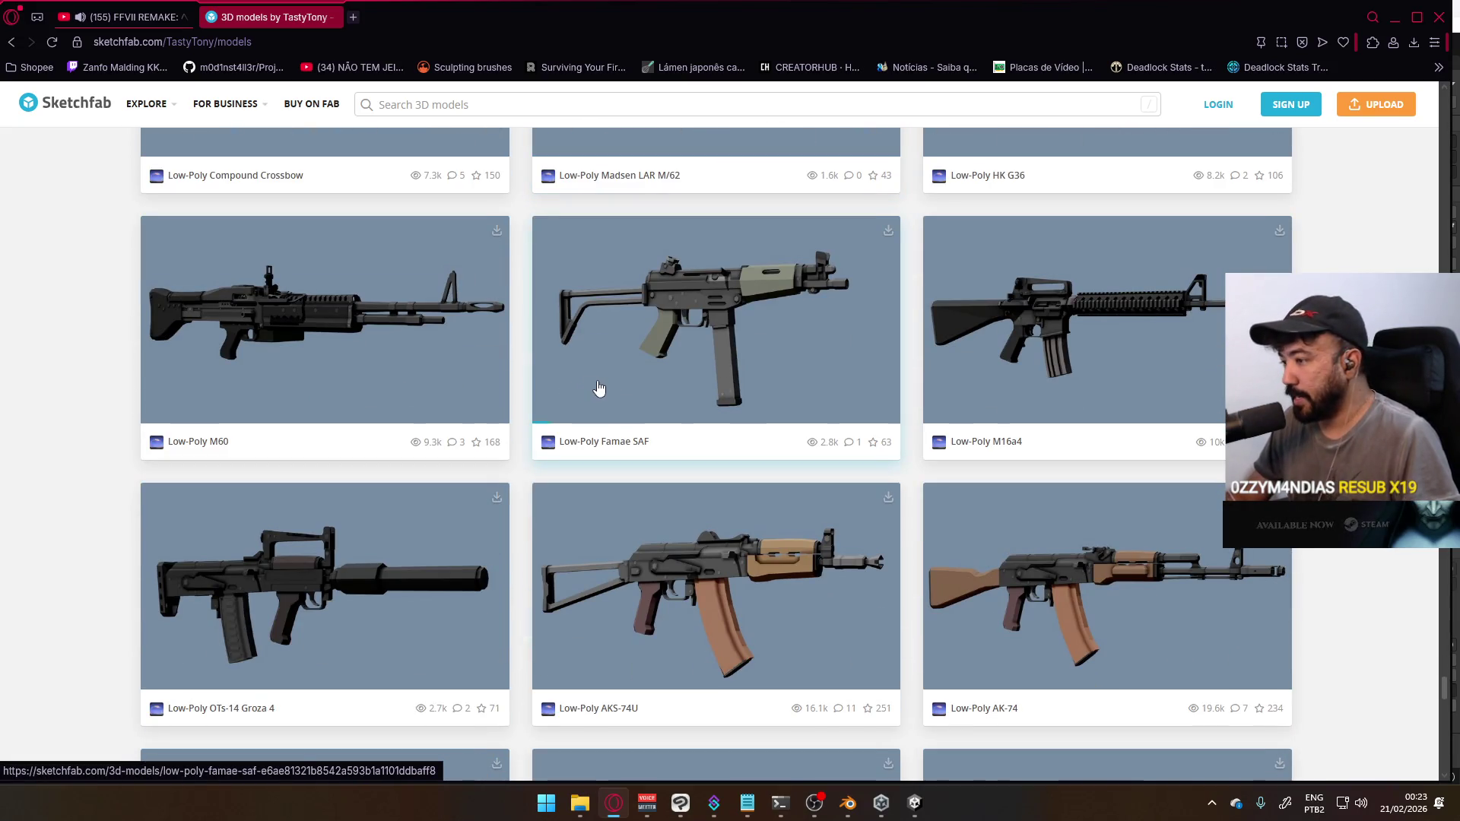
scroll(599, 387, "down", 7)
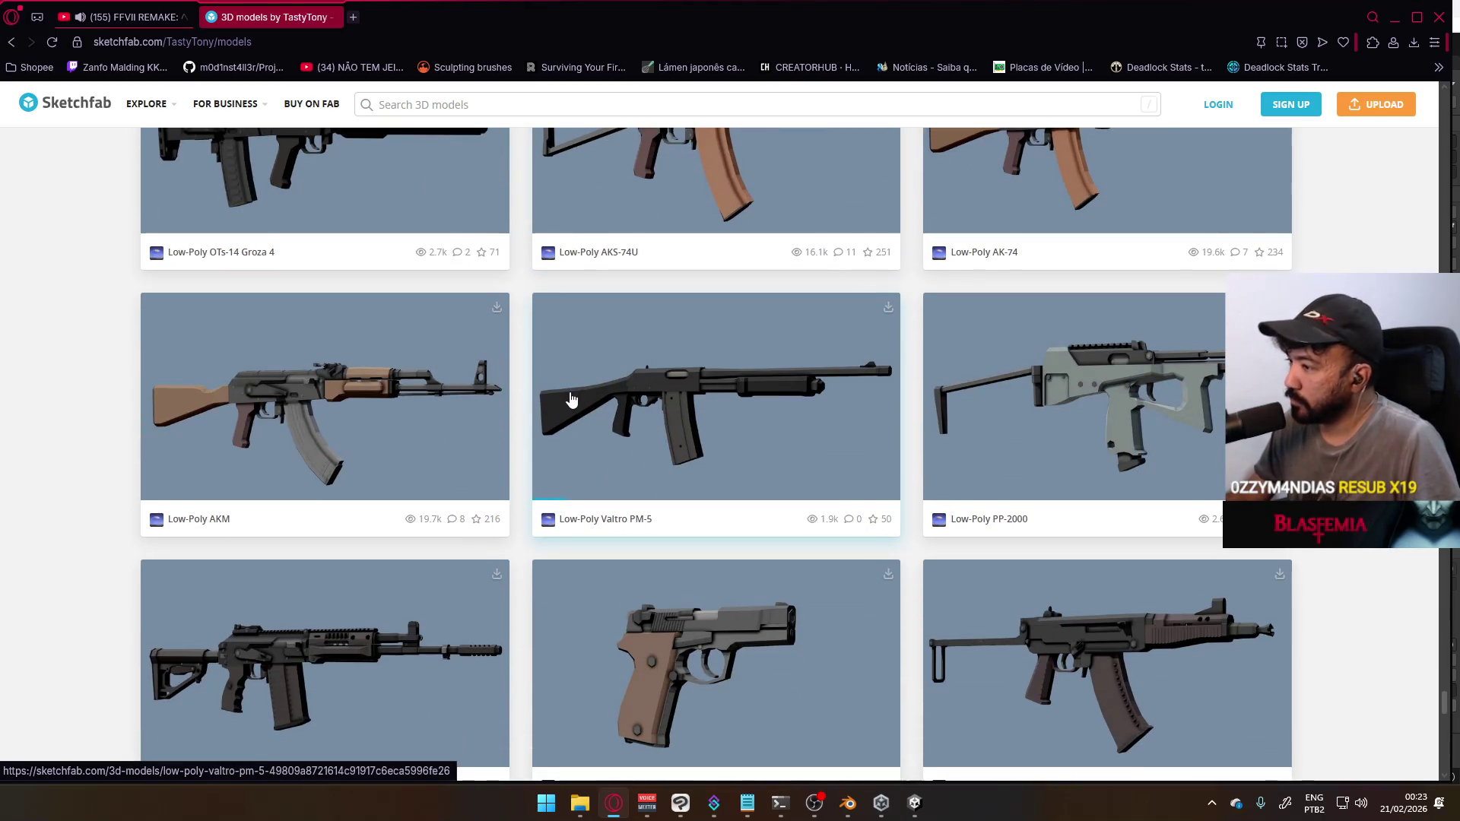
scroll(572, 400, "down", 3)
scroll(578, 400, "down", 8)
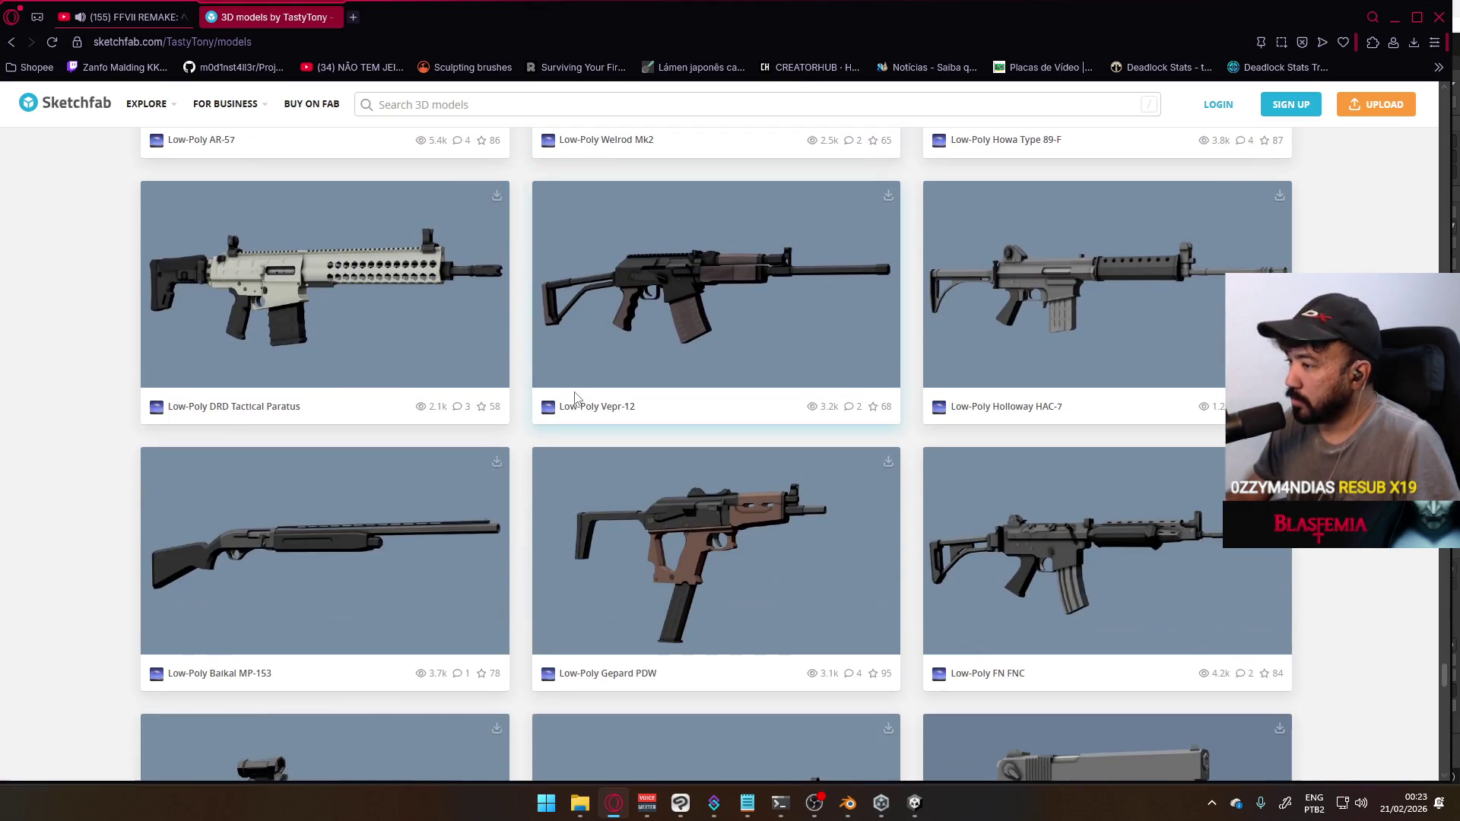
scroll(632, 405, "down", 7)
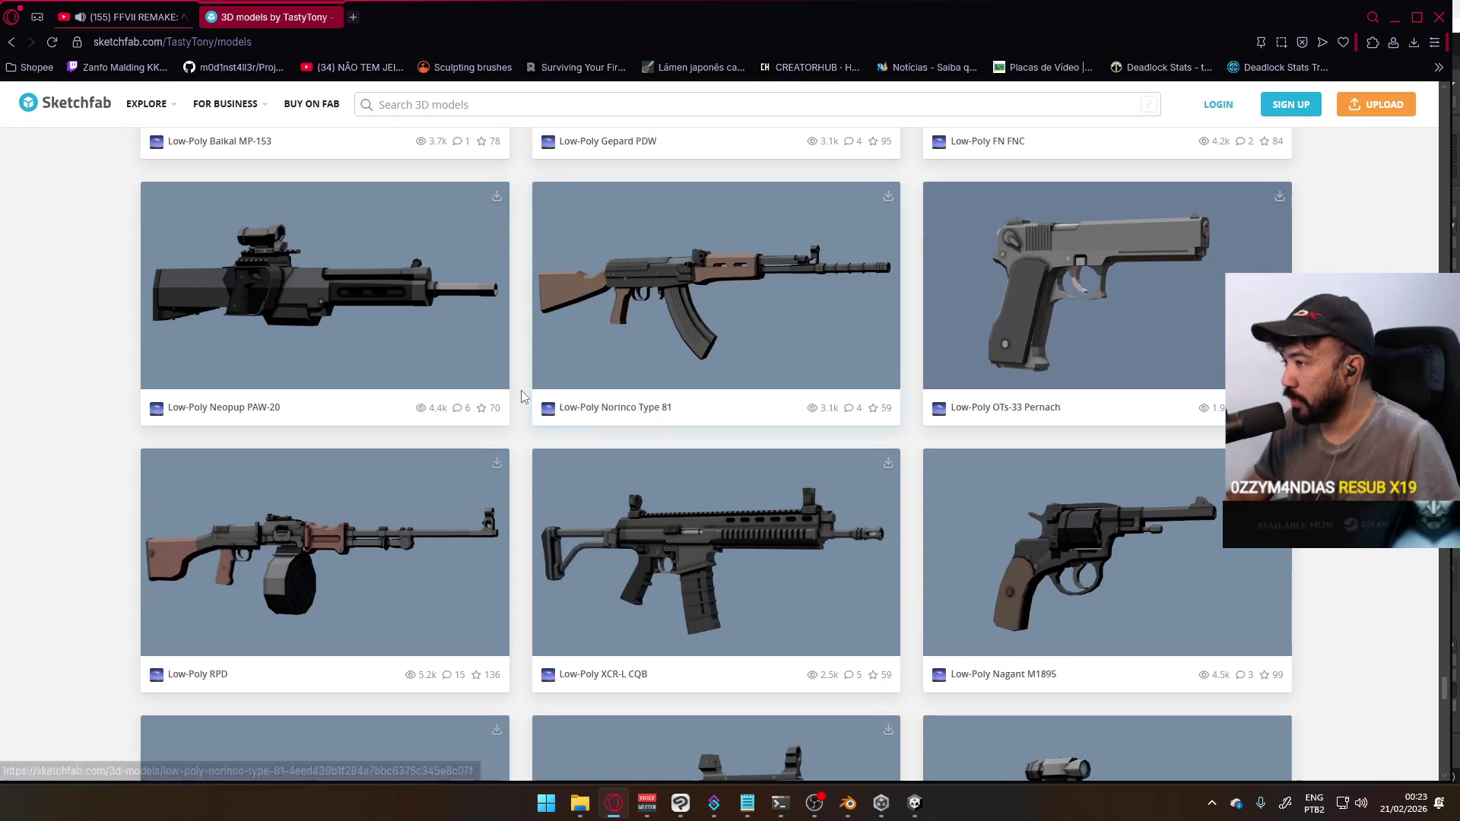
scroll(548, 373, "down", 9)
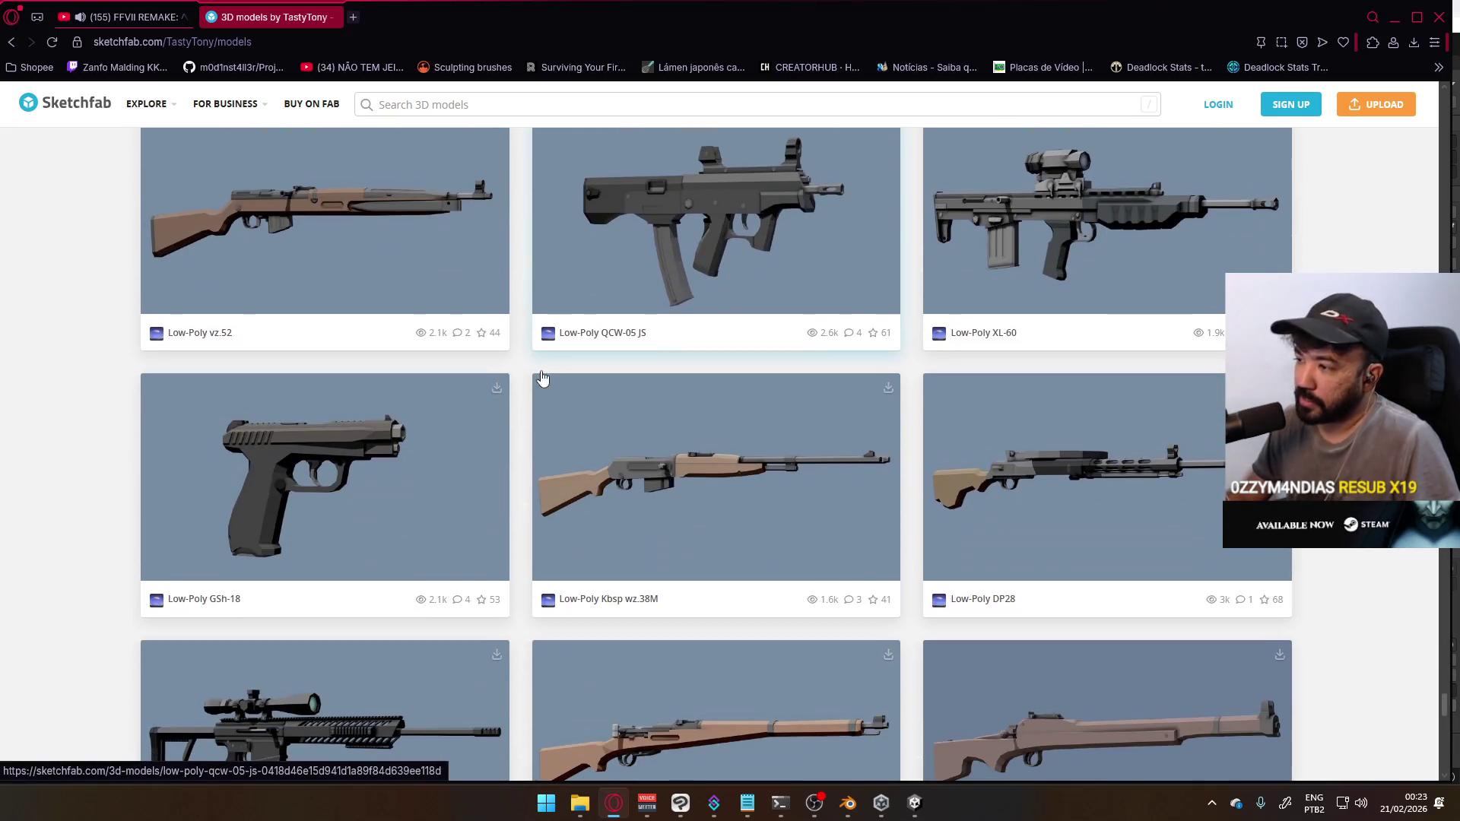
scroll(535, 391, "down", 10)
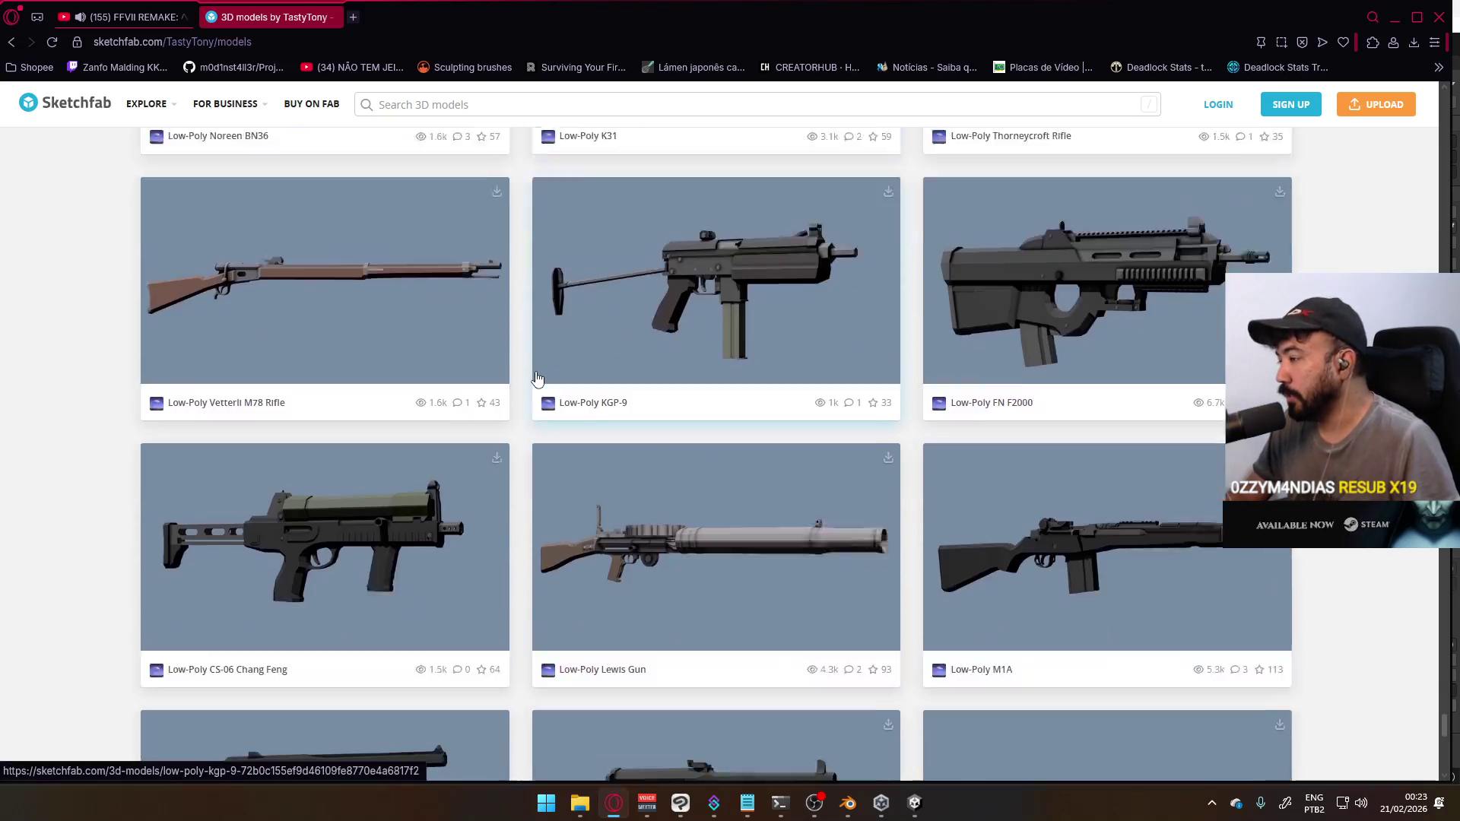
scroll(537, 380, "down", 8)
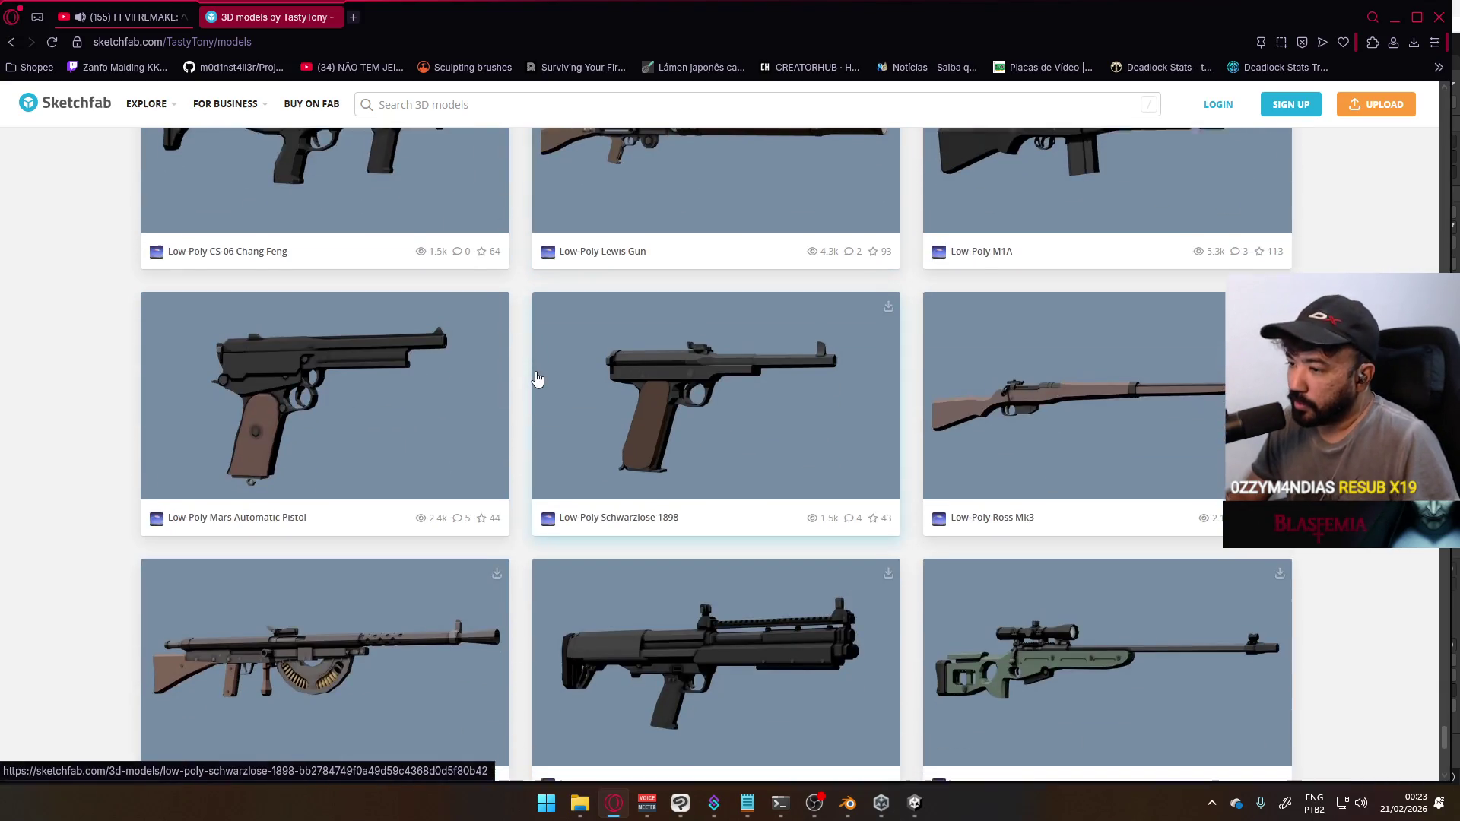
scroll(543, 490, "down", 3)
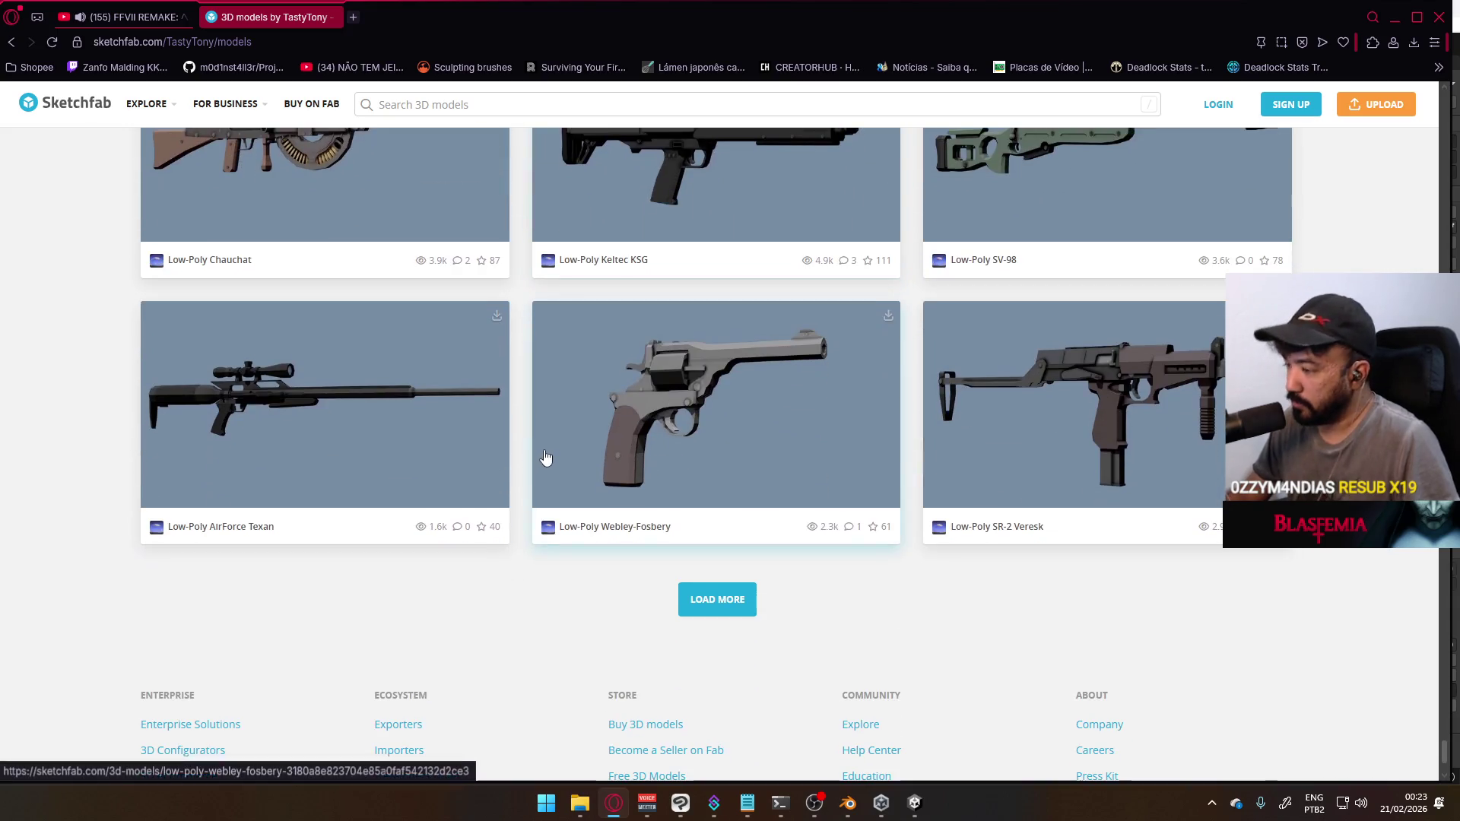
Load another batch of the creator's weapon models and browse through them
left_click(736, 608)
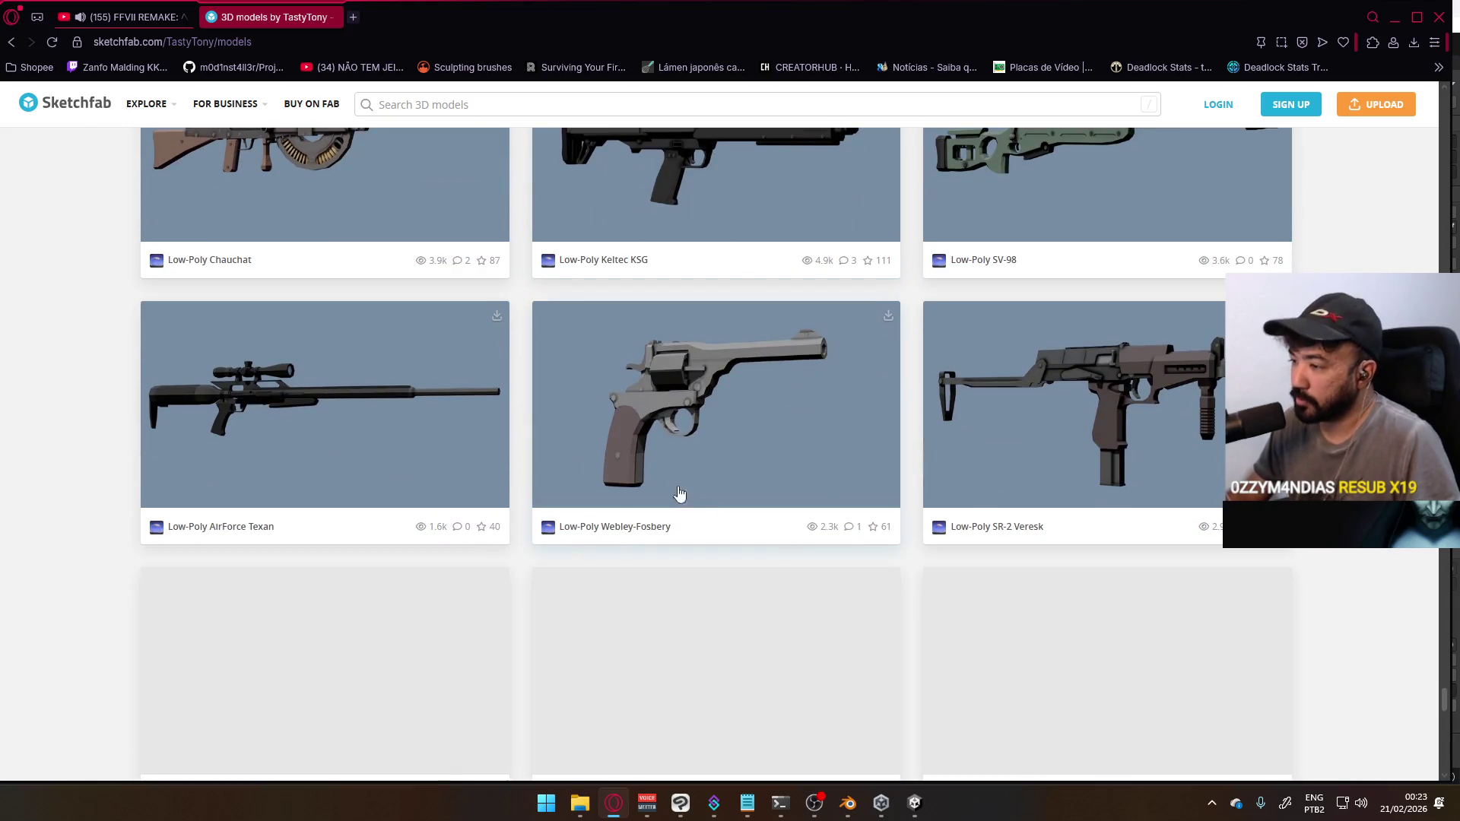
scroll(597, 441, "down", 2)
scroll(597, 441, "down", 7)
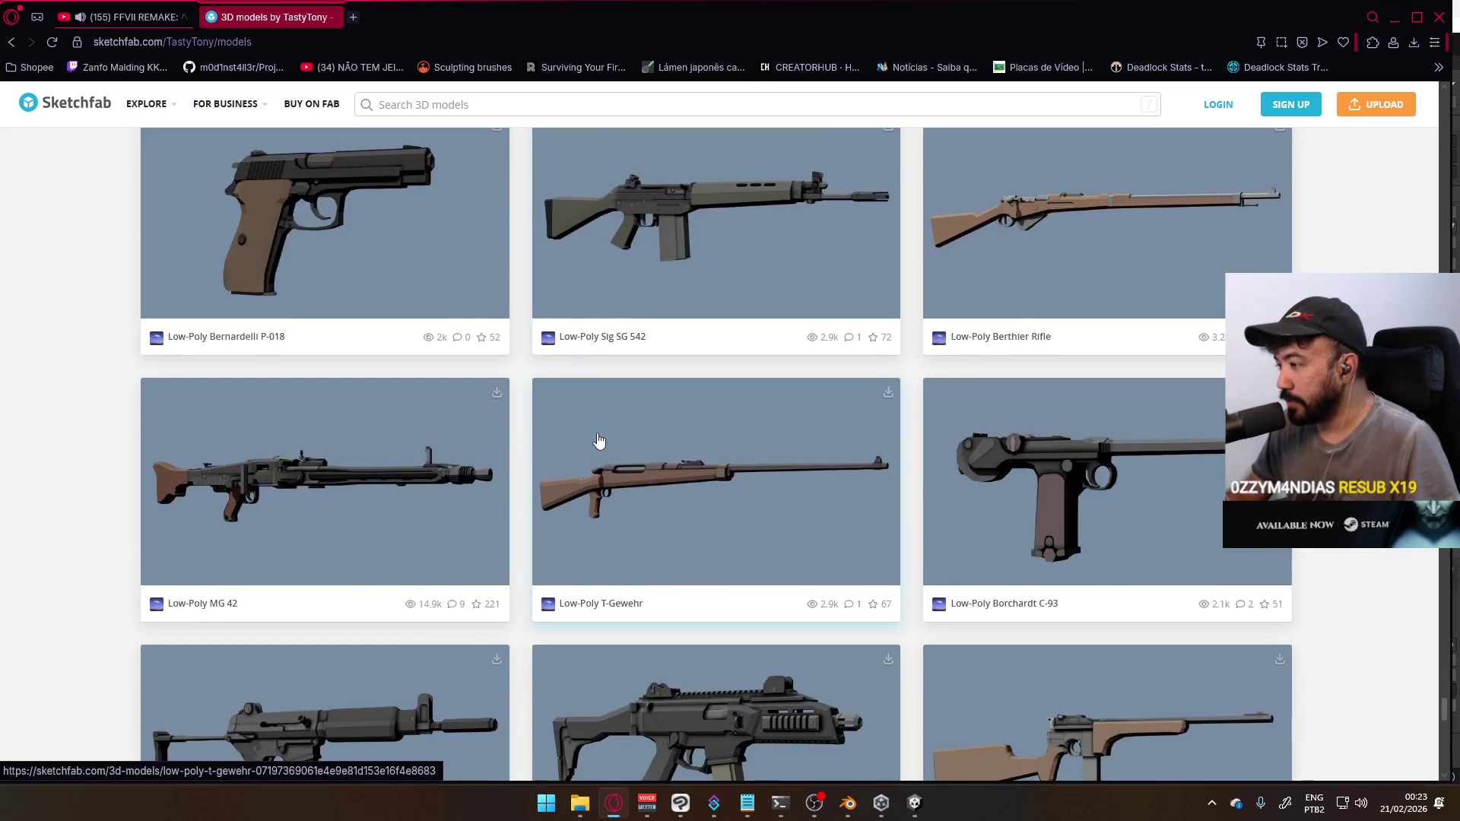
scroll(599, 441, "down", 3)
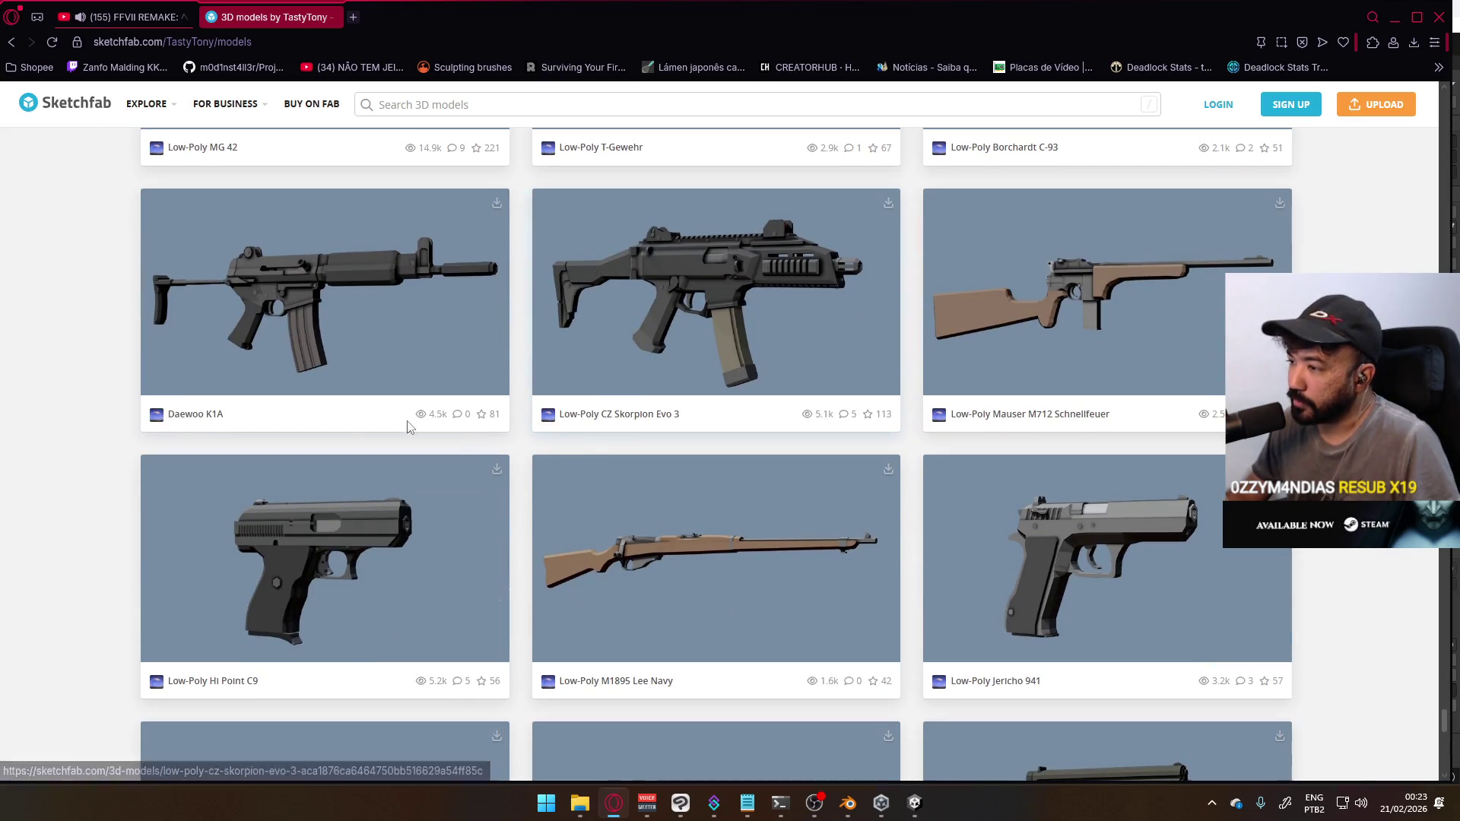
scroll(624, 505, "down", 3)
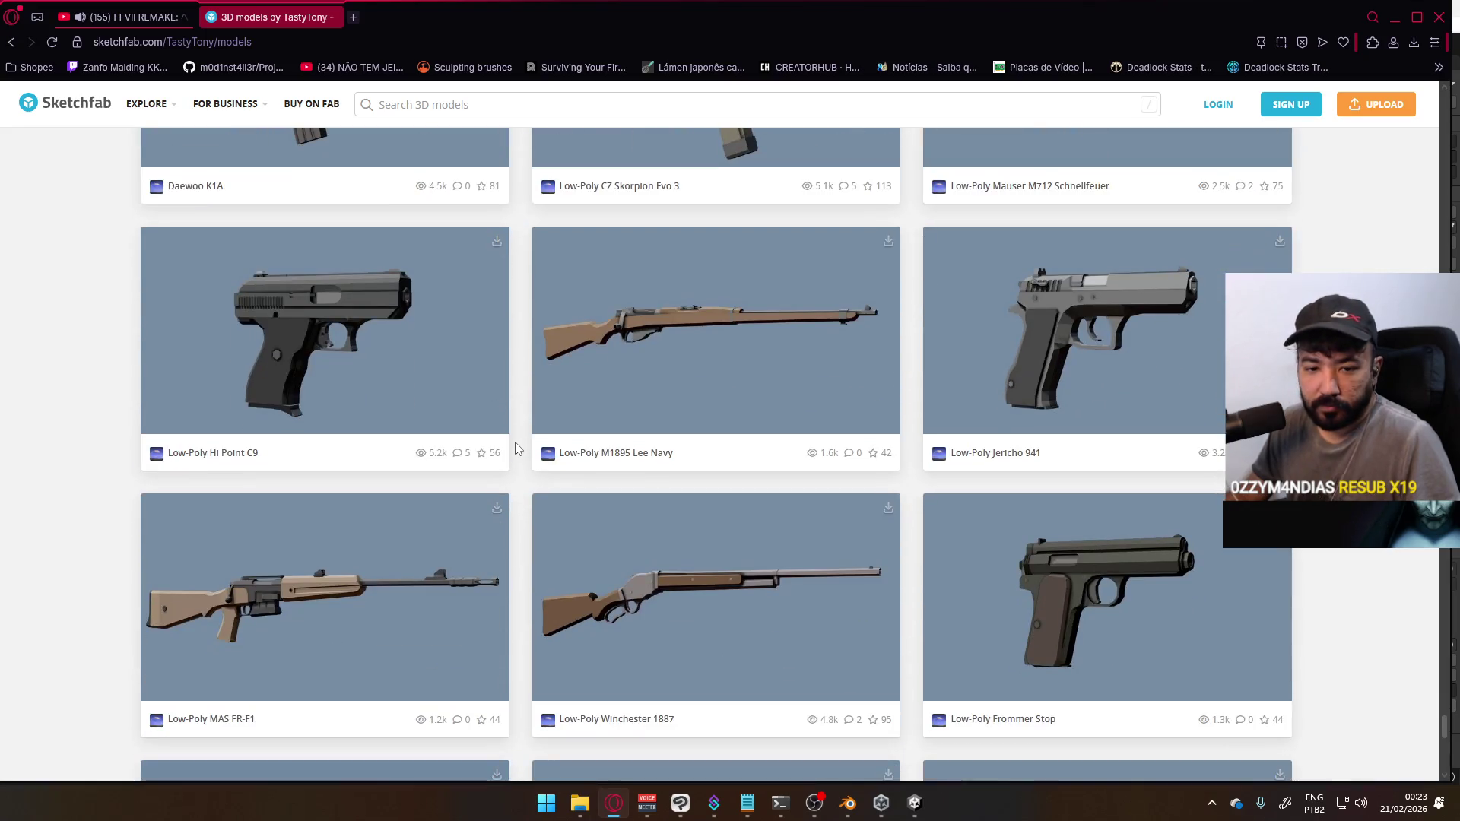
scroll(563, 426, "down", 7)
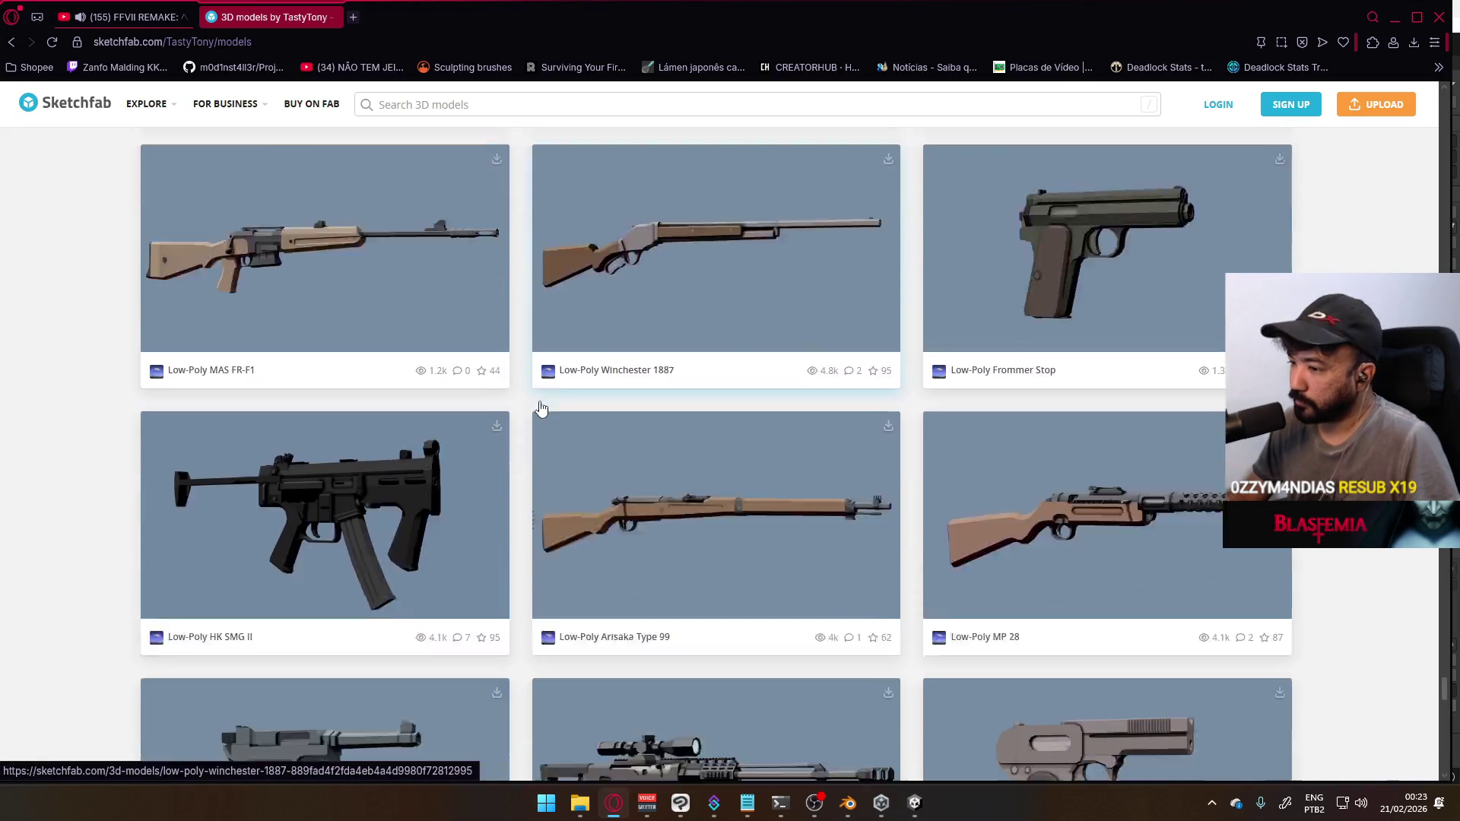
scroll(542, 409, "down", 4)
scroll(542, 407, "down", 4)
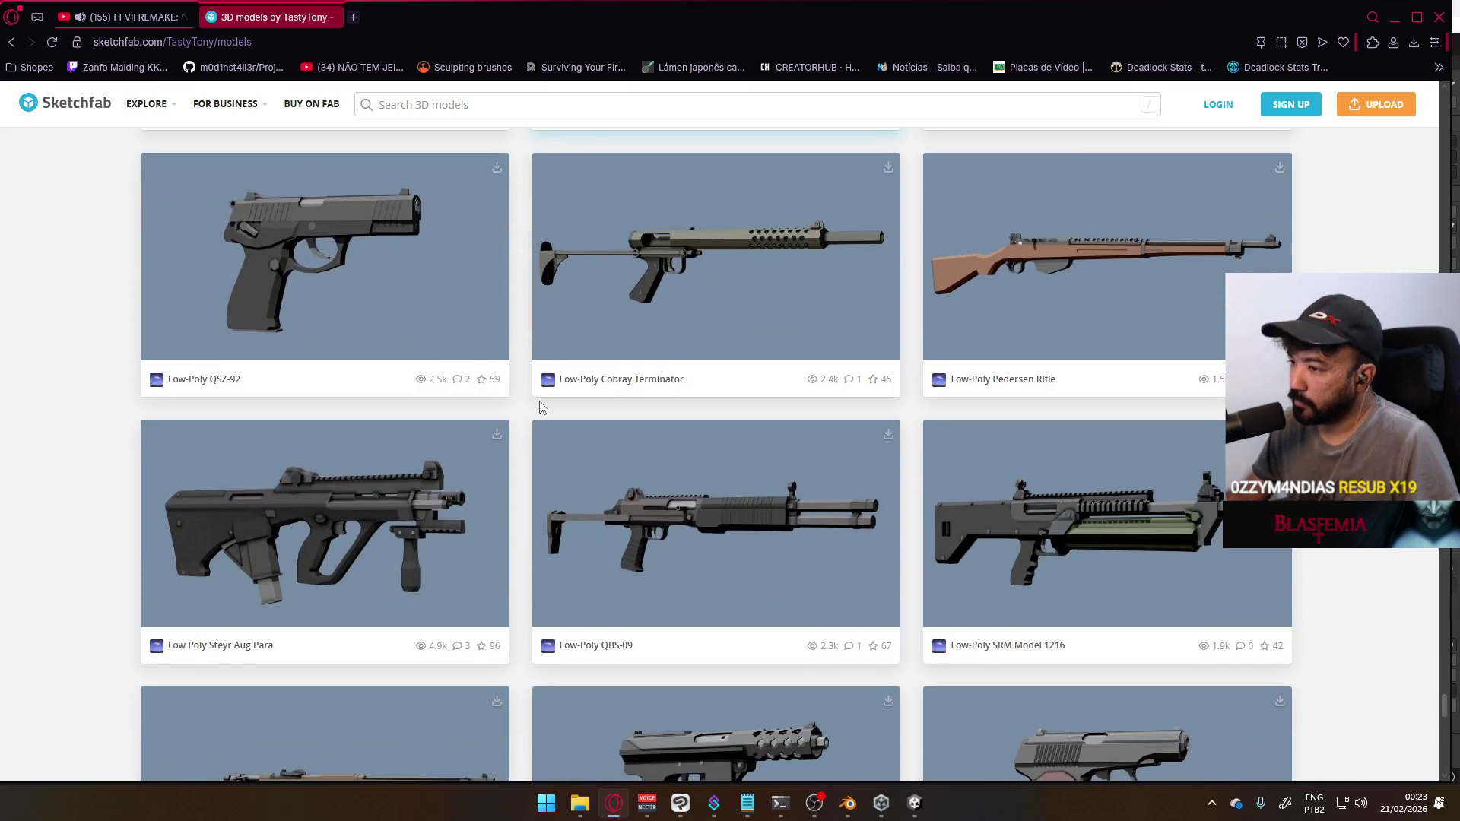
scroll(541, 405, "down", 2)
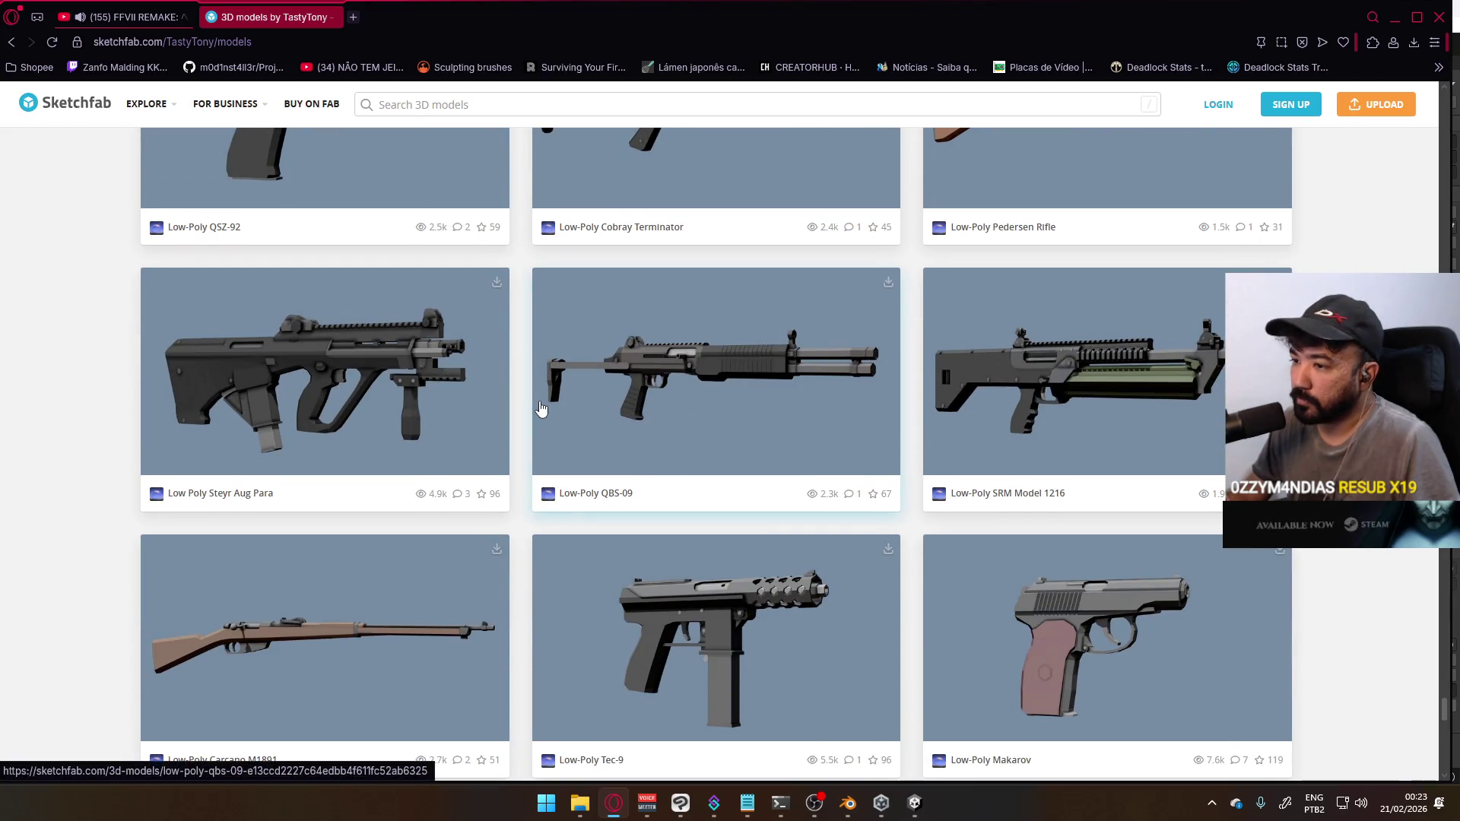
scroll(542, 409, "down", 4)
scroll(541, 409, "up", 3)
scroll(542, 409, "down", 12)
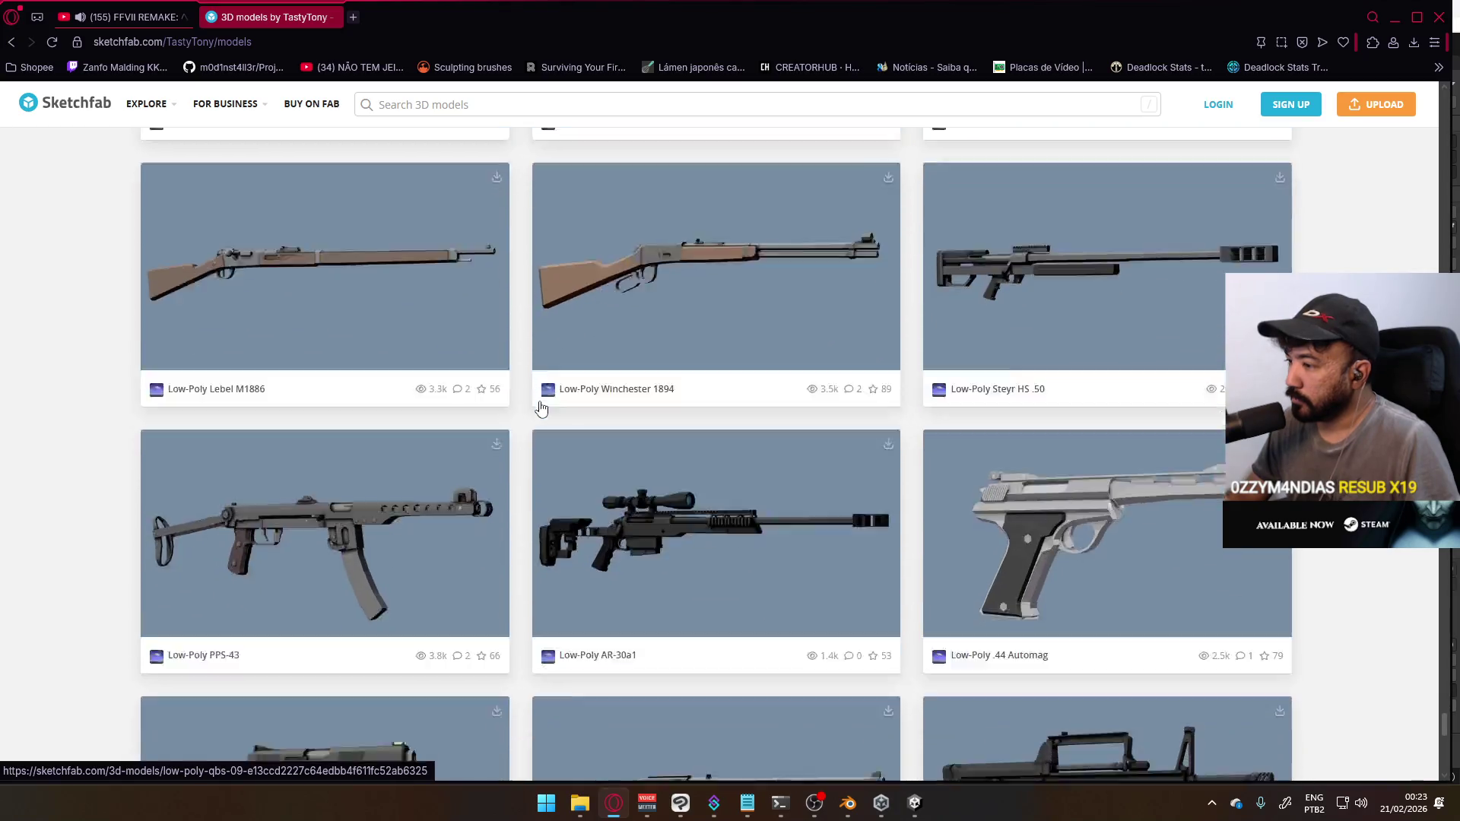
scroll(541, 410, "down", 4)
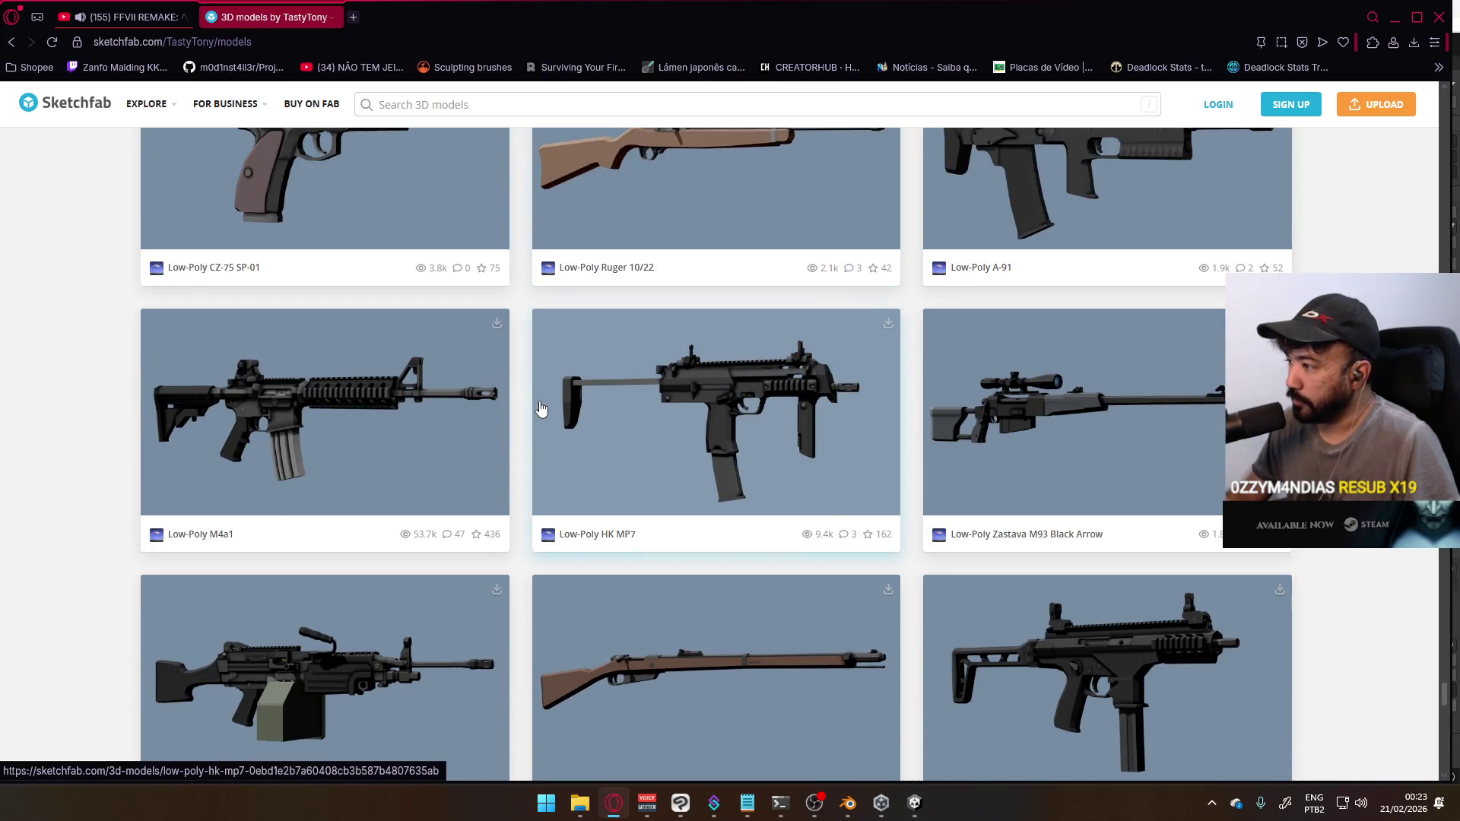
scroll(541, 409, "down", 1)
scroll(541, 409, "down", 3)
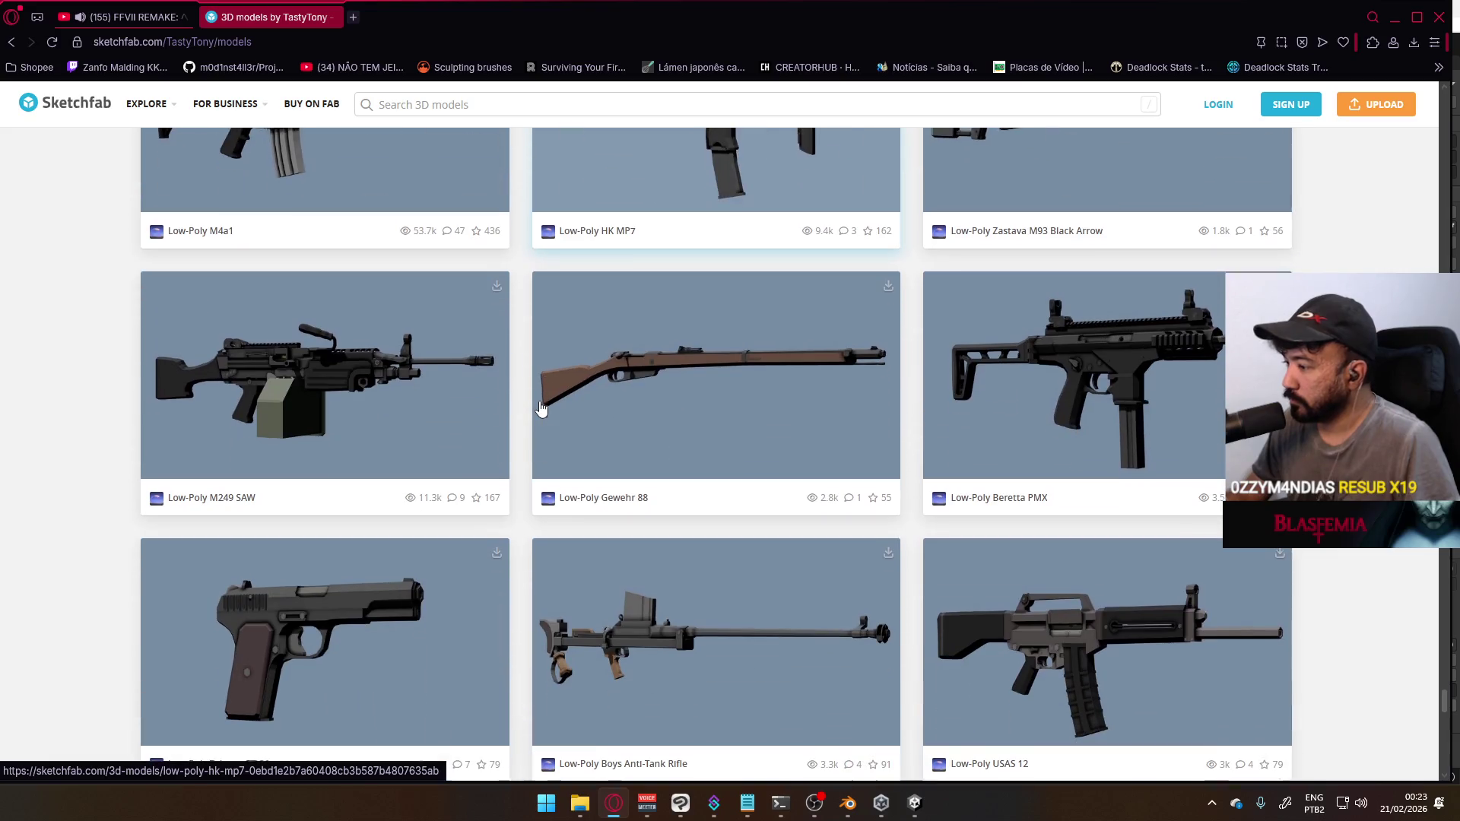
scroll(542, 409, "down", 7)
scroll(543, 408, "down", 19)
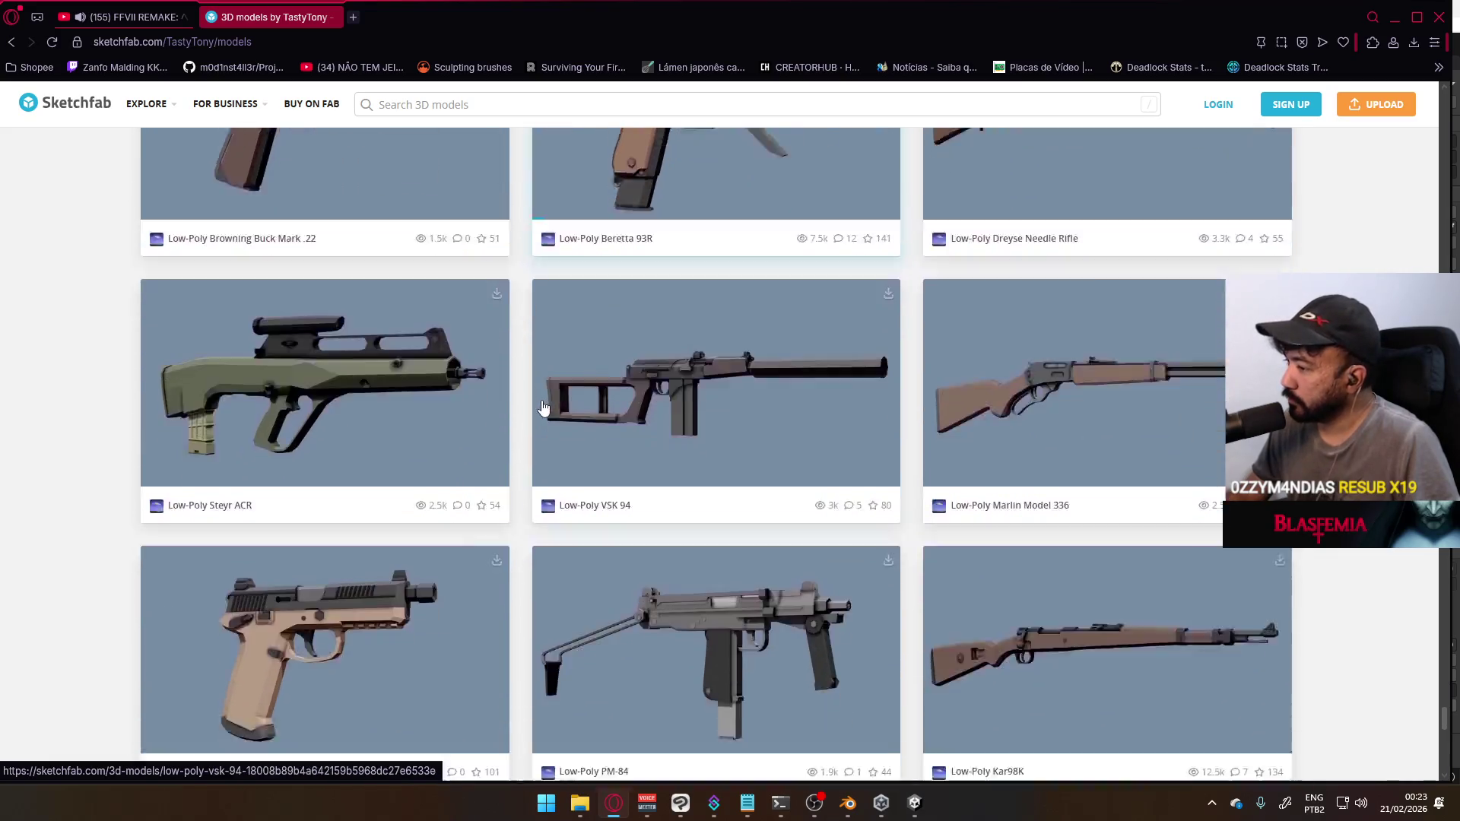
scroll(543, 408, "down", 8)
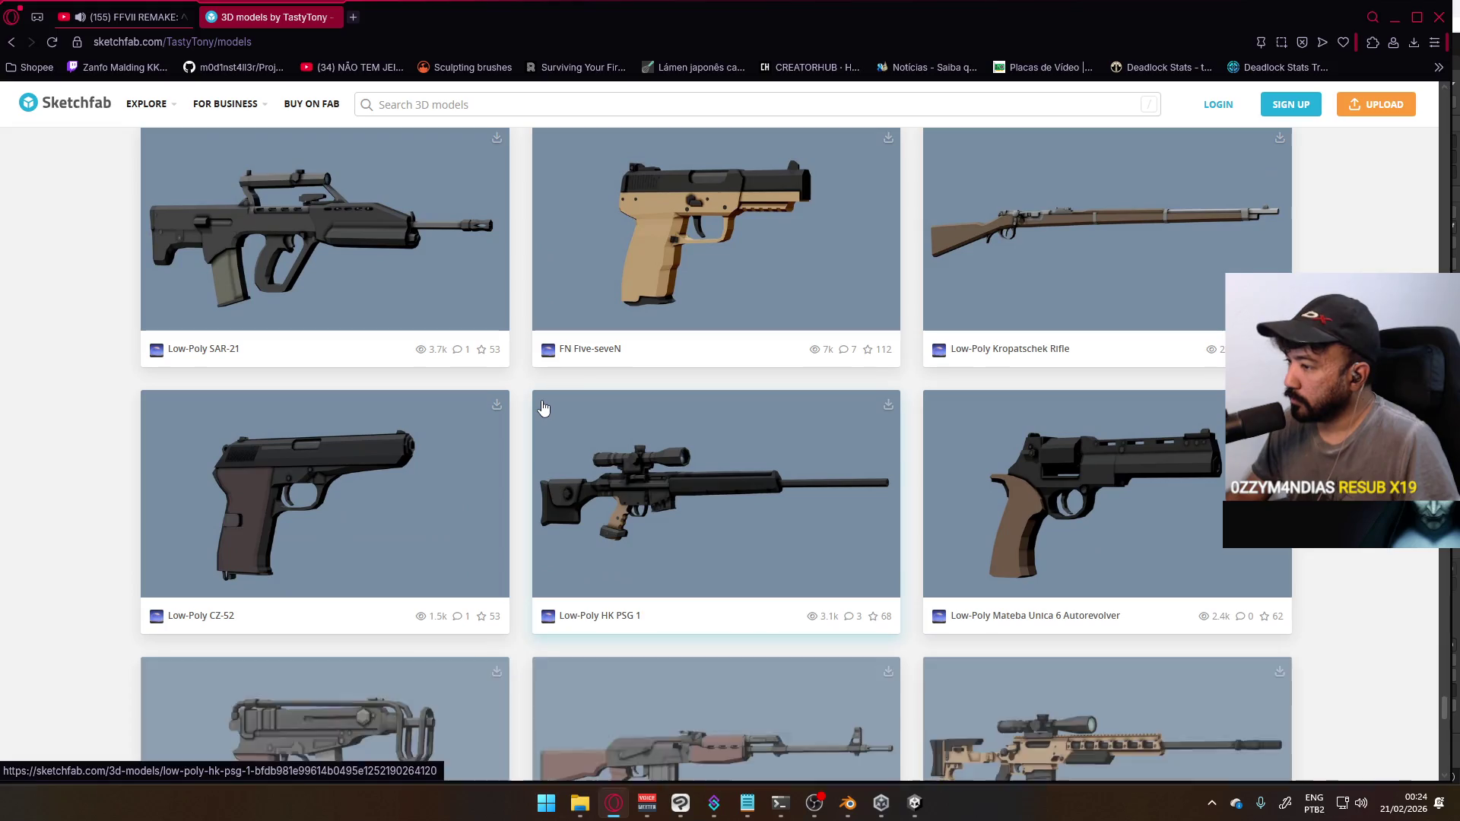
scroll(544, 409, "down", 15)
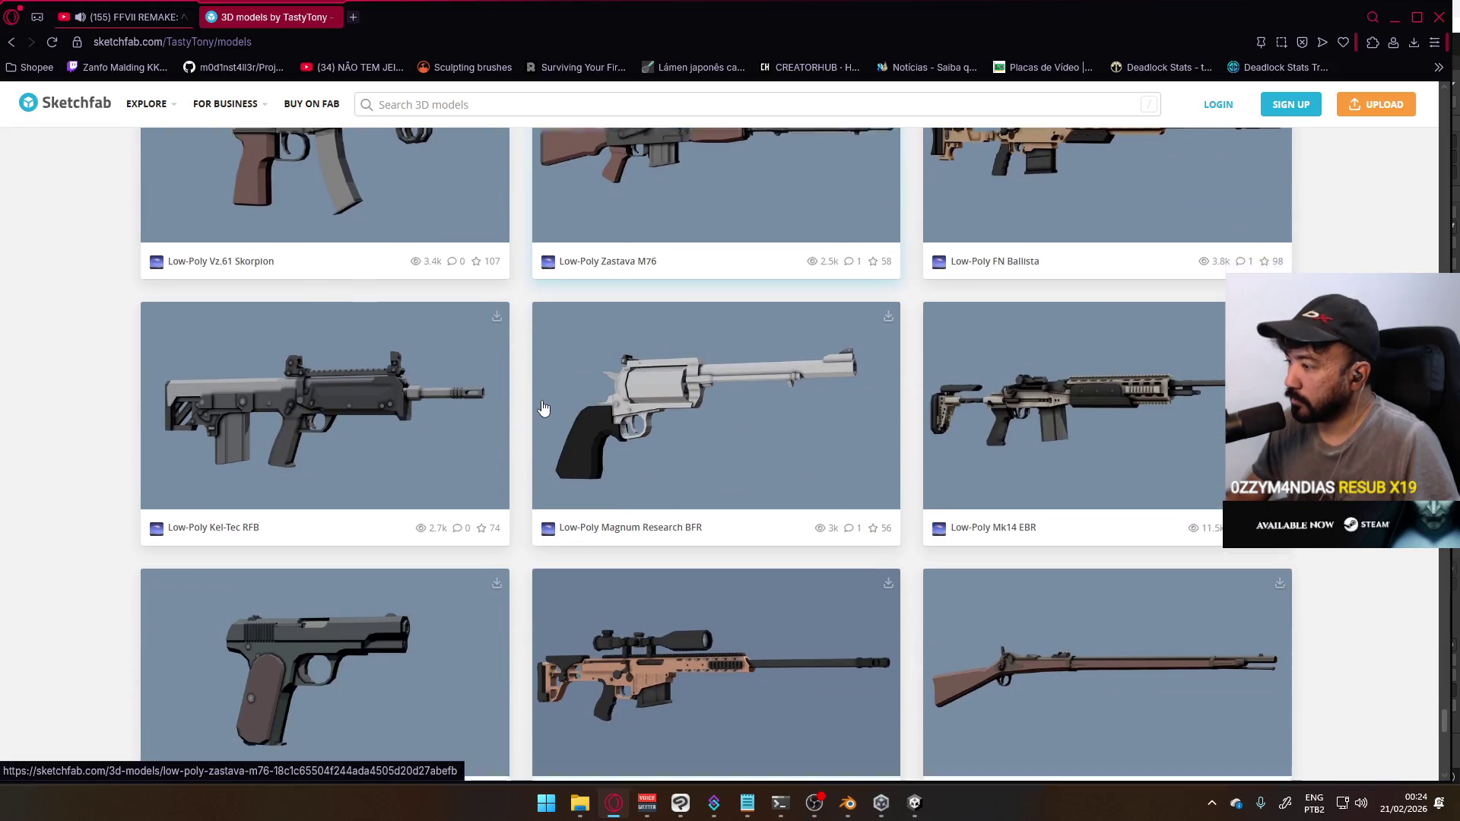
scroll(544, 409, "down", 11)
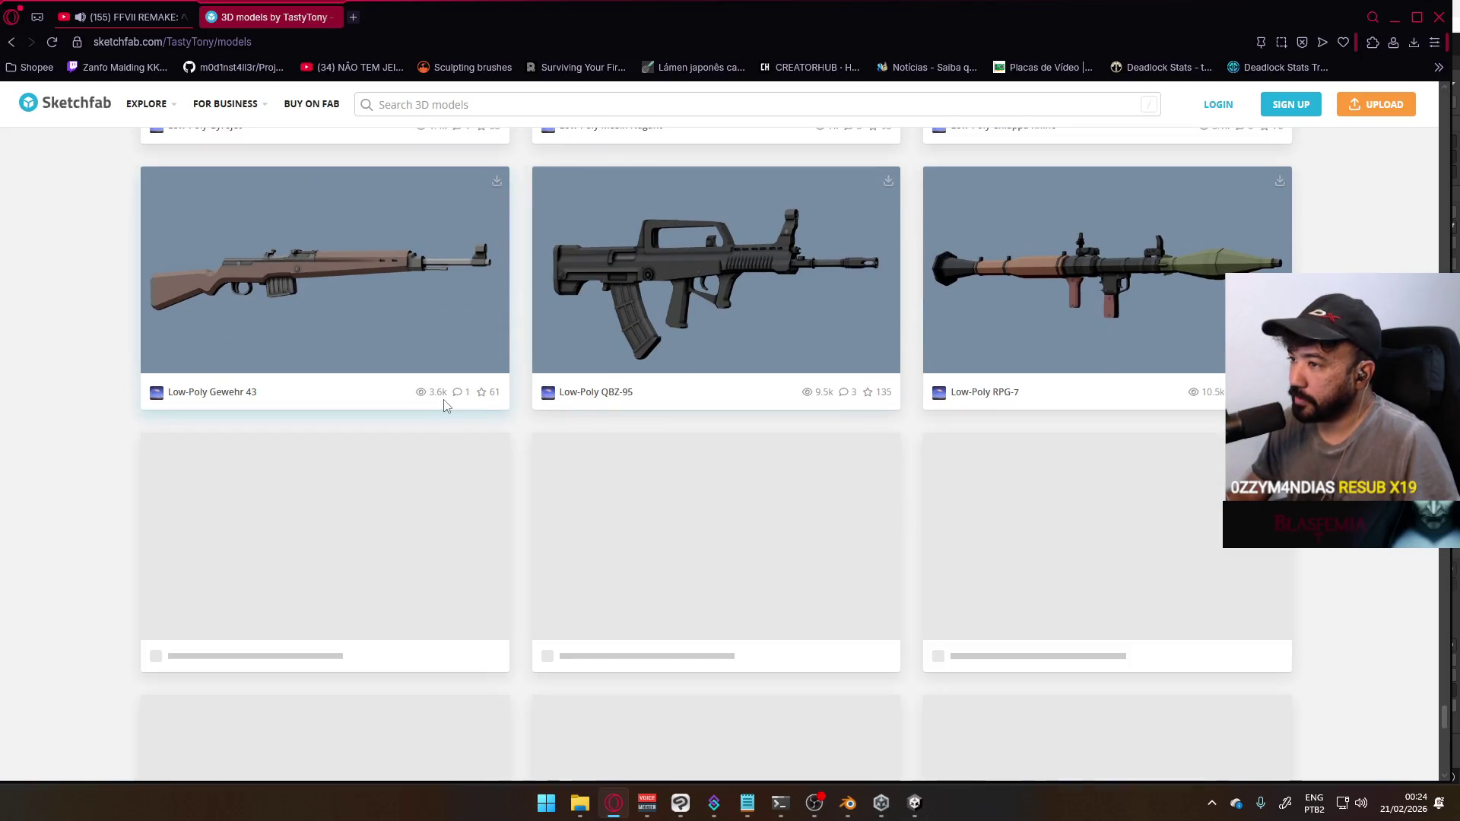
scroll(457, 406, "up", 4)
scroll(487, 403, "down", 11)
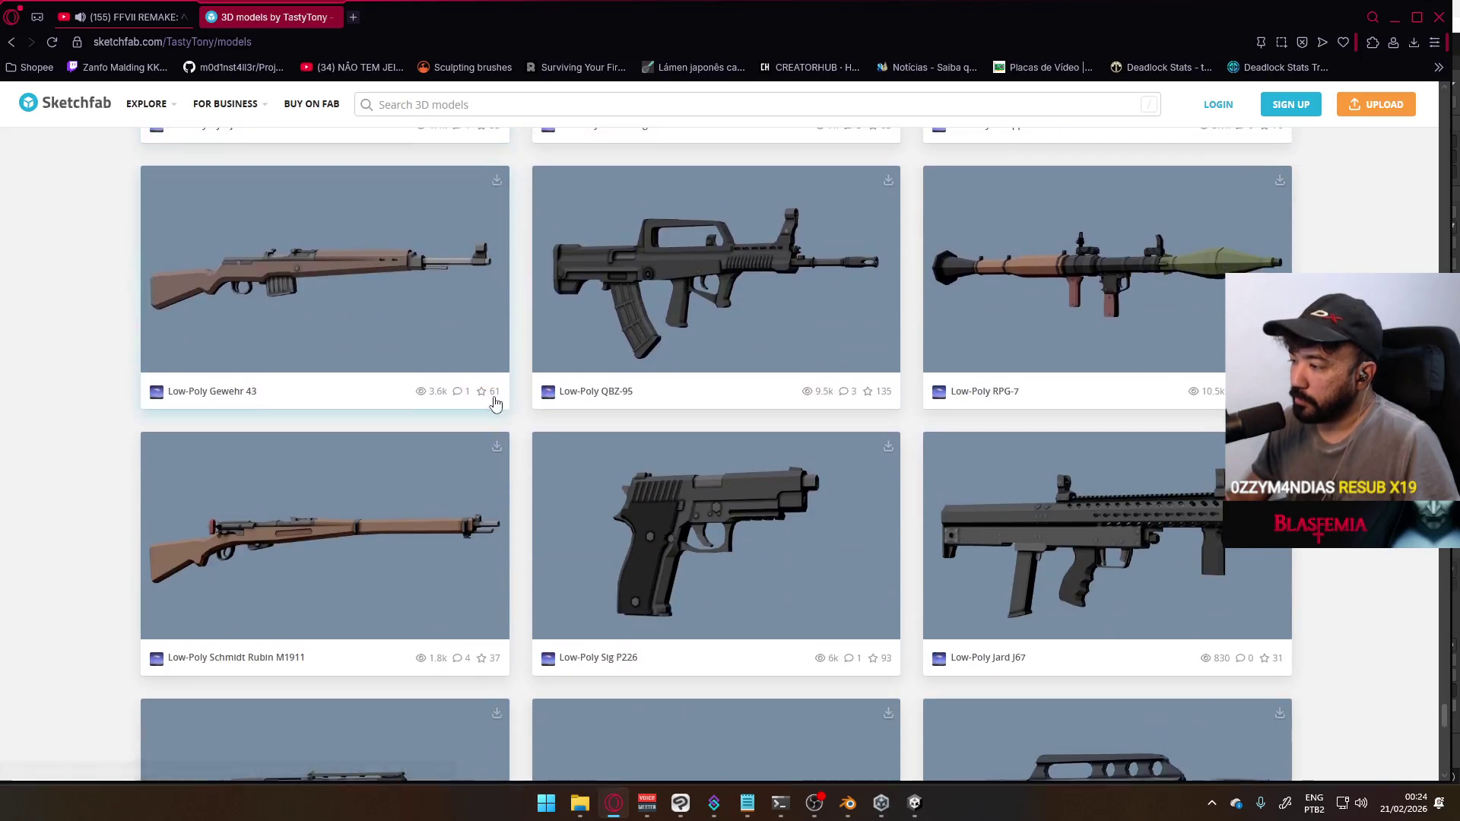
scroll(495, 403, "down", 4)
scroll(495, 403, "up", 7)
scroll(495, 403, "up", 2)
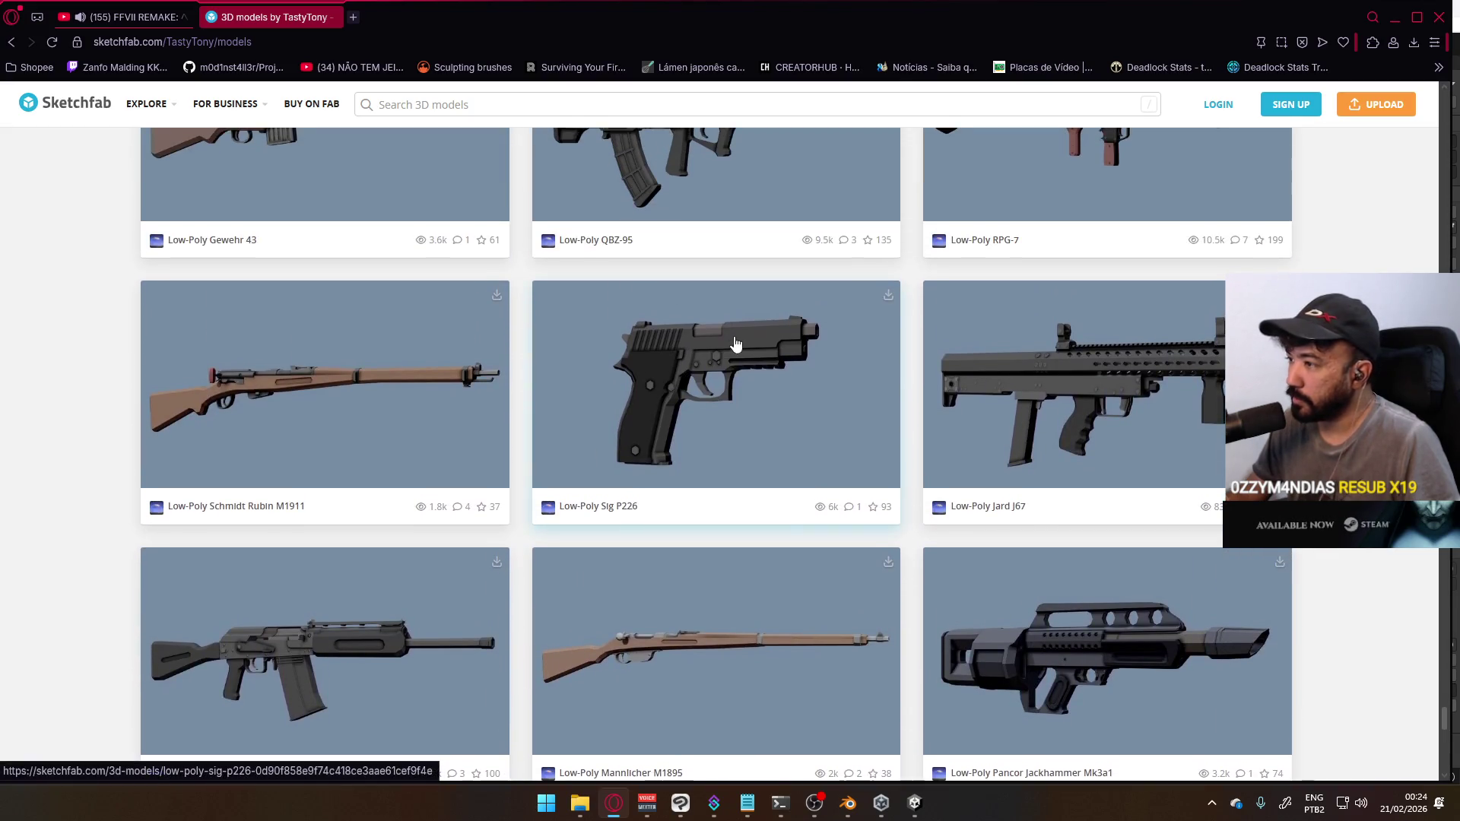
scroll(705, 524, "down", 8)
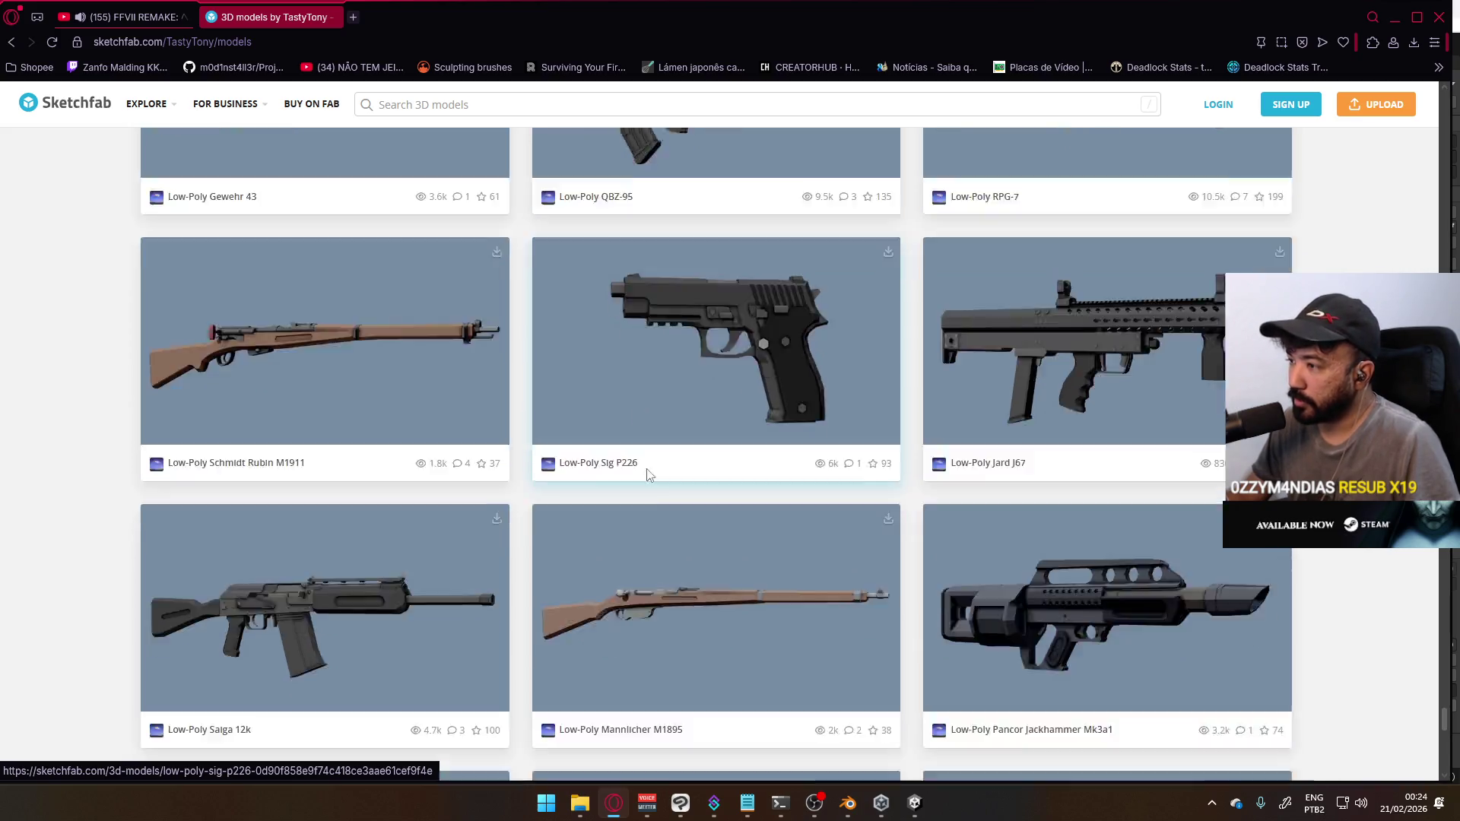
scroll(705, 523, "down", 4)
scroll(702, 517, "up", 3)
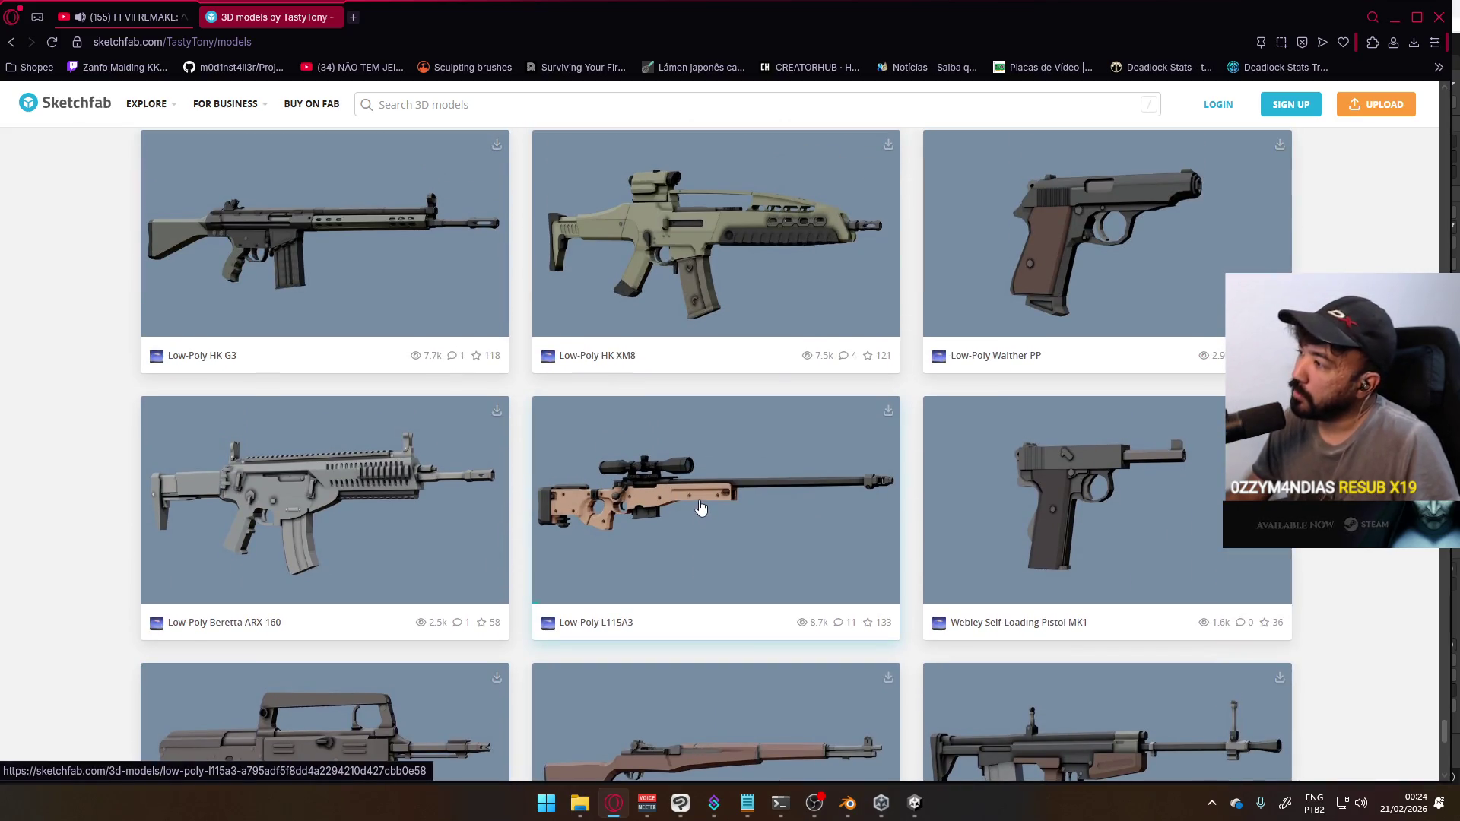
scroll(701, 507, "down", 17)
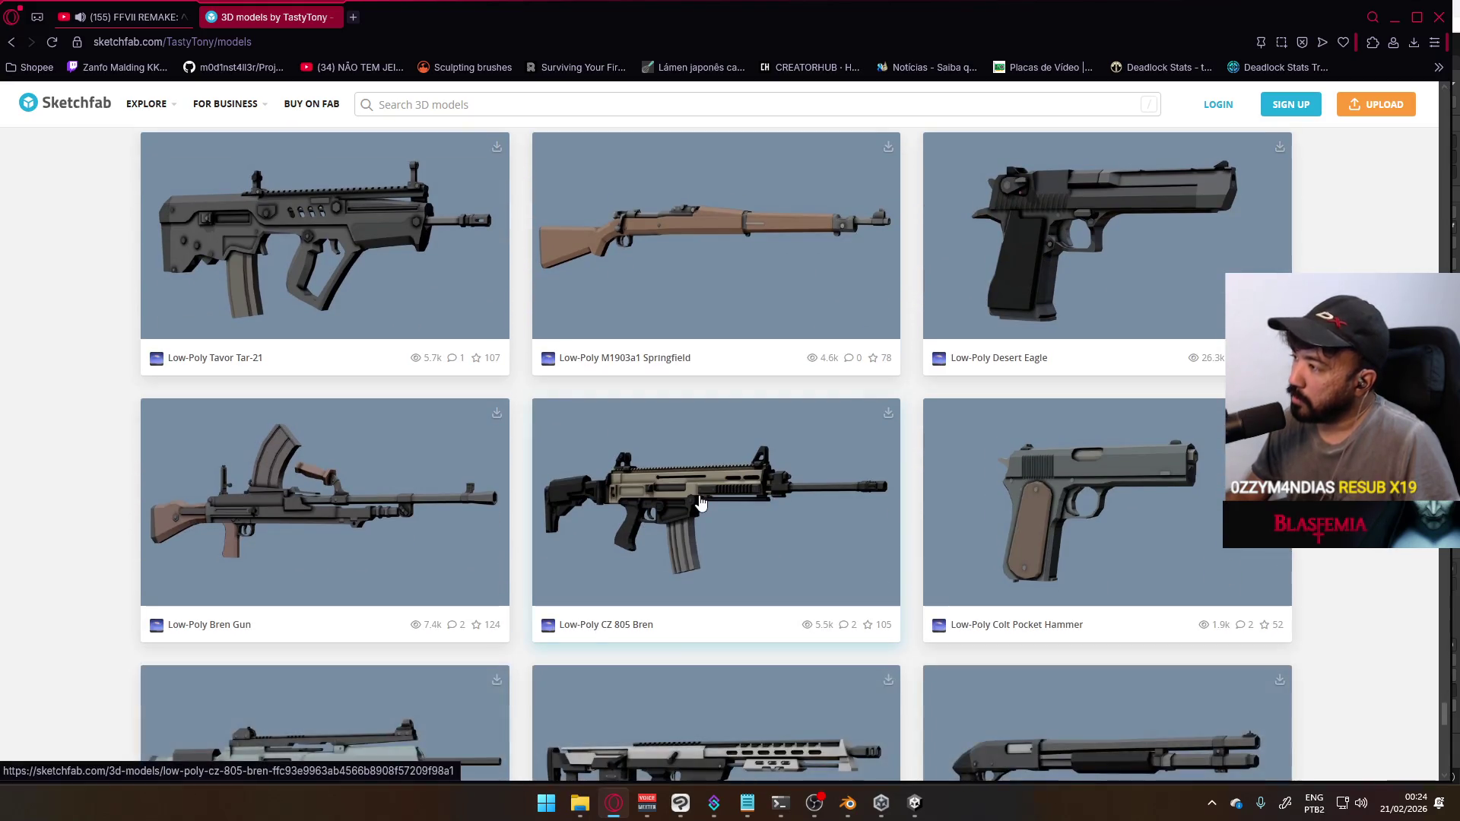
scroll(701, 502, "down", 5)
scroll(696, 502, "down", 9)
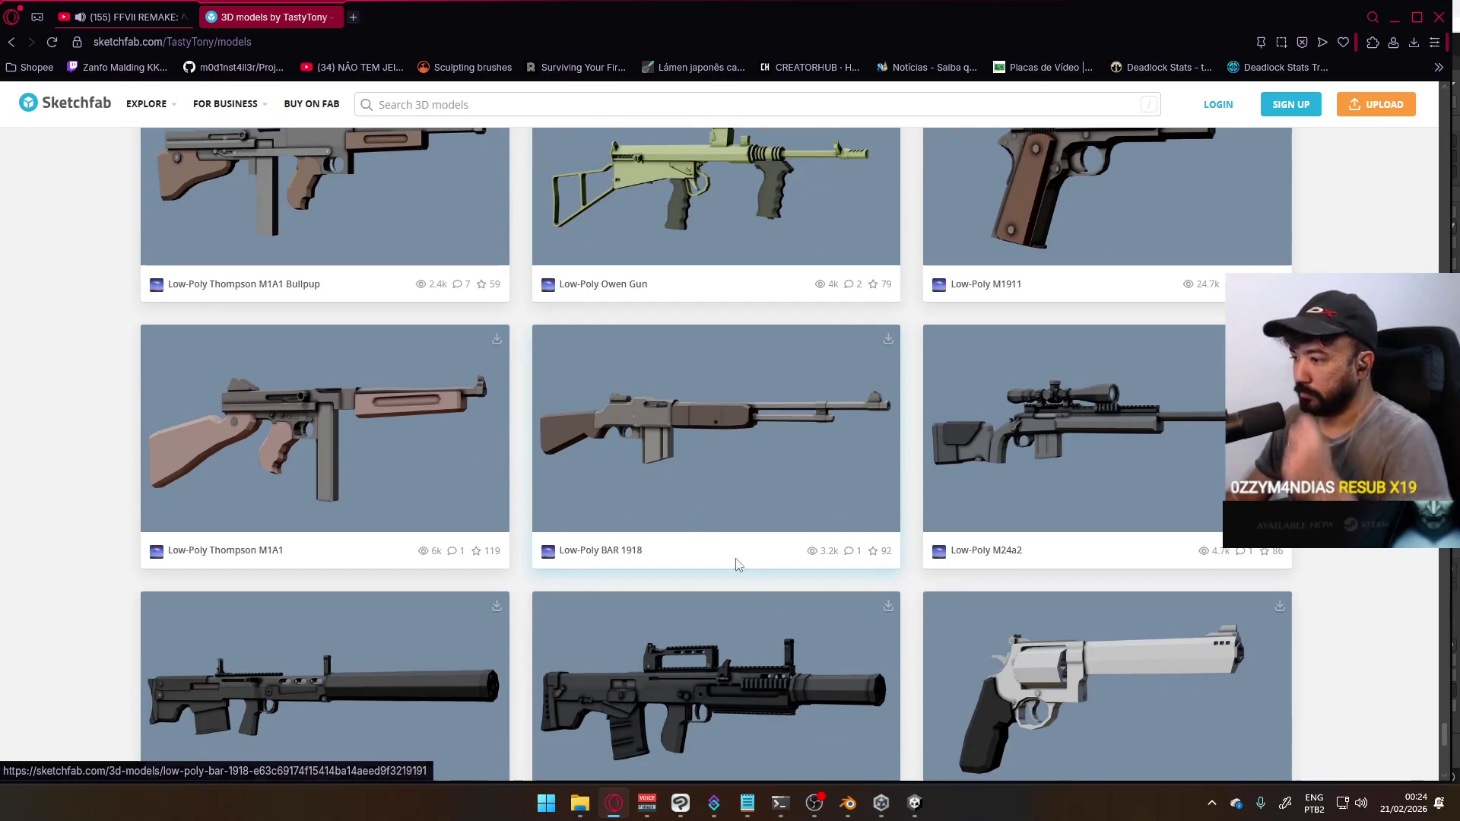
left_click(580, 803)
Go to the Google Drive folder on Local Disk (D:)
left_click(445, 212)
double_click(358, 468)
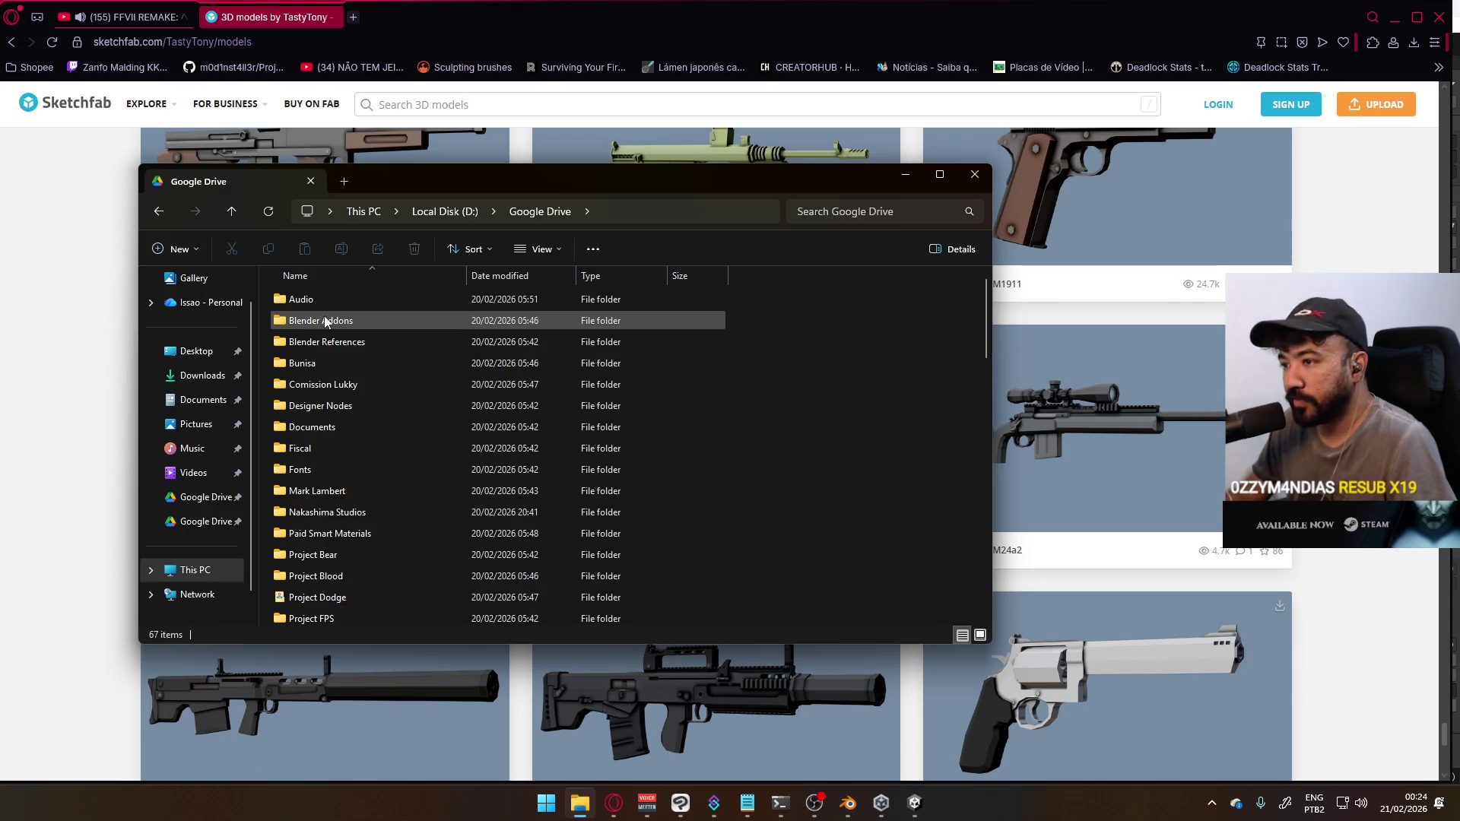
scroll(450, 476, "down", 3)
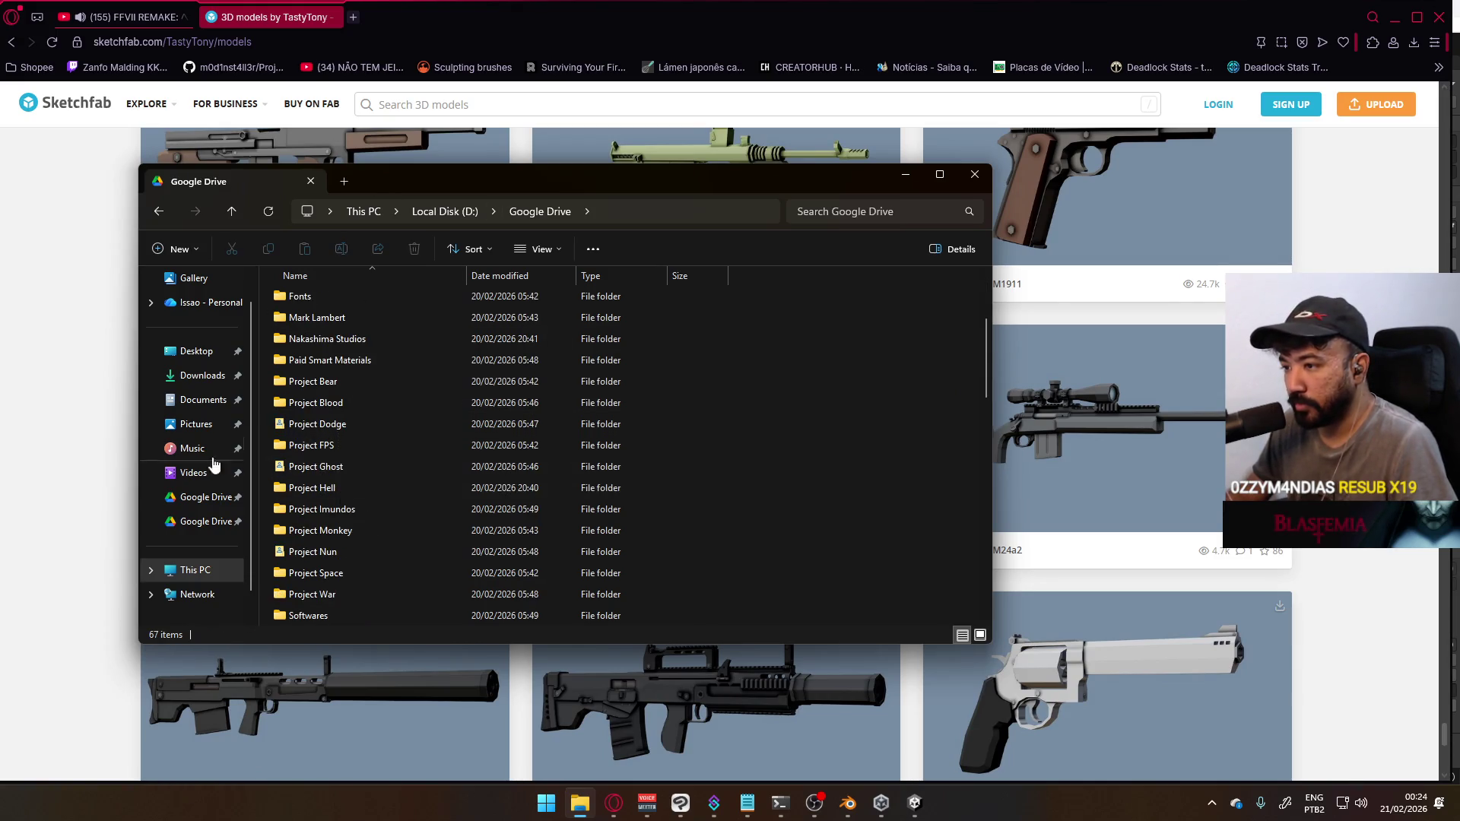
scroll(342, 426, "up", 2)
scroll(335, 455, "down", 2)
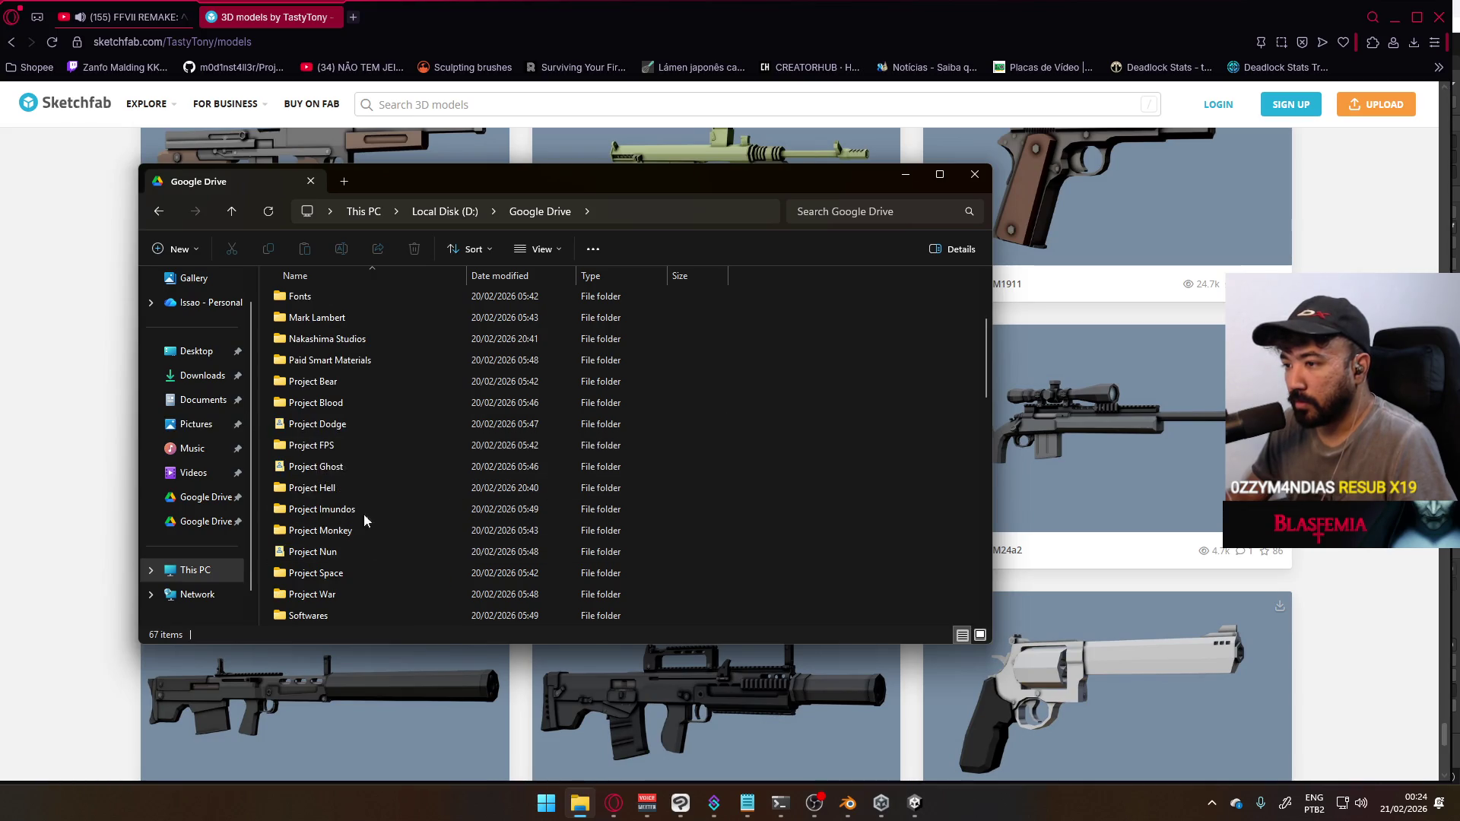
scroll(343, 531, "down", 1)
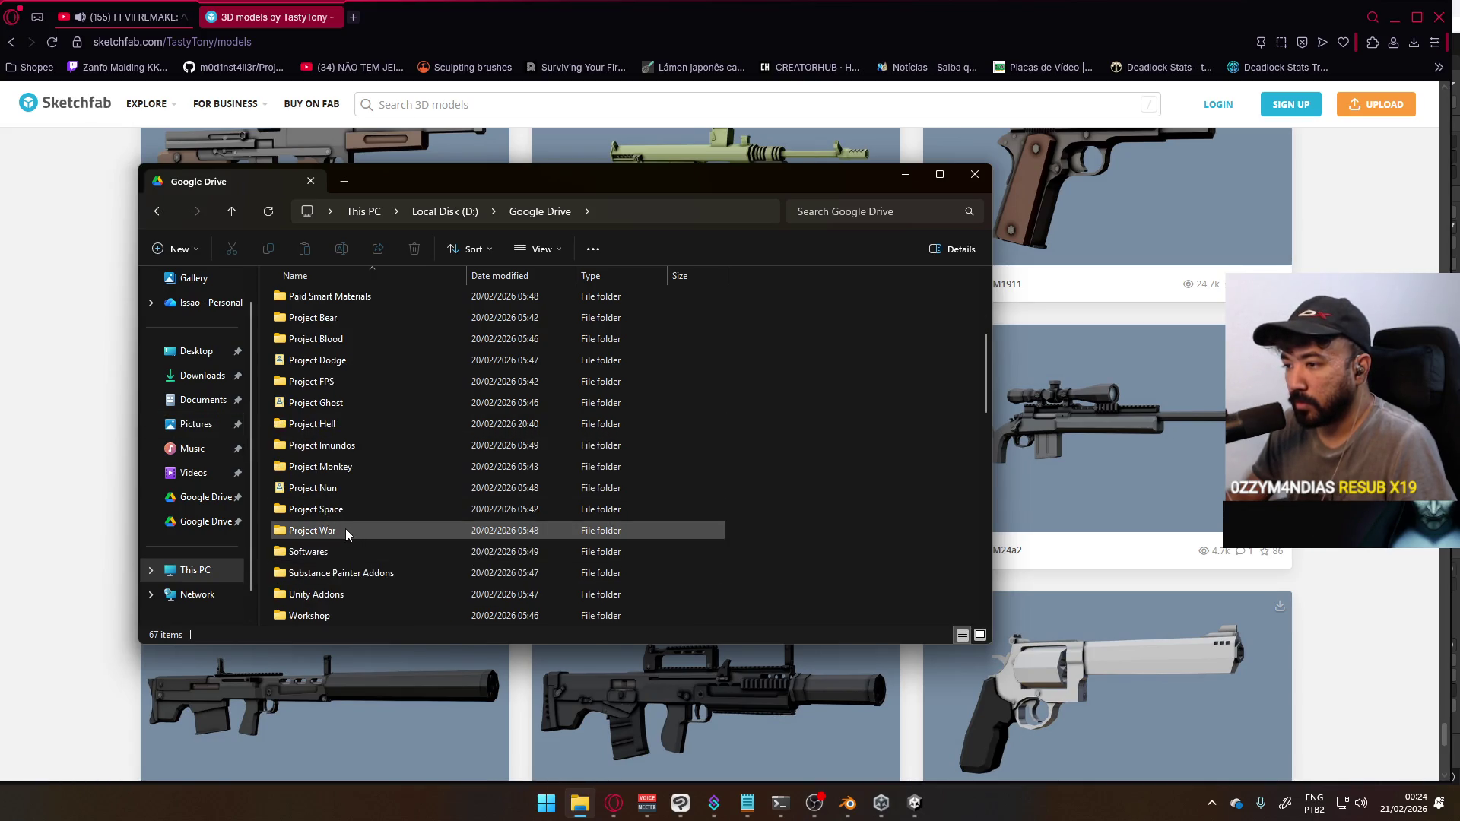
Open MP5.blend from Project War\Models in Blender
double_click(327, 532)
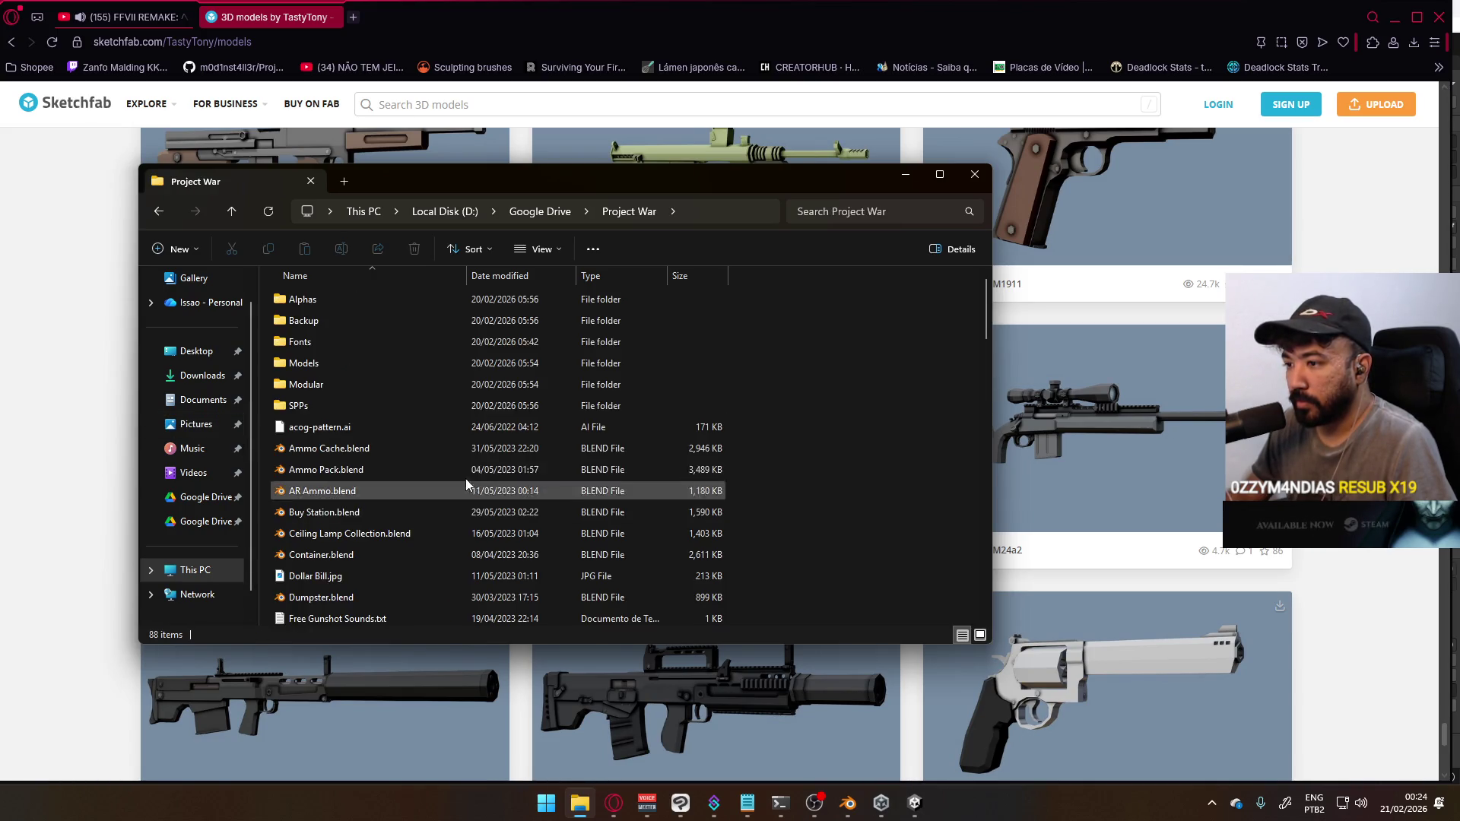
double_click(339, 358)
scroll(371, 436, "down", 5)
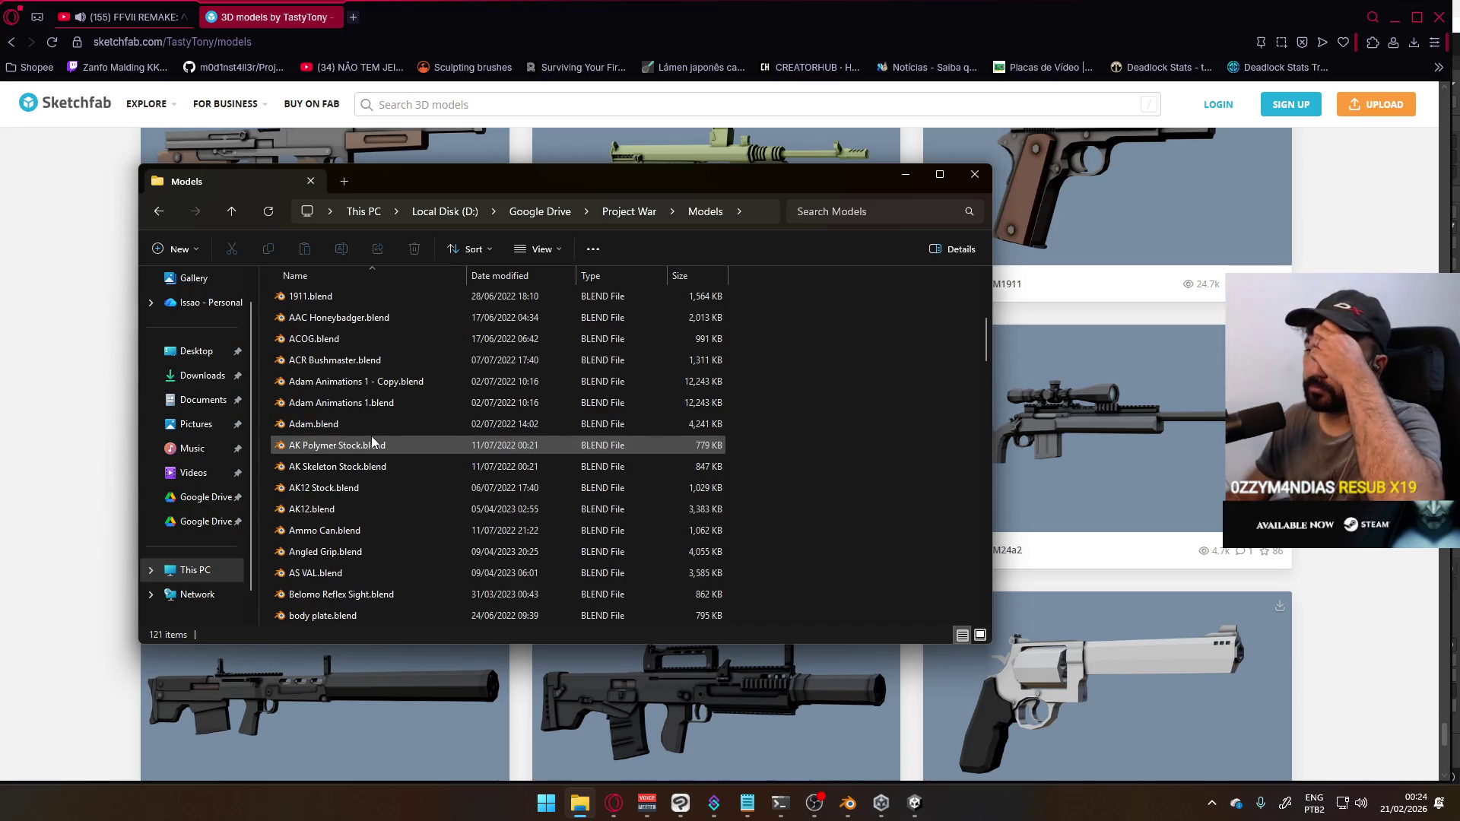
scroll(372, 439, "down", 15)
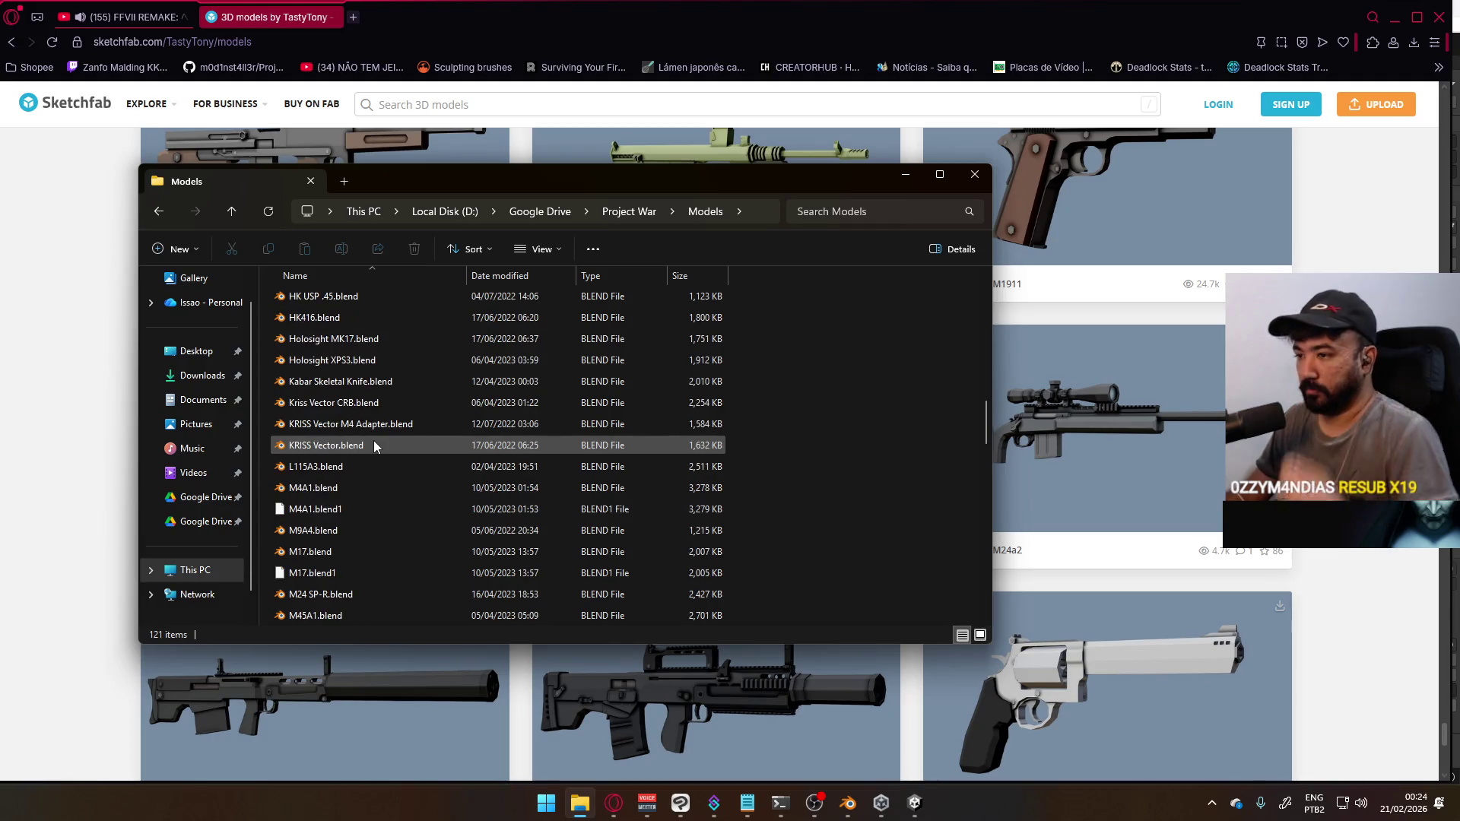
scroll(330, 457, "down", 1)
scroll(338, 500, "down", 3)
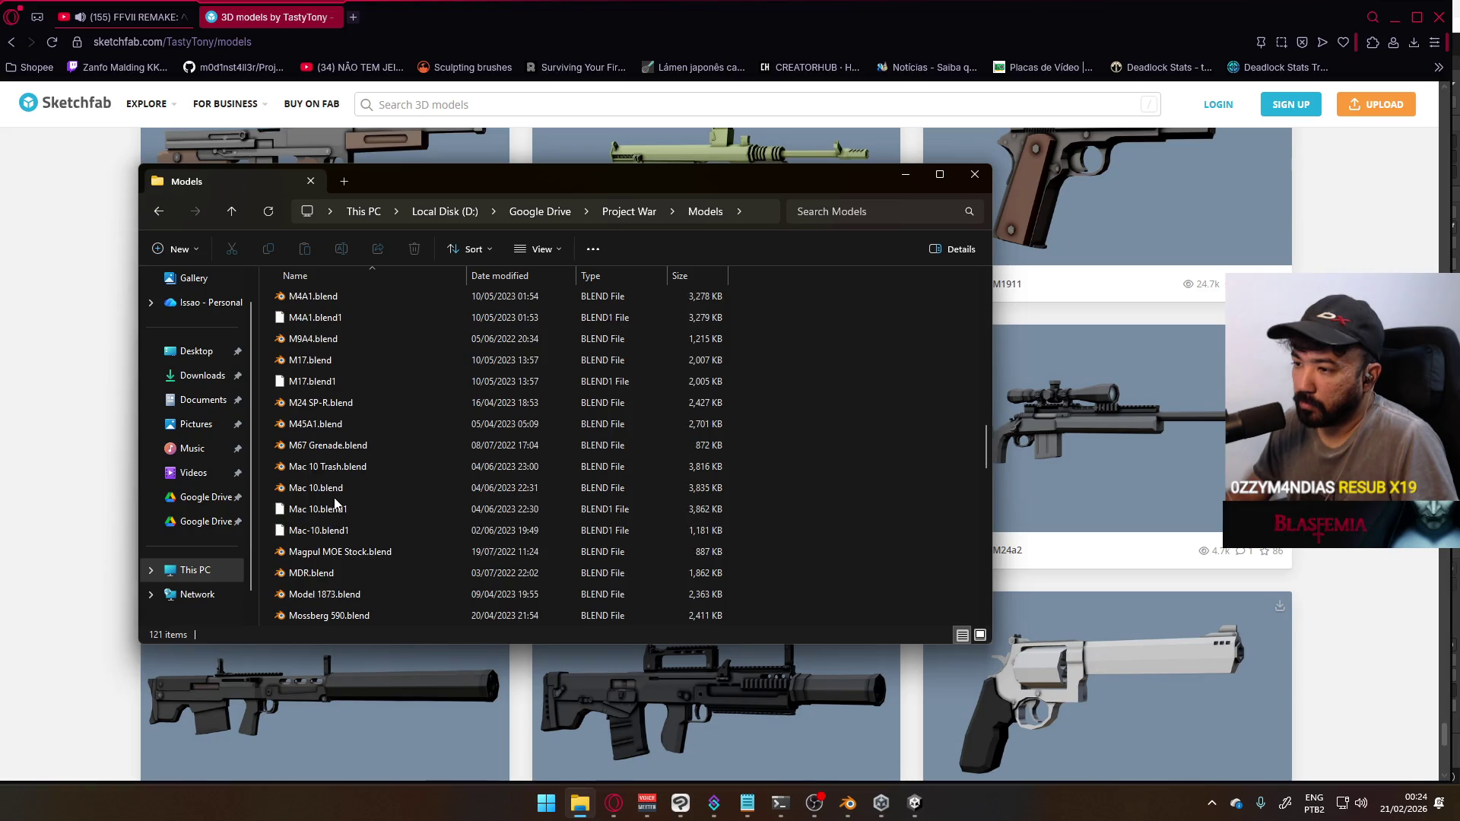
scroll(362, 575, "down", 1)
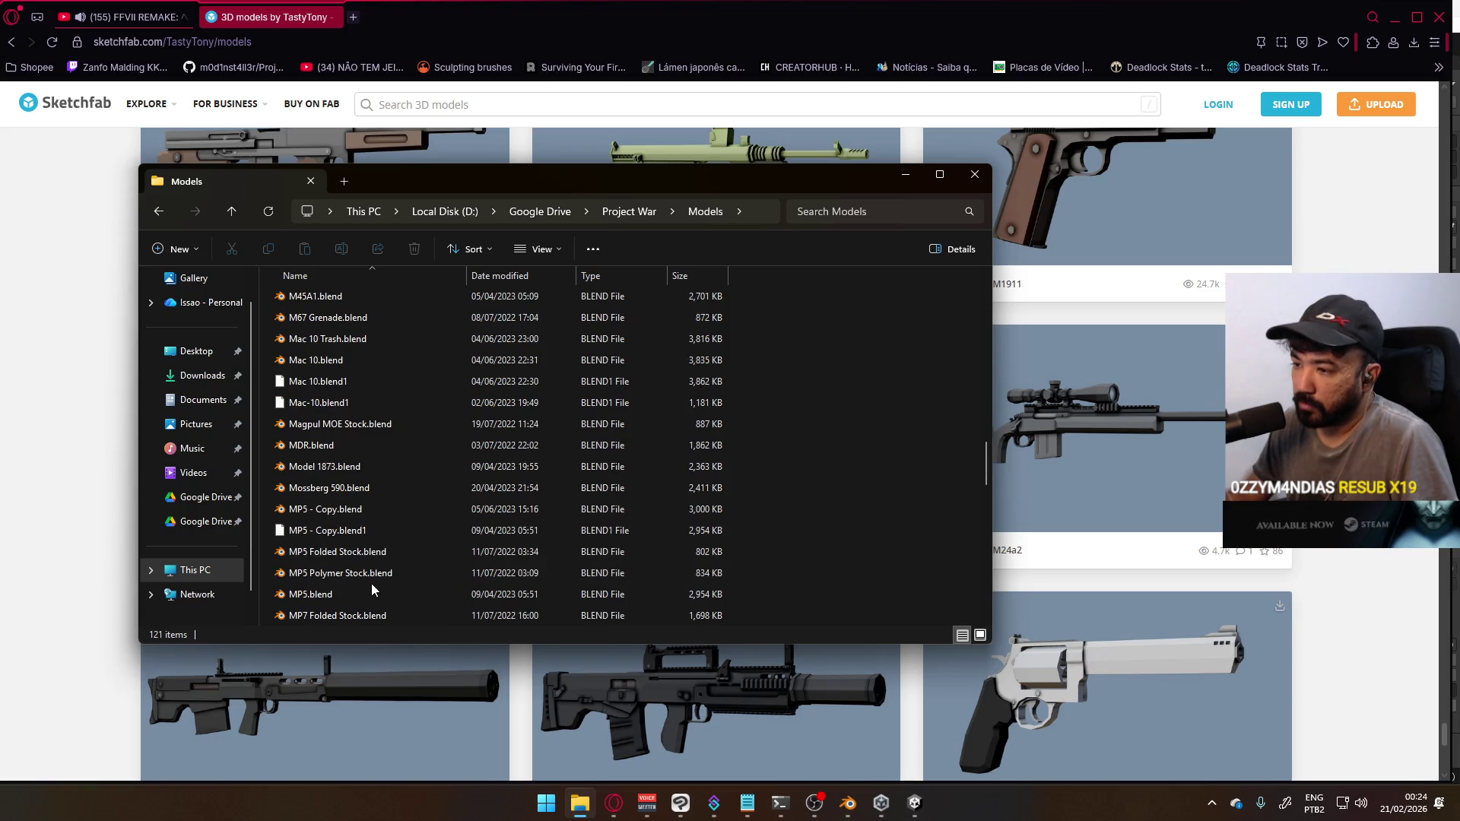
left_click(372, 591)
double_click(362, 594)
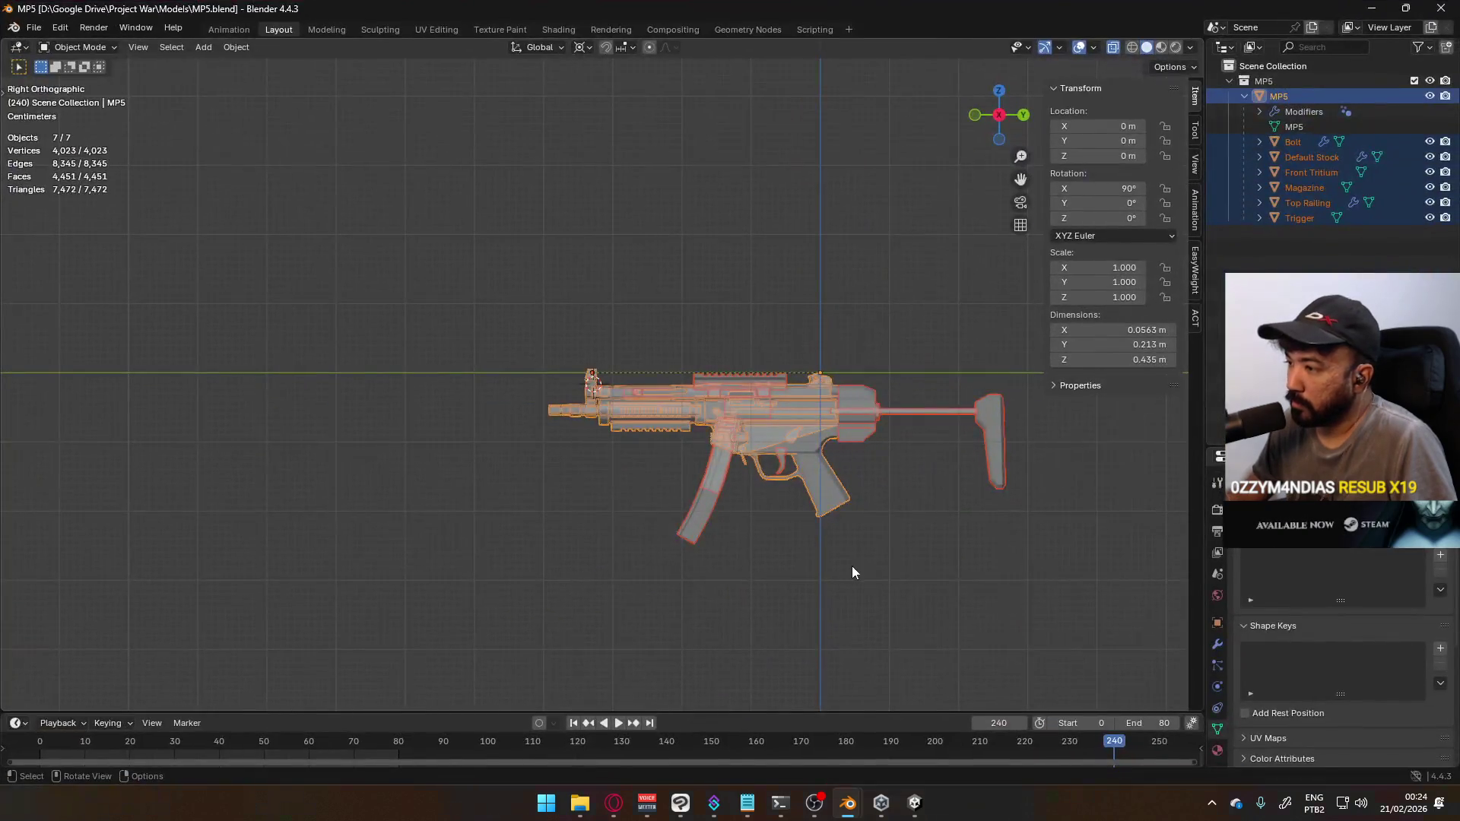
Check the MP5 in edit mode, then select its Top Railing, Bolt and Magazine parts
left_click(852, 573)
scroll(766, 523, "up", 3)
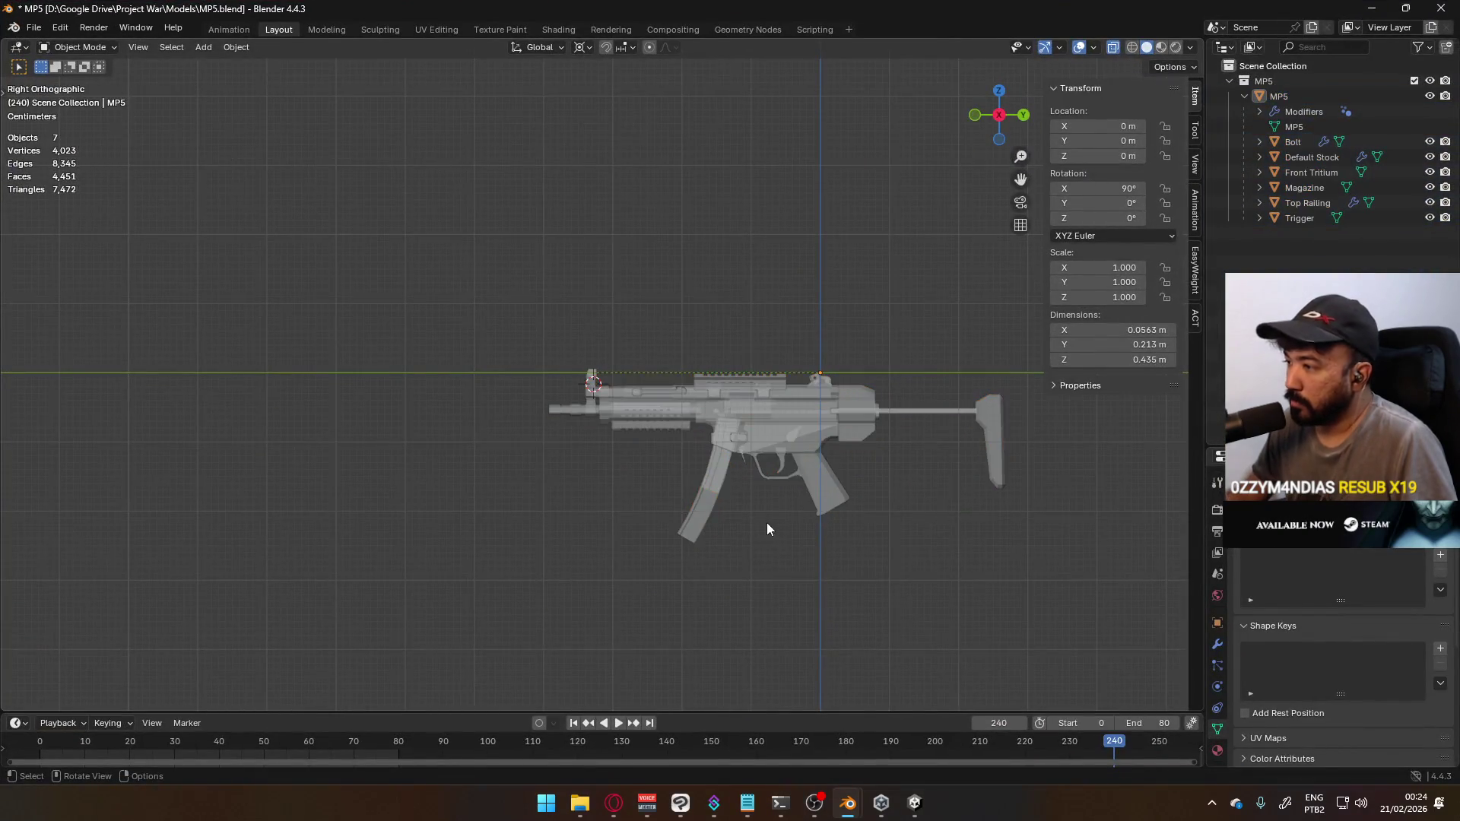
left_click(864, 445)
key("Tab")
key("Tab")
left_click(785, 310)
mouse_move(713, 364)
middle_mouse_down()
mouse_move(718, 409)
mouse_move(856, 380)
mouse_move(563, 435)
mouse_move(765, 470)
mouse_move(783, 526)
mouse_move(906, 546)
mouse_move(1065, 439)
mouse_move(688, 417)
mouse_move(733, 434)
middle_mouse_up()
left_click(698, 487)
mouse_move(696, 488)
middle_mouse_down()
mouse_move(678, 398)
mouse_move(461, 300)
middle_mouse_up()
left_click(461, 300)
left_click(356, 198)
left_click(552, 419)
Orbit around the MP5, viewing it end-on, and deselect the Magazine
mouse_move(632, 421)
middle_mouse_down()
mouse_move(807, 402)
mouse_move(847, 432)
mouse_move(640, 449)
mouse_move(624, 437)
middle_mouse_up()
scroll(456, 379, "up", 3)
mouse_move(369, 379)
middle_mouse_down()
mouse_move(495, 400)
mouse_move(293, 386)
mouse_move(342, 372)
mouse_move(515, 399)
mouse_move(600, 435)
mouse_move(544, 432)
mouse_move(723, 433)
middle_mouse_up()
scroll(727, 434, "down", 3)
scroll(806, 472, "down", 3)
left_click(806, 527)
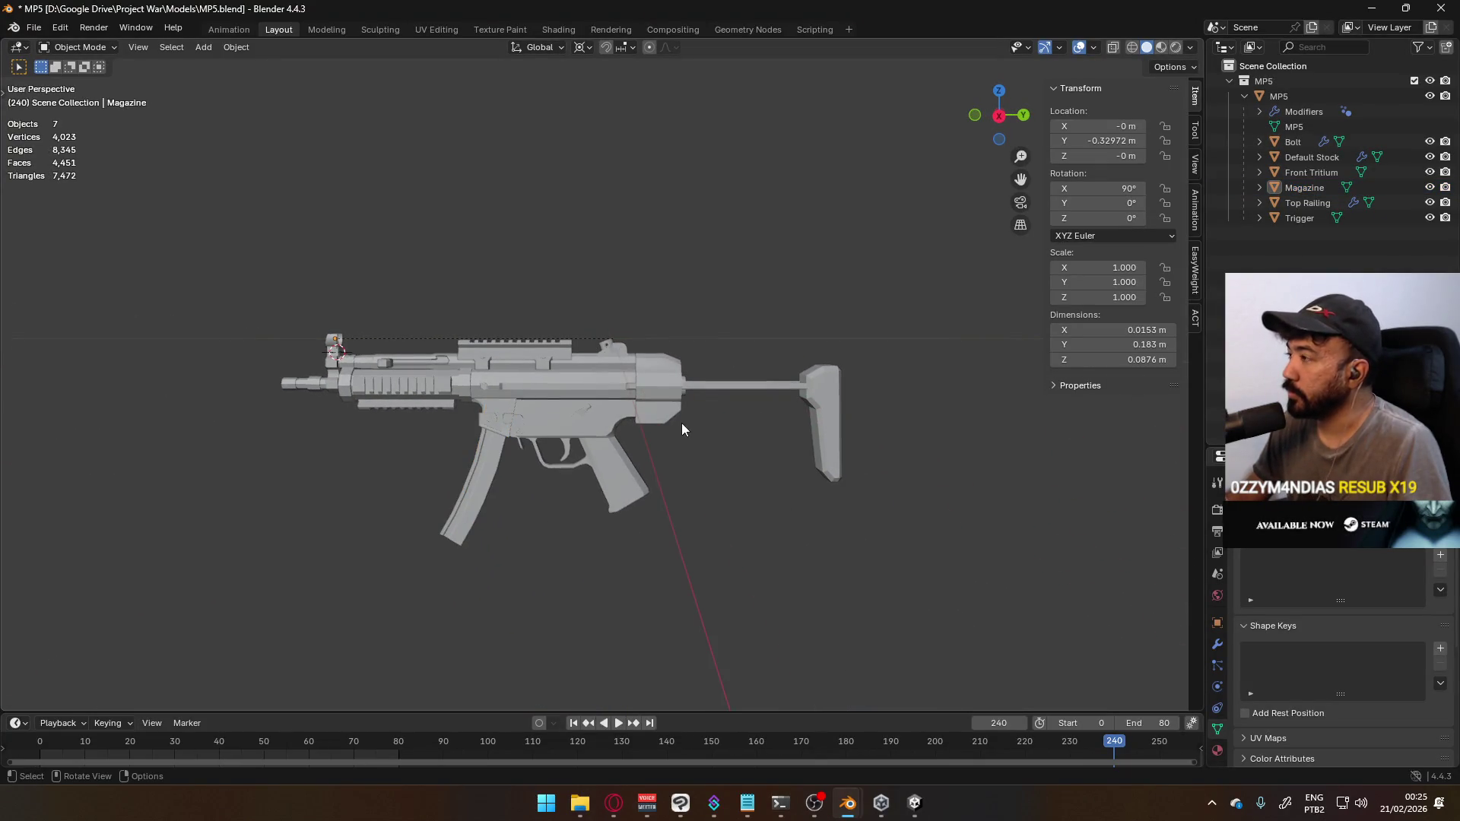
scroll(676, 479, "up", 3)
View the MP5 from a high front angle, then side-on in Right orthographic view
mouse_move(694, 480)
middle_mouse_down()
mouse_move(632, 467)
mouse_move(967, 468)
mouse_move(899, 510)
mouse_move(697, 458)
mouse_move(780, 431)
mouse_move(760, 426)
middle_mouse_up()
left_click(426, 286)
scroll(527, 387, "down", 4)
mouse_move(527, 387)
middle_mouse_down()
mouse_move(650, 395)
mouse_move(673, 469)
mouse_move(429, 416)
middle_mouse_up()
scroll(459, 418, "down", 5)
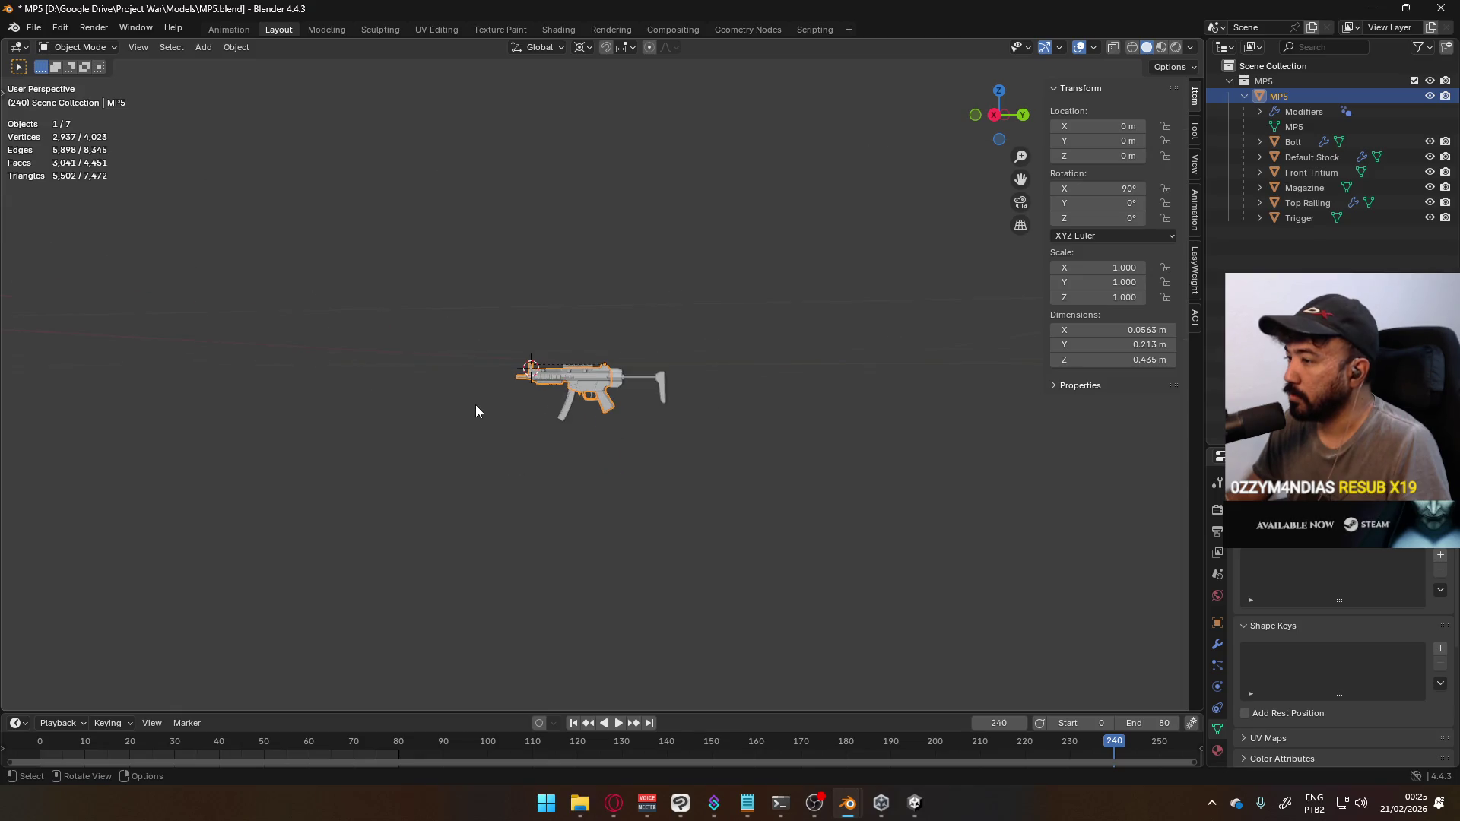
key("KP_3")
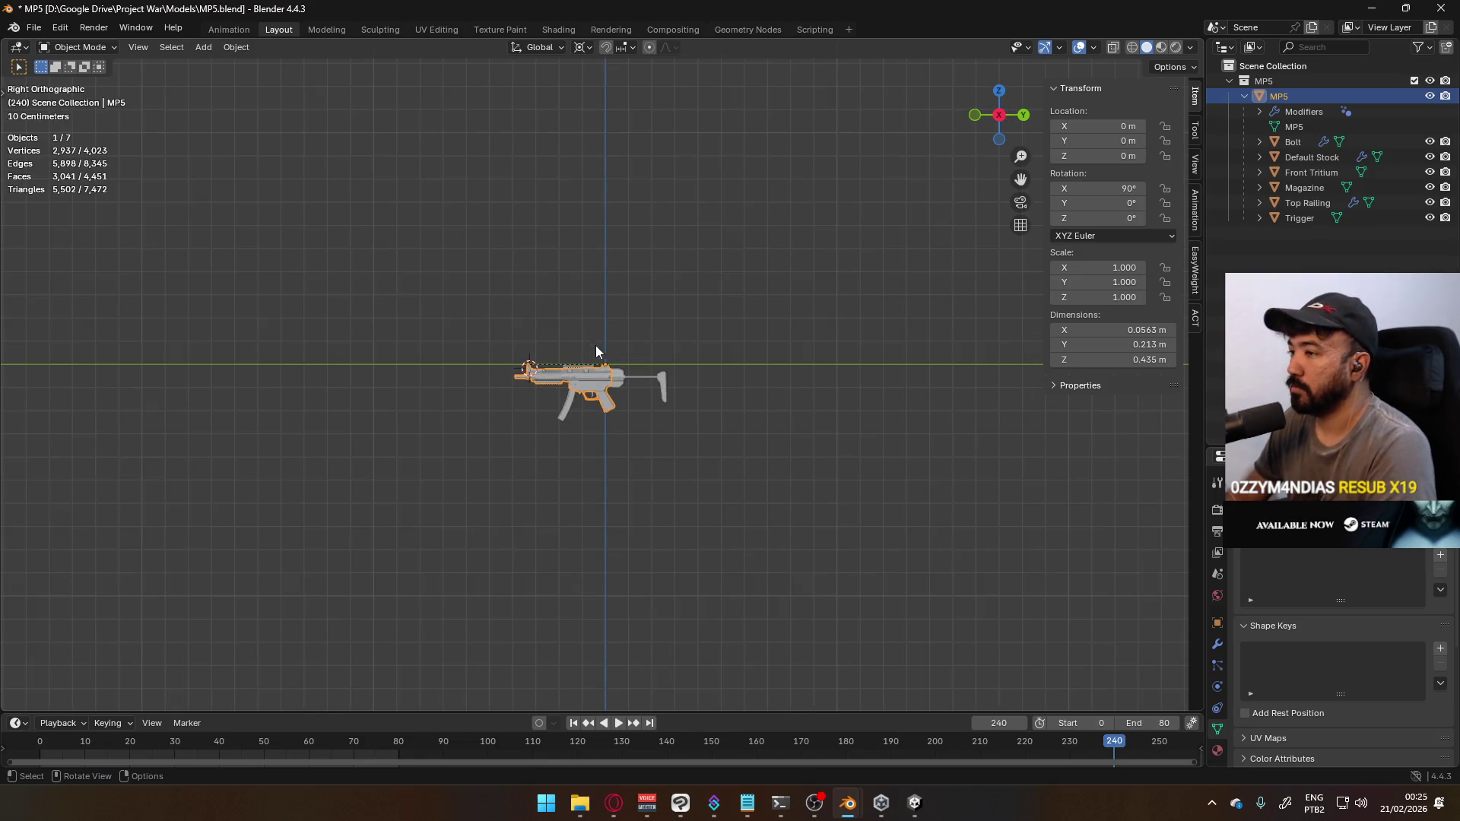
scroll(587, 341, "up", 3)
left_click(780, 308)
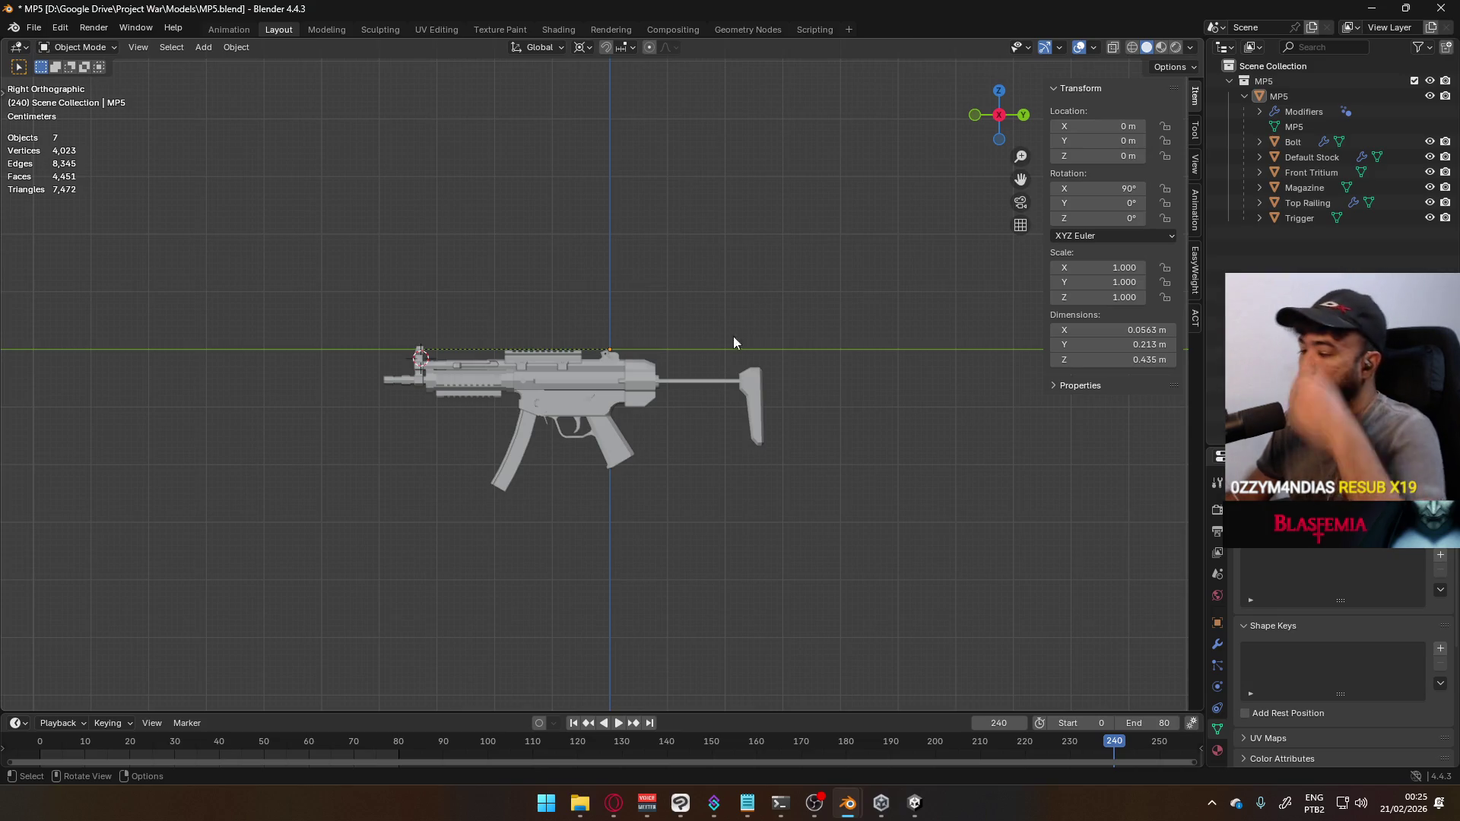
left_click(578, 803)
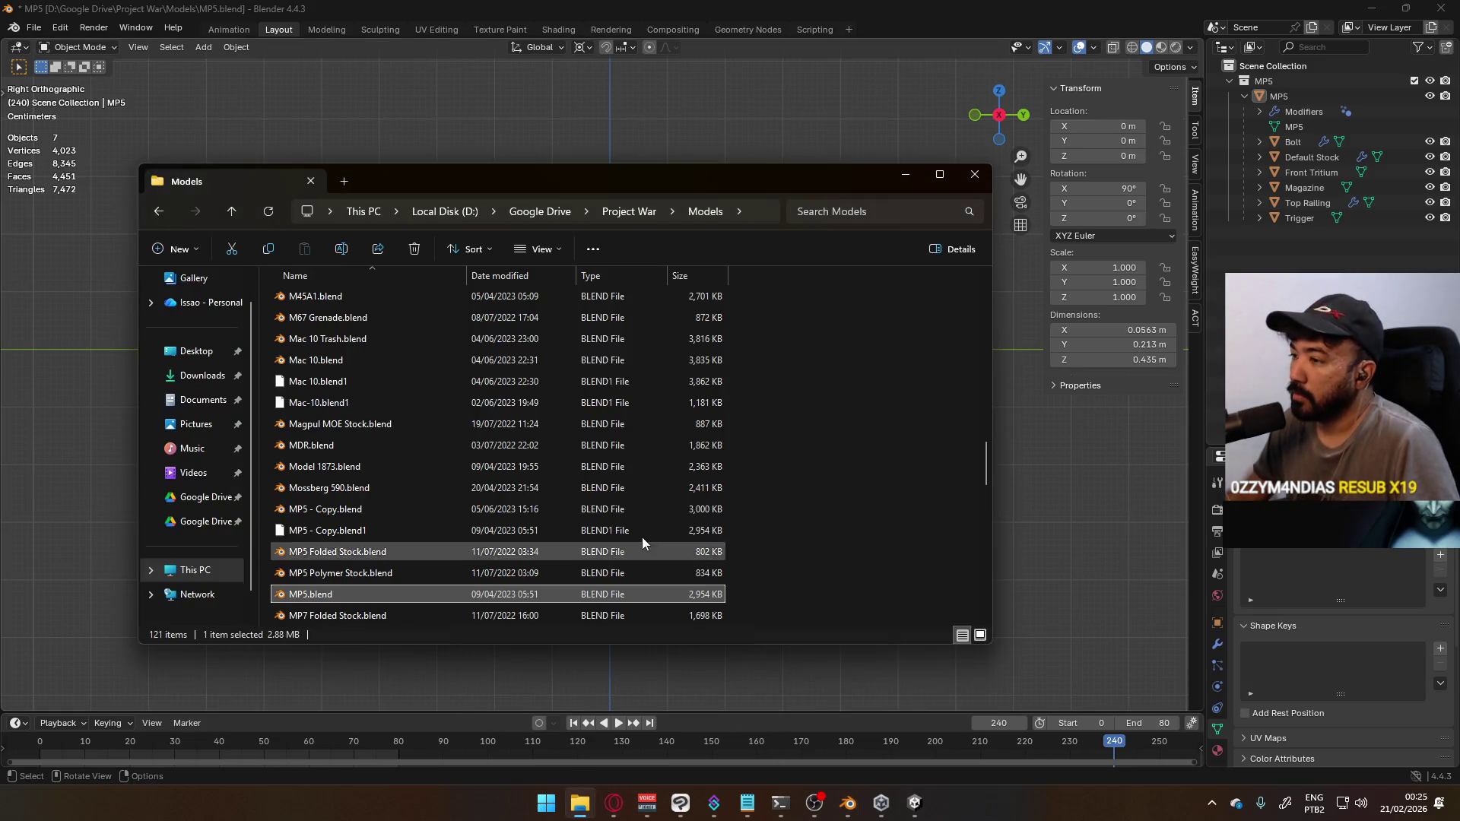
Select AKM.blend in the Project FPS\Models\Weapons folder
left_click(521, 215)
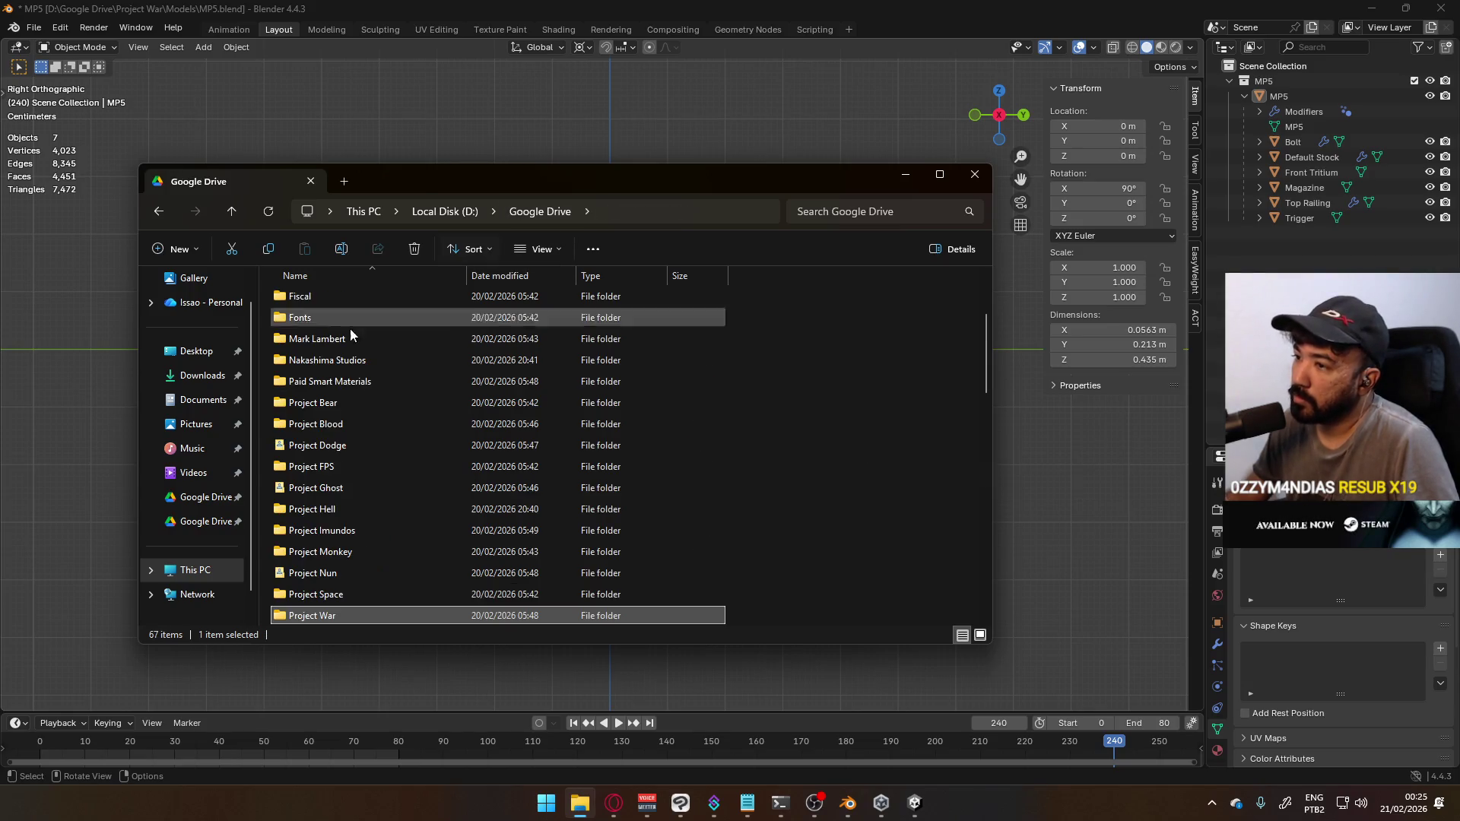
double_click(329, 466)
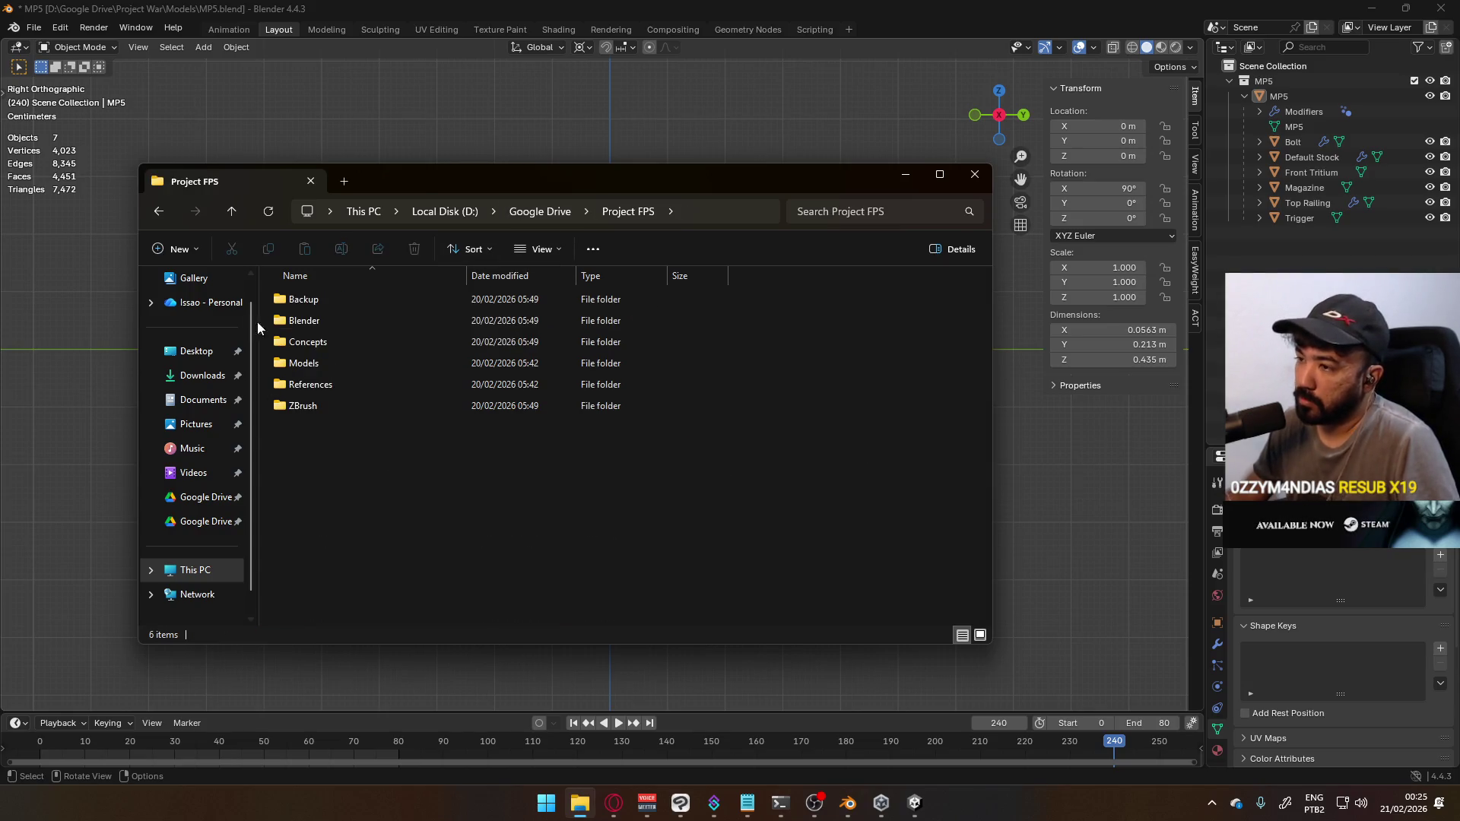
double_click(326, 361)
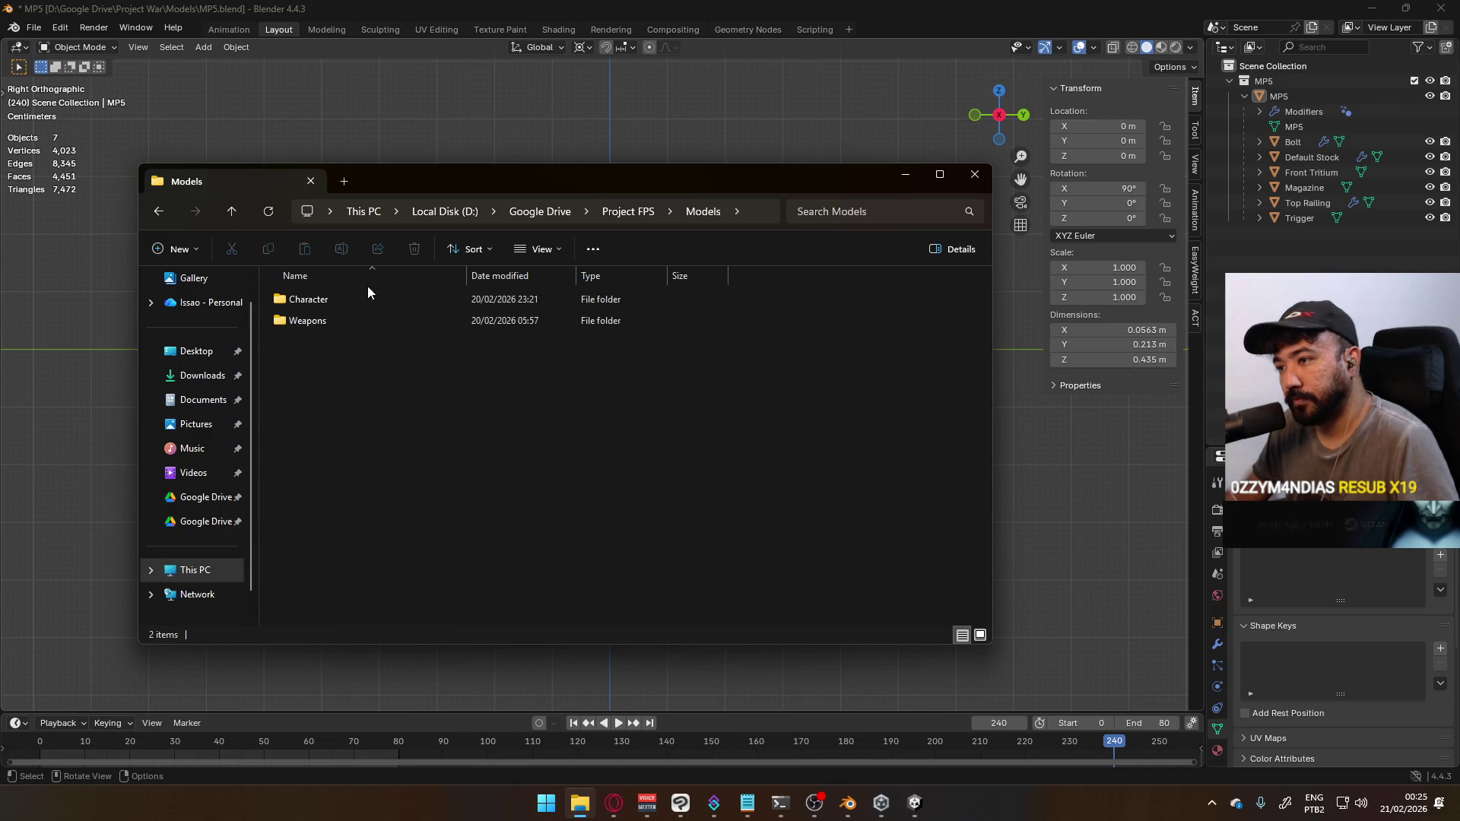
double_click(335, 325)
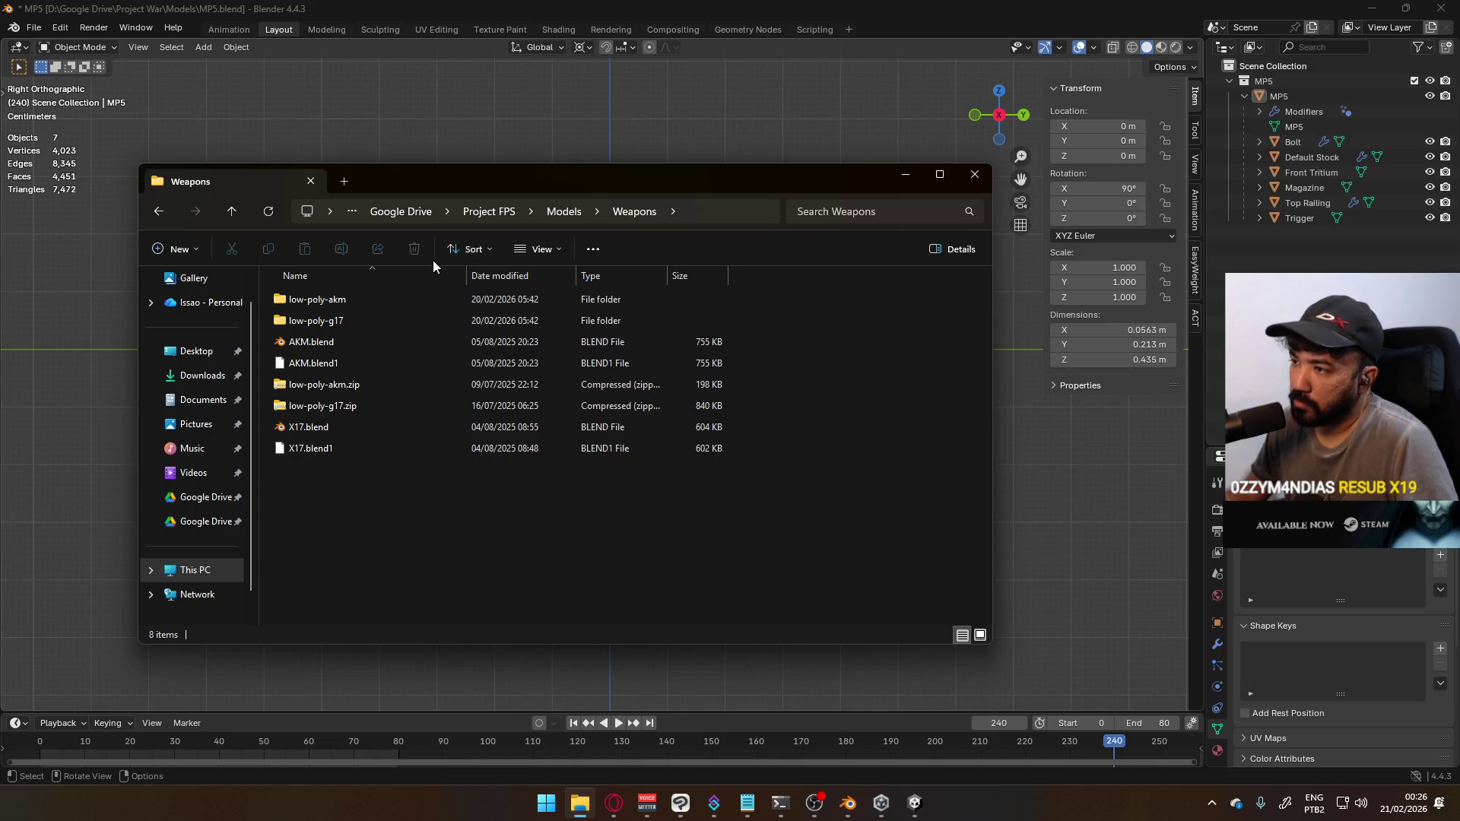
left_click(359, 342)
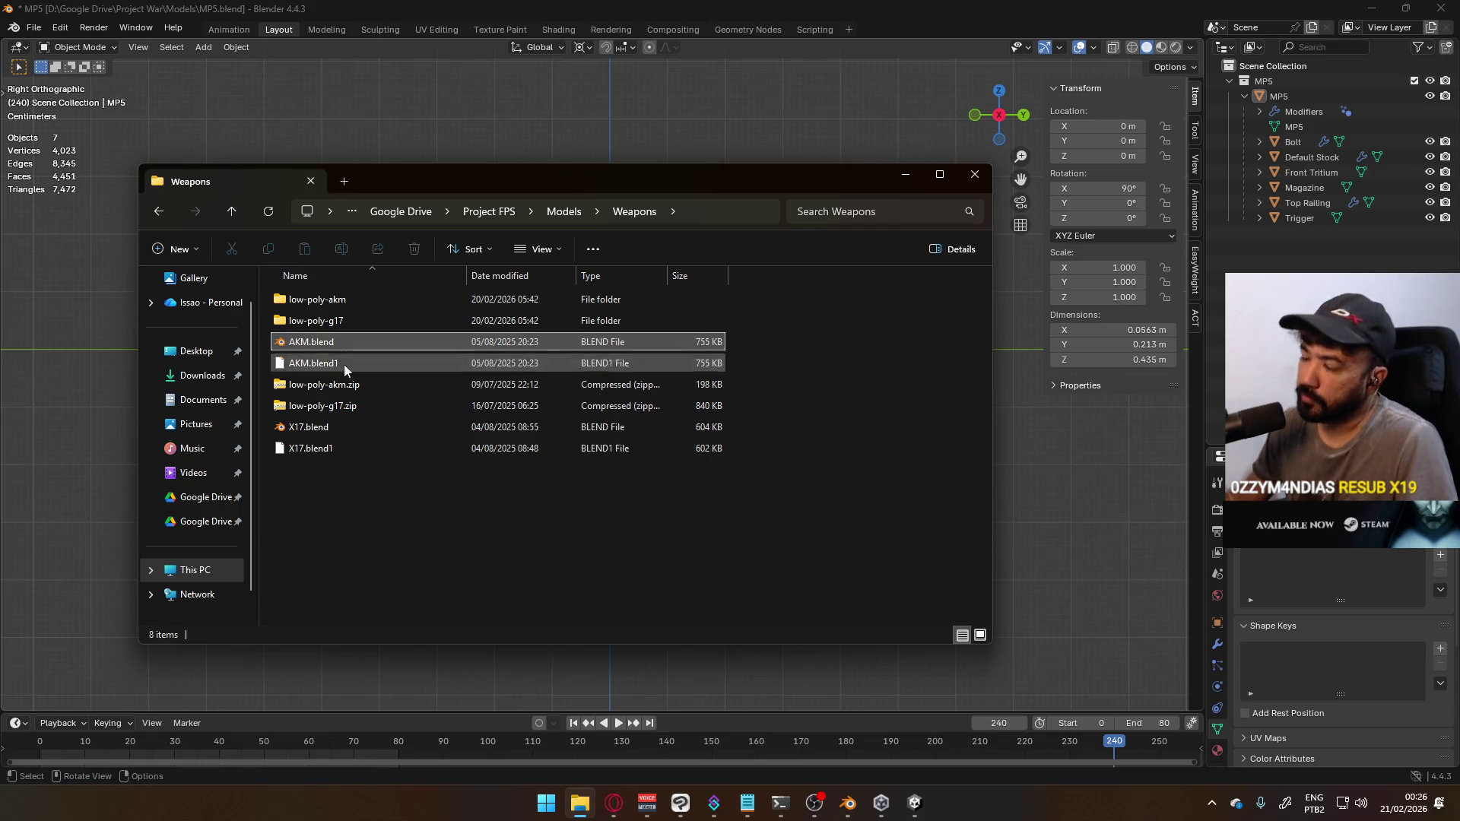
Navigate back through drive D: and Google Drive into the empty Project Hell folder
left_click(561, 213)
left_click(494, 213)
left_click(569, 212)
scroll(381, 536, "down", 2)
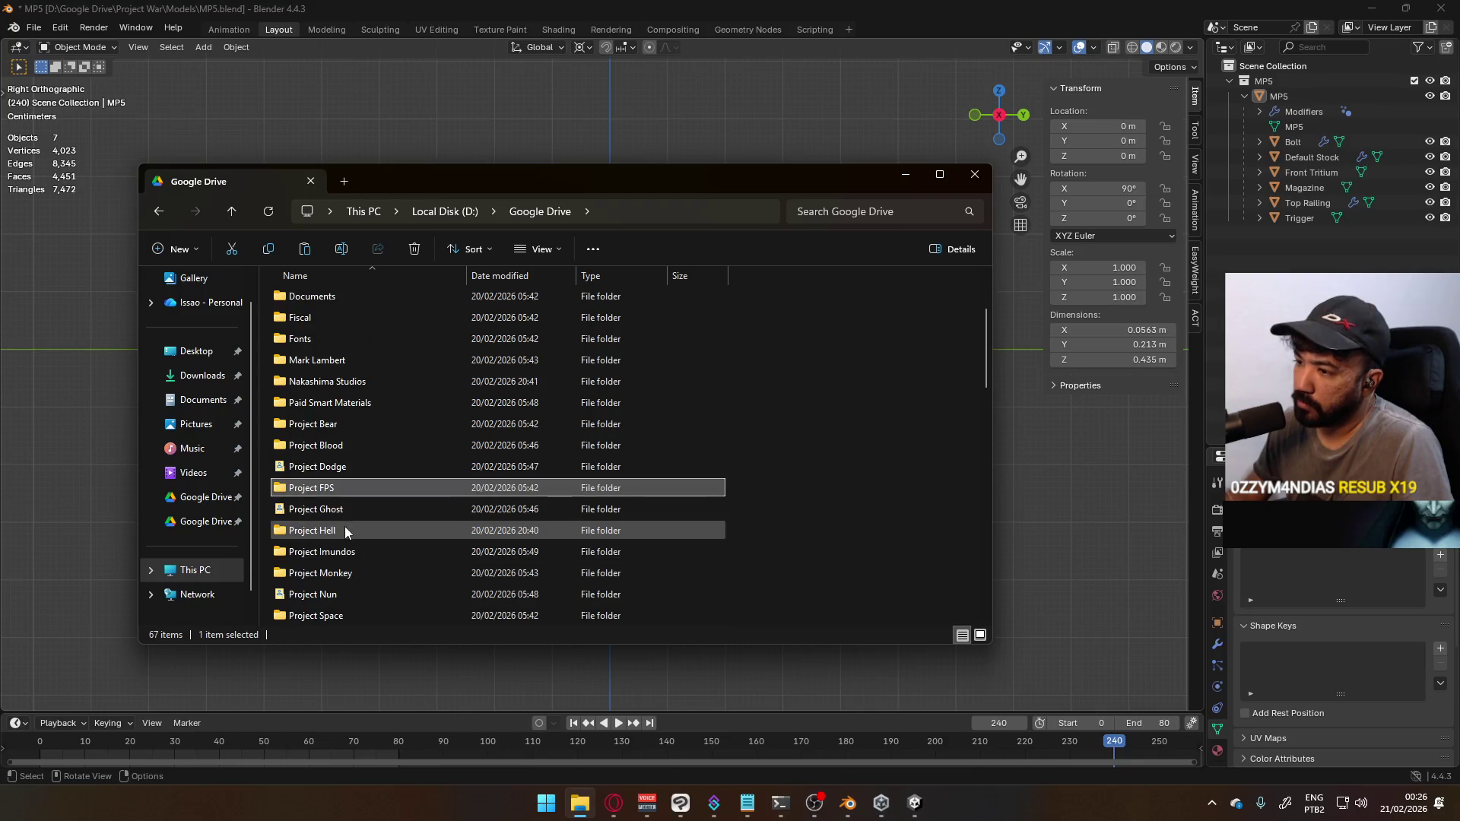
double_click(333, 490)
left_click(528, 209)
key("Escape")
left_click(540, 211)
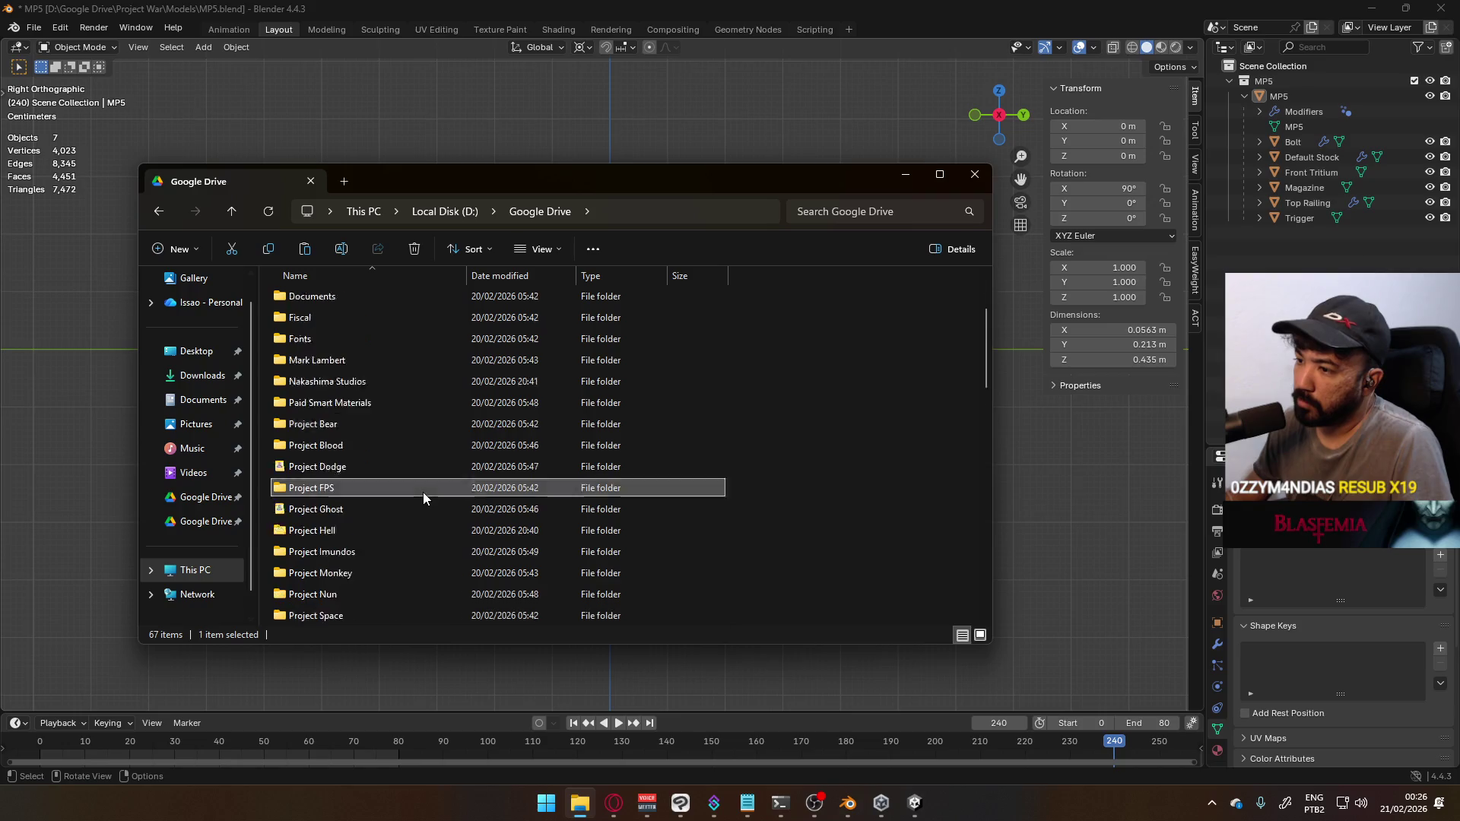
double_click(327, 467)
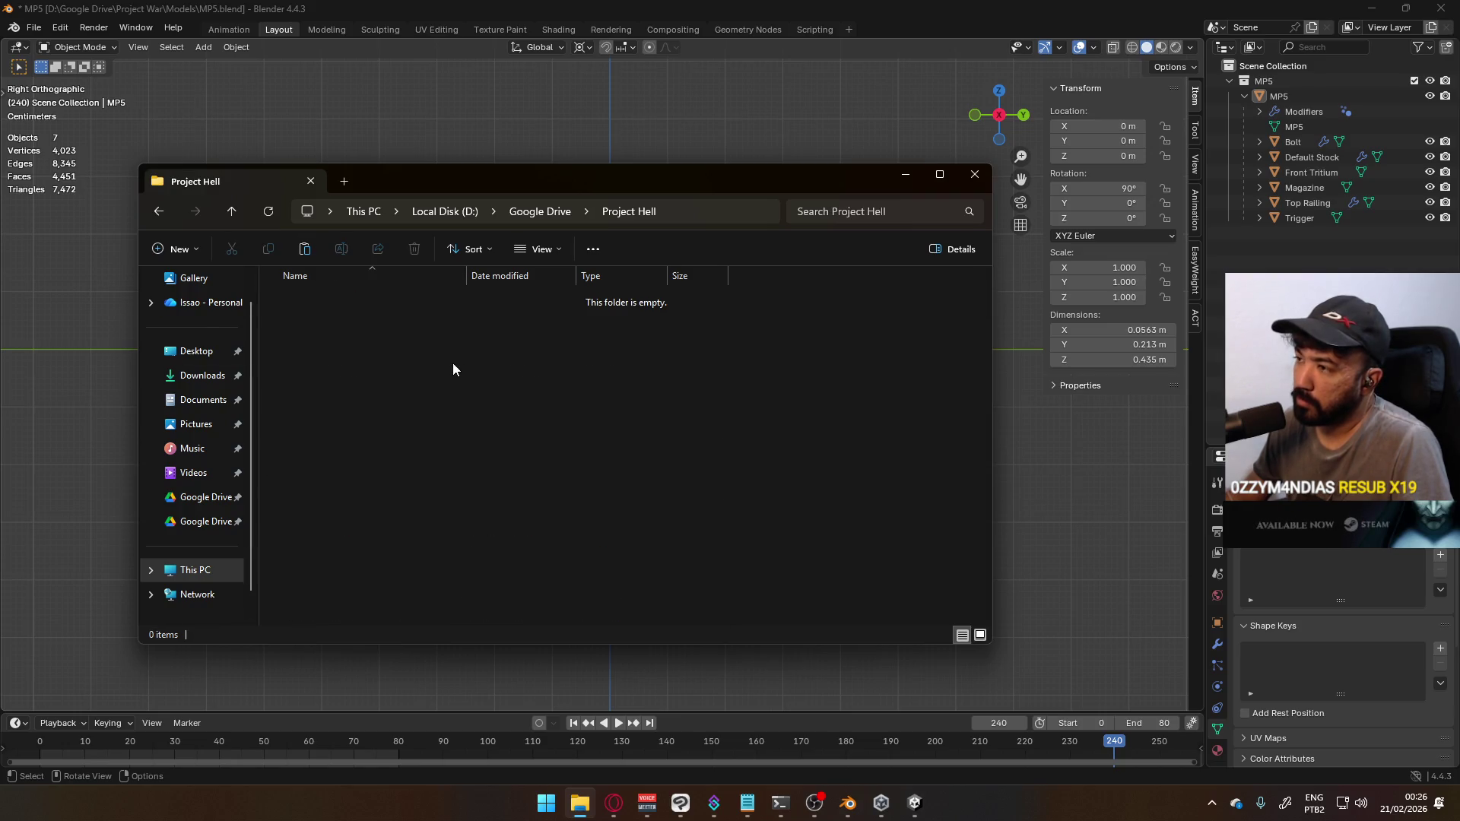
Create a new folder named Models in Project Hell and paste X17.blend and AKM.blend into it
right_click(469, 339)
mouse_move(542, 387)
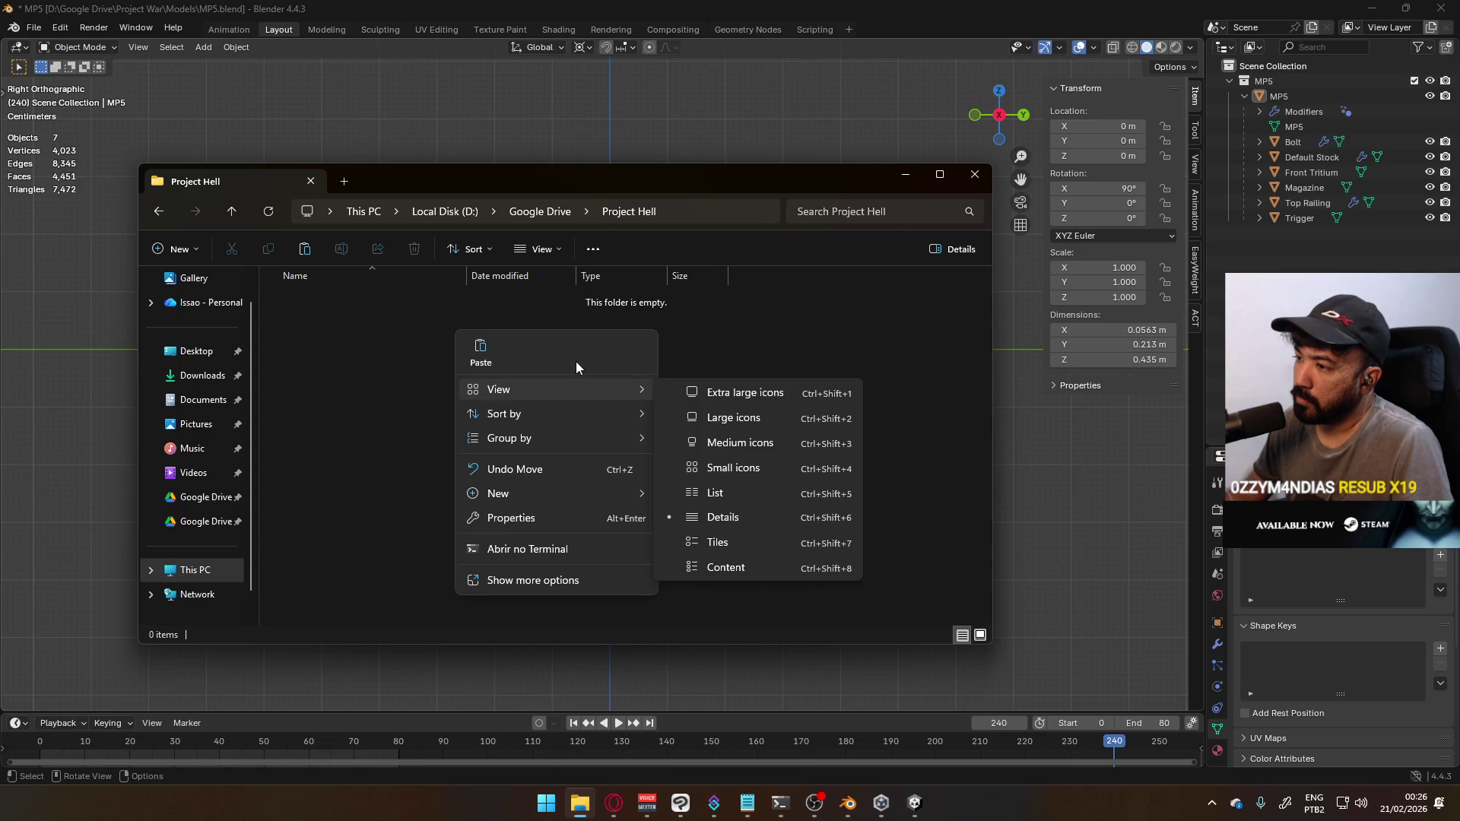
mouse_move(559, 494)
left_click(750, 490)
type("Models")
key("Return")
key("Return")
key("ctrl+v")
left_click(651, 396)
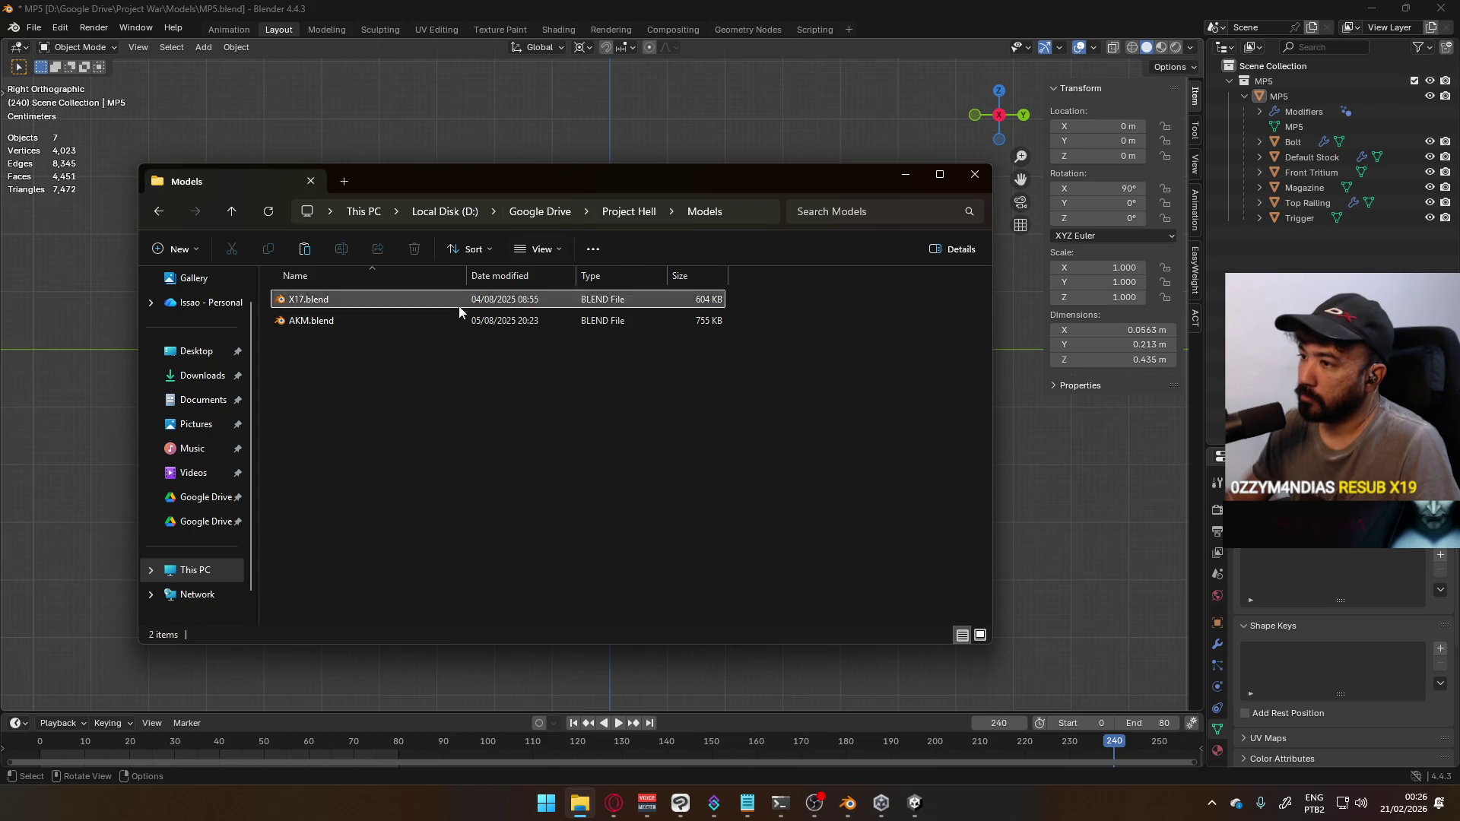
Dismiss the Models folder's context menu without creating anything and switch back to Blender
right_click(404, 372)
mouse_move(465, 533)
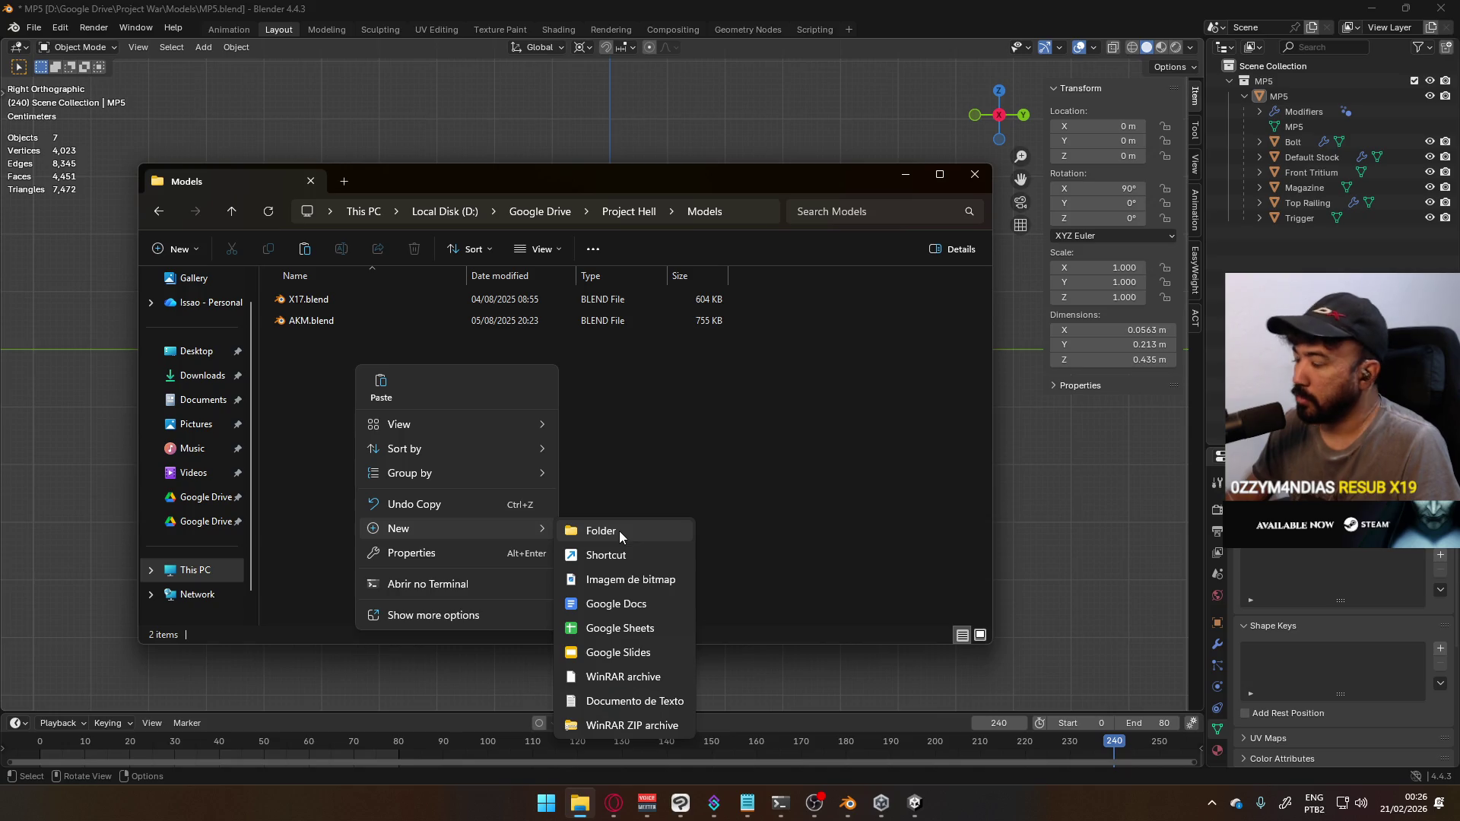
left_click(658, 440)
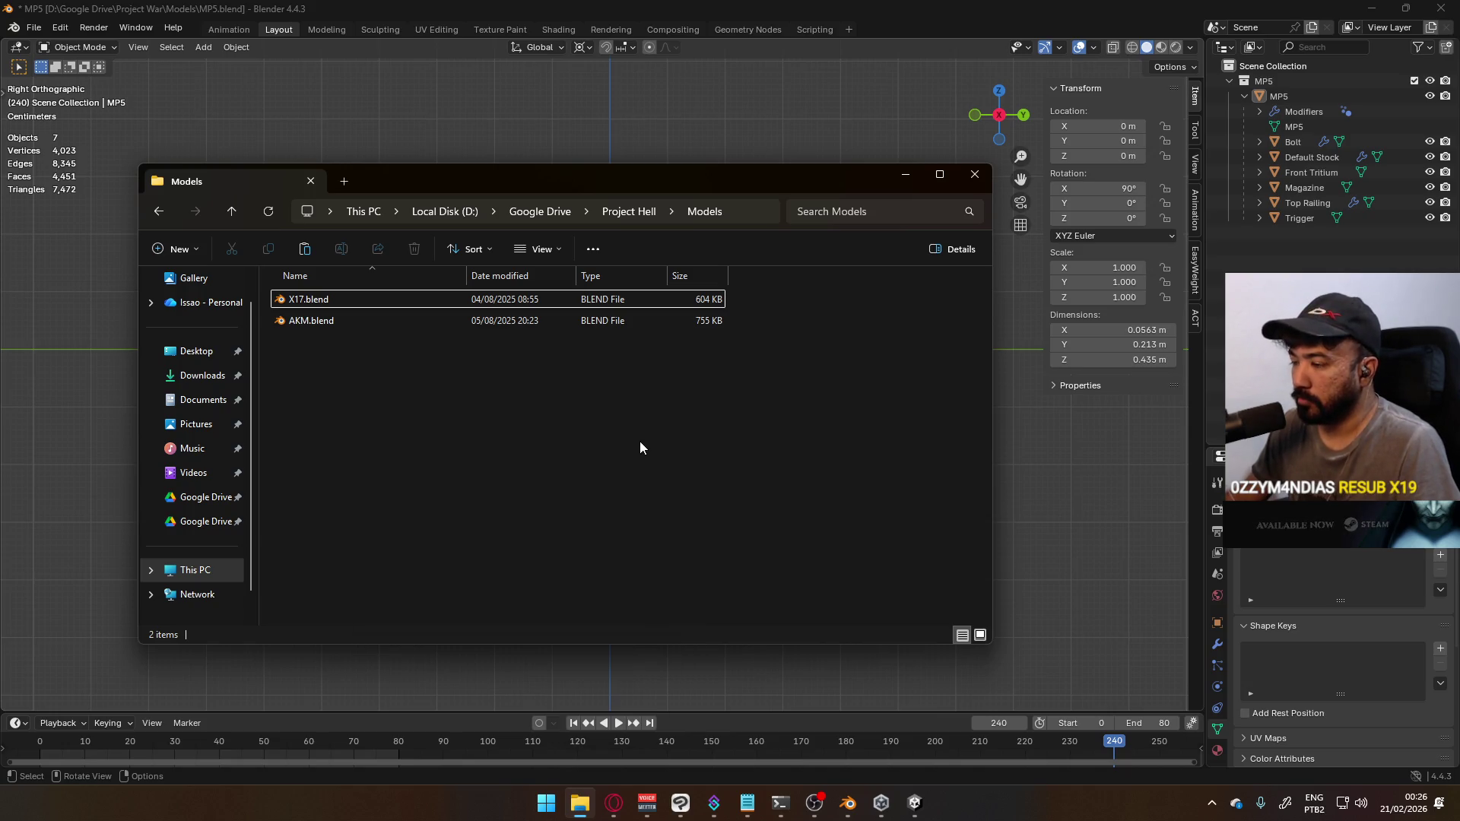
left_click(542, 802)
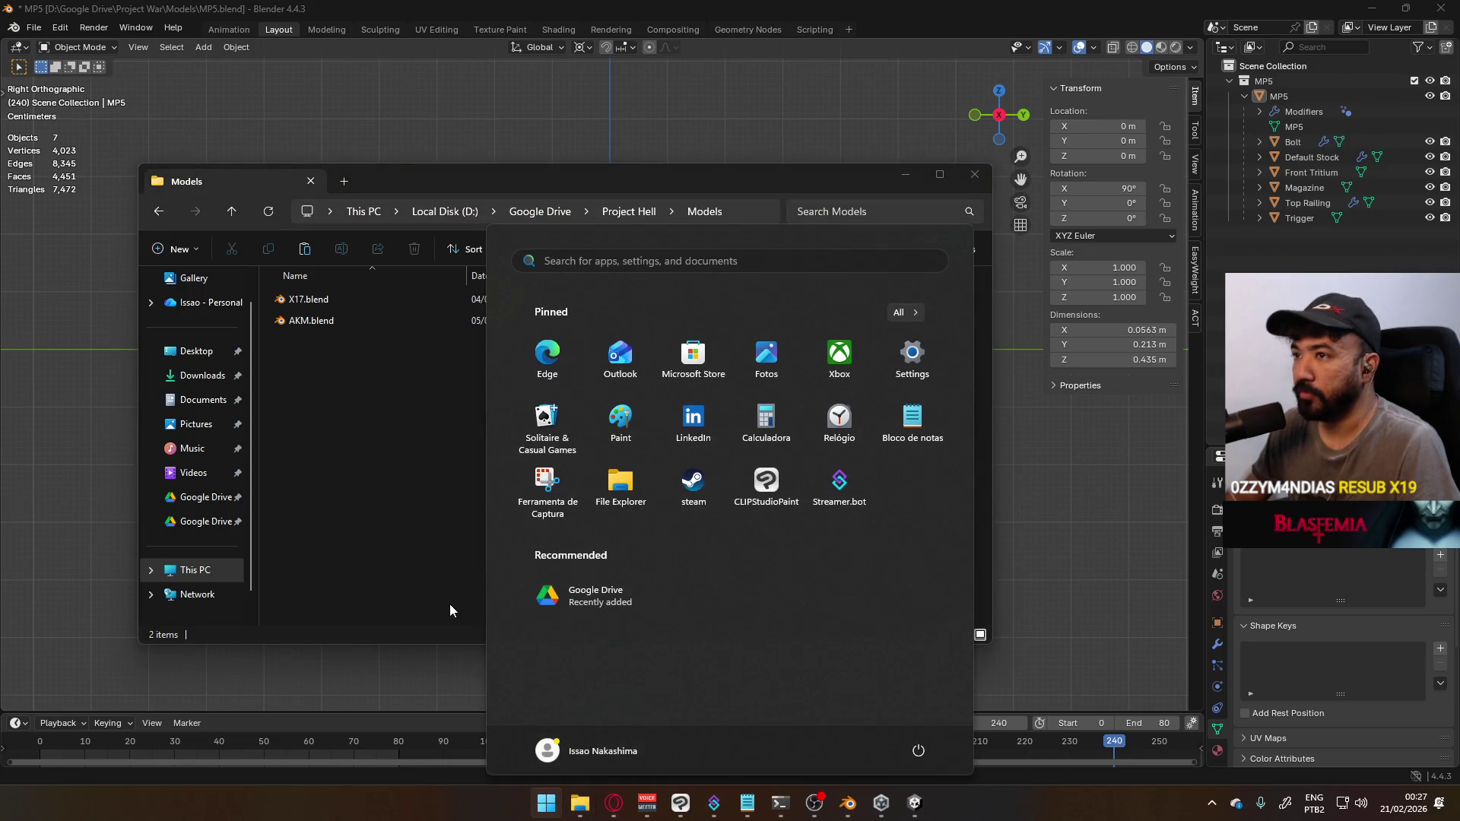
left_click(41, 34)
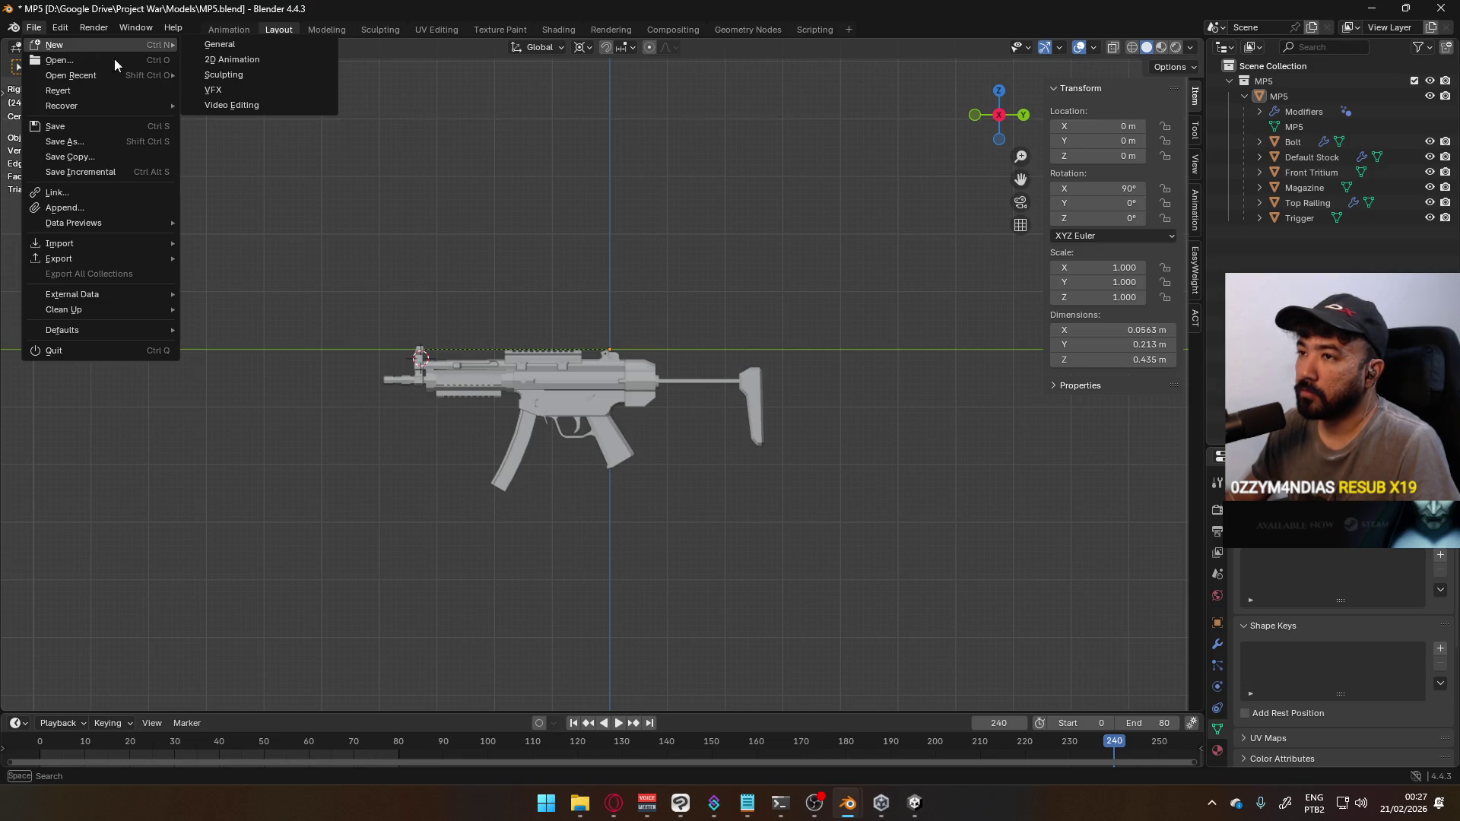
Start a new General scene, discarding the unsaved changes to MP5.blend
left_click(34, 28)
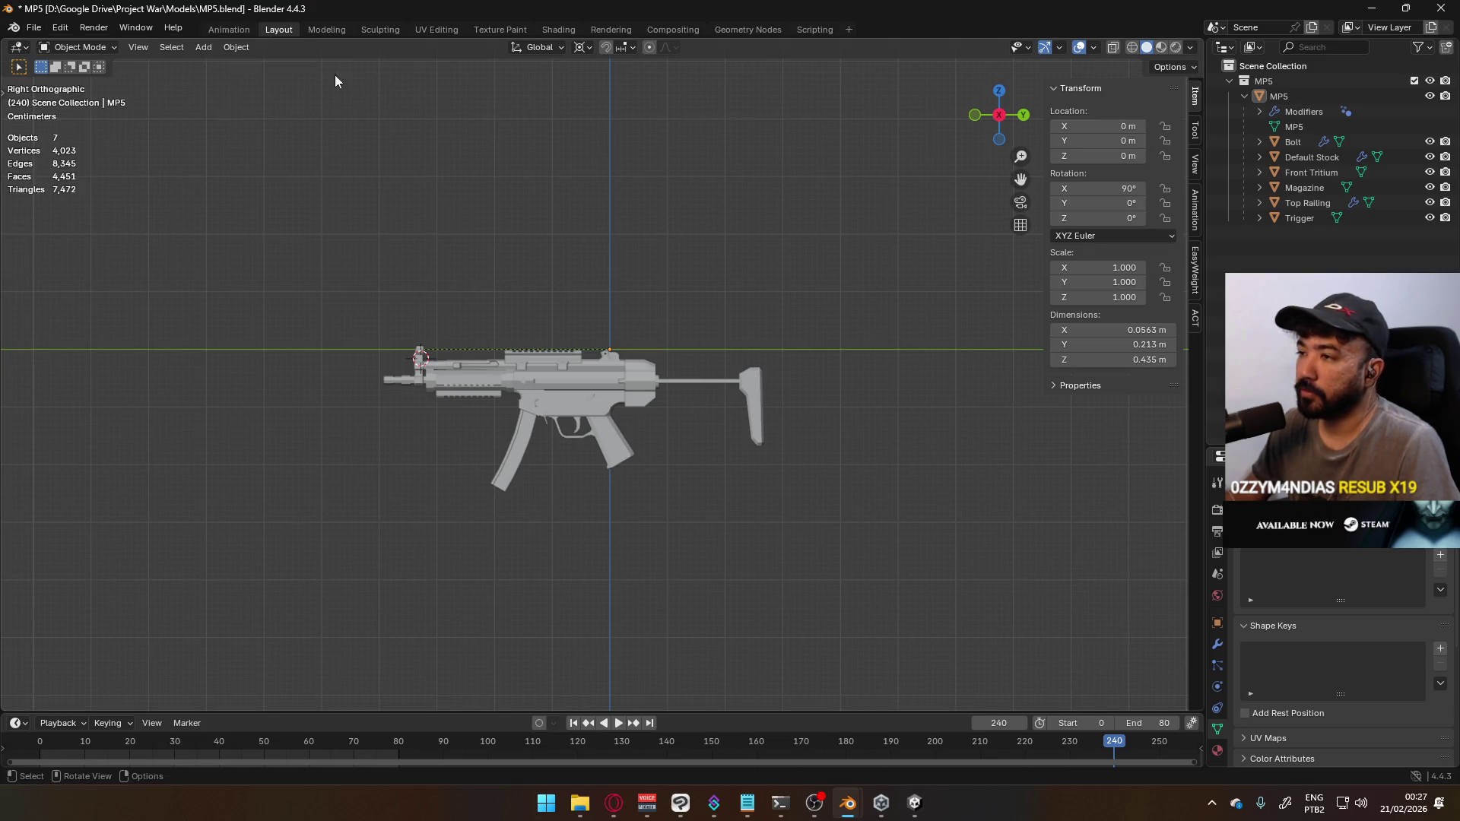
left_click(40, 34)
mouse_move(64, 47)
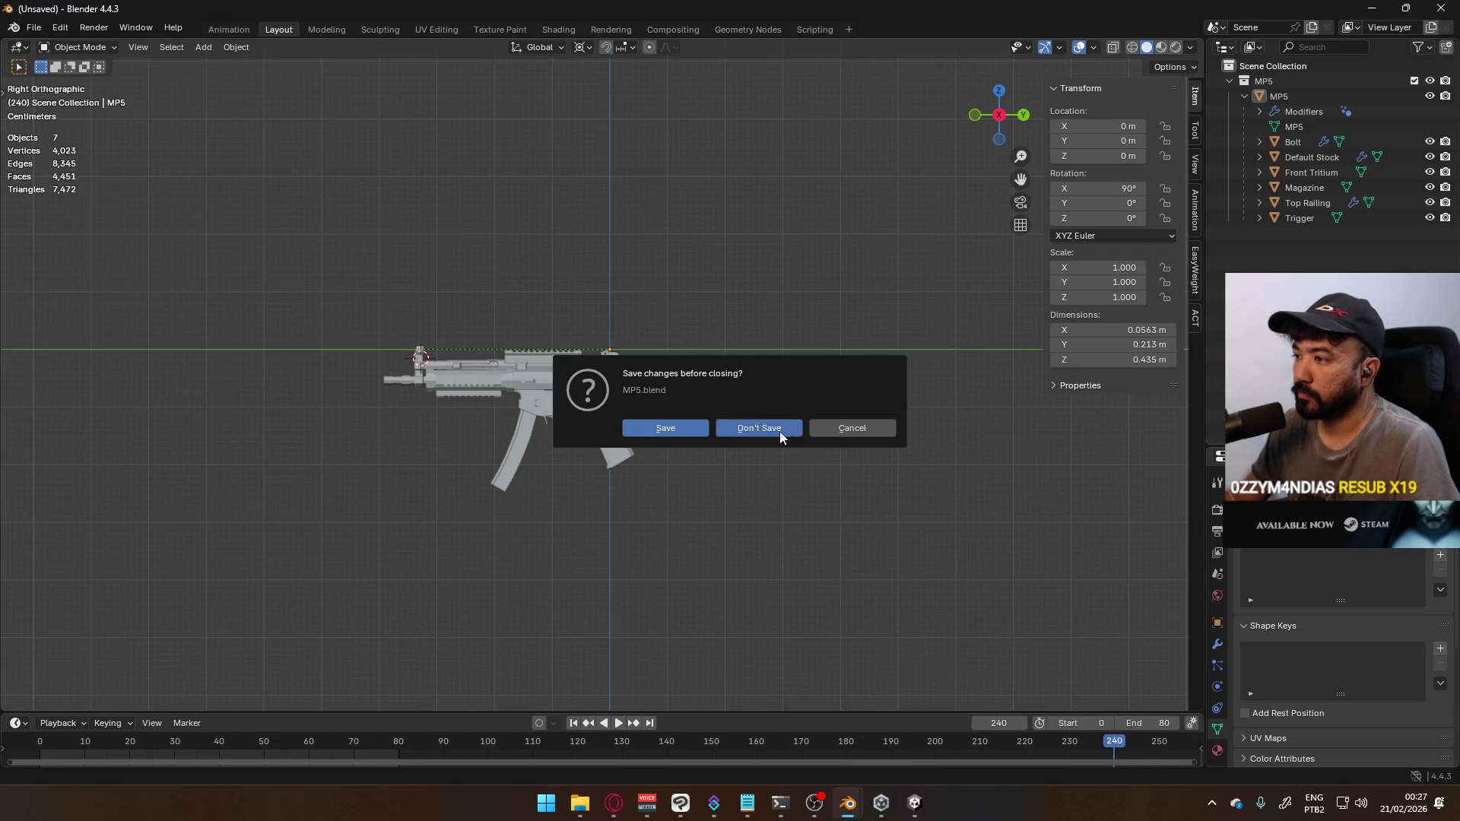
left_click(787, 431)
Use File > Link to browse to D:\Google Drive\Nakashima Studios\Models and pick Mannequin Male A.blend
left_click(34, 28)
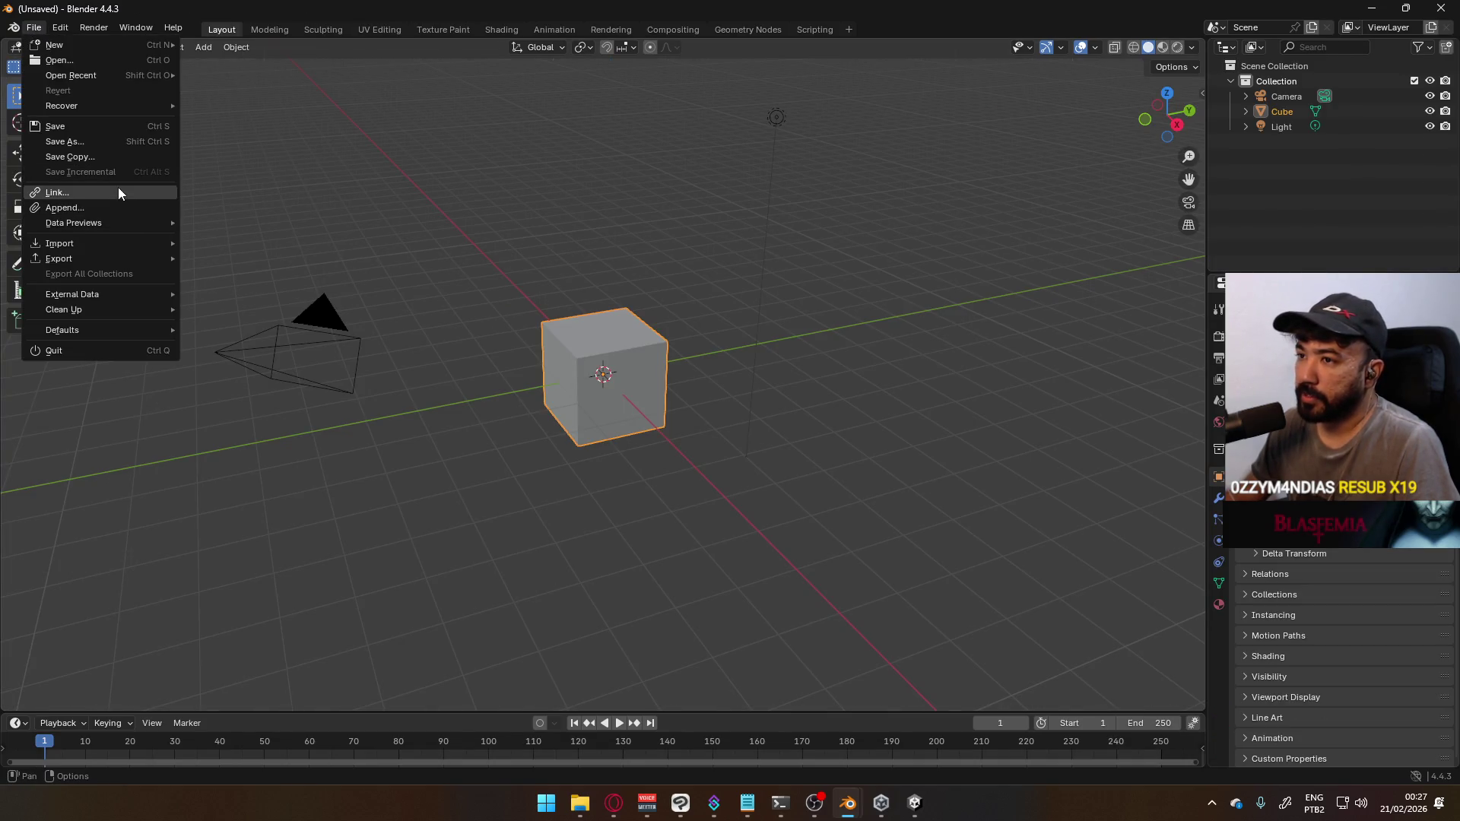
left_click(117, 190)
scroll(438, 495, "down", 6)
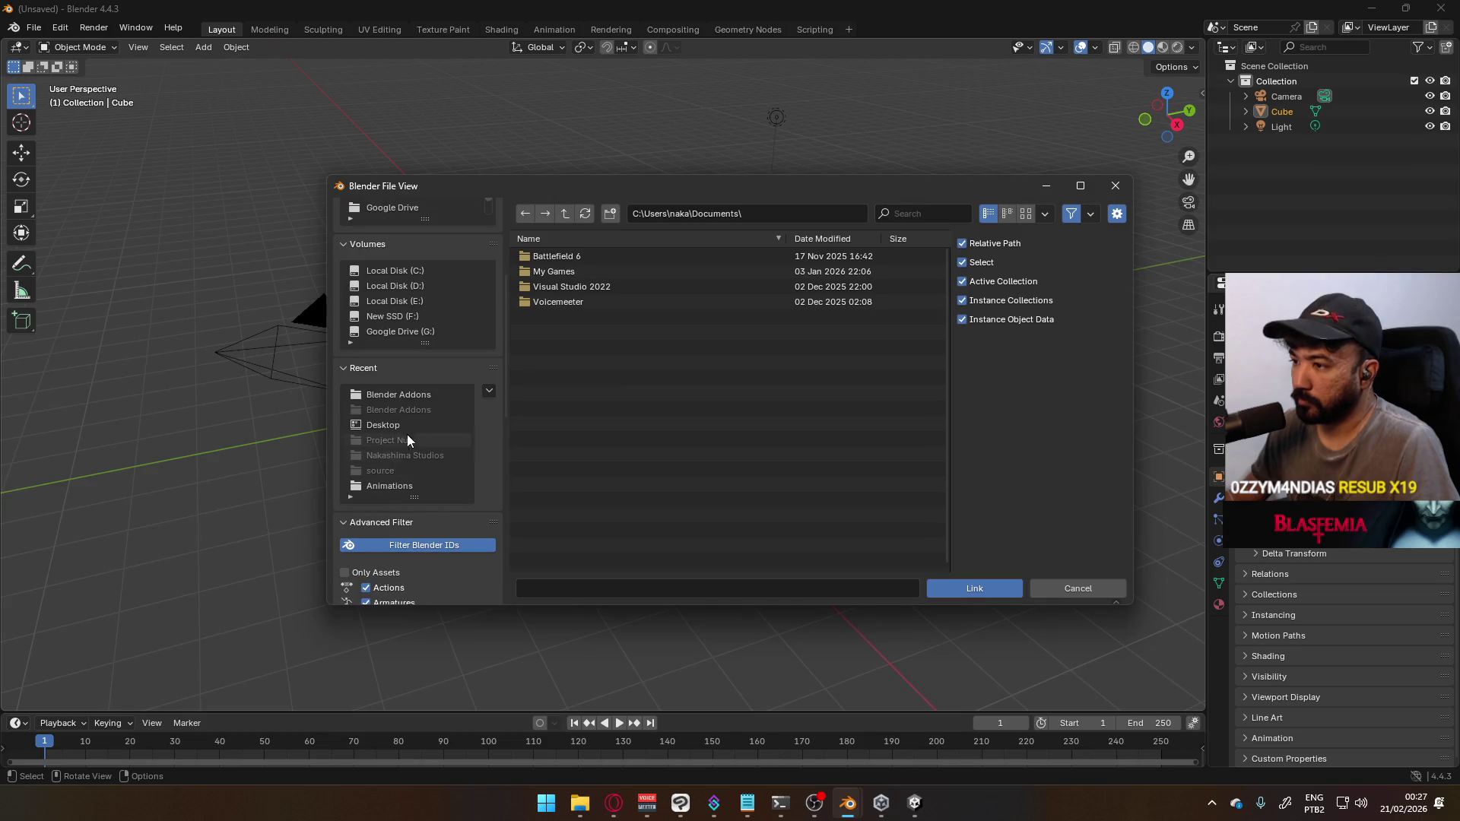
scroll(416, 489, "up", 6)
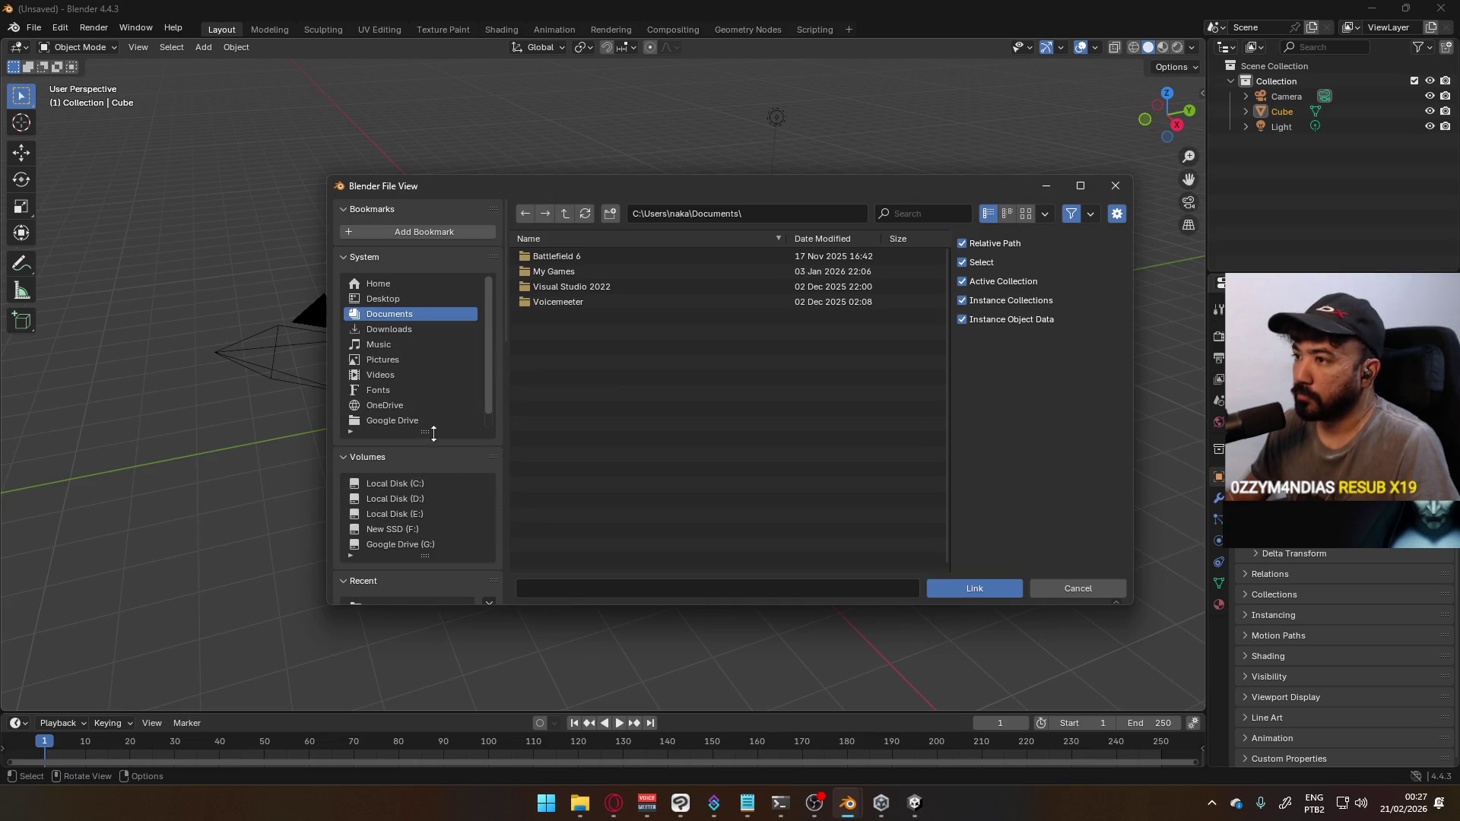
scroll(407, 411, "down", 1)
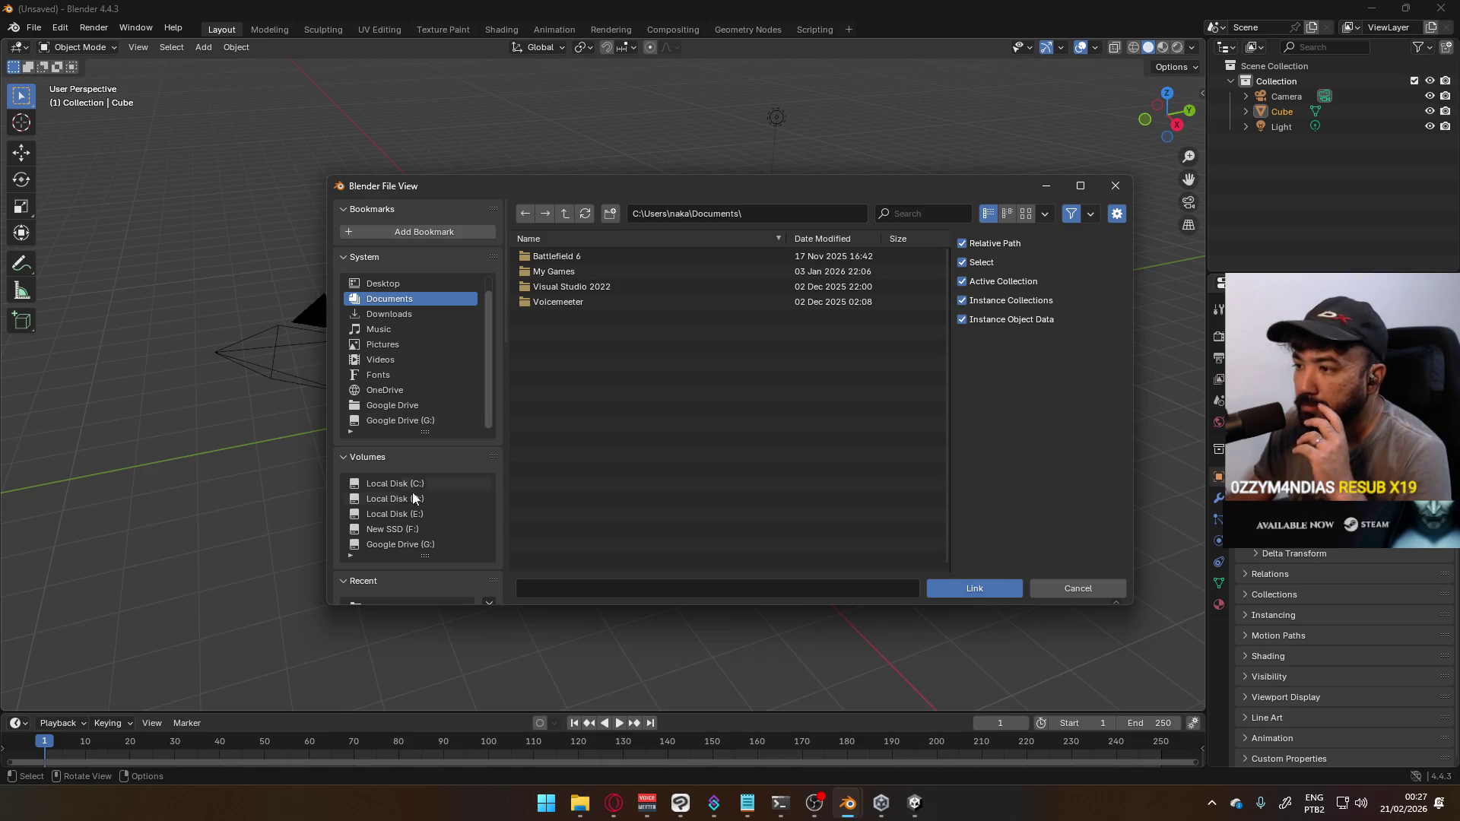
left_click(422, 504)
double_click(558, 369)
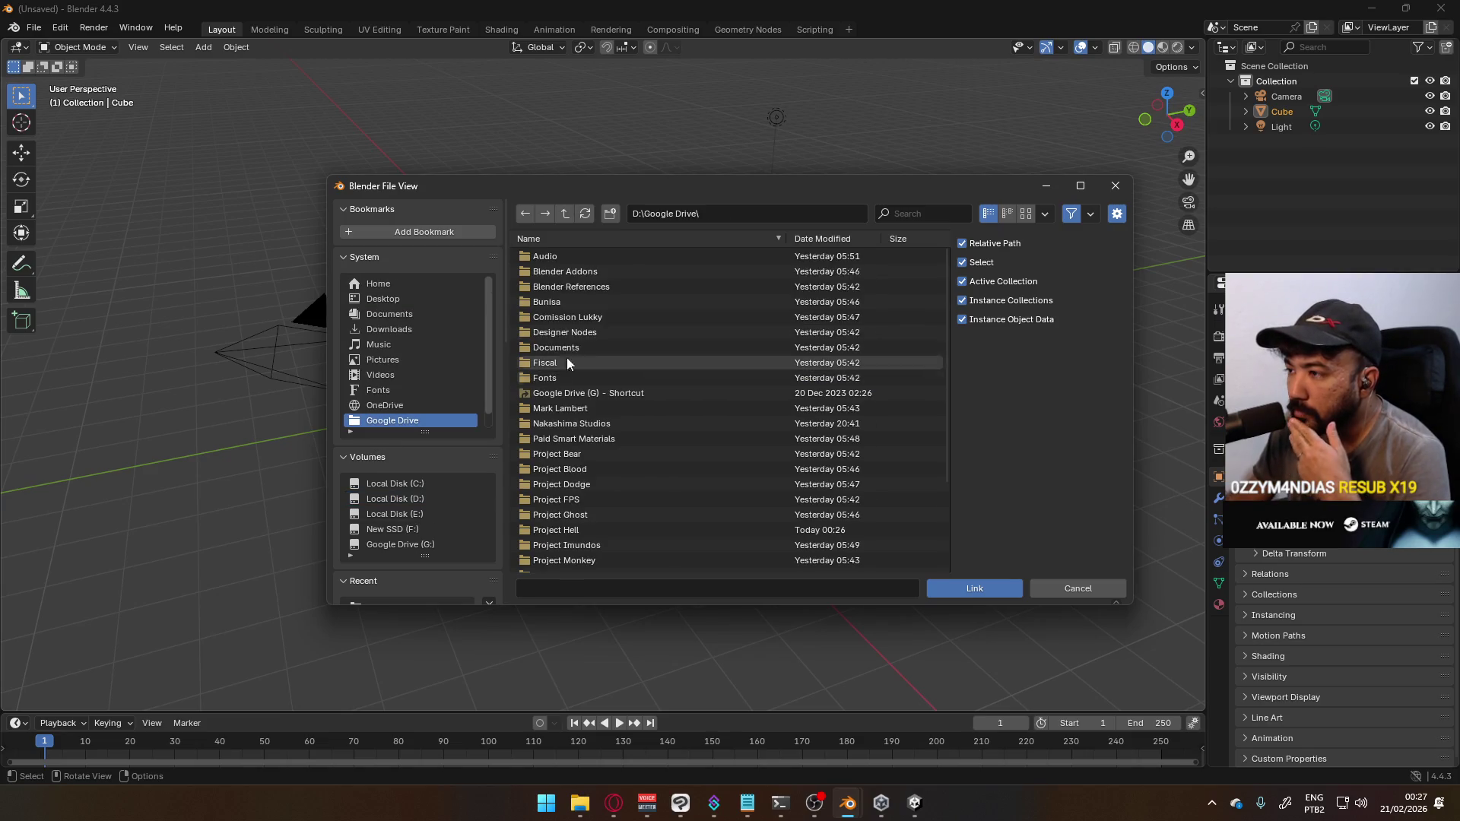
scroll(628, 424, "down", 3)
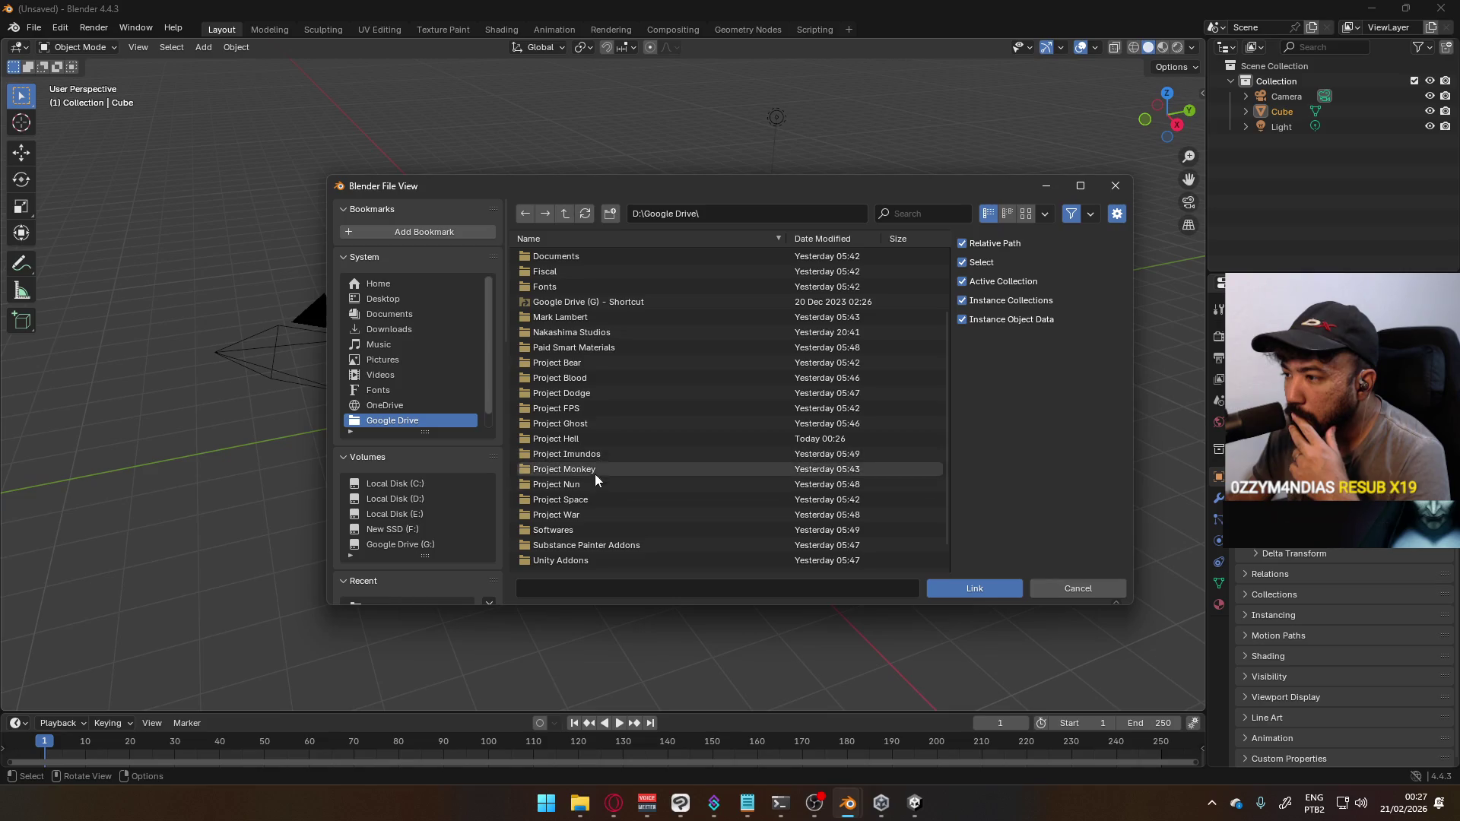
double_click(574, 412)
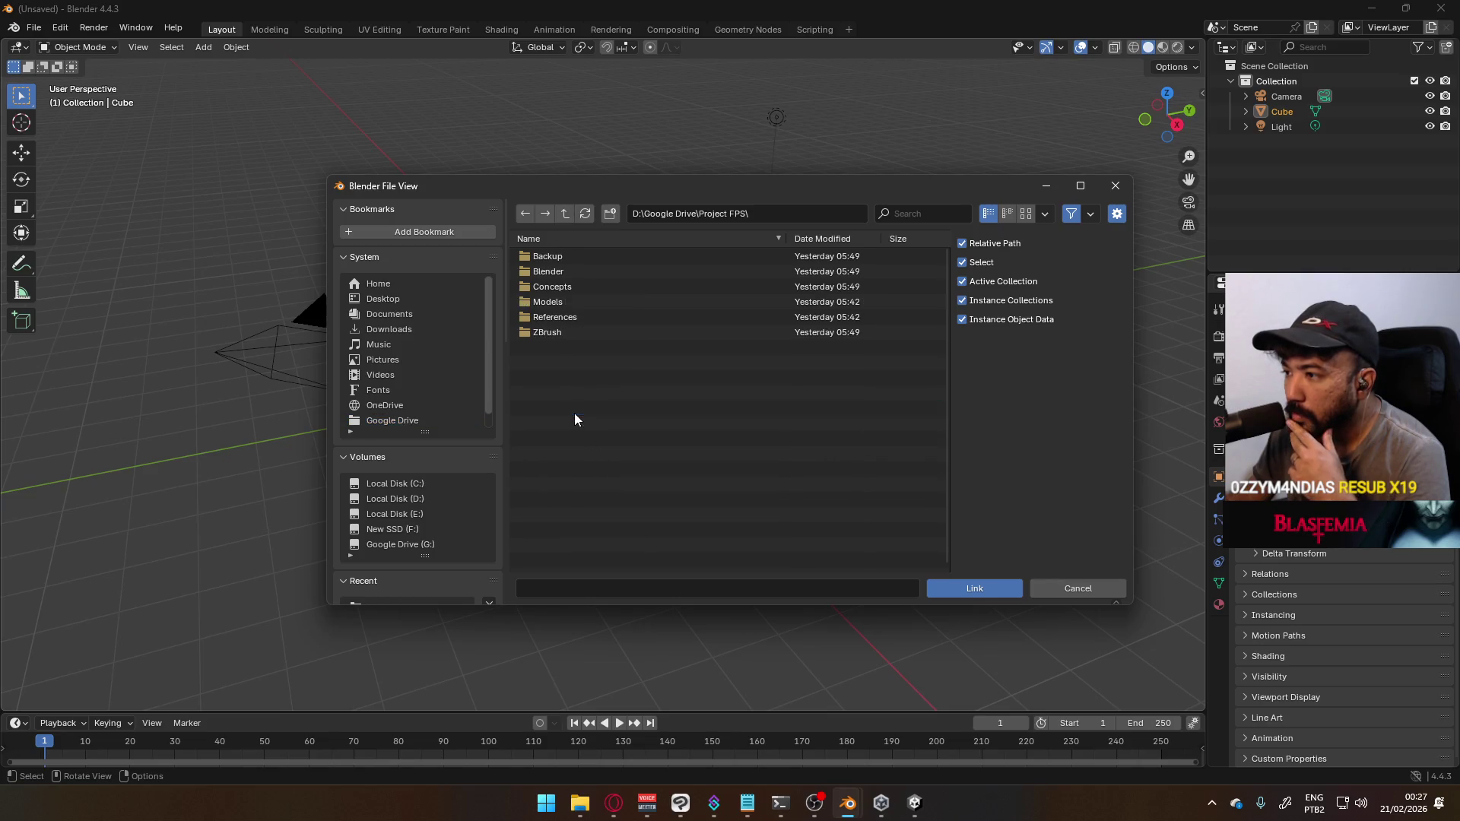
left_click(567, 214)
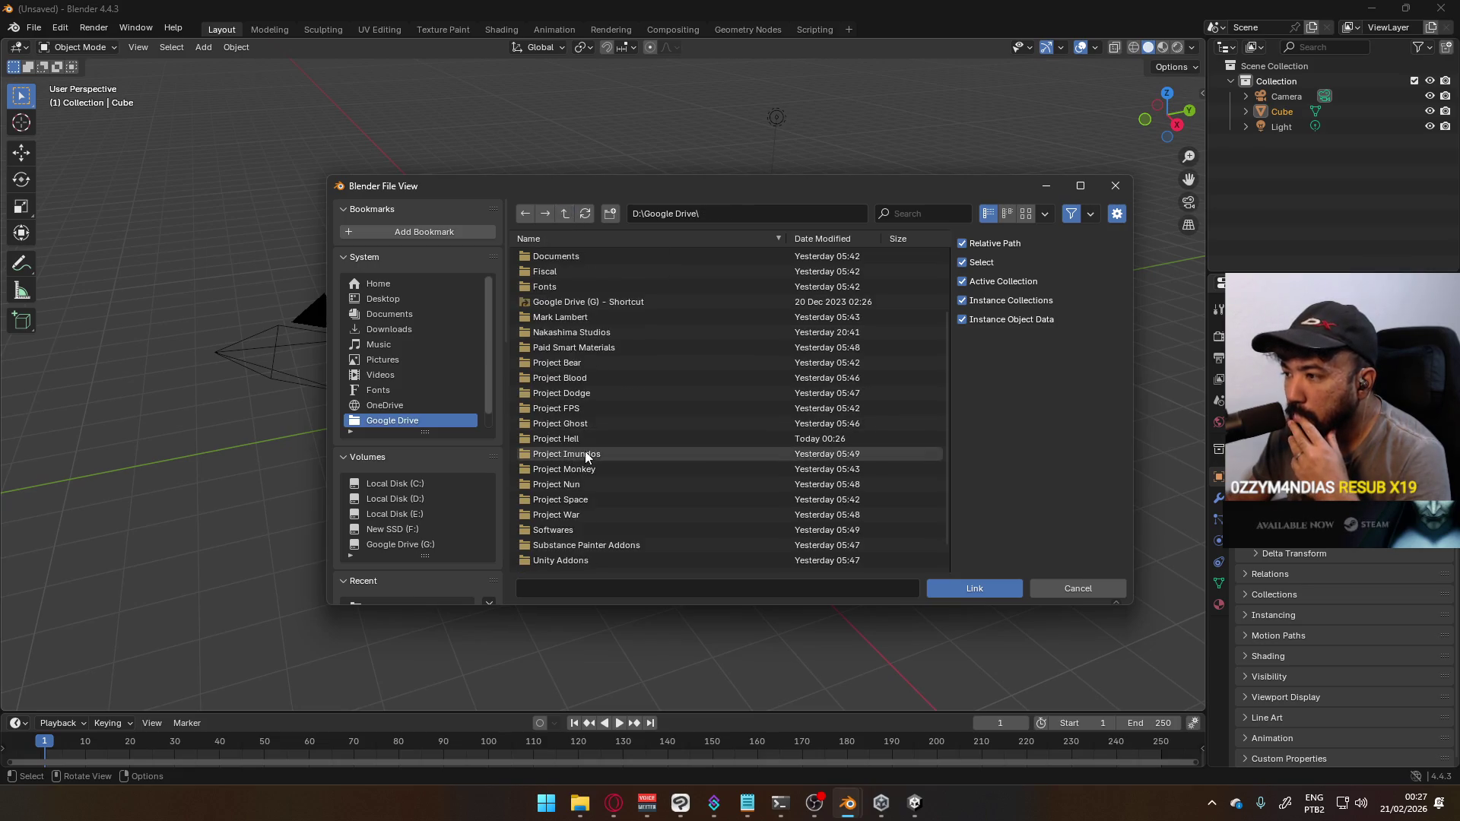
double_click(571, 332)
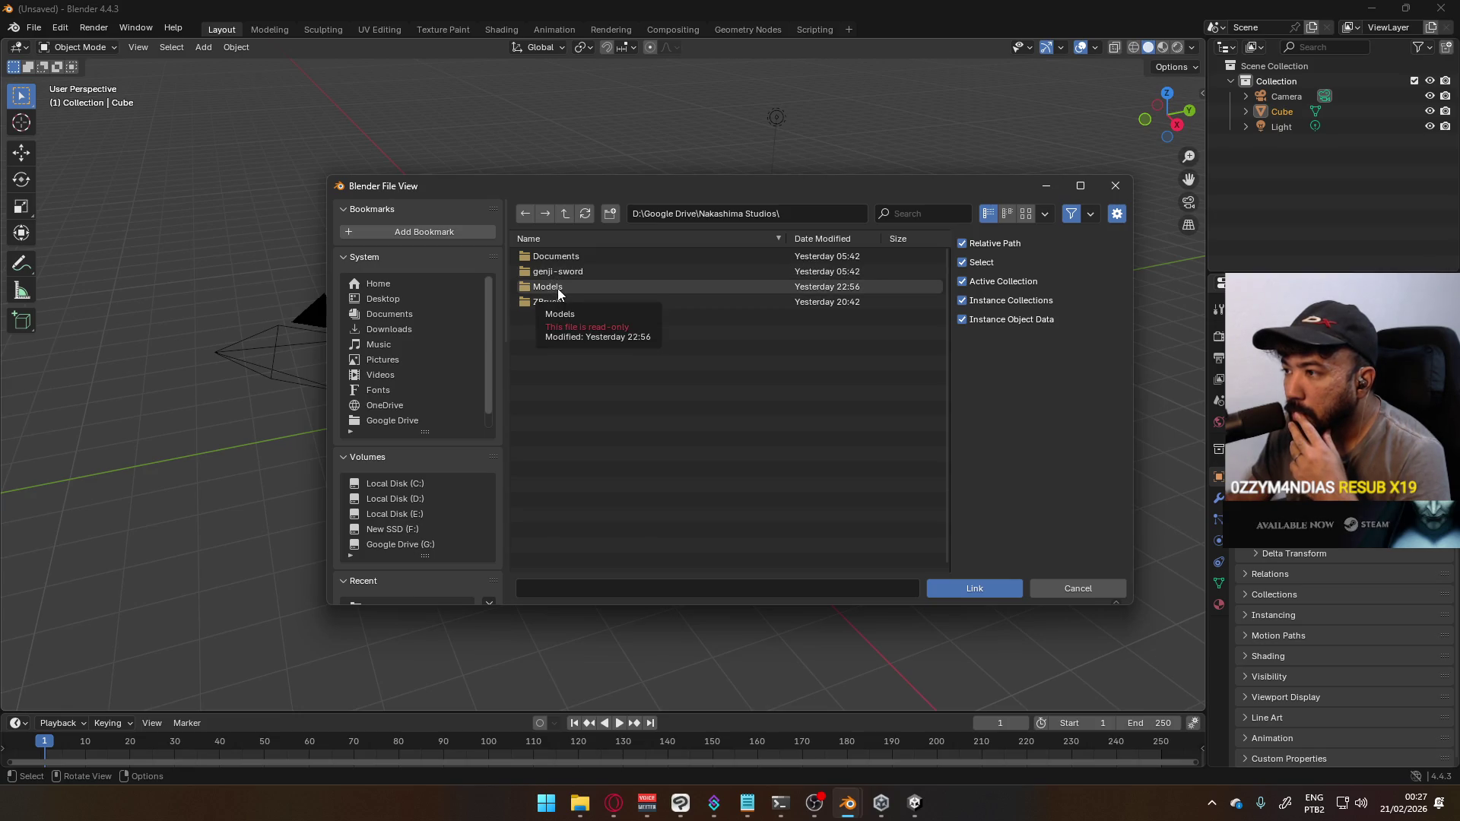
double_click(559, 292)
left_click(595, 257)
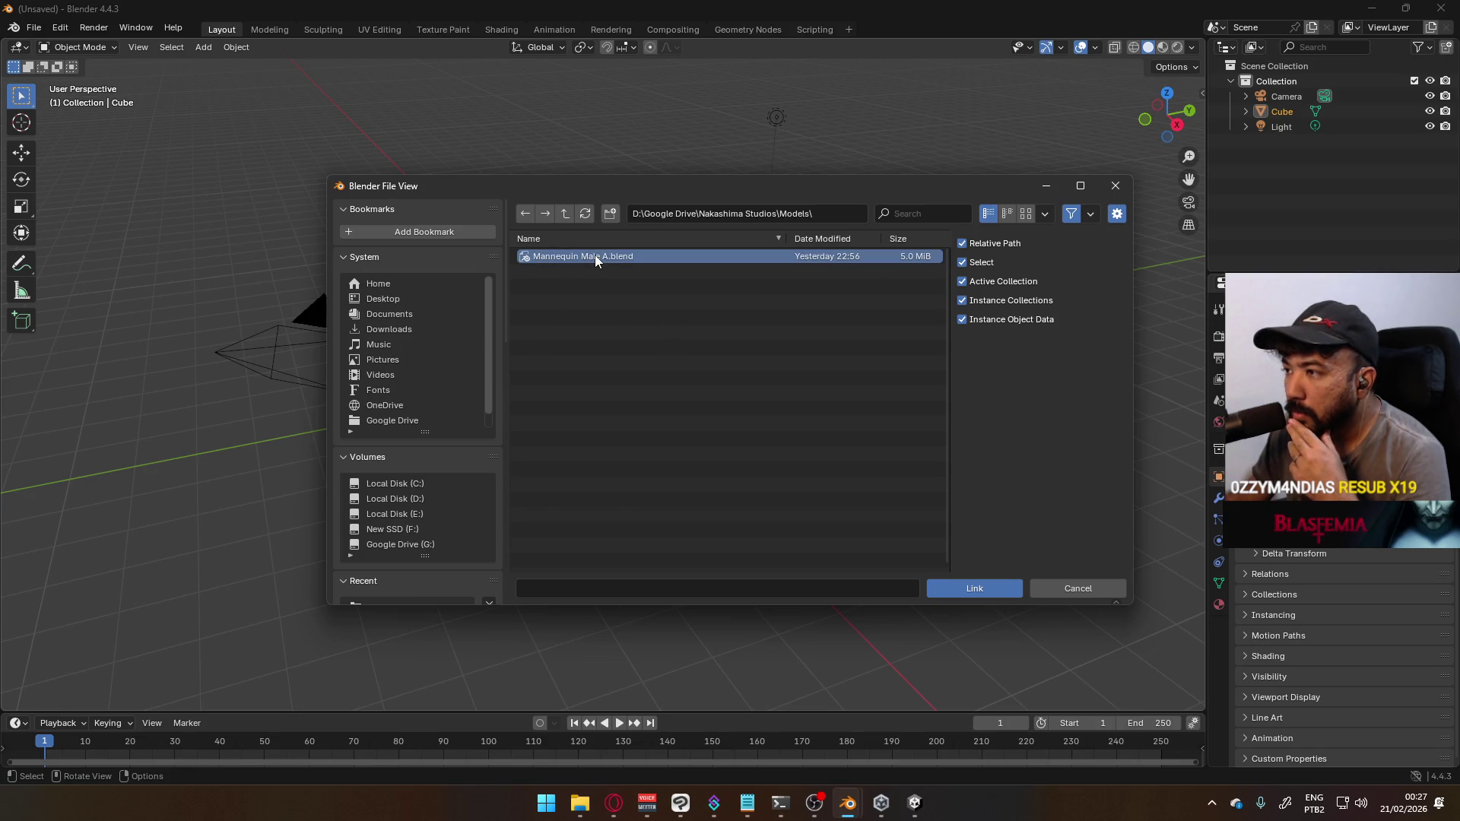
Link every object from Mannequin Male A.blend's Object folder into the scene
double_click(593, 256)
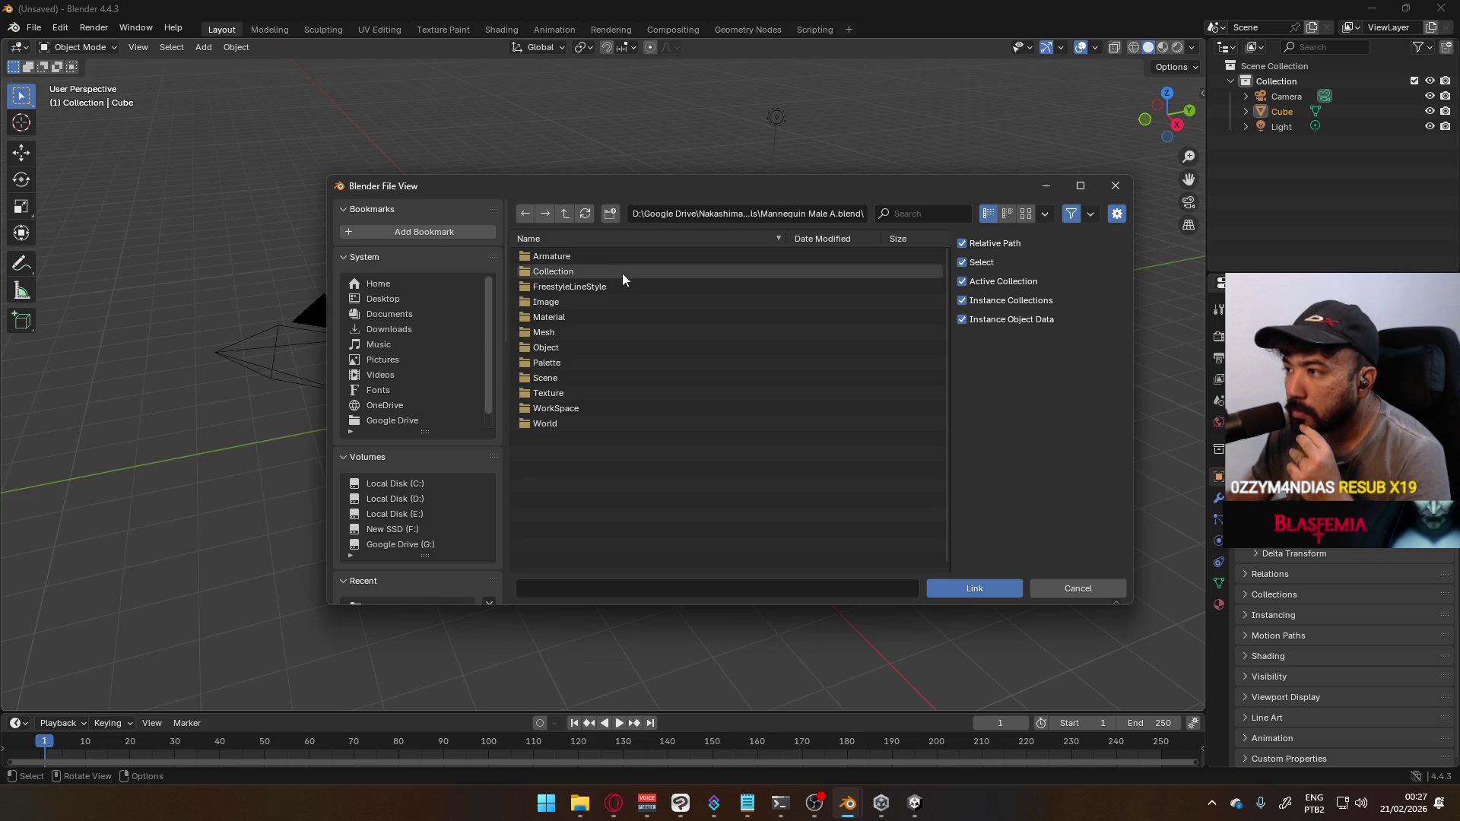
double_click(575, 347)
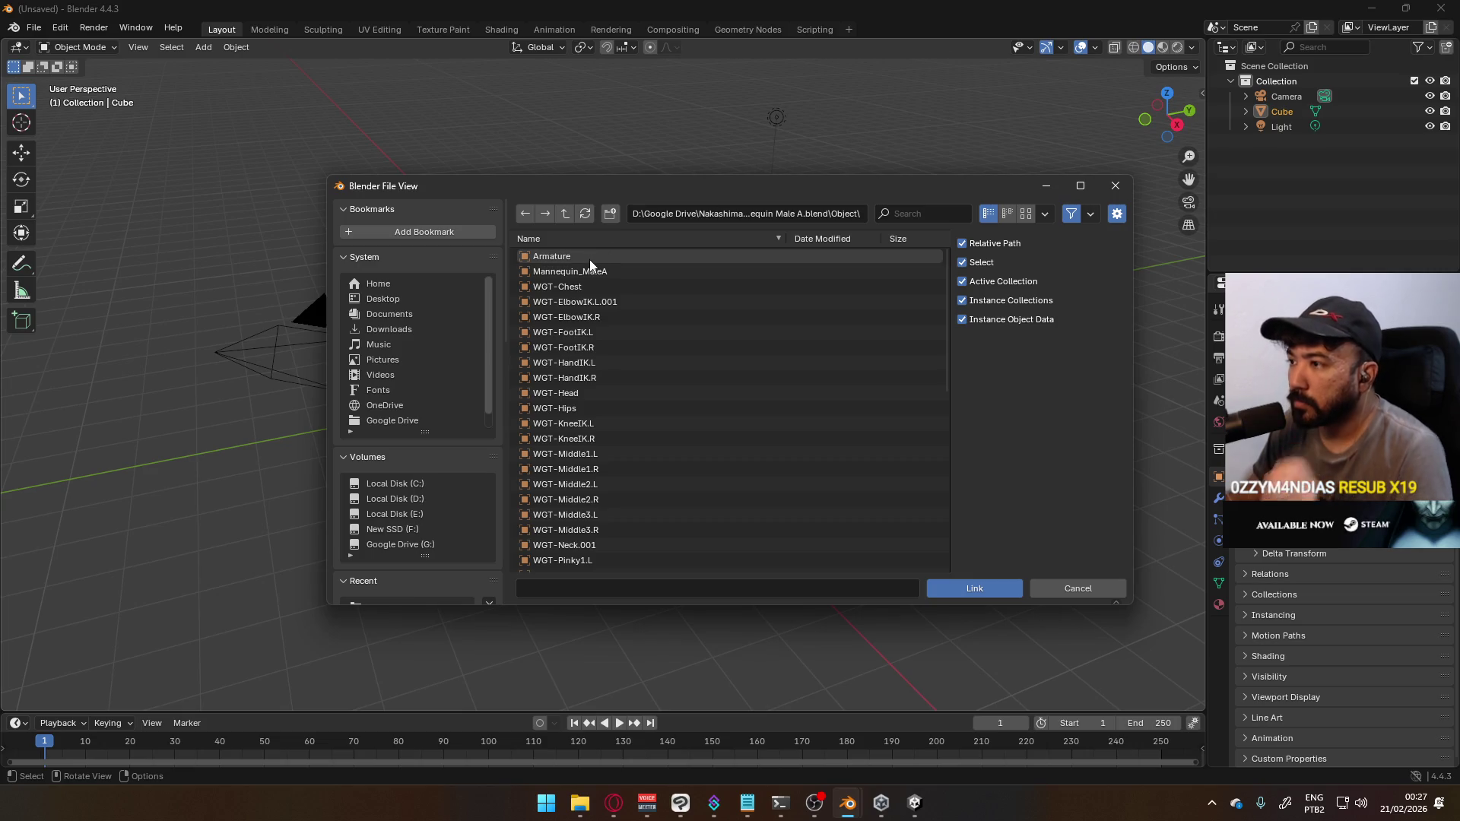
left_click(604, 318)
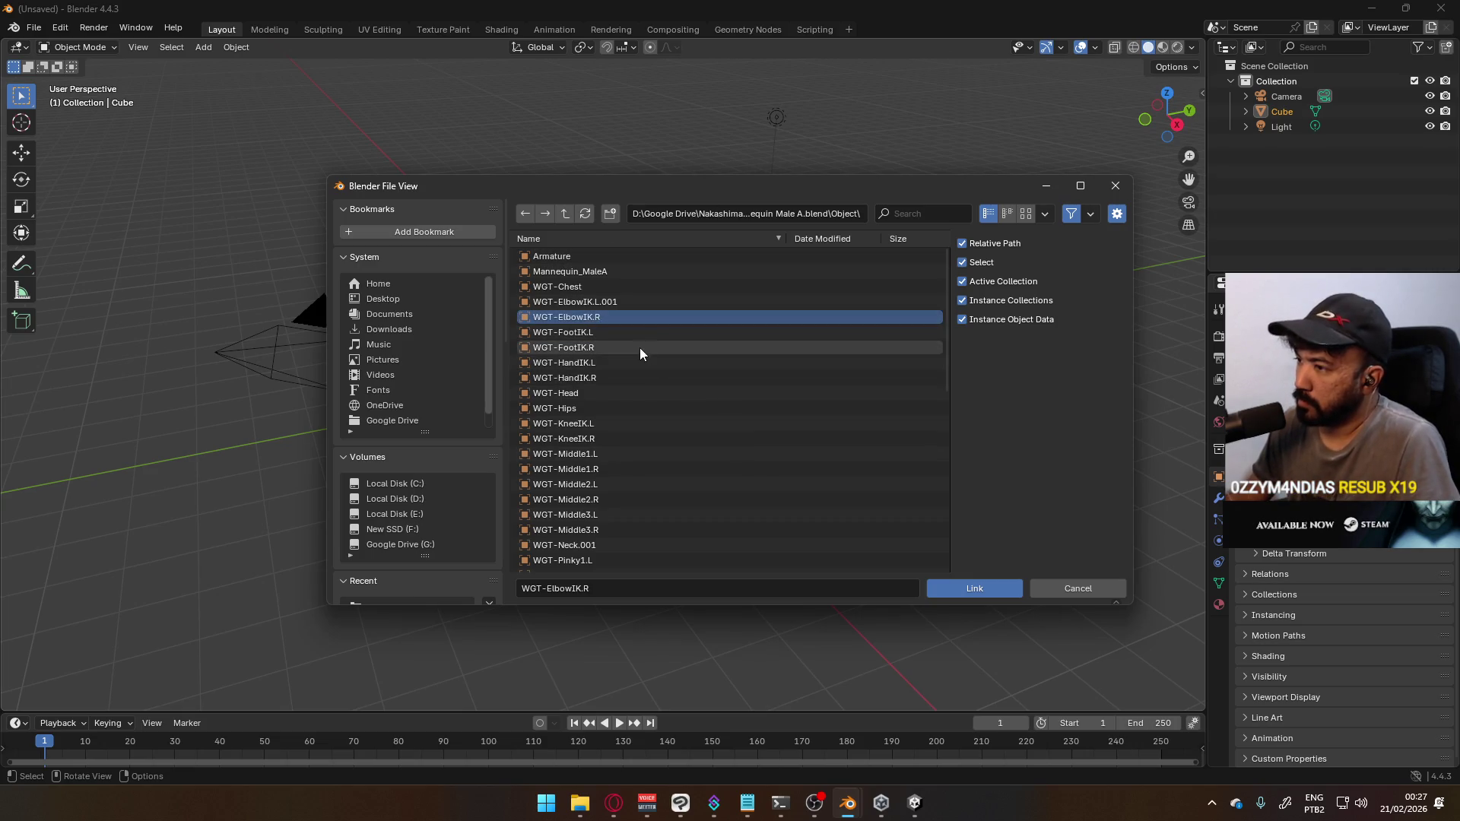
key("a")
scroll(846, 472, "down", 8)
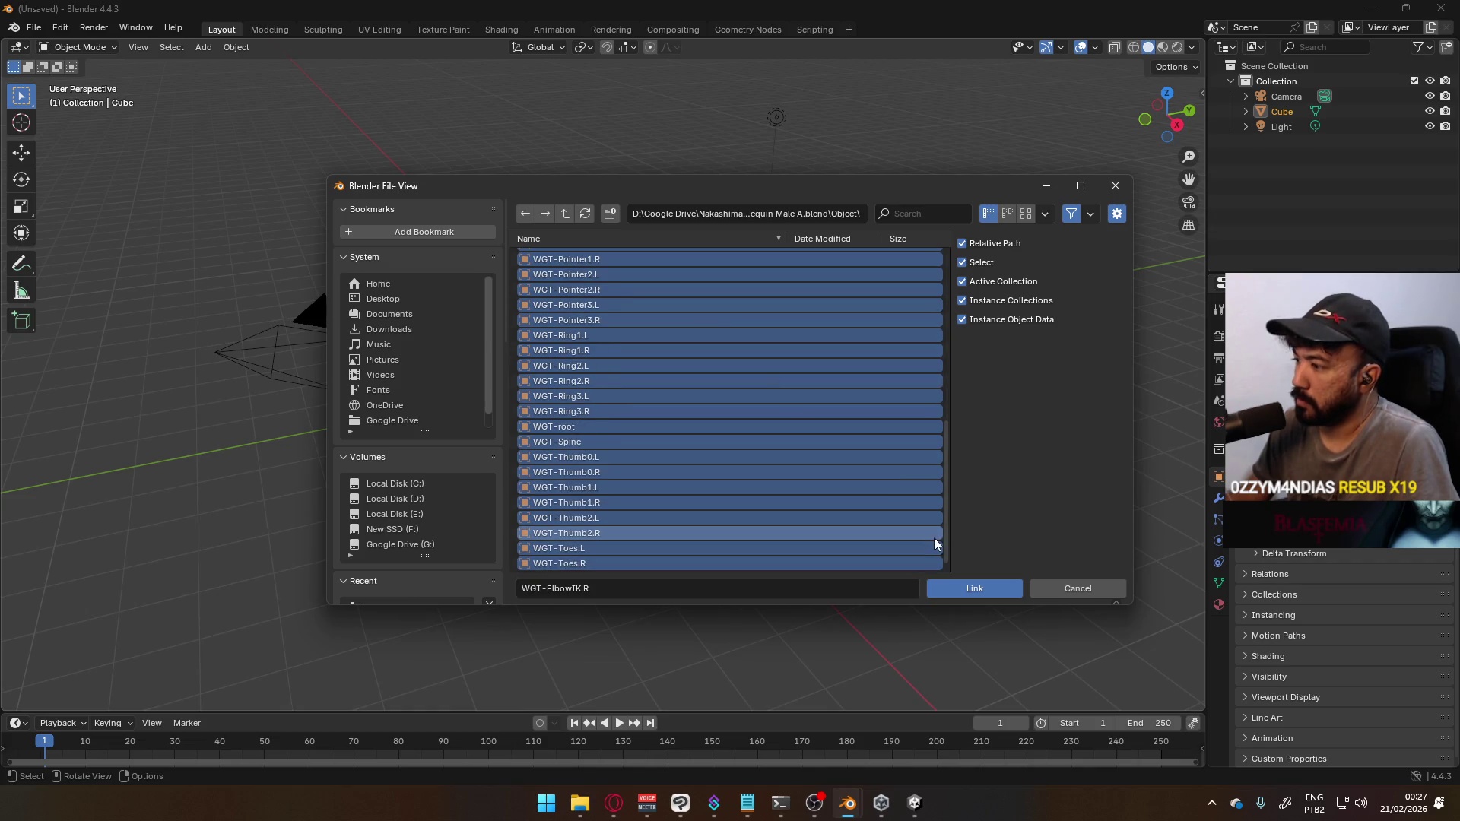
left_click(972, 589)
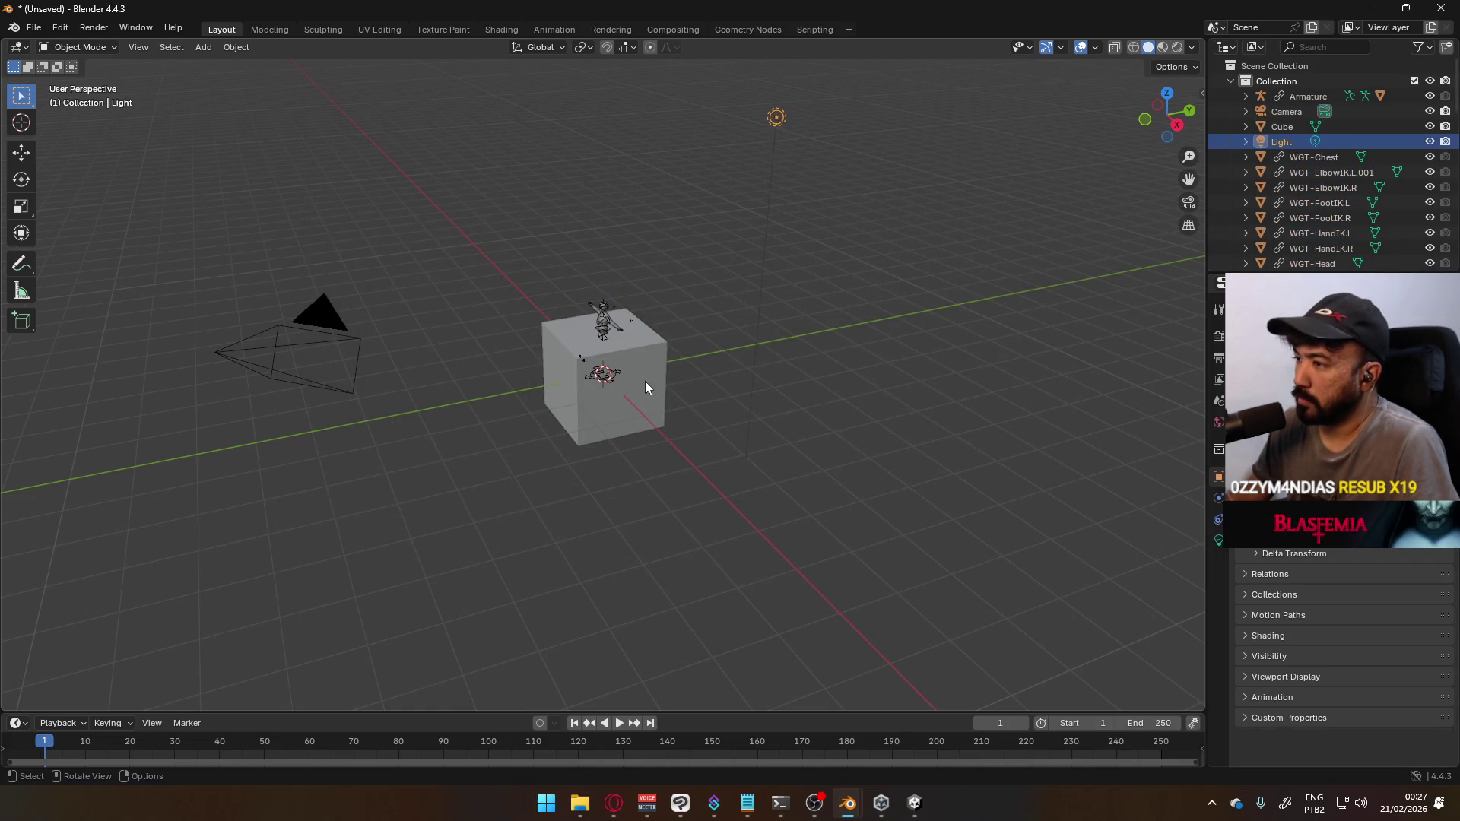
left_click(617, 372)
key("Delete")
left_click(366, 326)
key("Delete")
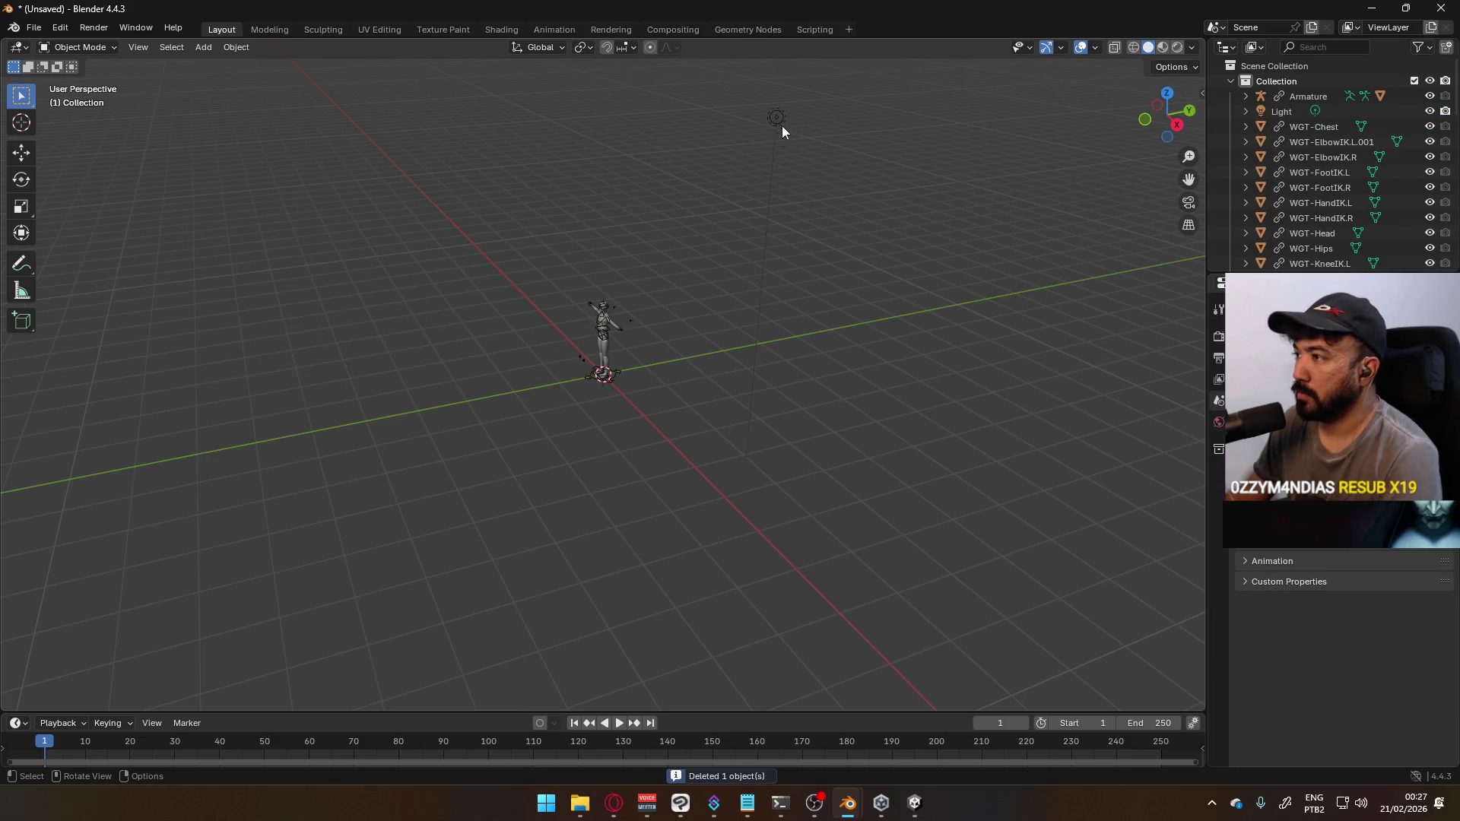
left_click(776, 117)
key("Delete")
scroll(583, 364, "up", 5)
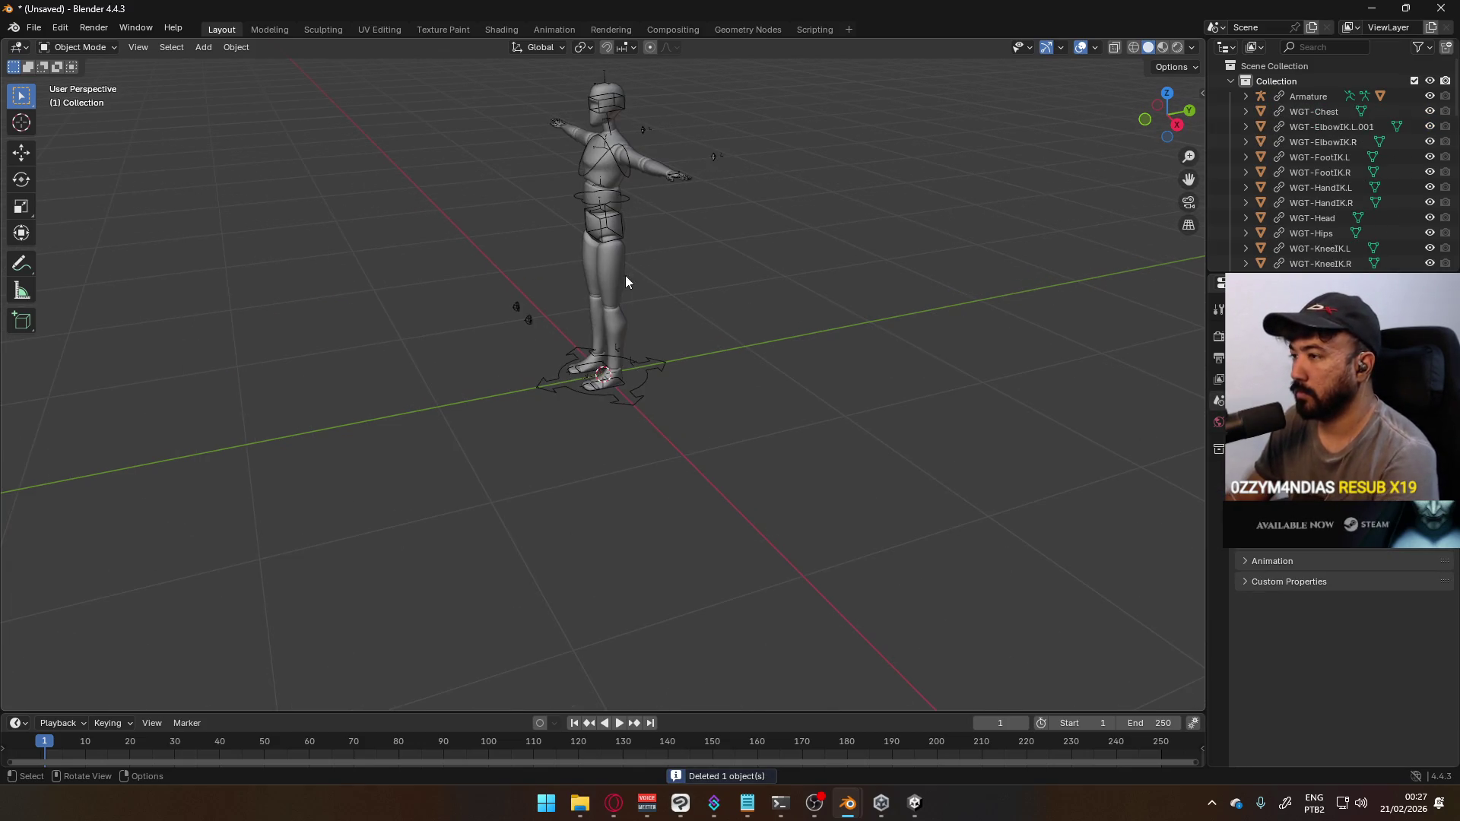
left_click(613, 280)
key("KP_1")
scroll(610, 286, "up", 3)
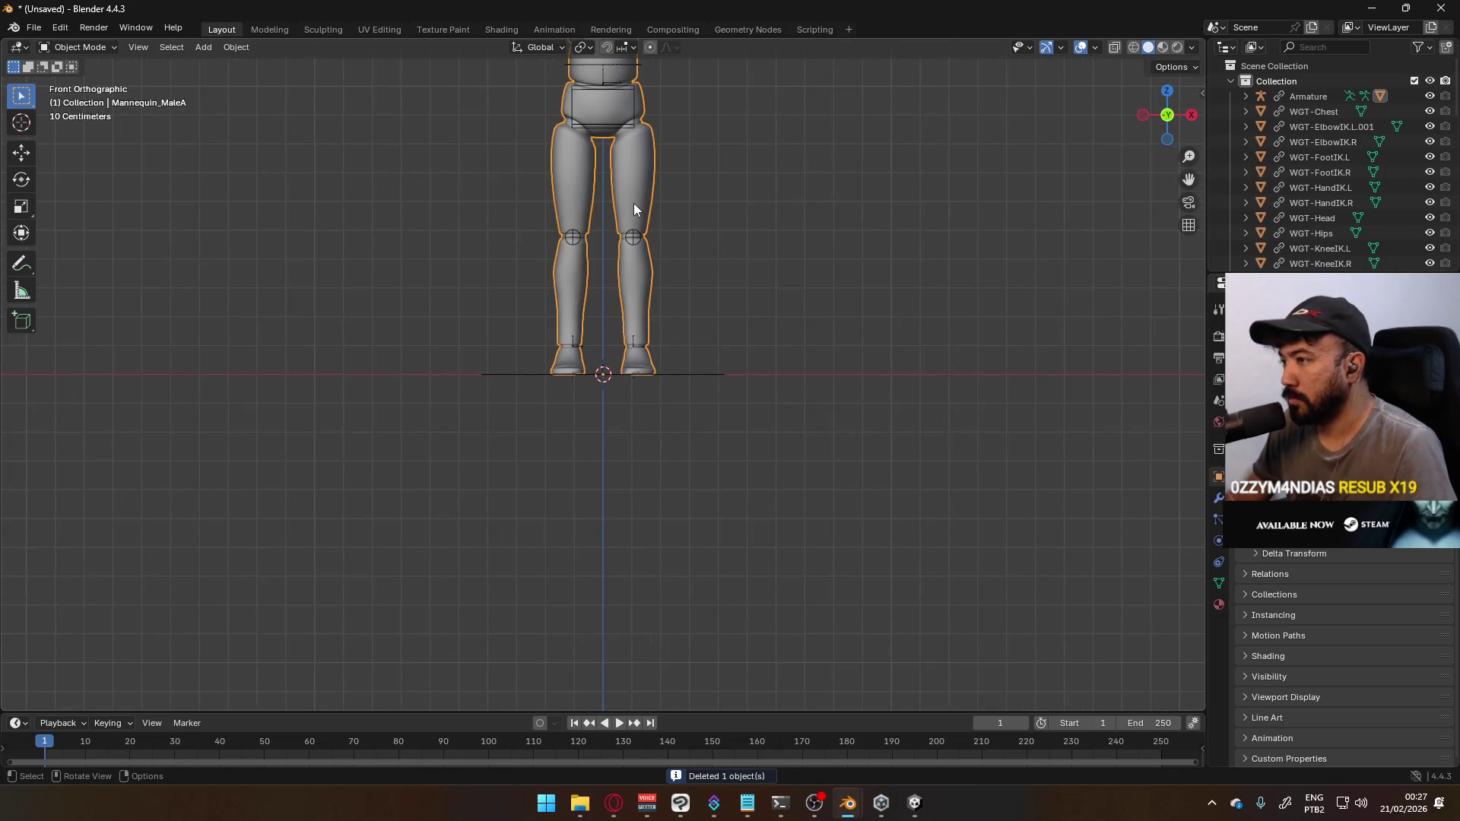
left_click(76, 47)
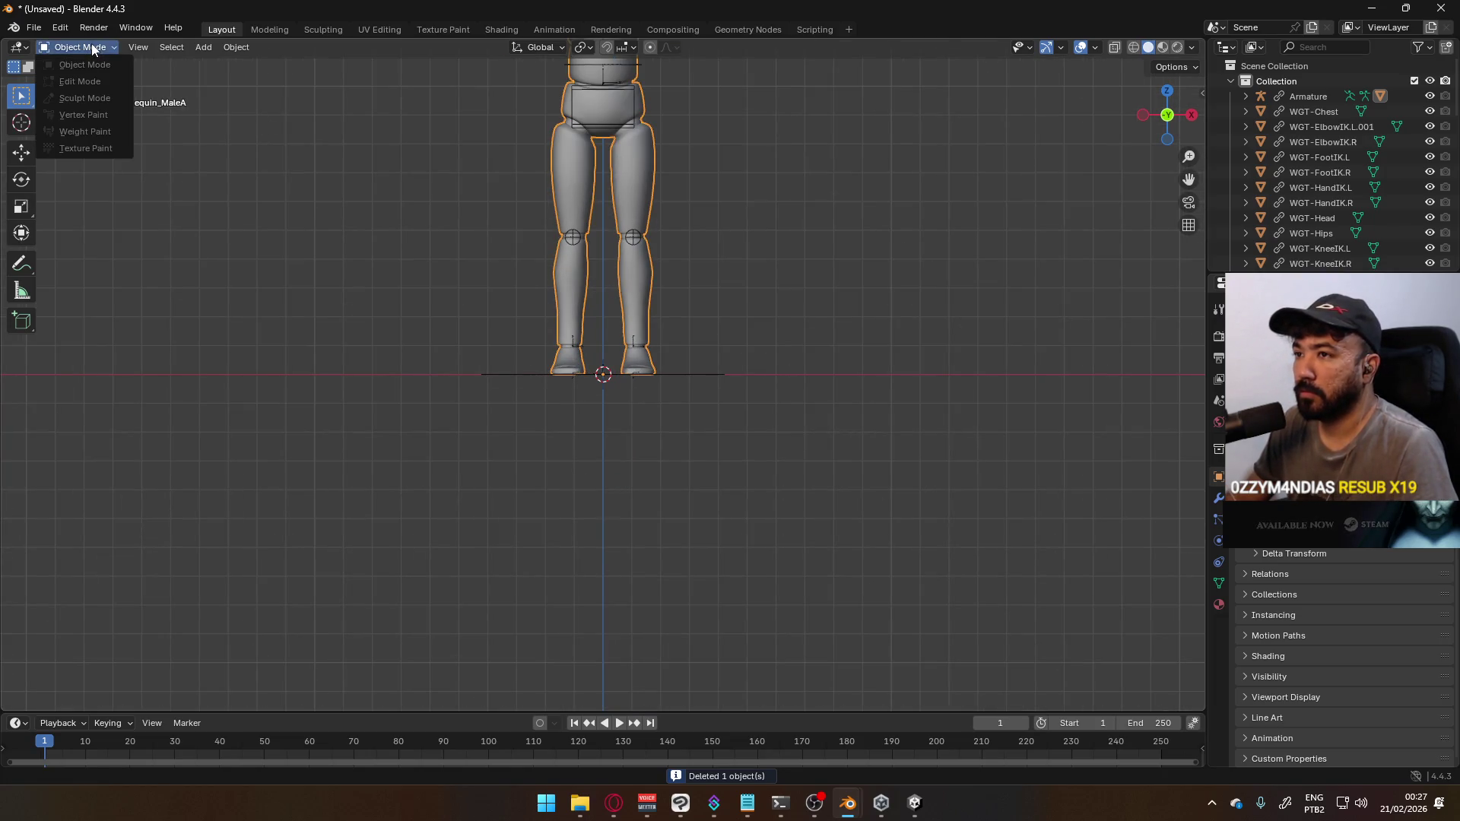
mouse_move(680, 222)
middle_mouse_down("shift")
mouse_move(610, 308)
mouse_move(615, 388)
middle_mouse_up("shift")
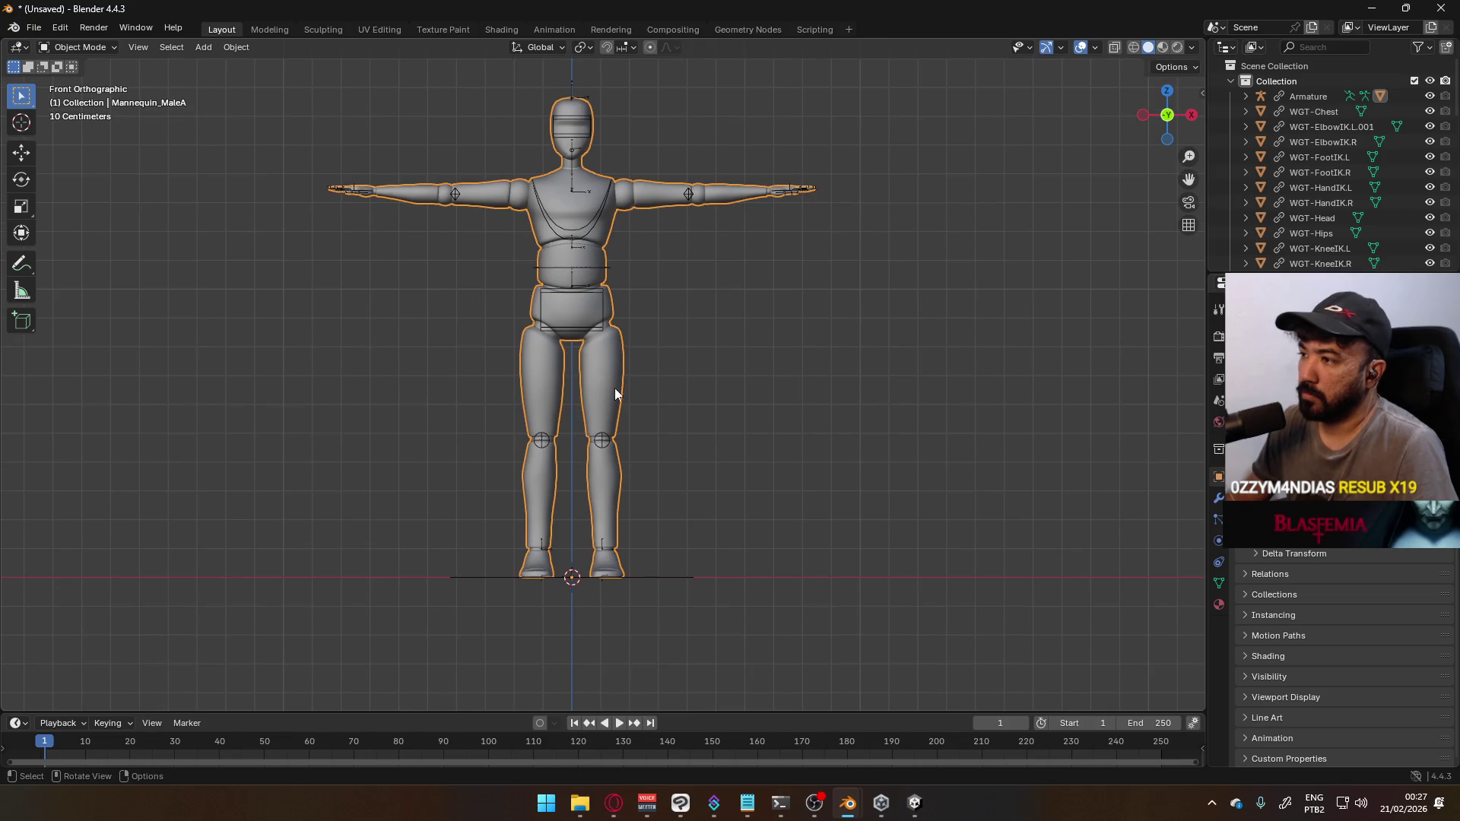
left_click(605, 440)
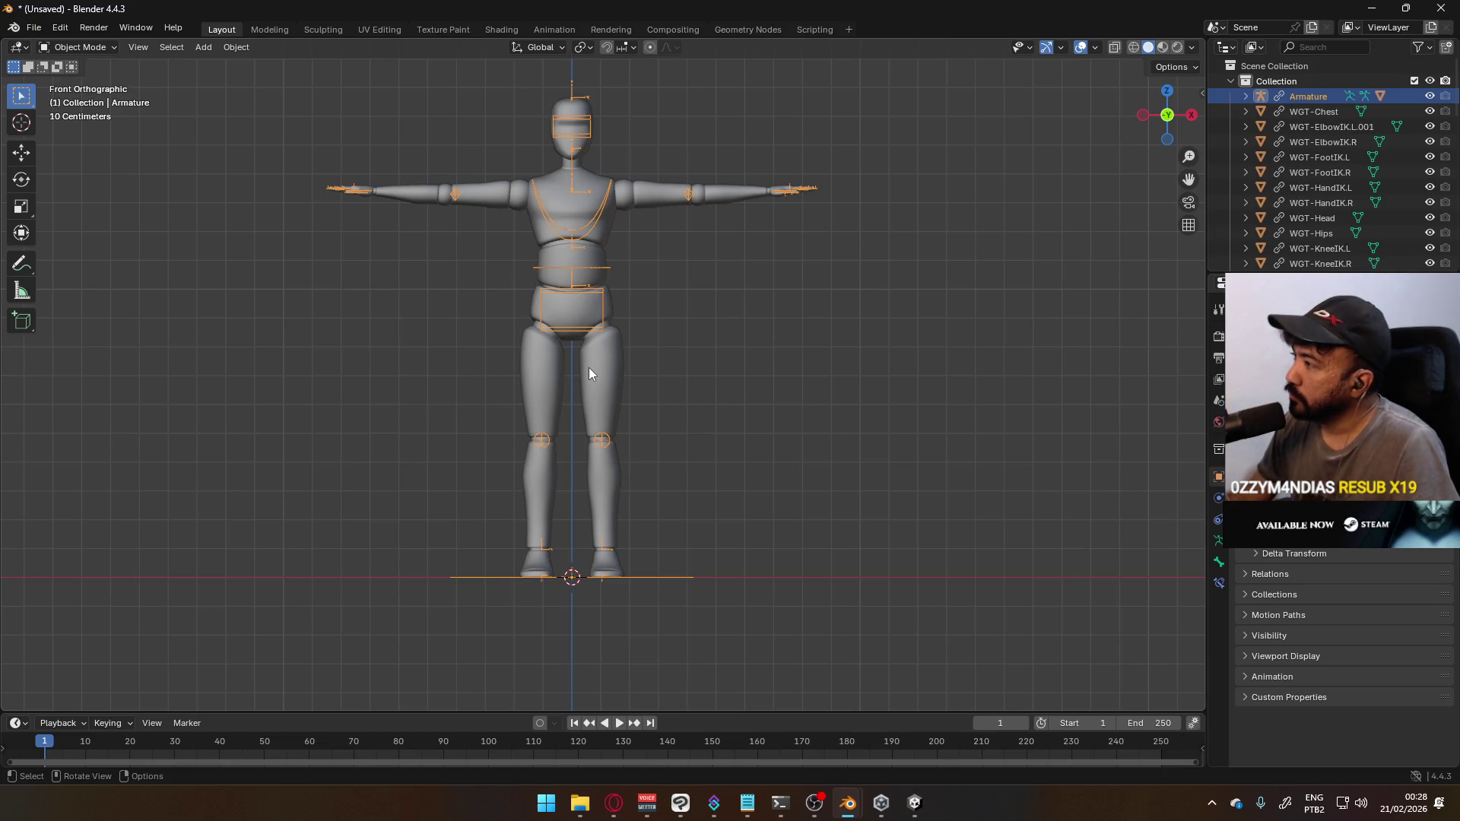
left_click(604, 355)
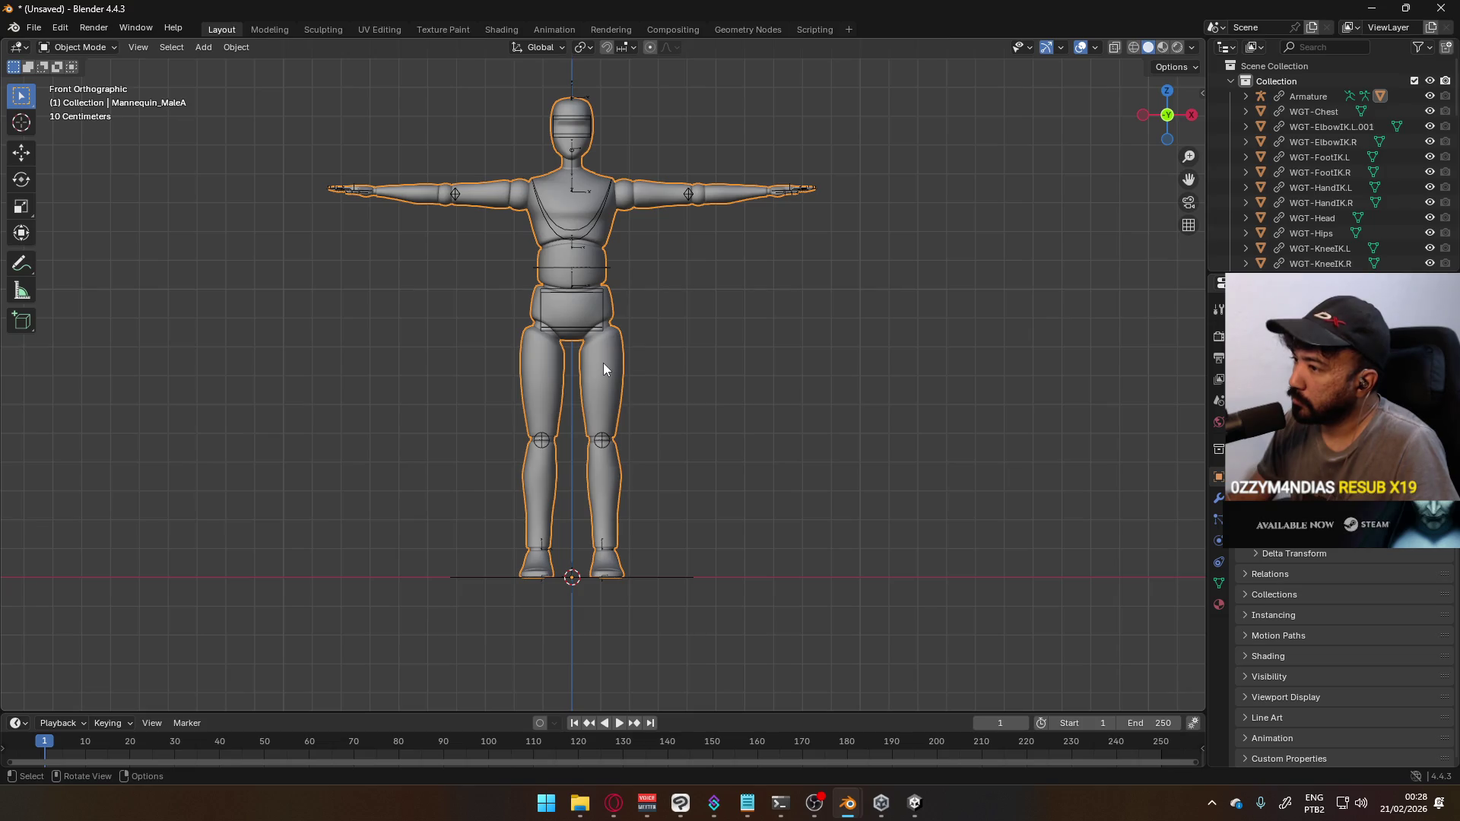
Try entering Edit Mode on the linked Armature, which fails with an error
right_click(1302, 97)
mouse_move(1214, 332)
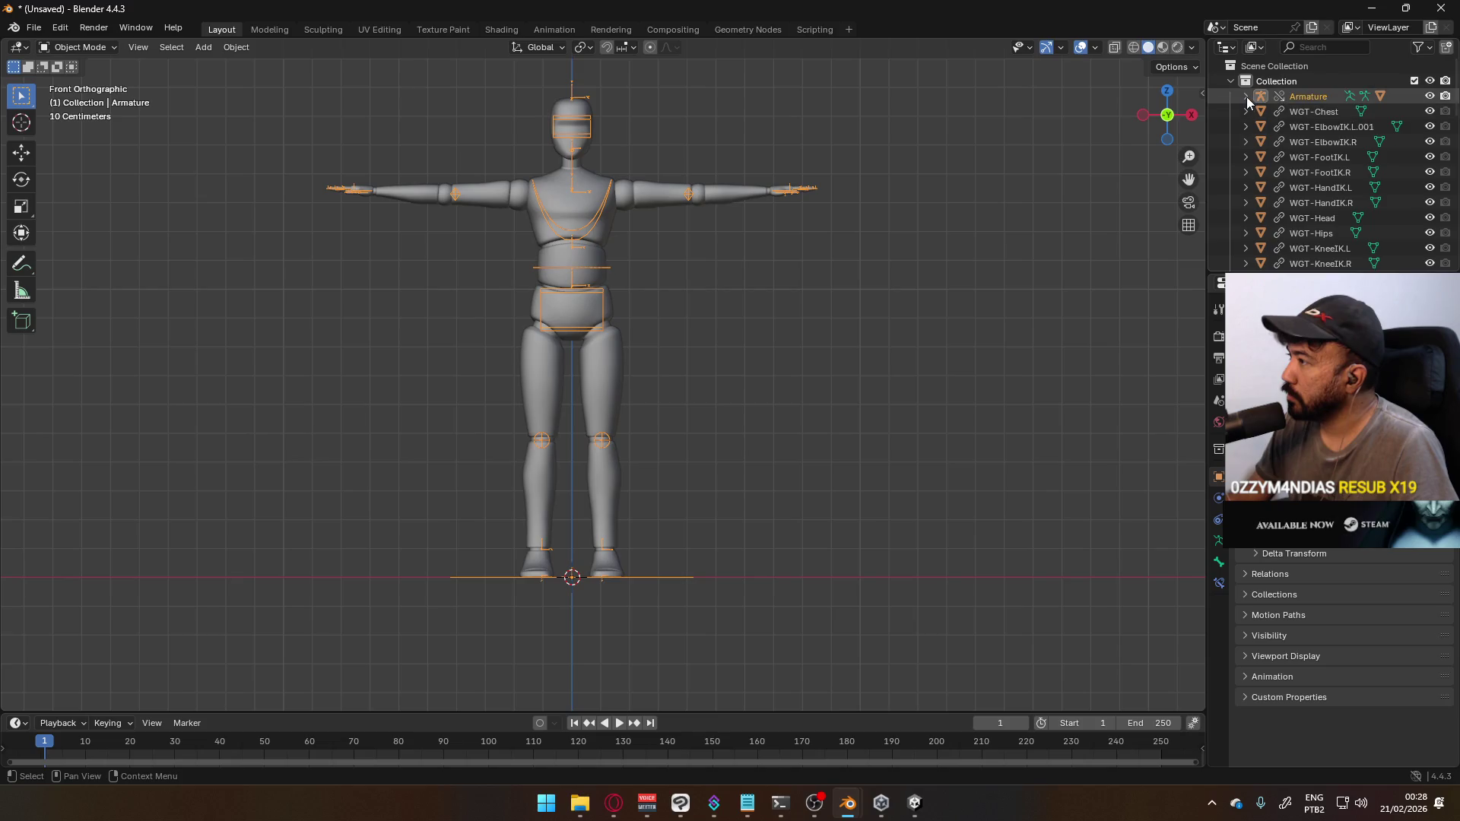
key("Tab")
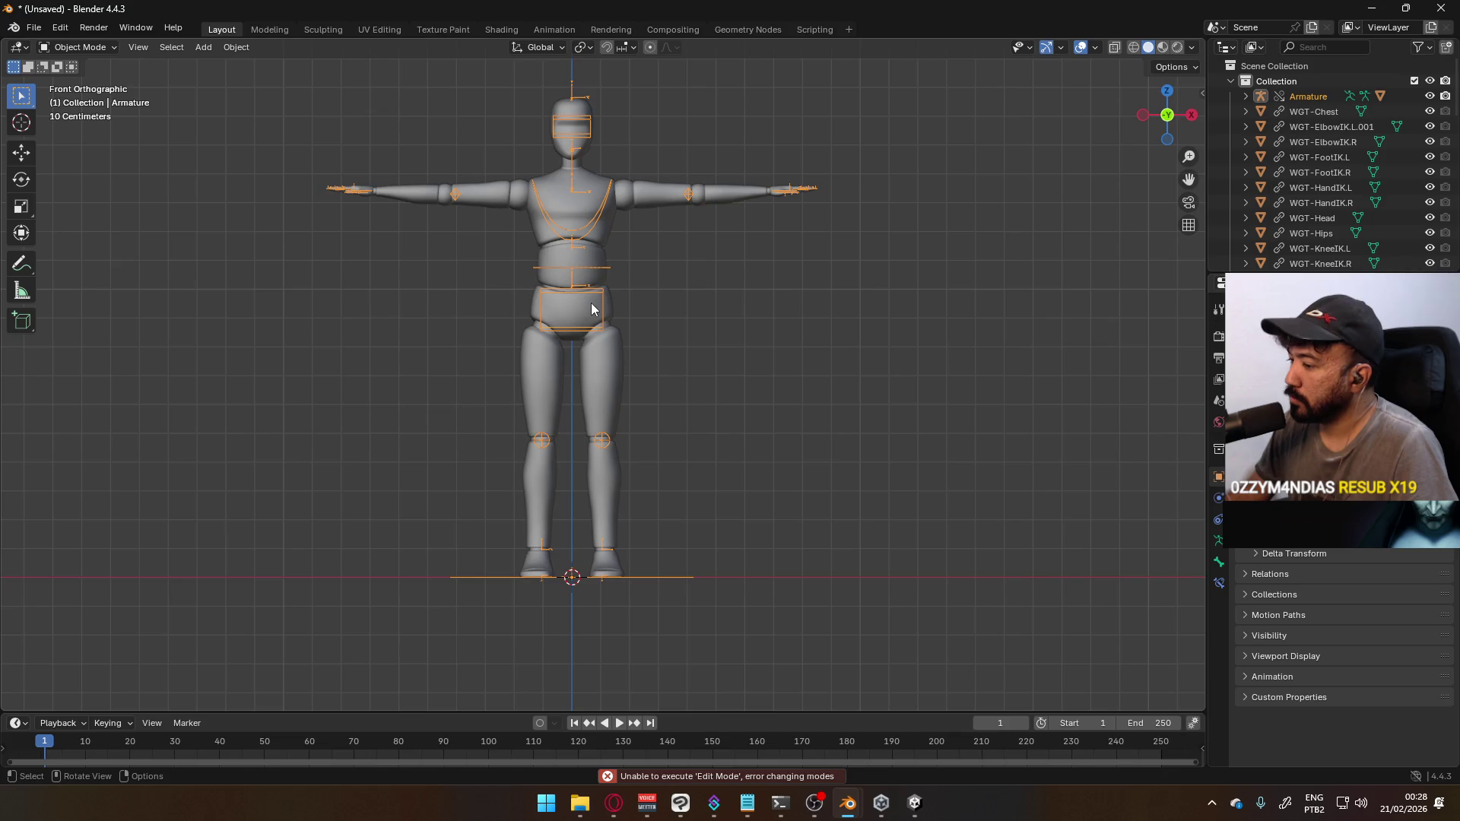
Expand the Armature in the Outliner and inspect its data and the Mannequin_MaleA mesh
left_click(1247, 96)
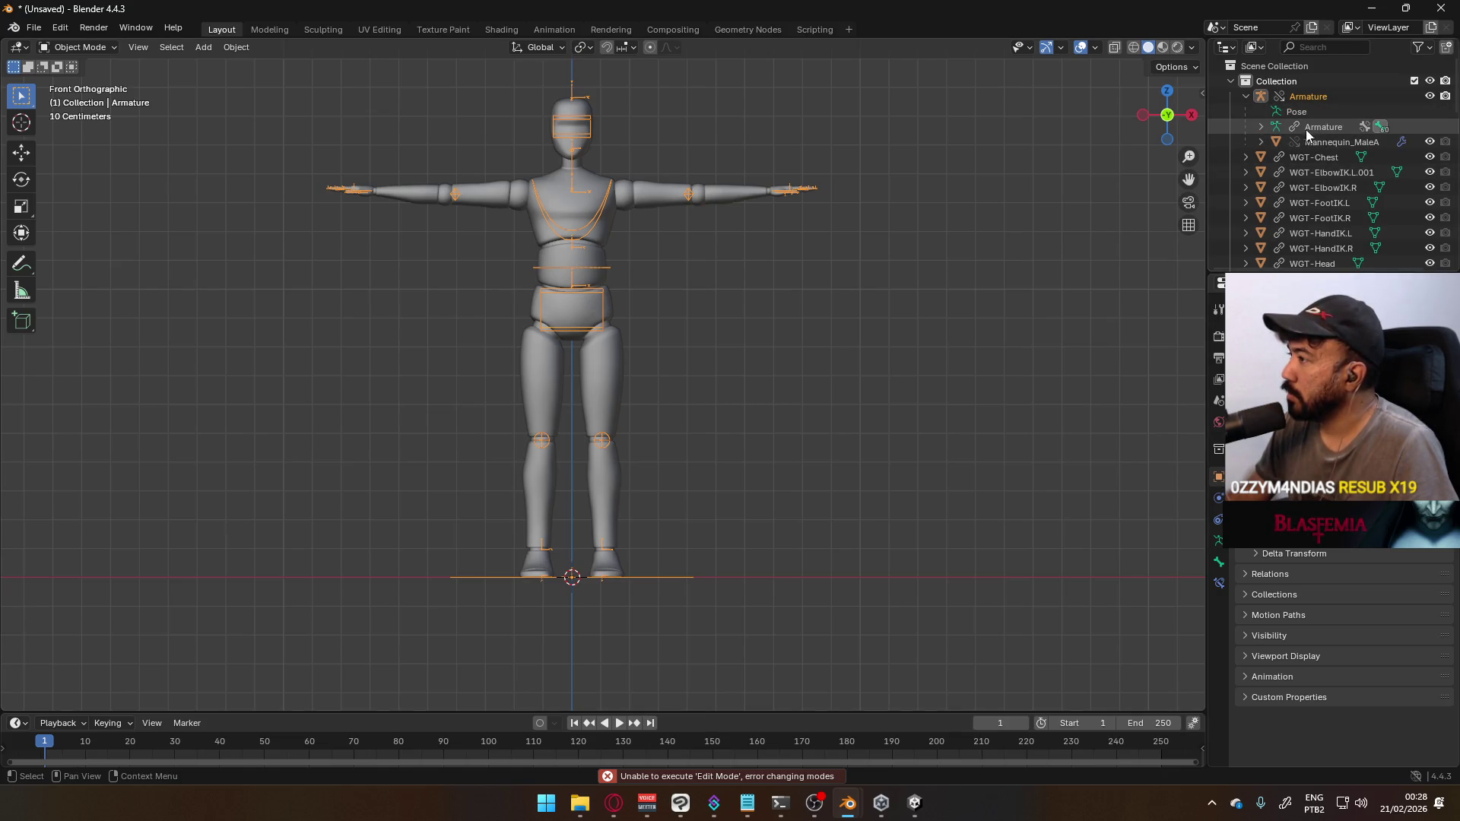
right_click(1329, 127)
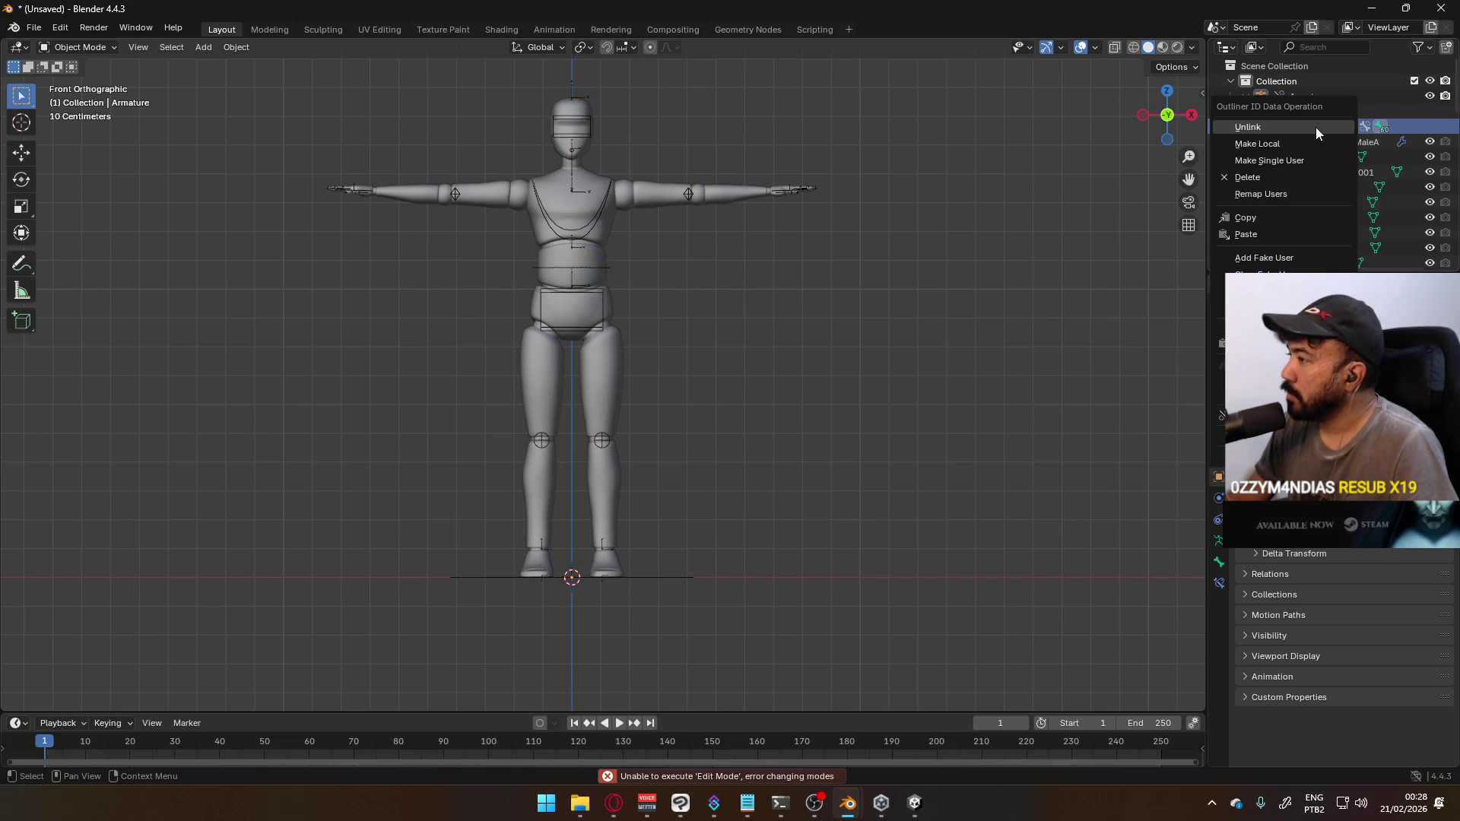
mouse_move(1255, 415)
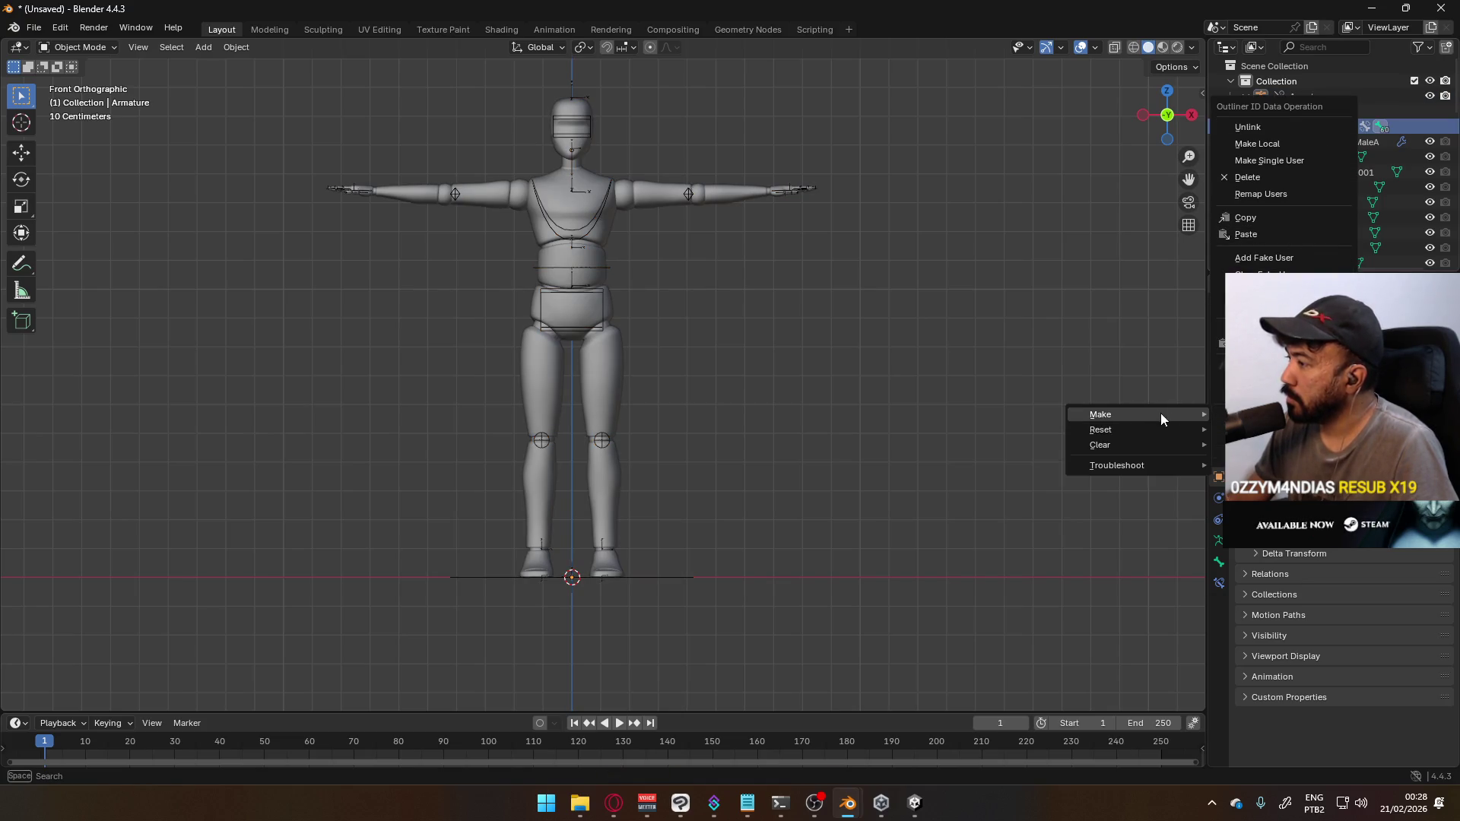
key("Escape")
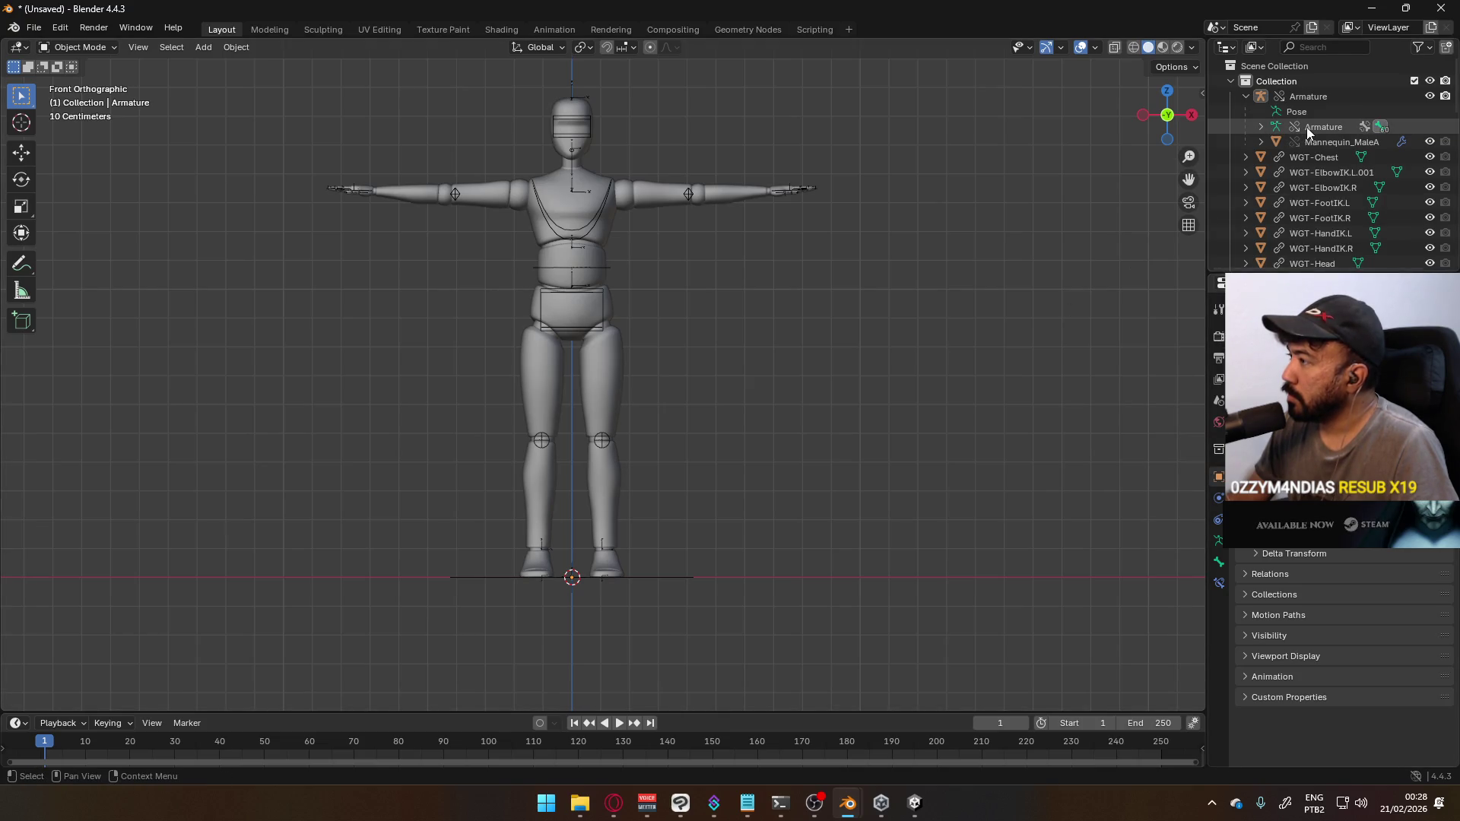
left_click(1303, 130)
left_click(1302, 137)
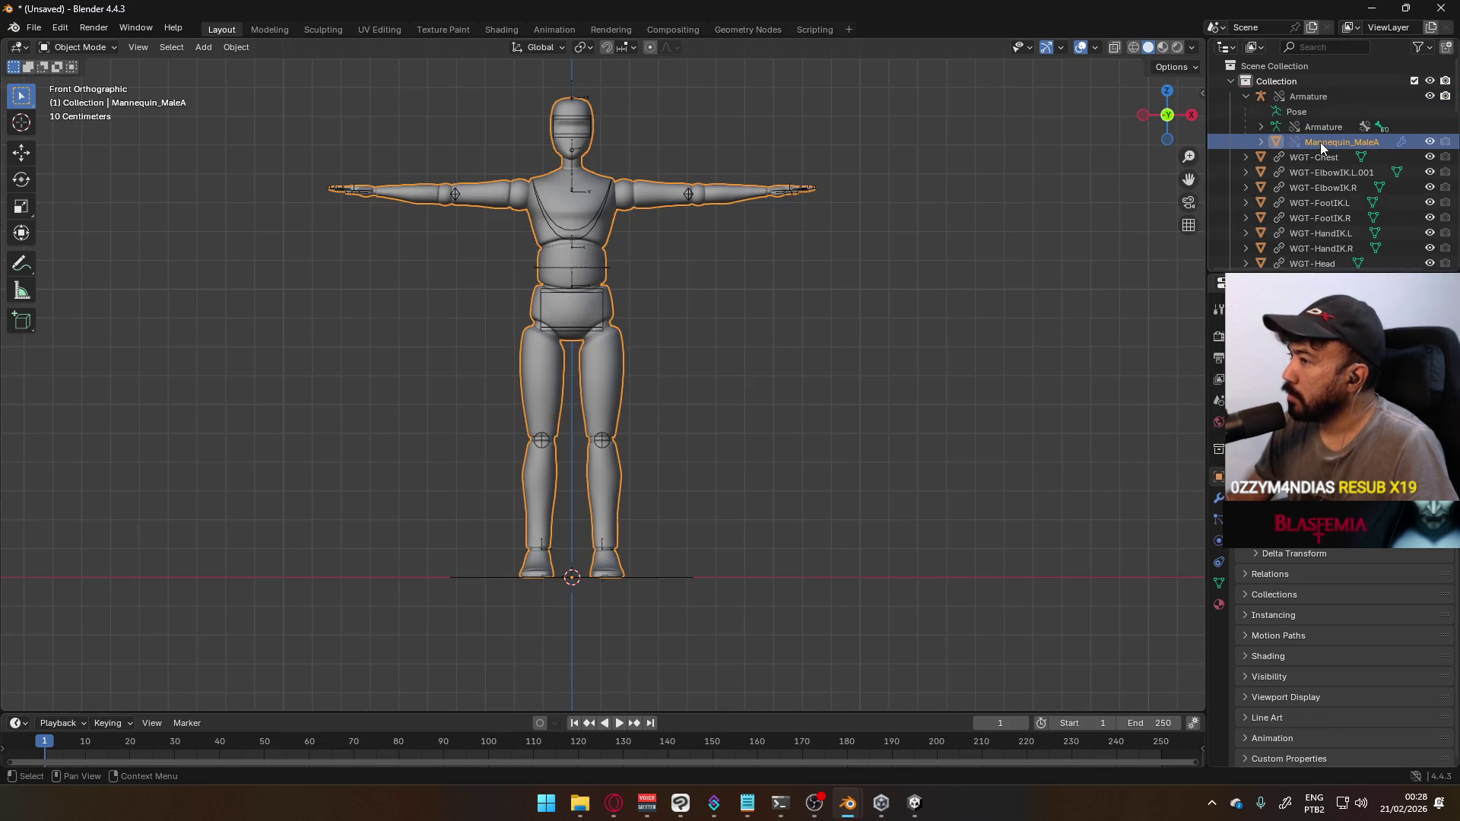
right_click(1320, 143)
mouse_move(1247, 292)
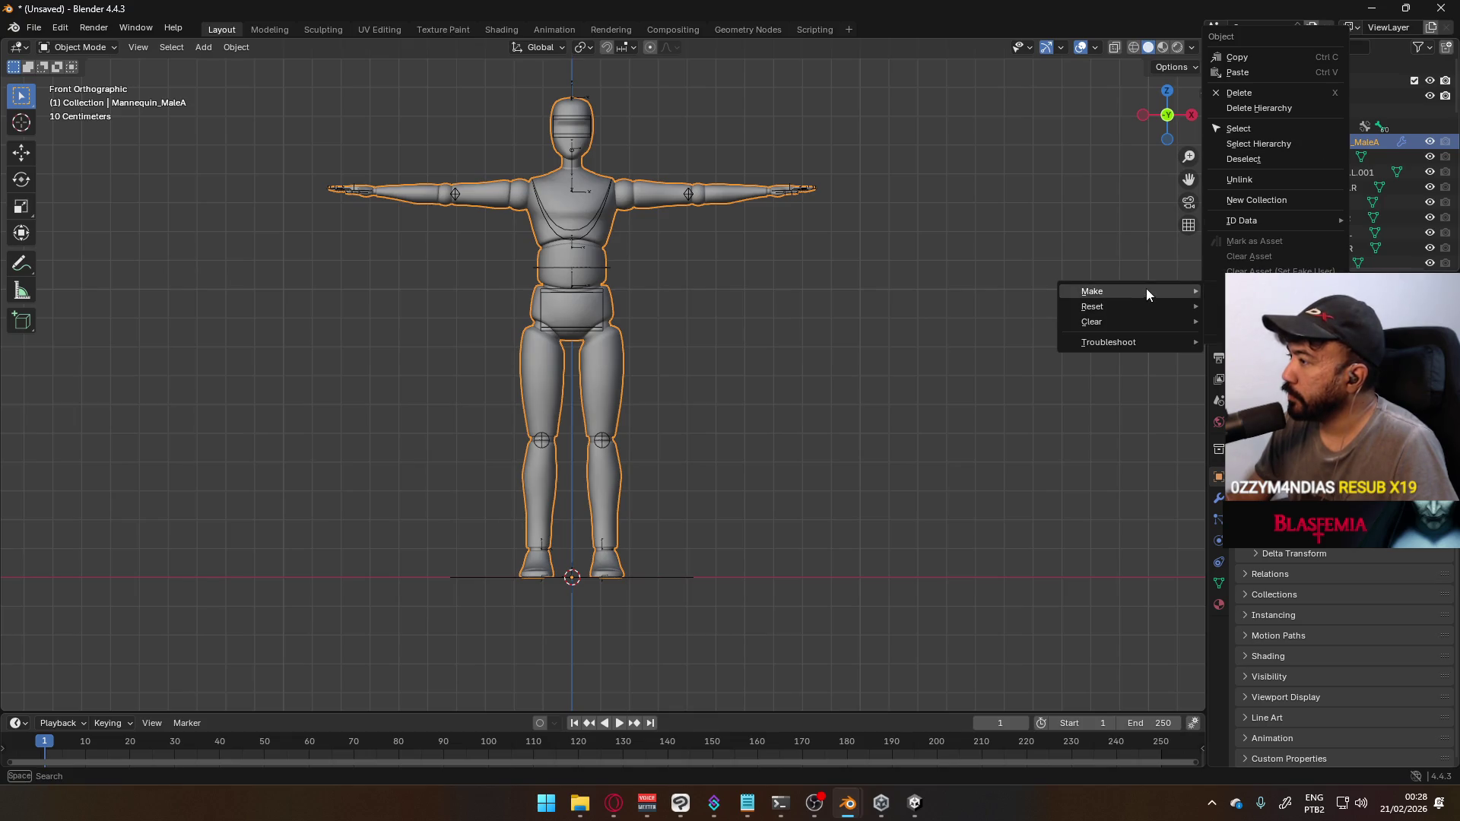
key("Escape")
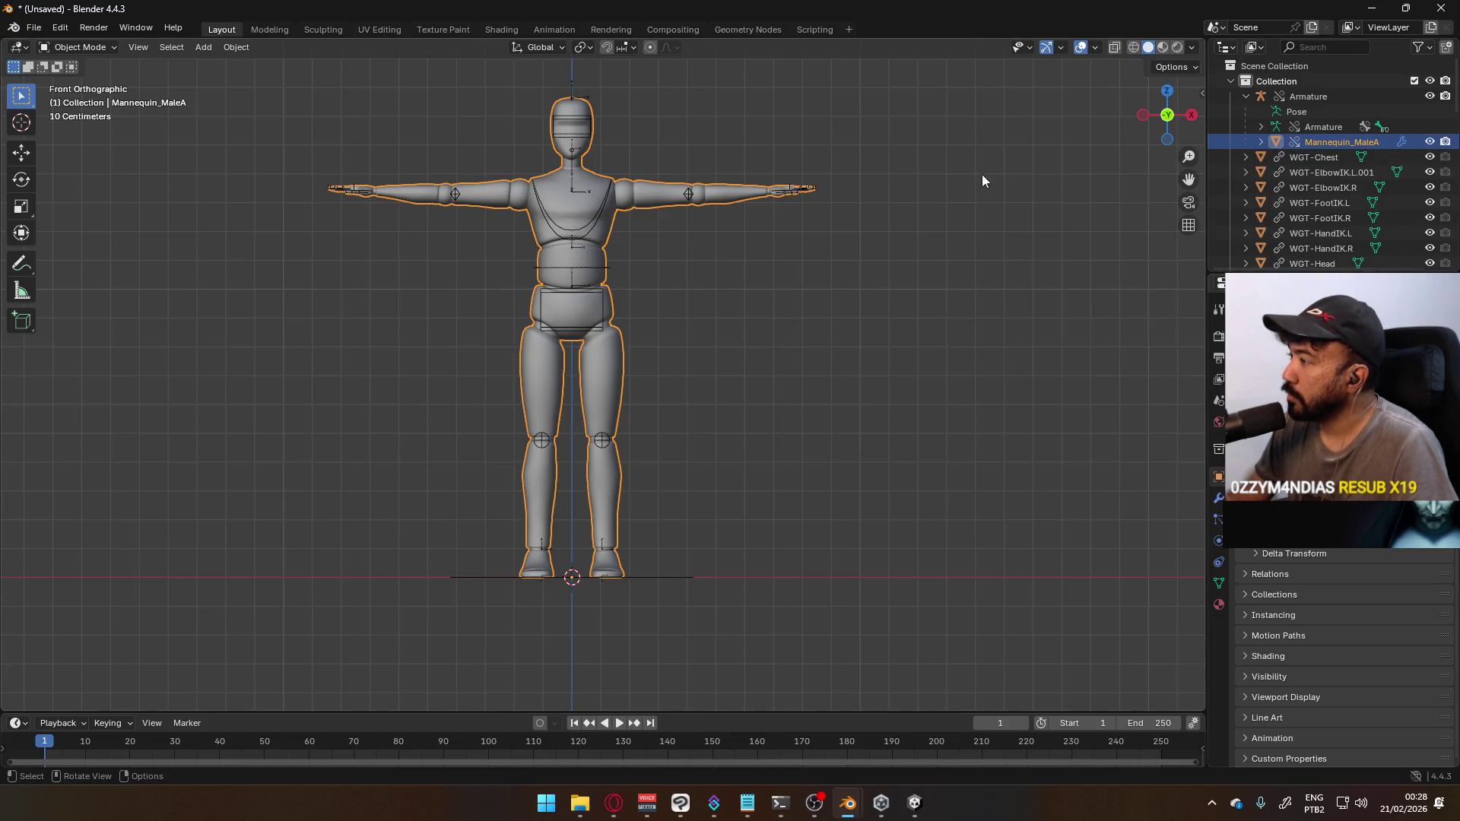
Reselect the Armature and switch it to Pose Mode from the mode dropdown
left_click(600, 210)
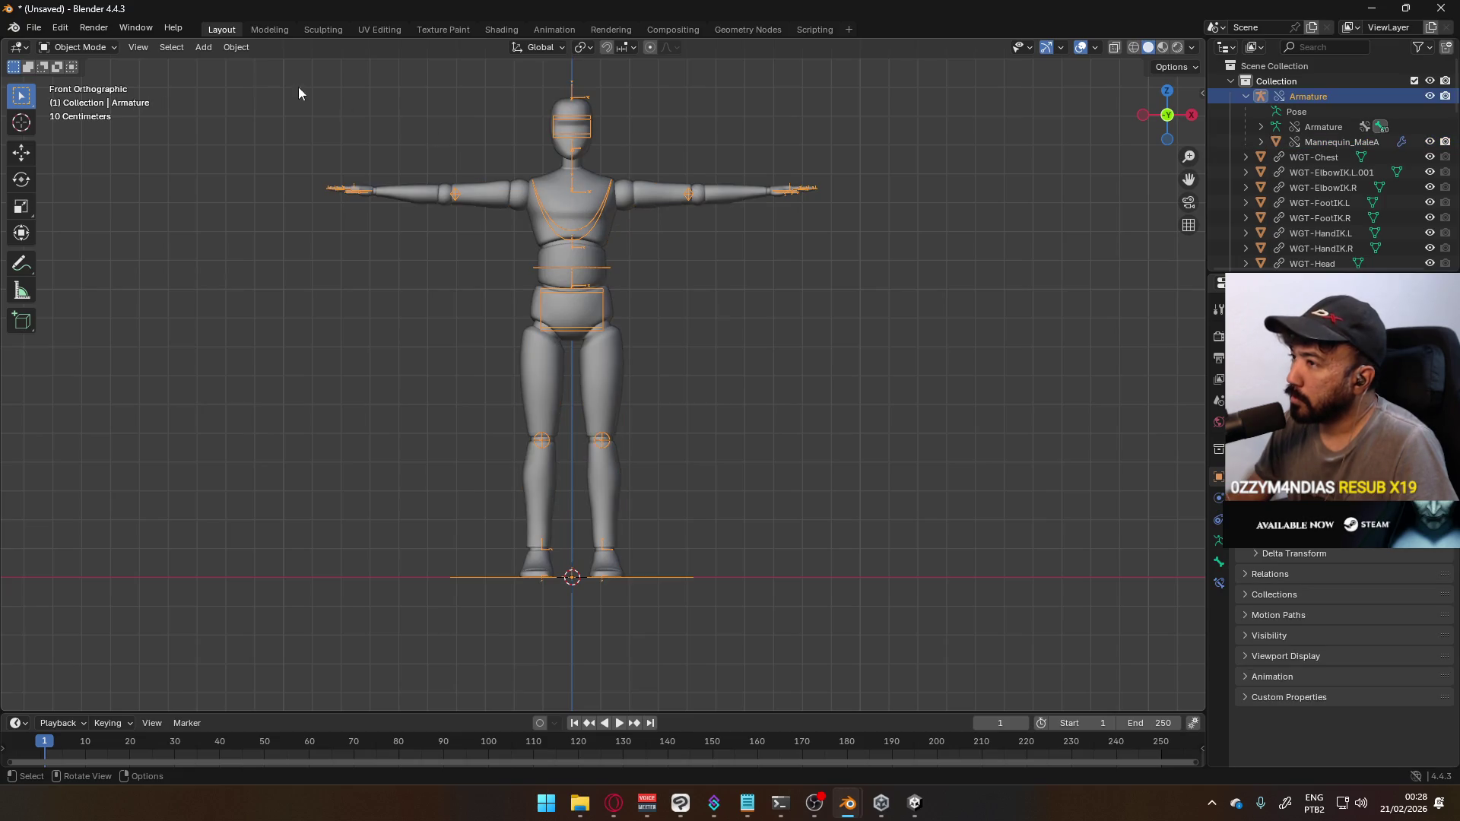
key("Tab")
key("Tab")
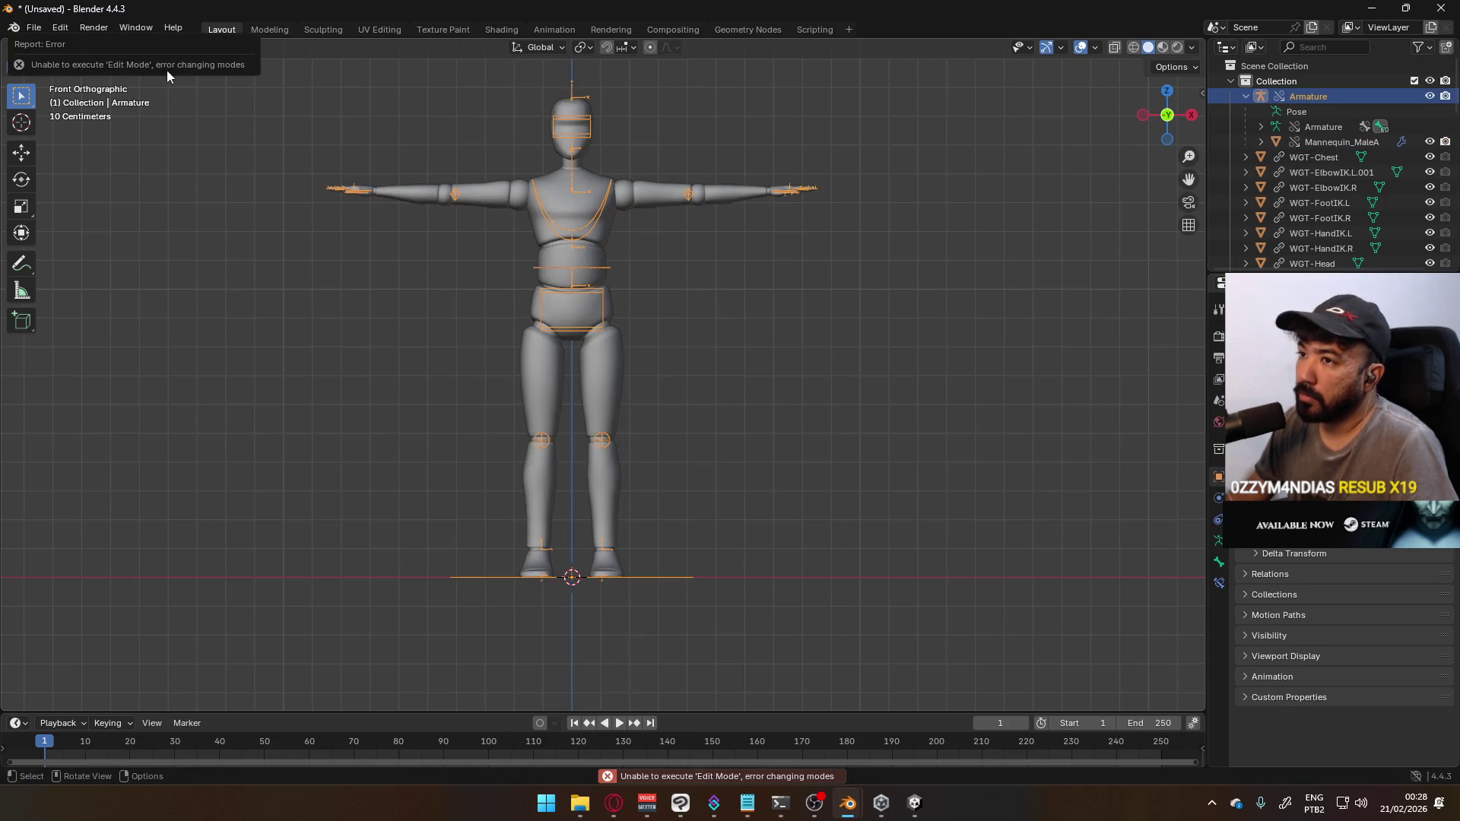
left_click(80, 47)
left_click(91, 94)
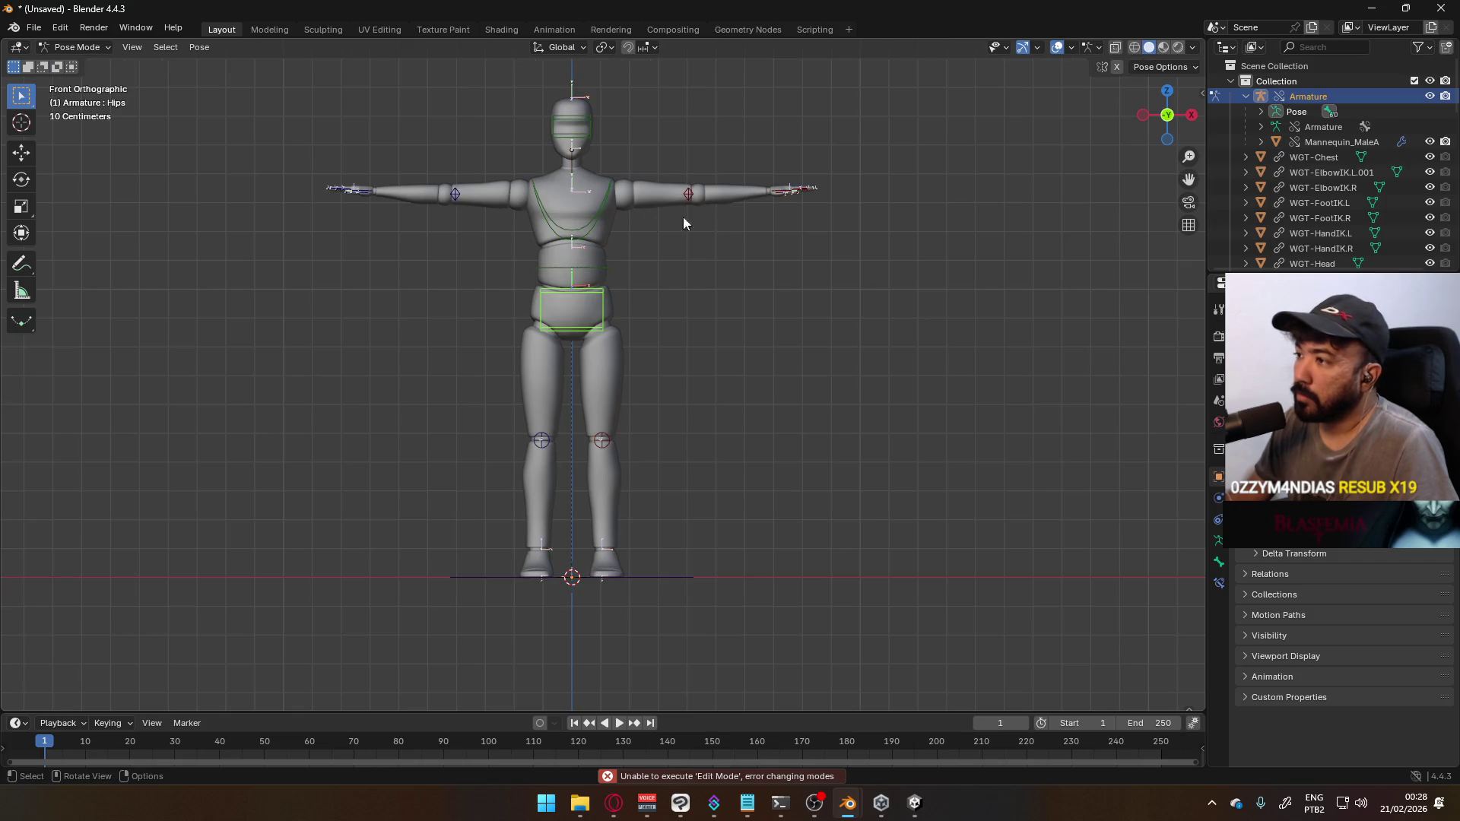
Test-move the HandIK.L control bone, cancel it, and orbit to a perspective view
left_click(775, 194)
left_click(776, 194)
key("g")
key("Escape")
middle_click_drag(816, 244, 831, 340)
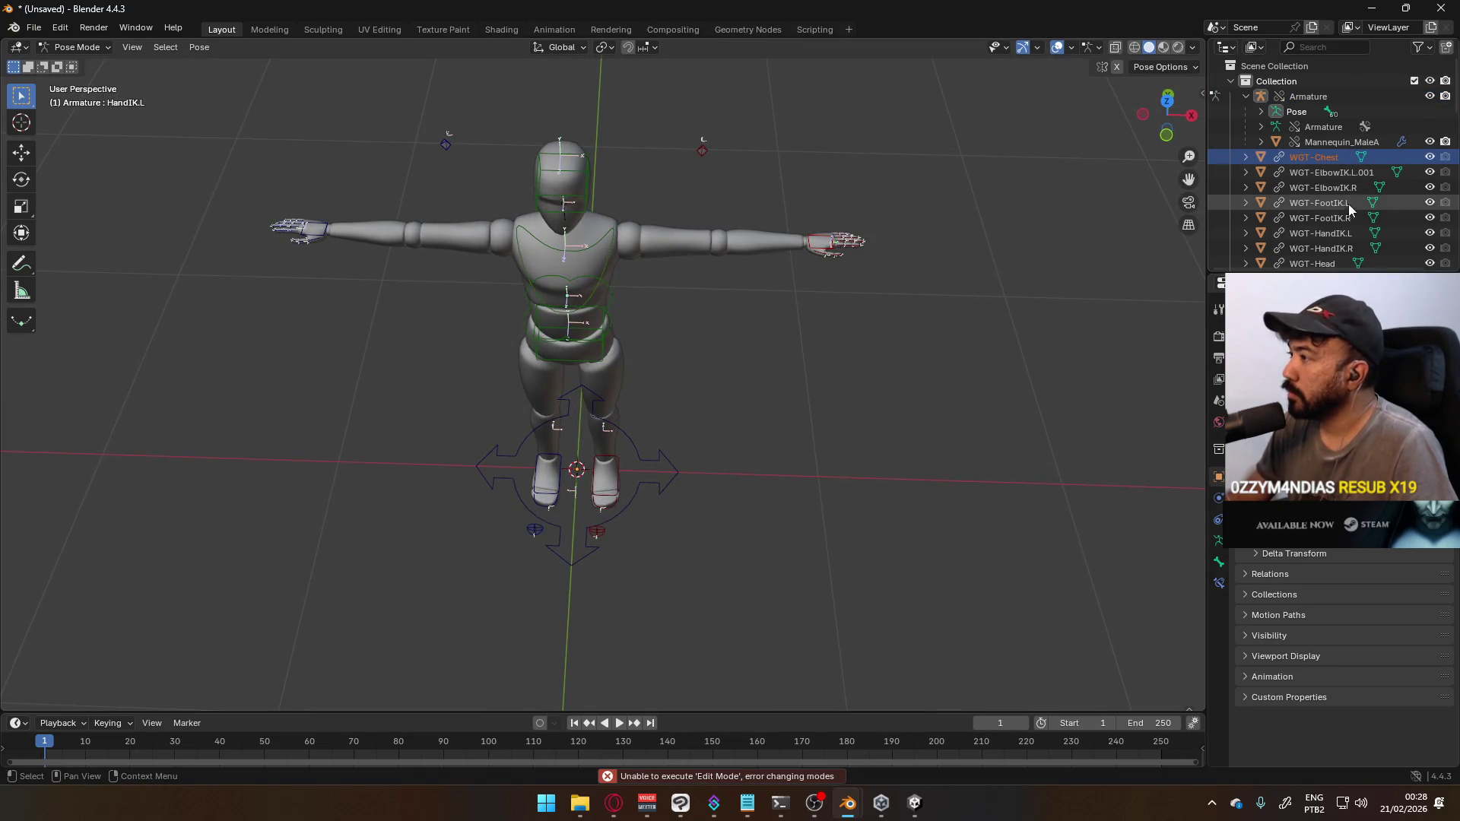
scroll(1307, 163, "down", 10)
Move all WGT objects into a new 'Widgets' collection and exclude it from the view layer
left_click_drag(1318, 145, 1343, 252)
key("m")
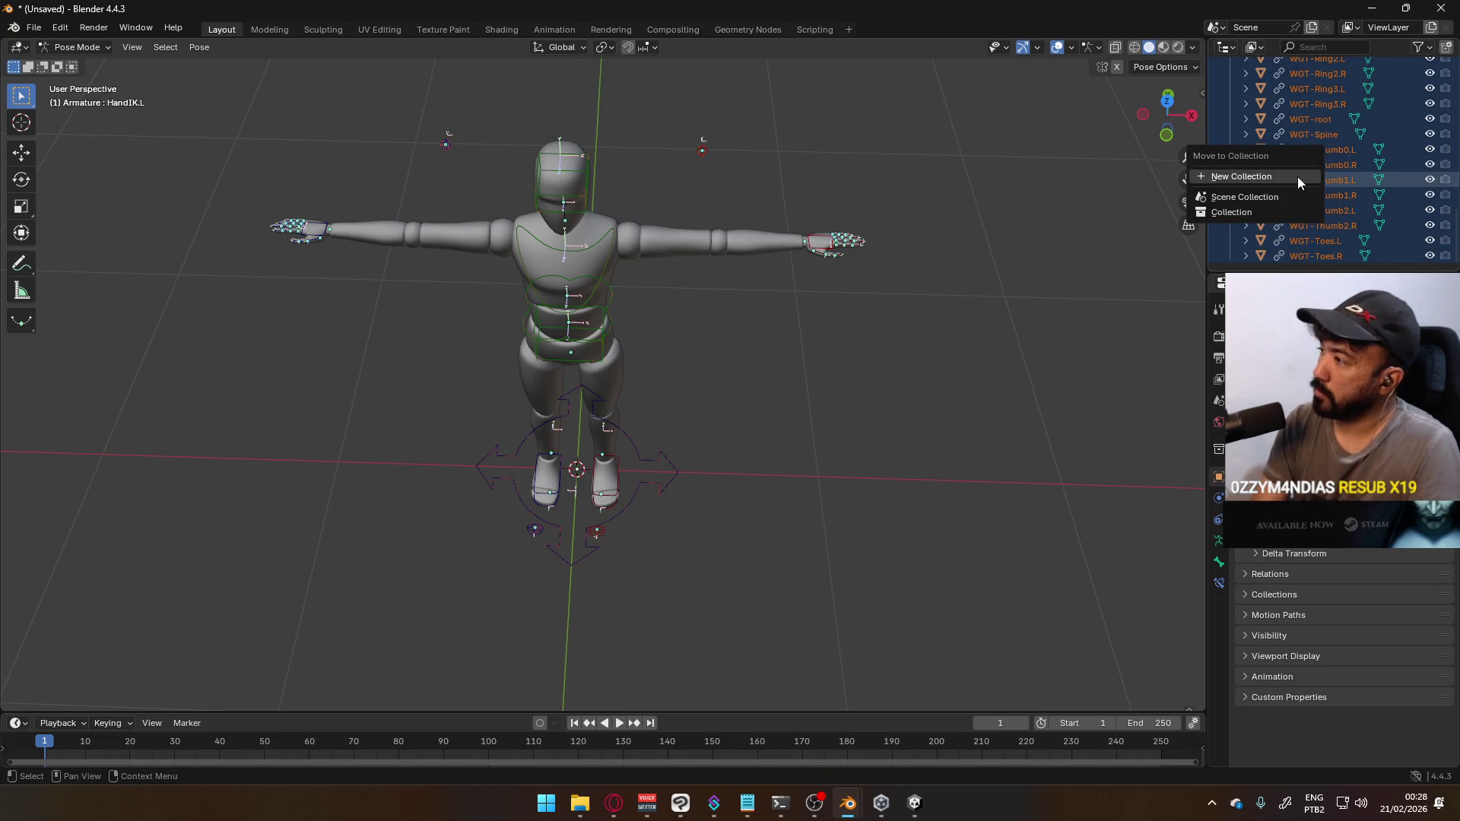
left_click(1298, 177)
type("W")
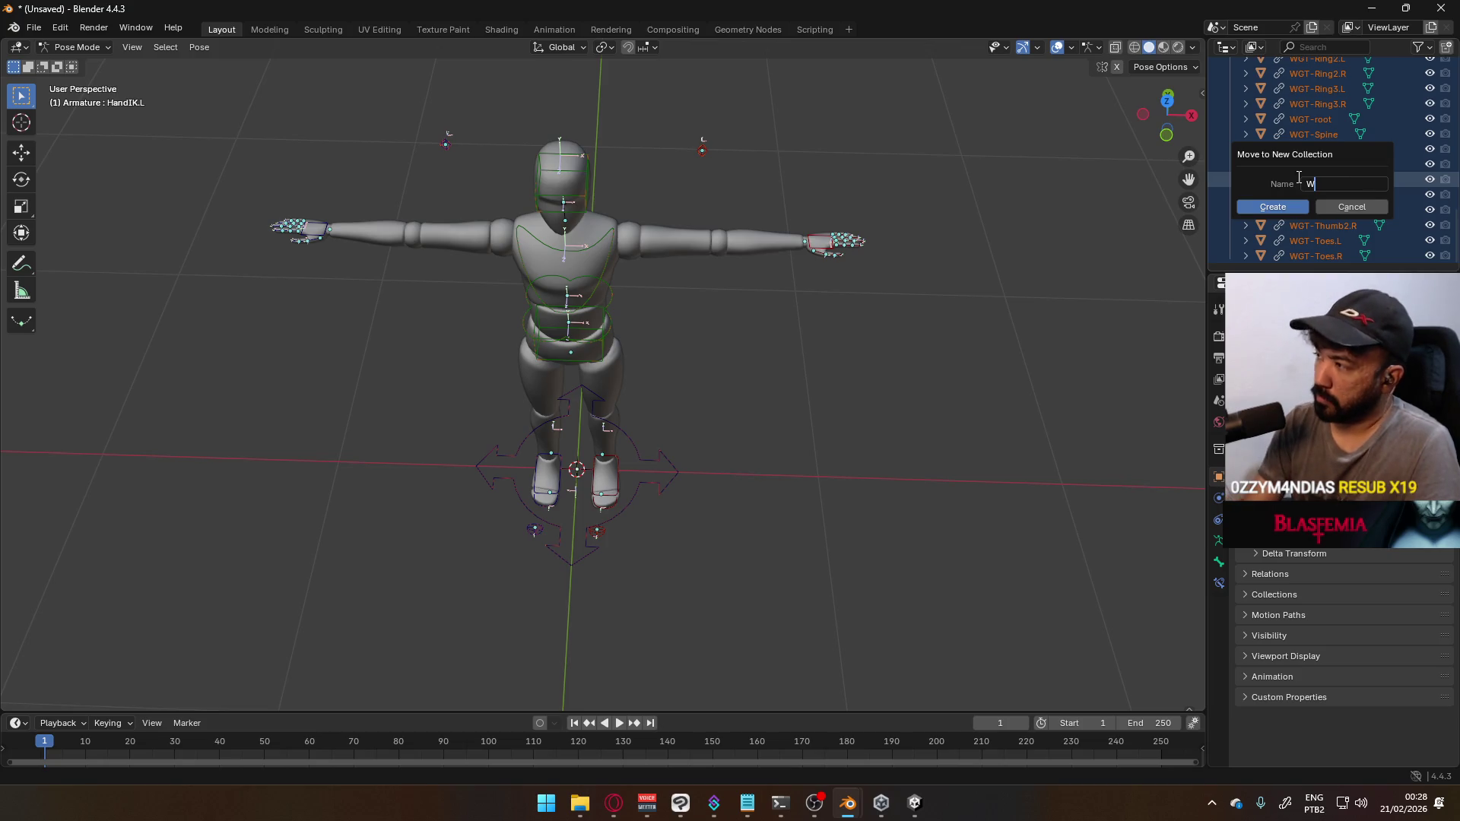
type("idgets")
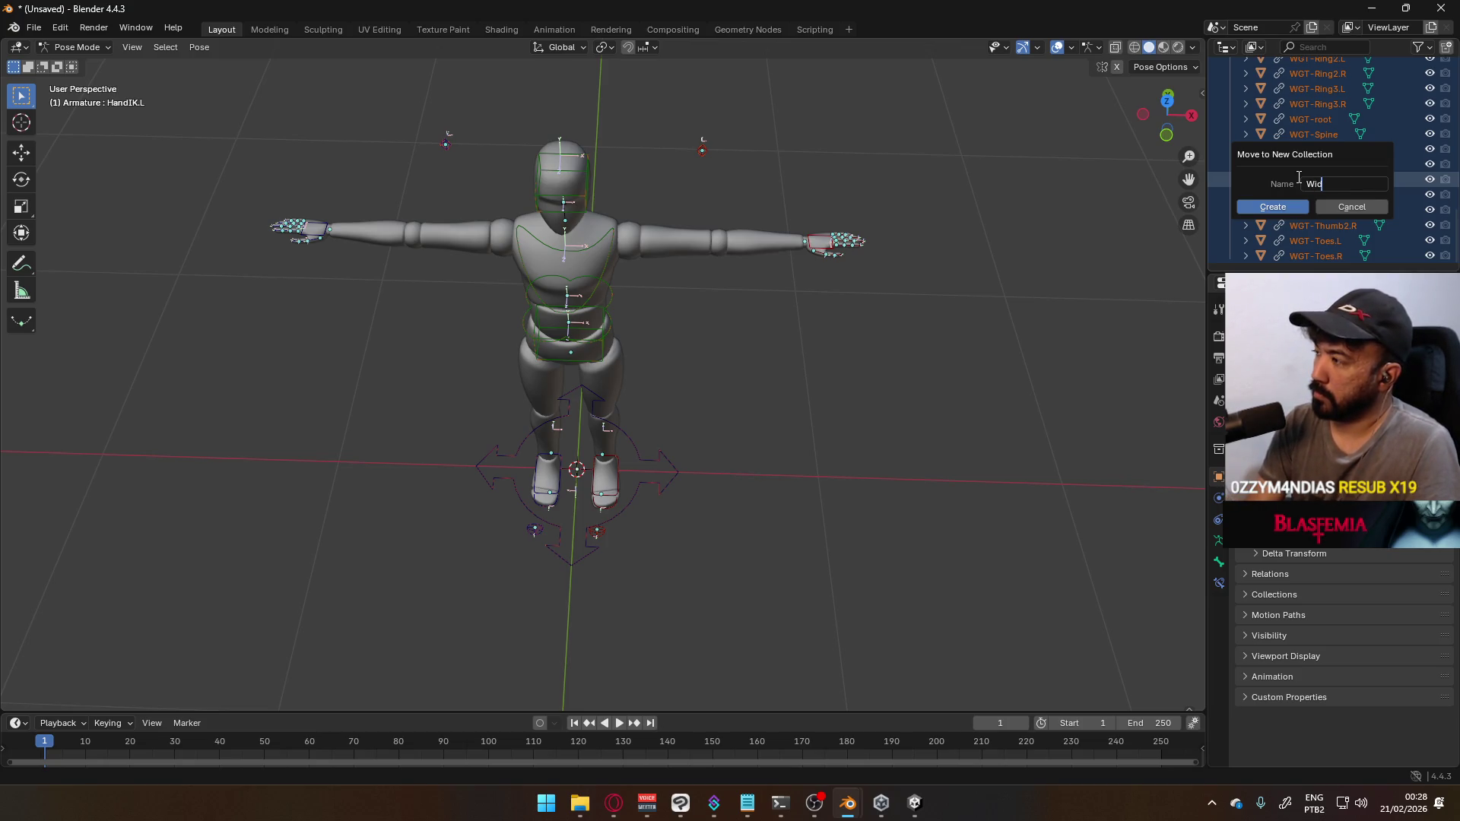
key("Return")
scroll(1255, 171, "up", 10)
left_click(1232, 157)
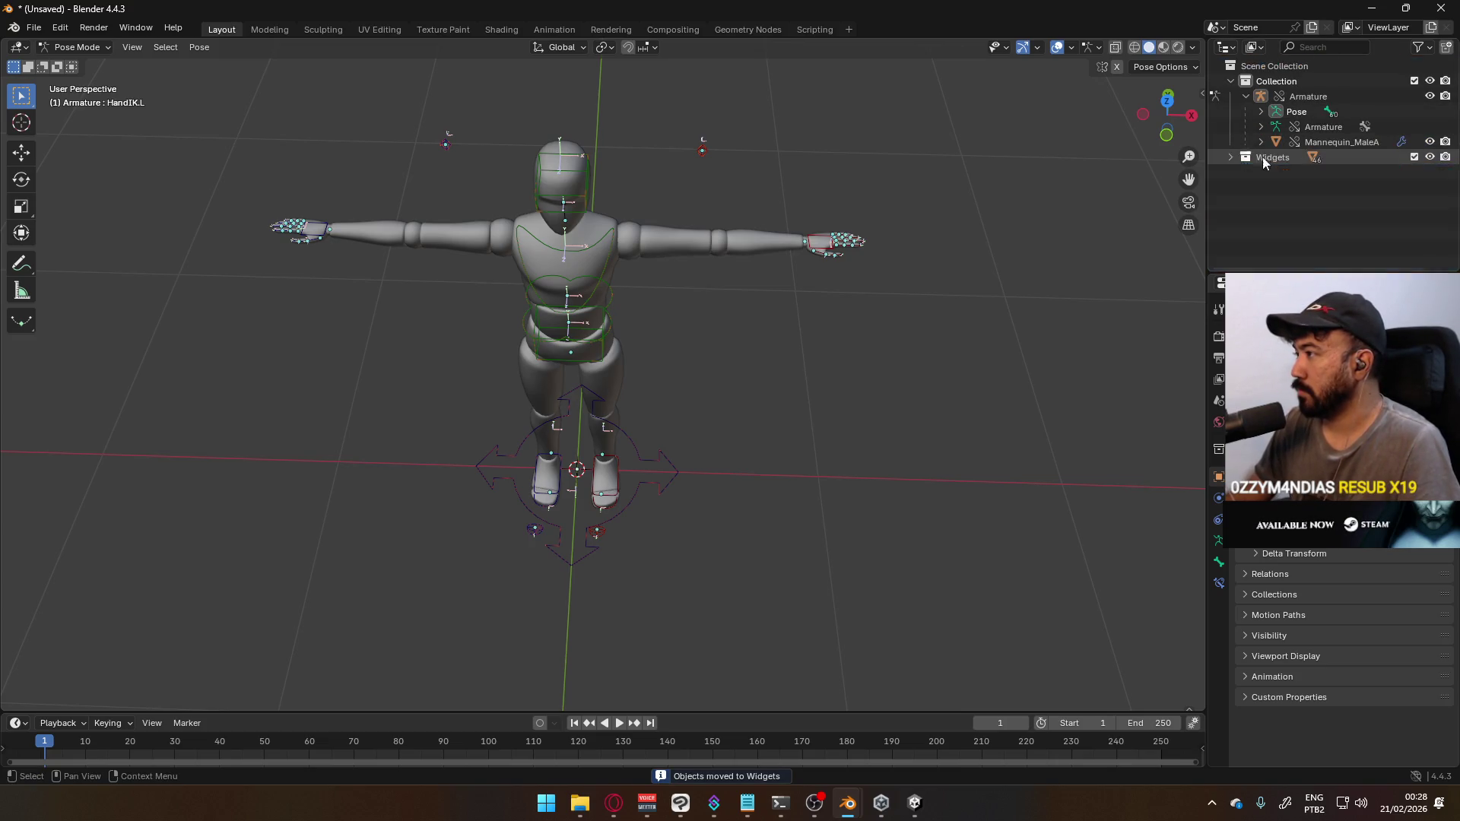
left_click(1415, 158)
Grab the HandIK.L control again to test the arm, then cancel so it snaps back
mouse_move(677, 202)
middle_mouse_down()
mouse_move(634, 216)
mouse_move(737, 213)
middle_mouse_up()
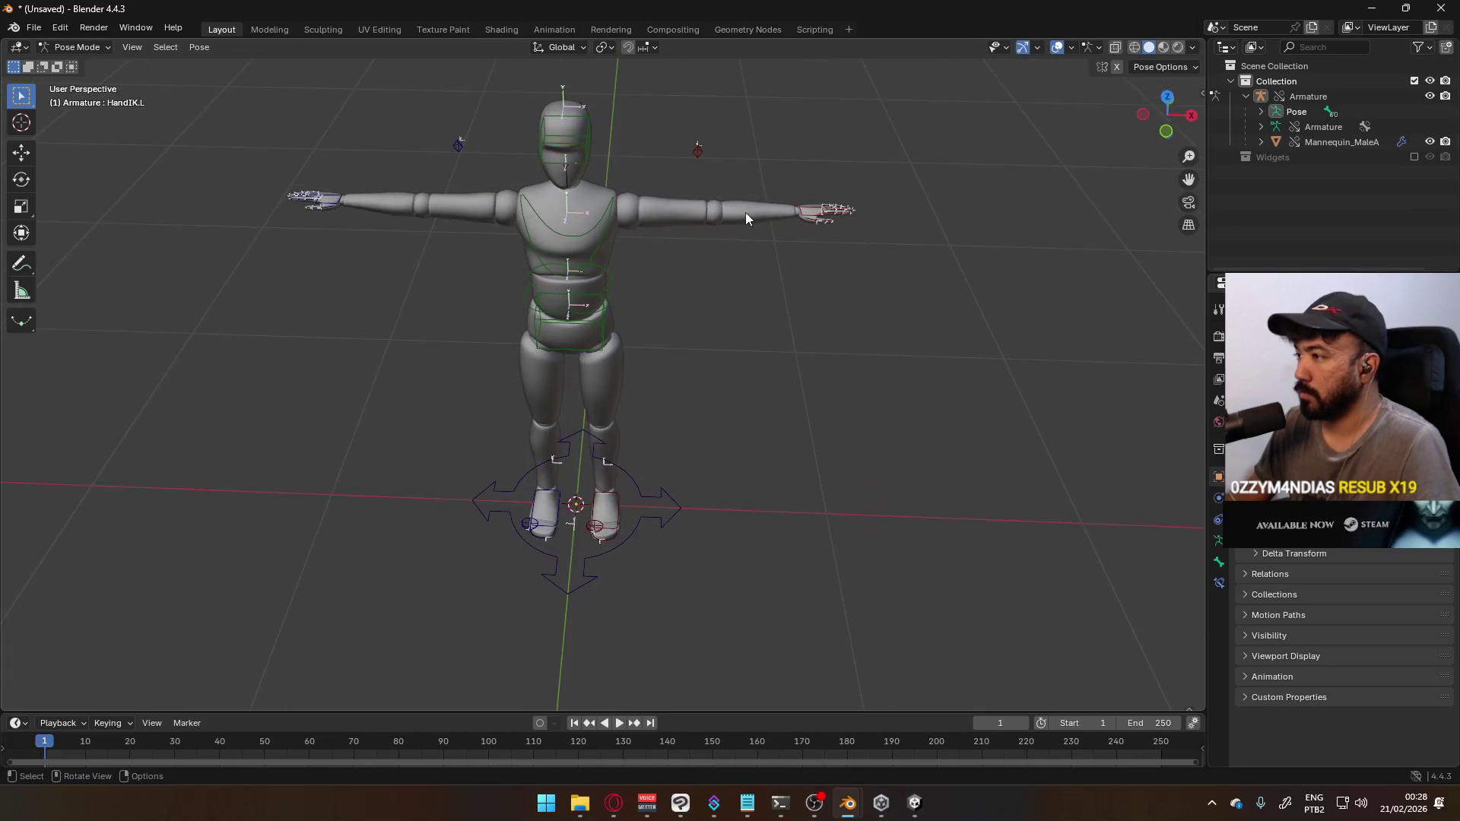
left_click(803, 220)
key("g")
right_click(791, 289)
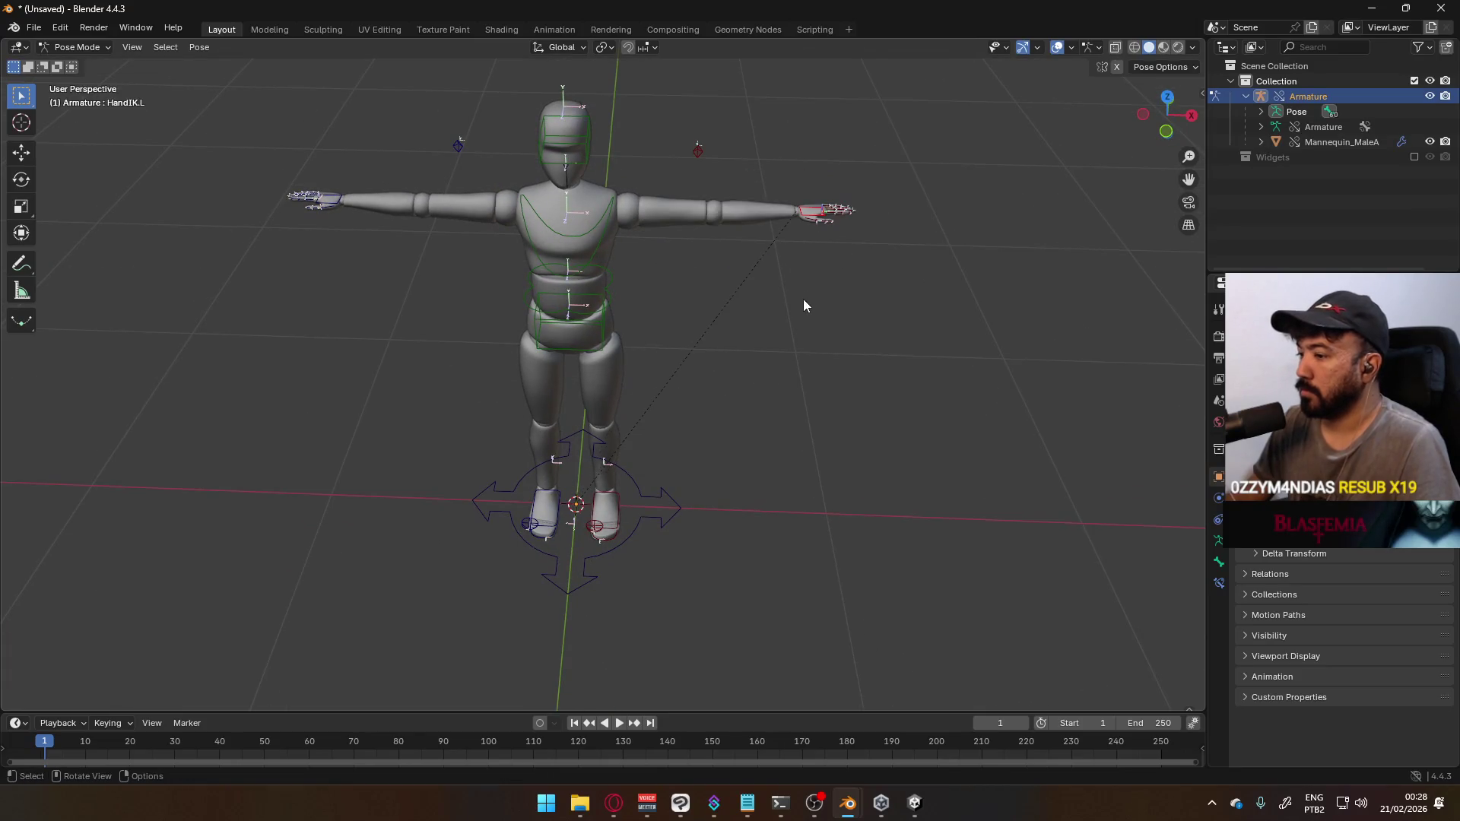
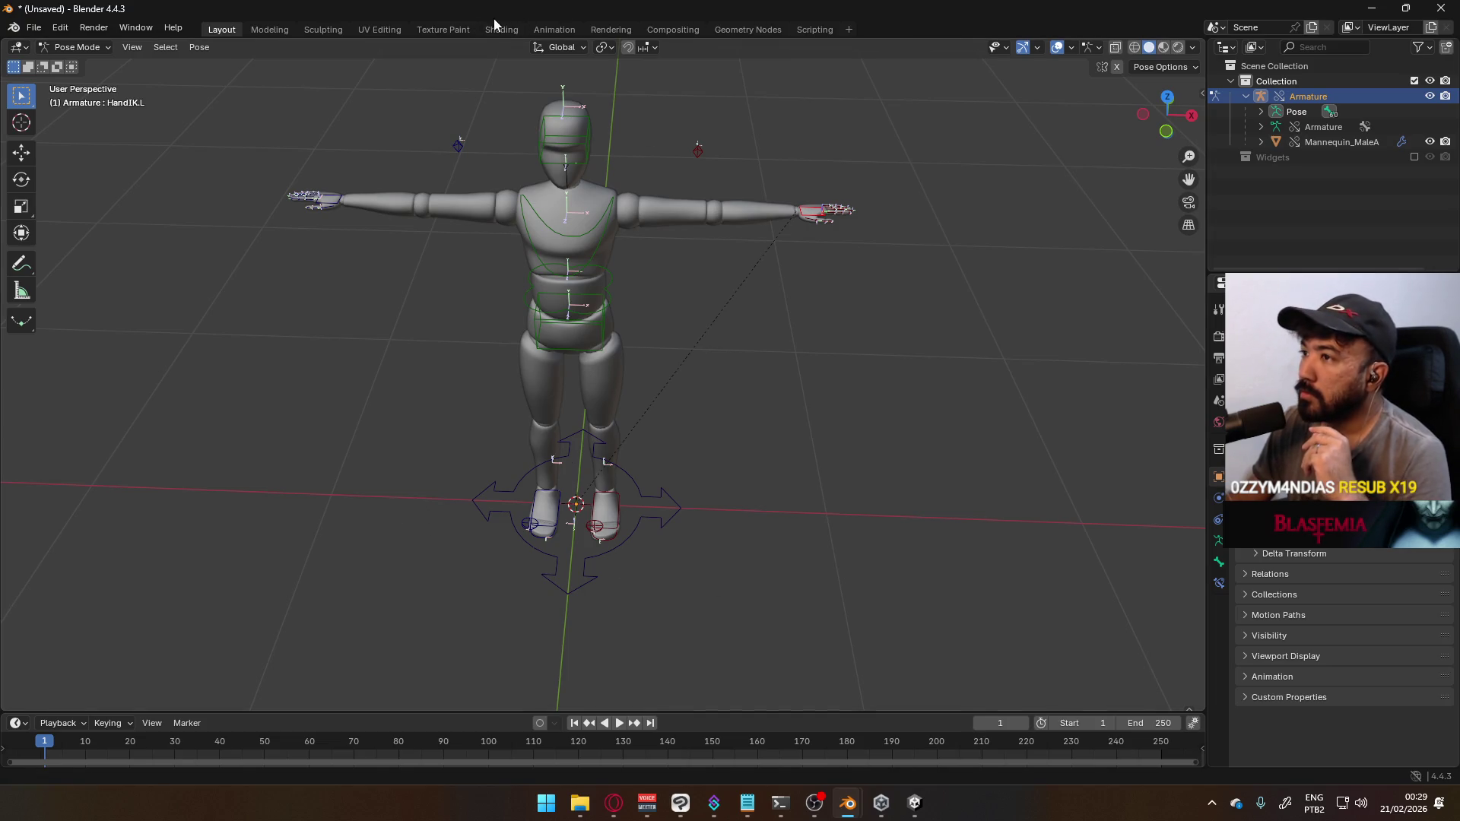
Switch to the Animation workspace and browse the Save As dialog to Google Drive's Project Hell folder
left_click(564, 29)
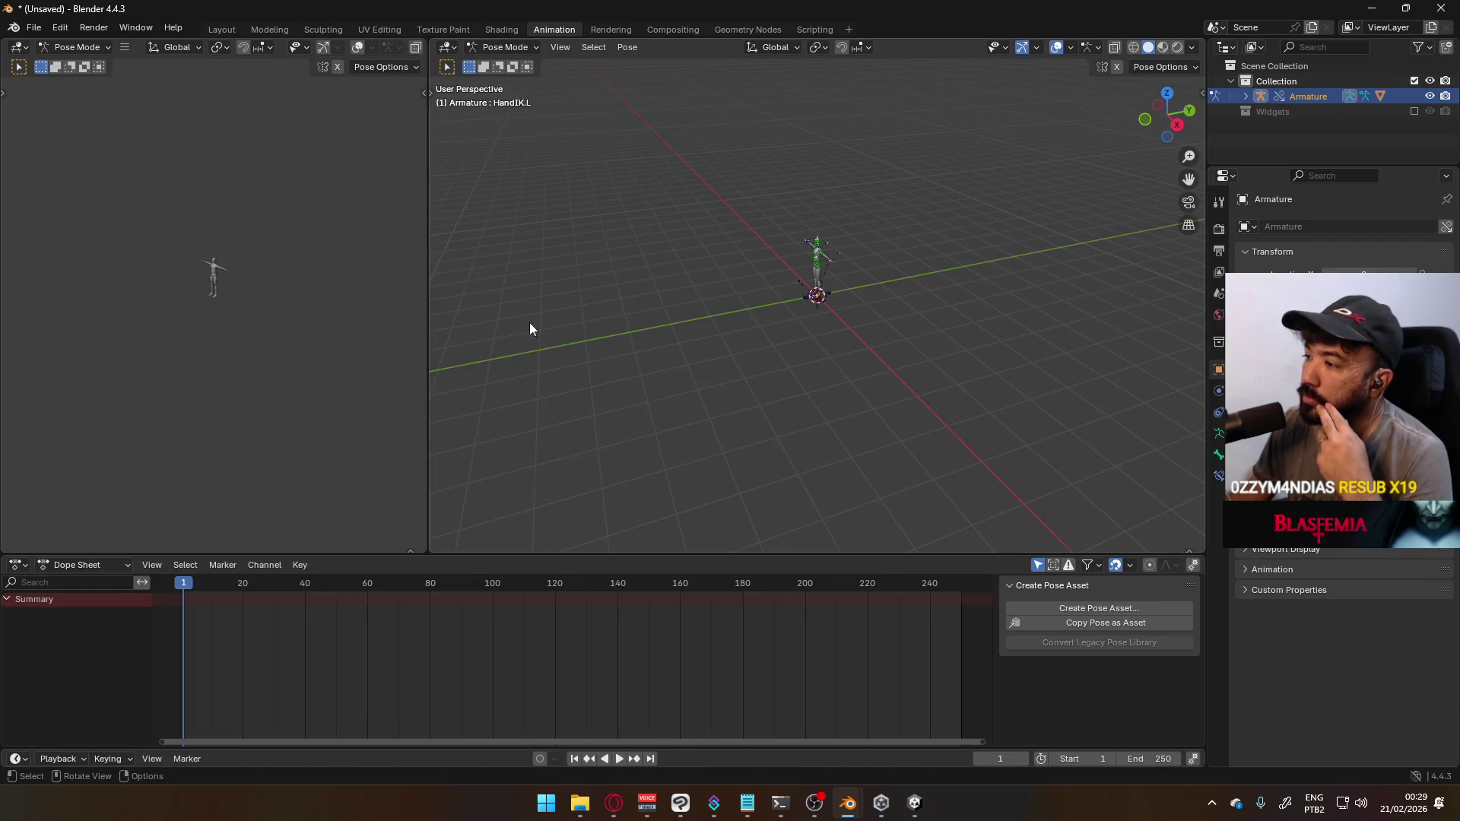
left_click(34, 27)
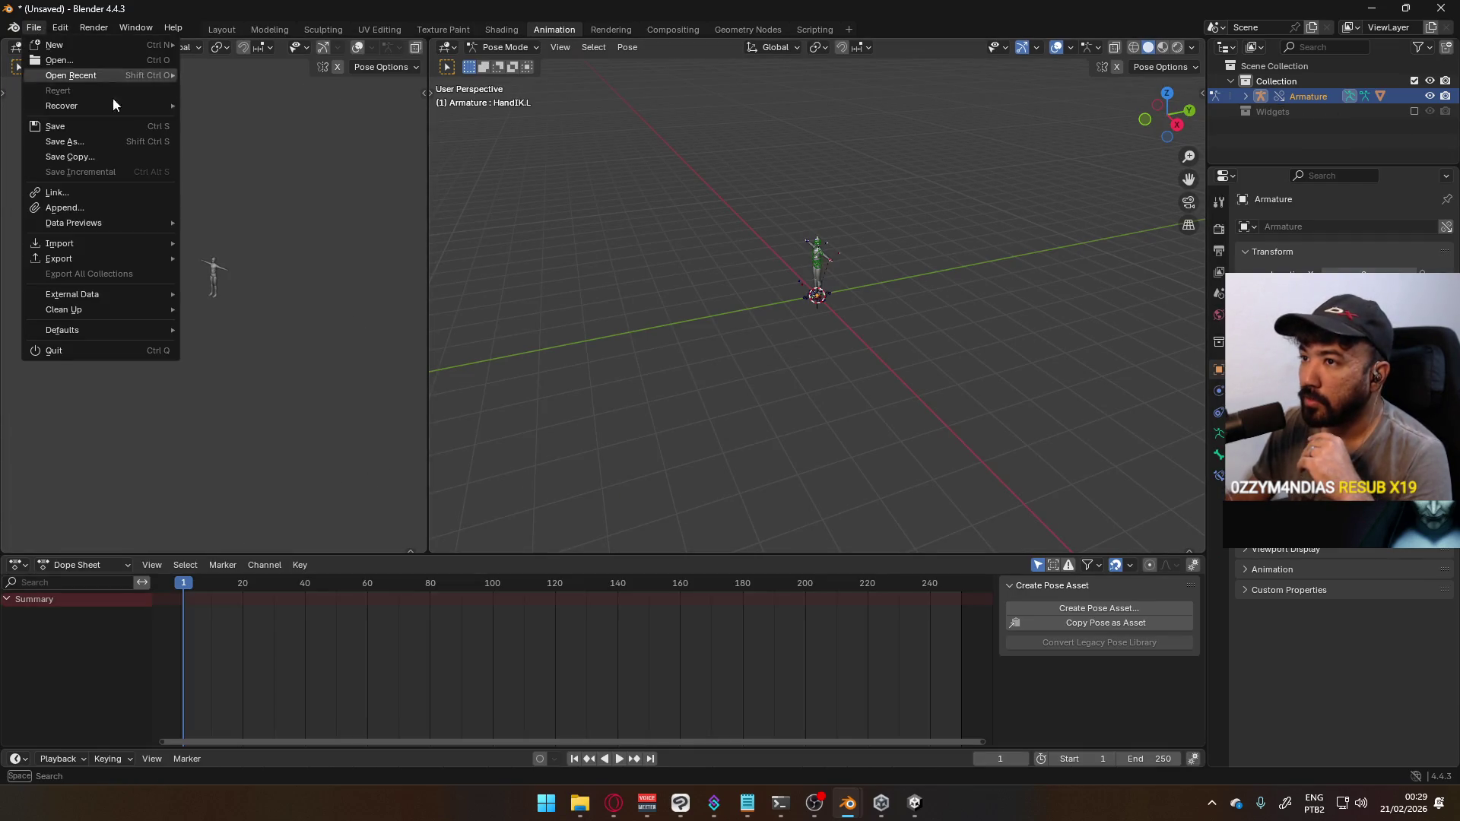
left_click(80, 144)
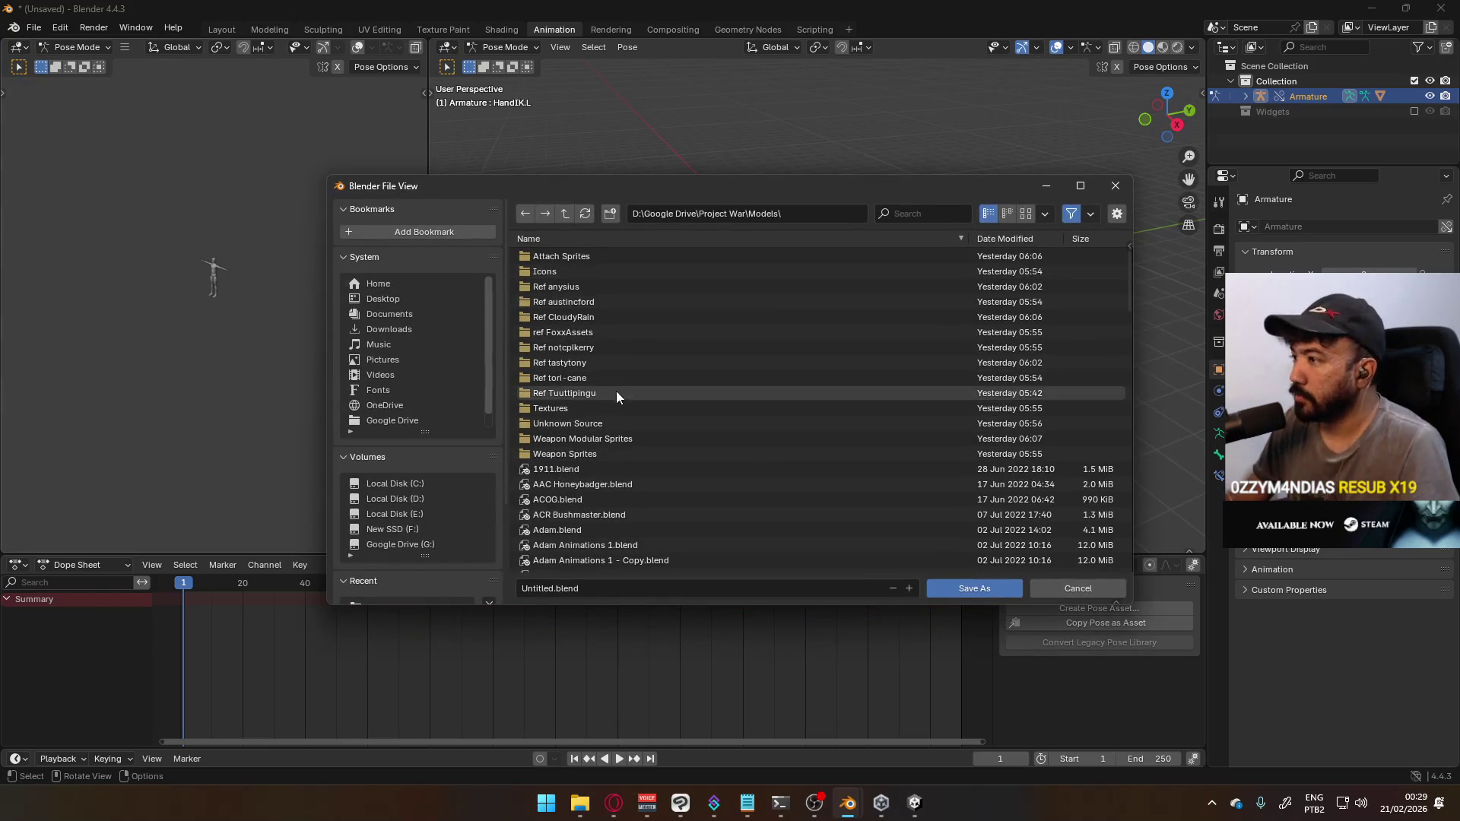
left_click(691, 212)
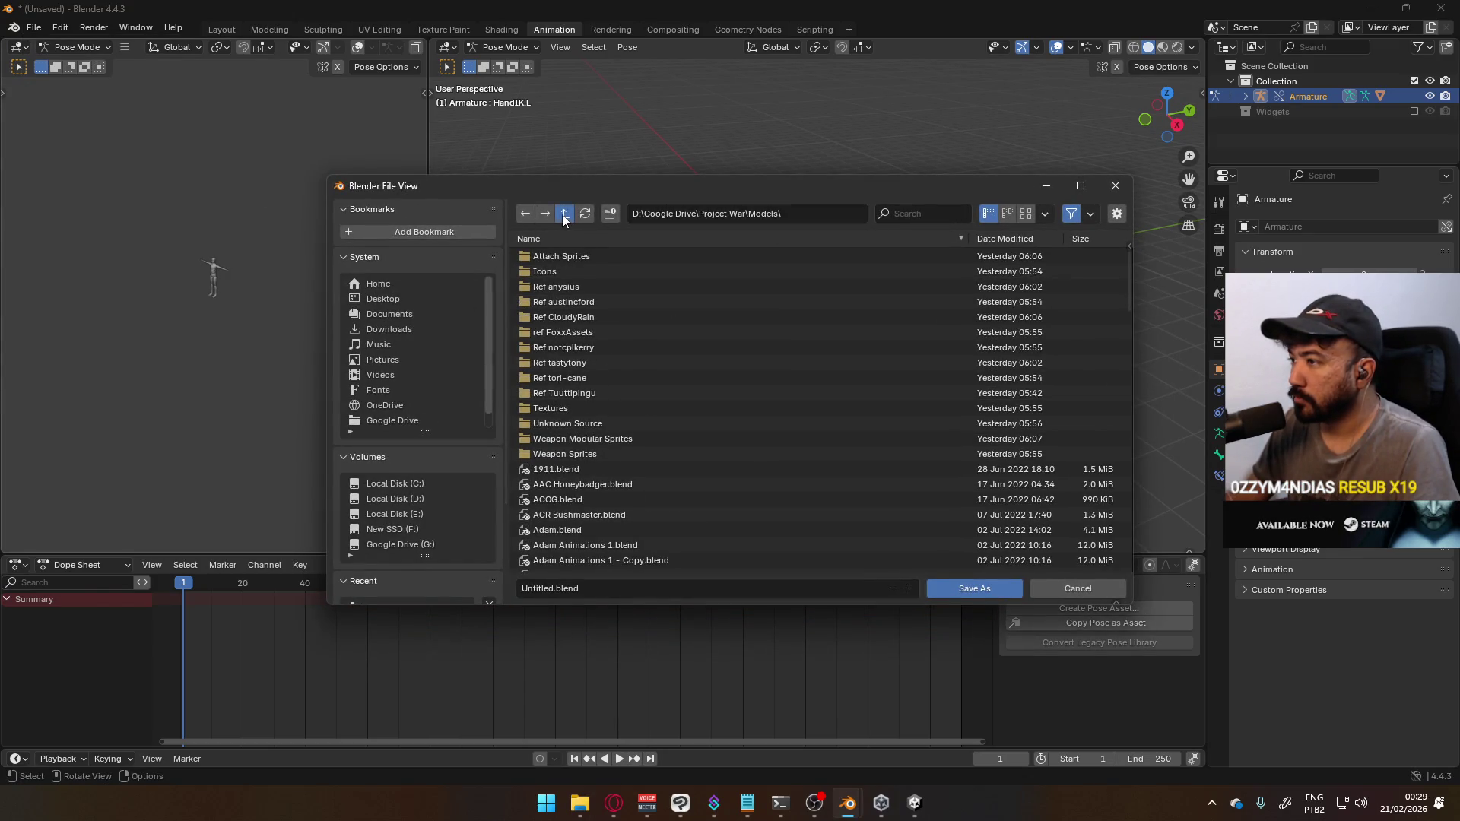
left_click(392, 421)
left_click(590, 471)
Save the scene as Teste.blend in the Project Hell Models folder
left_click(612, 259)
left_click(698, 581)
type("Tes")
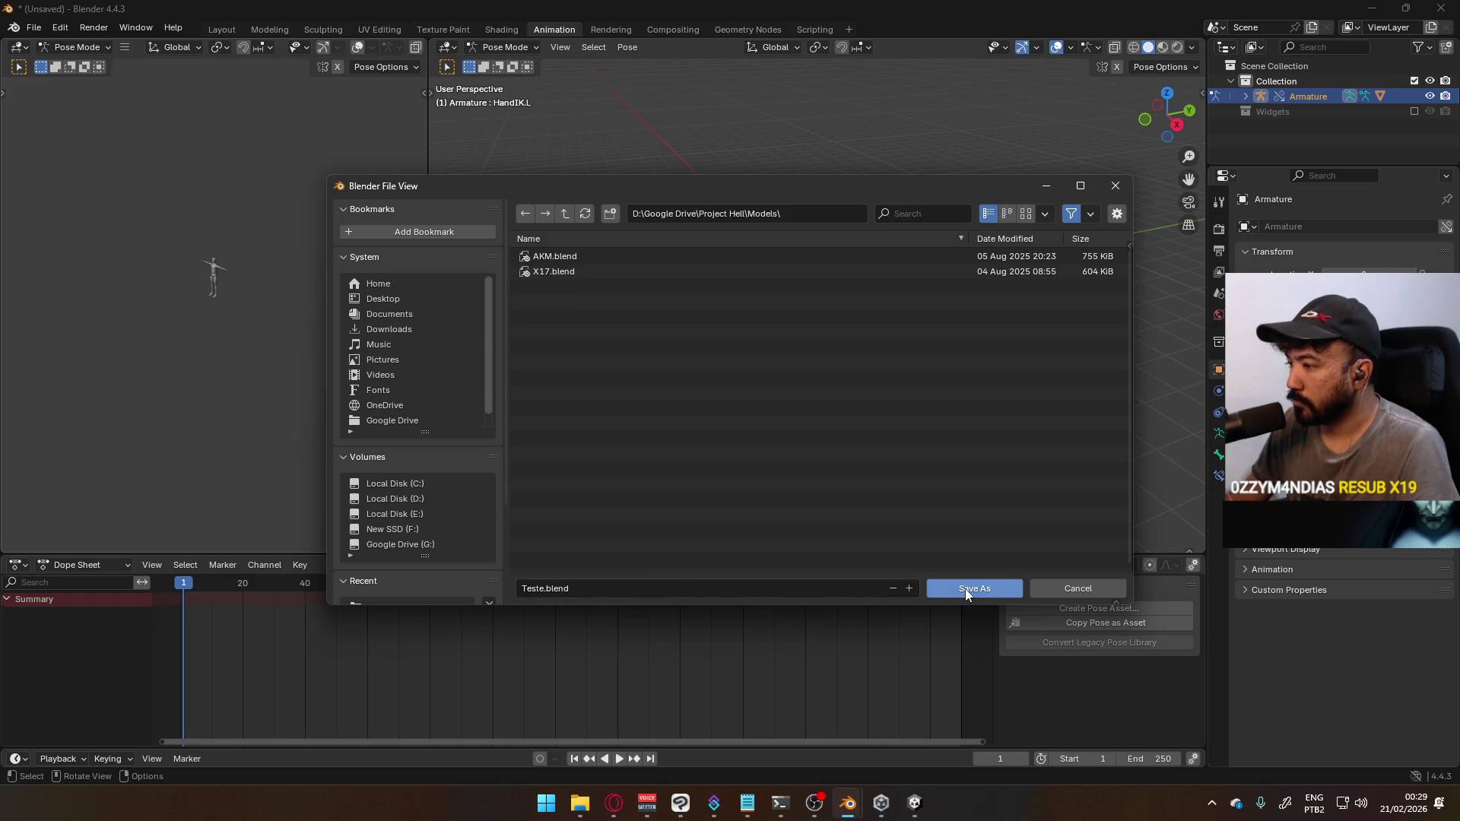
left_click(966, 589)
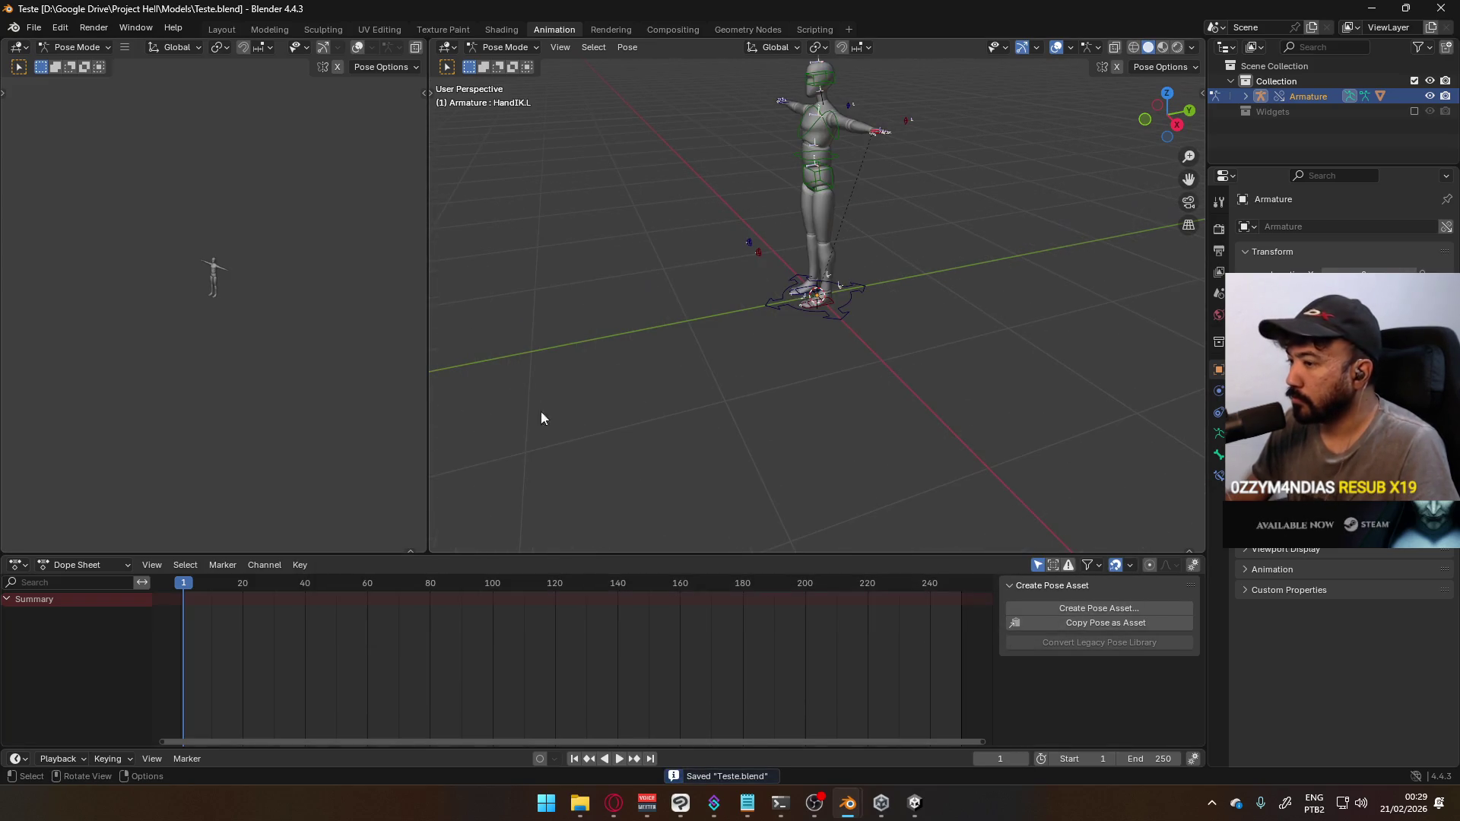
left_click(80, 567)
Create an action named Teste in the Action Editor, enable Fake User, and save
left_click(85, 620)
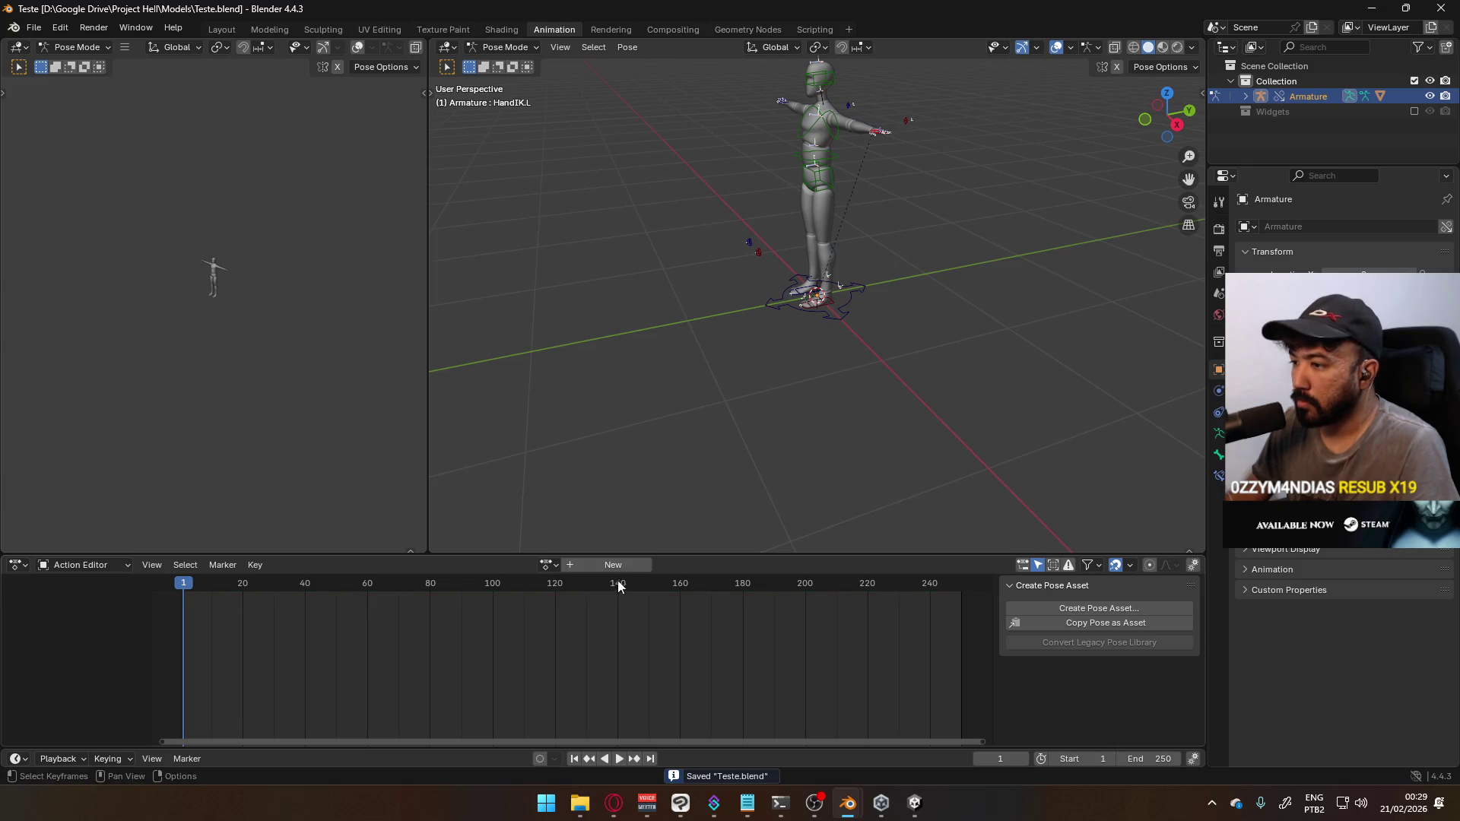
left_click(547, 566)
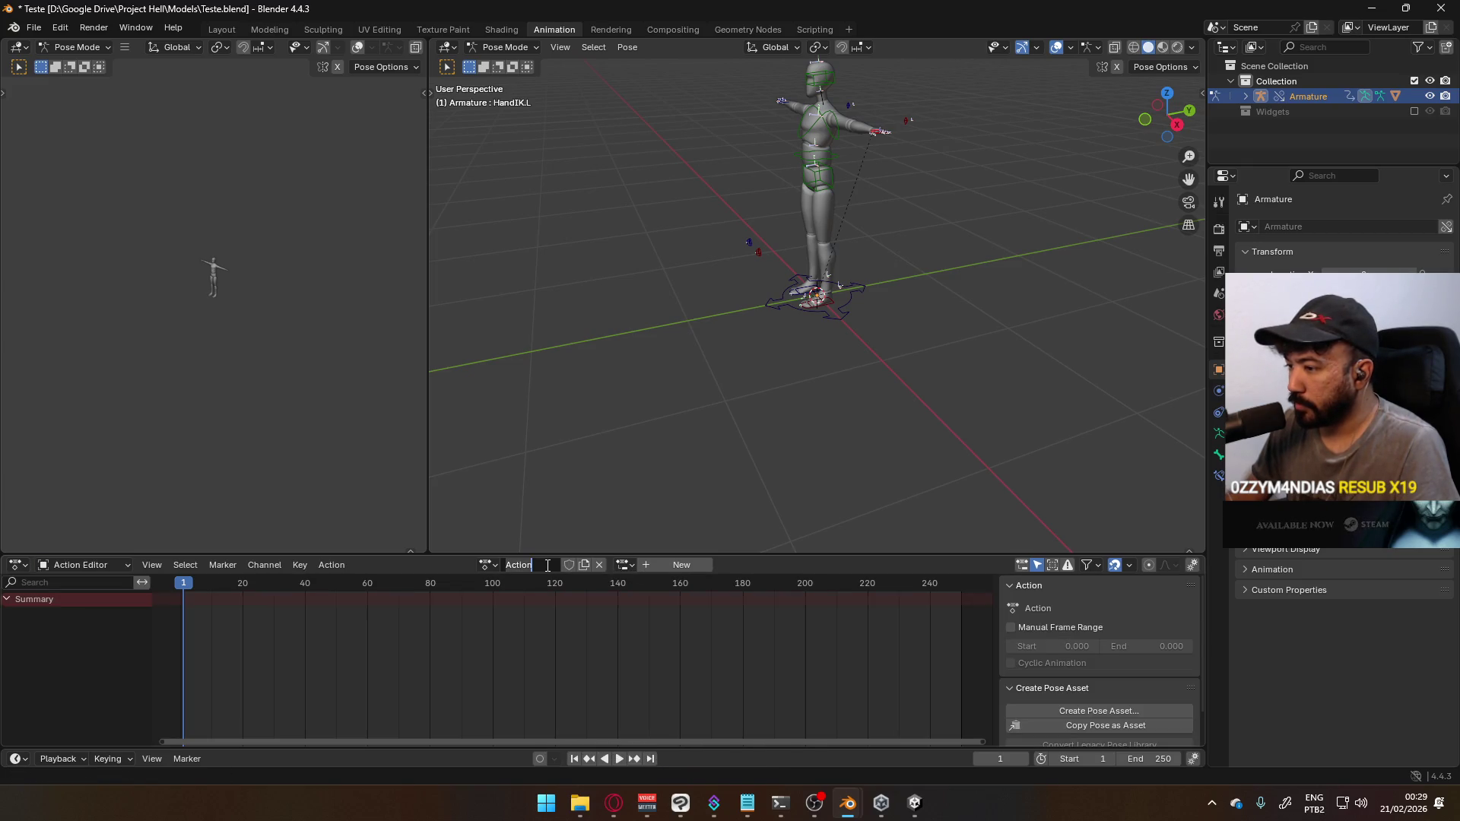
left_click(569, 565)
key("ctrl+s")
Return to Object Mode, select the mannequin mesh, then save and close Blender
key("Home")
scroll(776, 357, "up", 3)
left_click(505, 46)
left_click(502, 60)
left_click(889, 220)
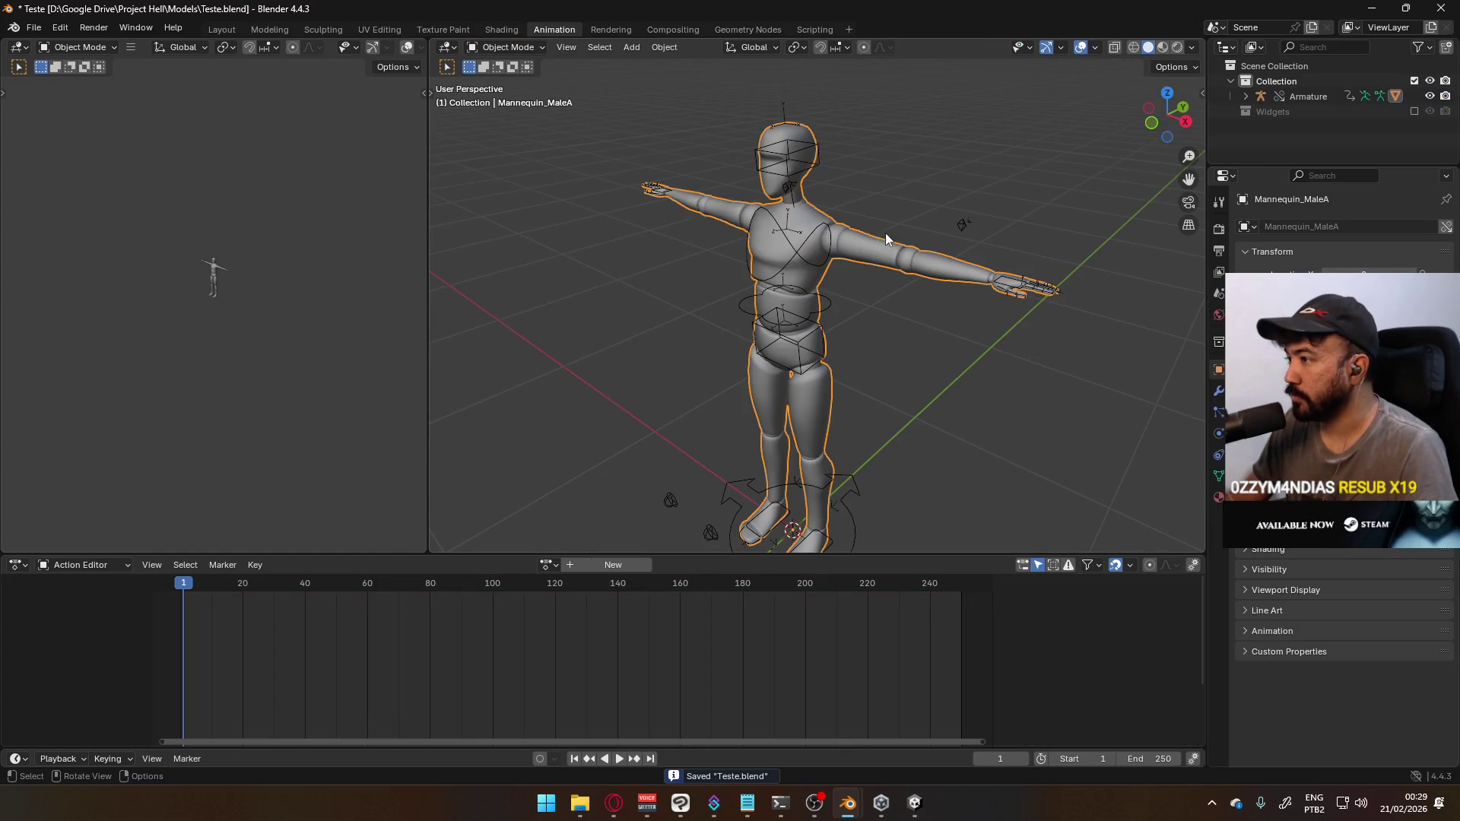
key("Tab")
mouse_move(845, 345)
middle_mouse_down()
mouse_move(855, 294)
mouse_move(875, 289)
middle_mouse_up()
key("ctrl+s")
left_click(1441, 7)
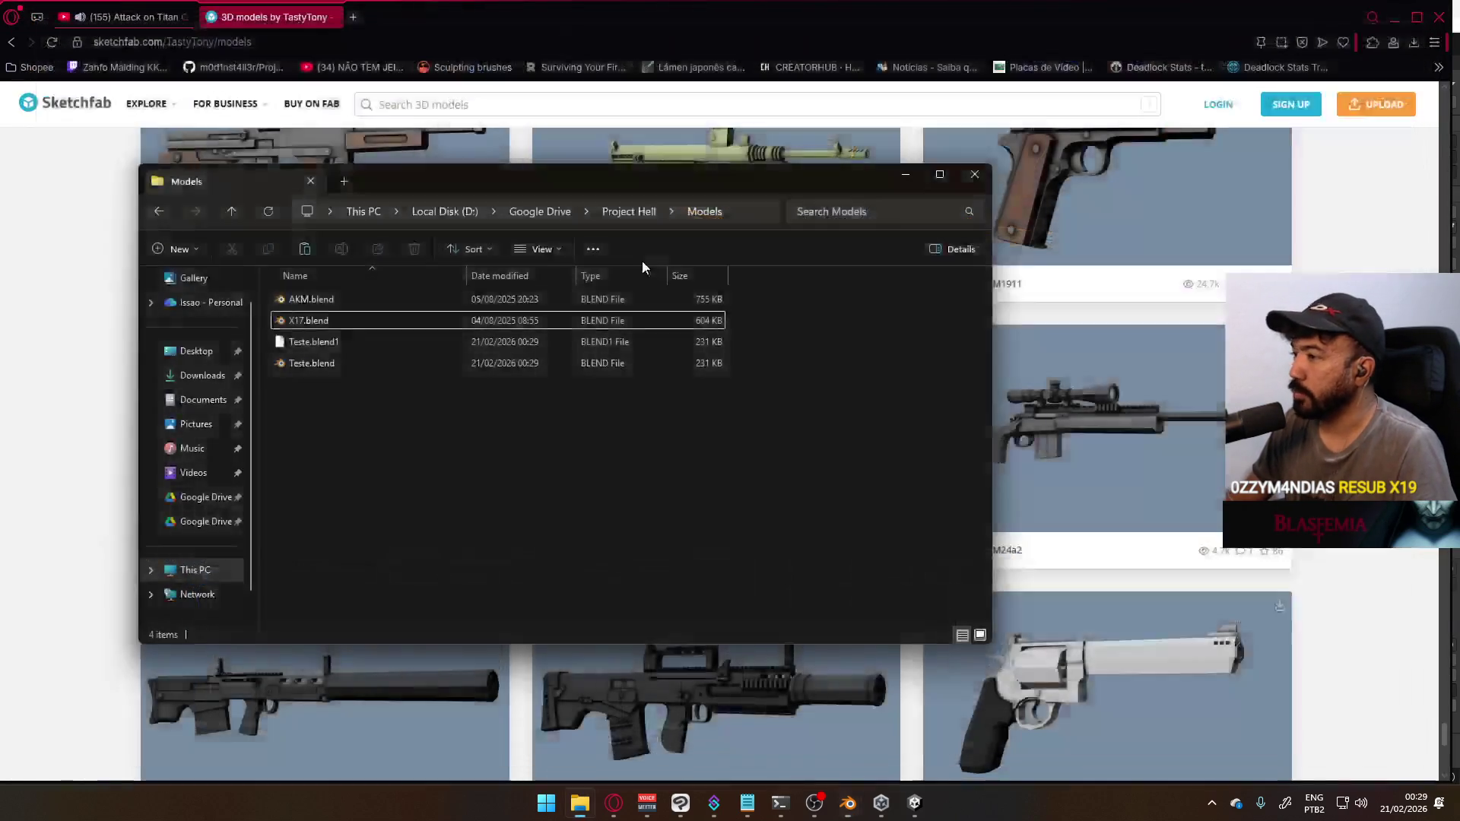
Open Mannequin Male A.blend from Google Drive > Nakashima Studios > Models and maximize its window
left_click(539, 213)
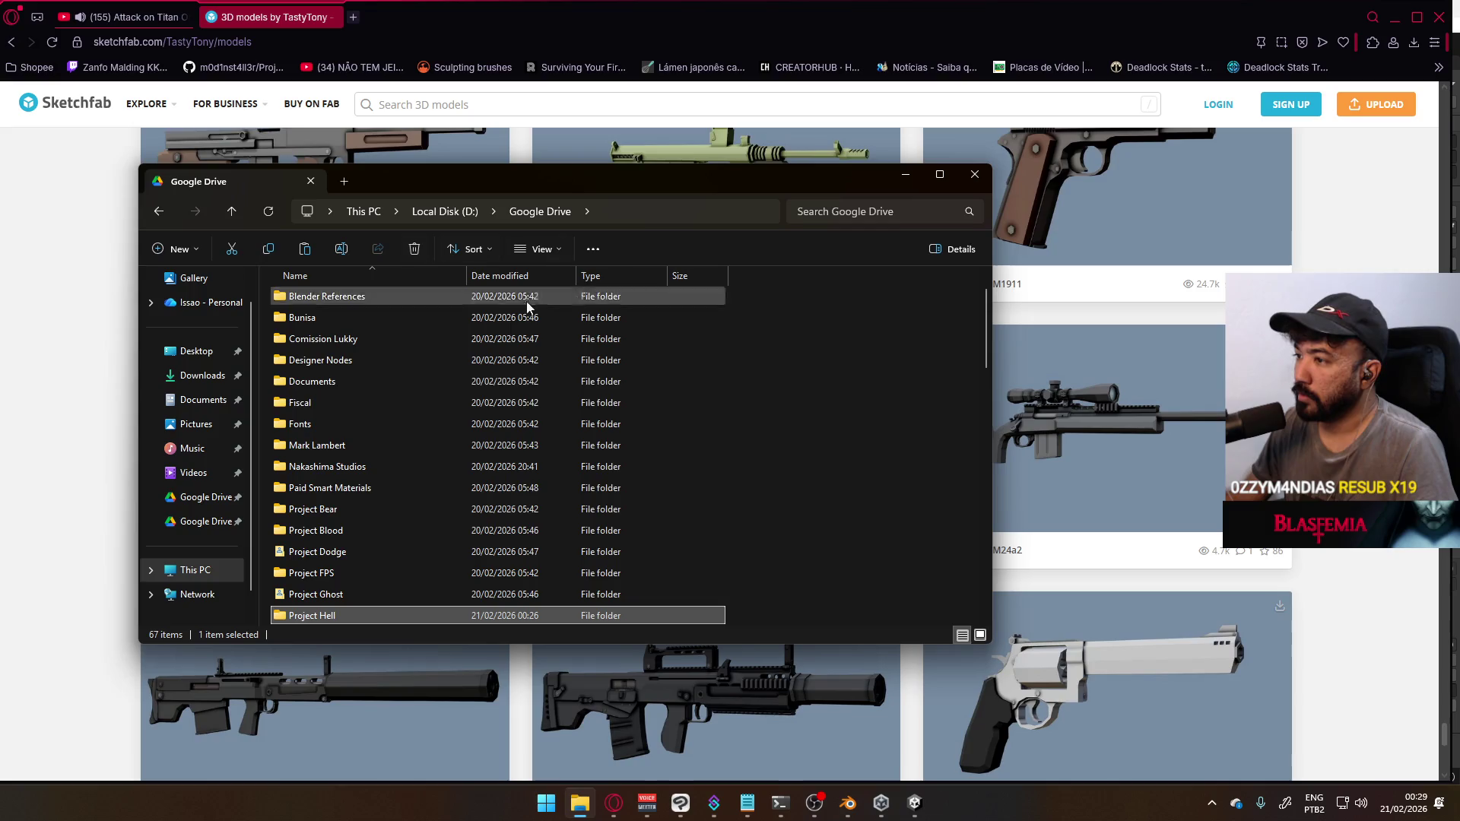
scroll(367, 485, "down", 3)
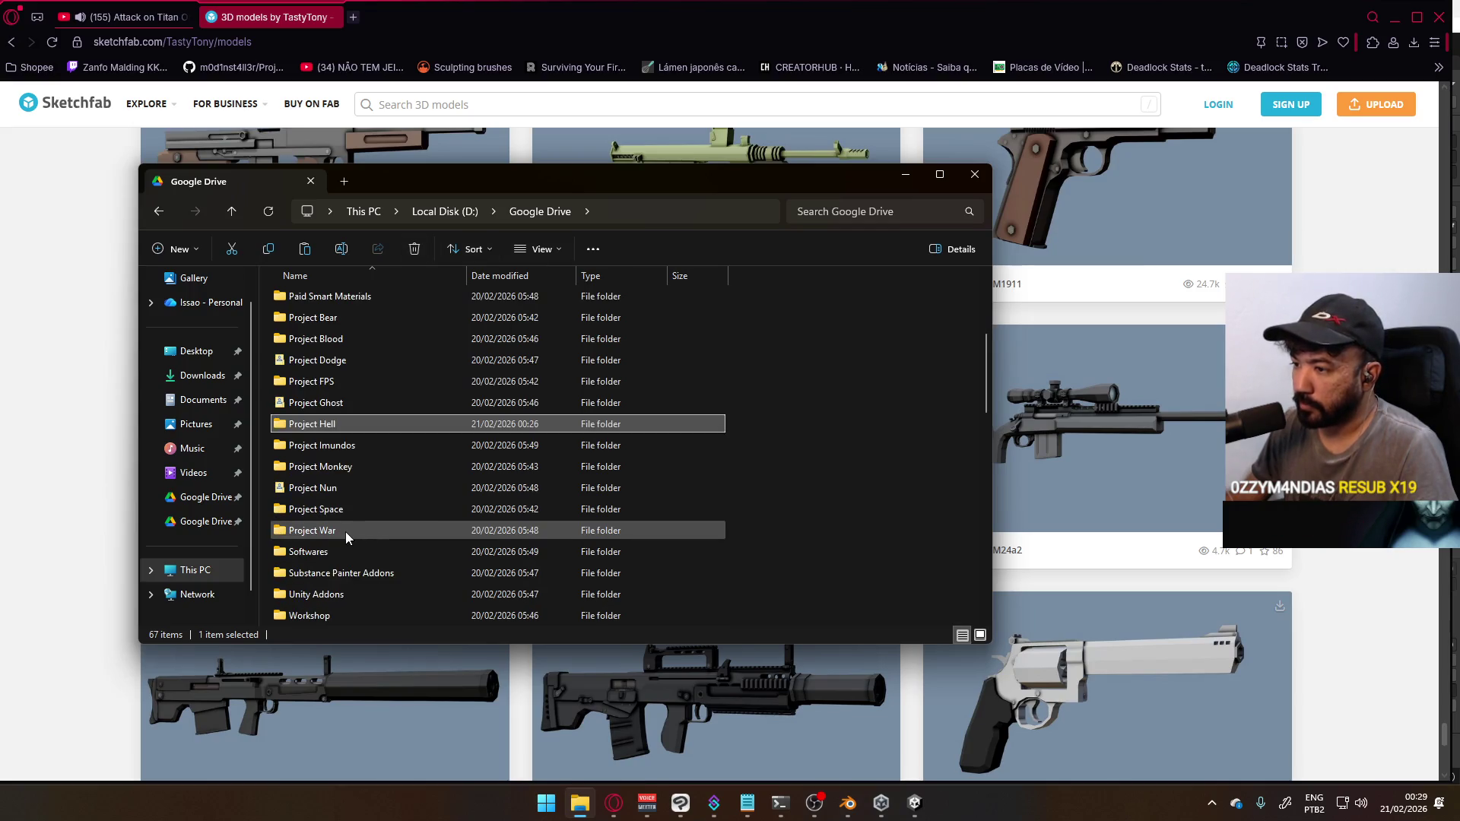
scroll(369, 471, "up", 2)
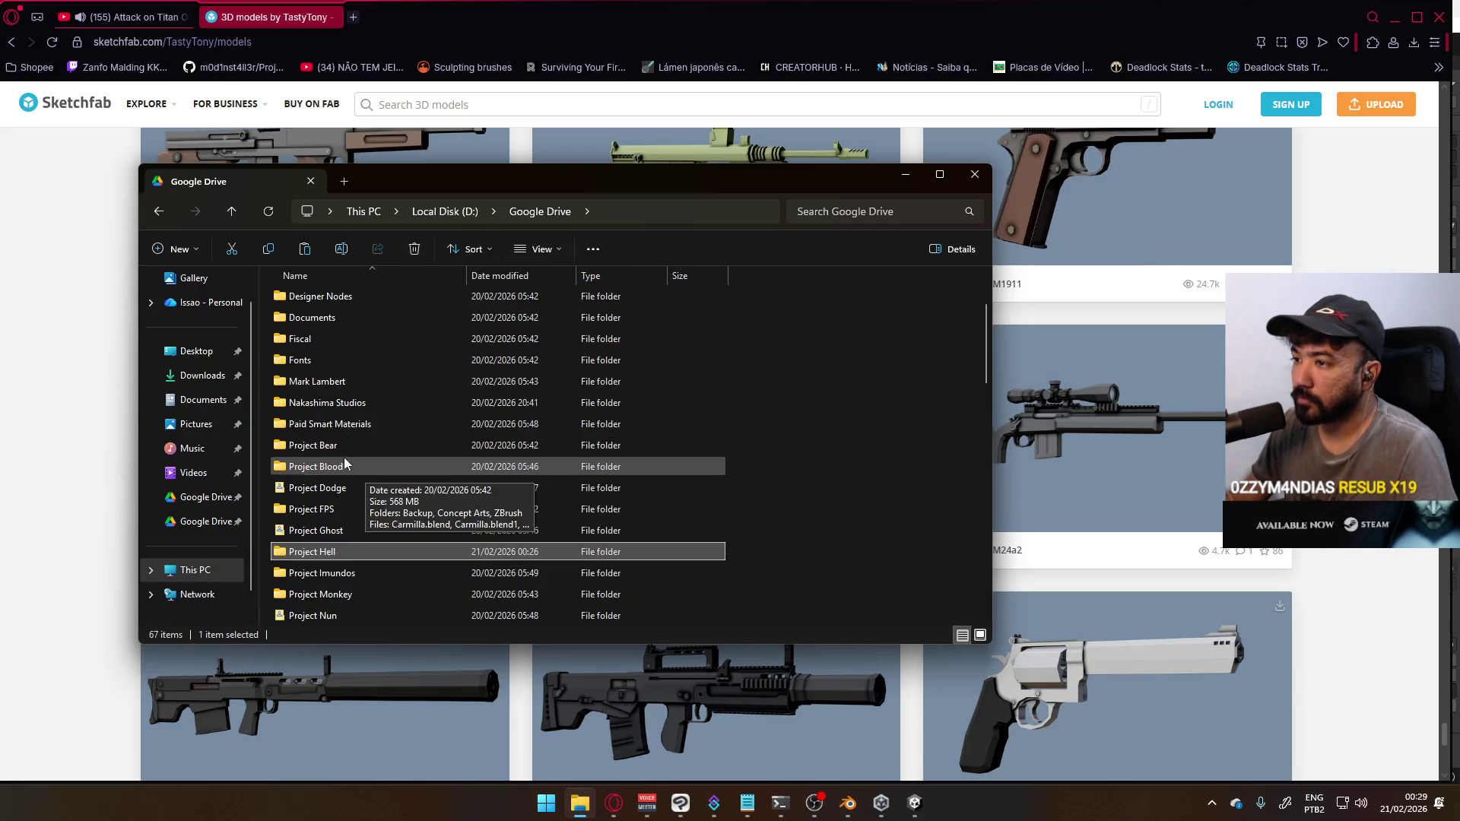
double_click(358, 403)
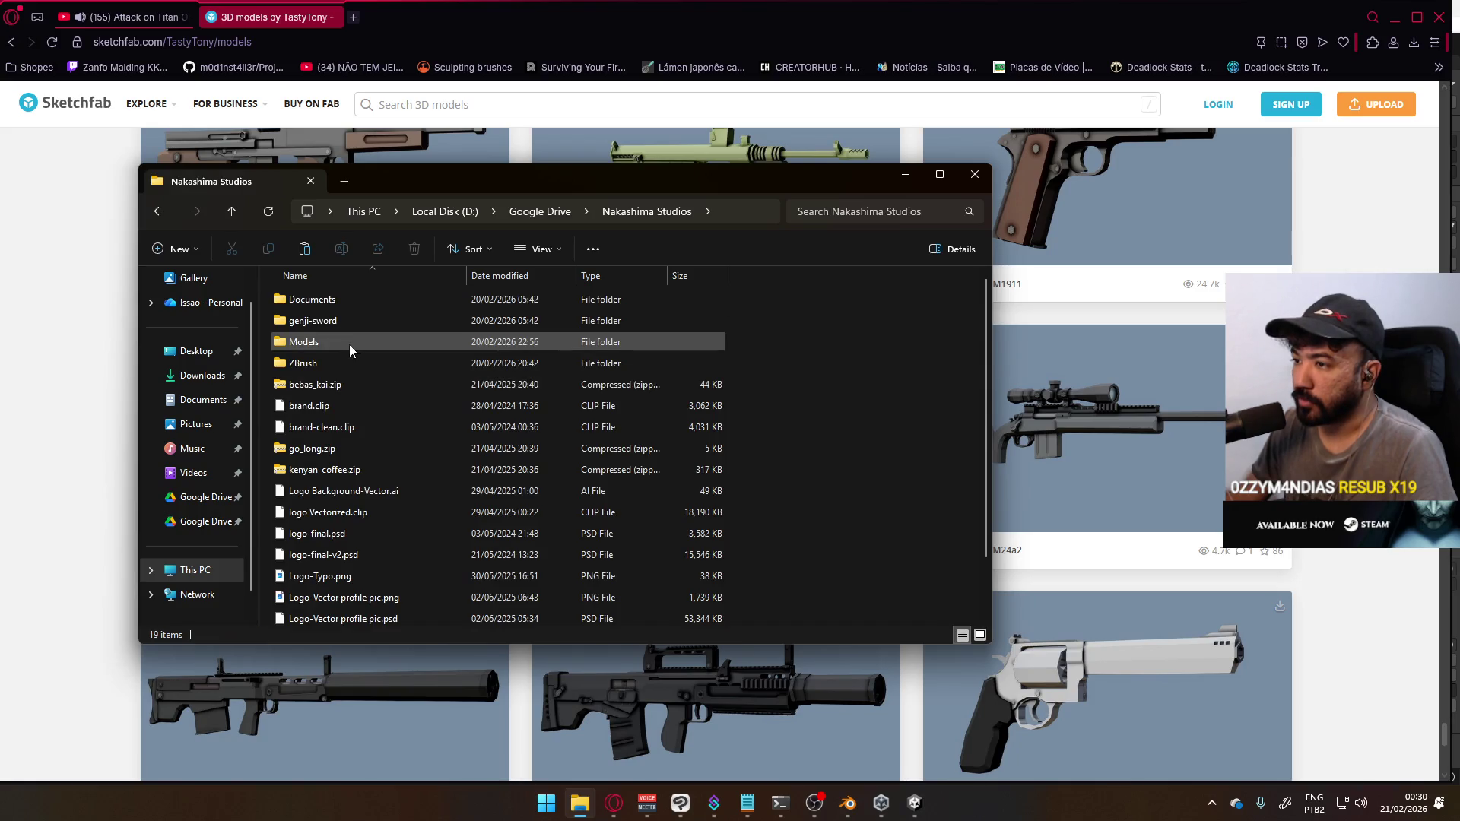
double_click(349, 342)
double_click(372, 303)
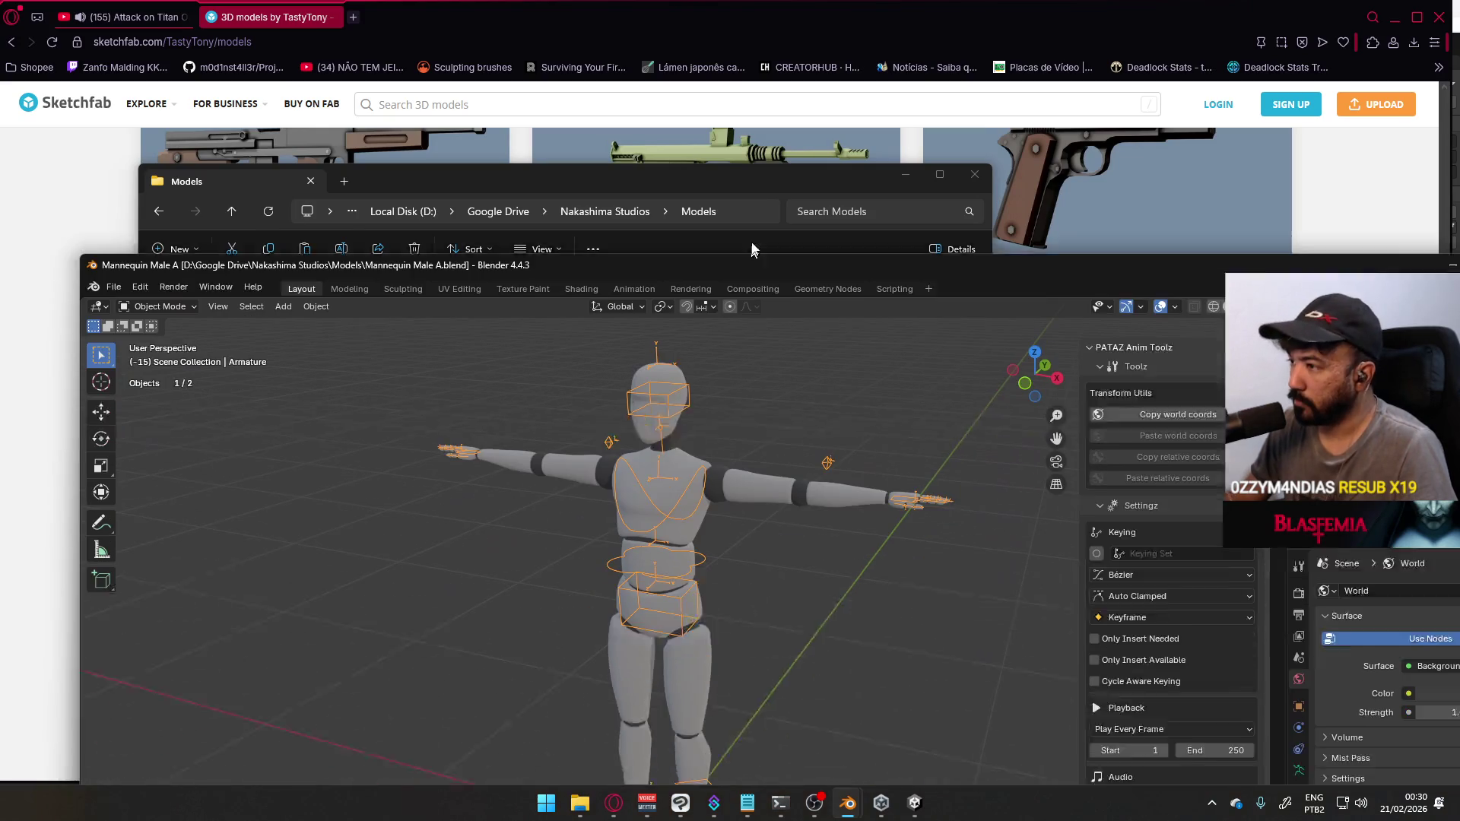
double_click(751, 226)
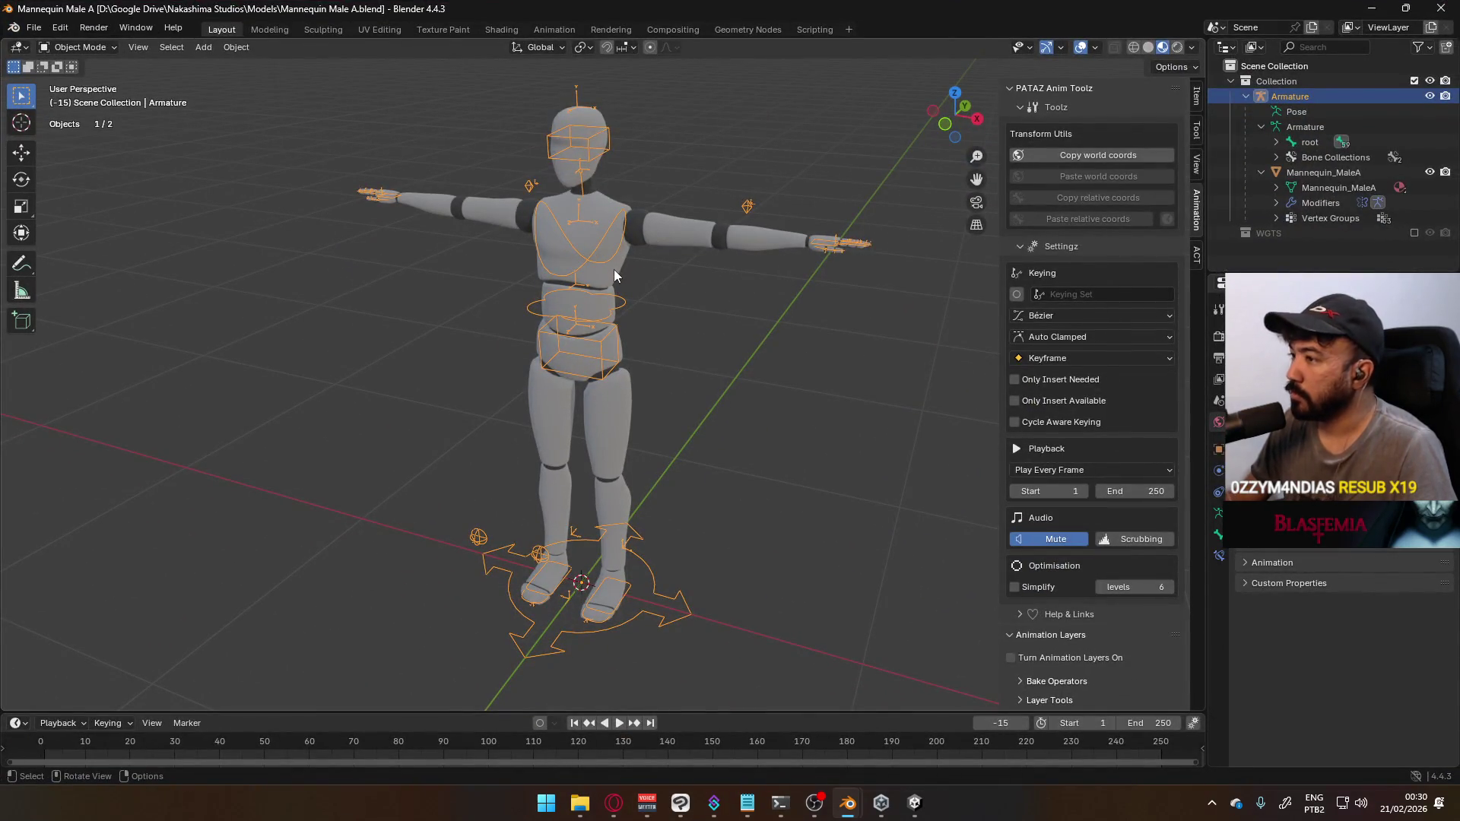
Put the mannequin mesh in Edit Mode and delete the connected shoulder piece's vertices
left_click(616, 275)
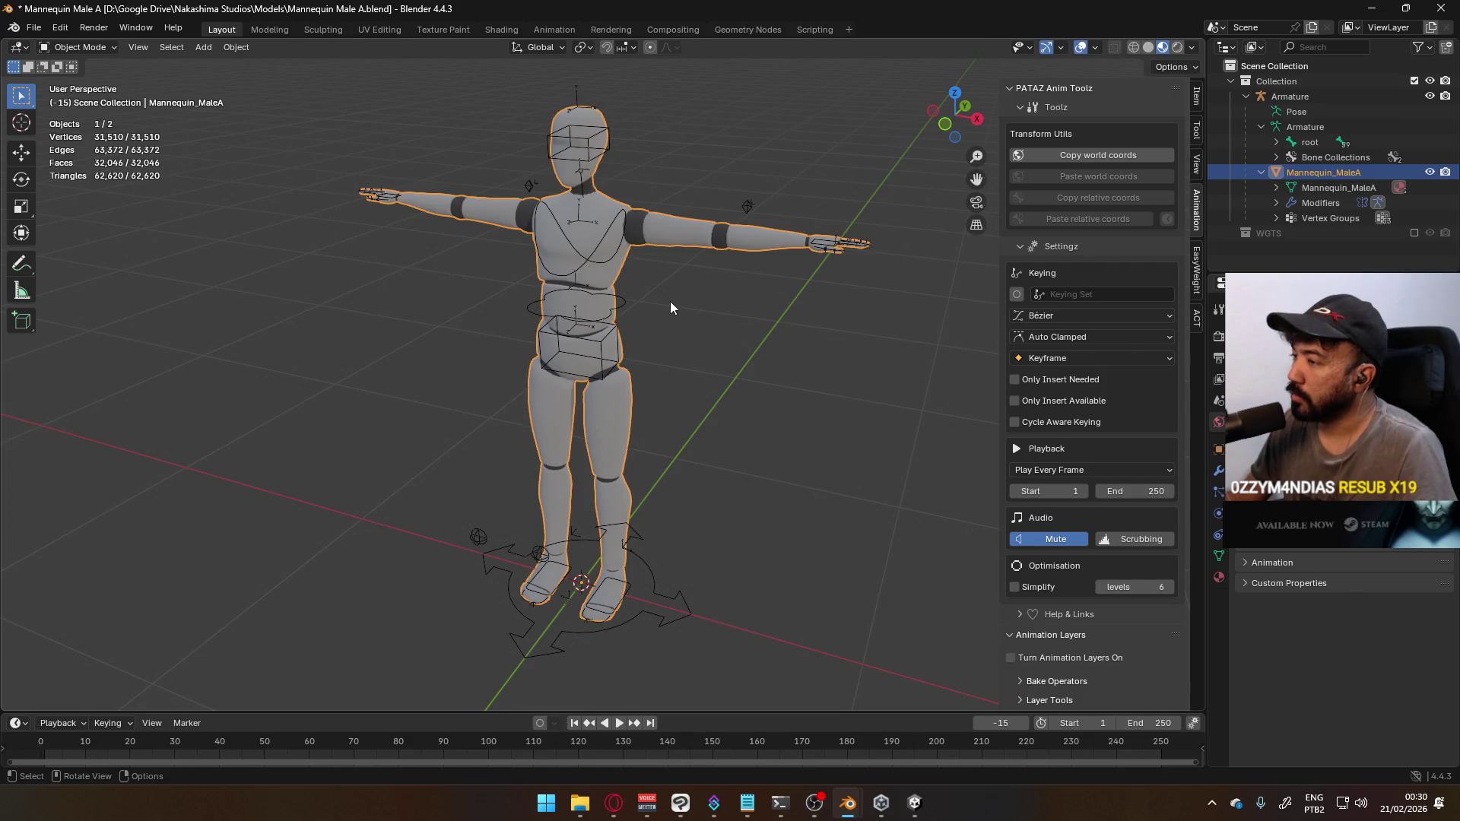
key("Tab")
scroll(661, 295, "up", 2)
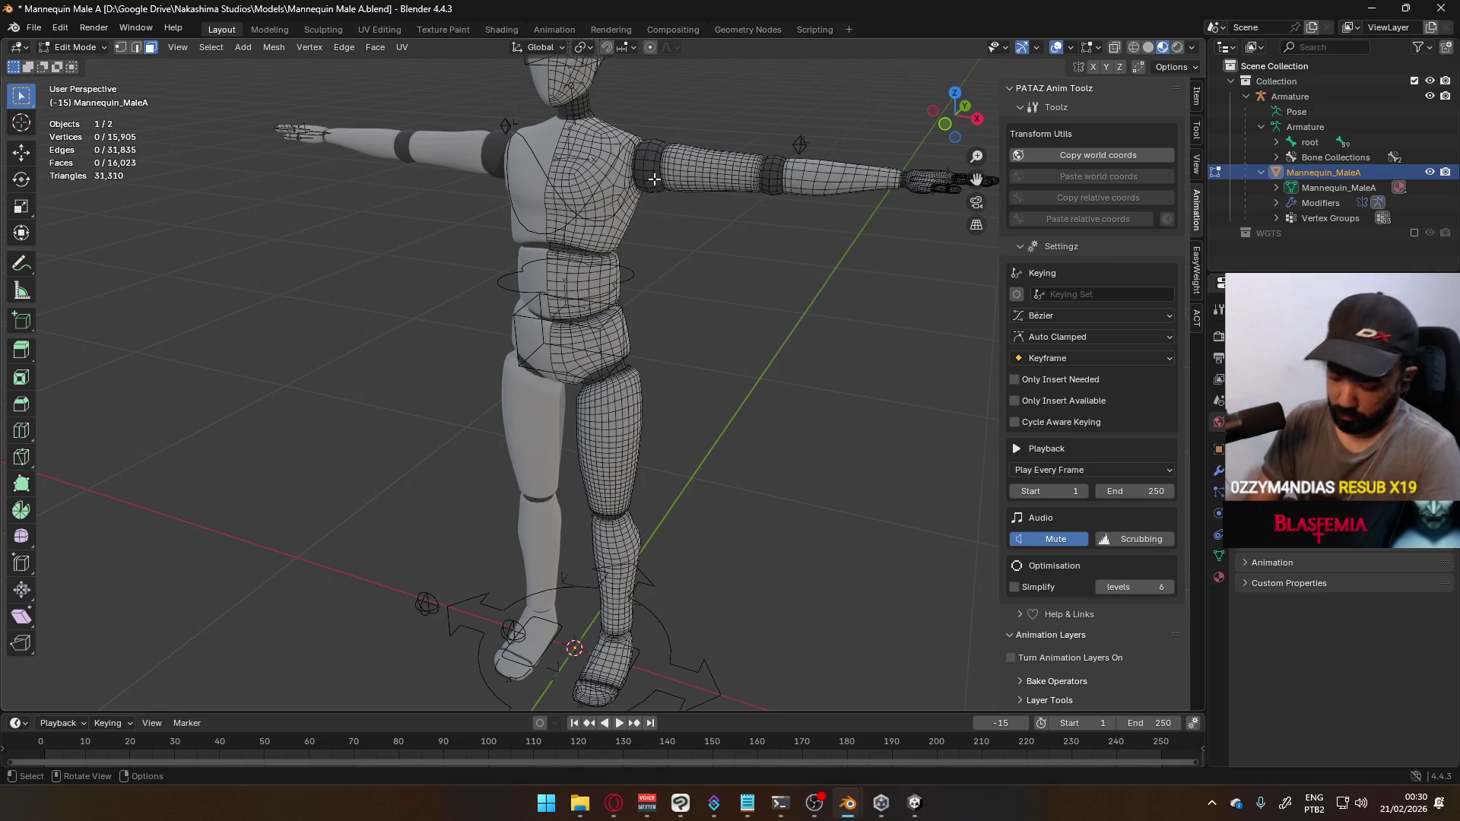
key("l")
key("x")
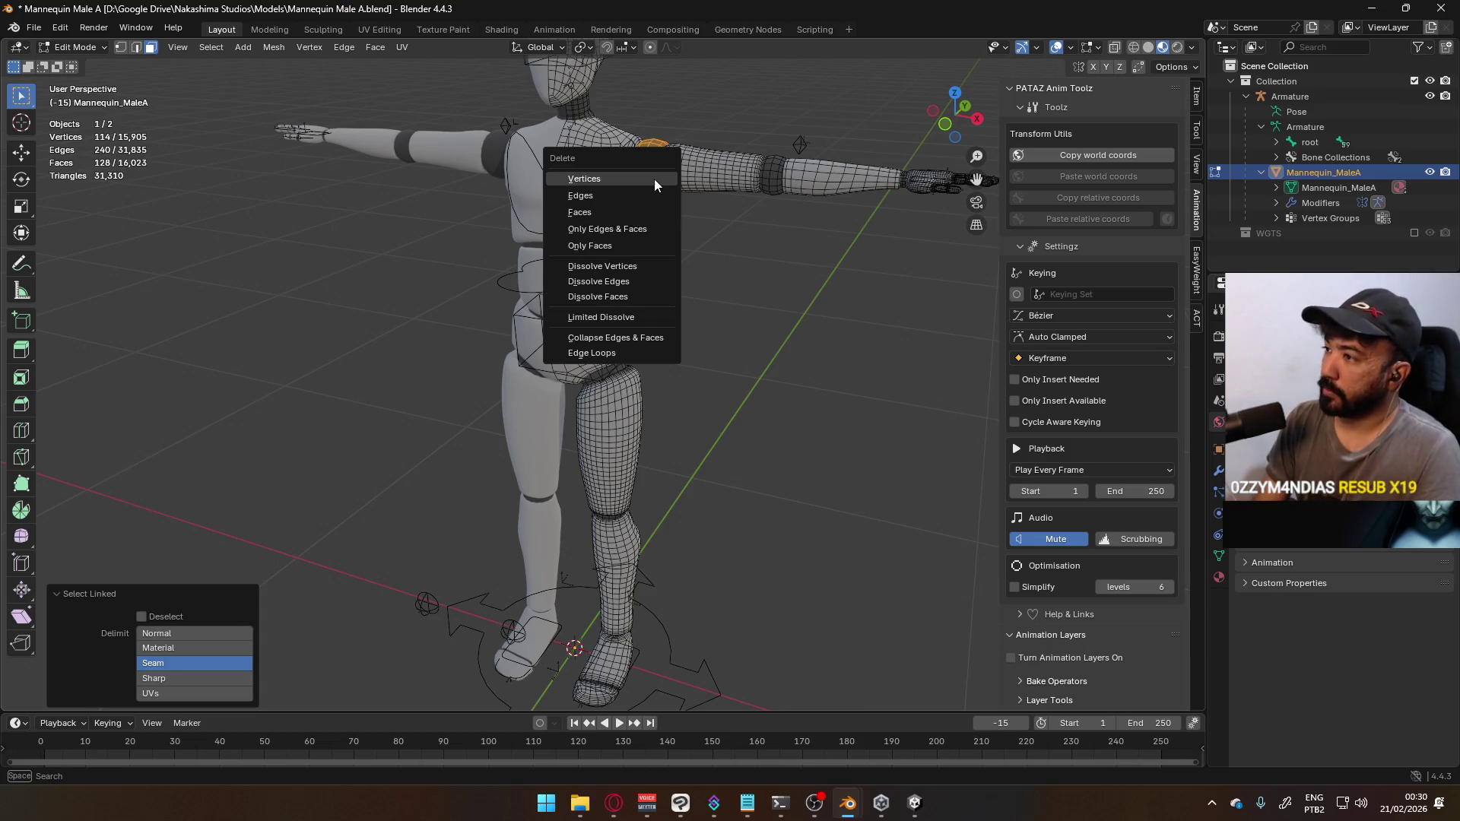
left_click(653, 181)
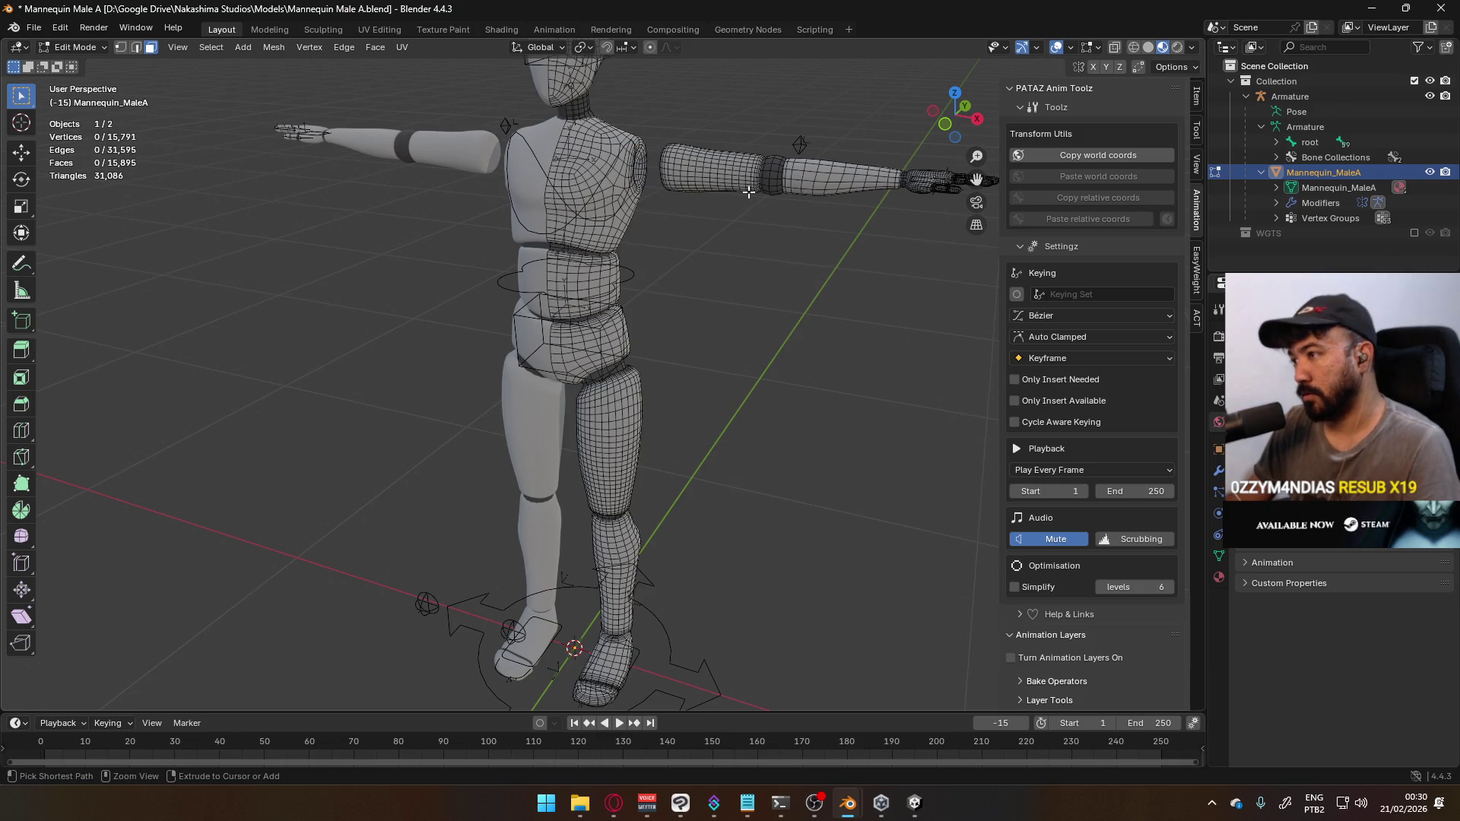
Save, then undo the deletion to restore the shoulder and deselect everything
key("ctrl+s")
key("ctrl+z")
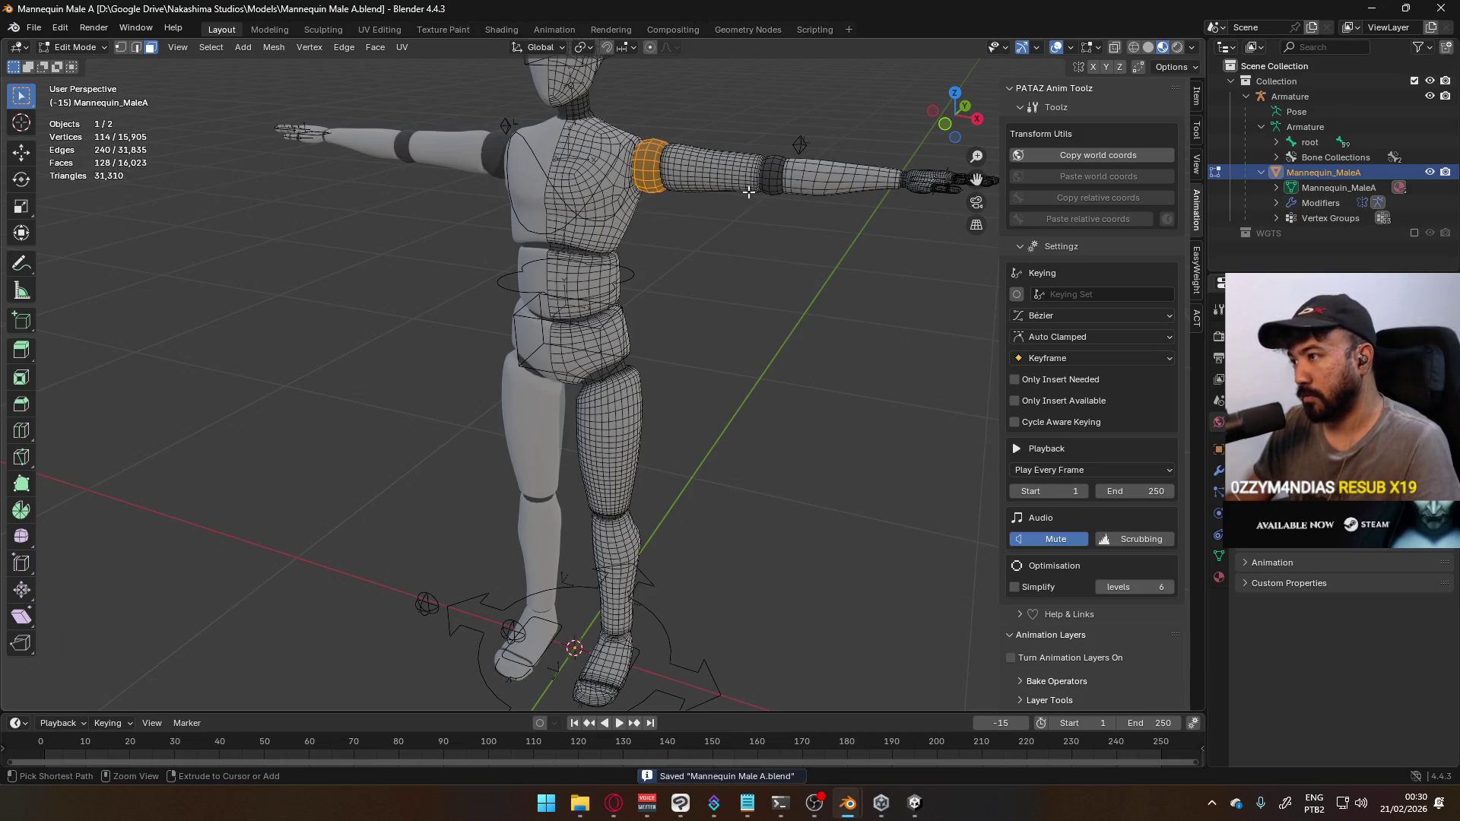
key("alt+a")
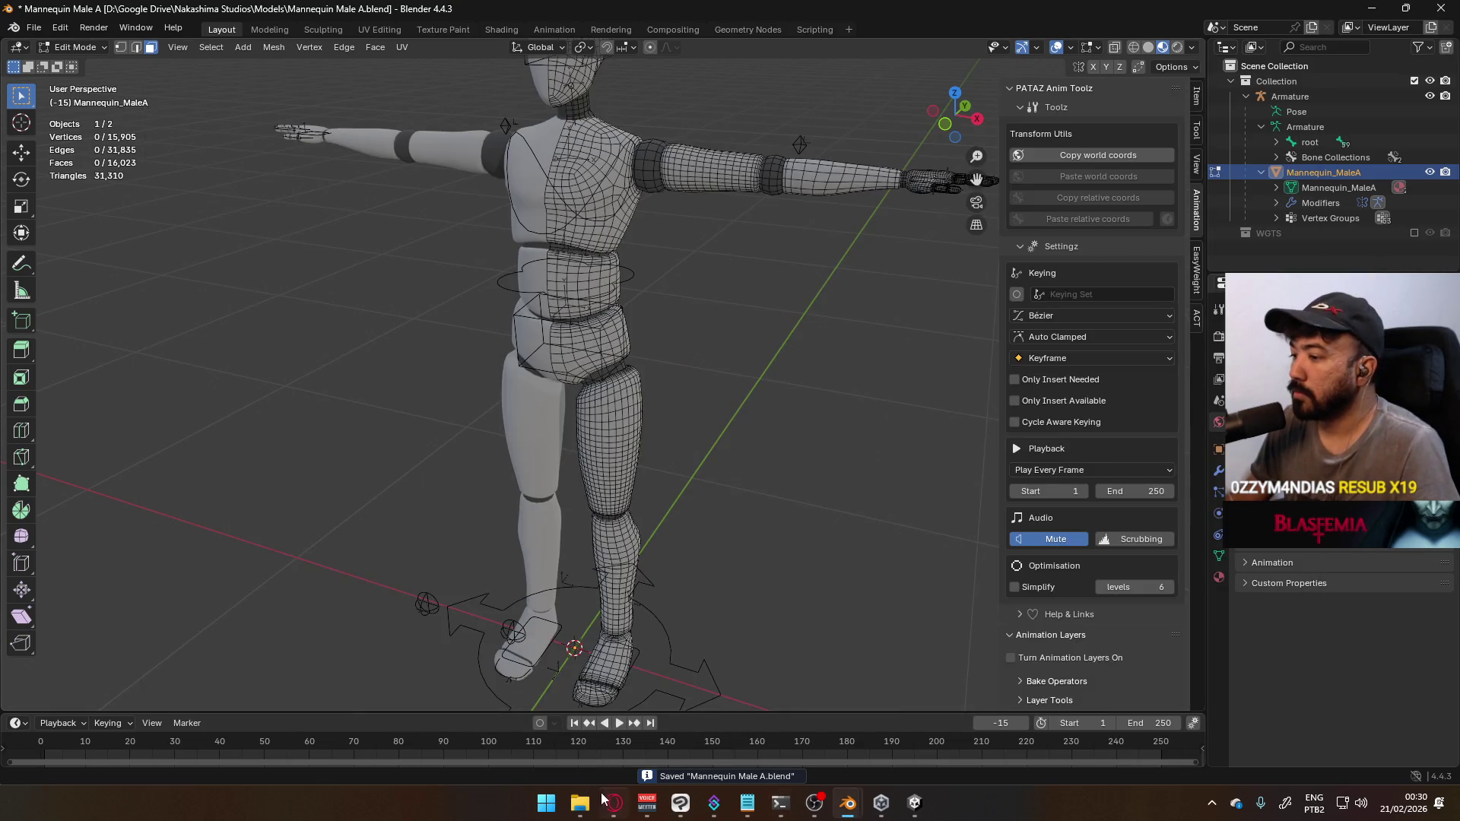
Open Teste.blend from Project Hell > Models in File Explorer and maximize its Blender window
left_click(579, 803)
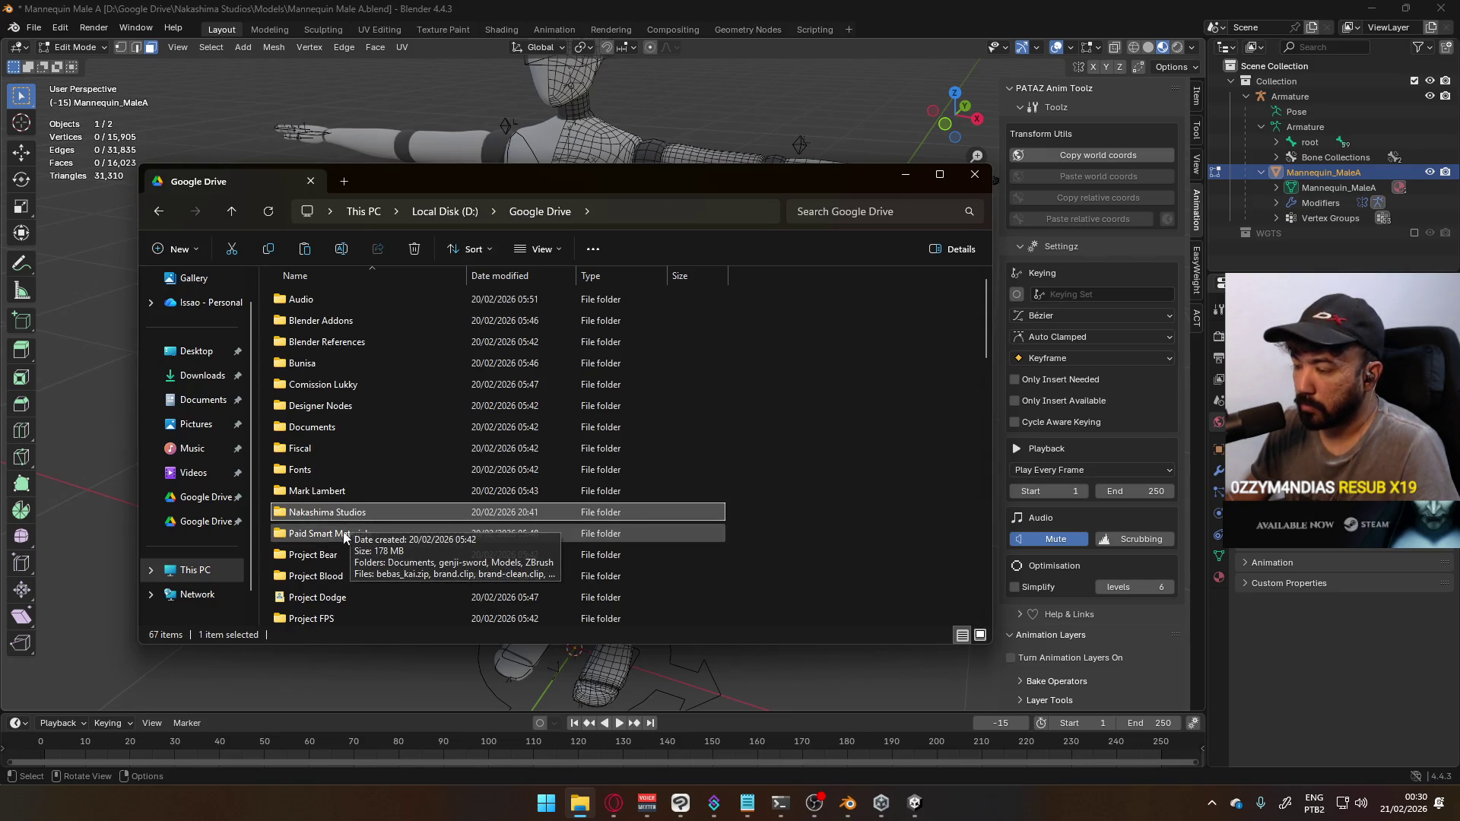
scroll(380, 476, "down", 1)
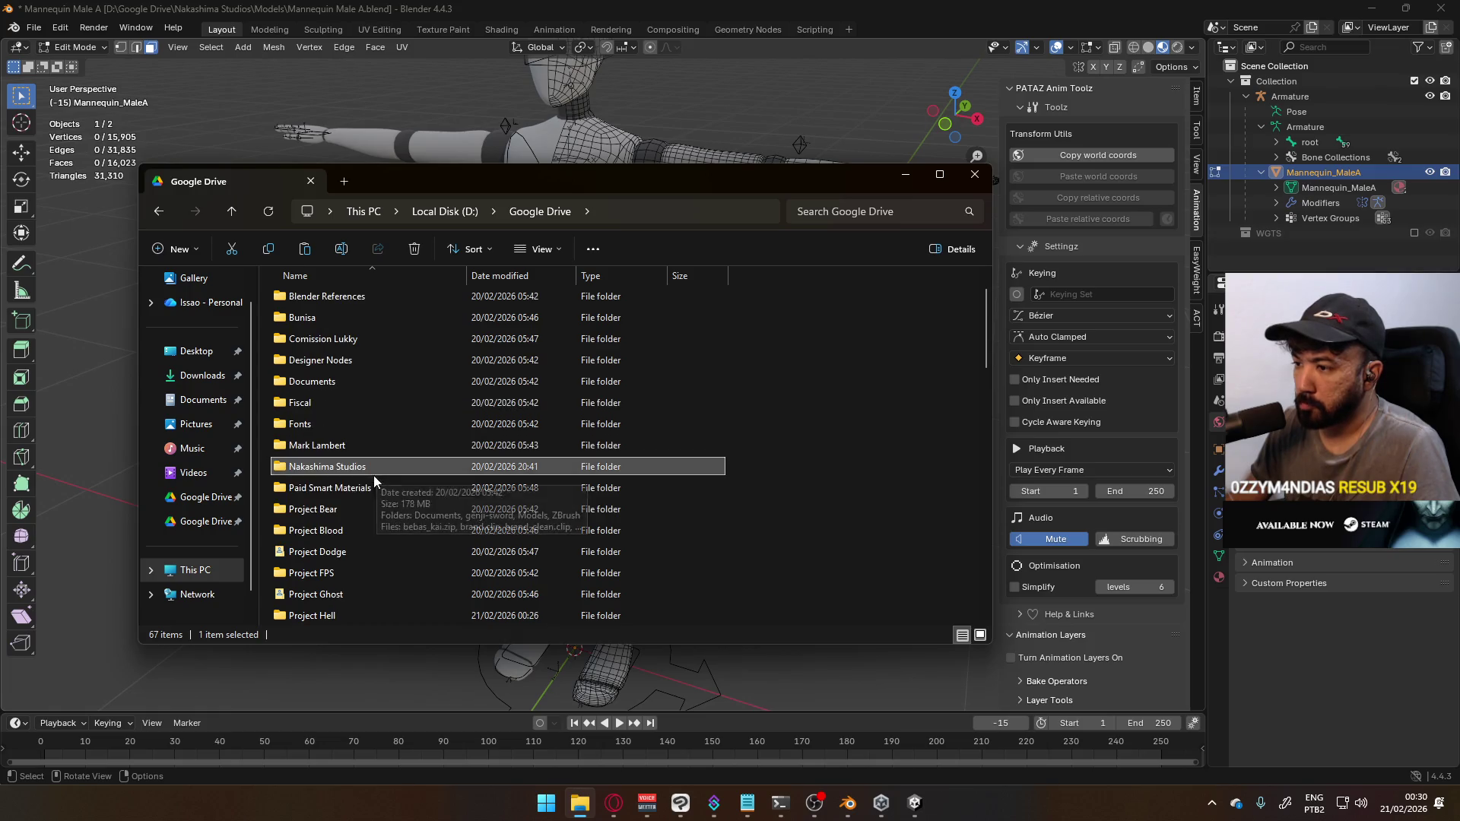
double_click(388, 615)
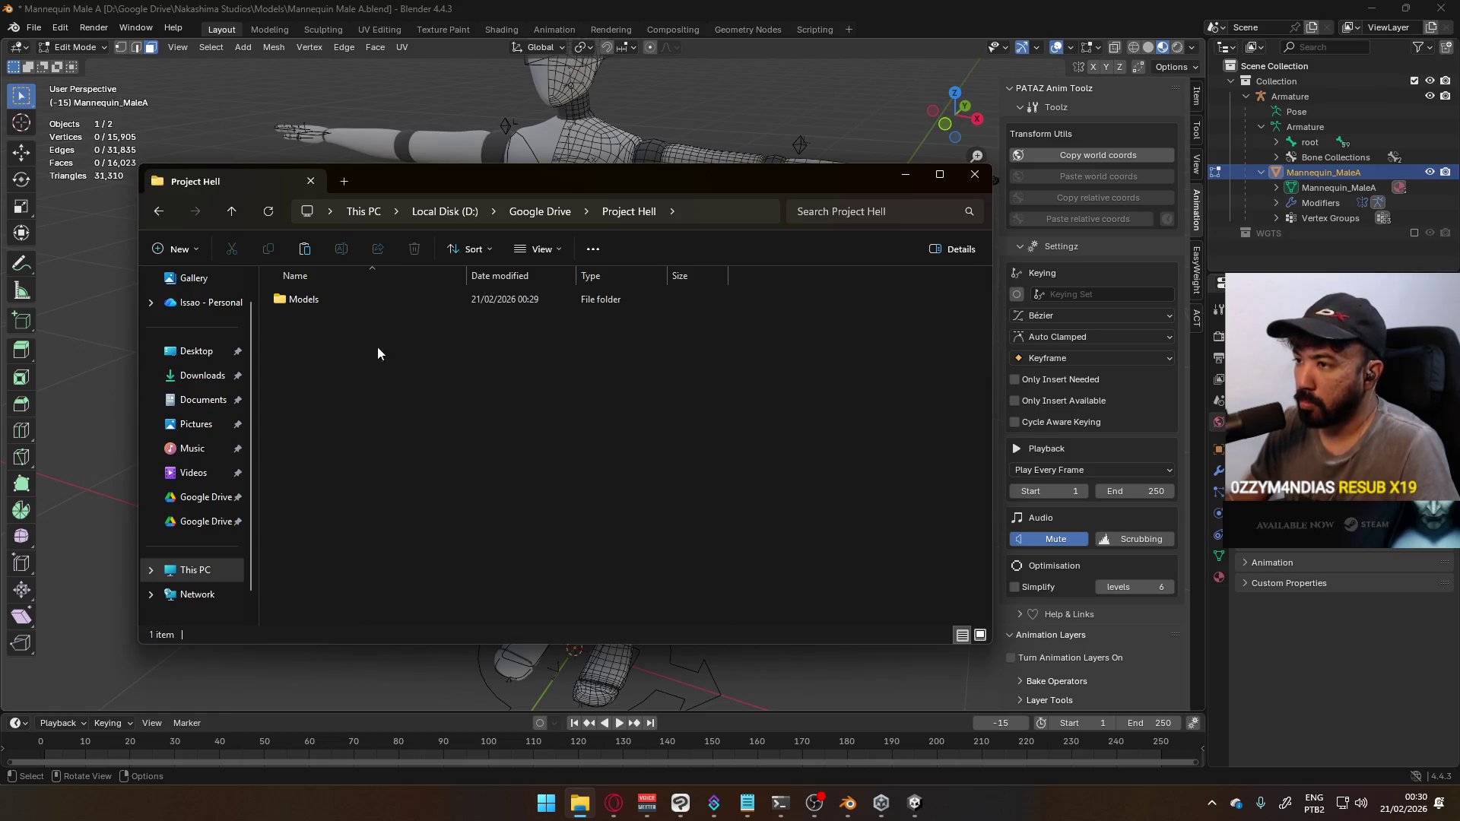
double_click(324, 299)
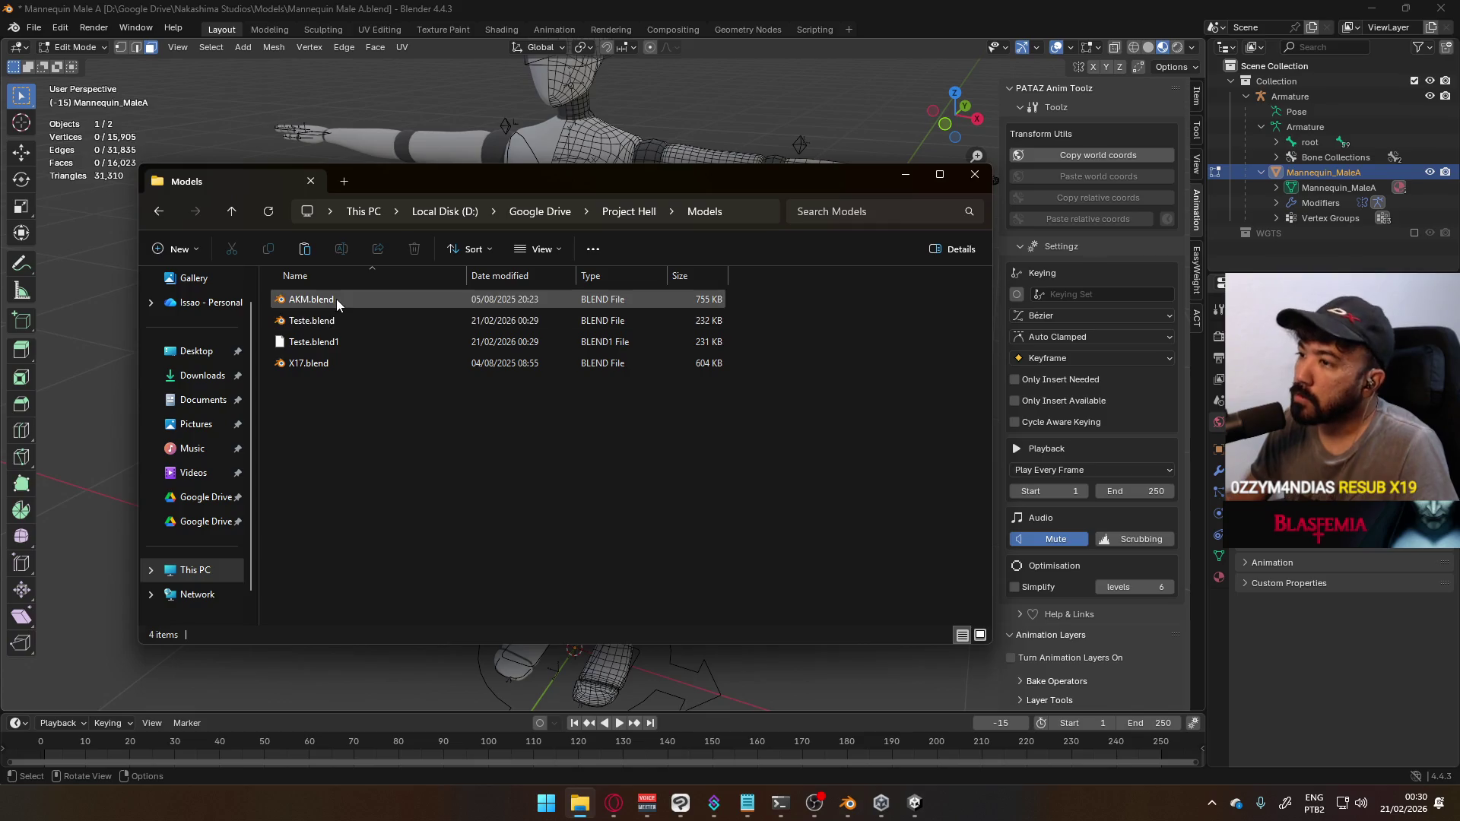
double_click(639, 344)
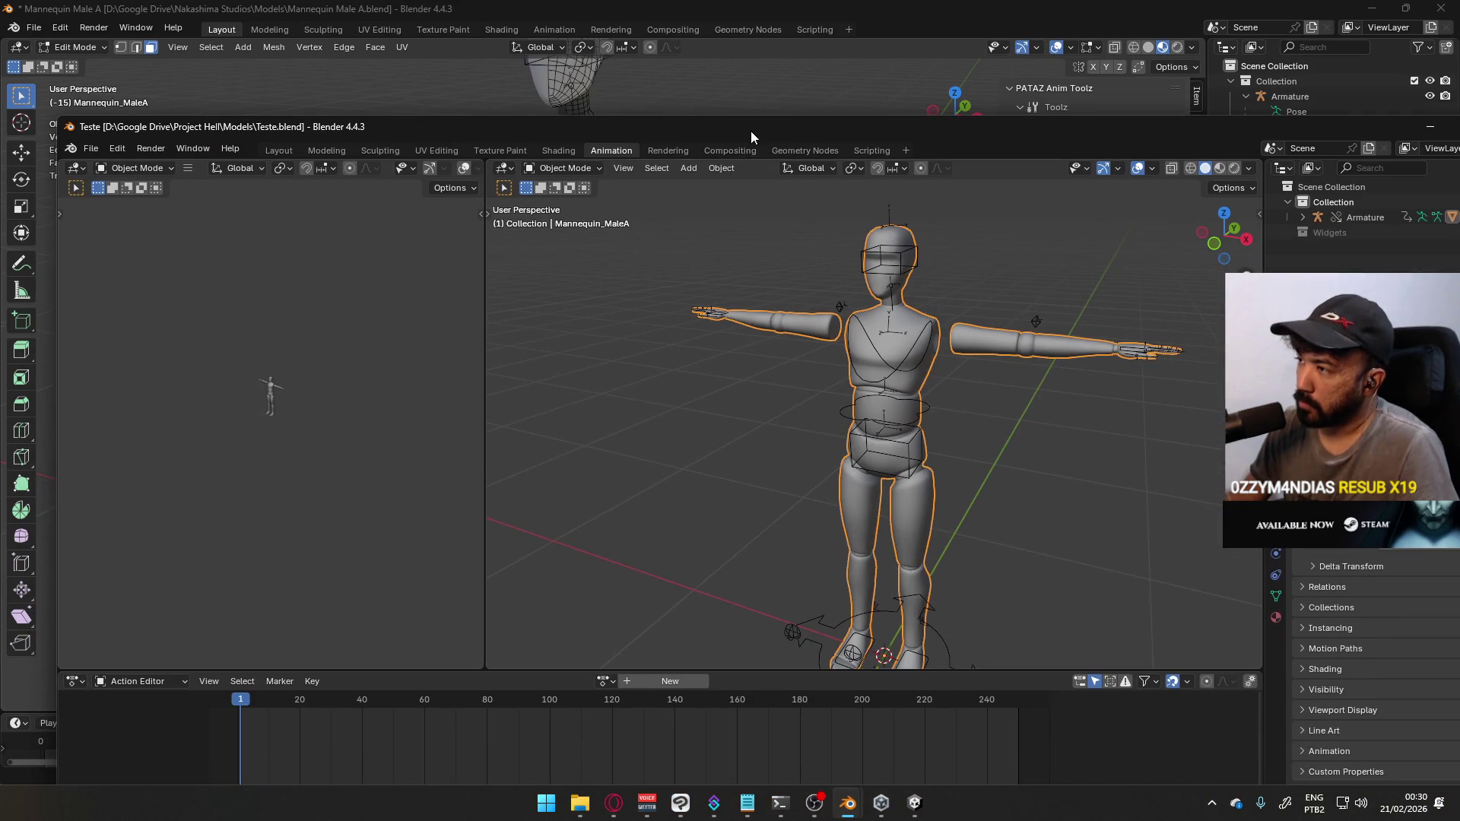
double_click(755, 128)
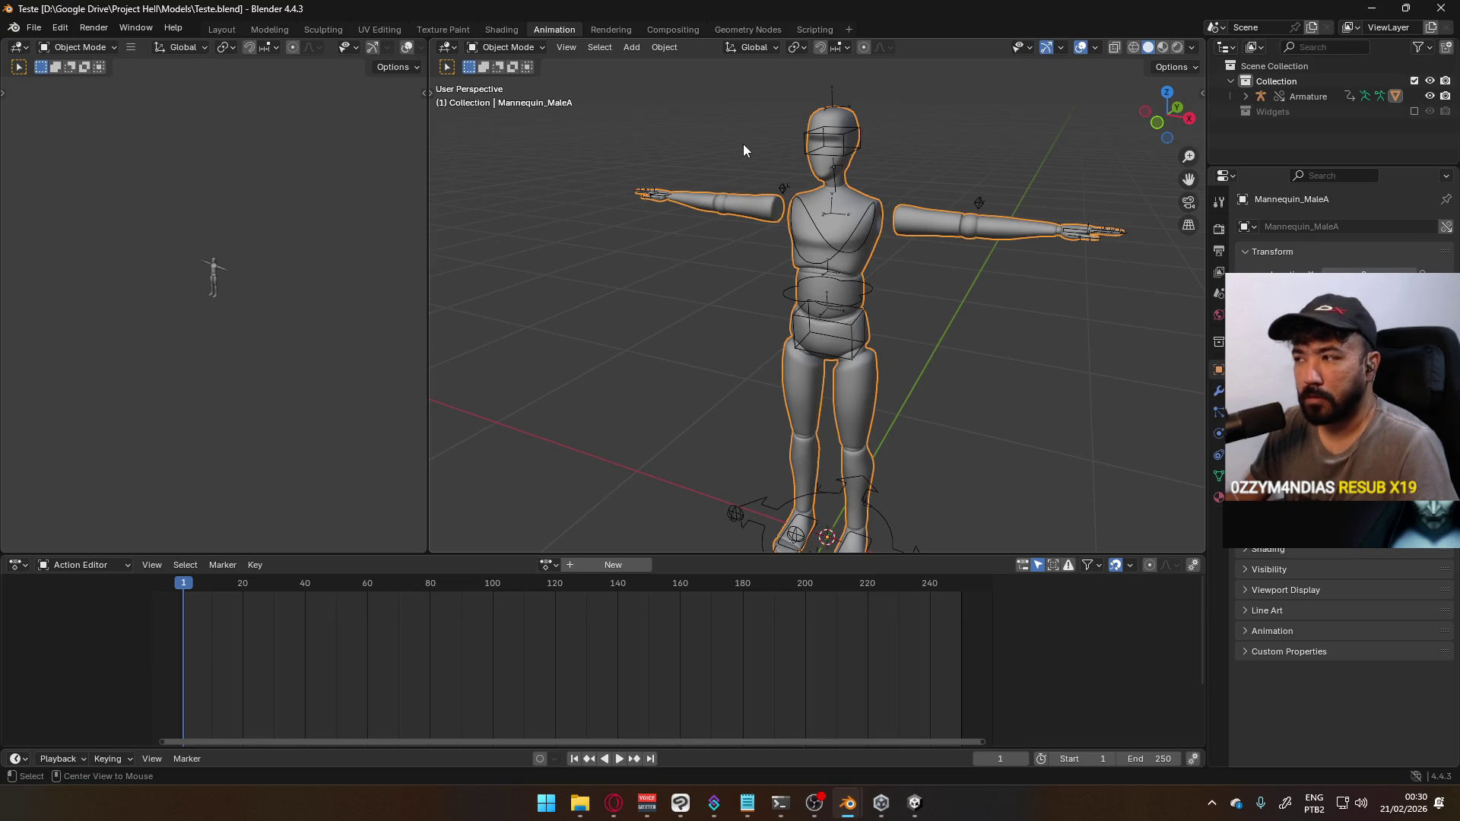
In the Mannequin Male A window, return to Object Mode and save the file
key("alt+Tab")
key("Tab")
key("Tab")
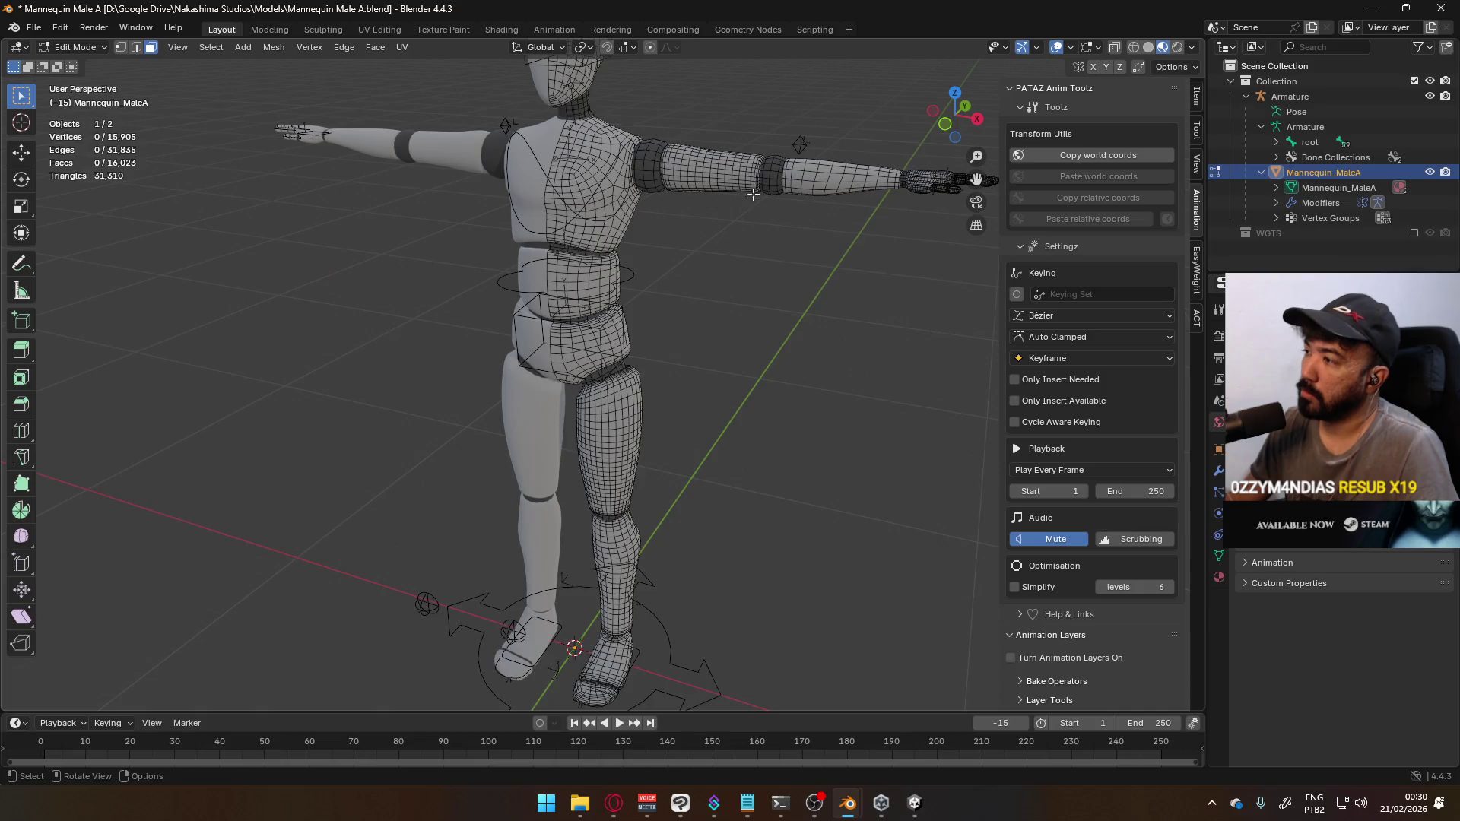
key("Tab")
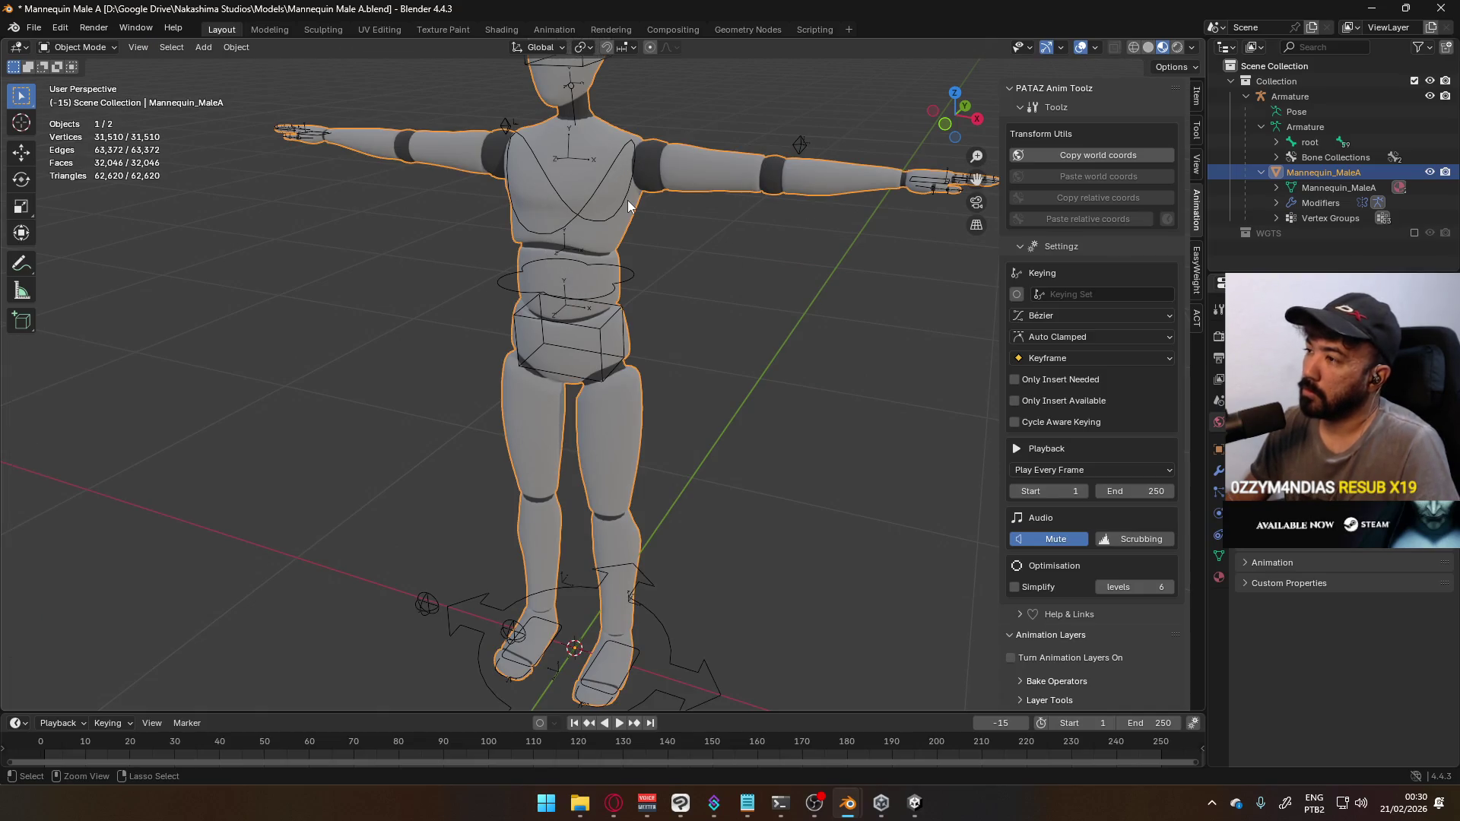
key("ctrl+s")
In the Teste window, inspect the linked mannequin and its Armature in the Outliner
key("alt+Tab")
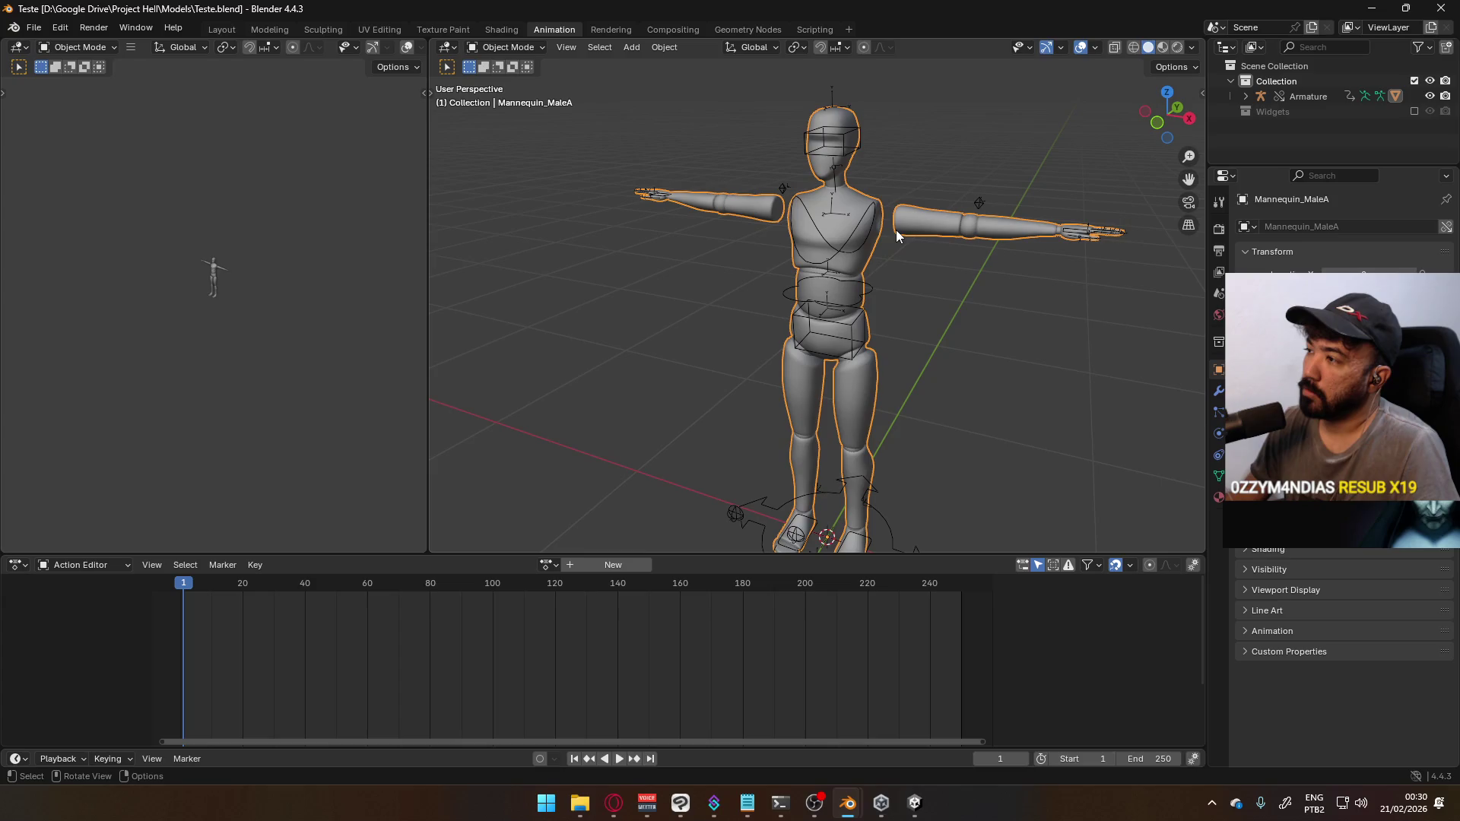
right_click(914, 226)
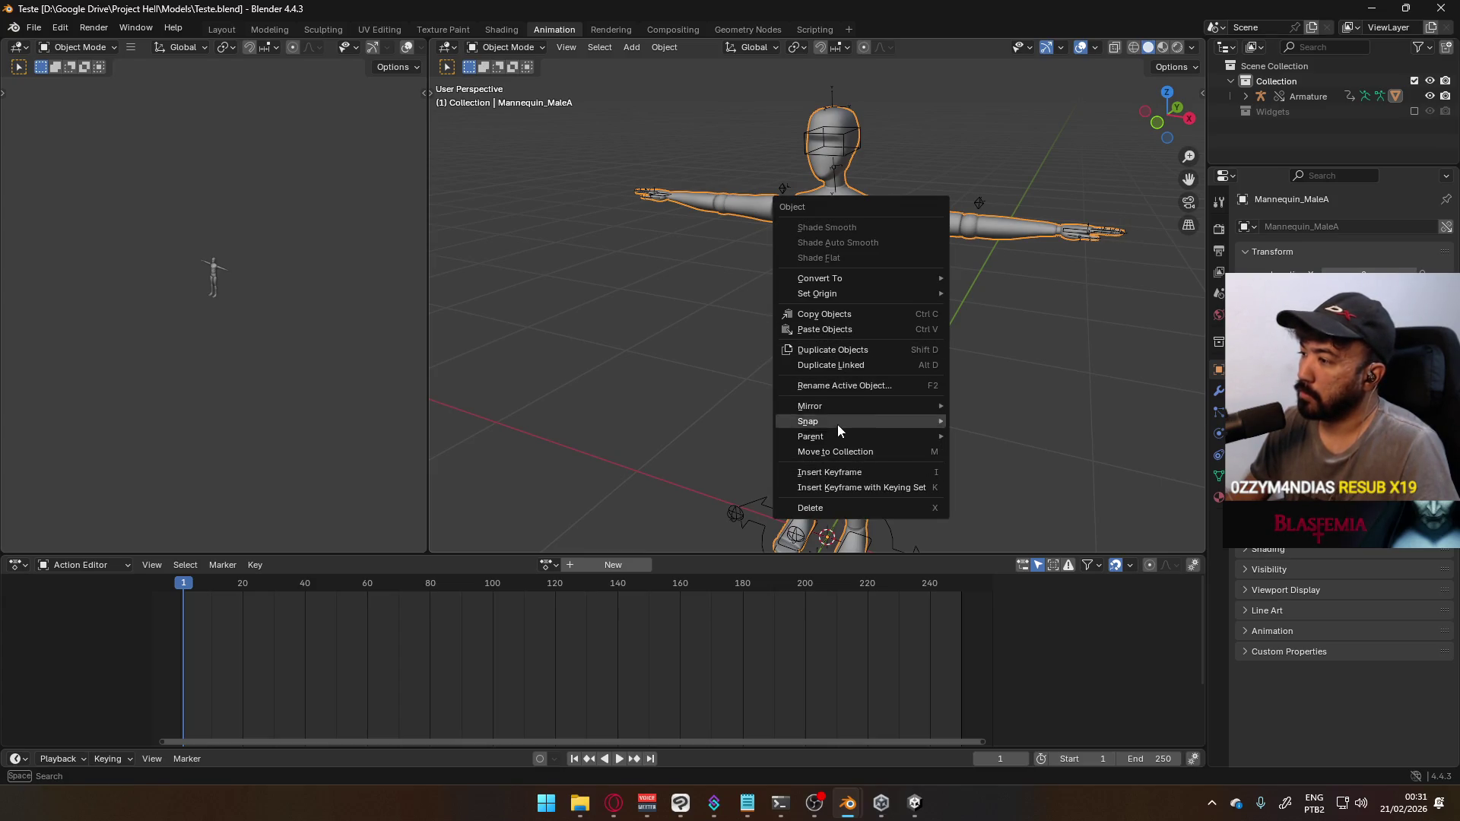
left_click(1246, 96)
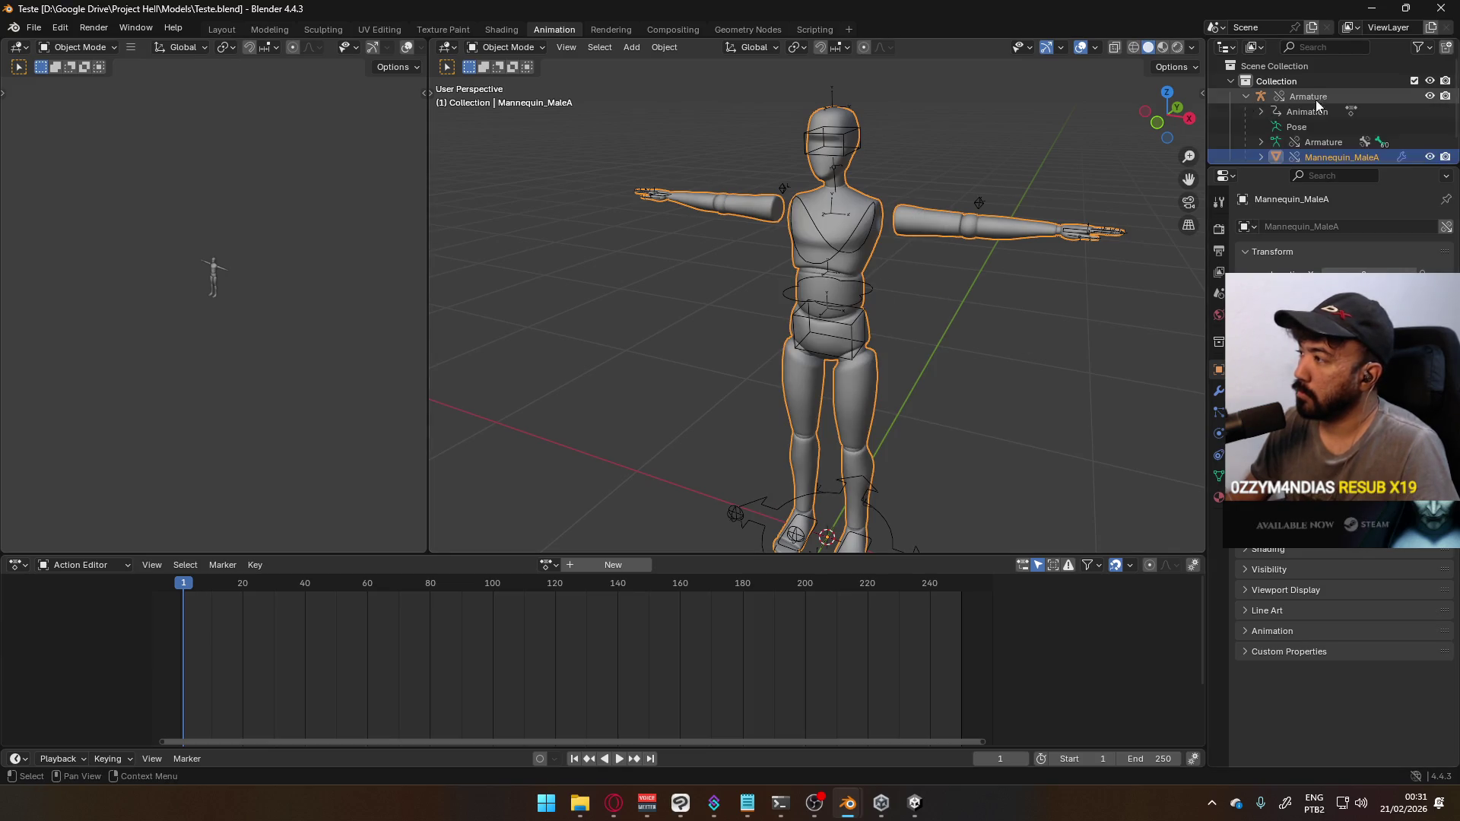
scroll(1304, 129, "down", 1)
right_click(1313, 116)
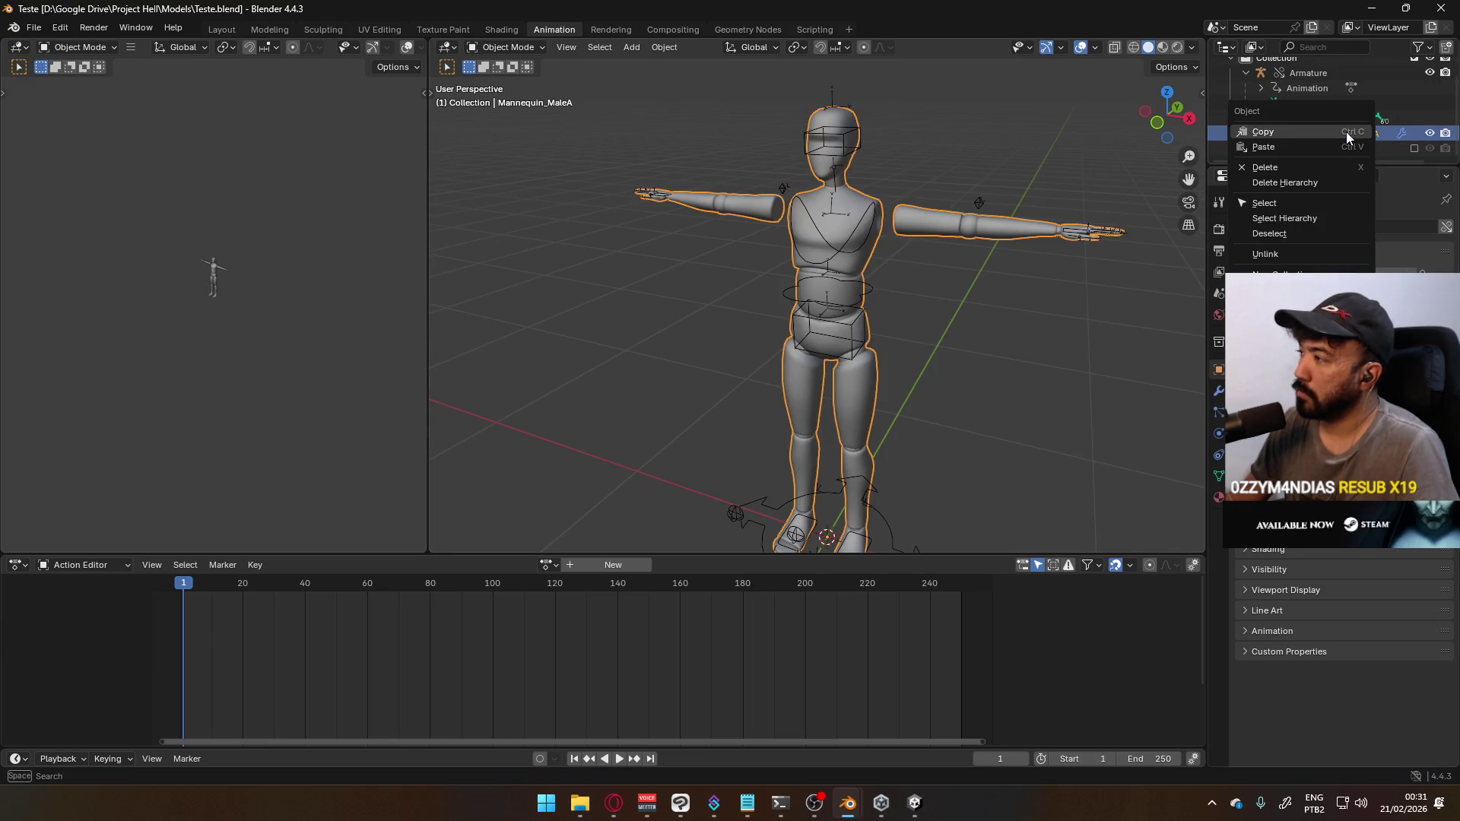
mouse_move(1278, 365)
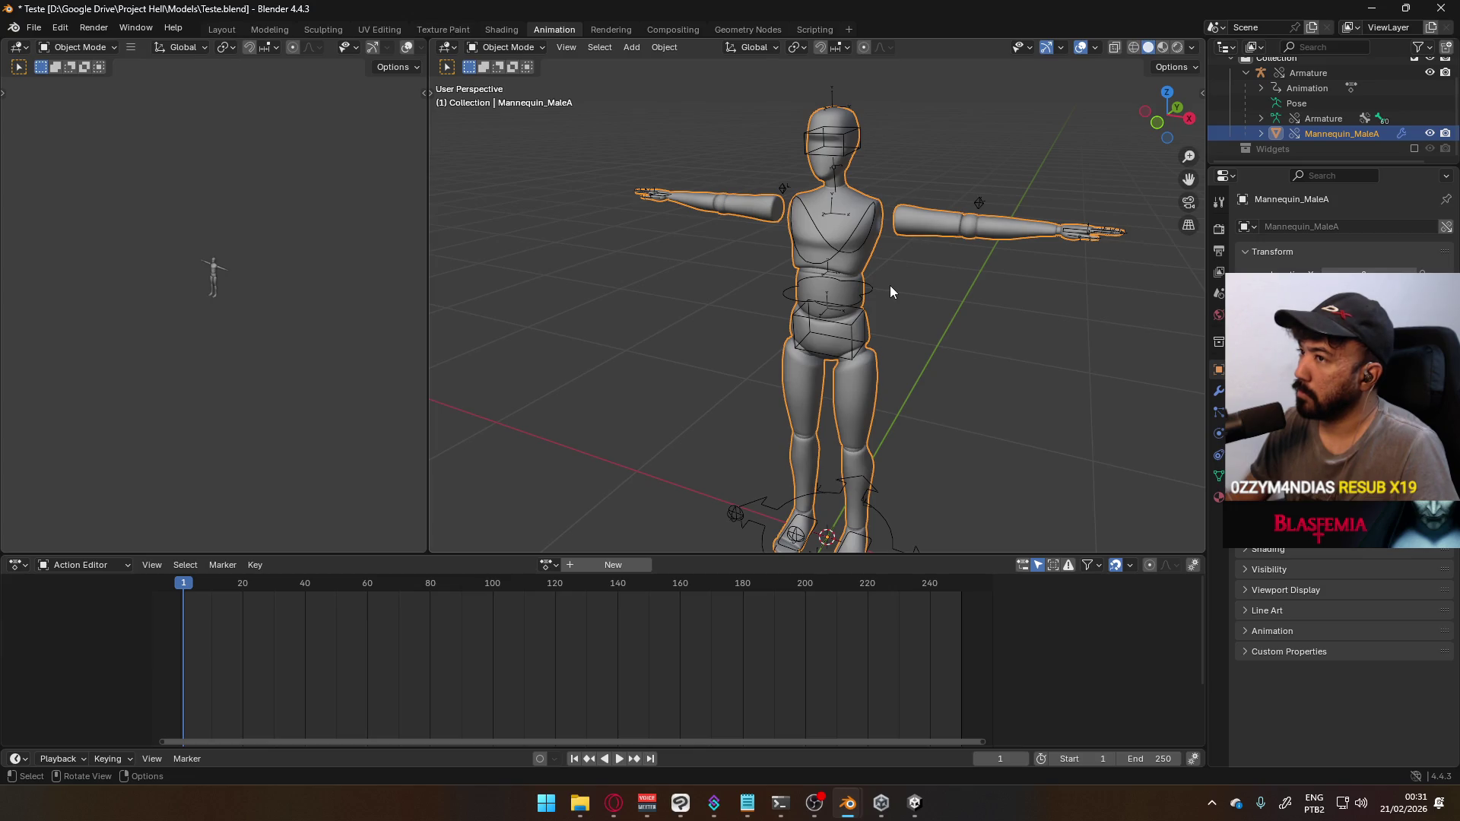
middle_click_drag(943, 281, 621, 199)
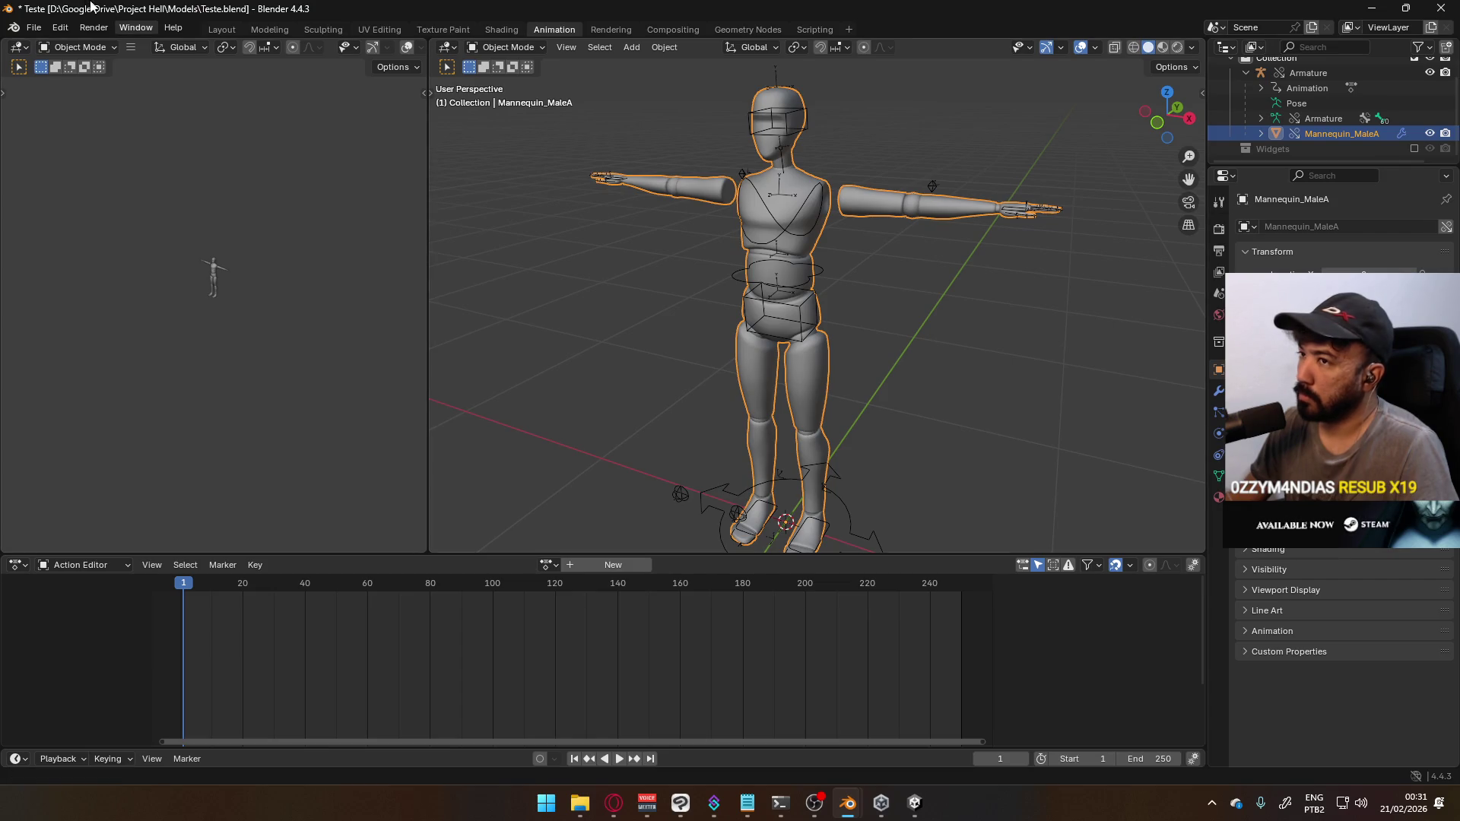
Revert Teste.blend to its saved version, check its actions, then switch to the mannequin window
left_click(34, 28)
left_click(47, 94)
left_click(735, 423)
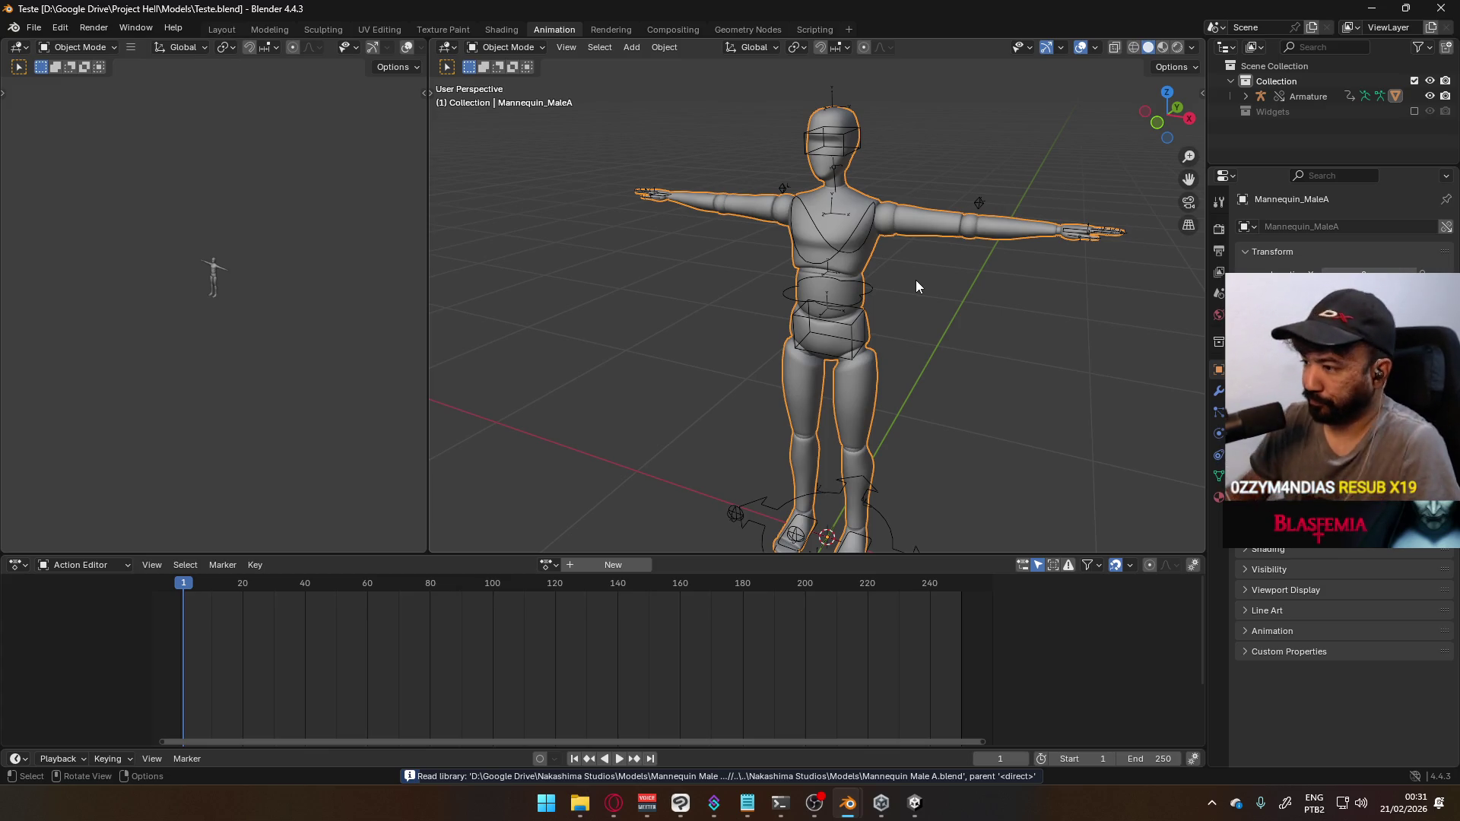
left_click(548, 565)
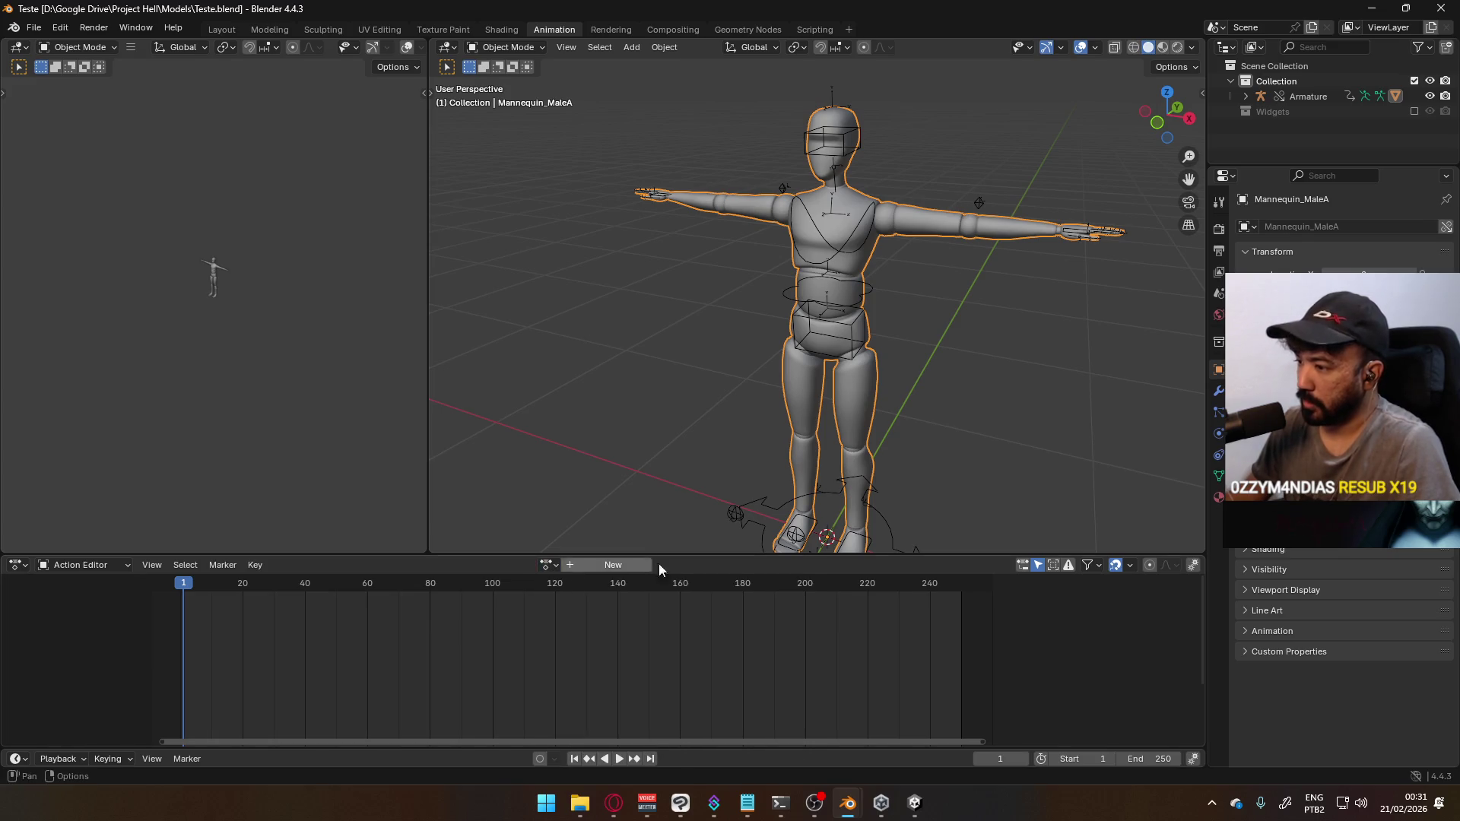
key("alt+Tab")
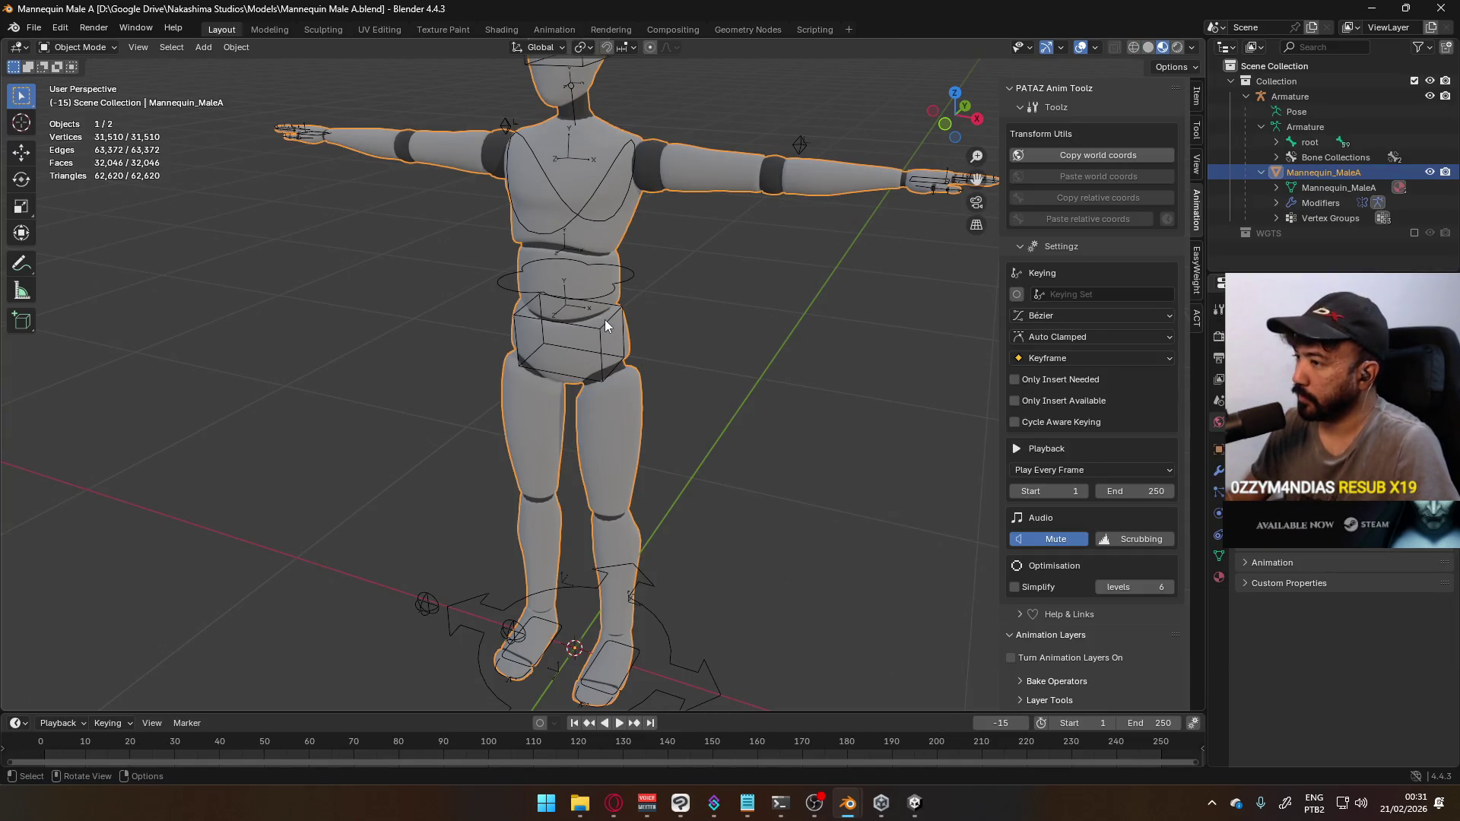
Select the mannequin armature and browse its actions in the Animation workspace's Action Editor
left_click(606, 327)
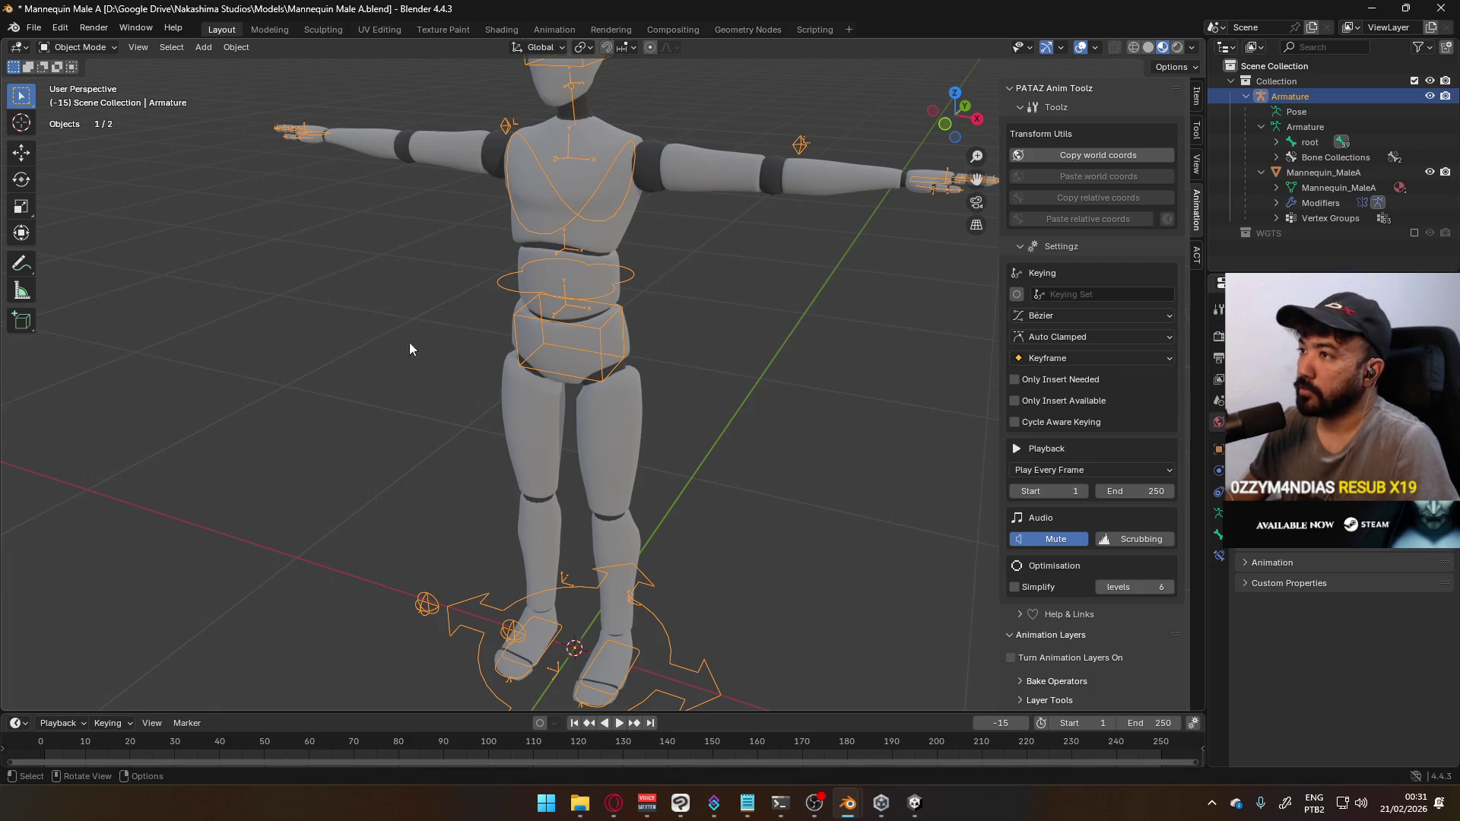
left_click(554, 30)
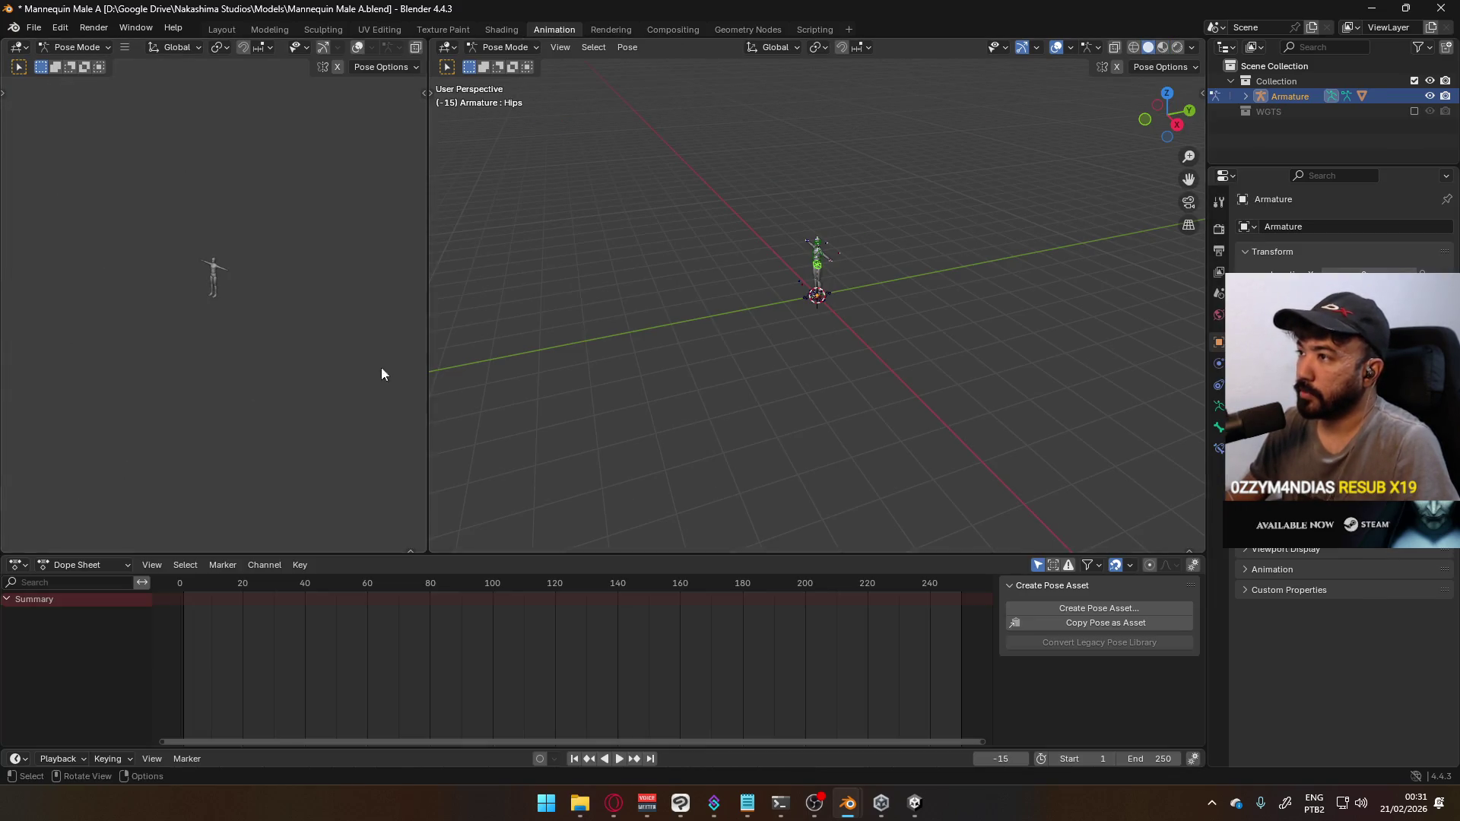
left_click(79, 565)
left_click(97, 622)
left_click(545, 565)
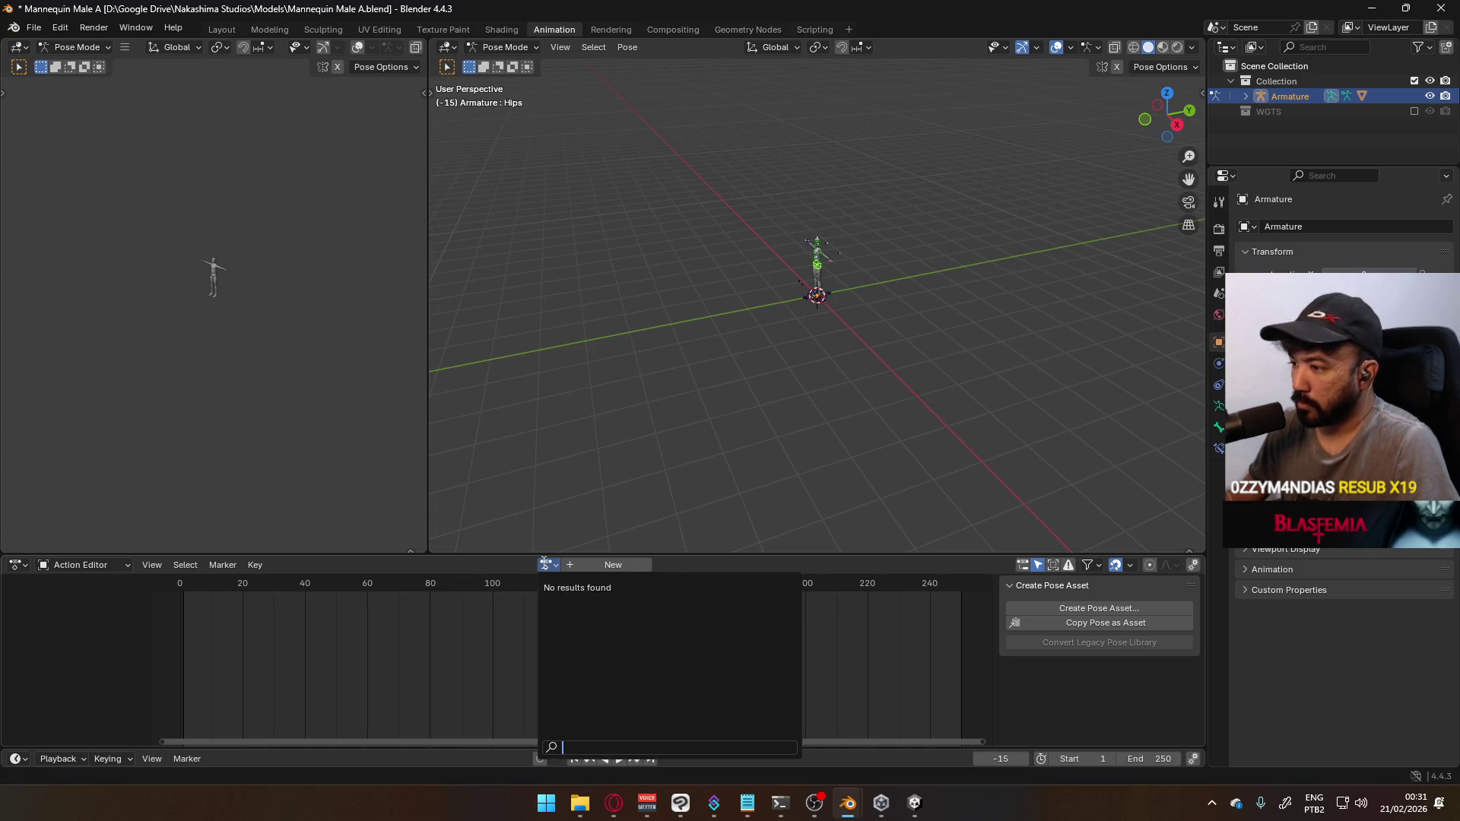
scroll(837, 286, "up", 6)
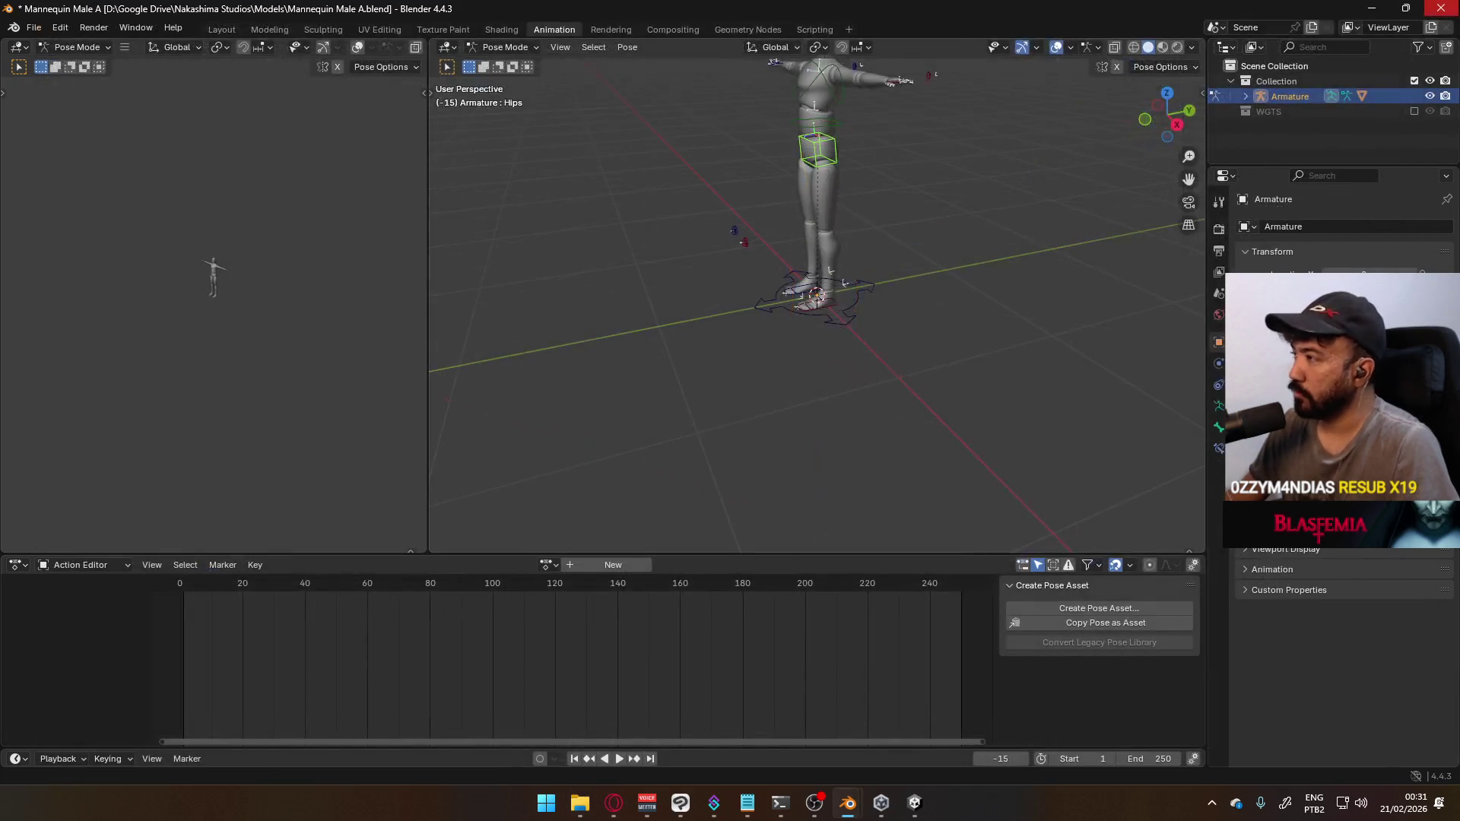
Quit Blender without saving the changes
key("ctrl+q")
left_click(743, 427)
right_click(331, 426)
key("Escape")
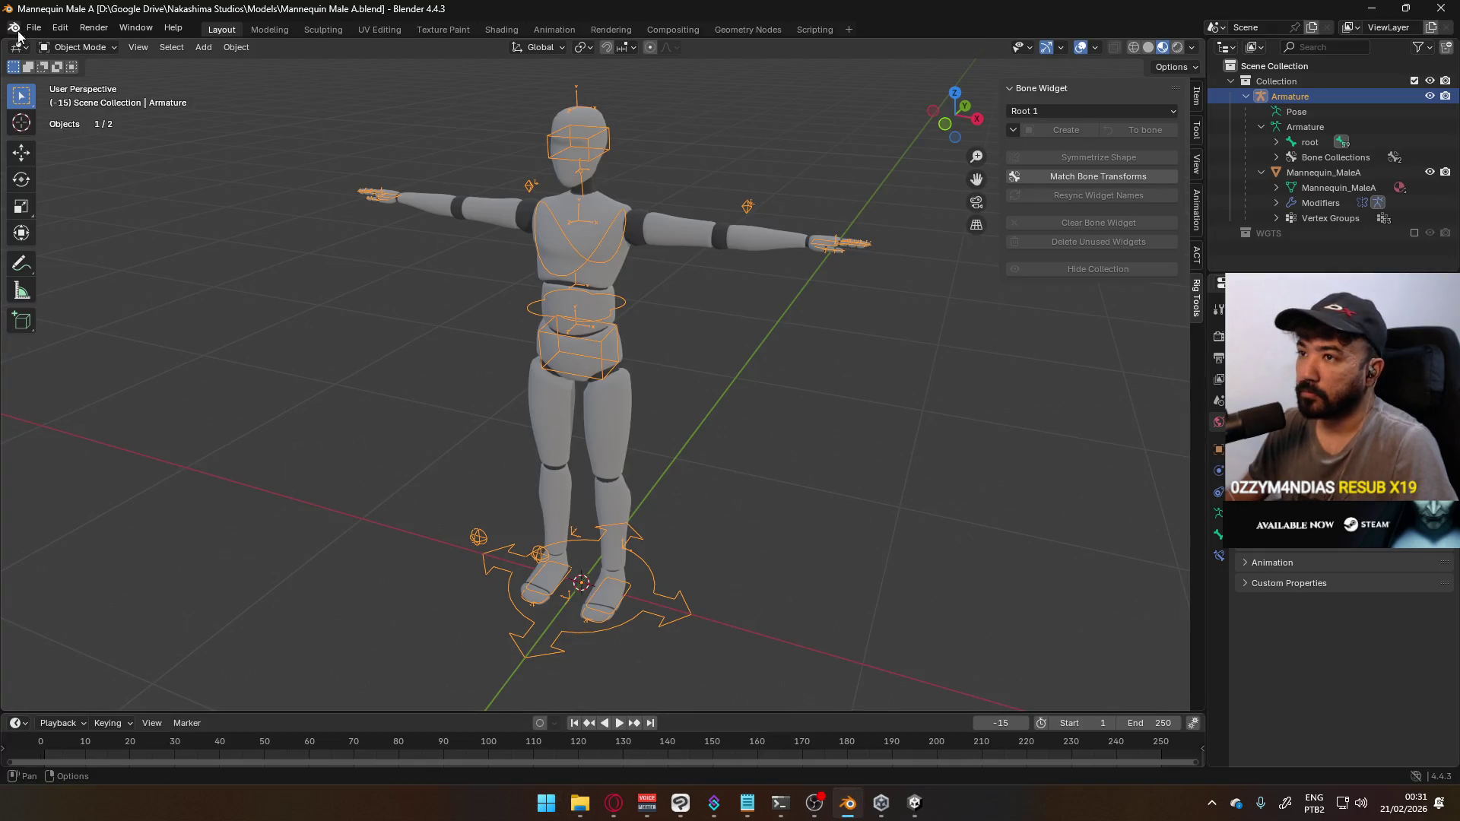
Start a new General file and delete its default cube, camera and light
left_click(32, 30)
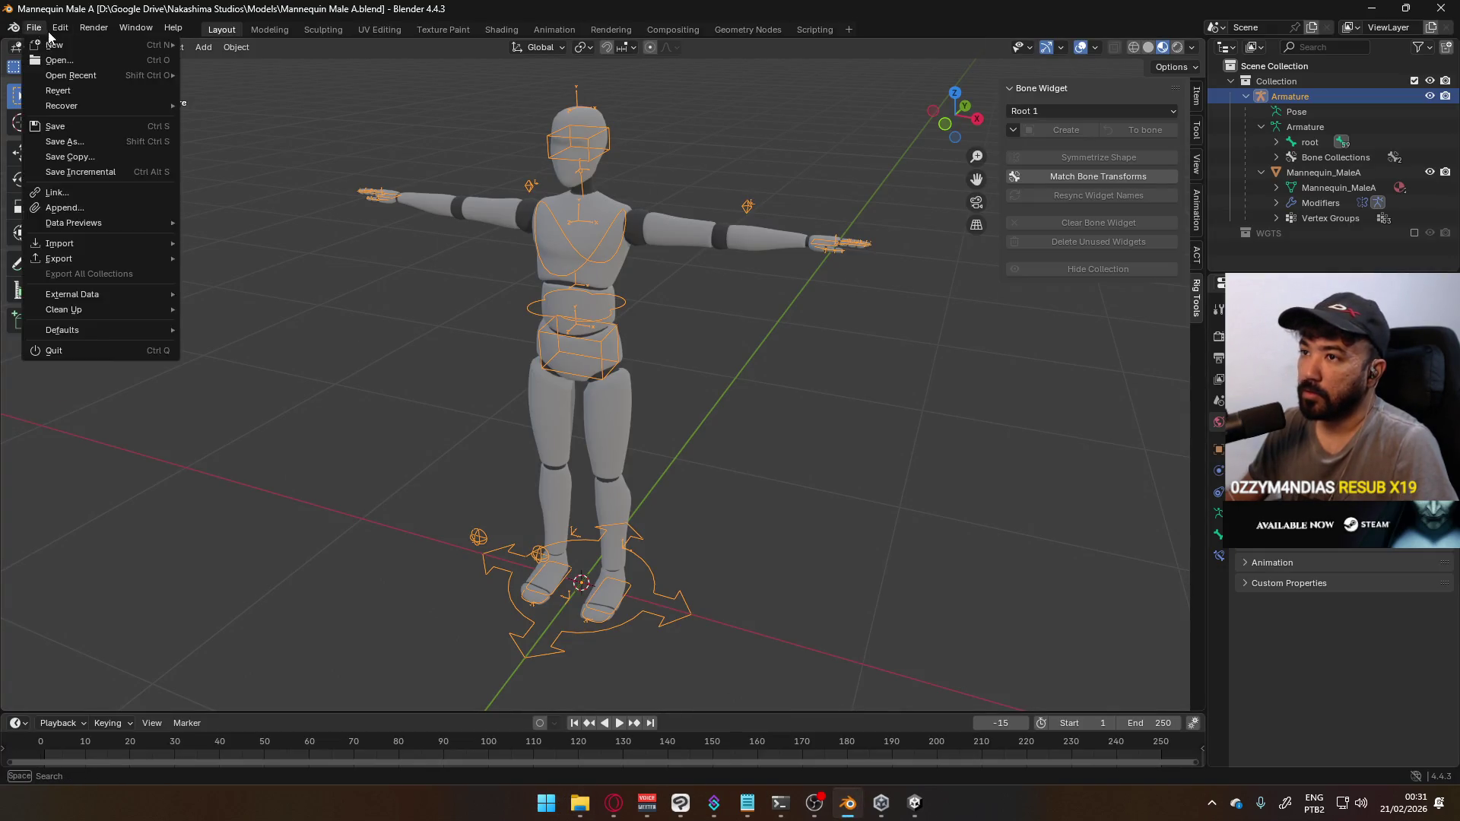
mouse_move(46, 47)
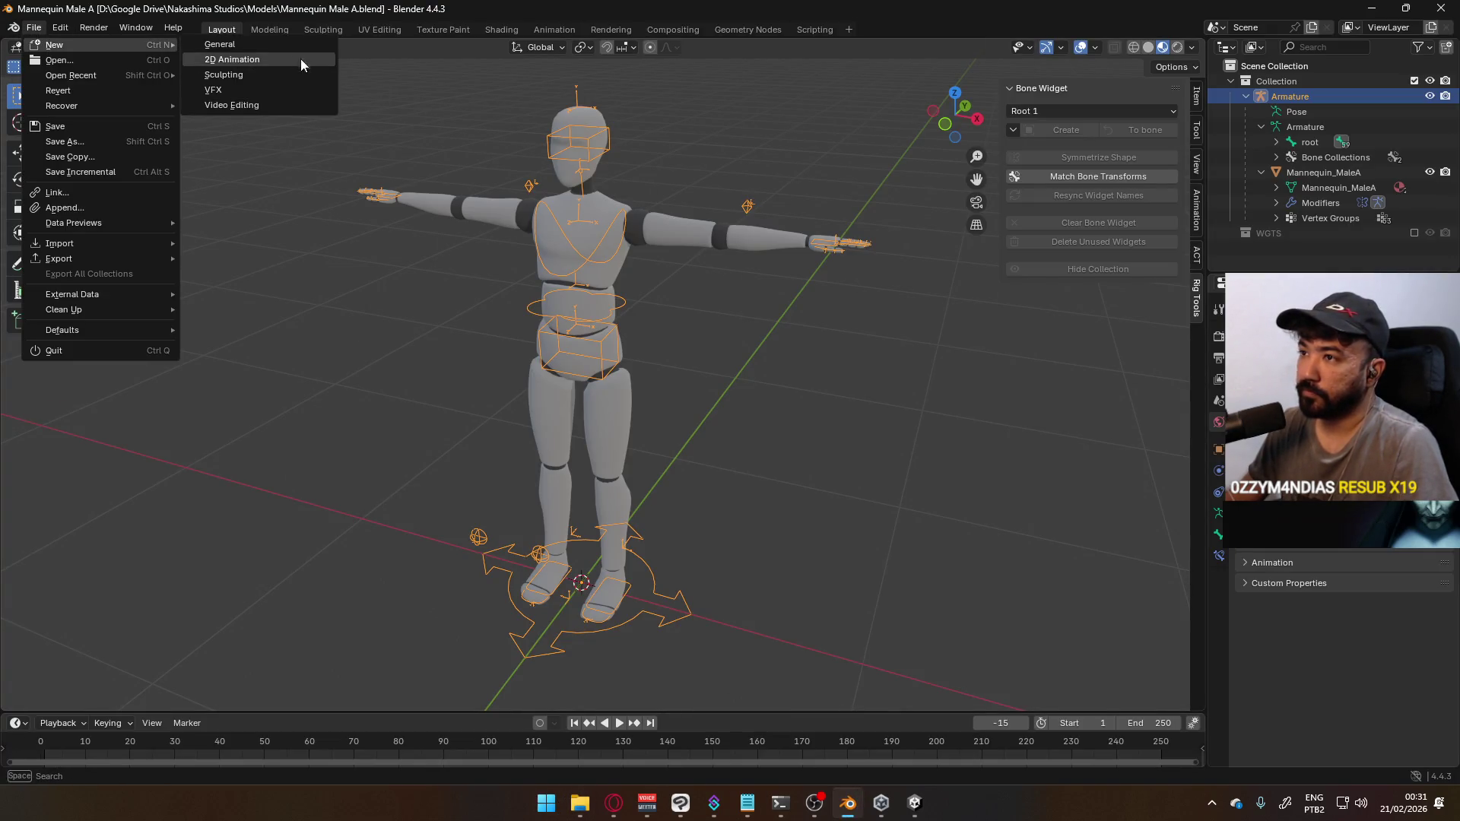
left_click(228, 46)
key("a")
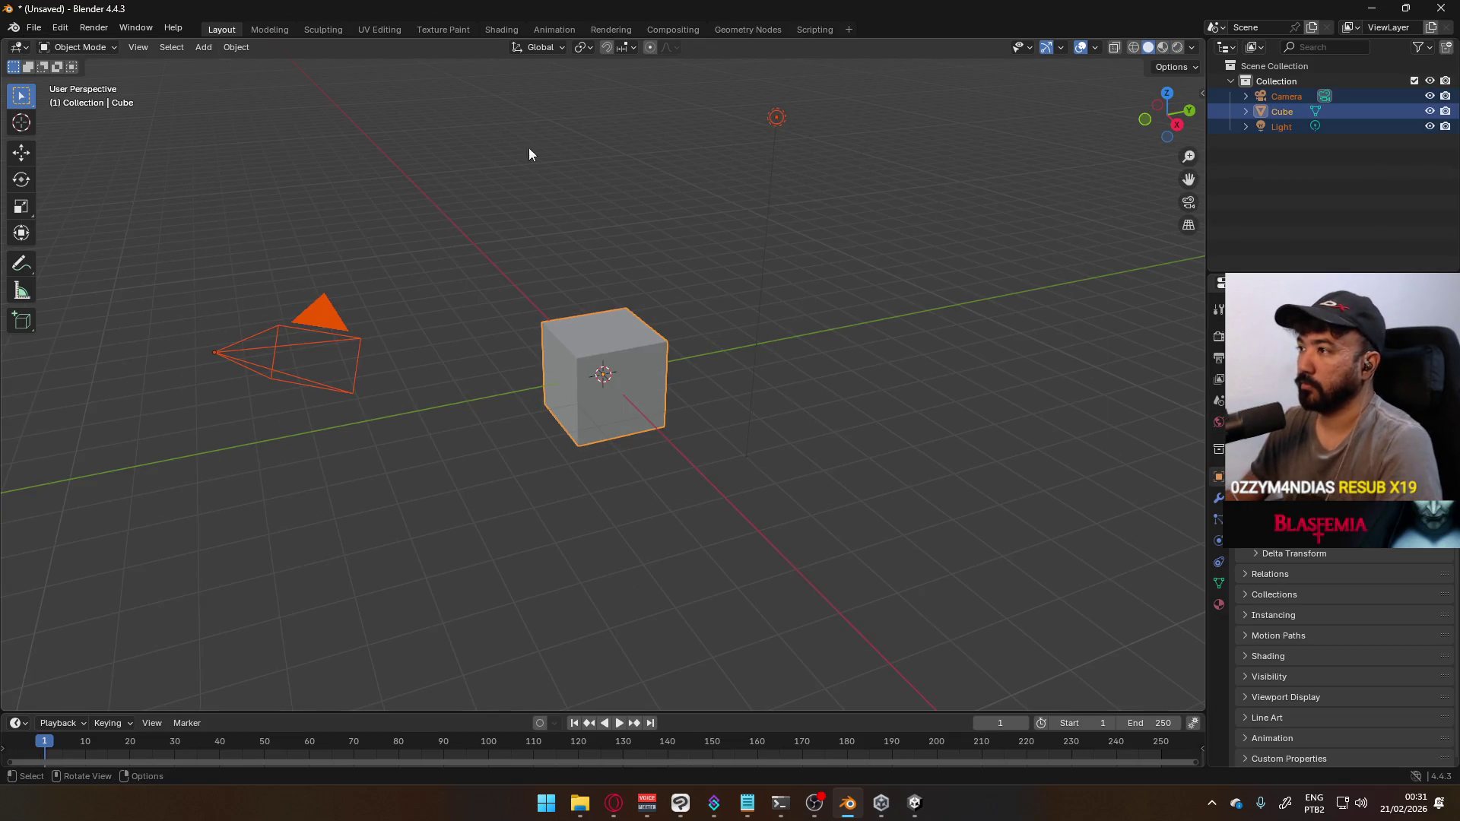
key("Delete")
Link in the mannequin and make its Armature a library override
left_click(34, 31)
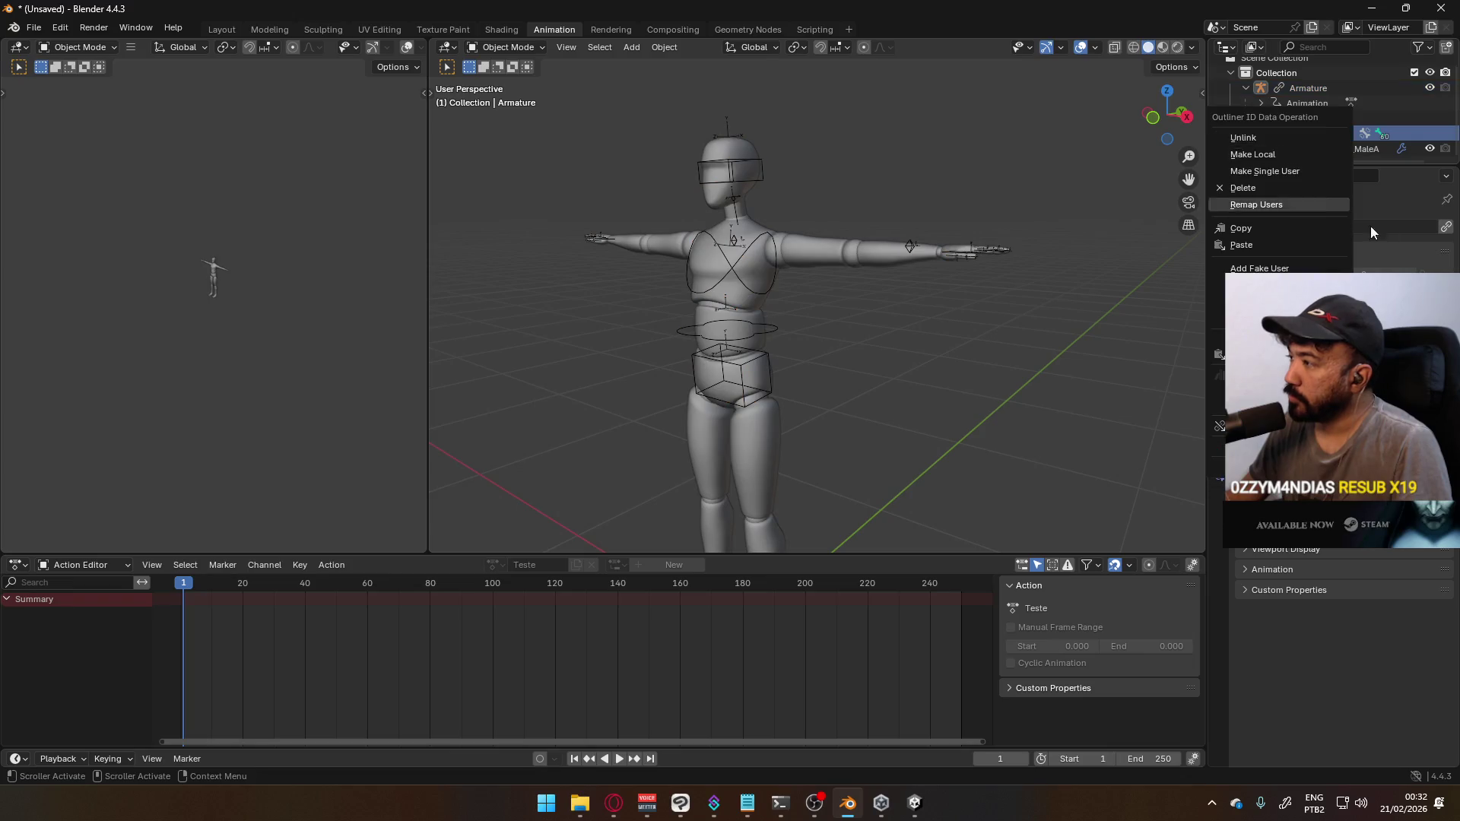
right_click(1311, 134)
mouse_move(1217, 422)
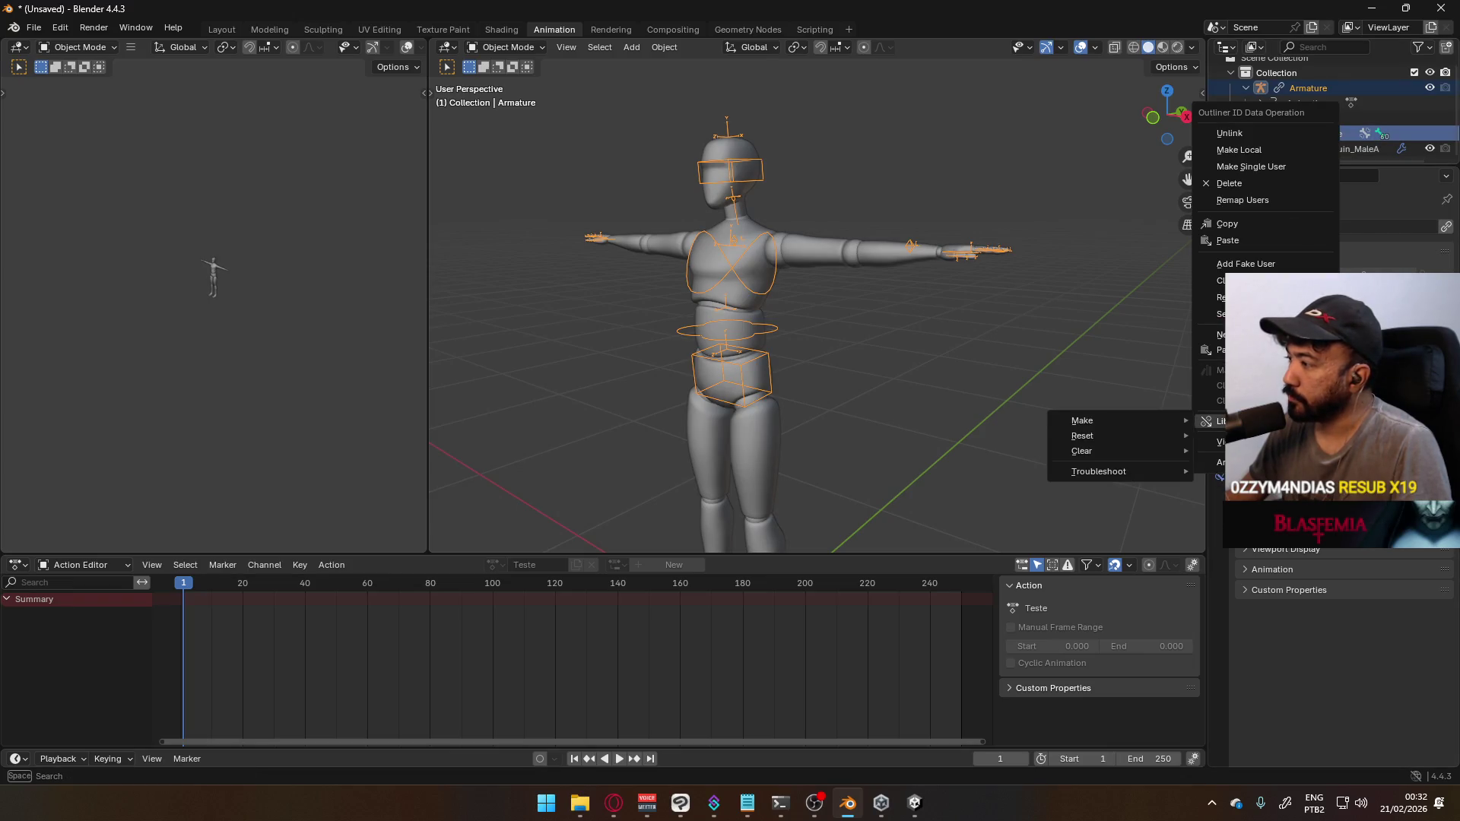
left_click(1106, 422)
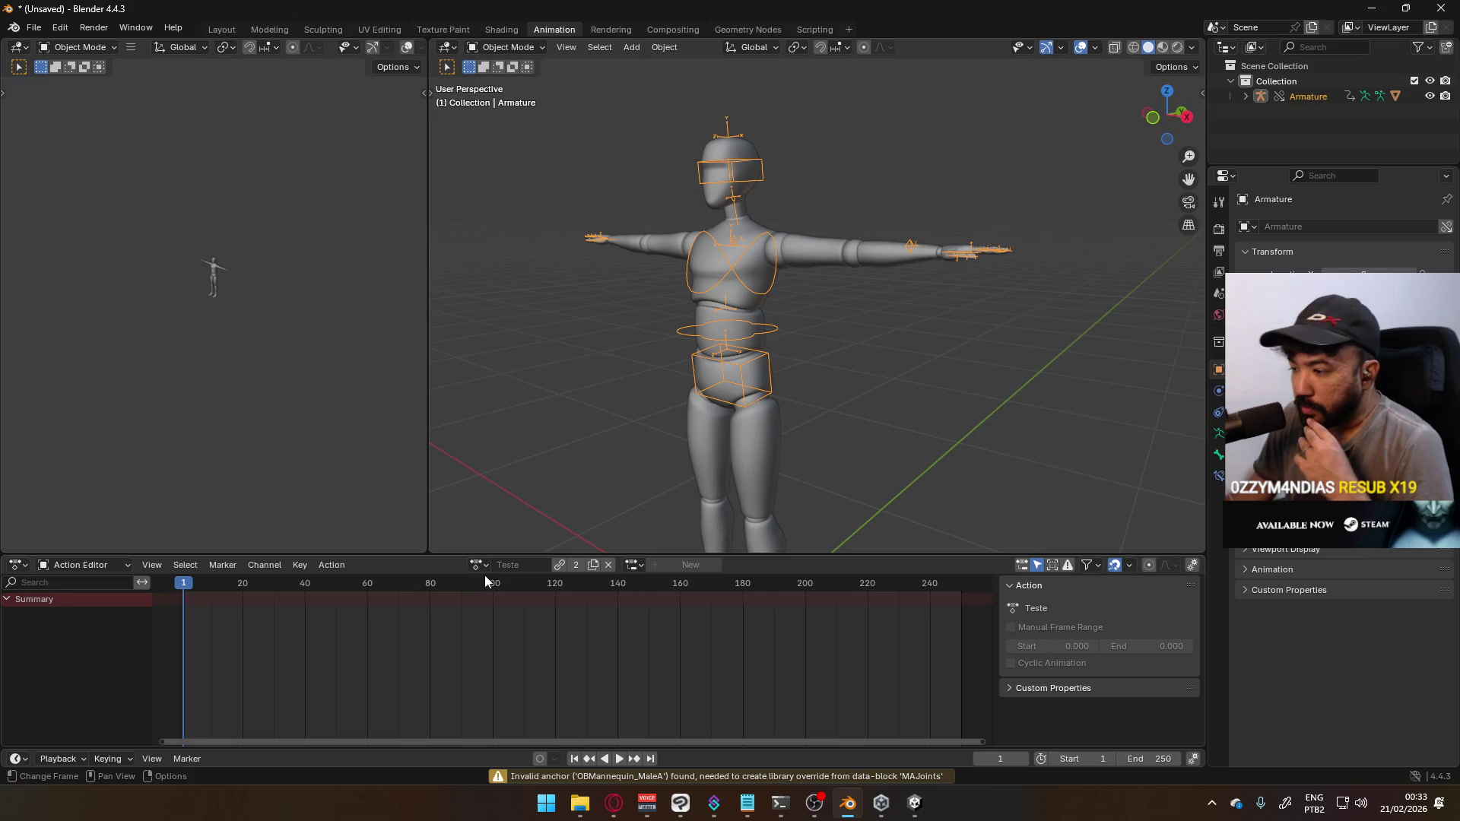
right_click(1308, 97)
left_click(1277, 213)
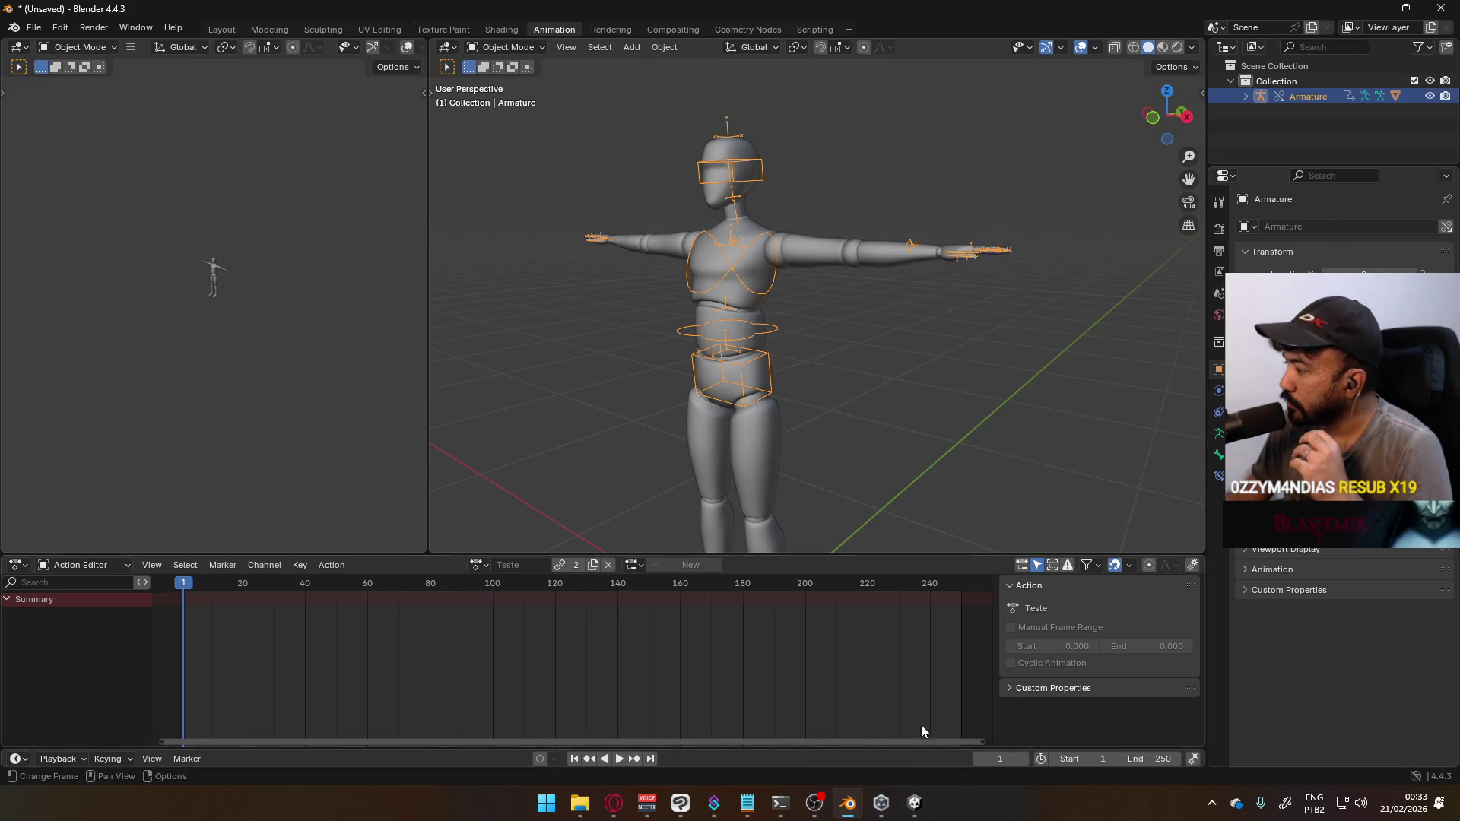
right_click(1302, 97)
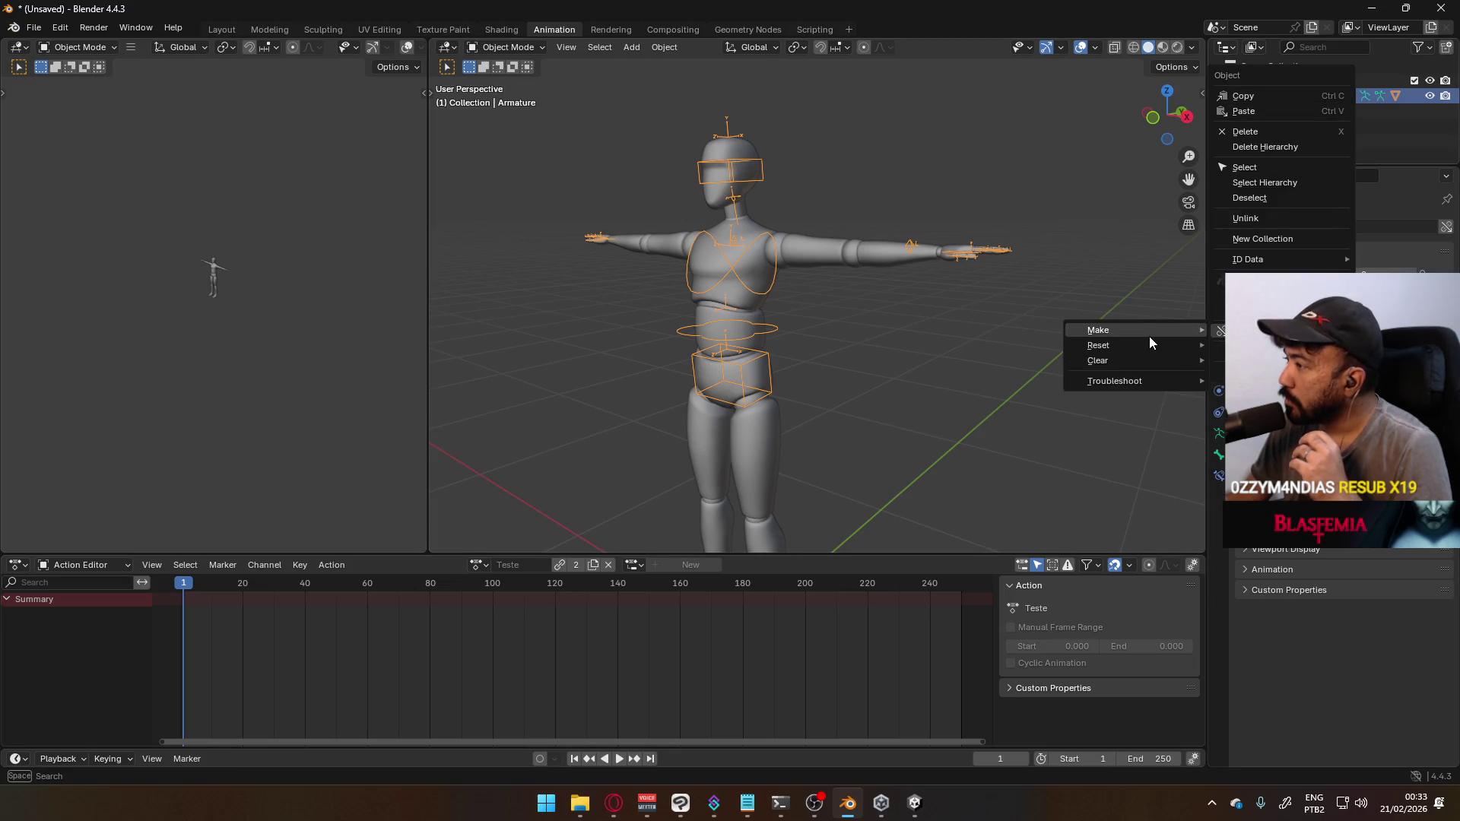
left_click(1125, 382)
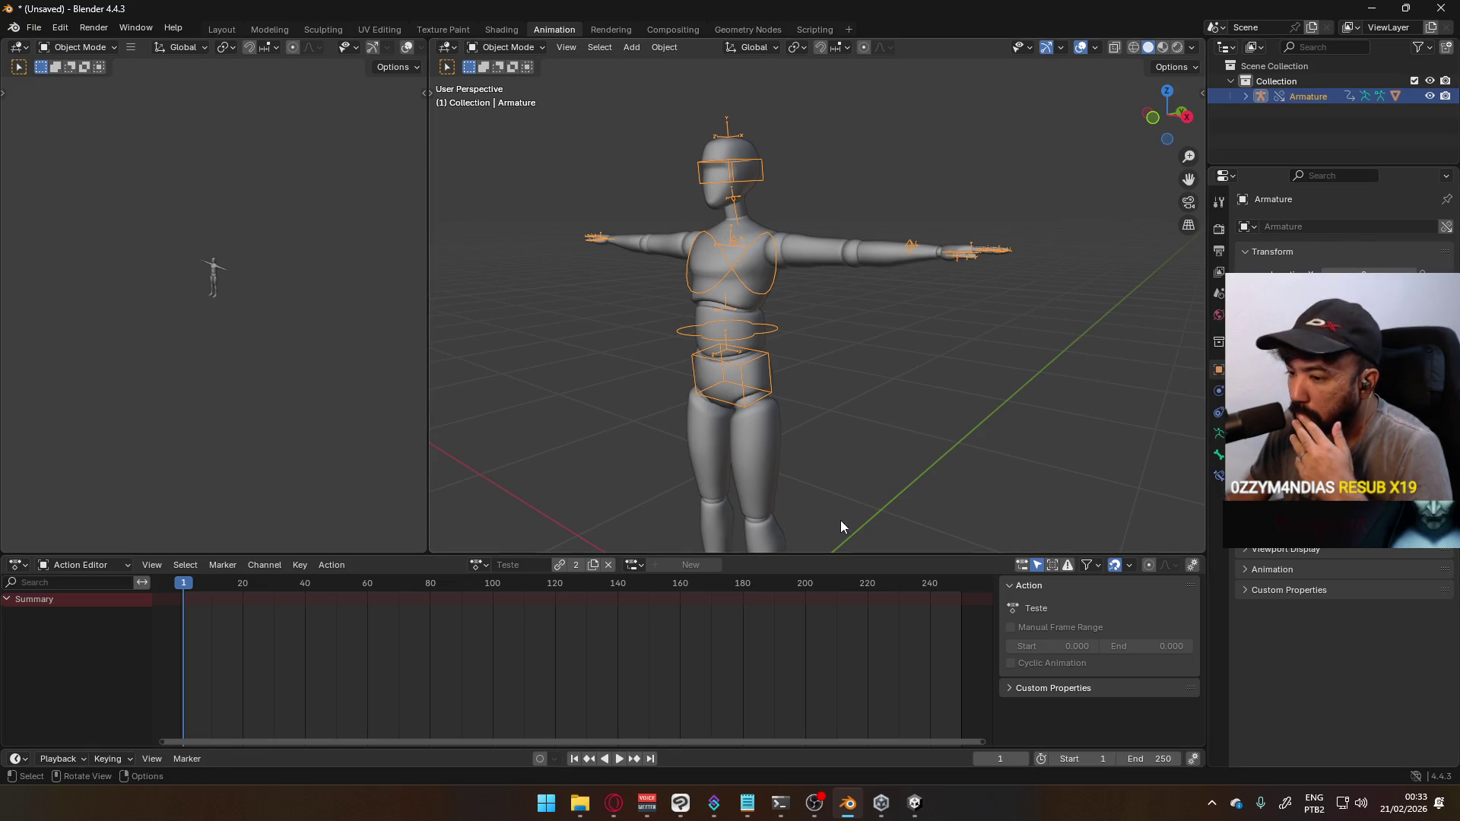
left_click(1245, 96)
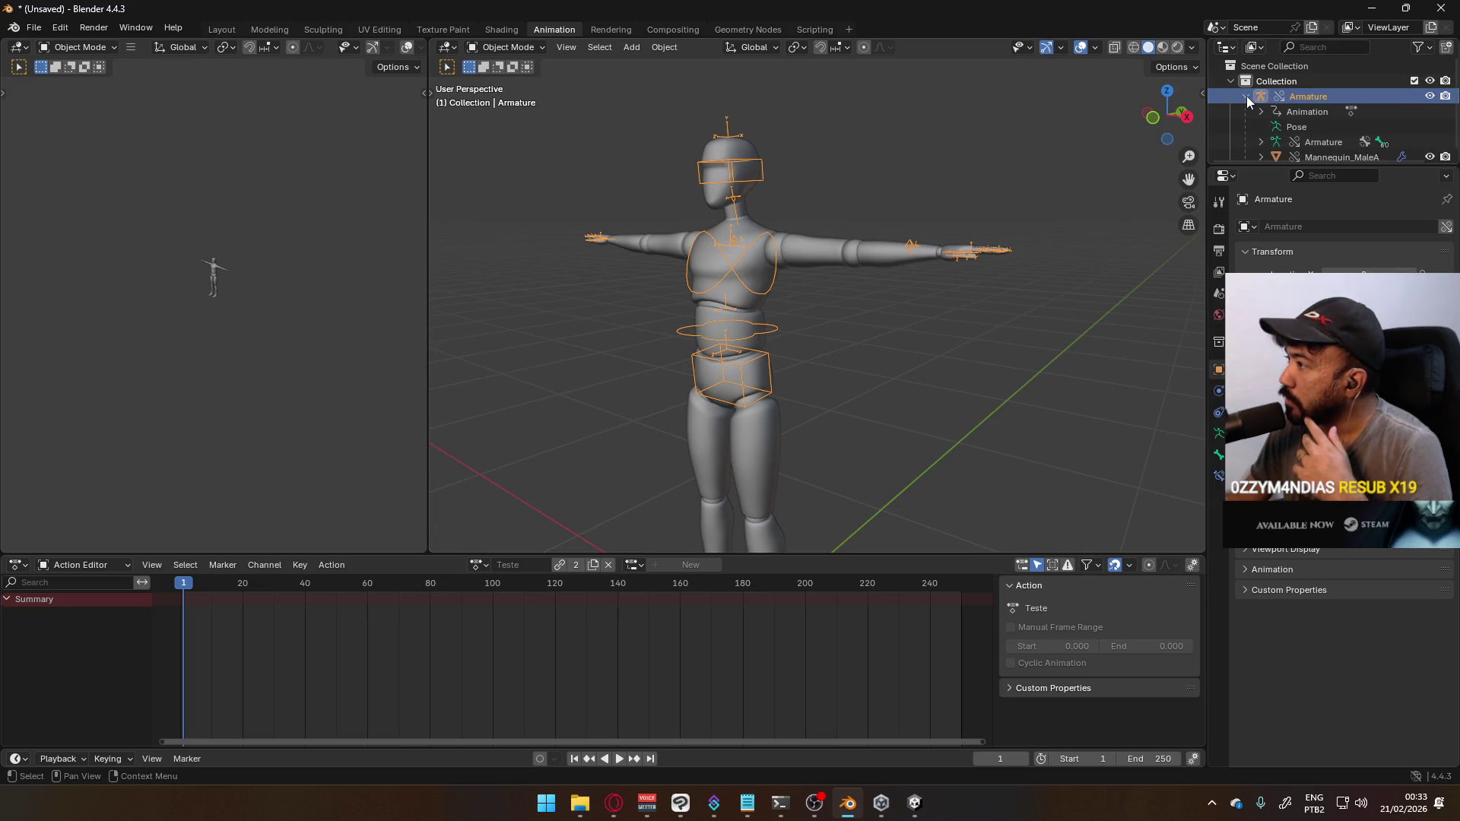
Make the linked Teste action local and keep it assigned to the armature
left_click(476, 566)
left_click(476, 566)
left_click(476, 566)
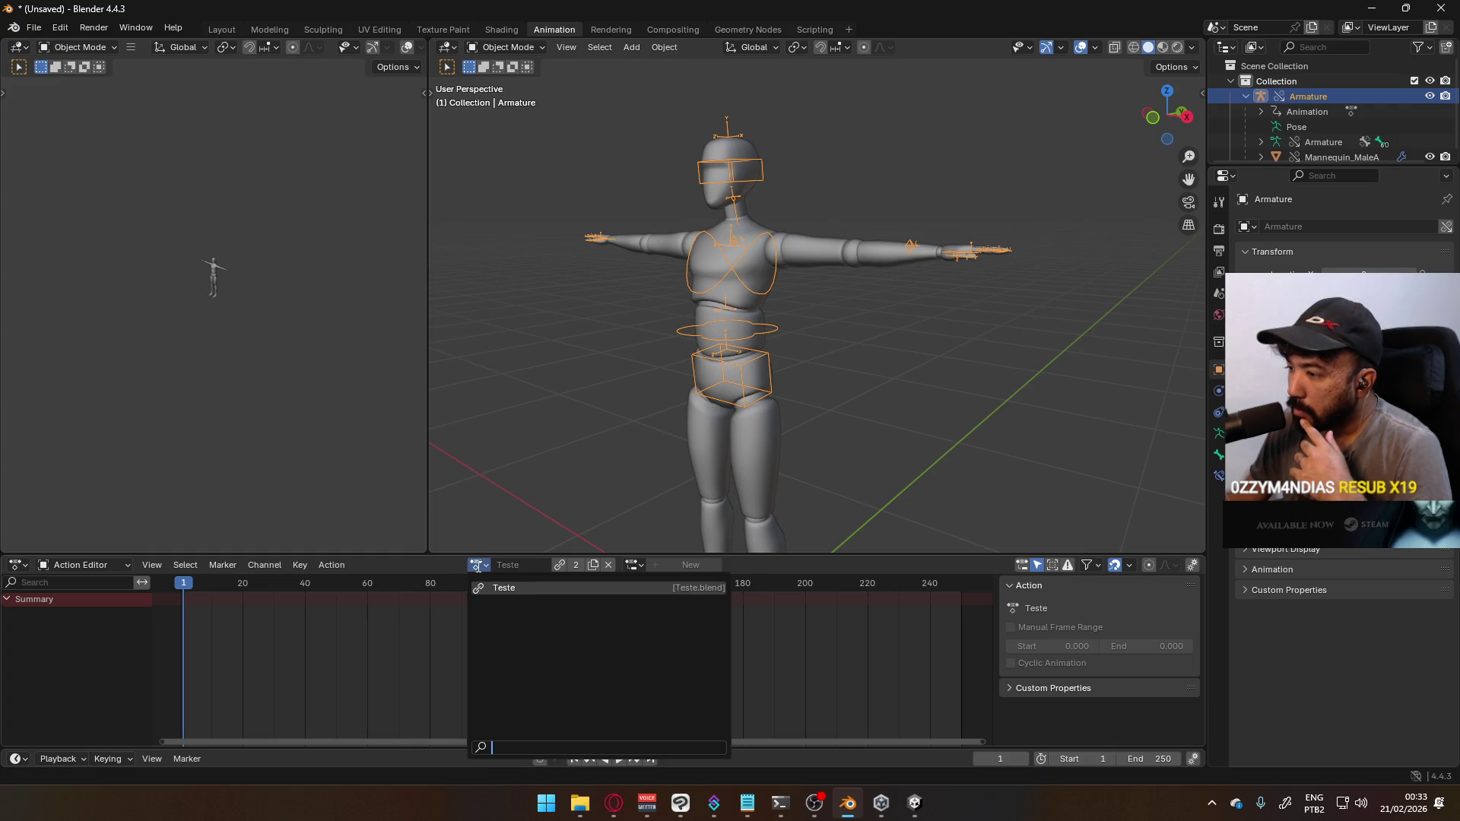
left_click(560, 565)
left_click(485, 564)
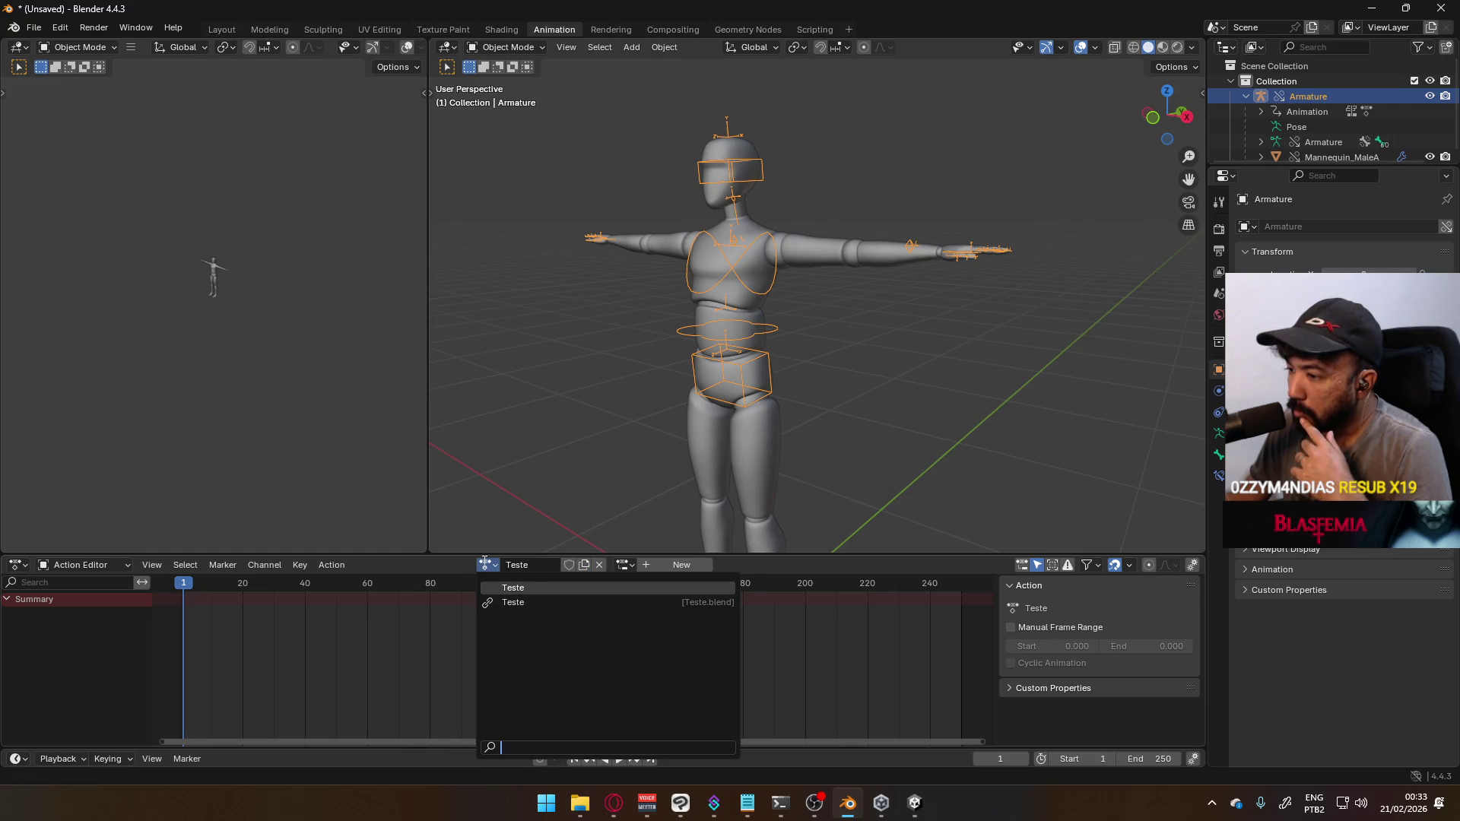
left_click(534, 590)
Rename the local action to Fouble
double_click(538, 567)
type("Fouble")
key("Return")
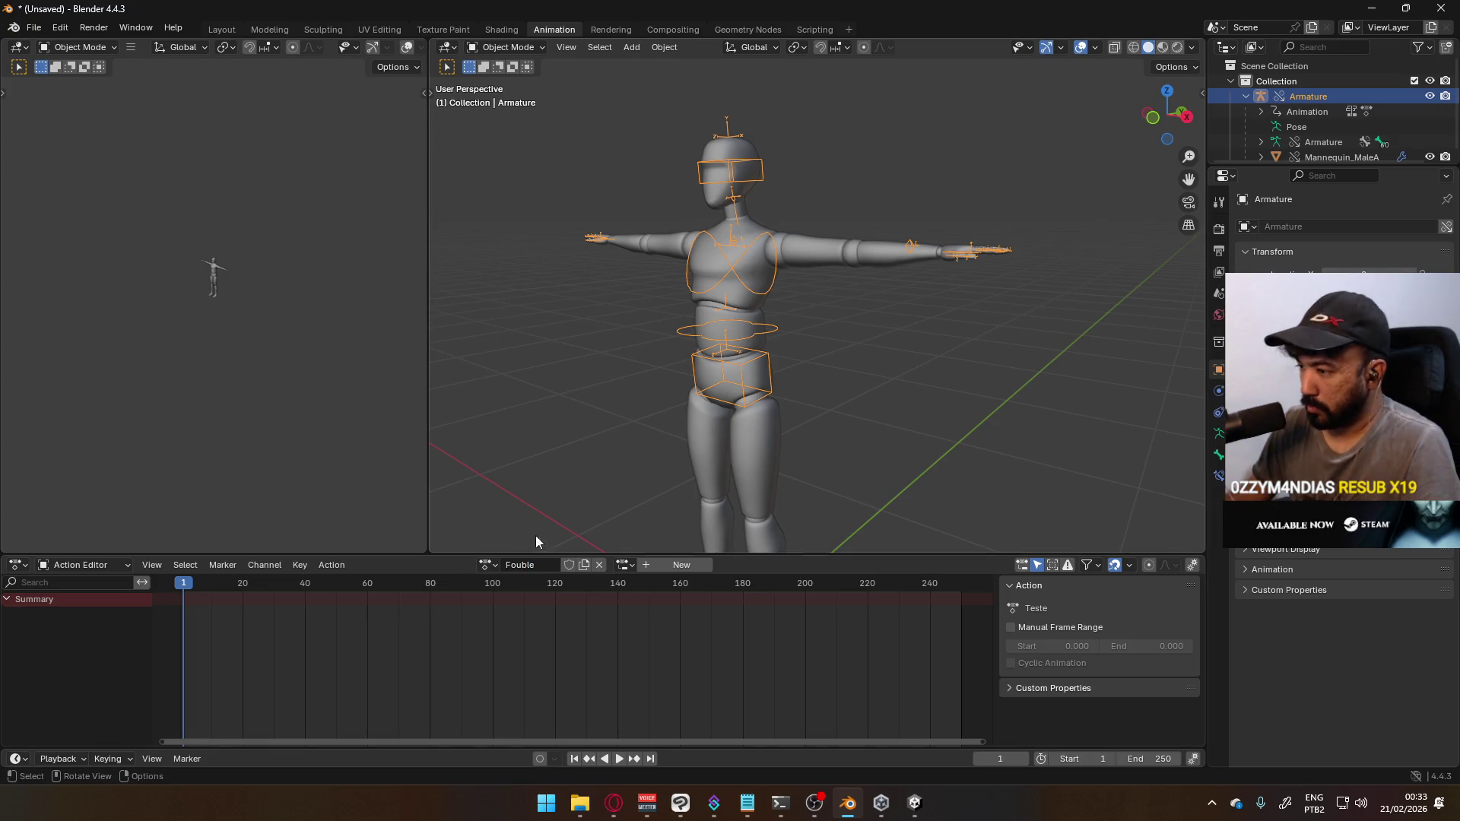
left_click(485, 564)
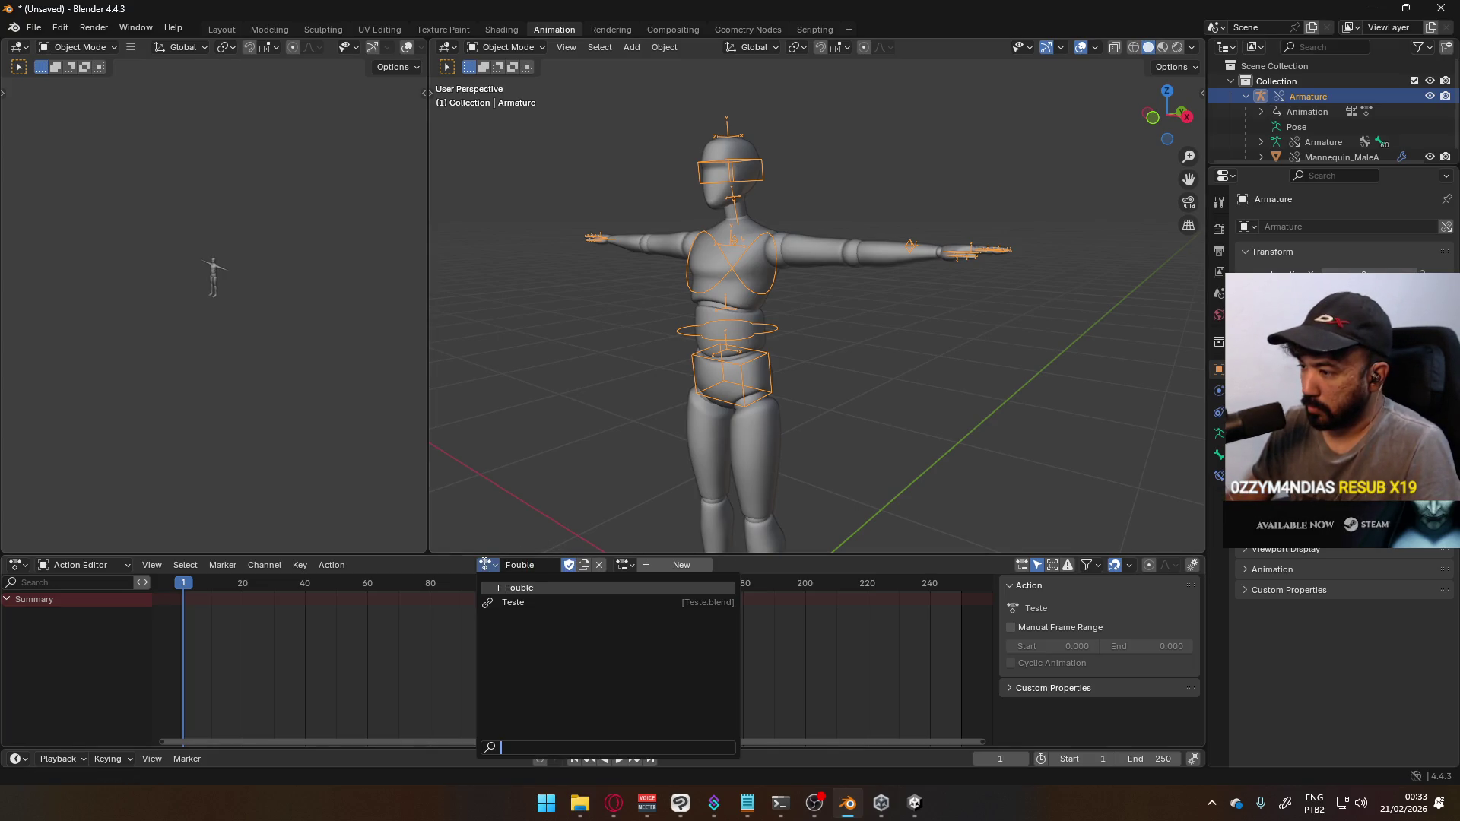
left_click(482, 563)
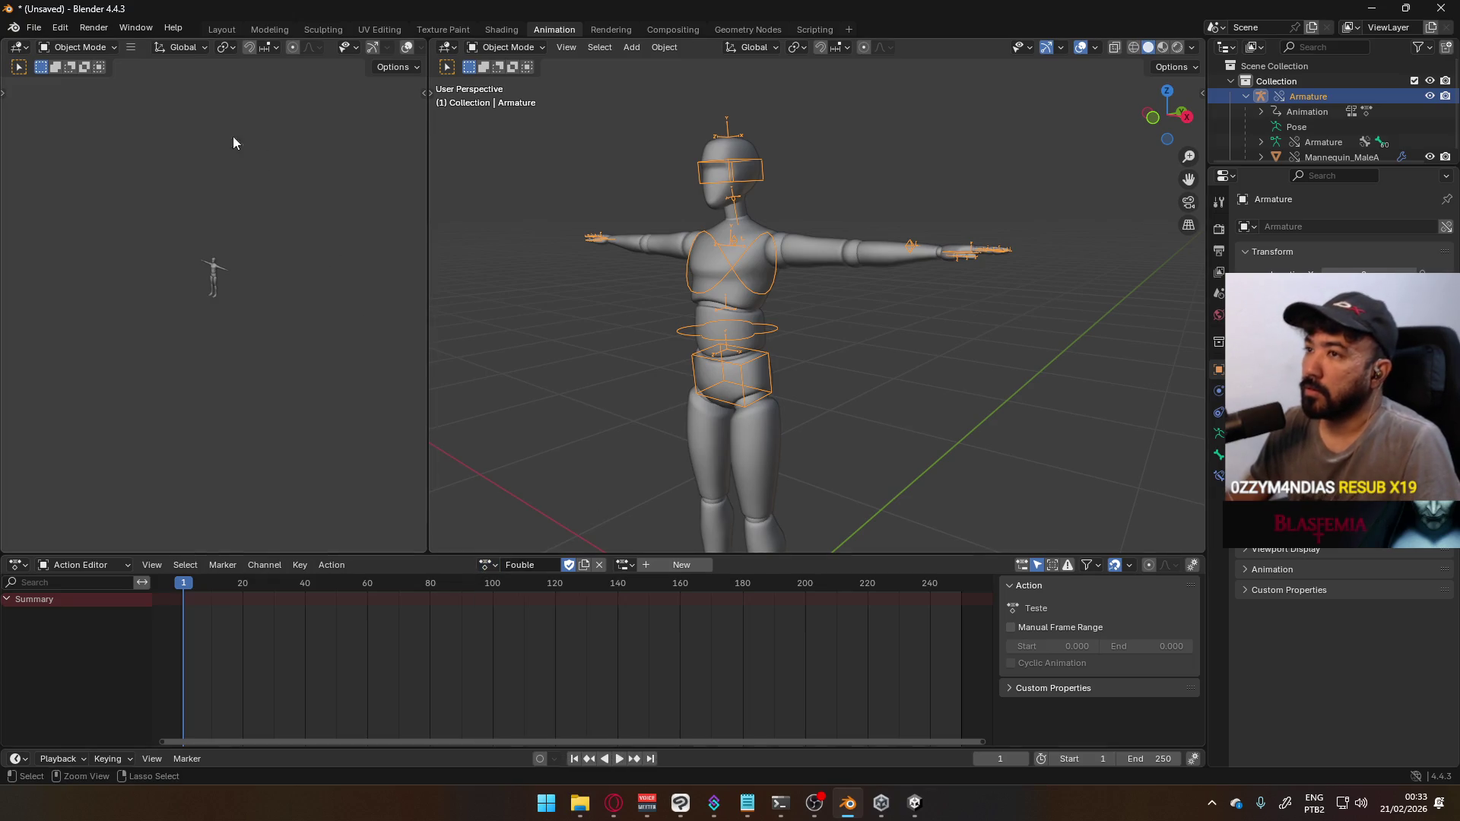
Save the scene as Fouble.blend in Google Drive's Project Hell > Models folder
key("ctrl+s")
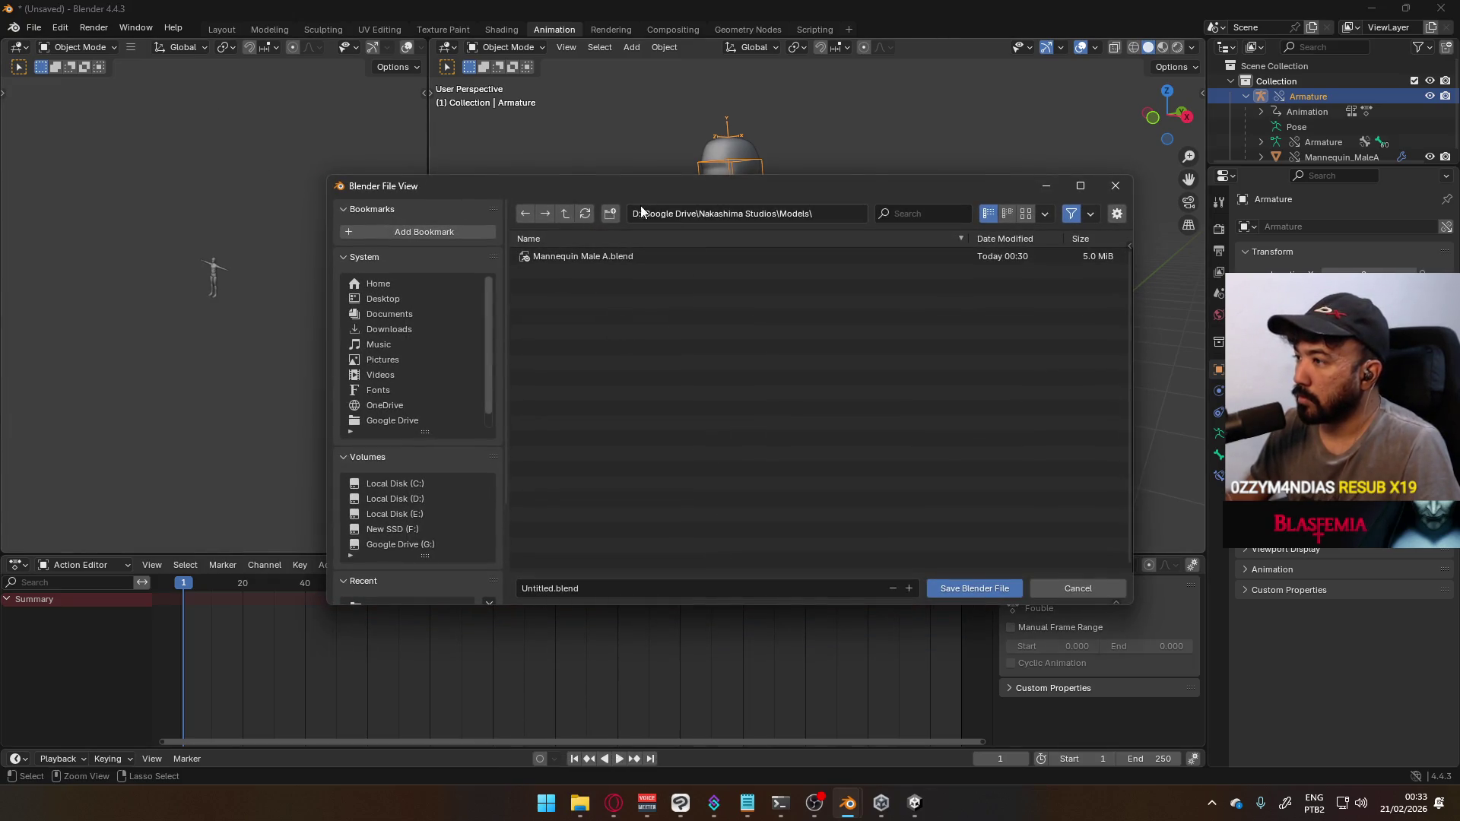
left_click(567, 212)
left_click(566, 213)
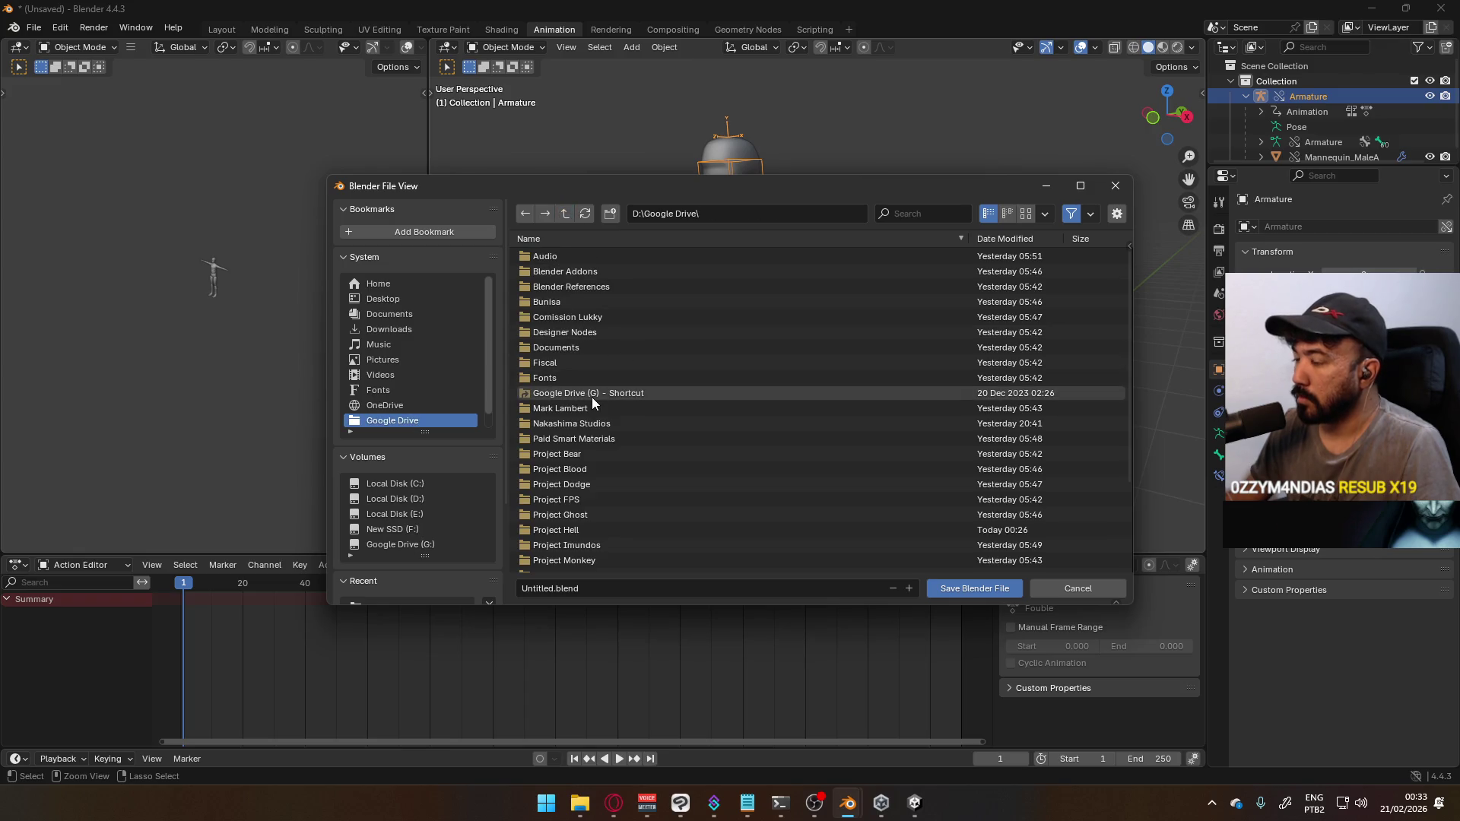
double_click(581, 528)
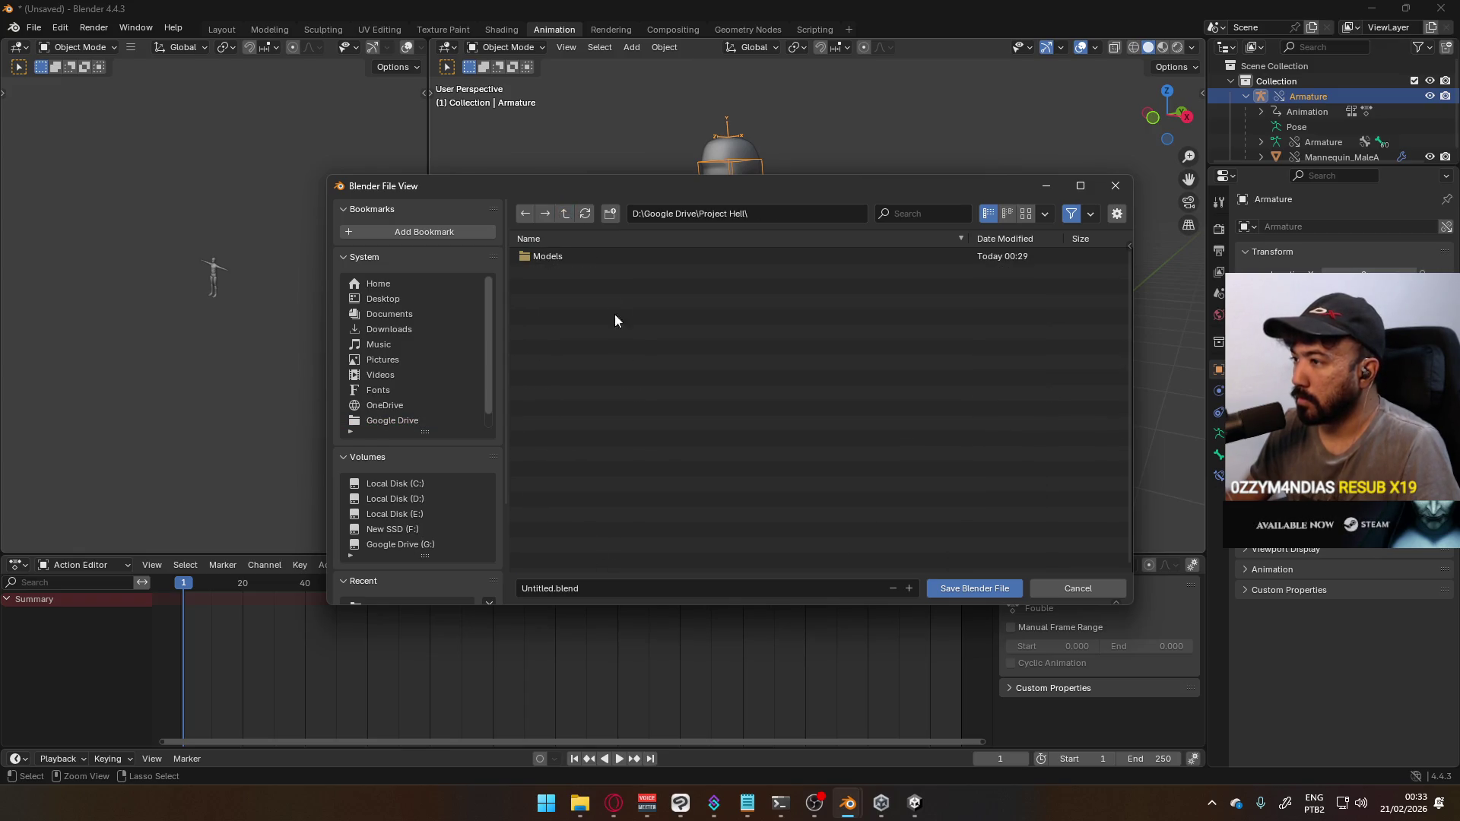
double_click(573, 256)
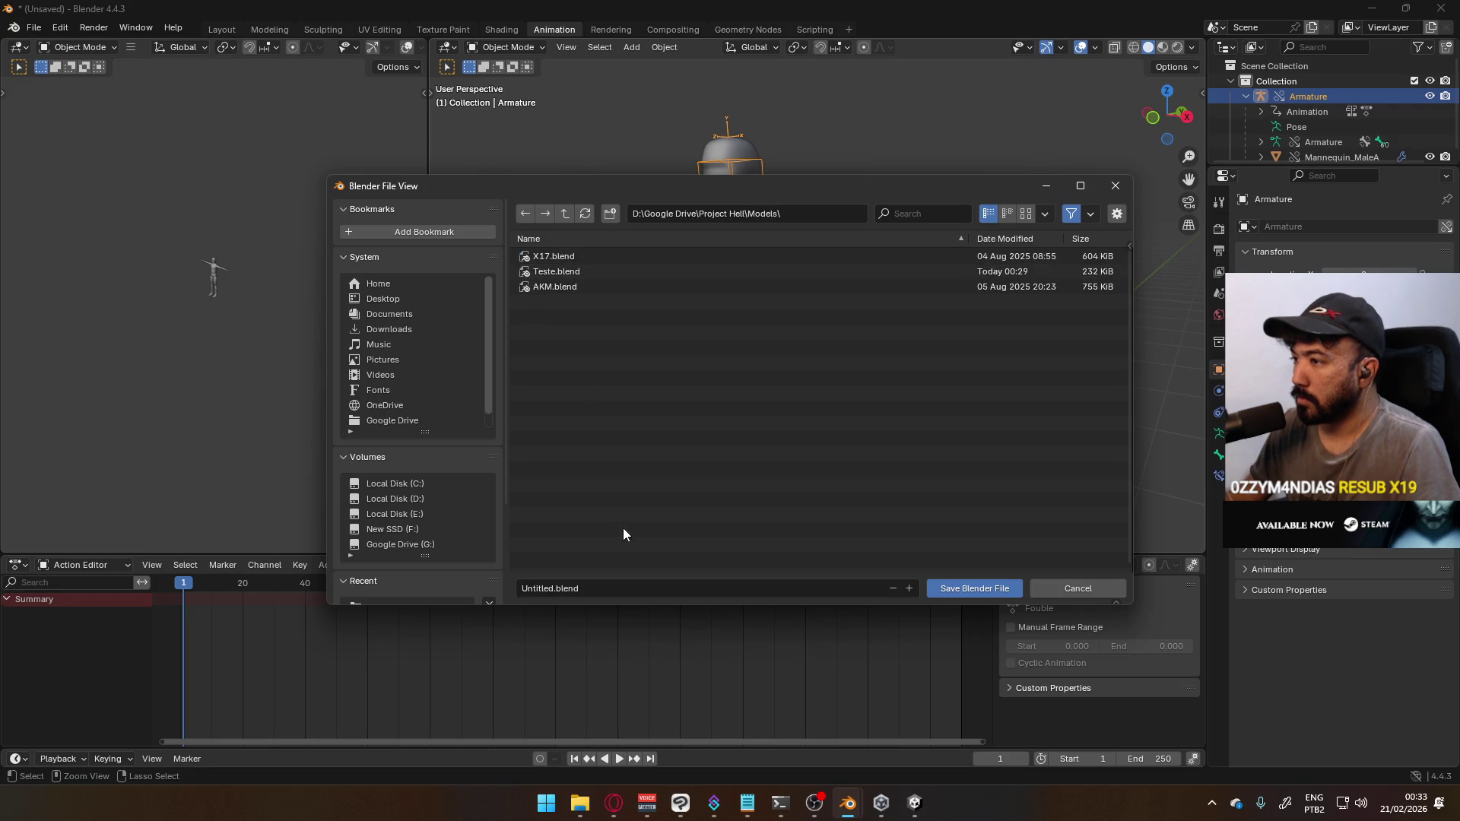
left_click(623, 582)
type("F")
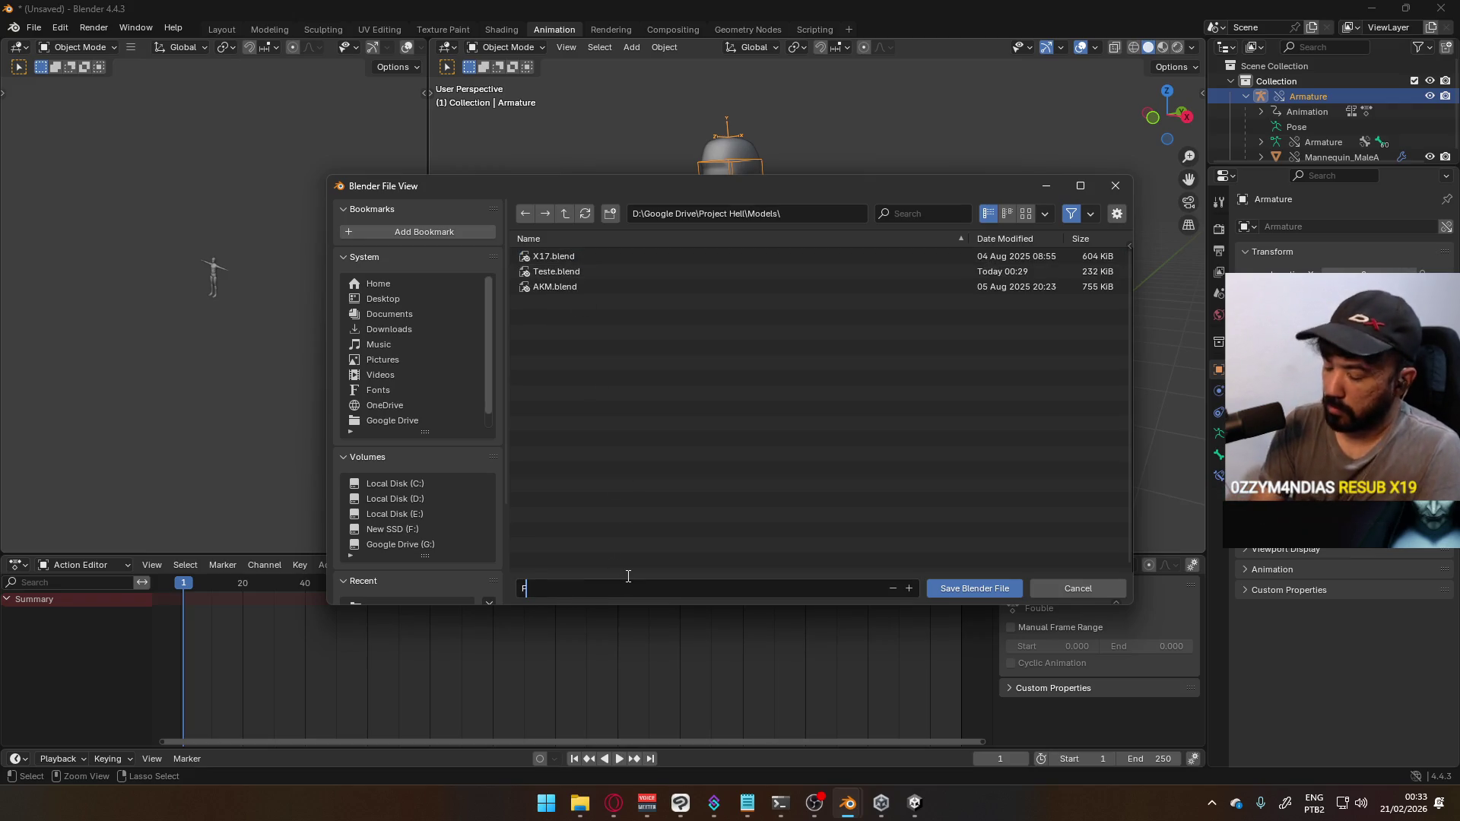
type("ouble")
key("Return")
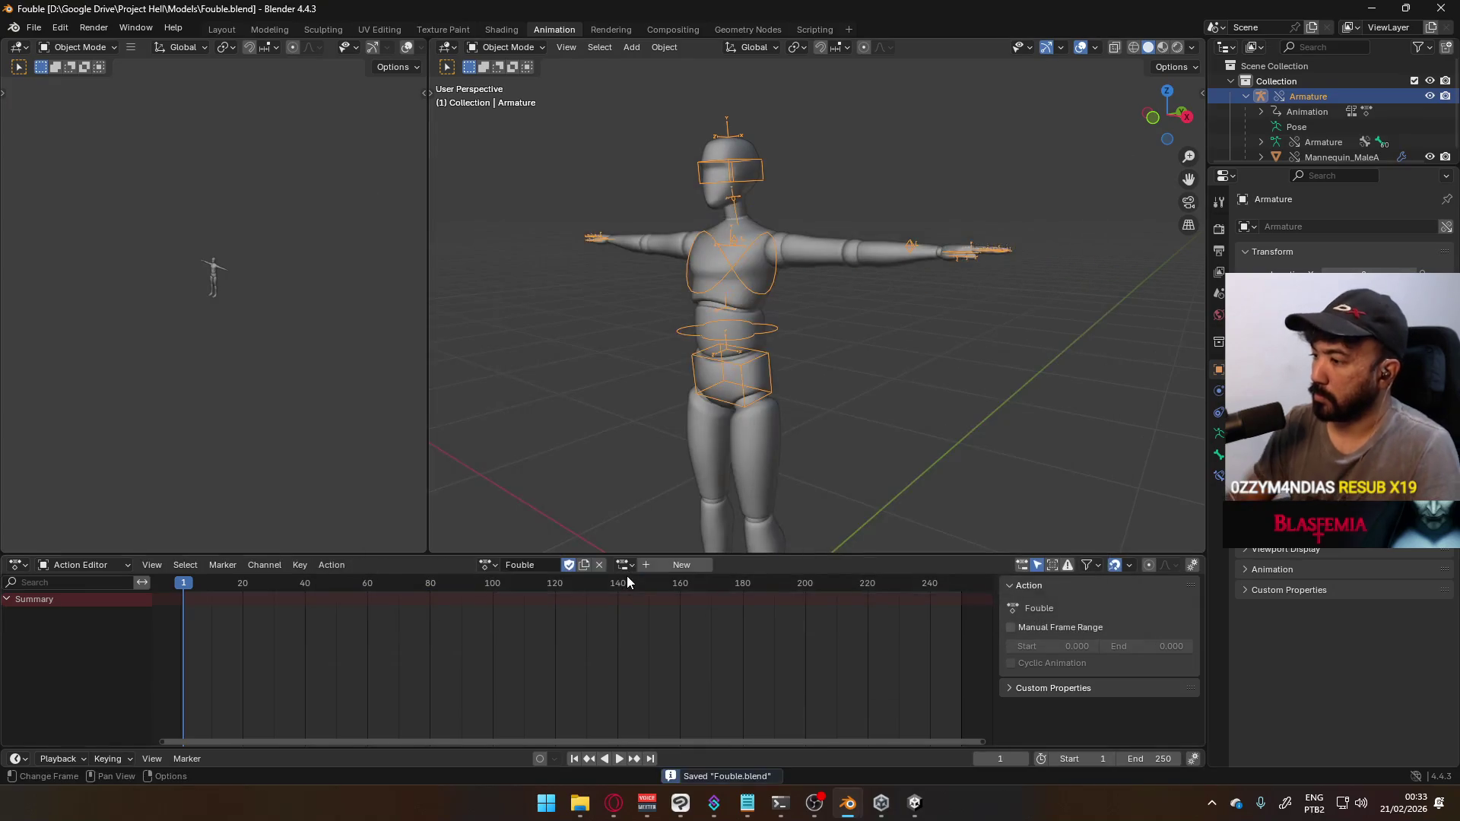
left_click(484, 564)
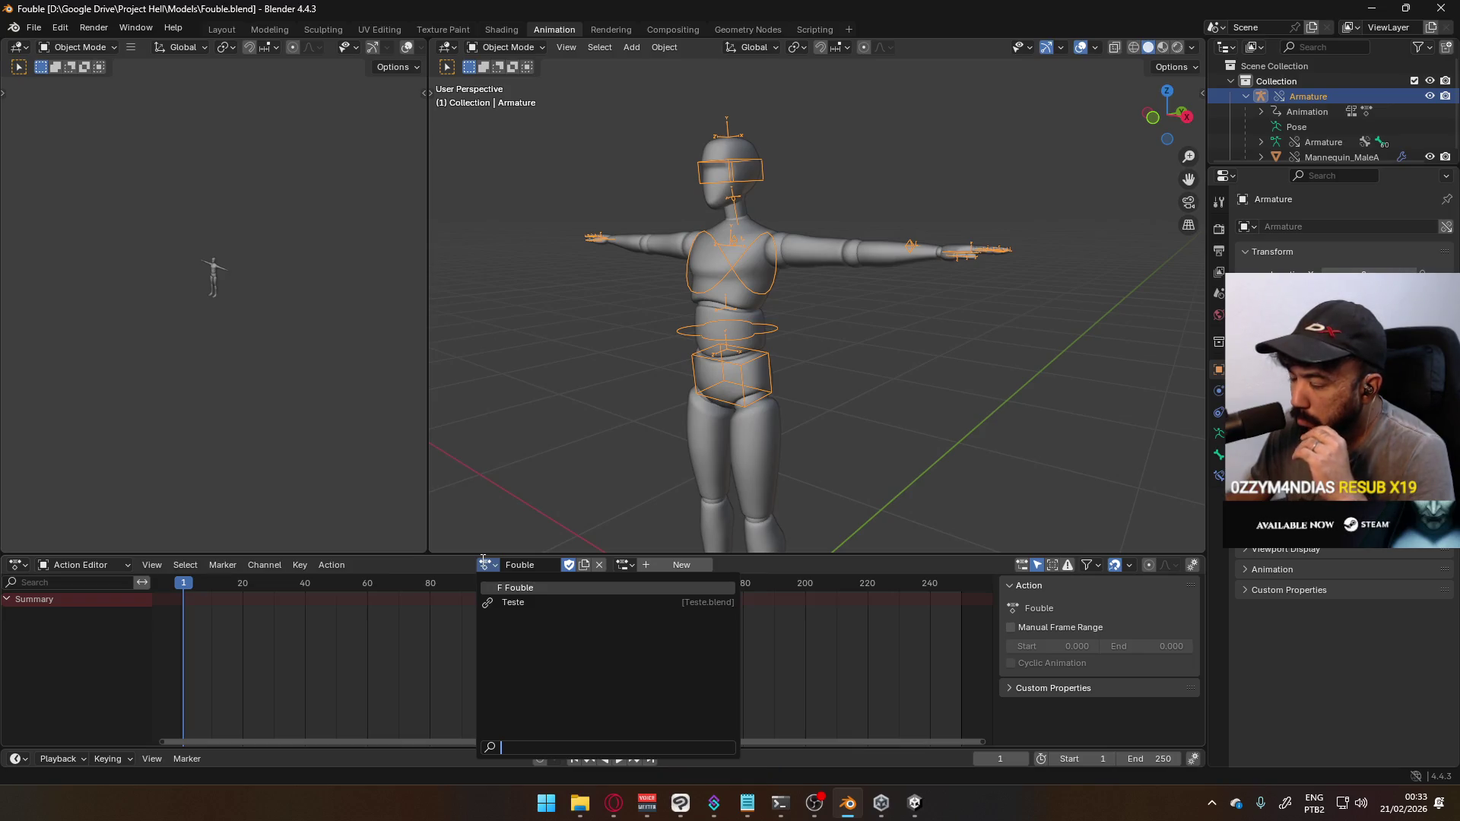
Assign the Teste action to the armature, enter Pose Mode, and play it from a front view
left_click(585, 601)
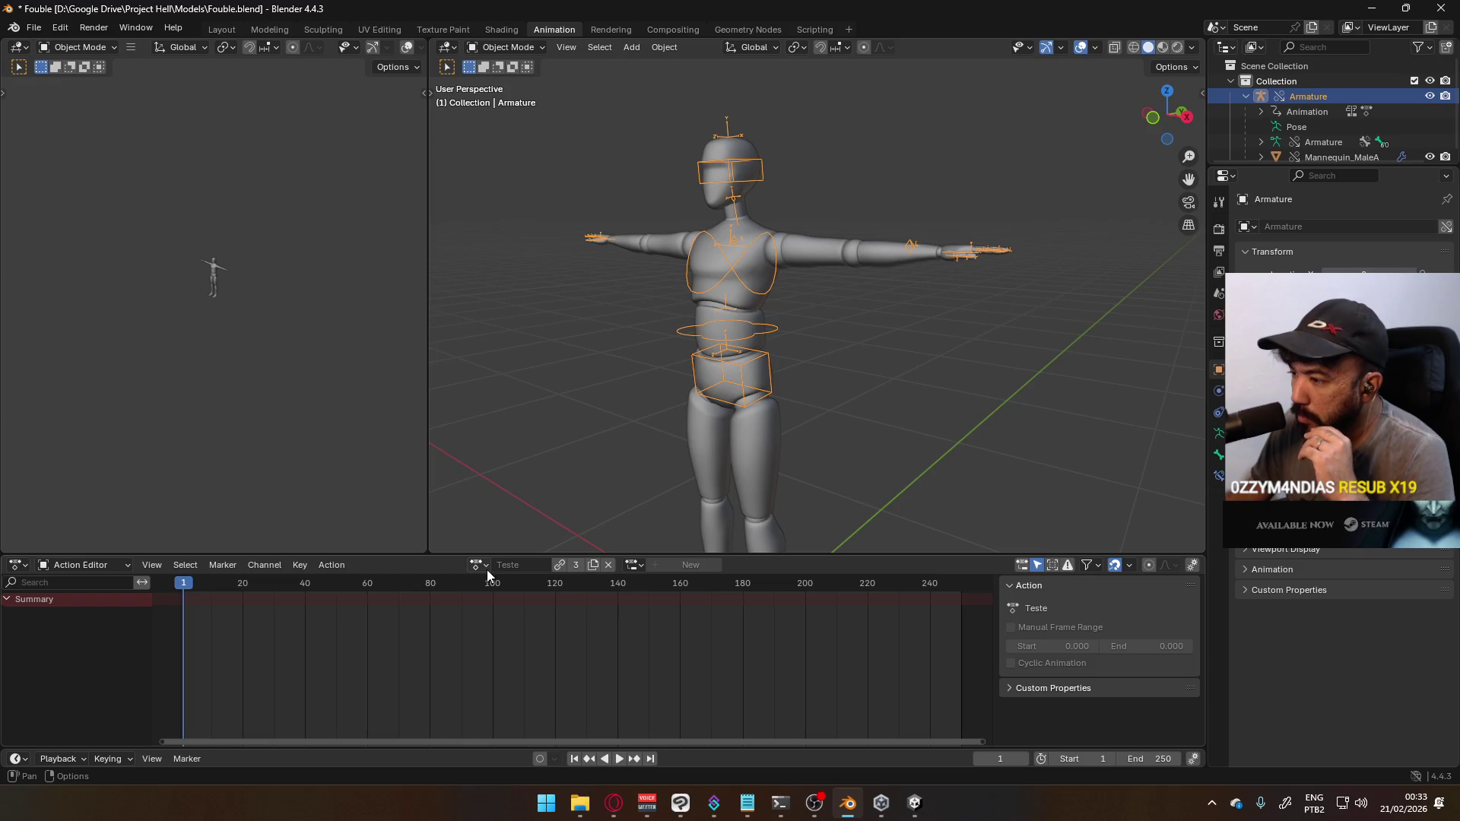
left_click(506, 47)
left_click(508, 98)
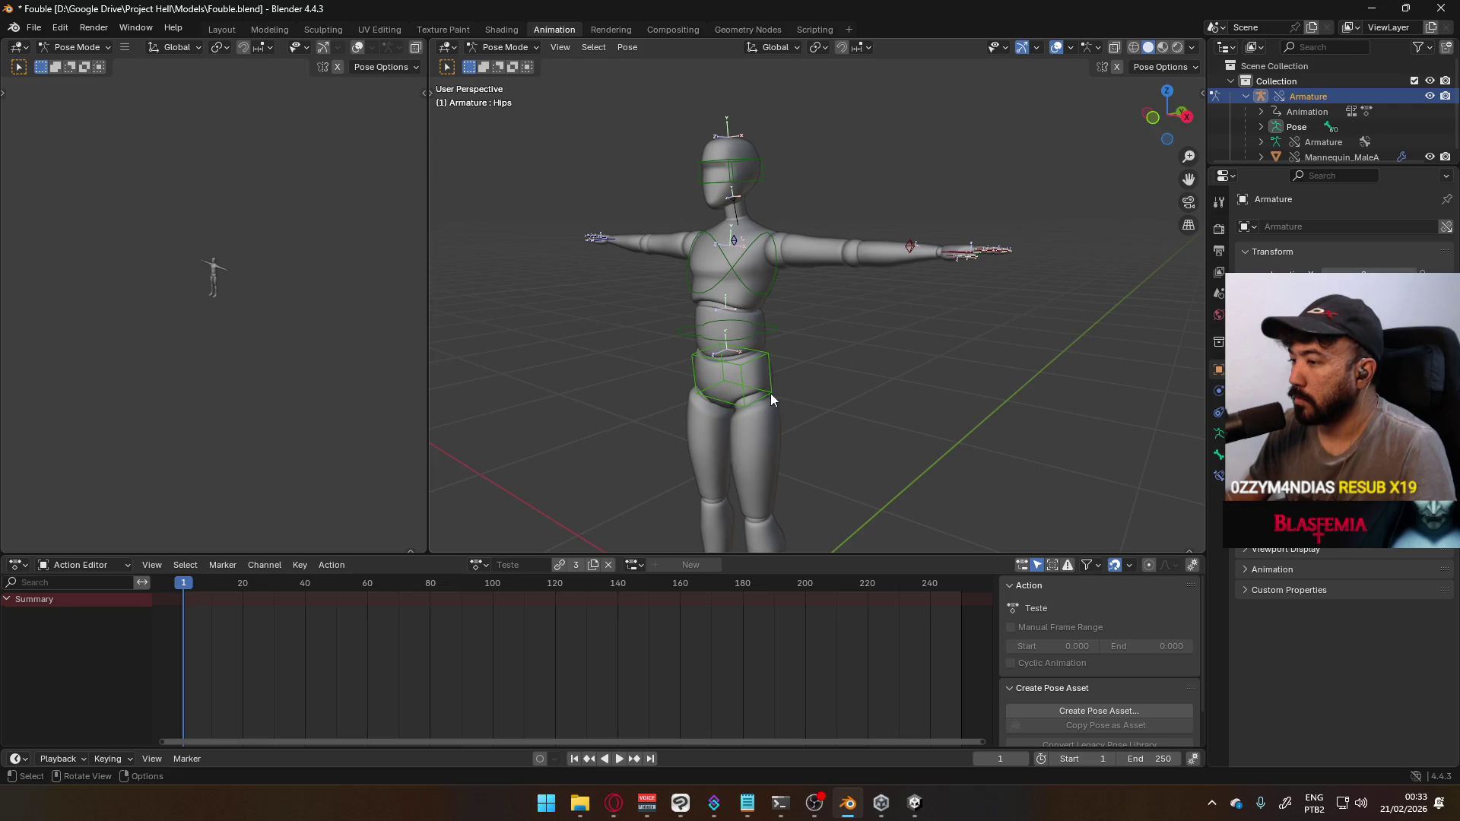
mouse_move(771, 399)
middle_mouse_down()
mouse_move(929, 335)
mouse_move(591, 537)
middle_mouse_up()
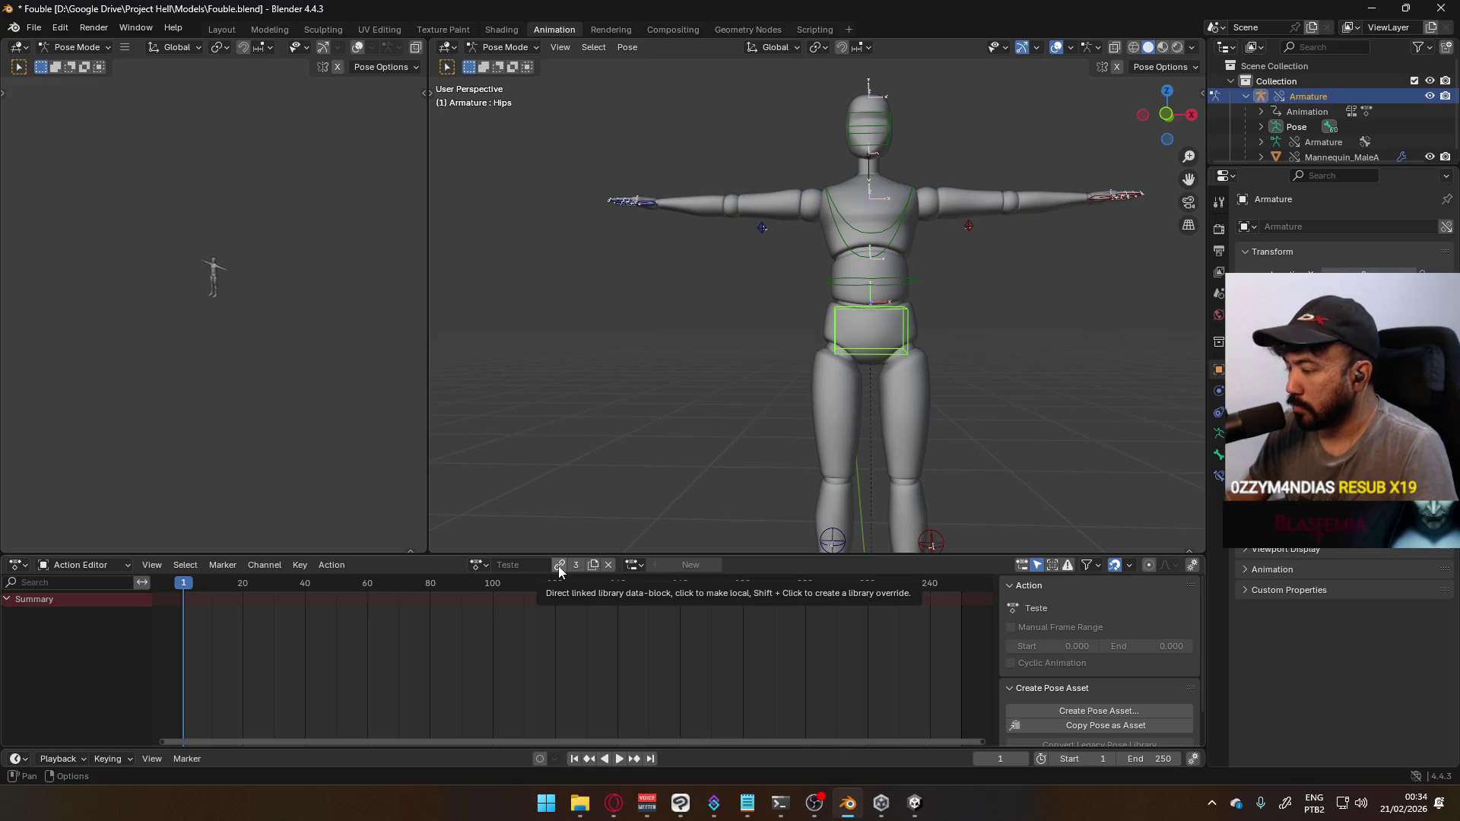
key("space")
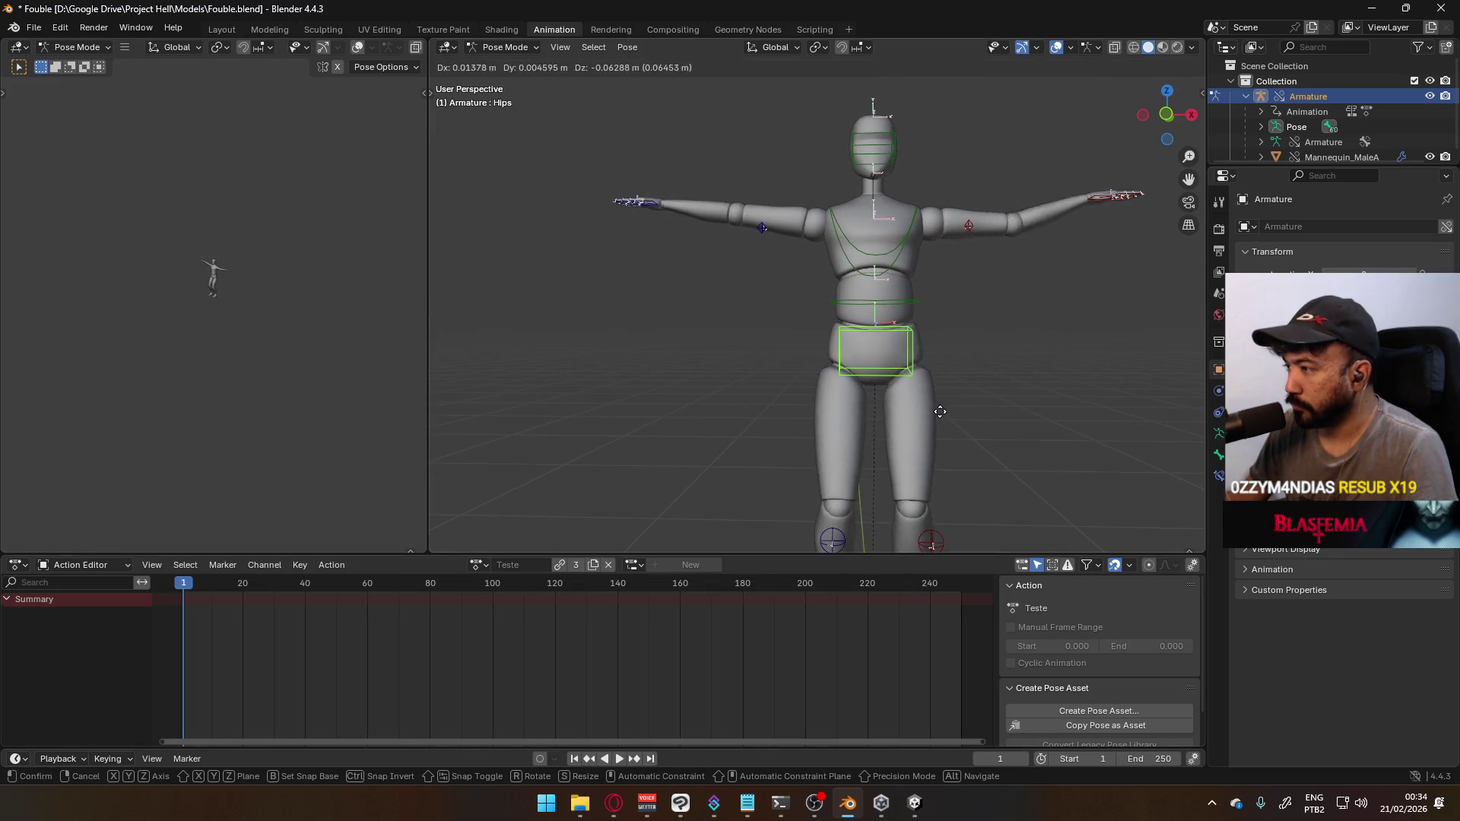
key("Escape")
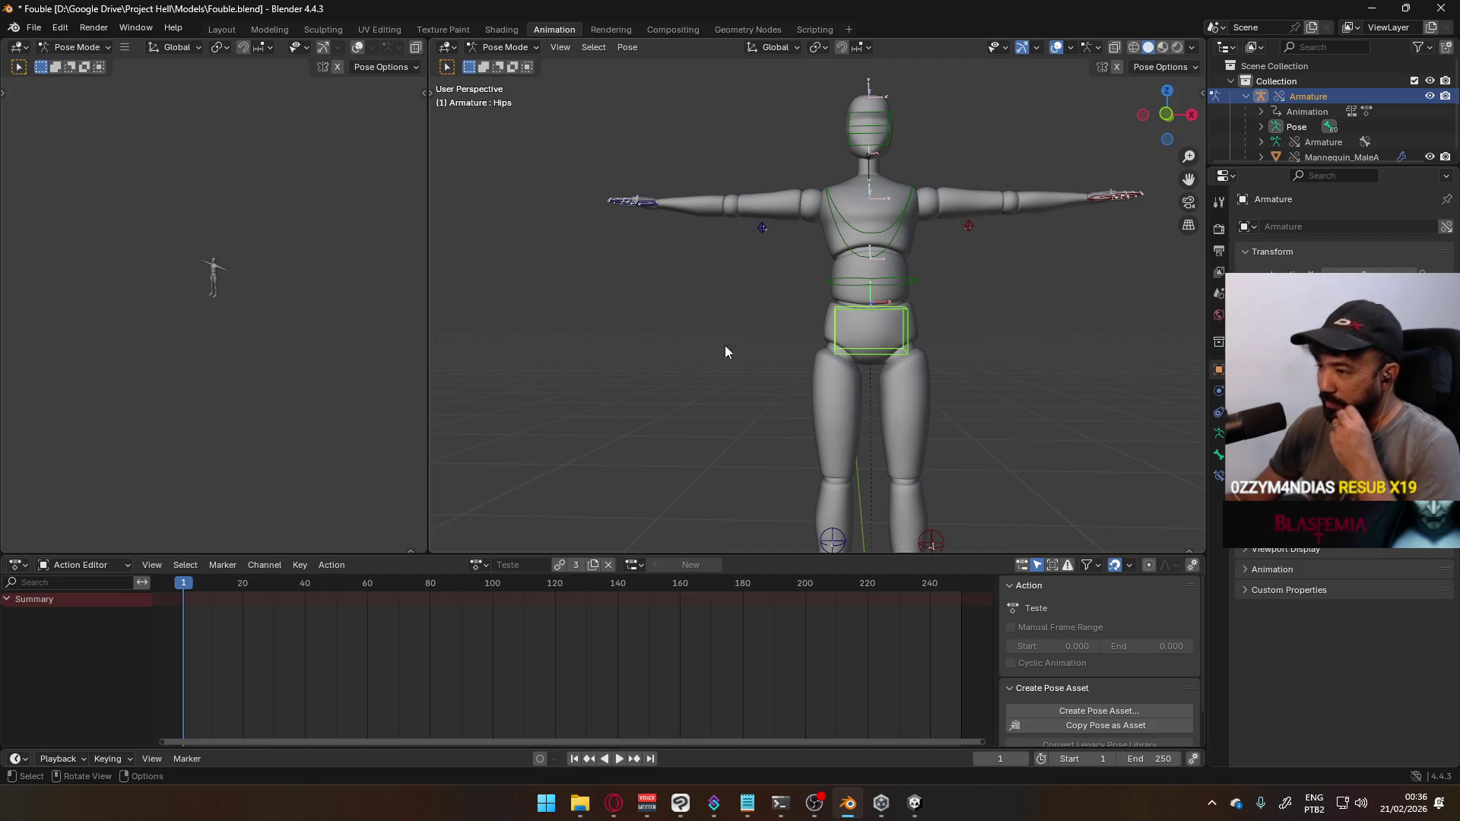
left_click(476, 566)
Set the armature's action back to Fouble and zoom and orbit the left viewport onto the mannequin
left_click(508, 587)
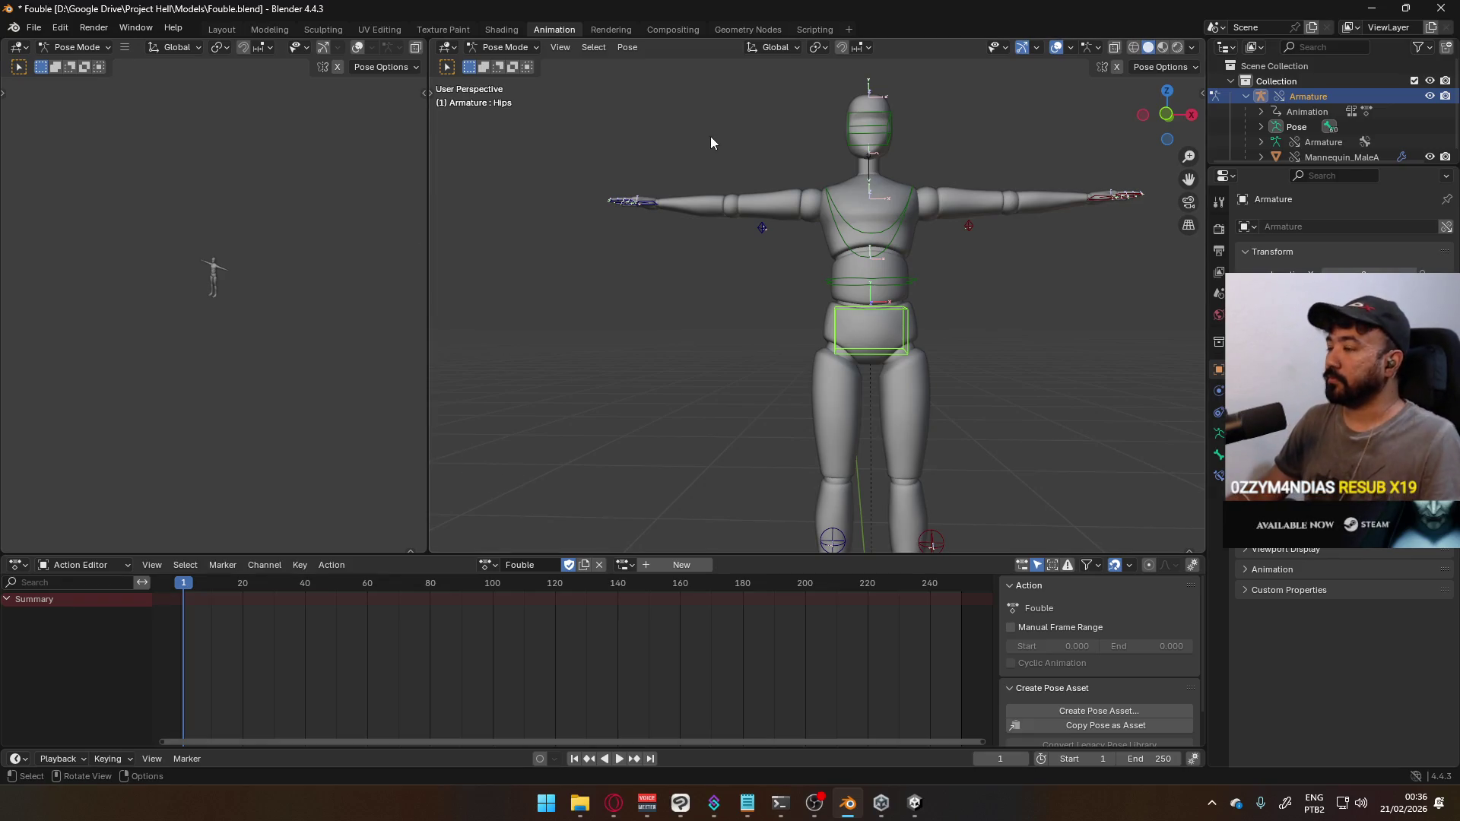
scroll(165, 252, "up", 8)
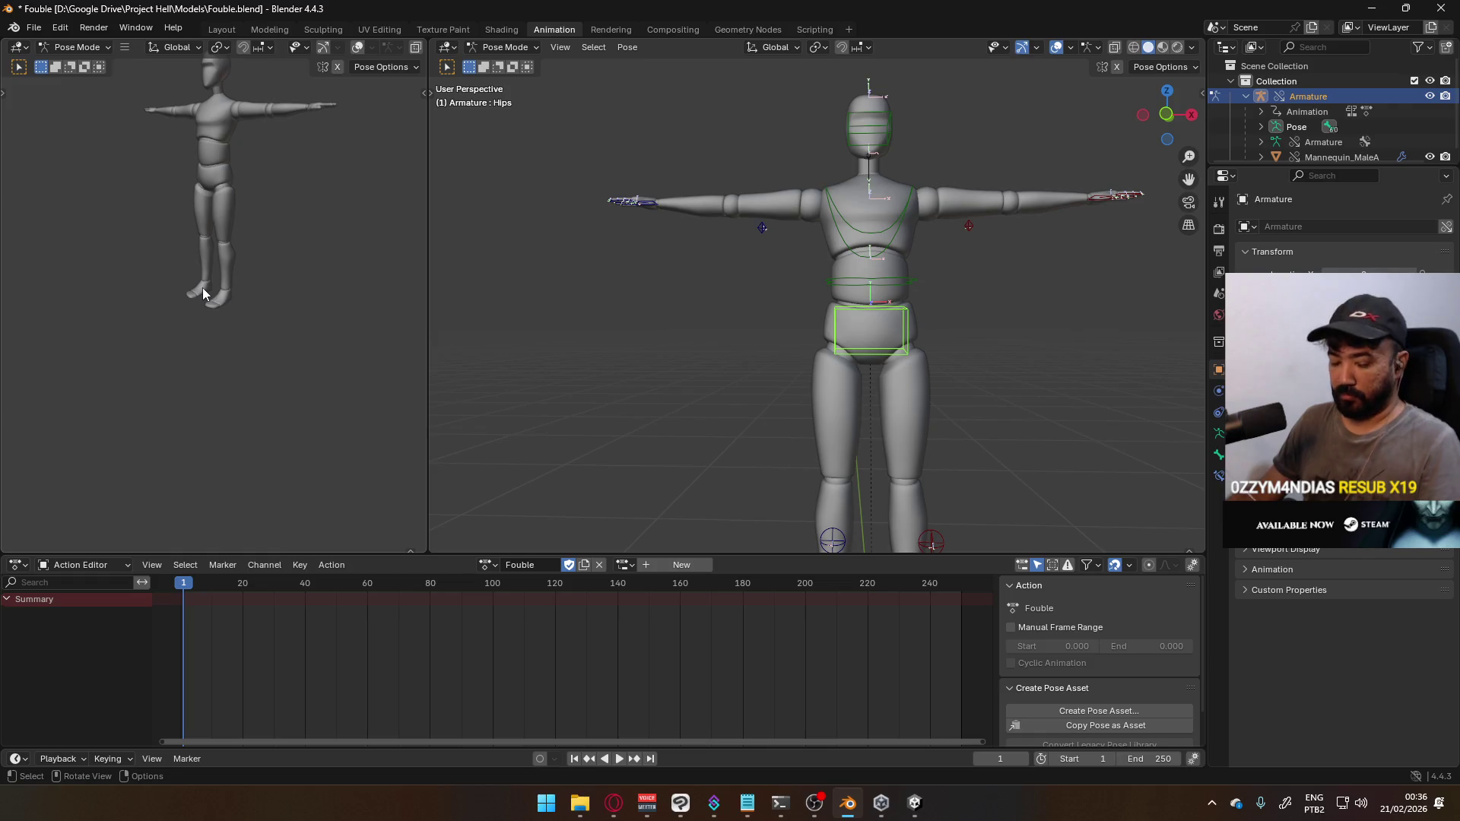
middle_click_drag(248, 280, 257, 370)
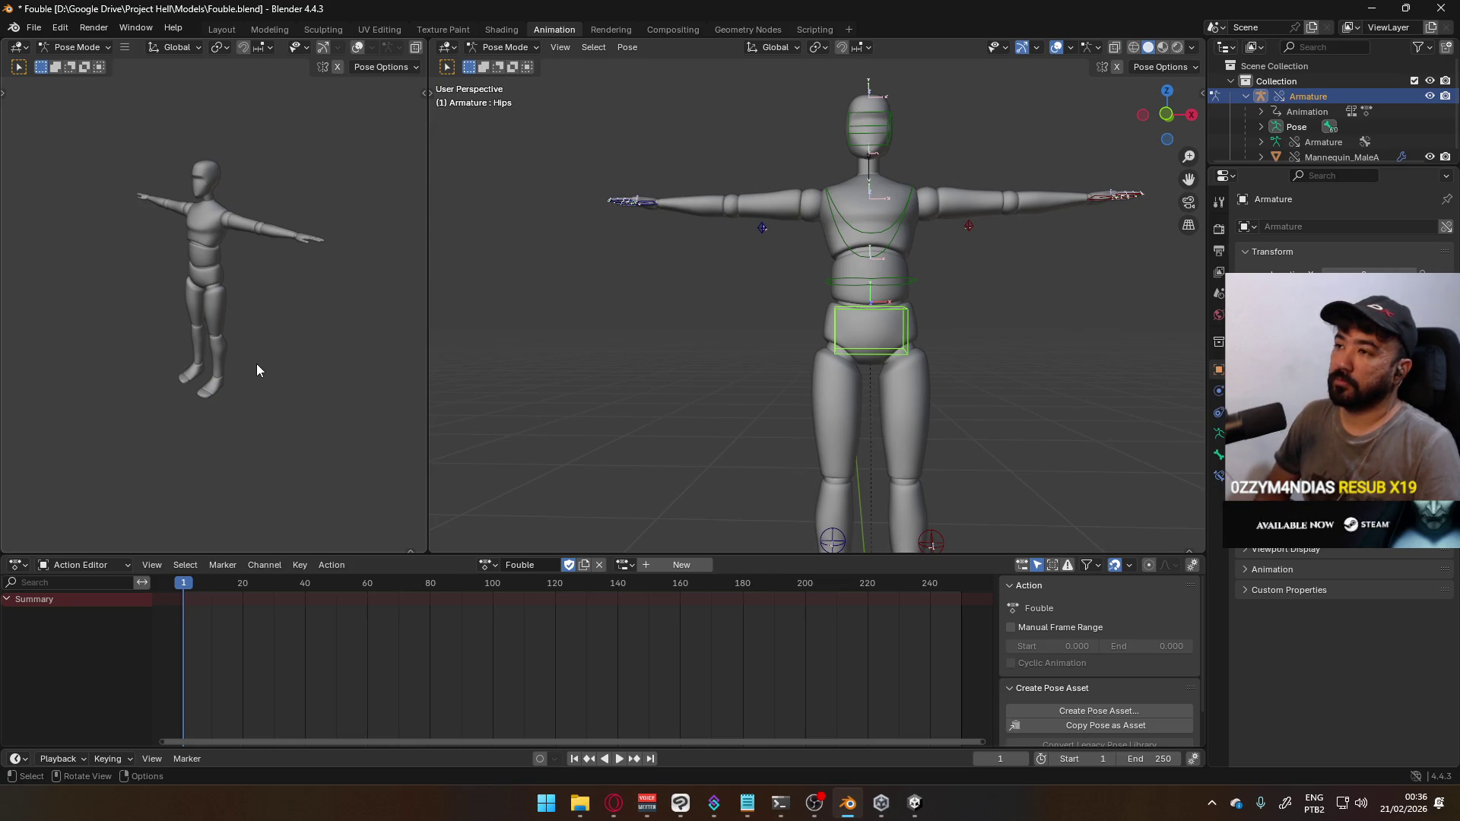
left_click(581, 804)
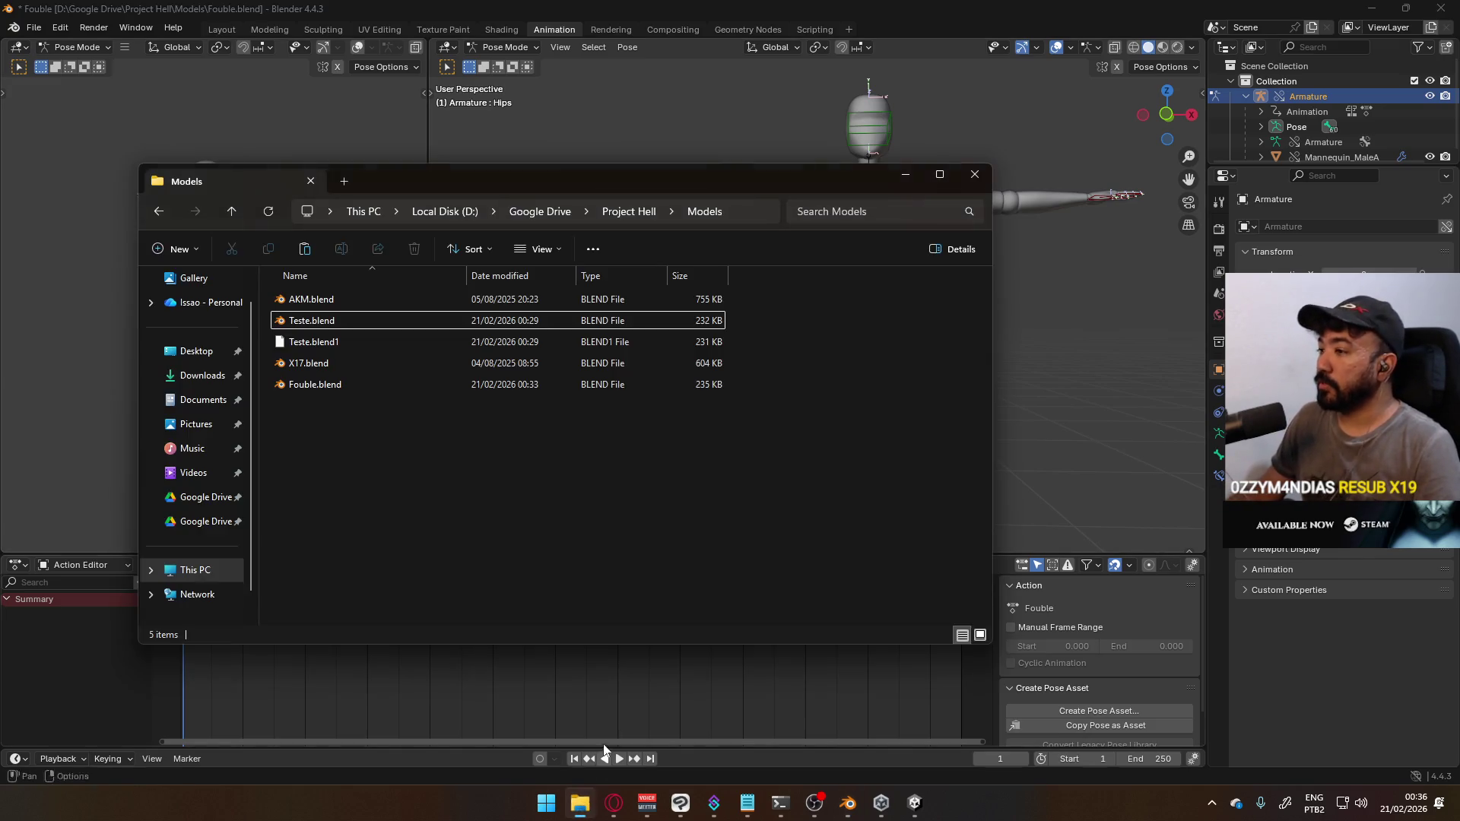
Browse Google Drive > Project FPS > Models > Character and open Victor.blend in Blender
left_click(557, 213)
double_click(344, 572)
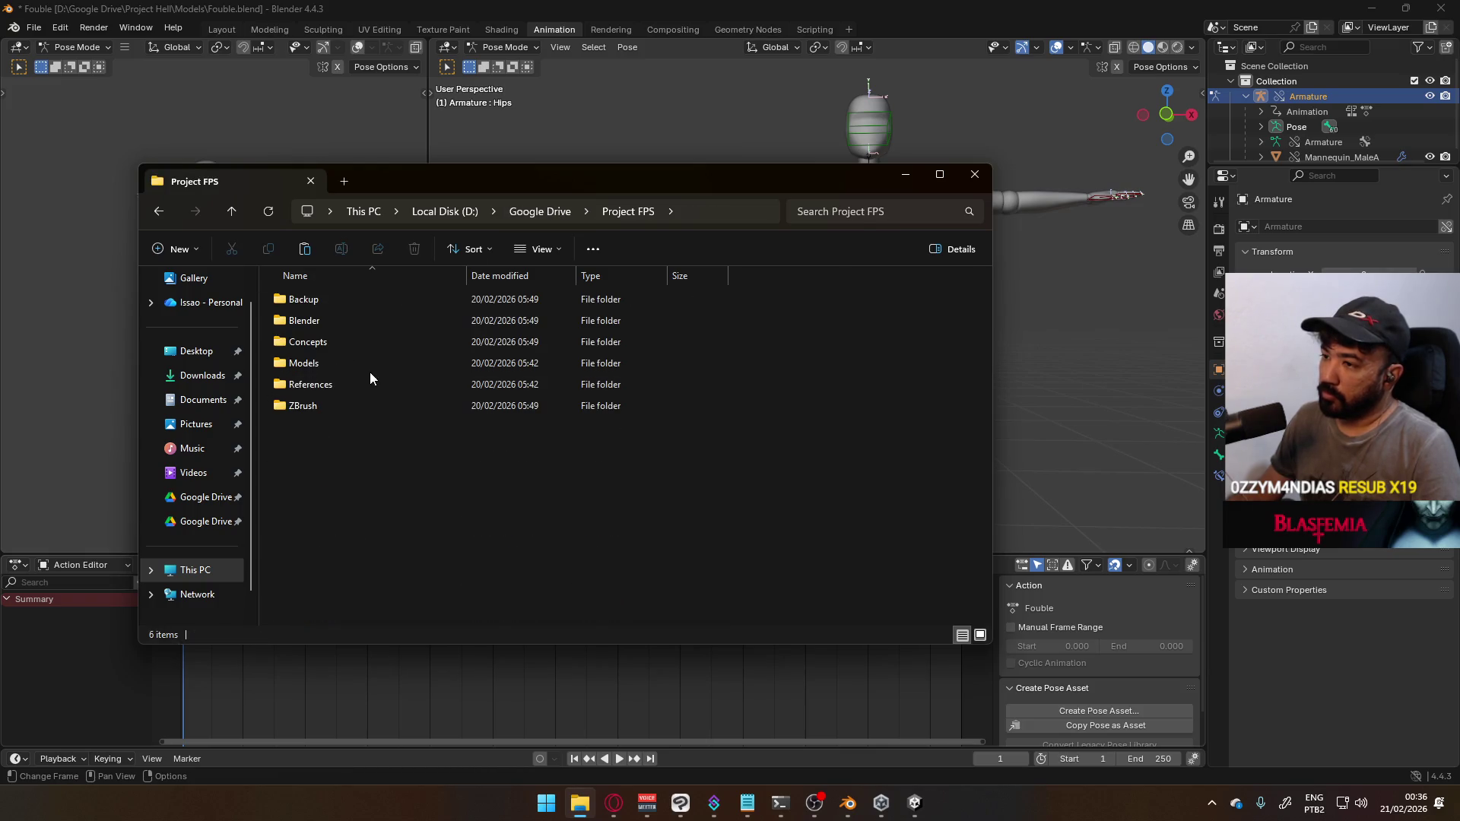
double_click(363, 361)
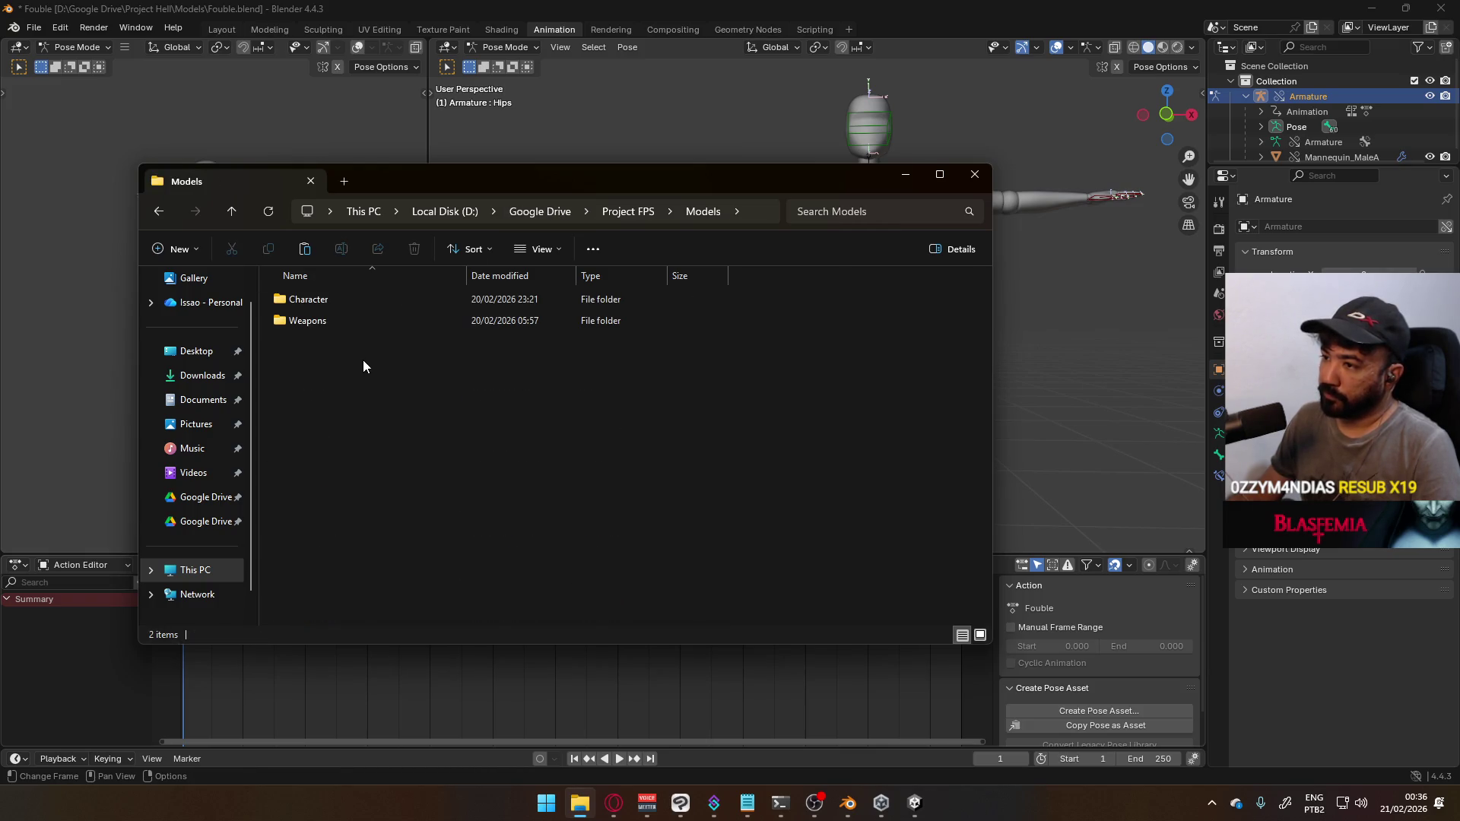
left_click(599, 214)
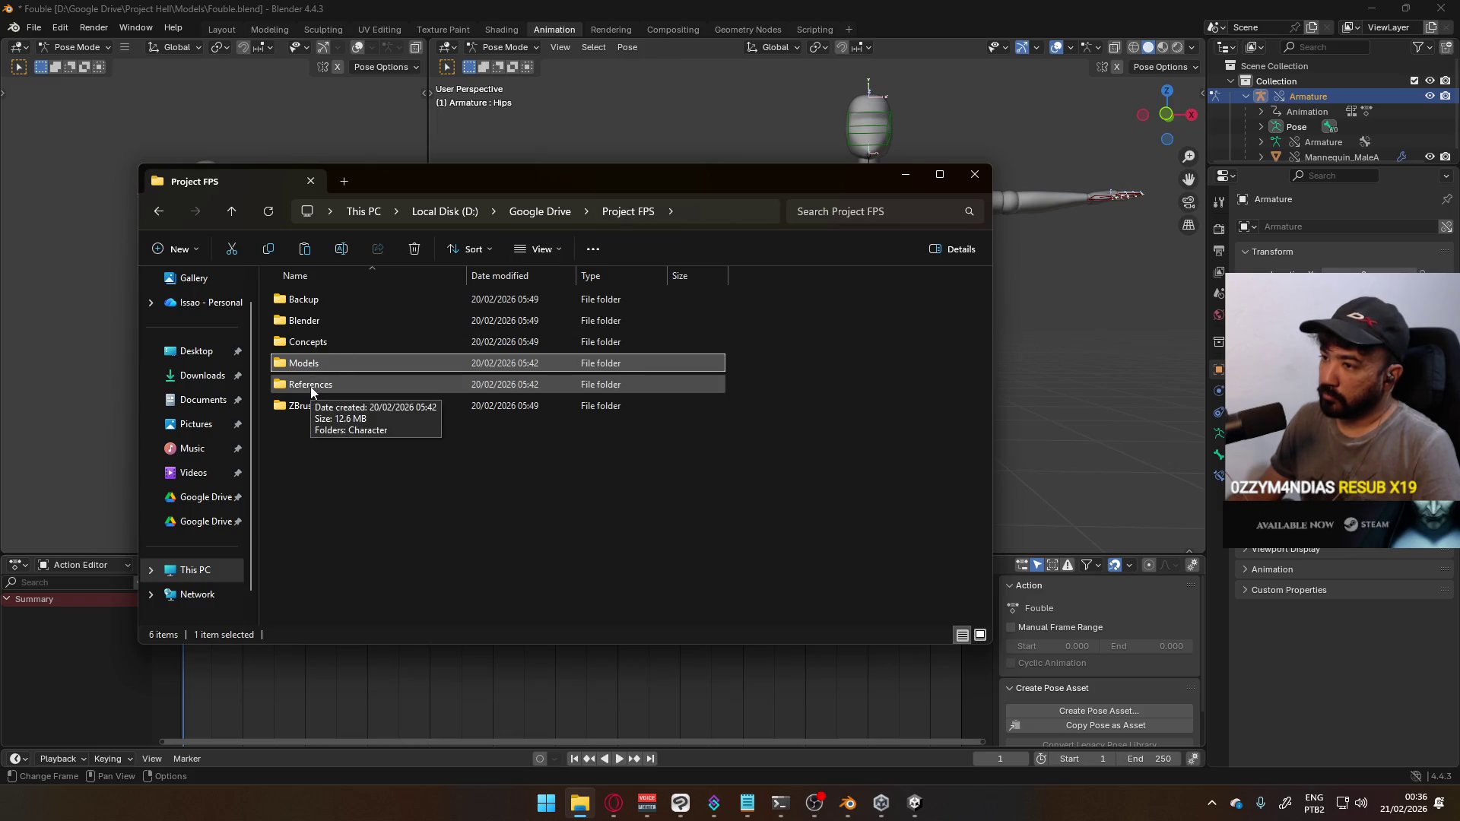
double_click(326, 362)
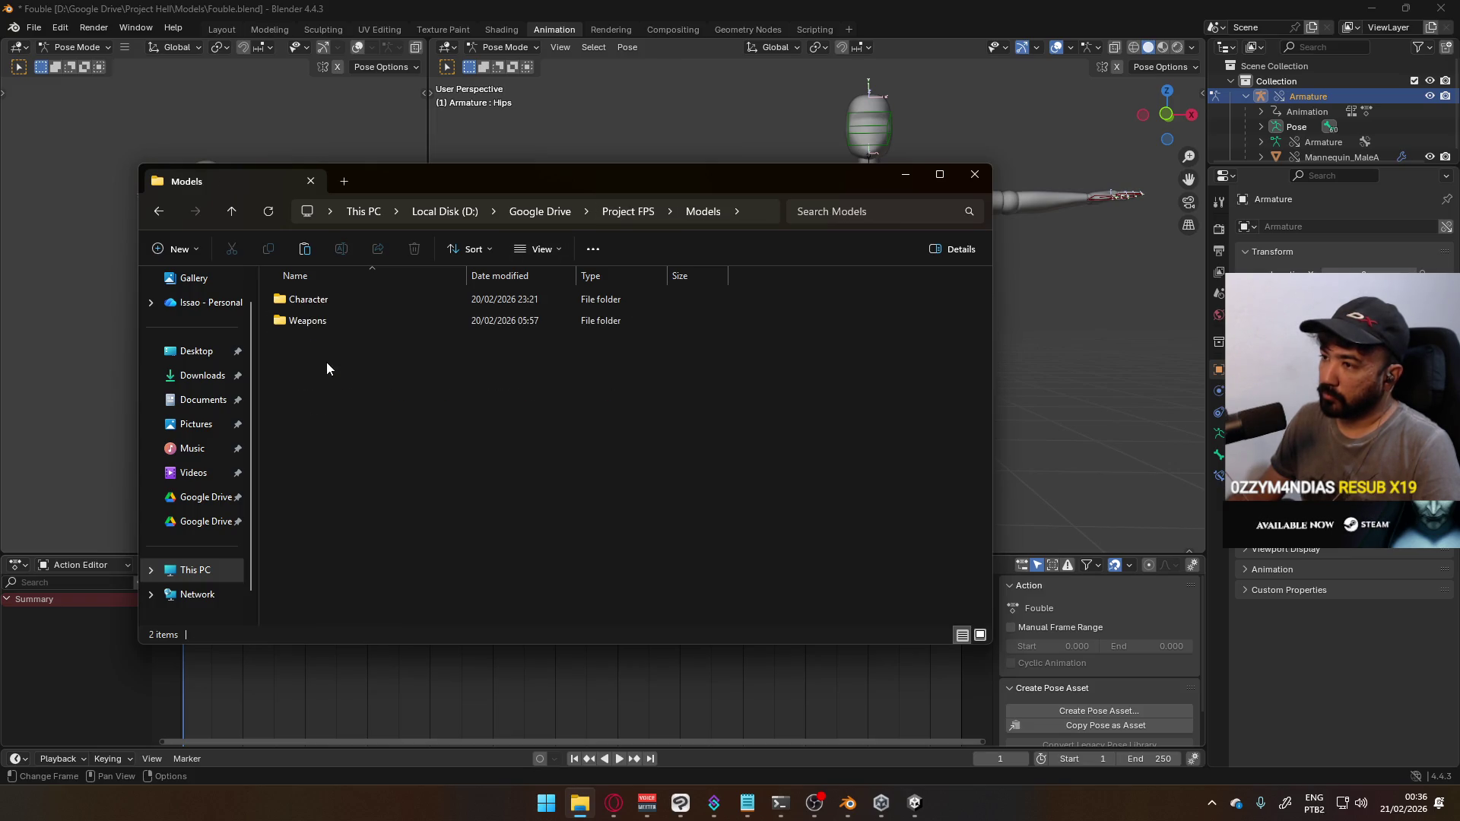
double_click(351, 298)
left_click(341, 426)
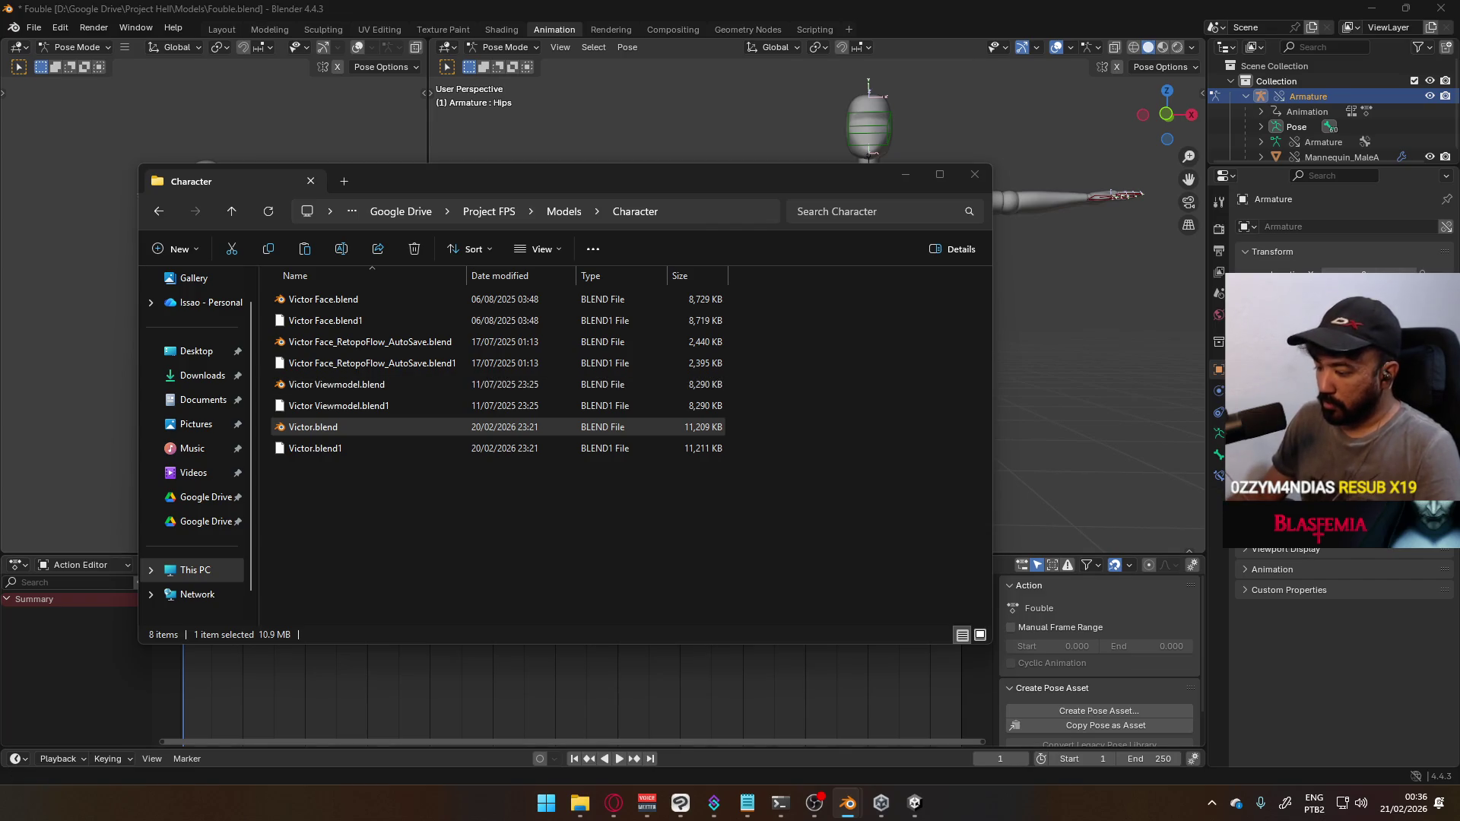
left_click(749, 802)
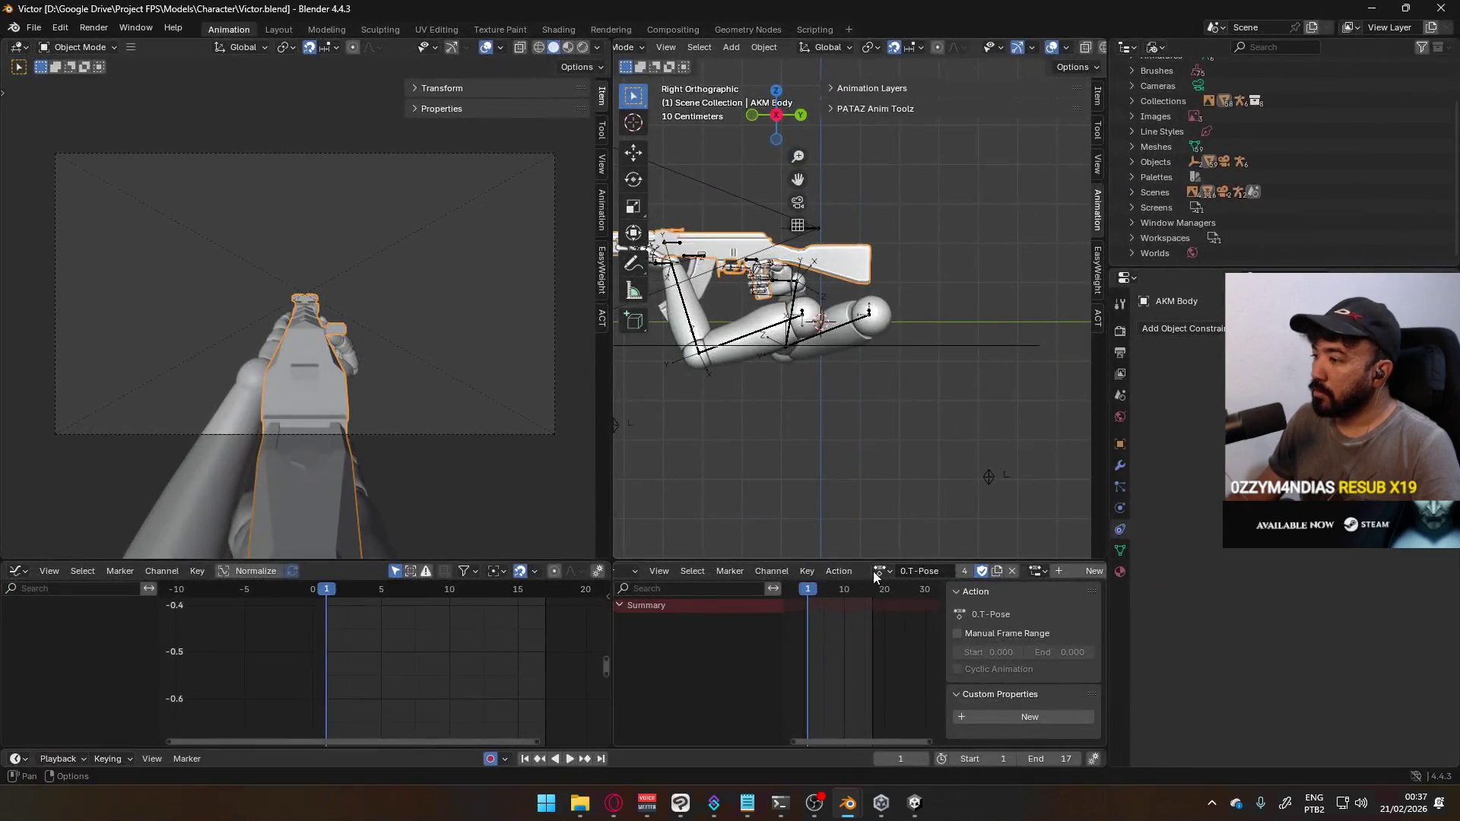
Try the 1.RIFLE ADJ action on the rig, then switch it to 0.T-Pose
left_click(880, 571)
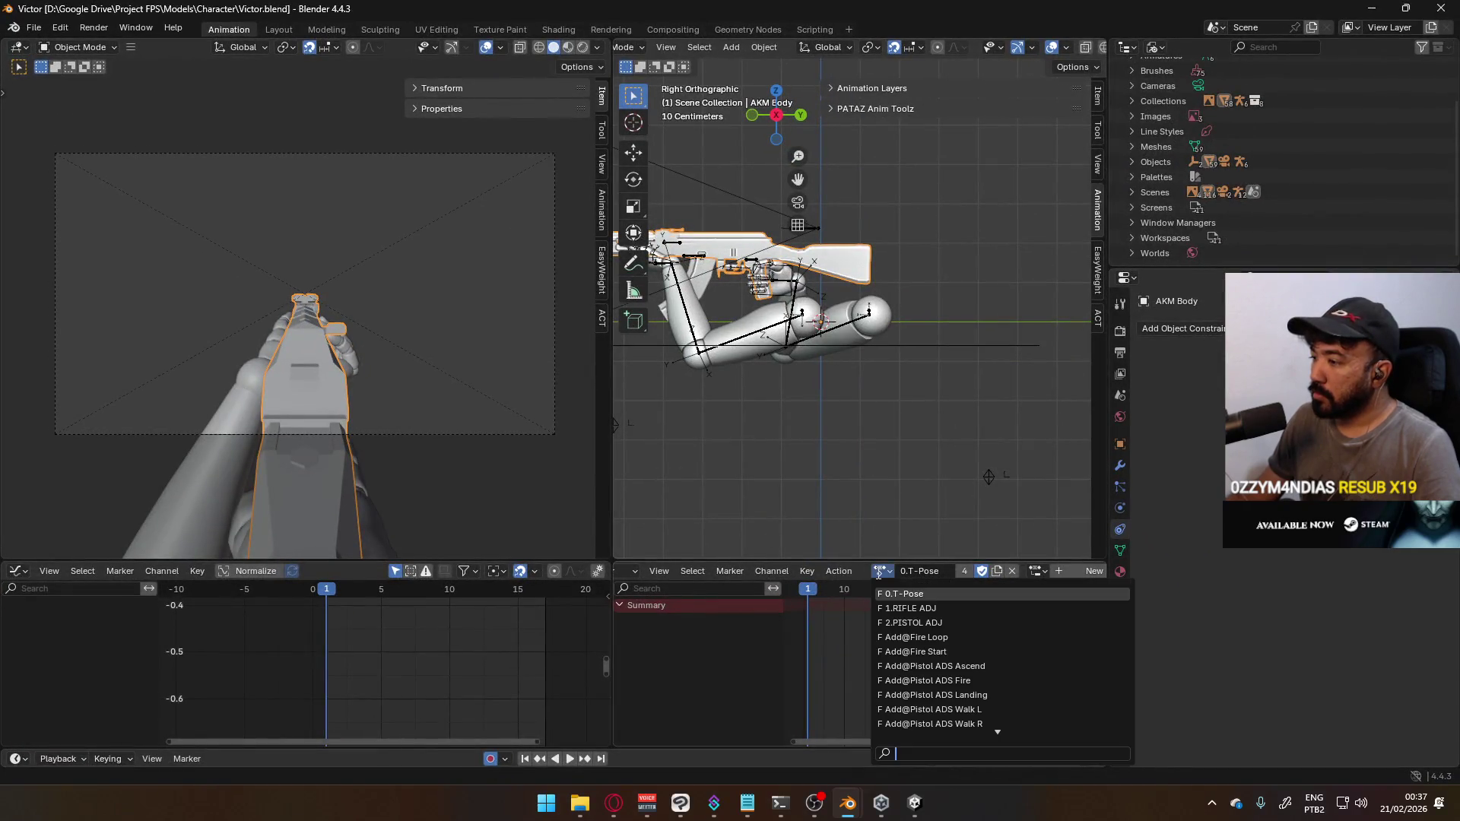
left_click(1009, 615)
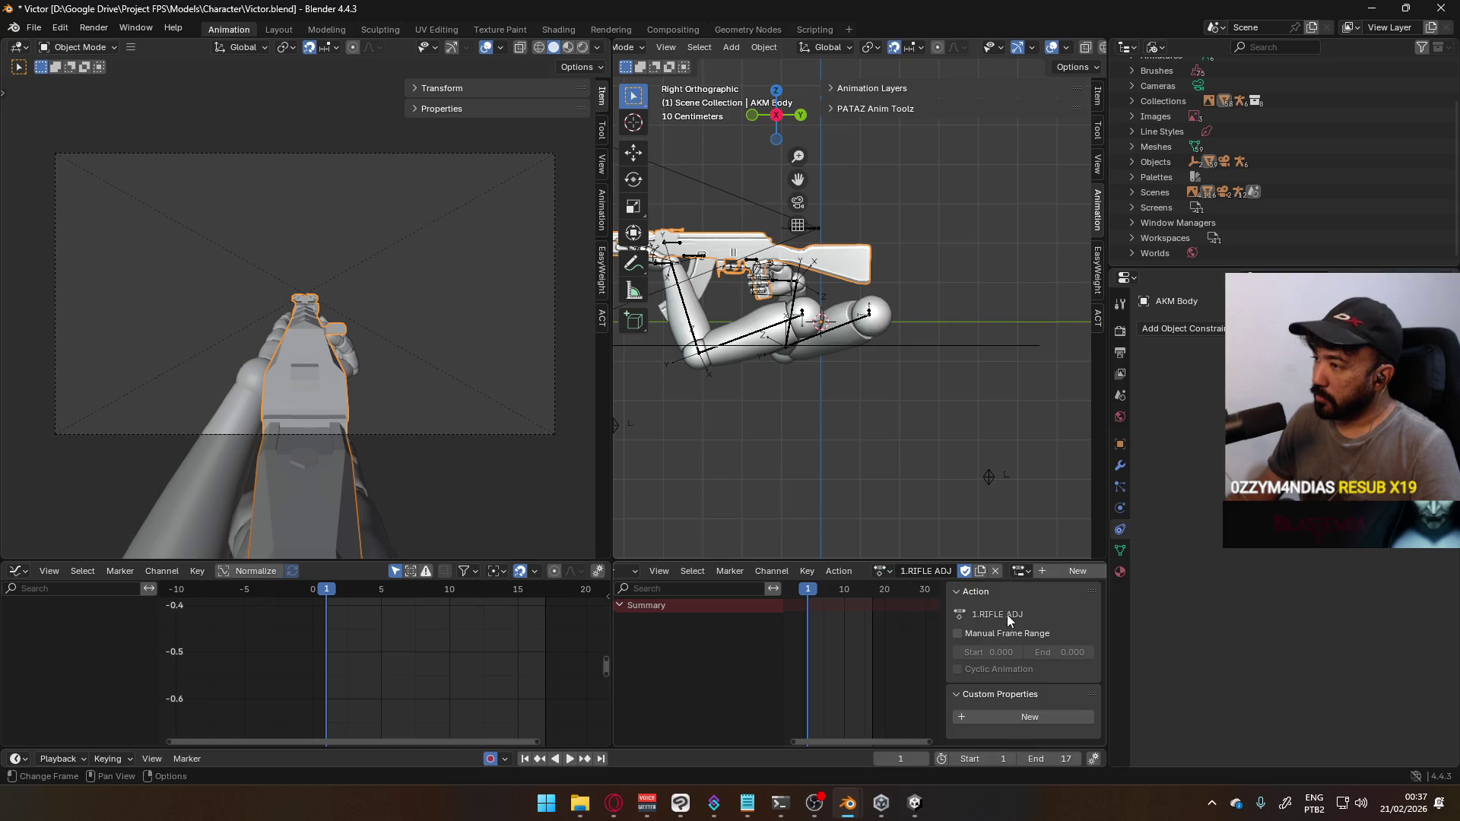
left_click(880, 571)
left_click(913, 594)
Scroll through the whole action list and back up to 0.T-Pose
left_click(883, 571)
scroll(1027, 623, "down", 9)
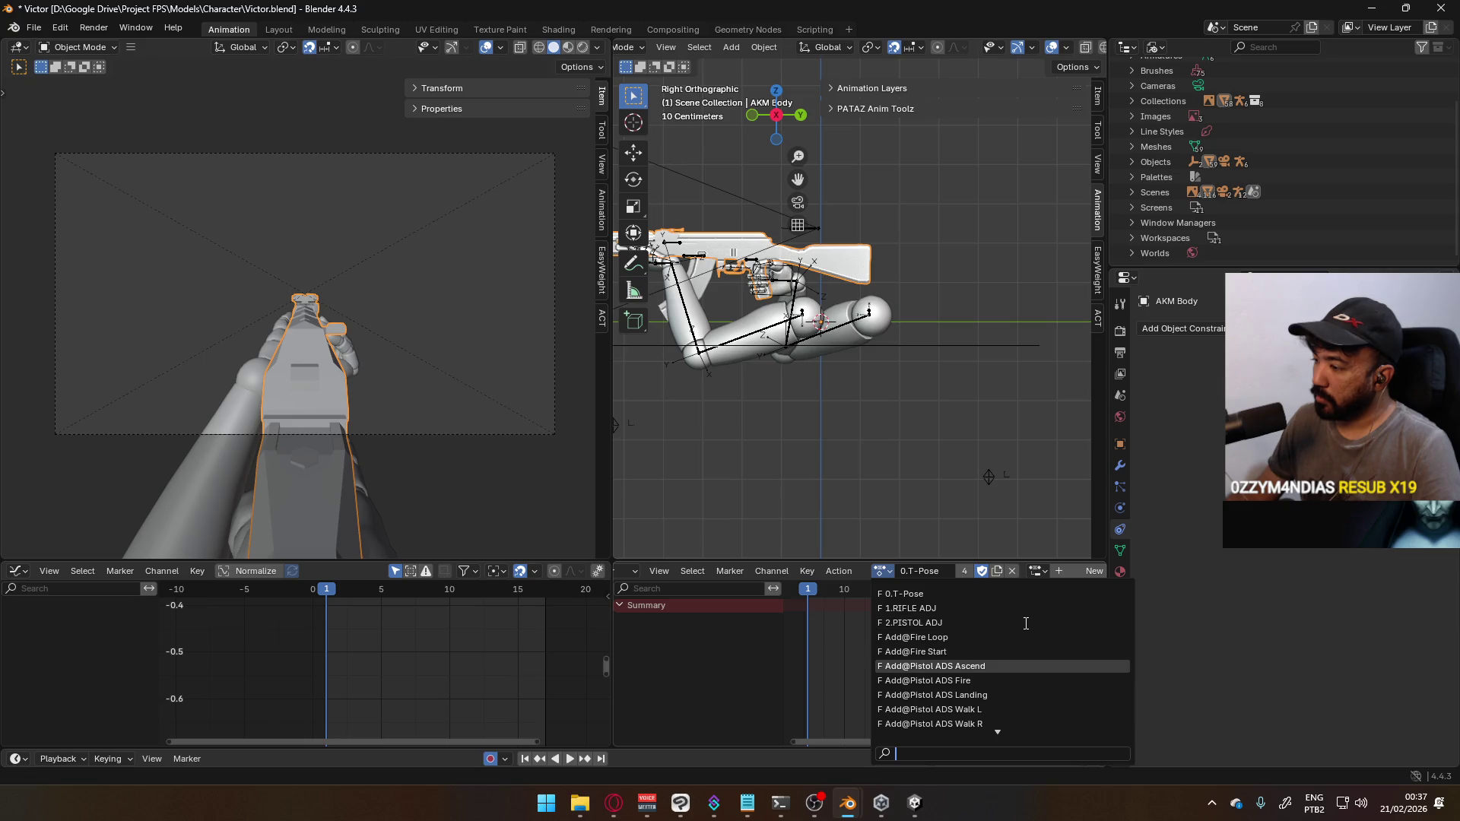
scroll(1027, 623, "down", 10)
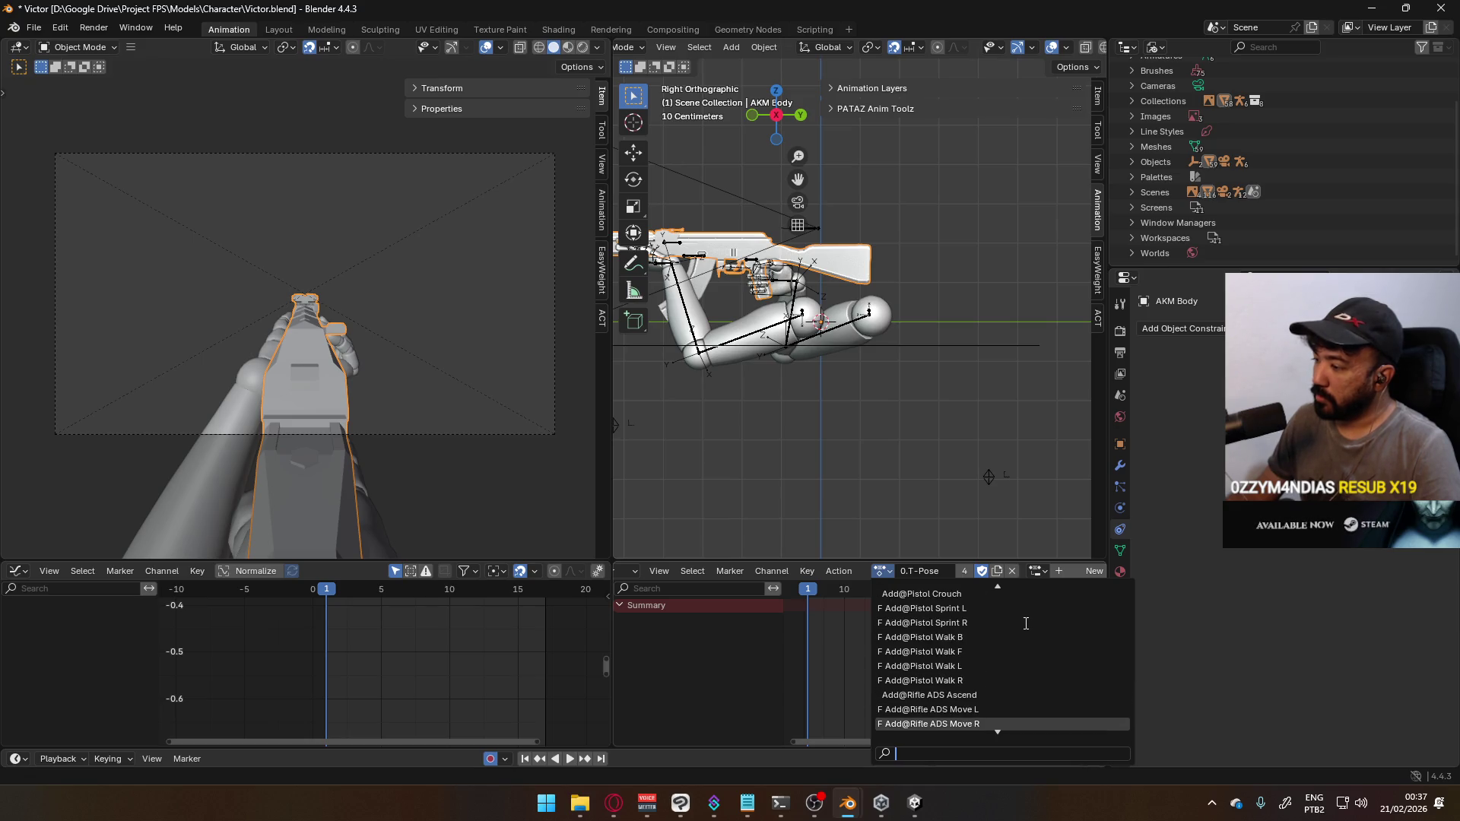
scroll(1026, 623, "down", 4)
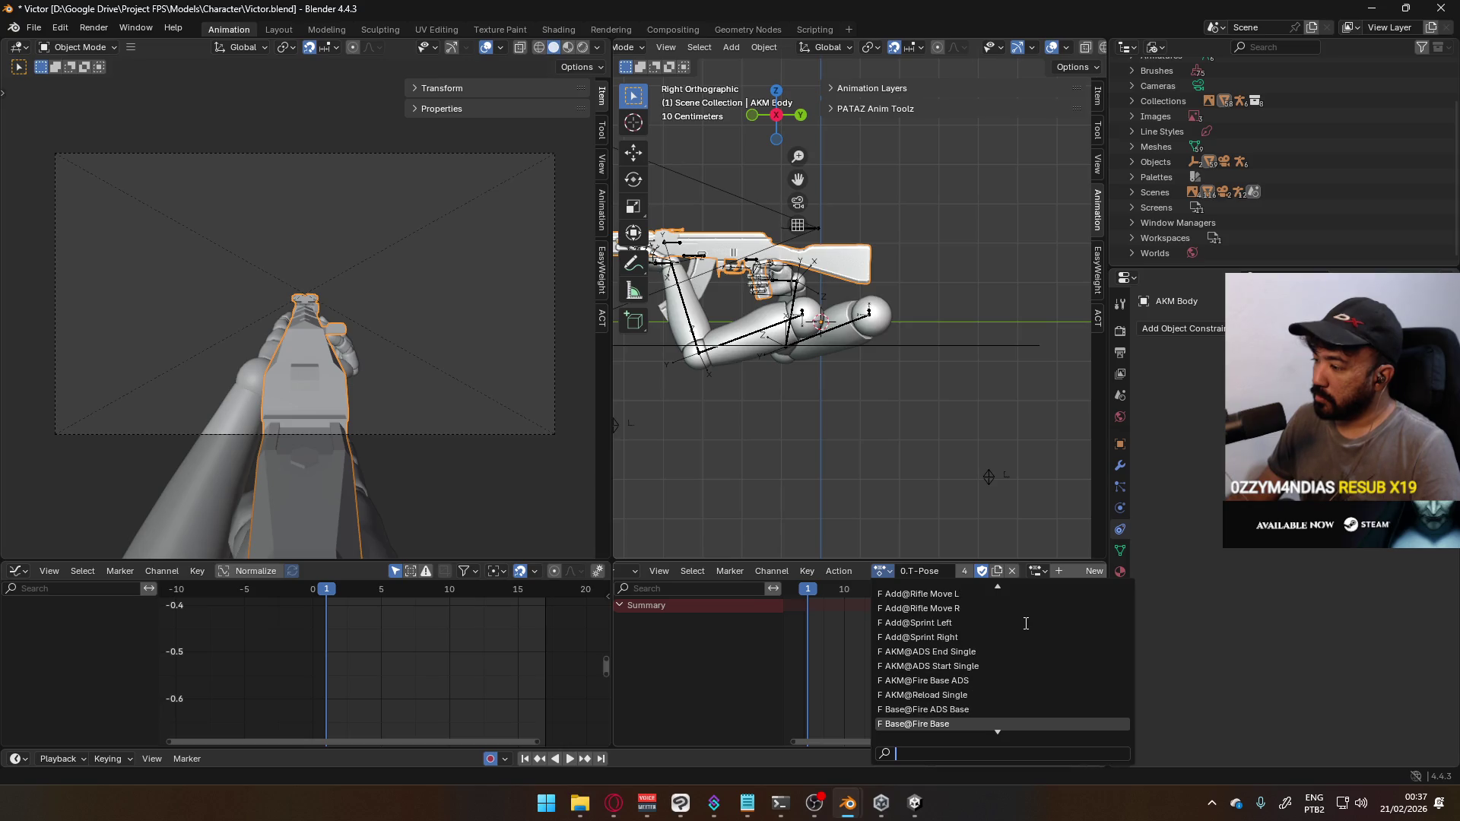
scroll(1026, 623, "down", 6)
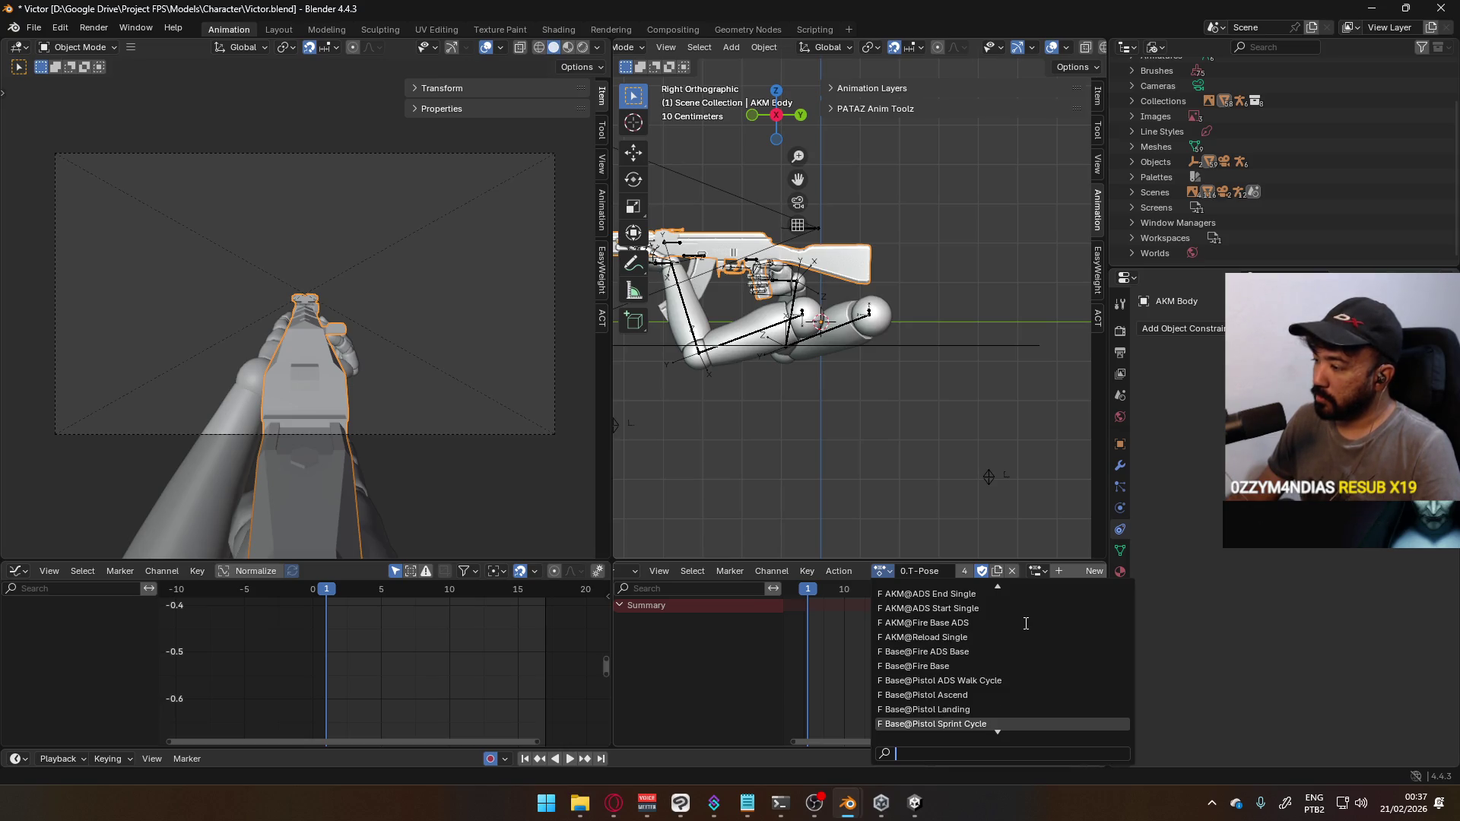
scroll(1026, 623, "down", 2)
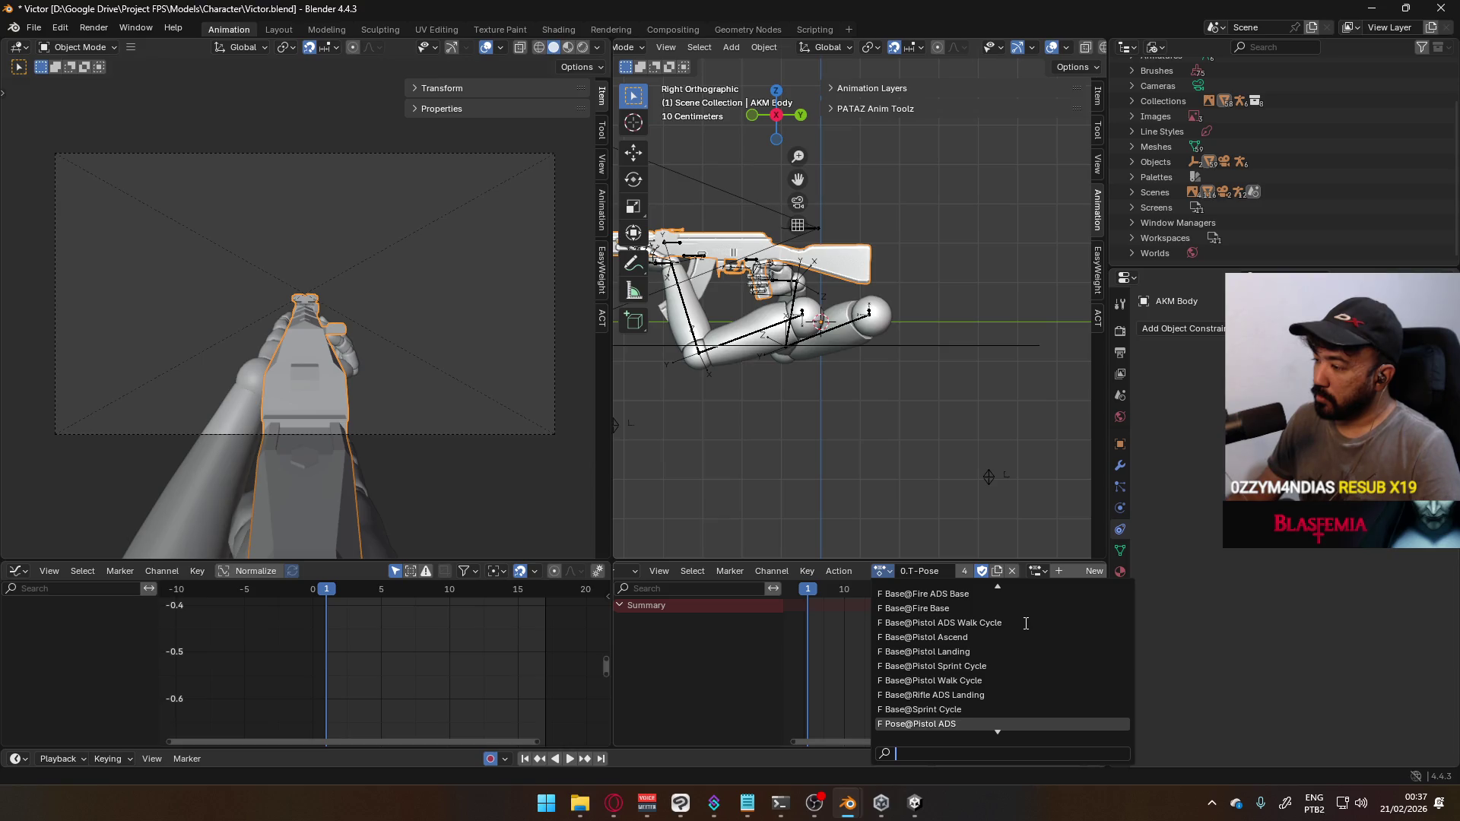
scroll(1026, 623, "down", 5)
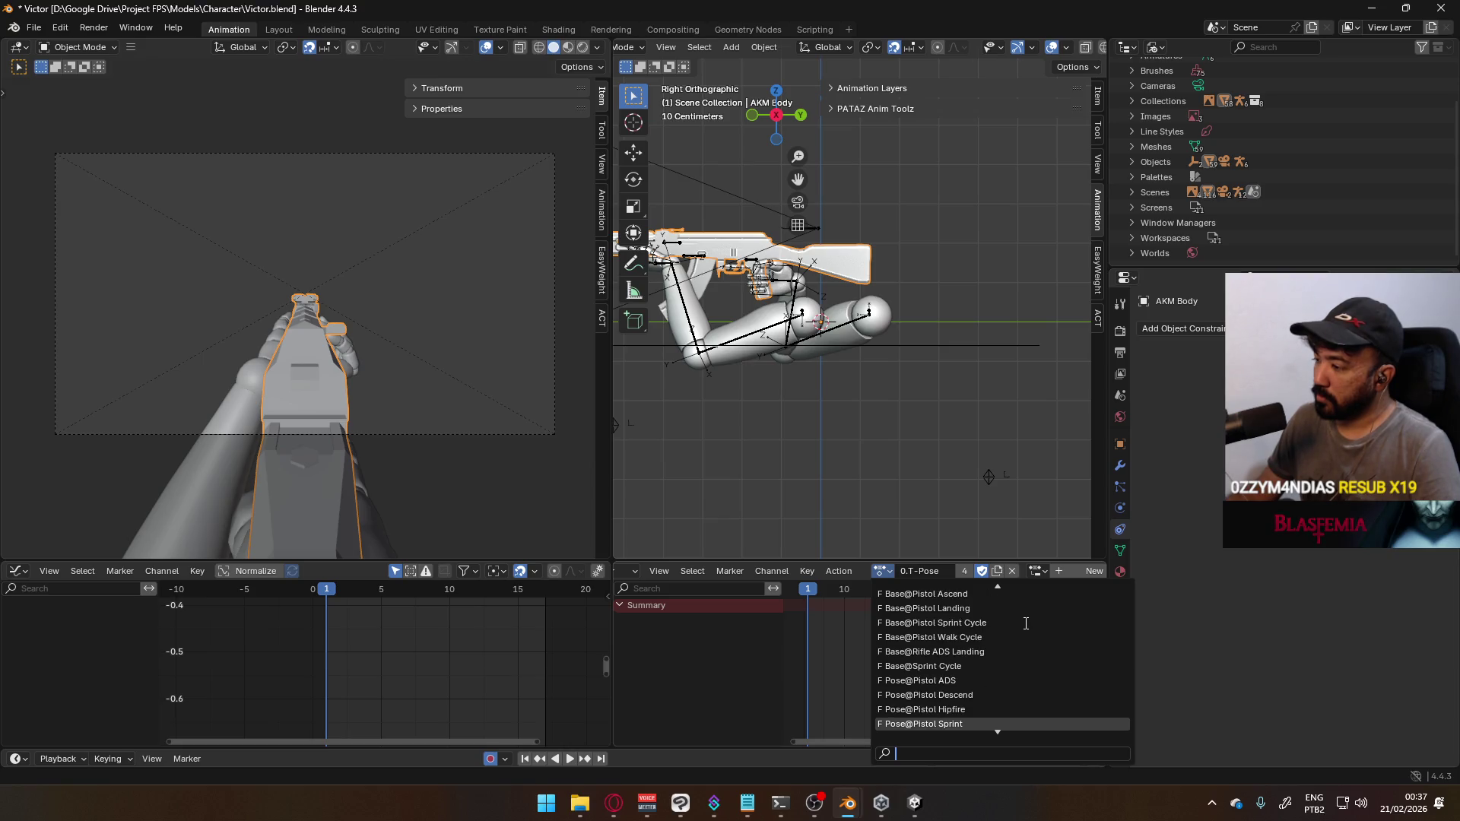
scroll(1026, 622, "down", 10)
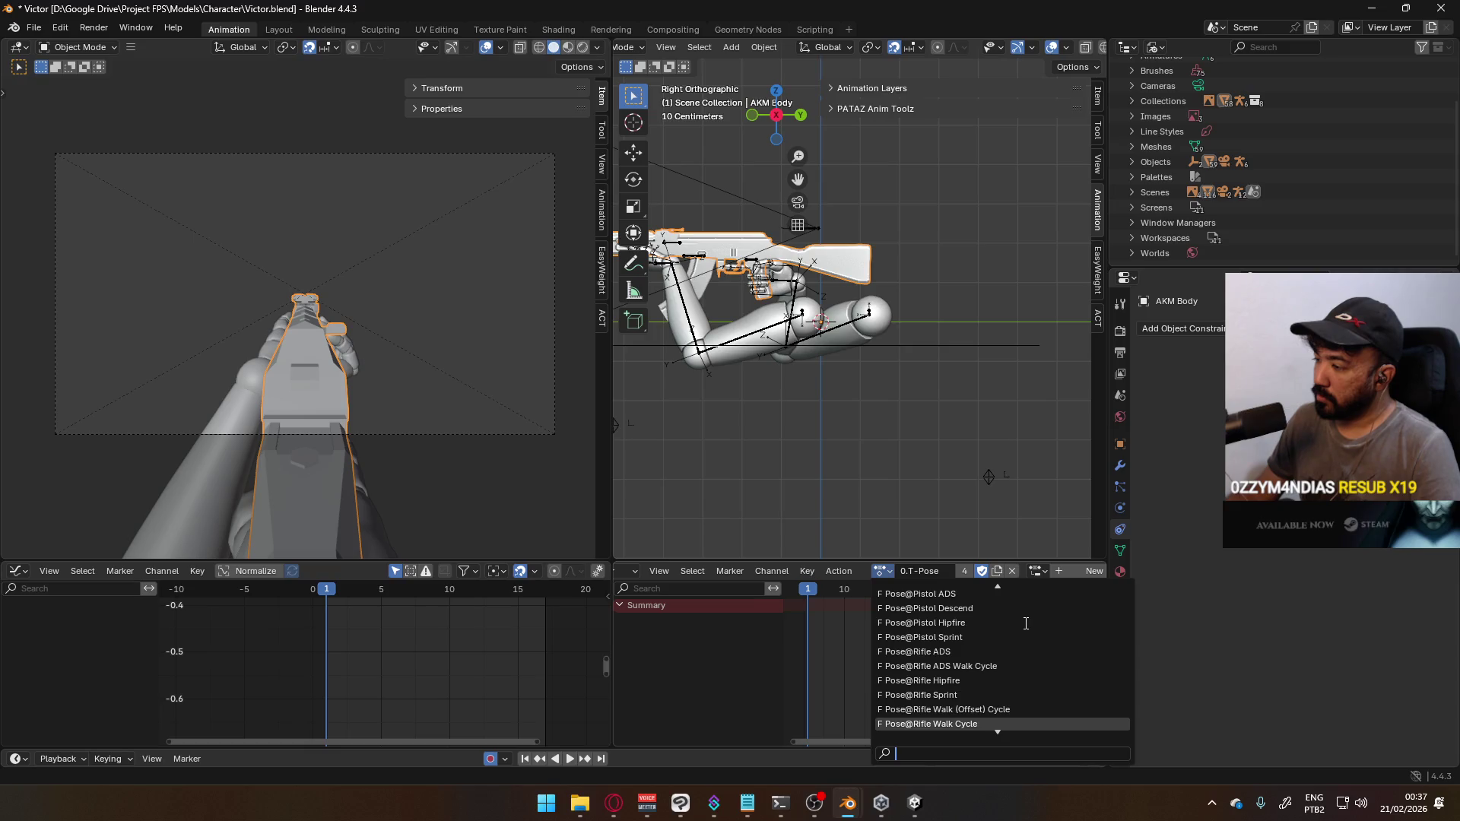
scroll(1026, 623, "down", 6)
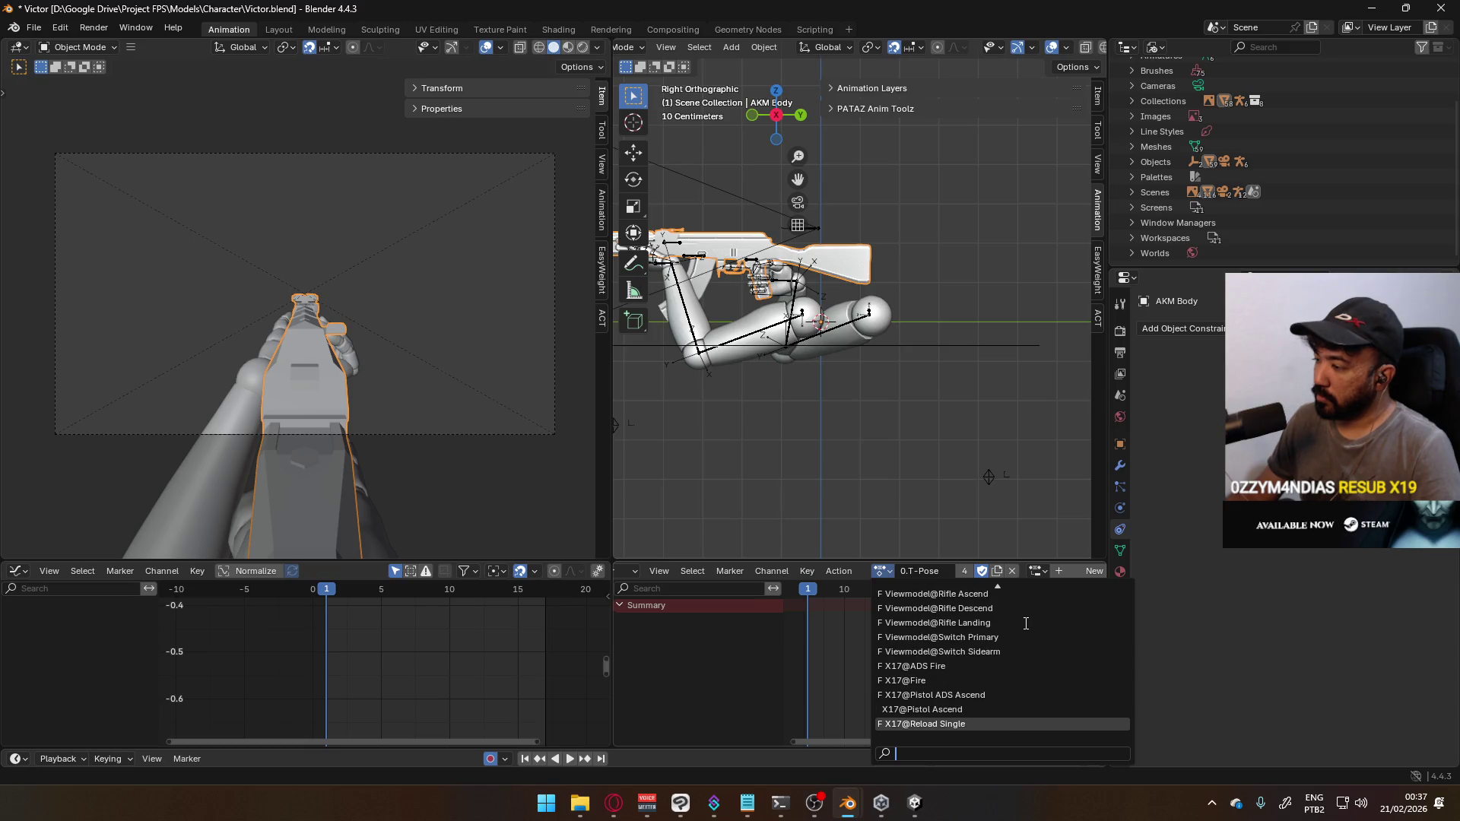
scroll(1026, 623, "up", 5)
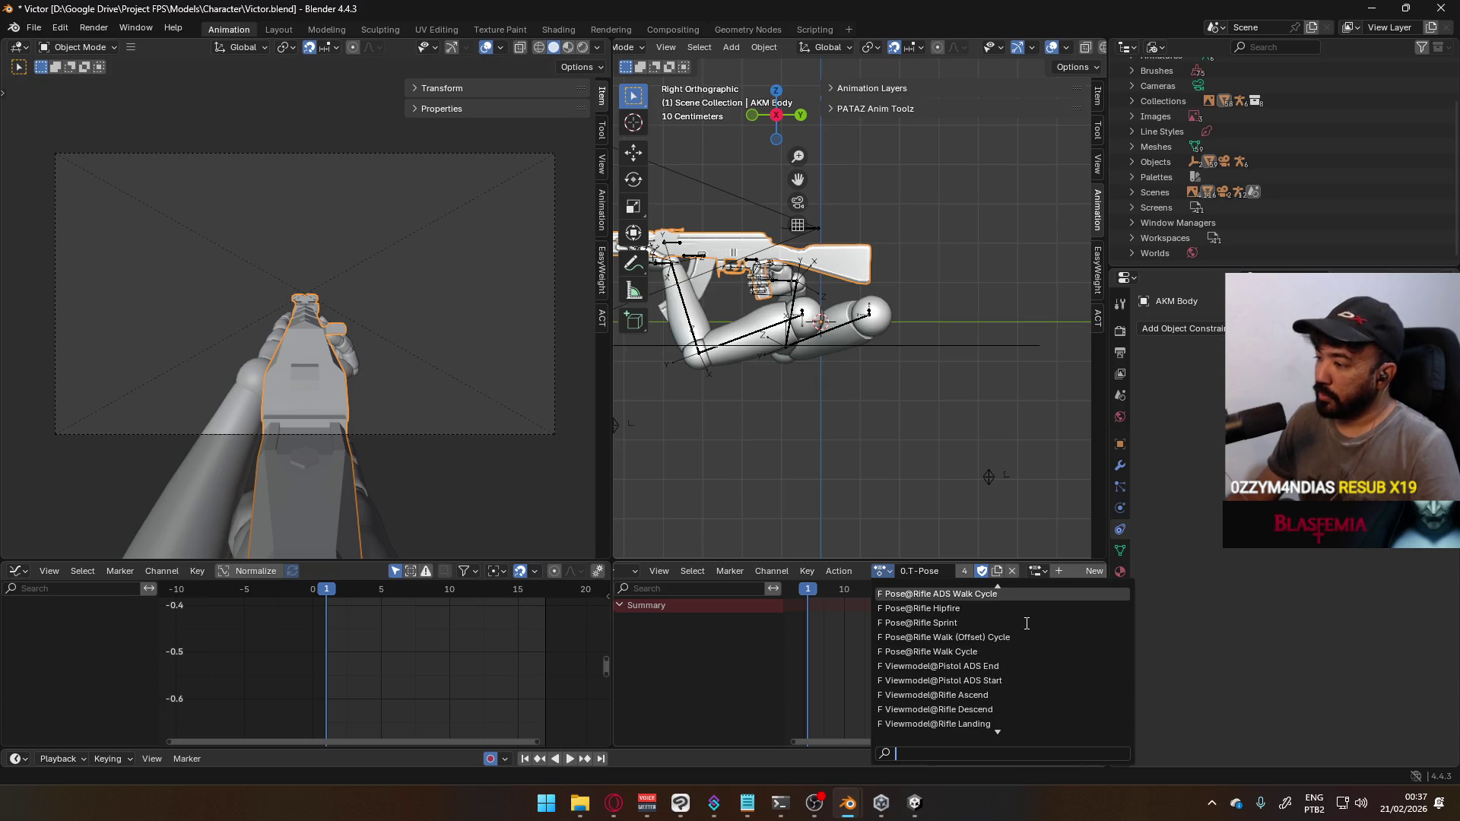
scroll(1035, 626, "up", 2)
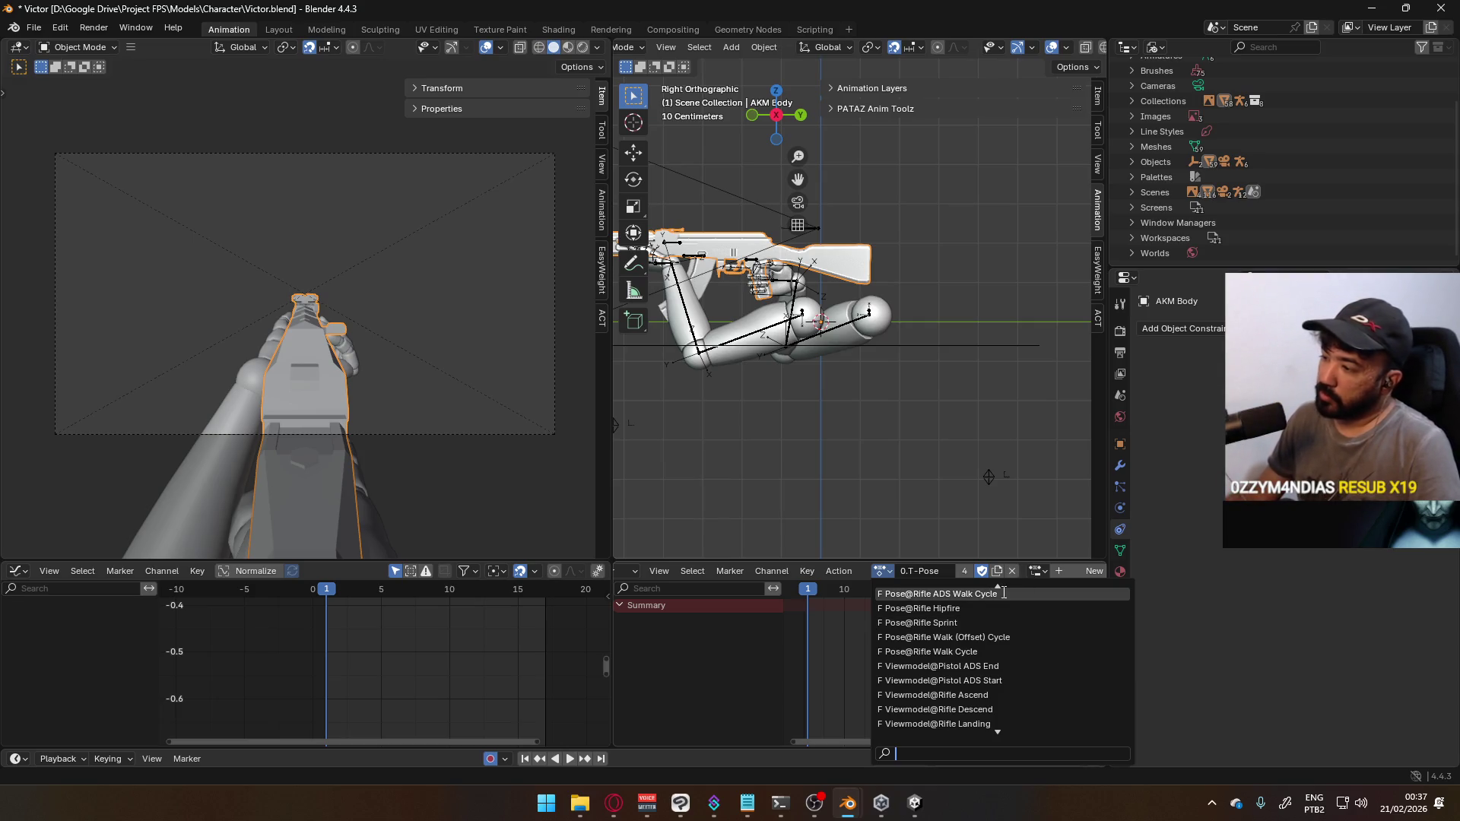
scroll(992, 644, "up", 6)
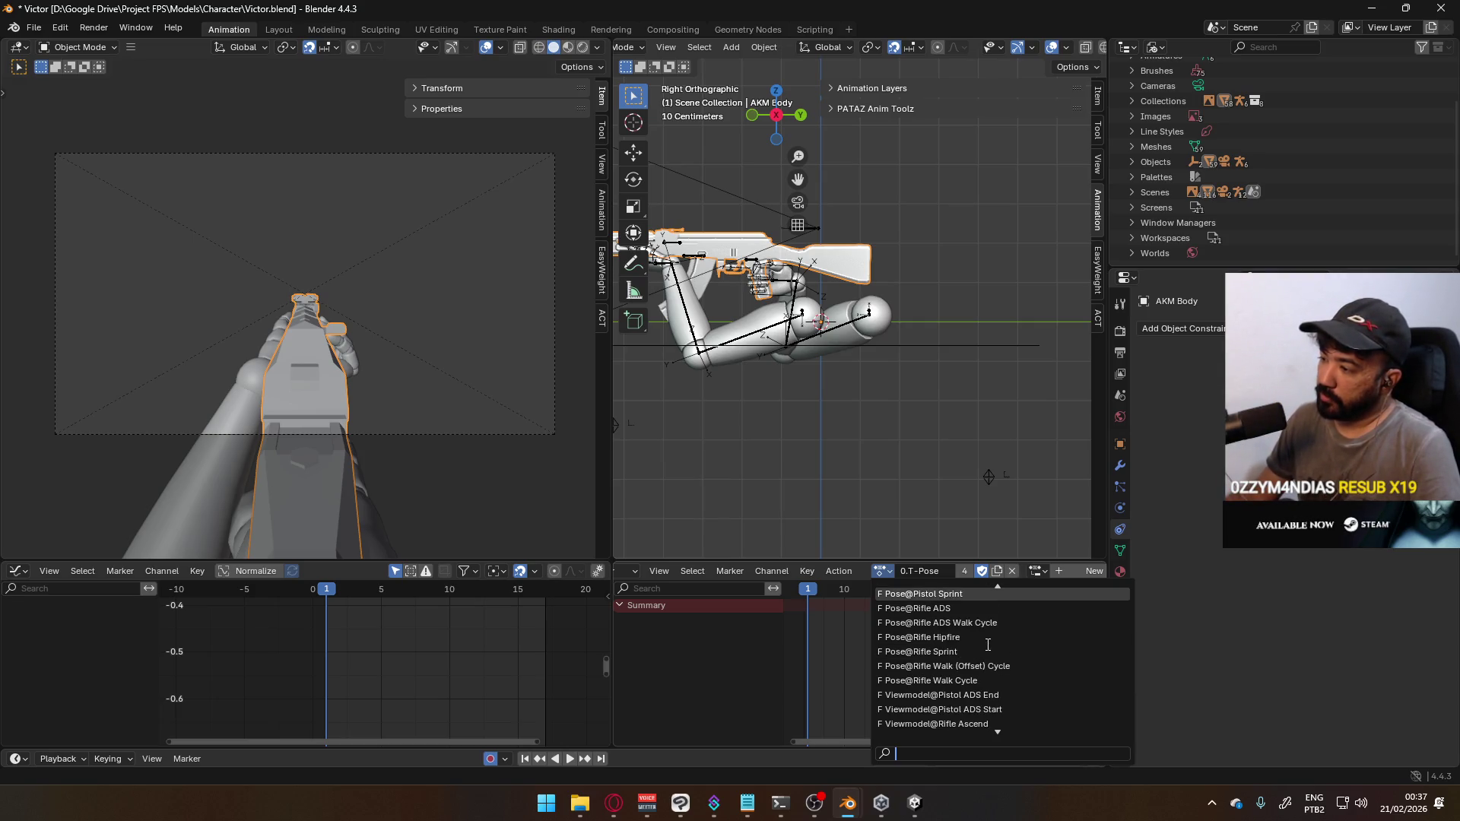
scroll(988, 645, "up", 12)
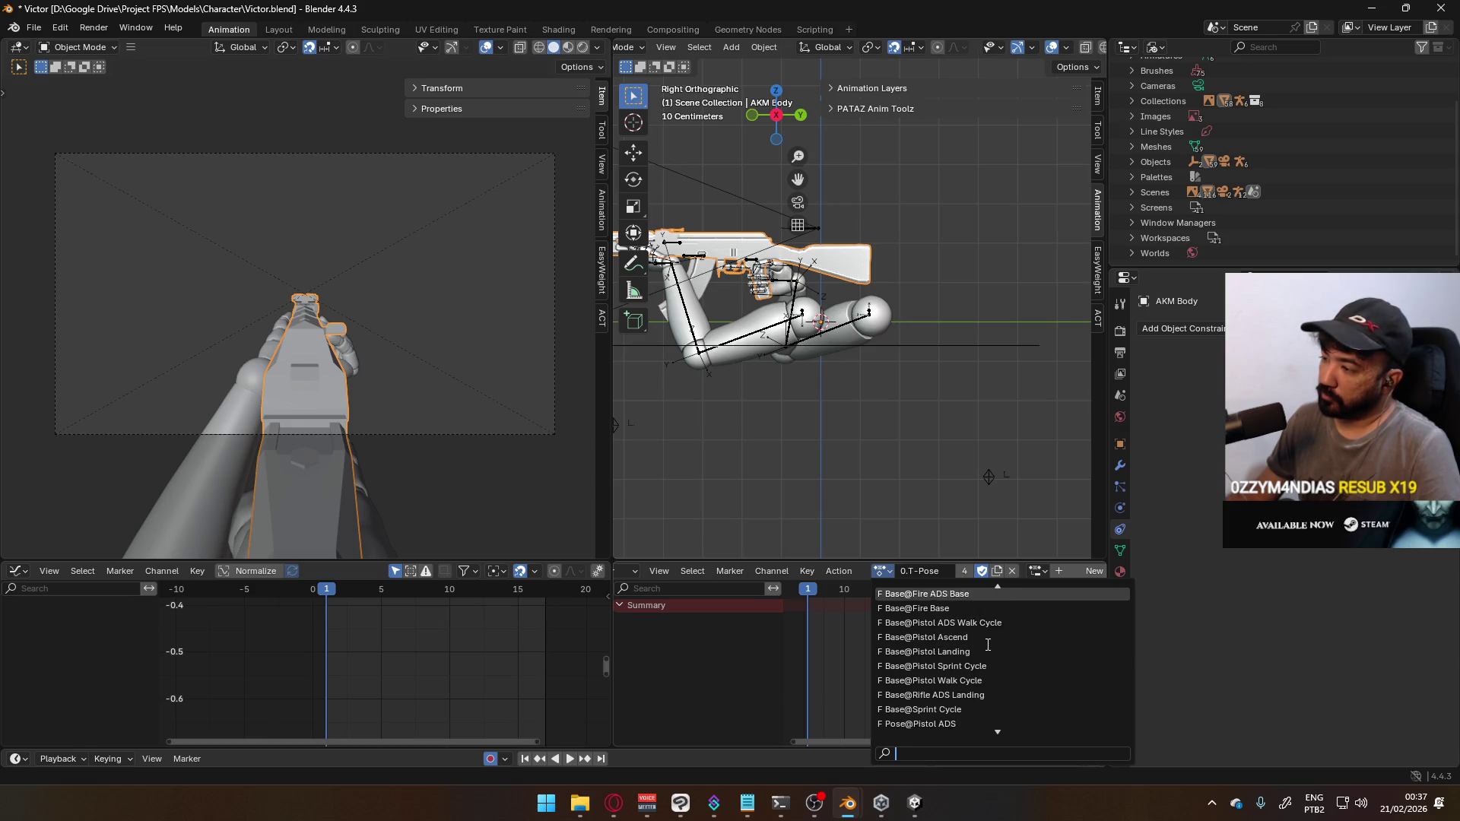
scroll(988, 645, "up", 10)
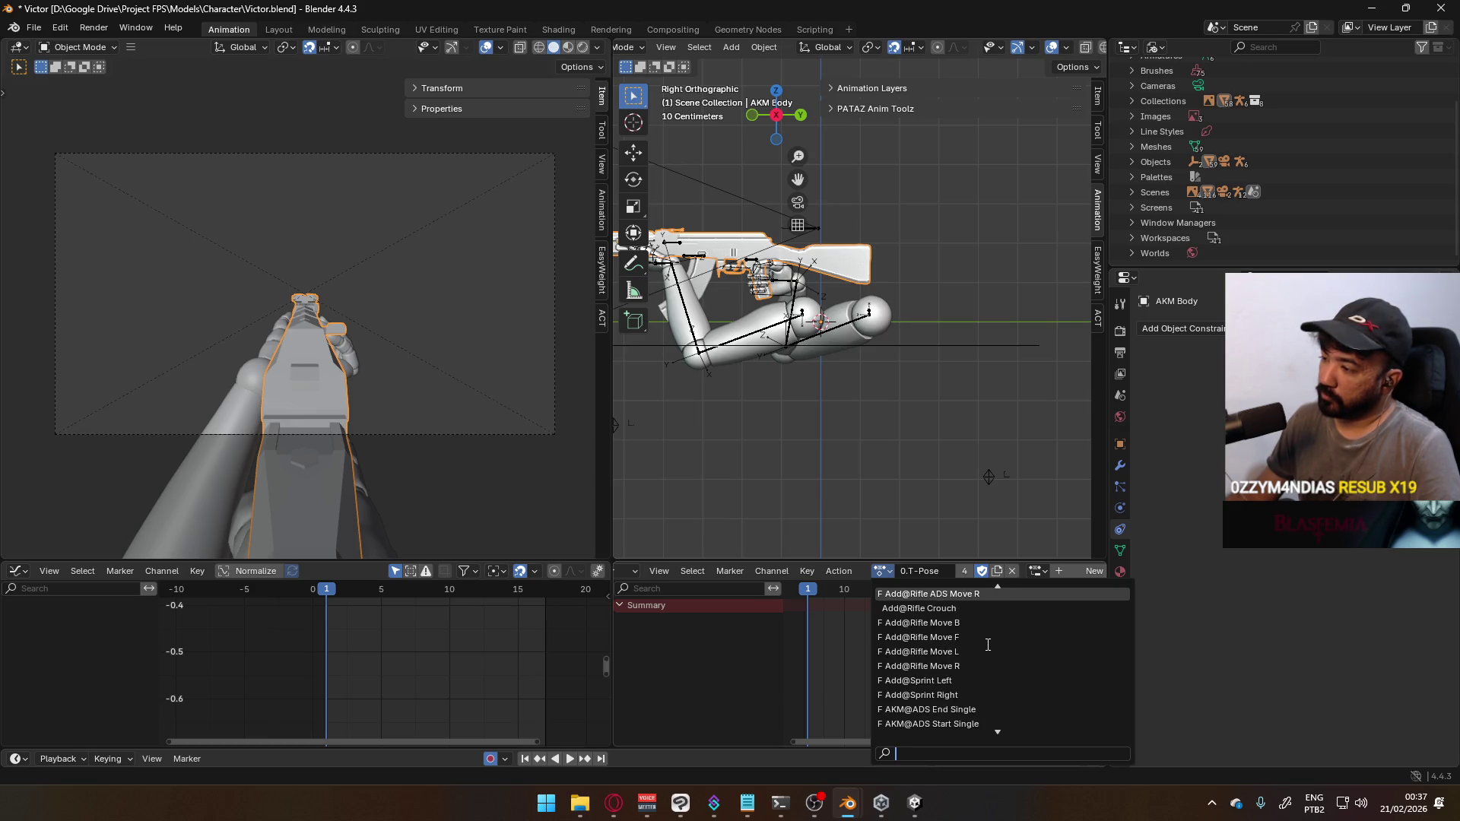
scroll(988, 645, "up", 10)
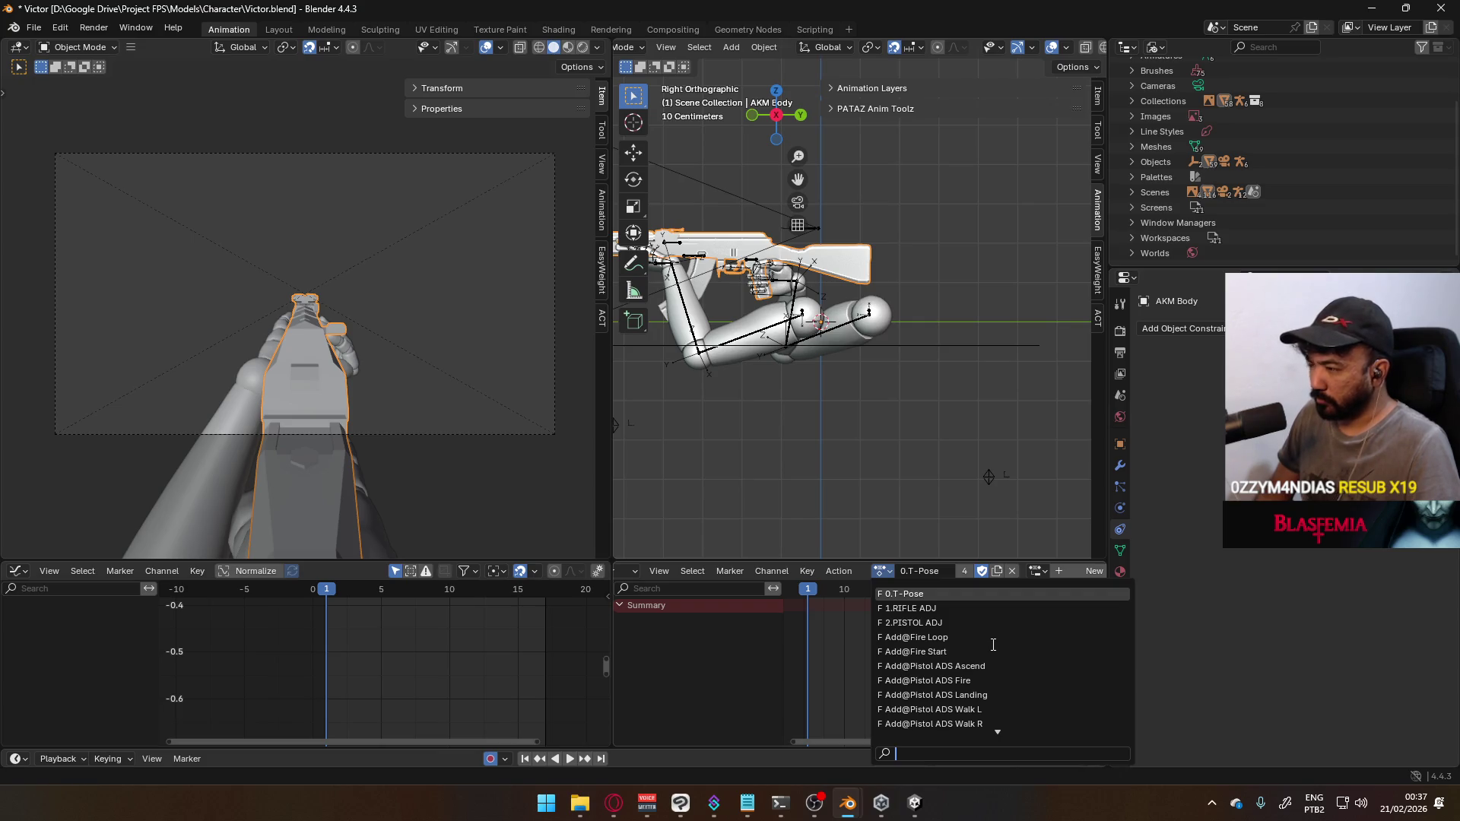
left_click(614, 803)
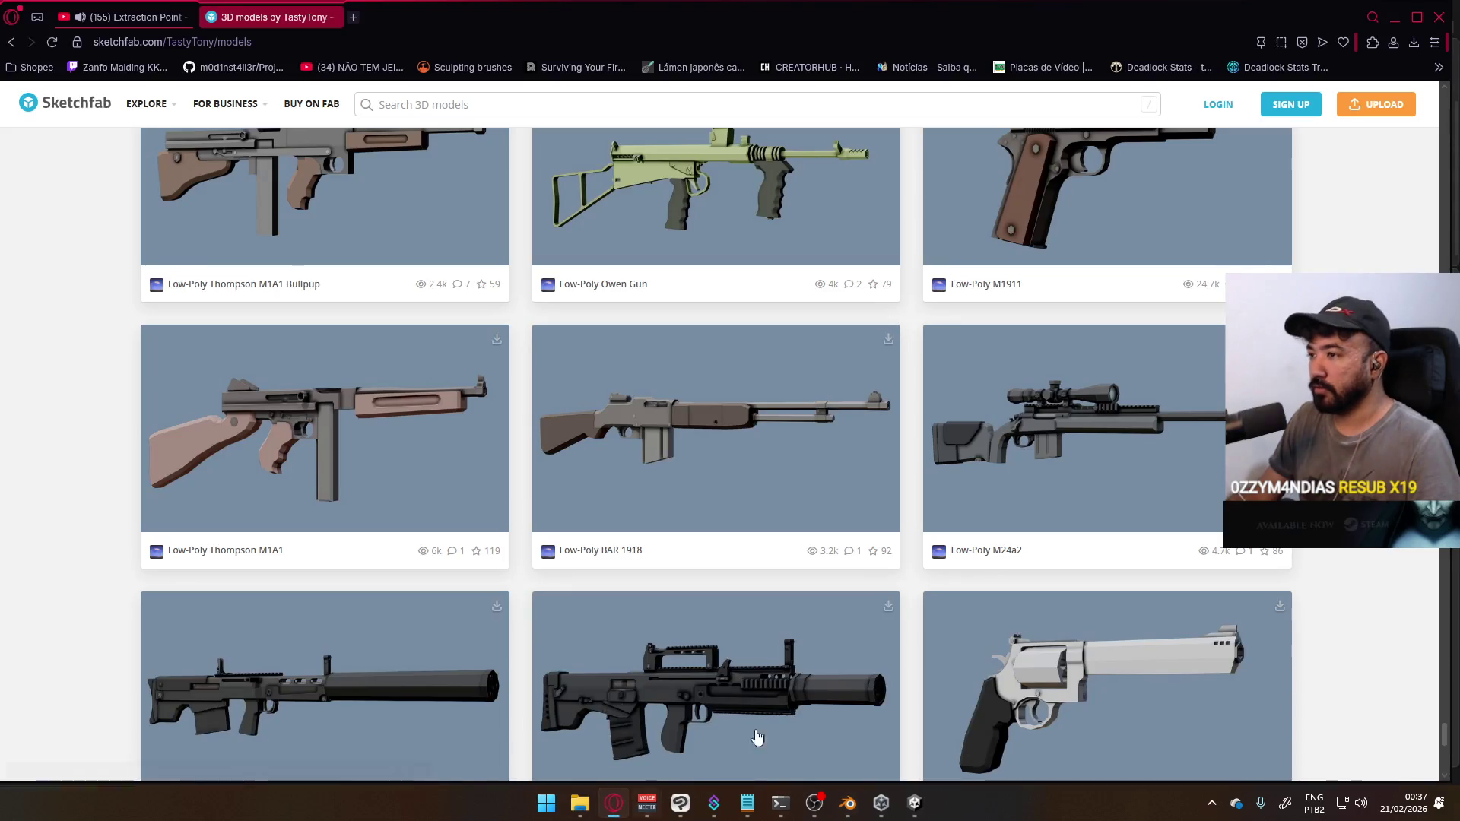
Open YouTube in a new tab and search for 'blender new features'
left_click(122, 17)
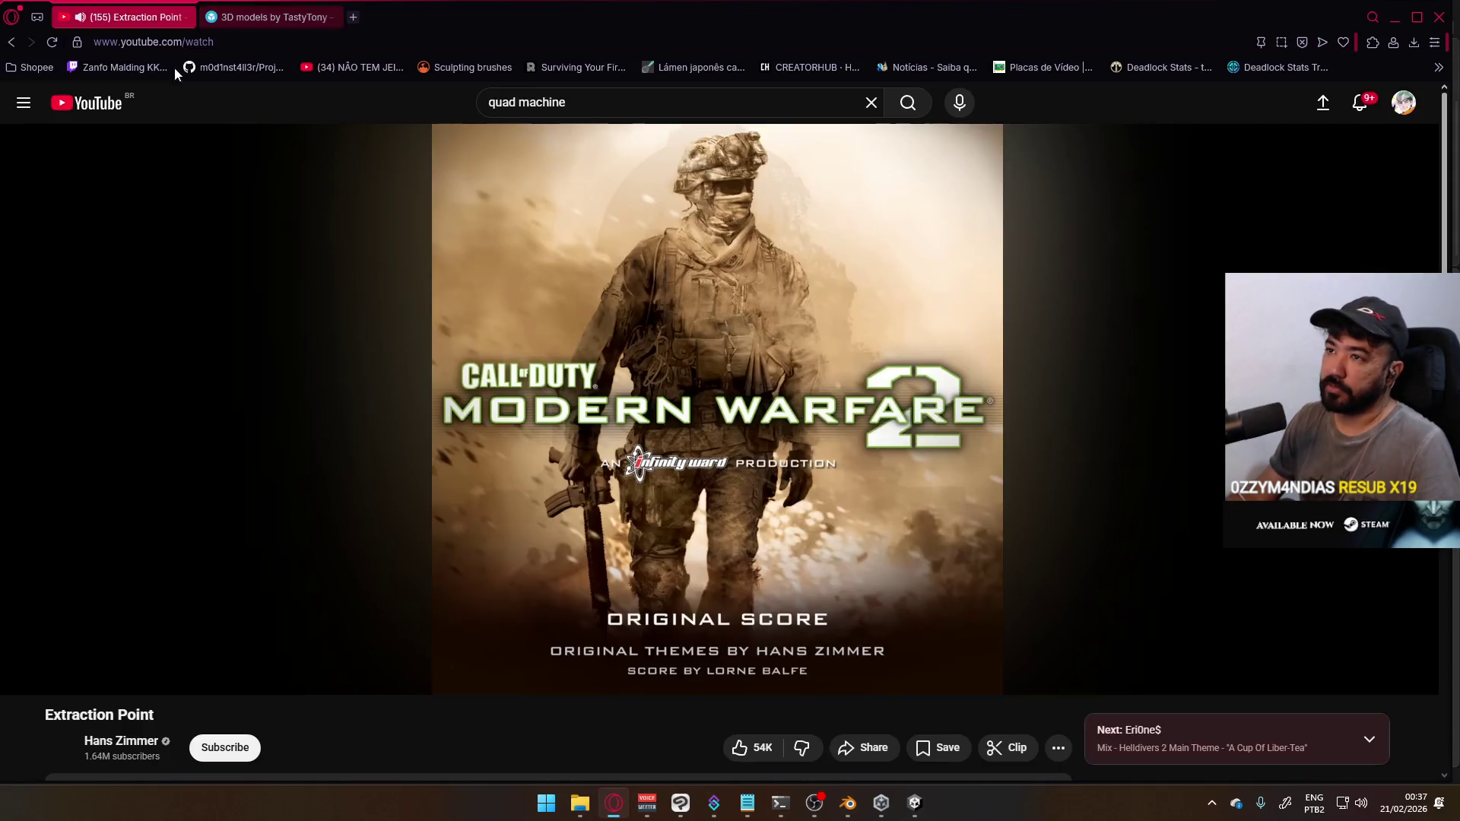
left_click(353, 17)
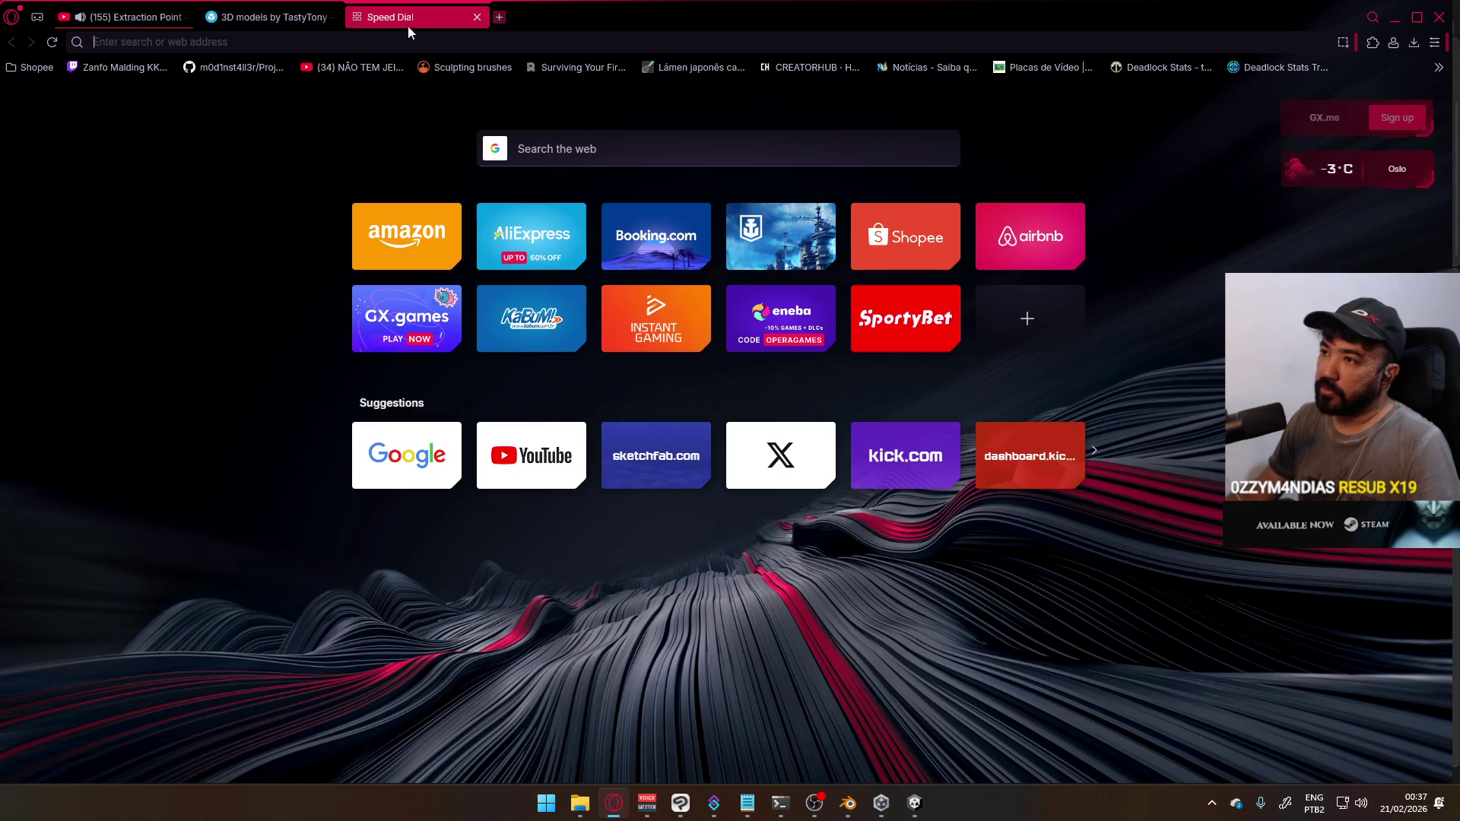
left_click(517, 458)
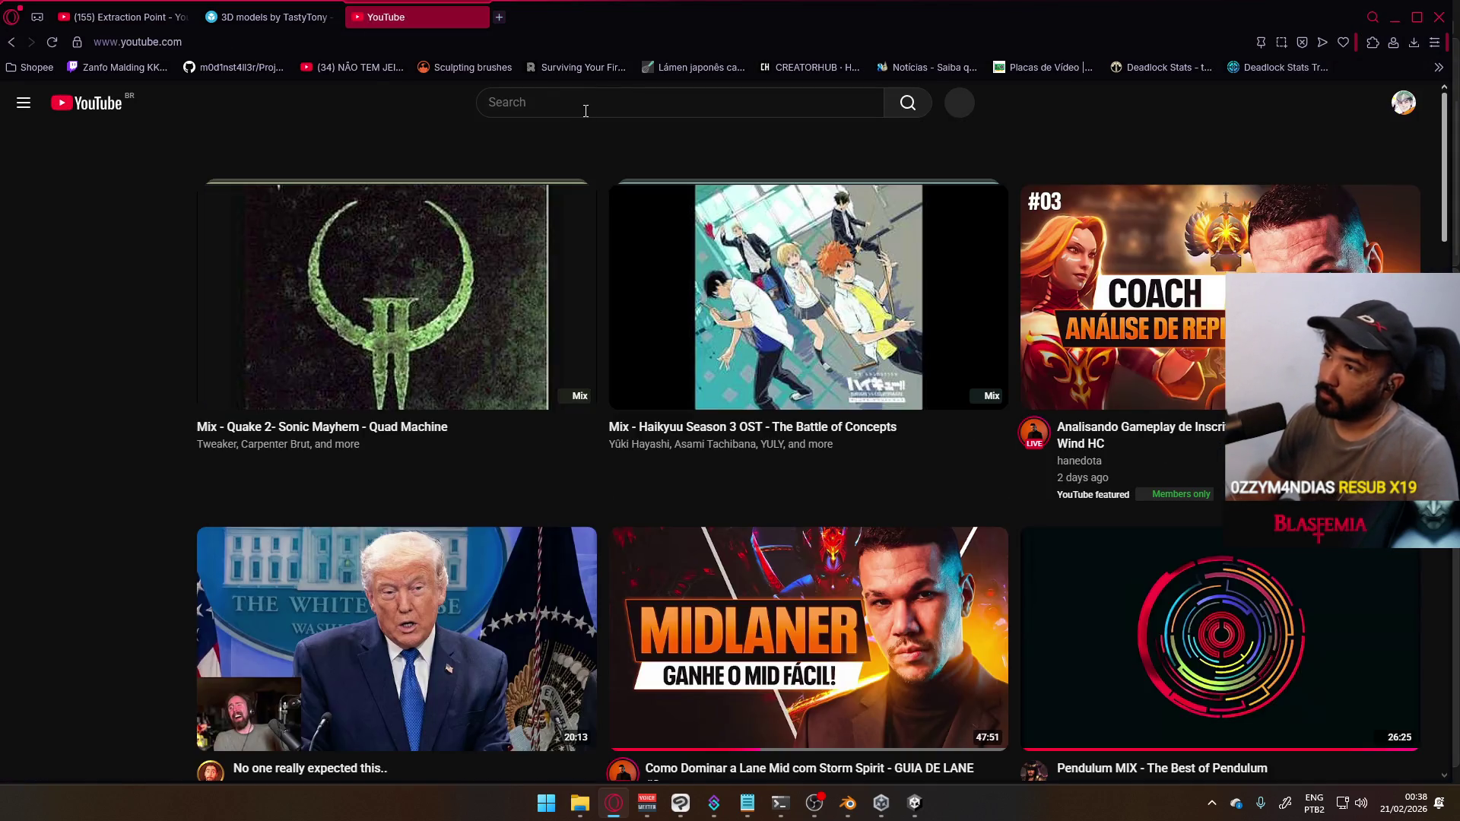
left_click(588, 106)
type("bl")
key("BackSpace")
type("lender ne")
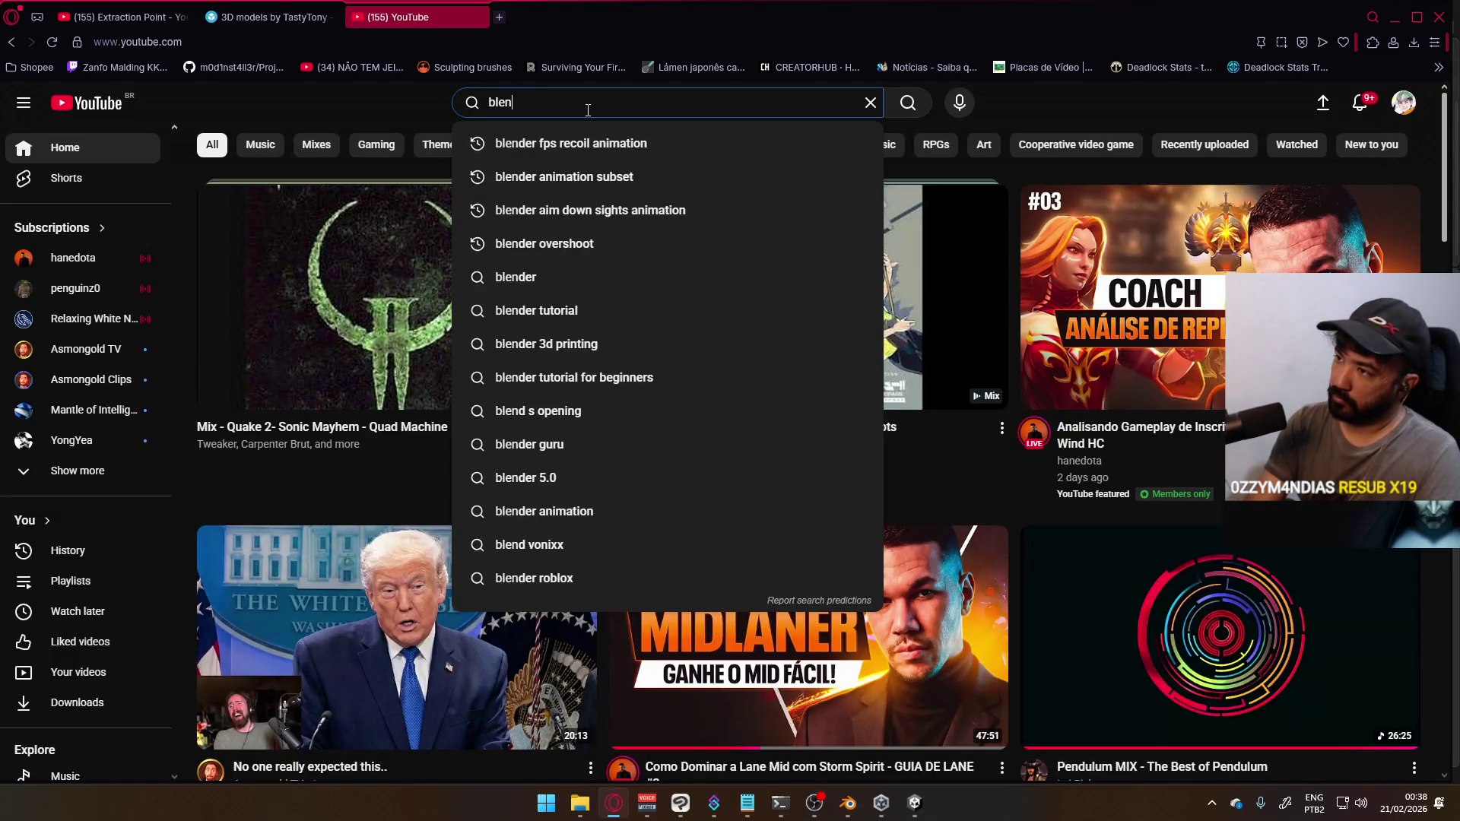
type("w features")
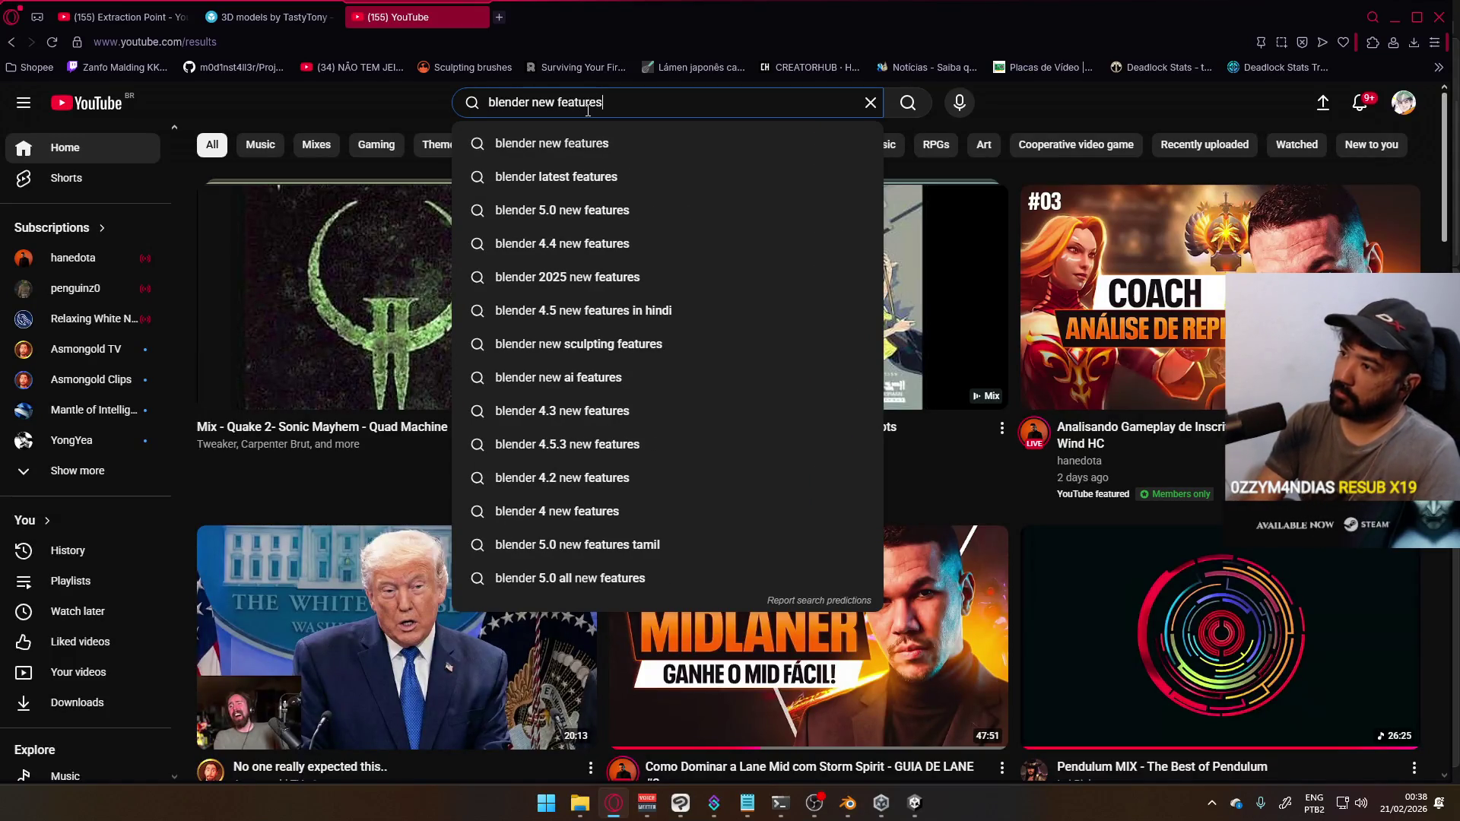
key("Return")
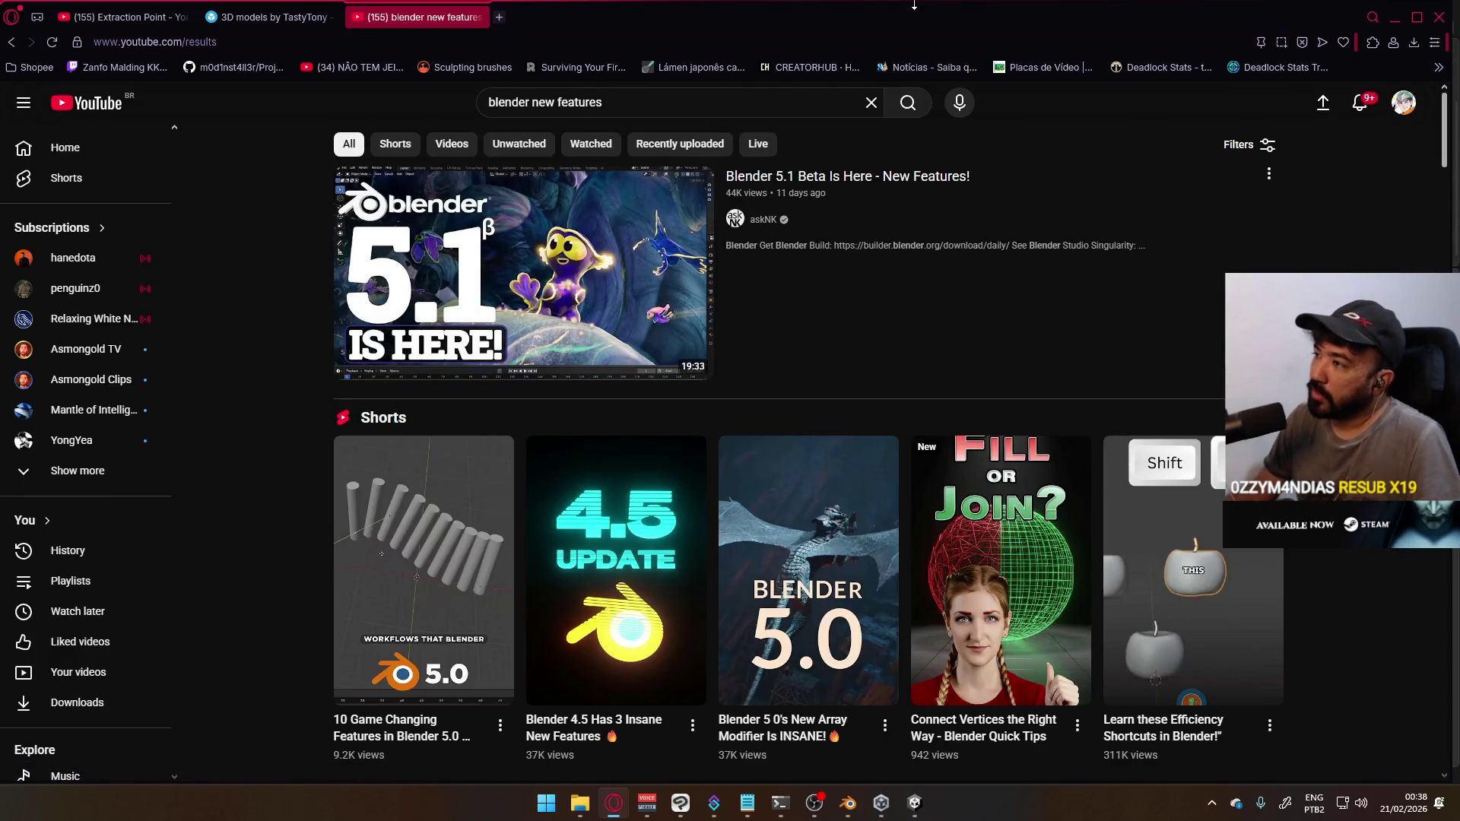
Scroll the results and open the Blender 5.1 new features video
scroll(609, 224, "down", 3)
scroll(609, 224, "down", 10)
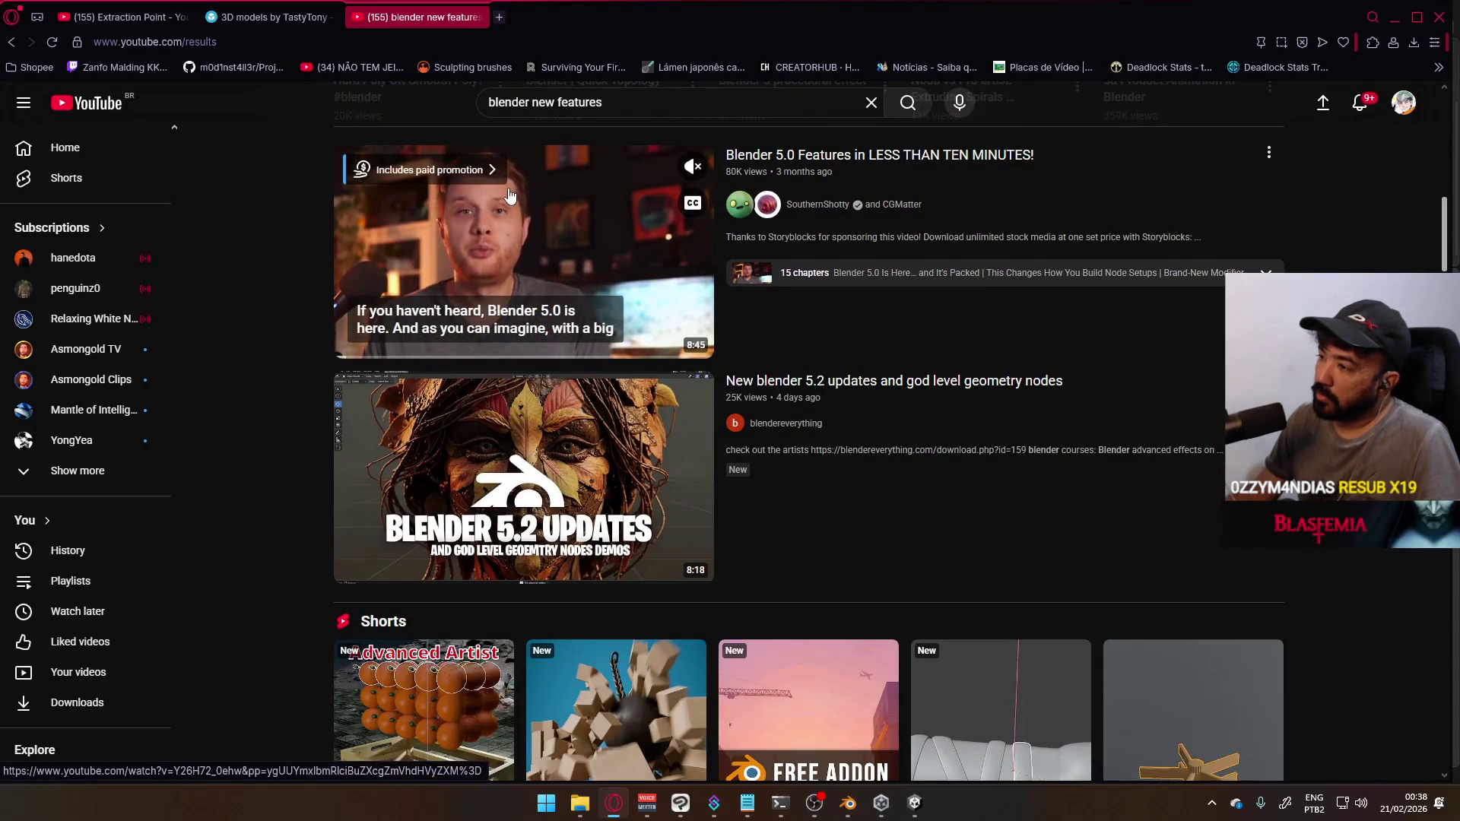
scroll(426, 180, "down", 10)
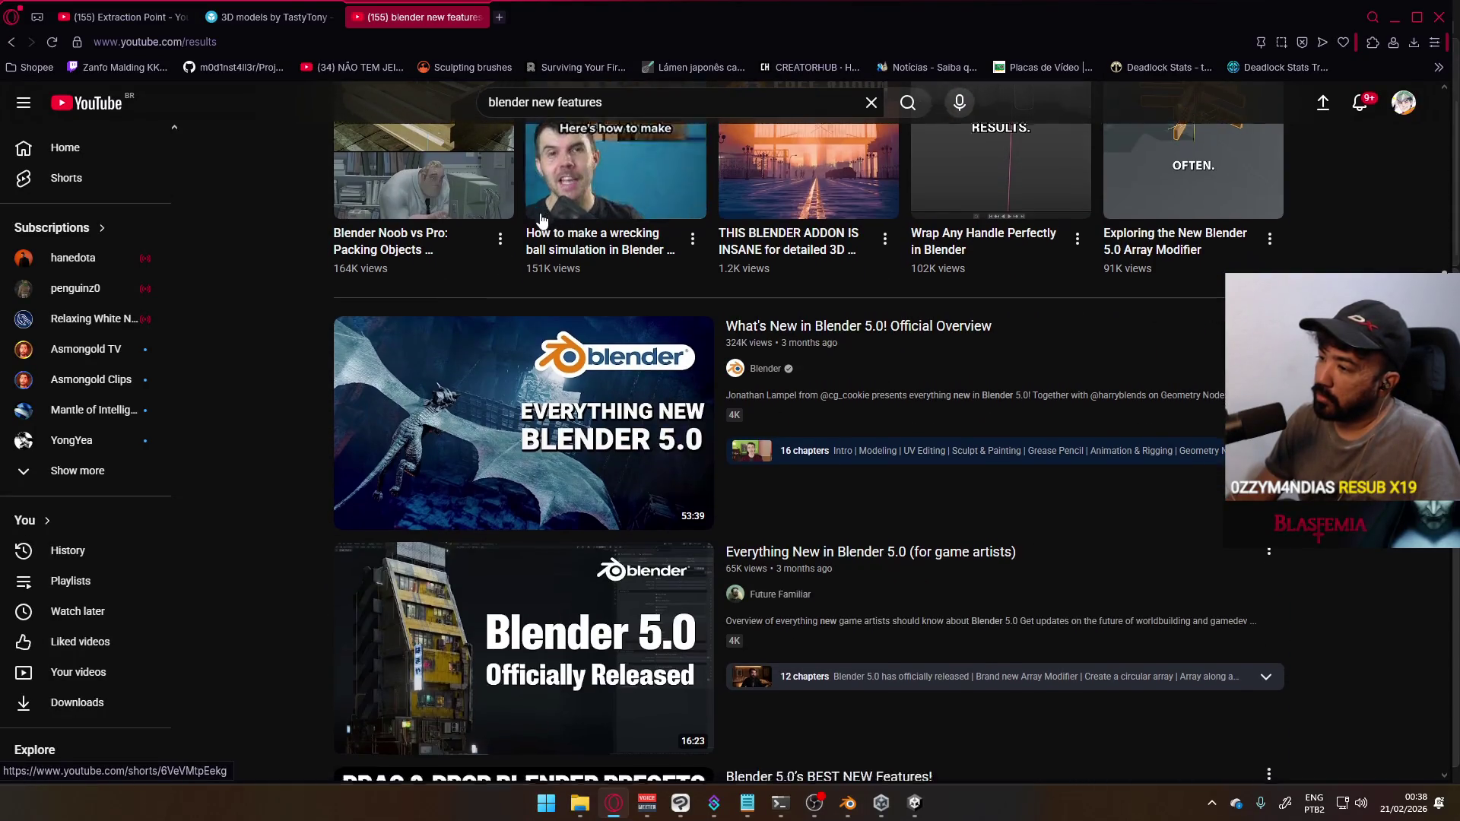
scroll(487, 197, "down", 10)
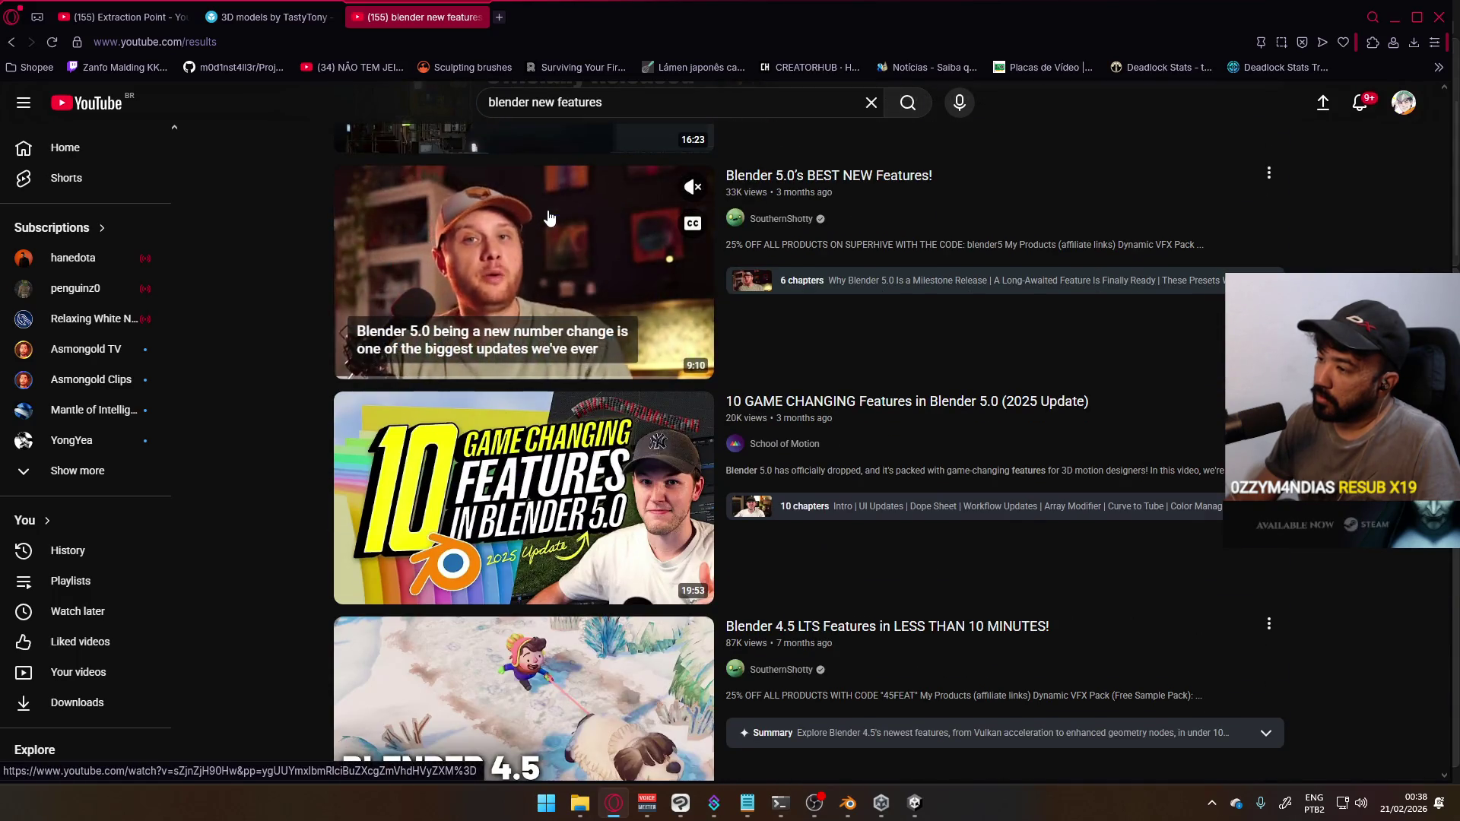
scroll(549, 218, "down", 5)
scroll(553, 216, "down", 4)
scroll(553, 216, "down", 5)
scroll(555, 215, "up", 4)
scroll(559, 213, "down", 5)
scroll(559, 213, "down", 4)
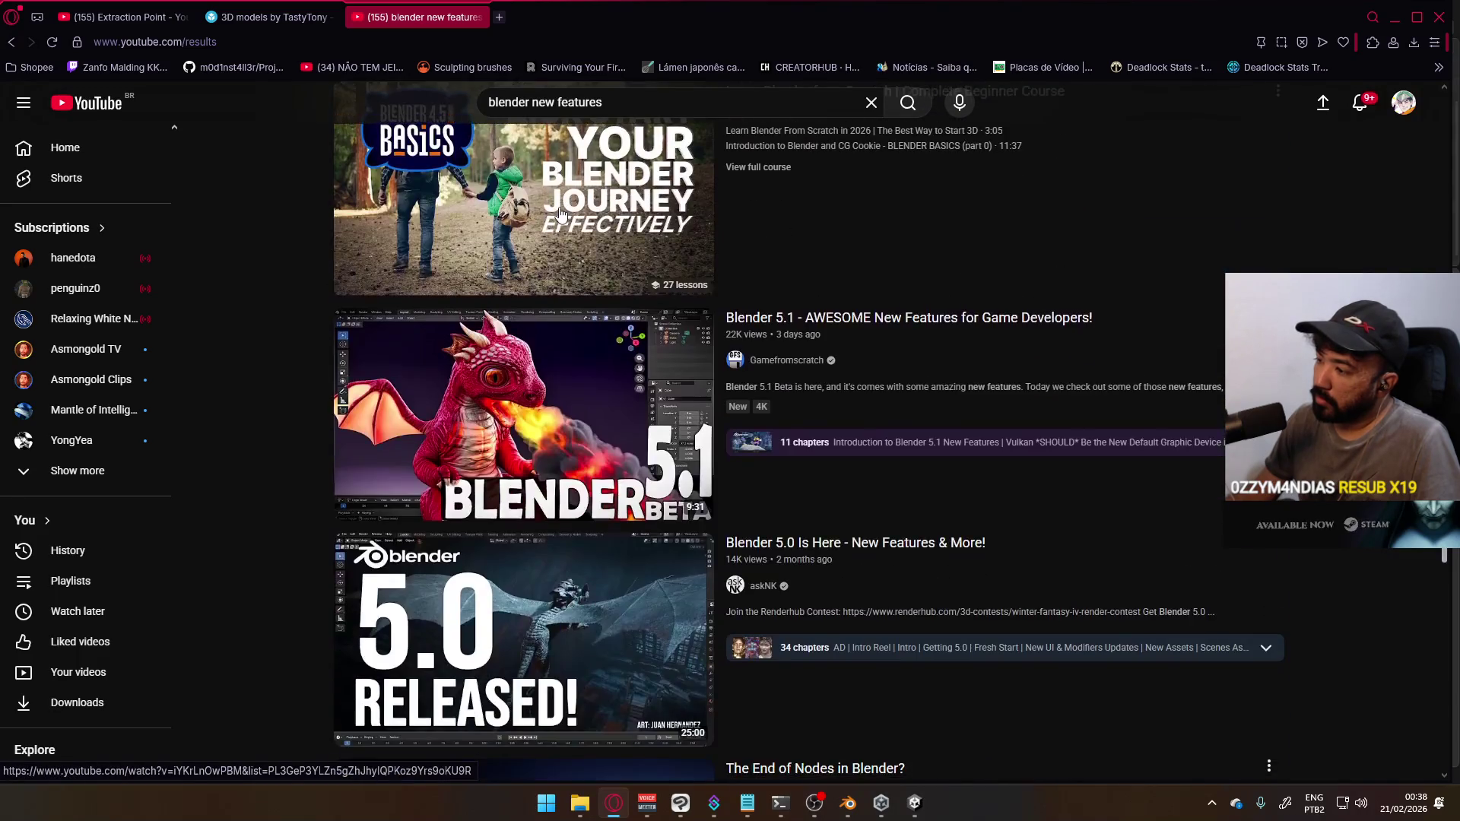
left_click(1024, 325)
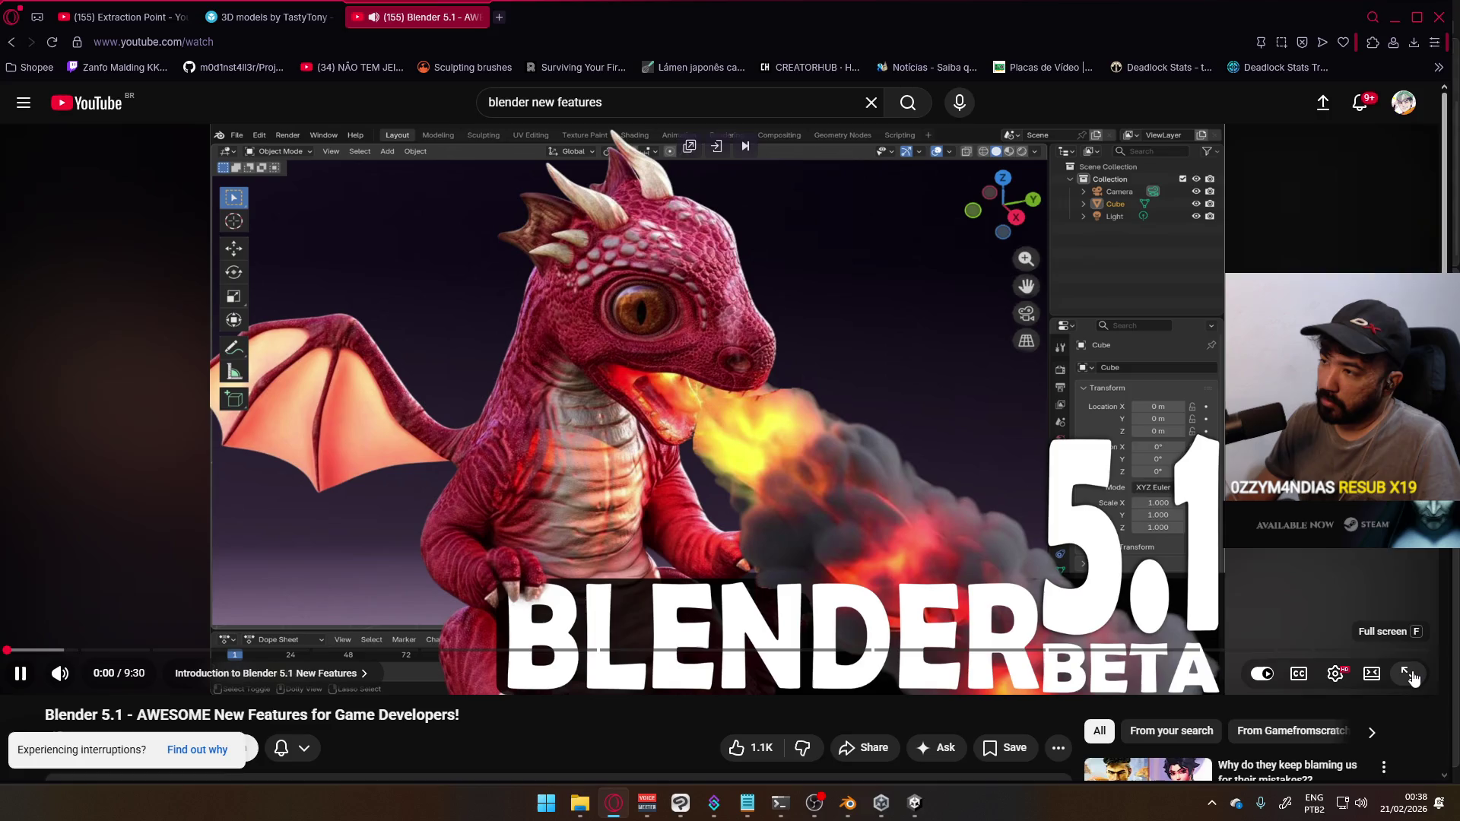
Play the Blender 5.1 AWESOME New Features for Game Developers video full screen
left_click(1407, 676)
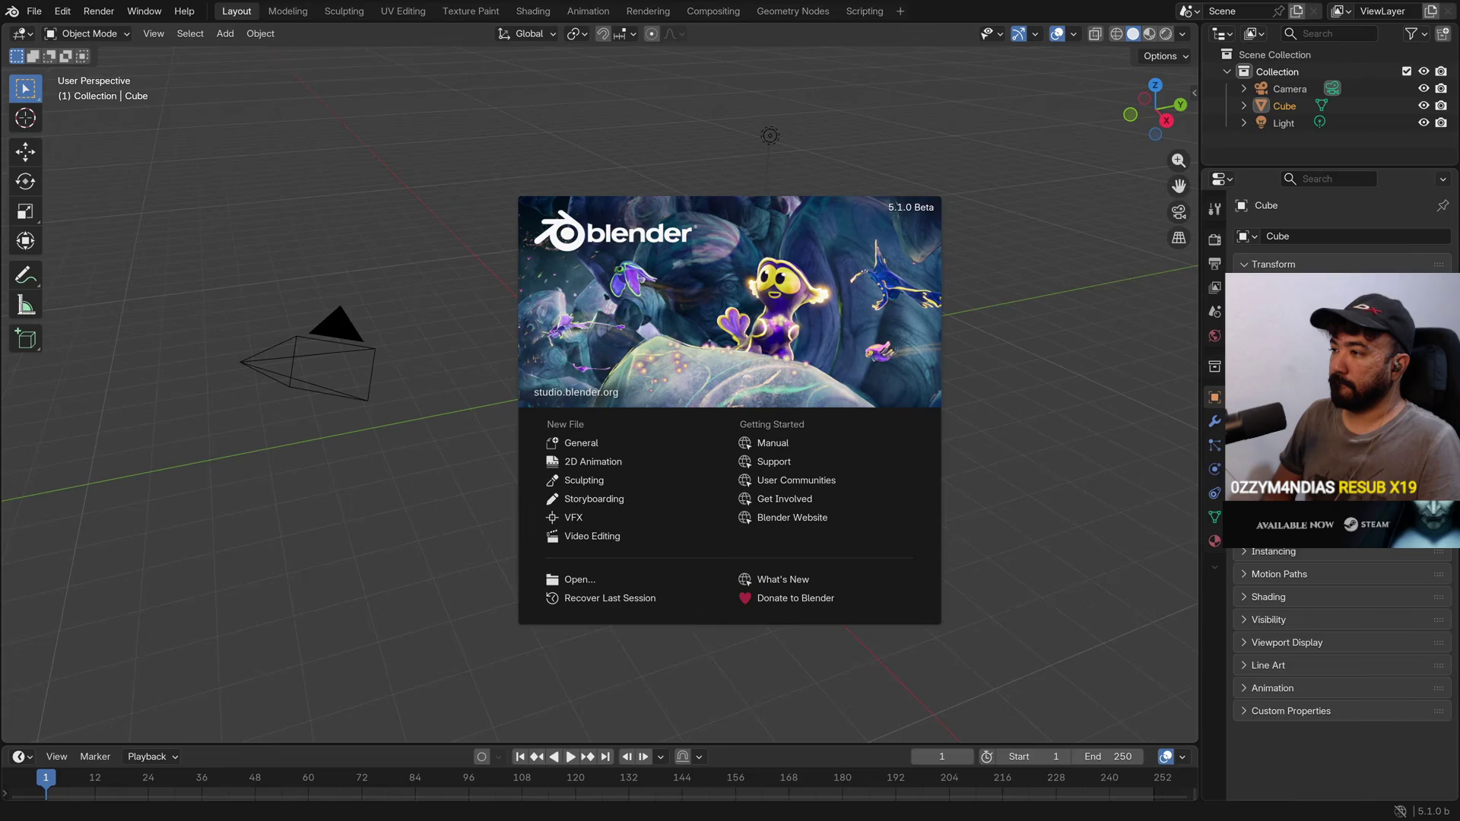
Close the Blender 5.1 beta splash screen and open Edit > Preferences
left_click(660, 303)
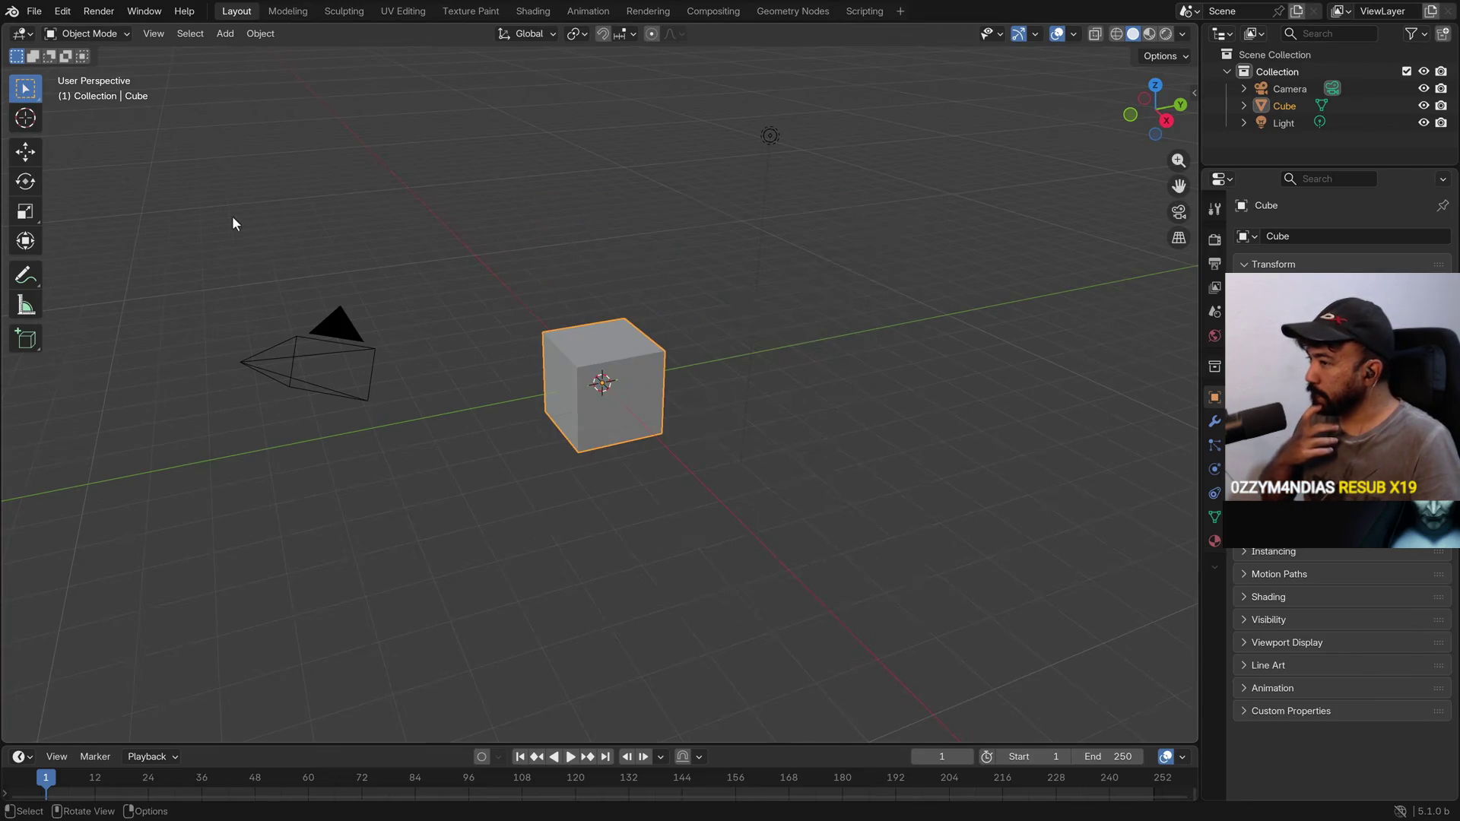
left_click(63, 12)
left_click(96, 228)
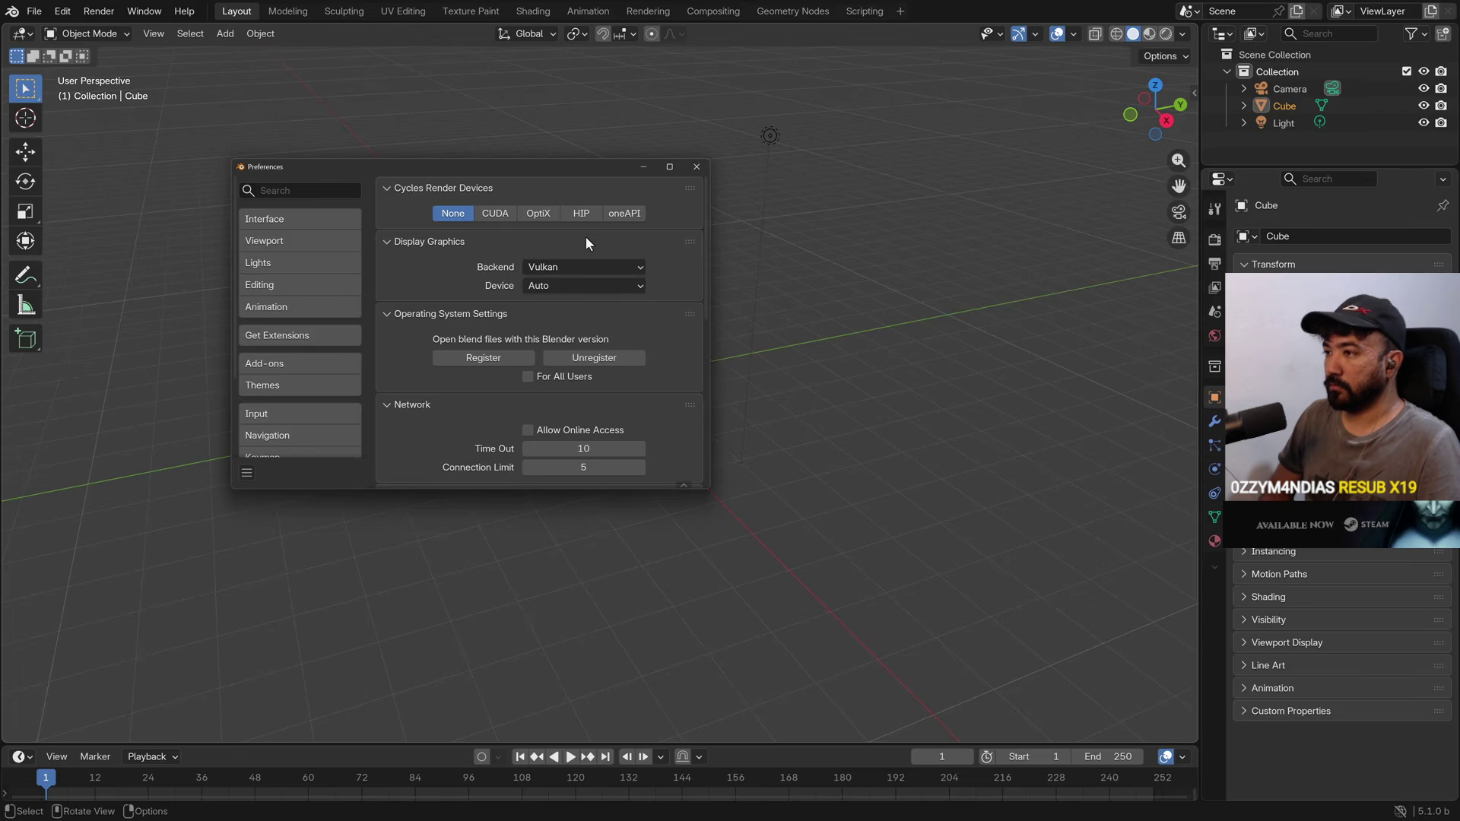
Keep the graphics backend on Vulkan and search the preferences for 'space'
left_click(557, 265)
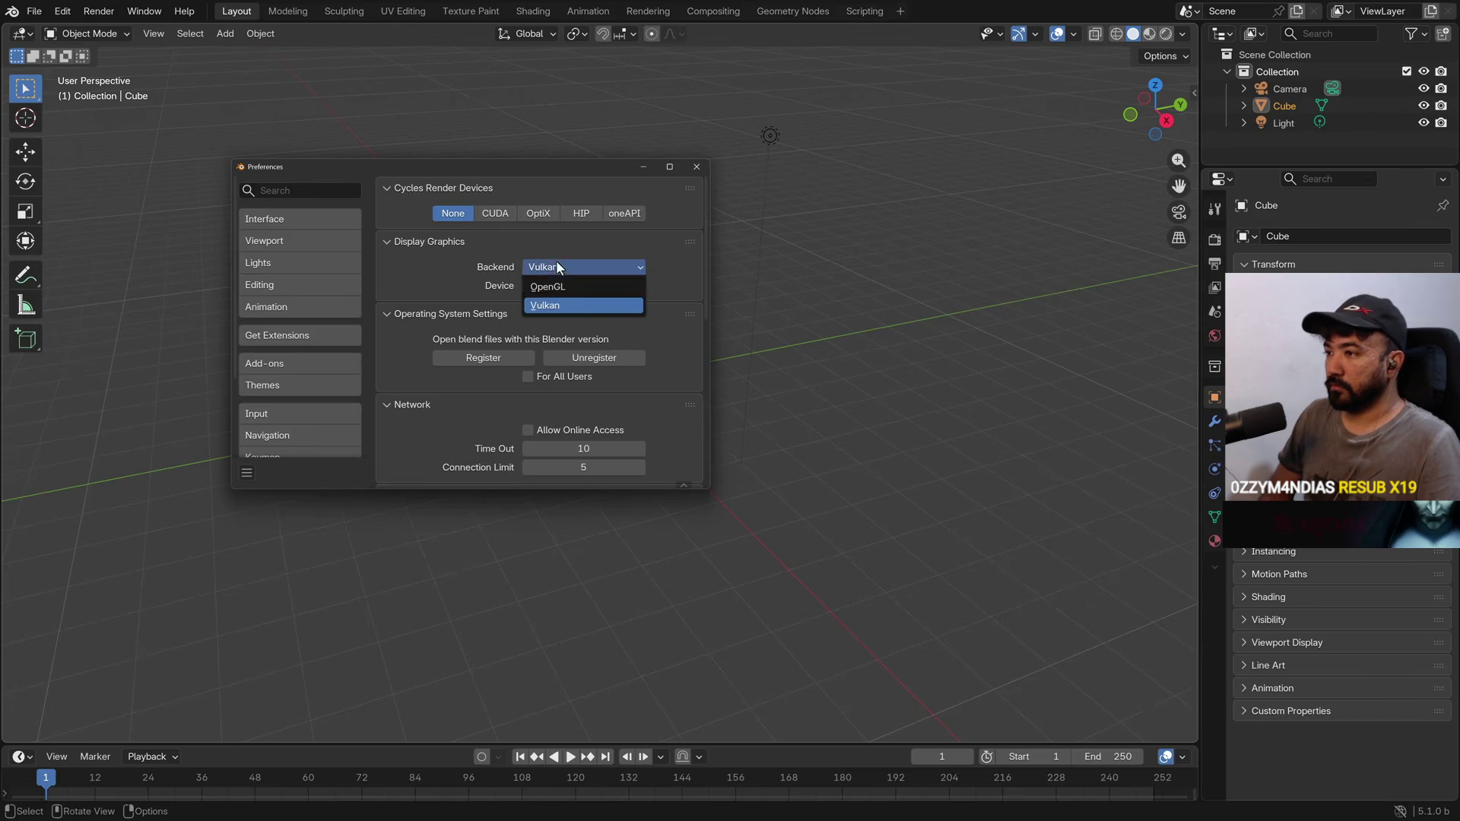
left_click(441, 267)
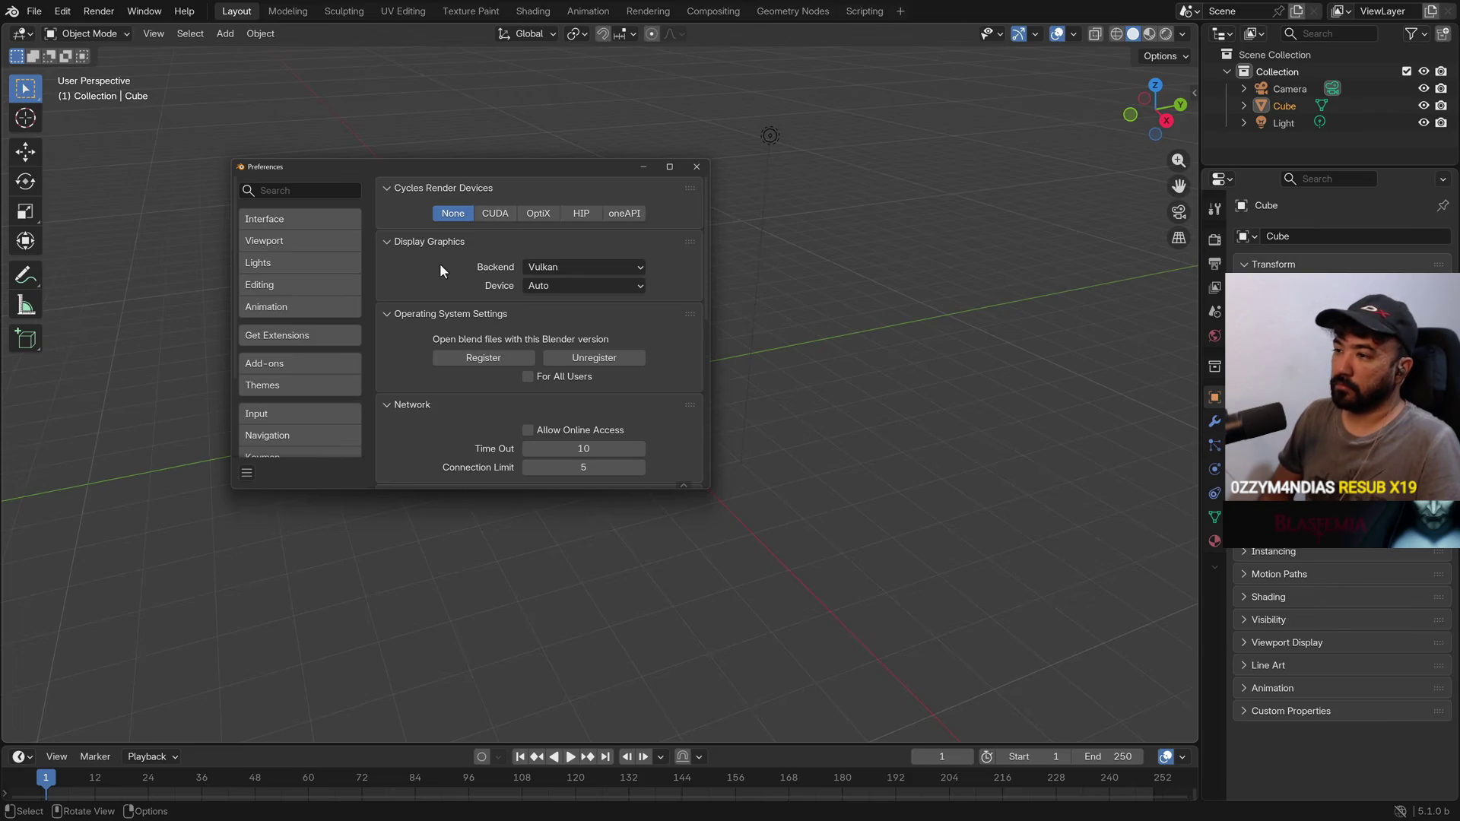
left_click(288, 190)
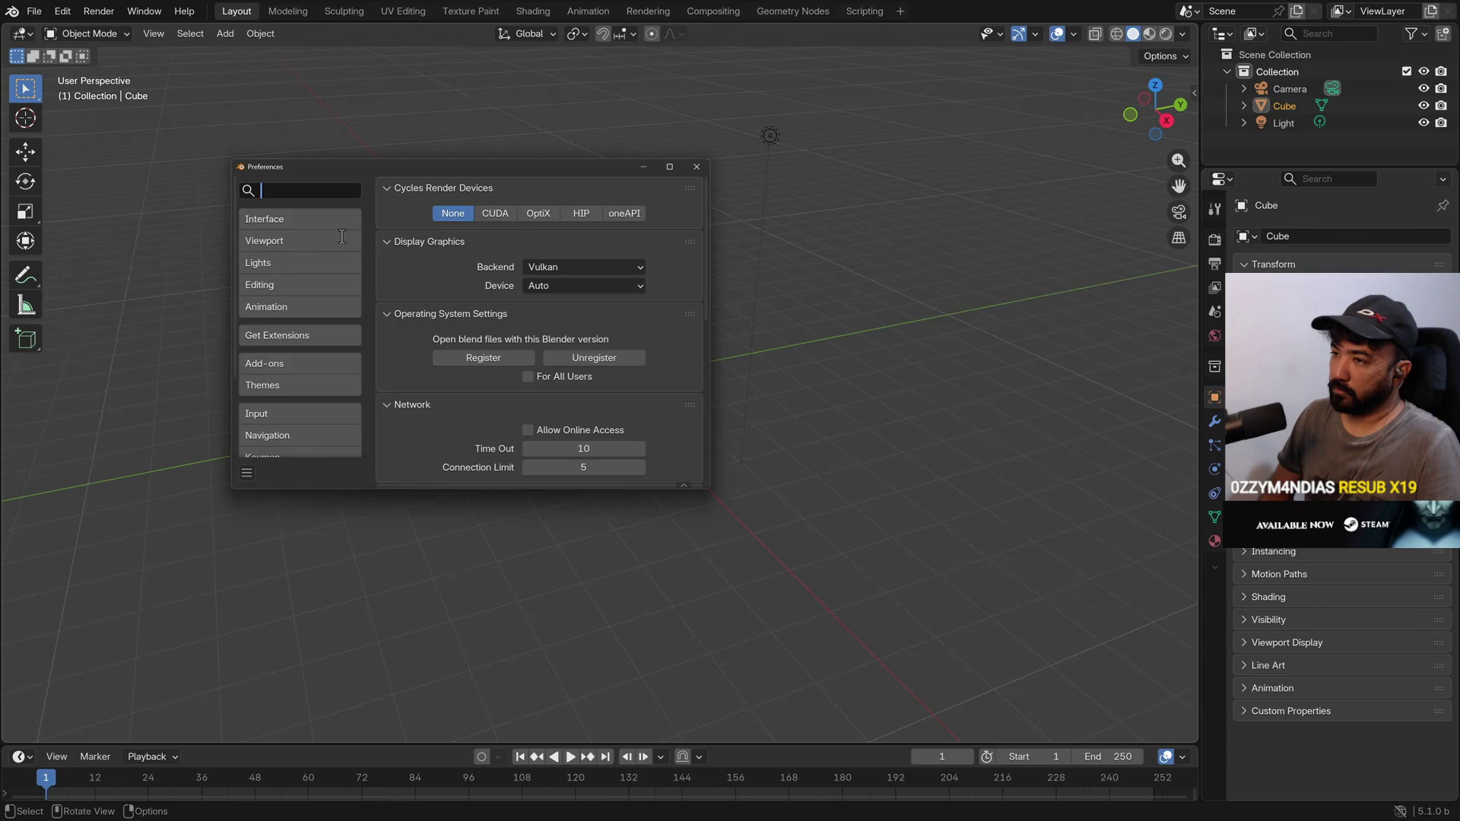
type("space")
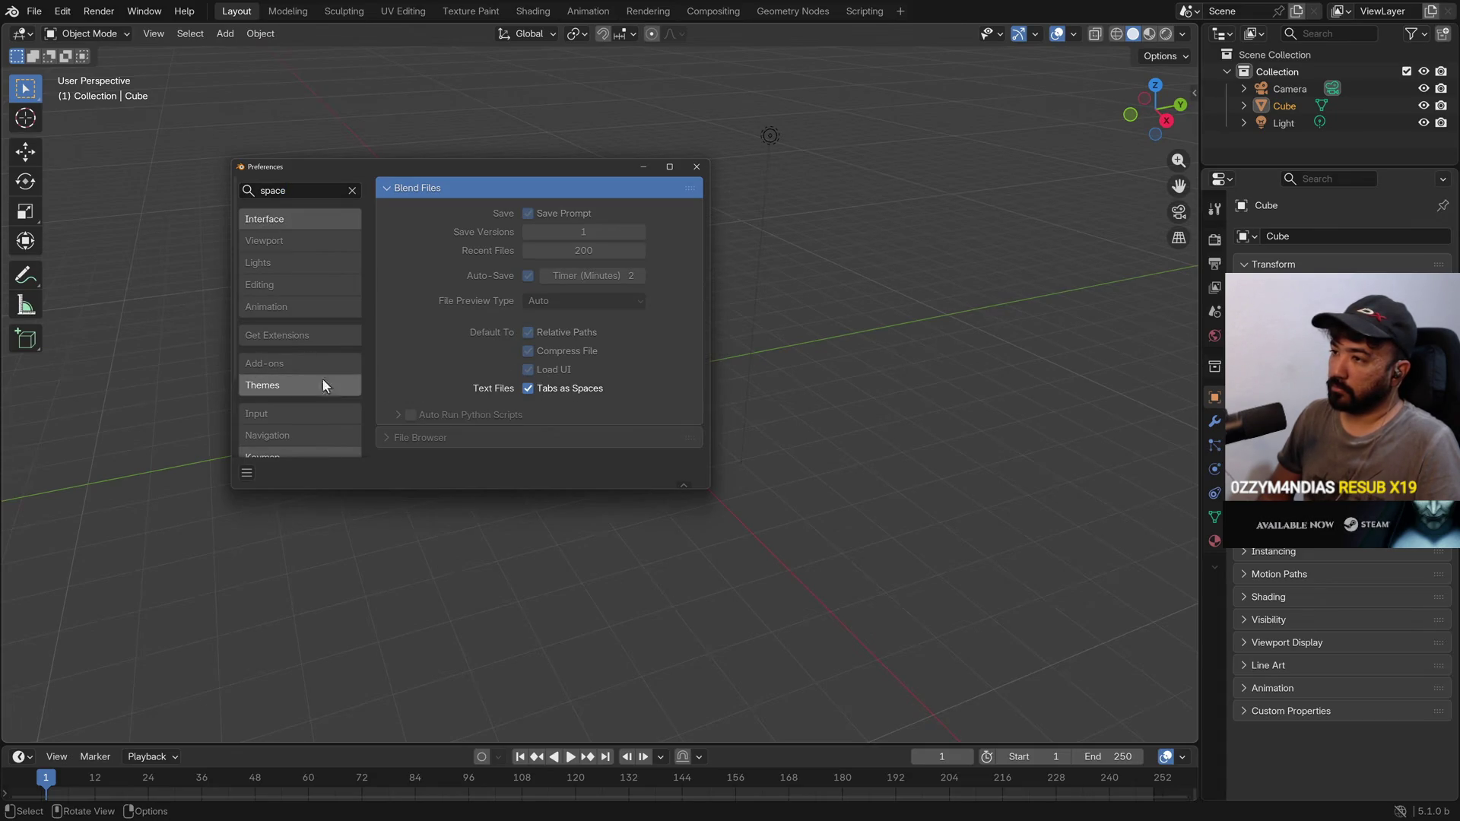
Set the Keymap Spacebar Action to Search, then clear the search text
left_click(295, 385)
scroll(392, 366, "down", 3)
scroll(309, 413, "down", 3)
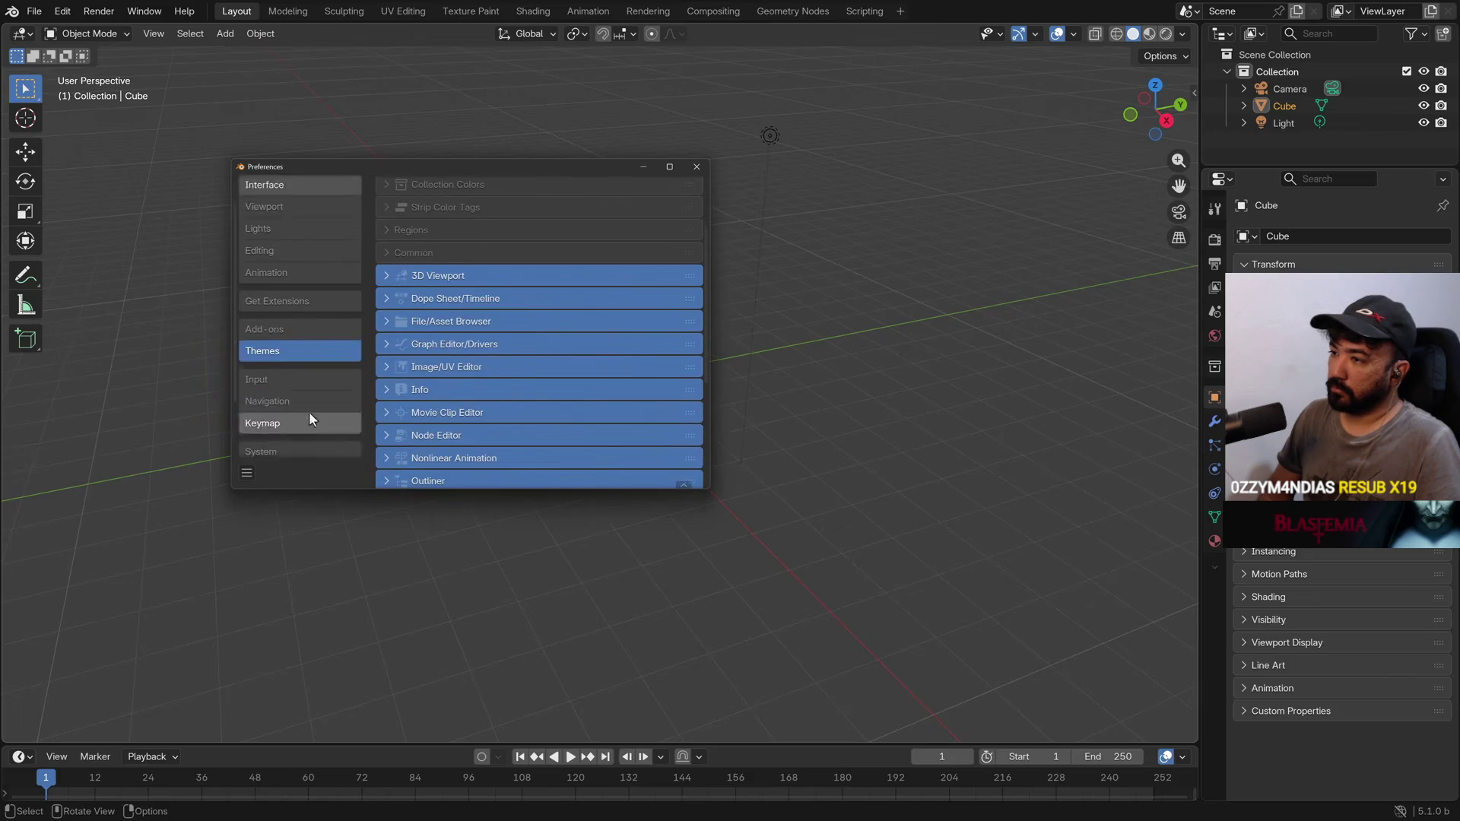
left_click(263, 366)
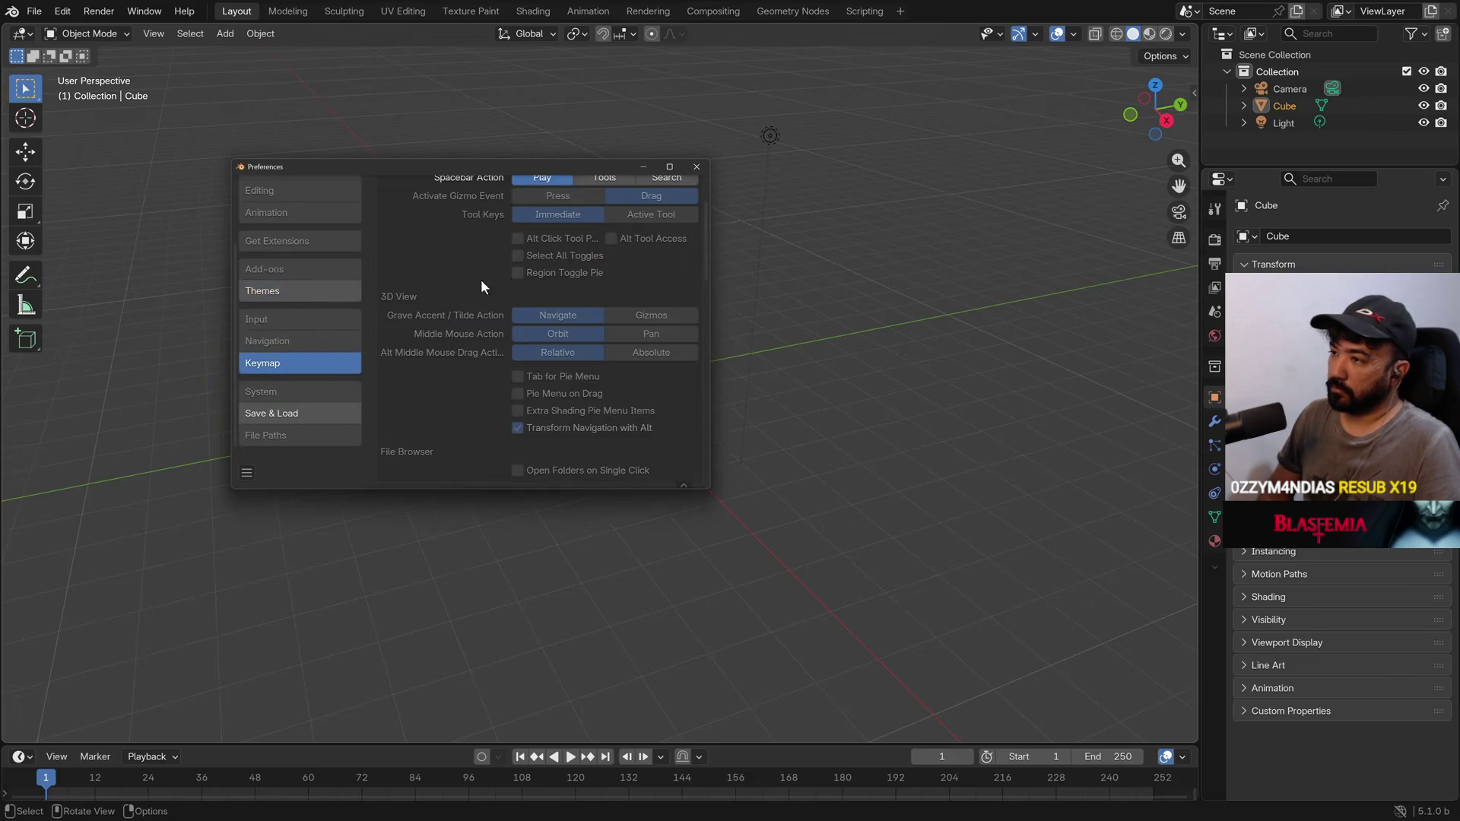
scroll(585, 294, "up", 1)
left_click(656, 211)
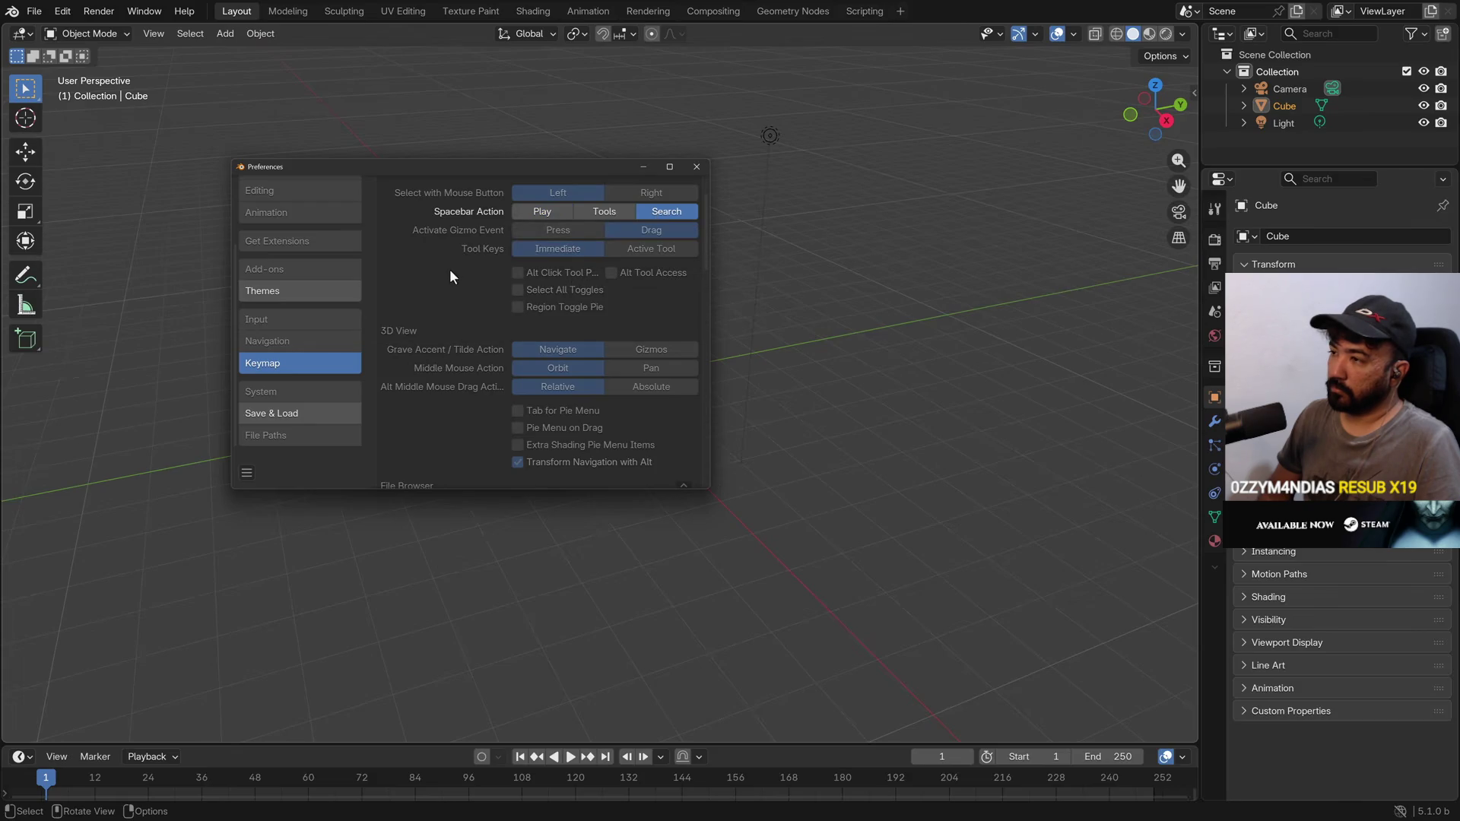
scroll(386, 271, "up", 2)
scroll(300, 236, "up", 3)
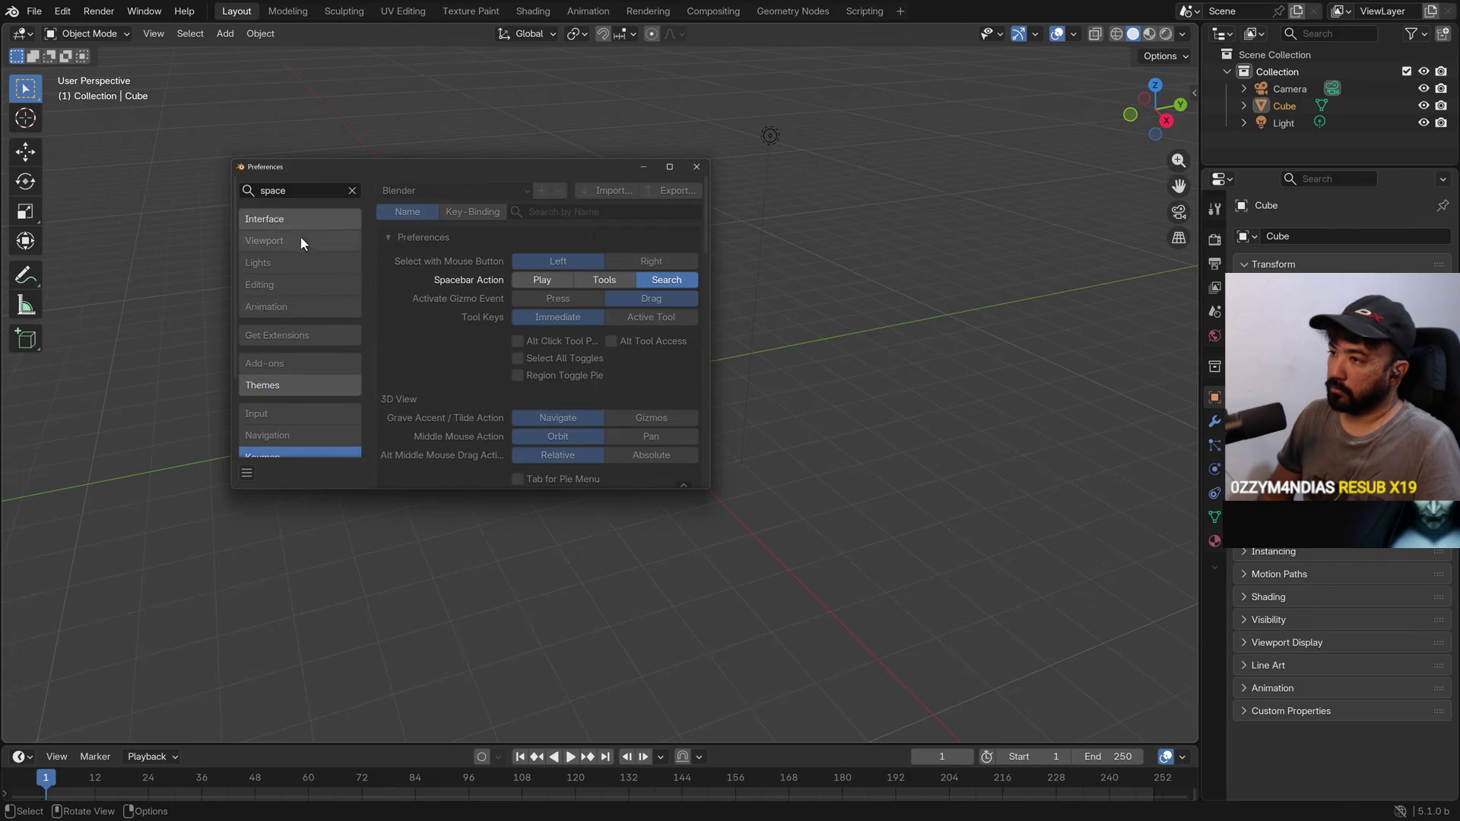
key("BackSpace")
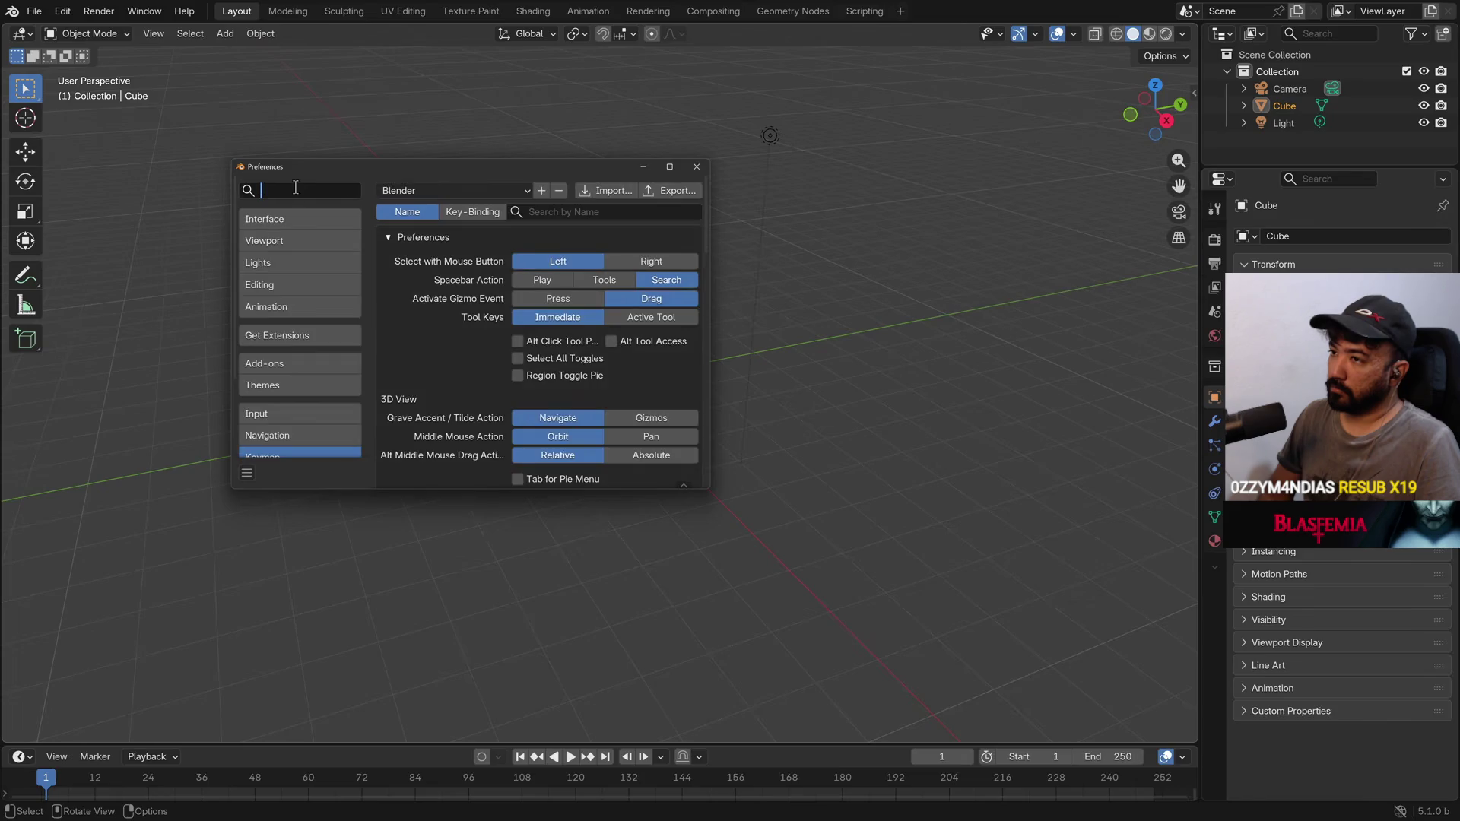
Search 'opengl', confirm the Backend stays Vulkan, and close the Preferences window
type("opengl")
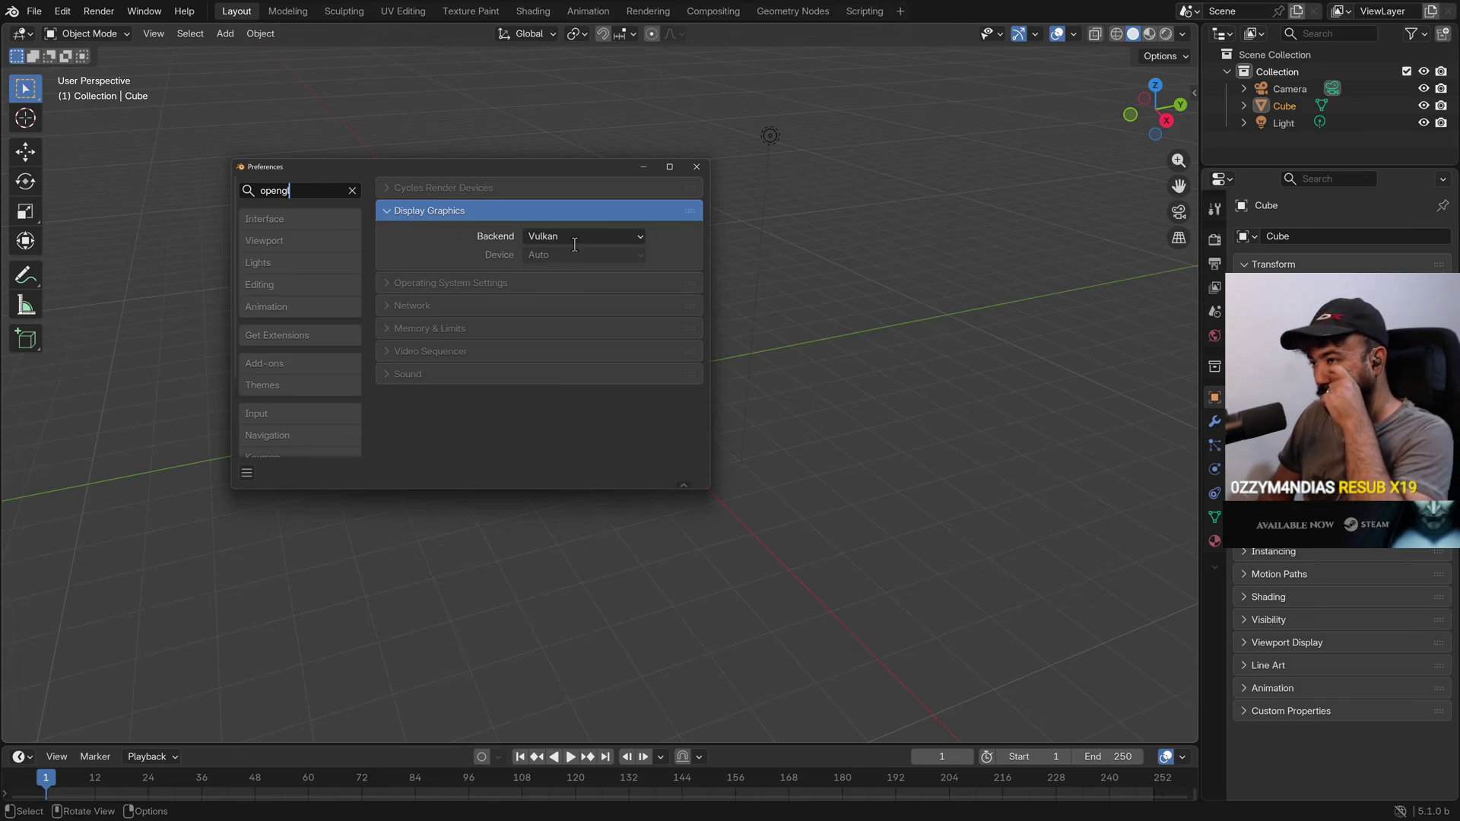
left_click(639, 231)
key("Escape")
scroll(312, 320, "down", 4)
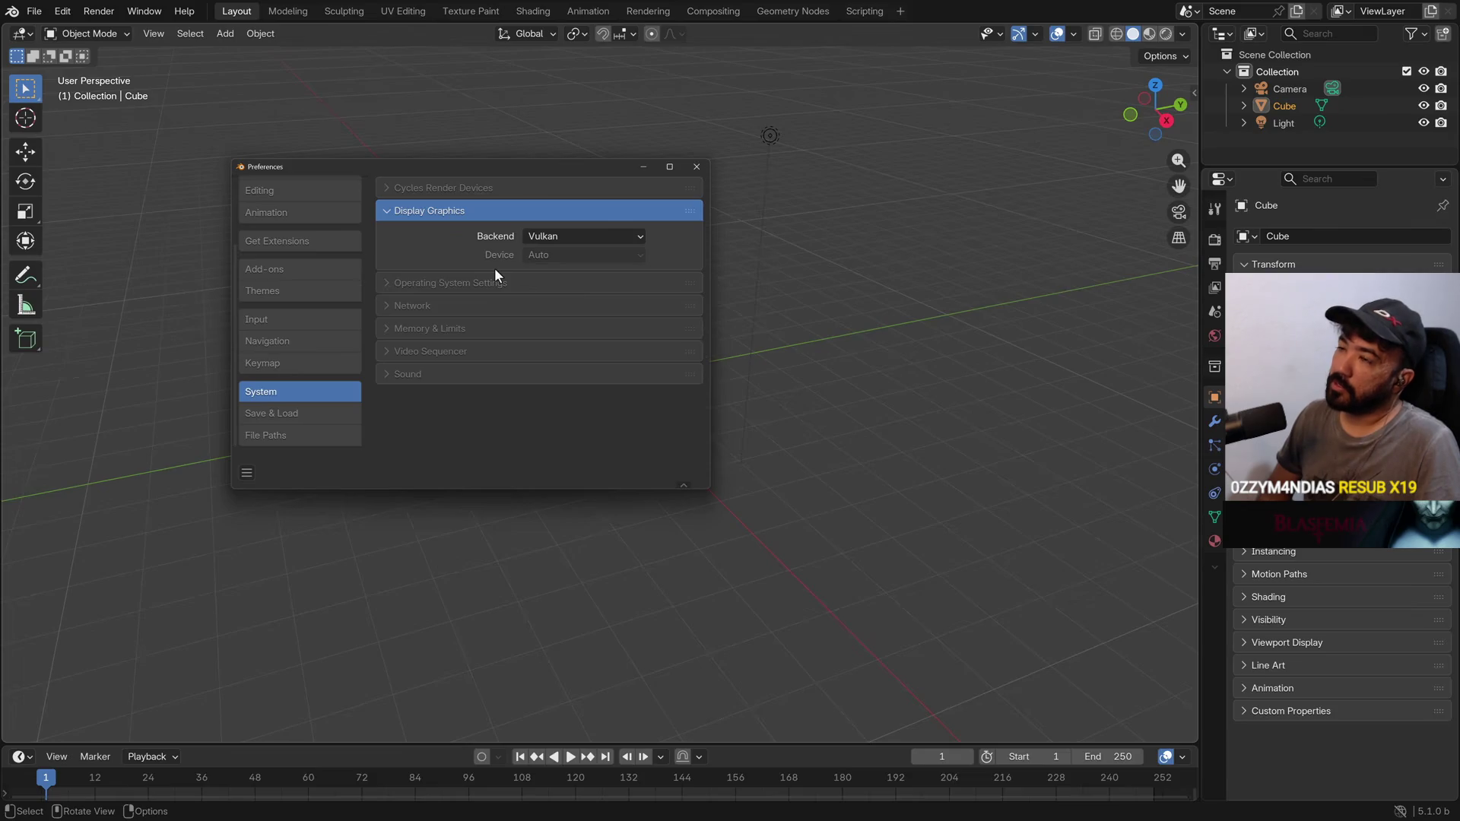
left_click(695, 168)
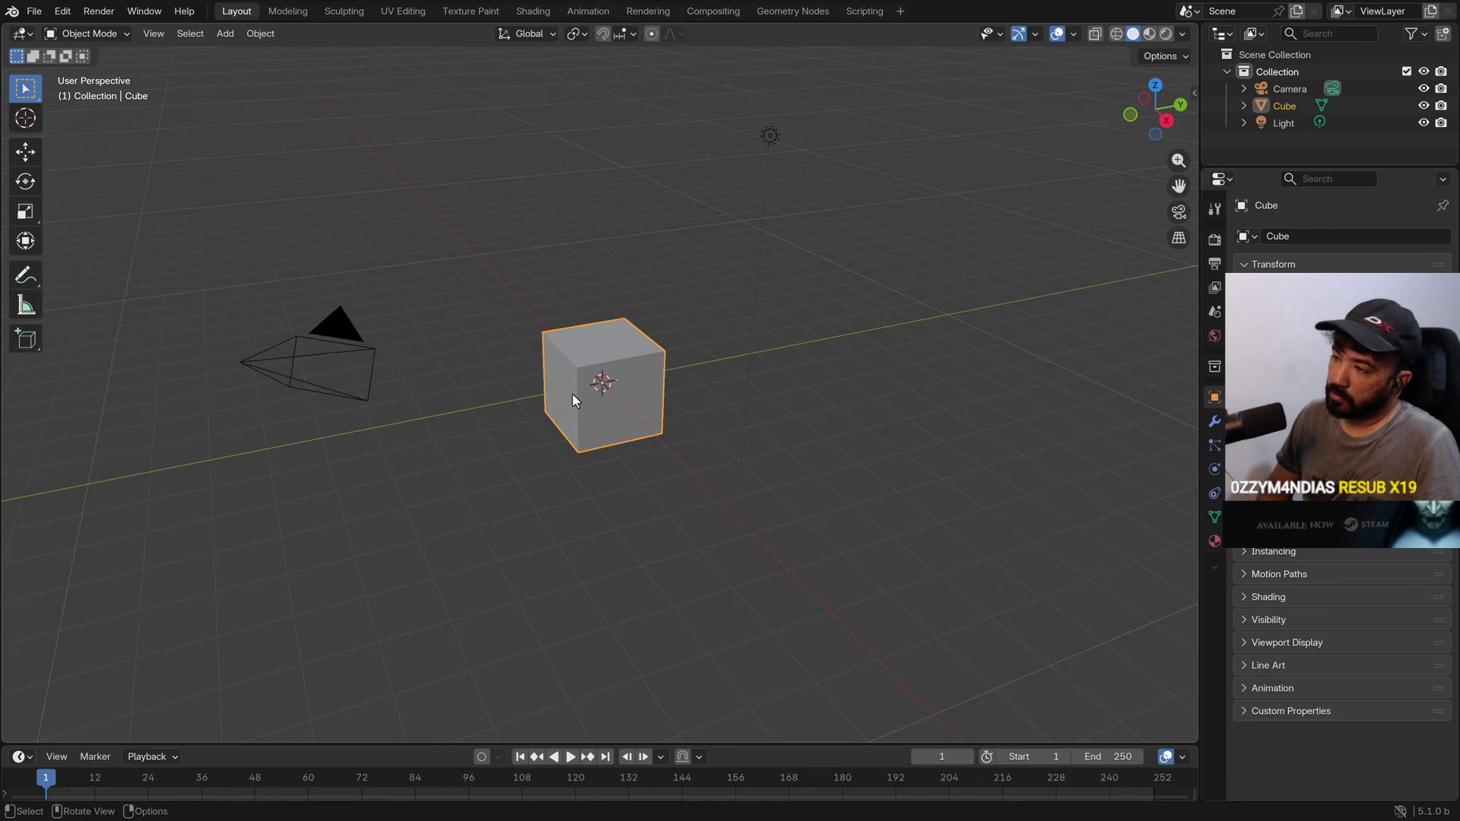
key("alt")
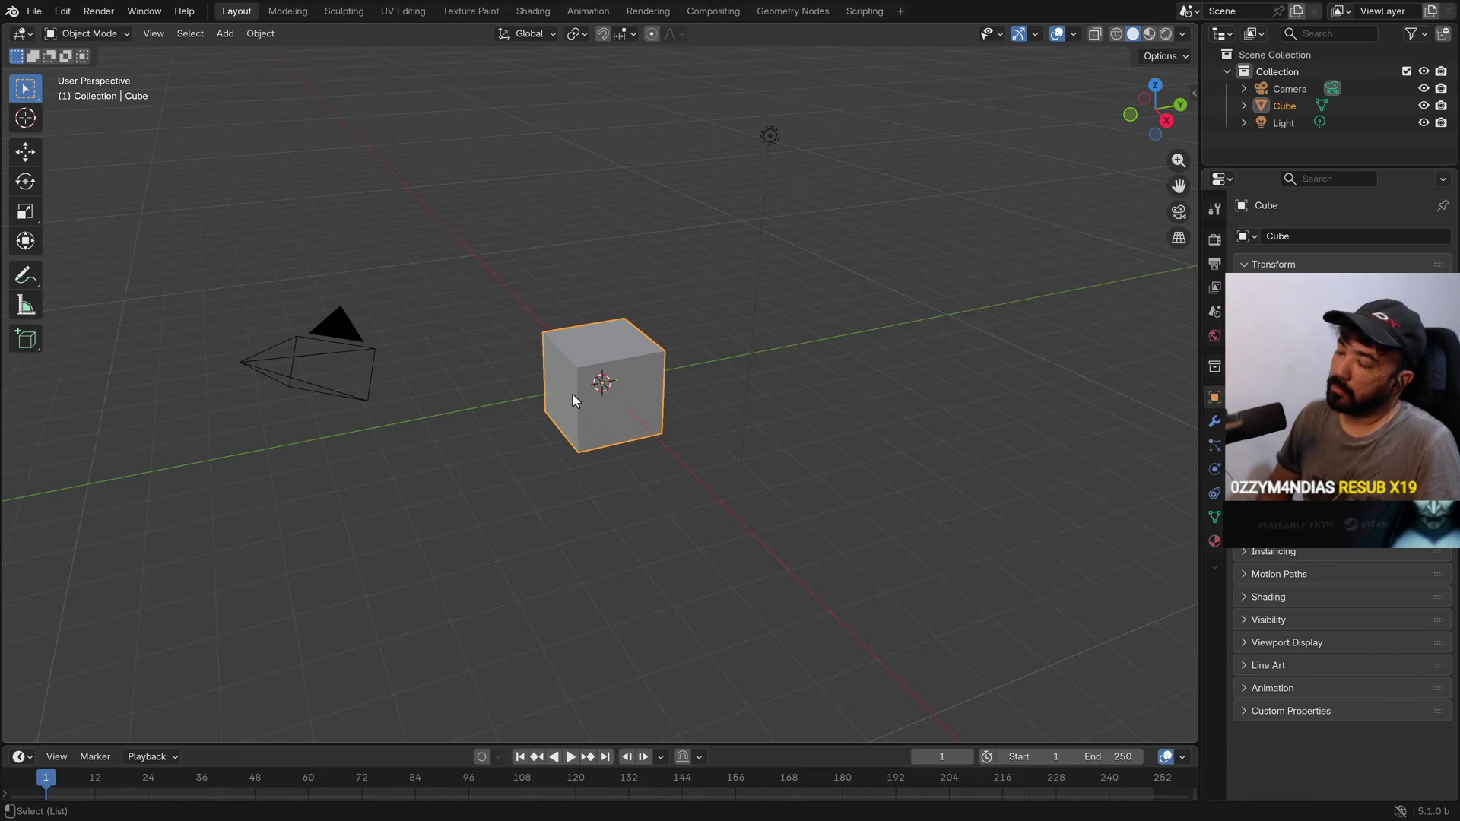
key("ctrl+alt+q")
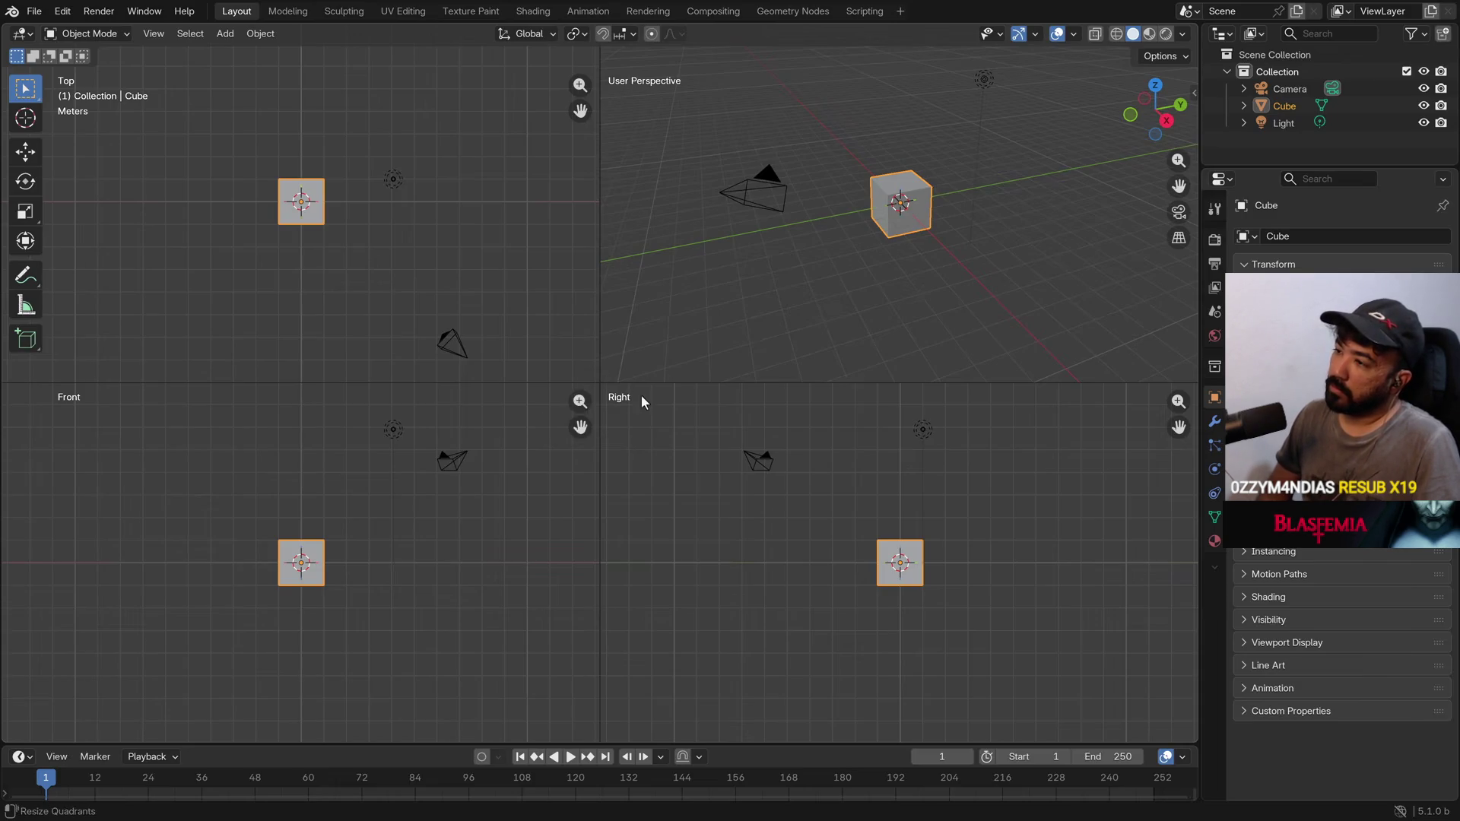
mouse_move(601, 384)
left_mouse_down()
mouse_move(649, 401)
mouse_move(1011, 687)
mouse_move(666, 209)
mouse_move(414, 204)
mouse_move(287, 386)
mouse_move(293, 515)
mouse_move(342, 552)
mouse_move(554, 342)
mouse_move(629, 408)
mouse_move(623, 395)
left_mouse_up()
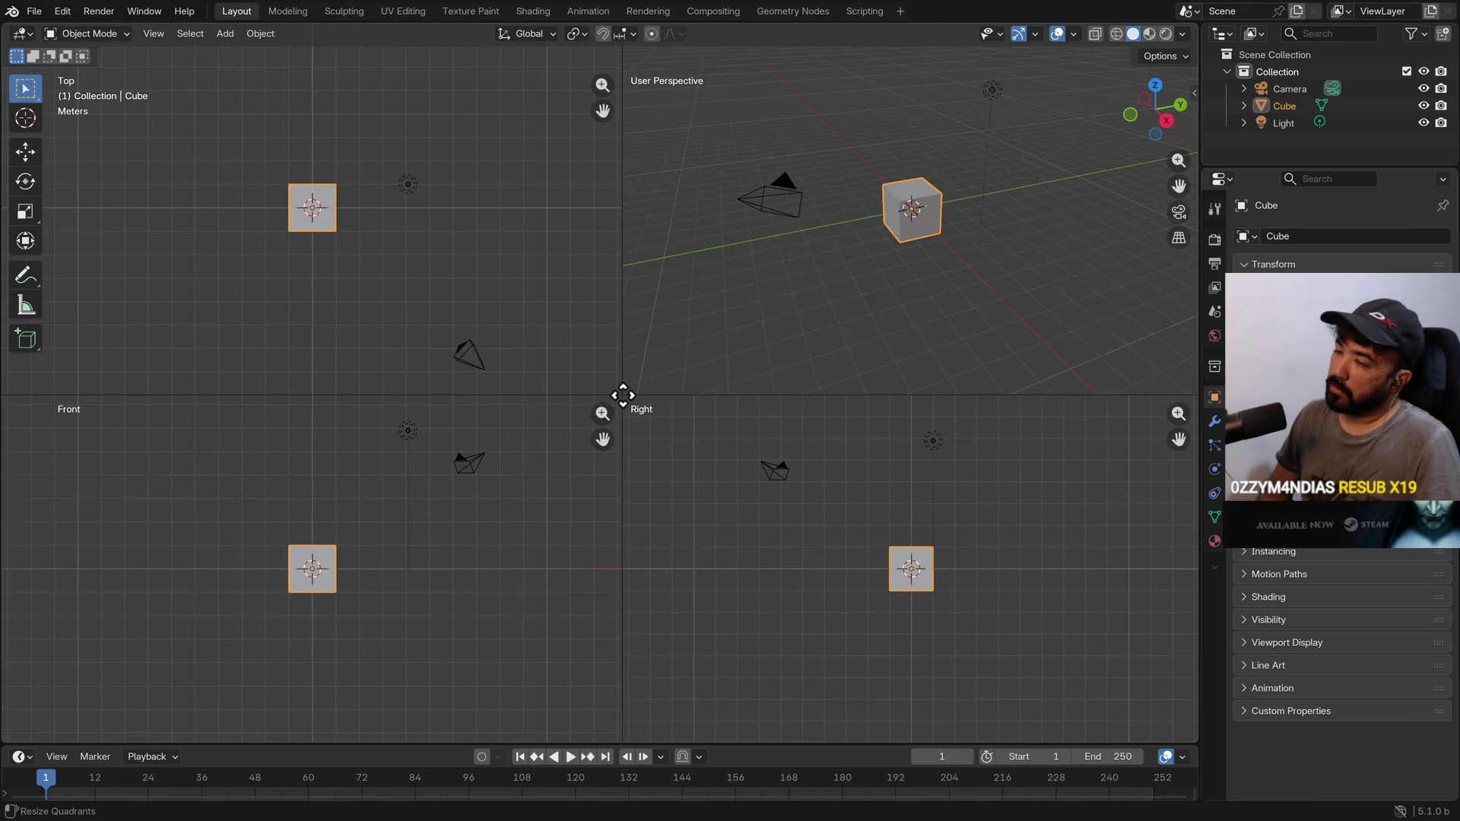
mouse_move(623, 395)
left_mouse_down()
mouse_move(457, 281)
mouse_move(642, 411)
mouse_move(626, 378)
mouse_move(606, 380)
left_mouse_up()
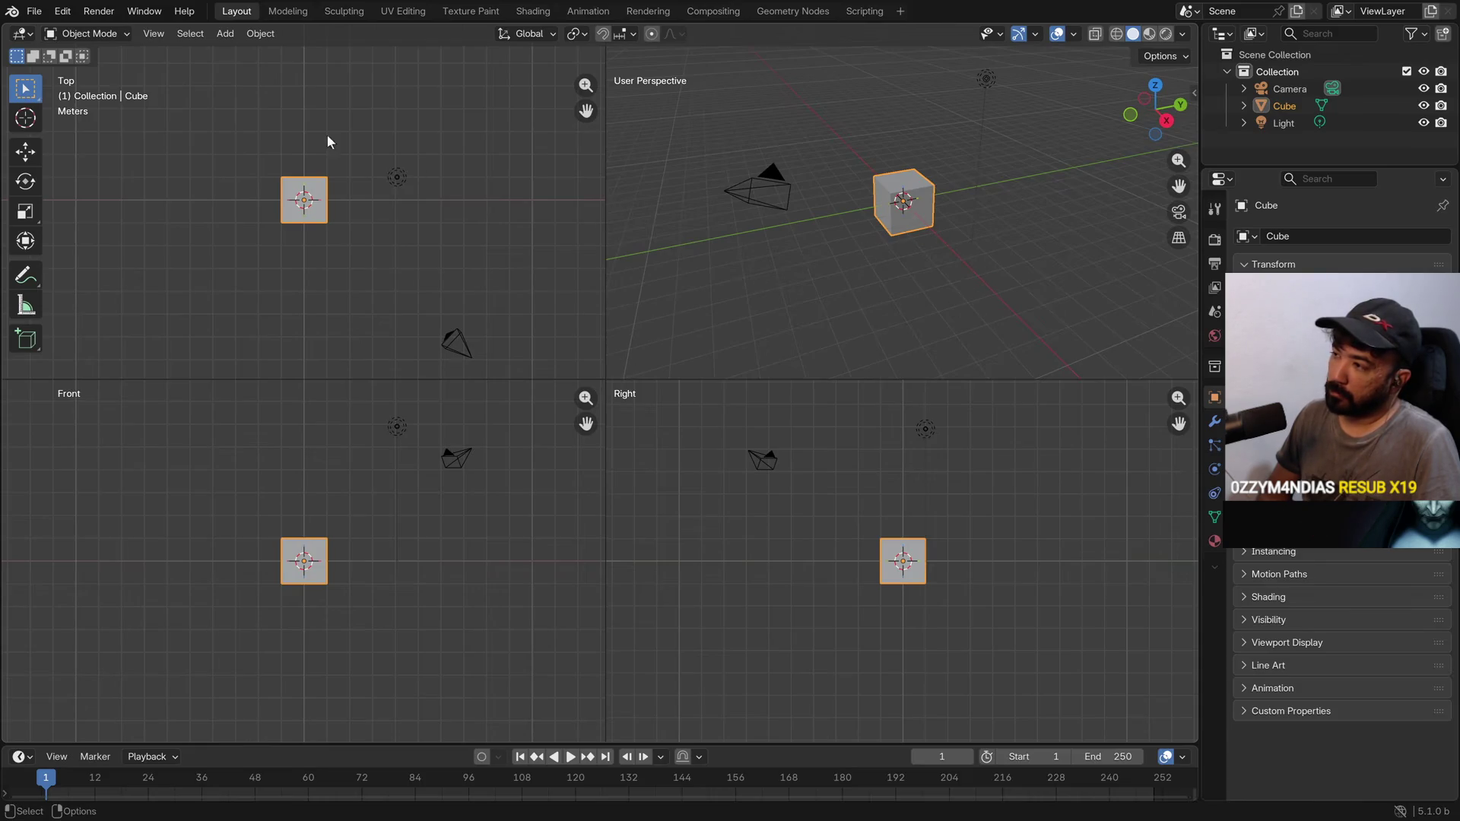
key("ctrl+alt+q")
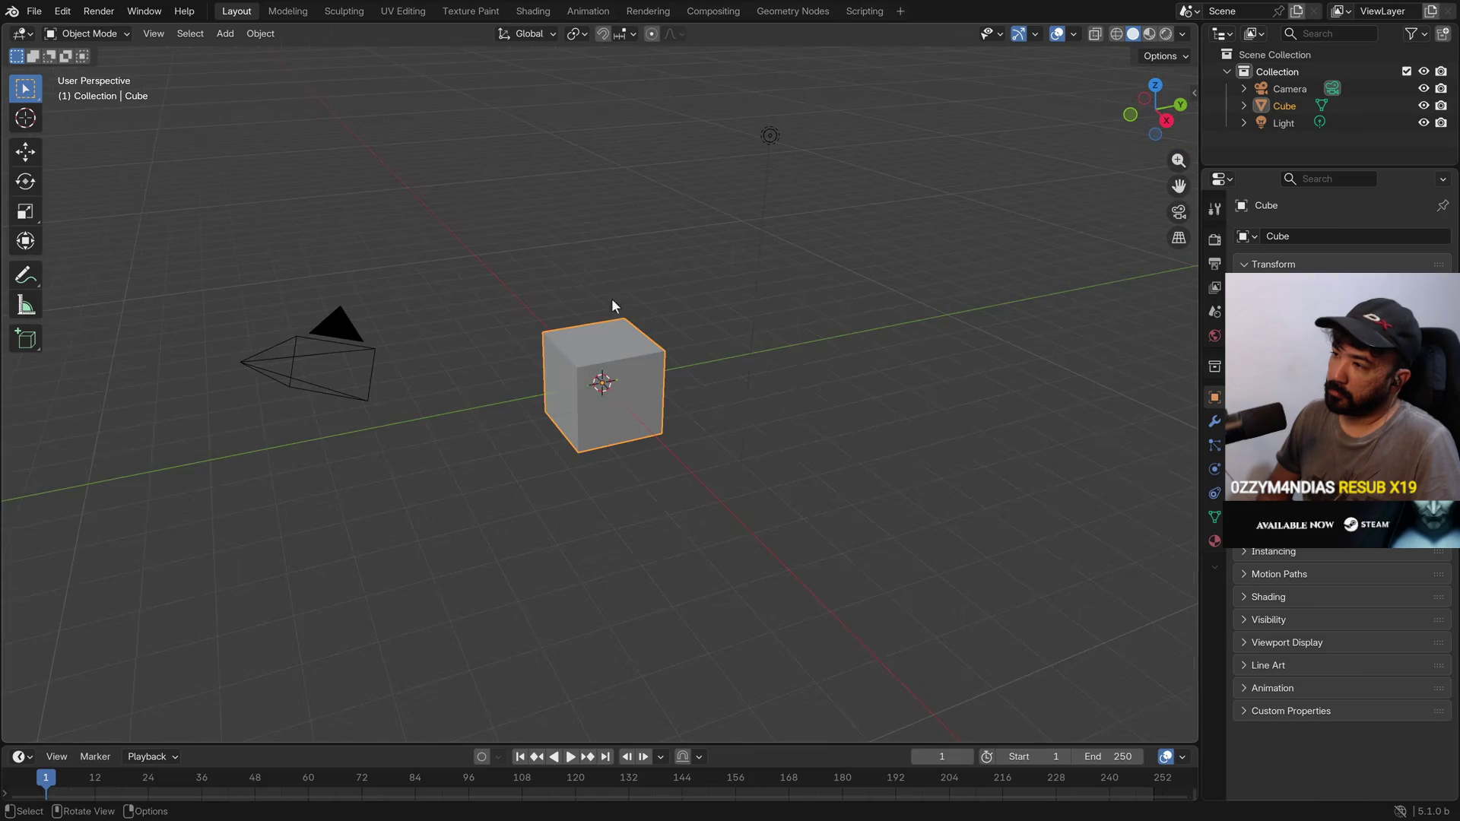
Add an Ico Sphere at the scene centre and scale it up
left_click(225, 35)
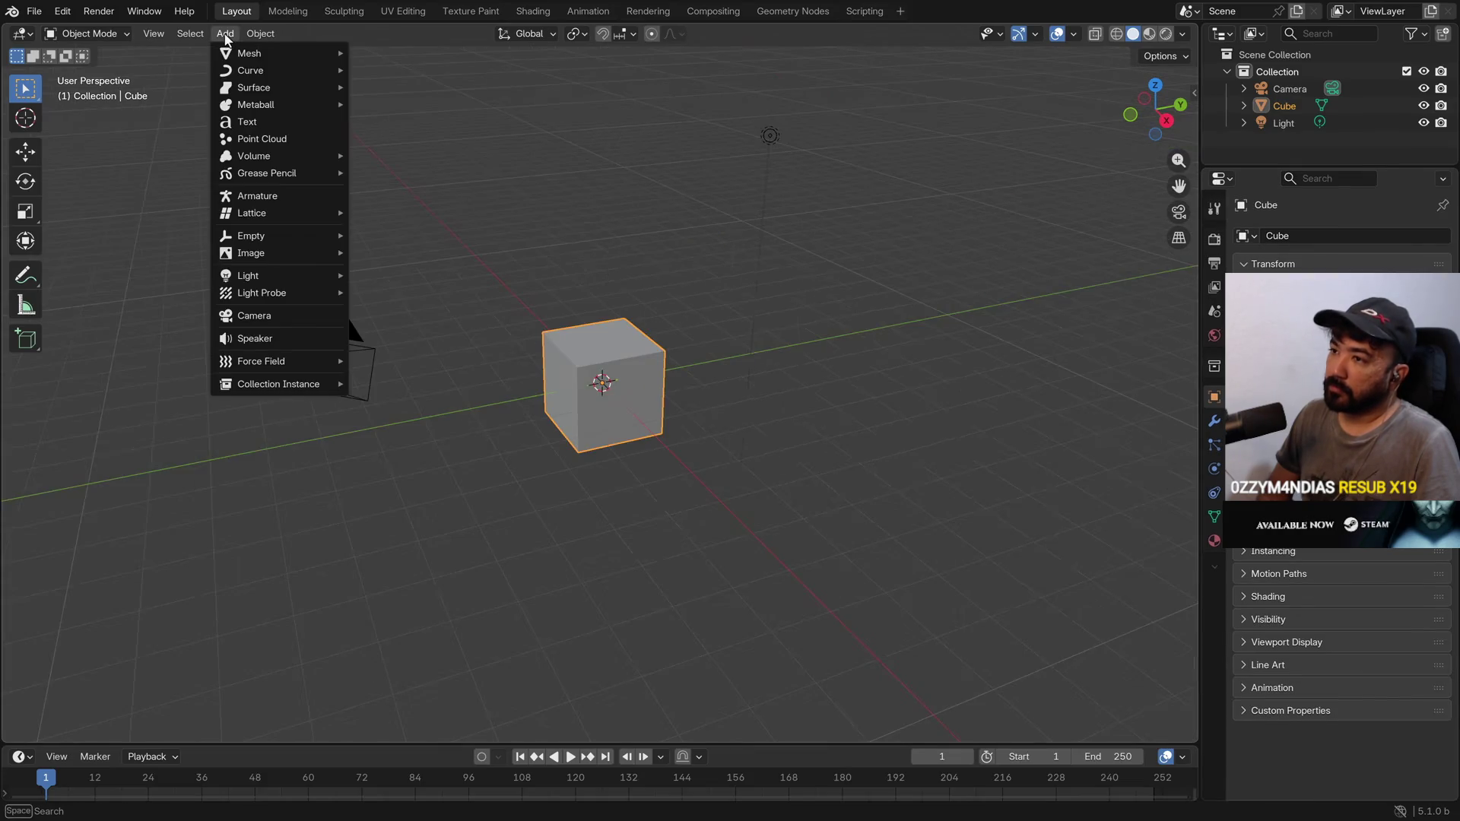
mouse_move(247, 53)
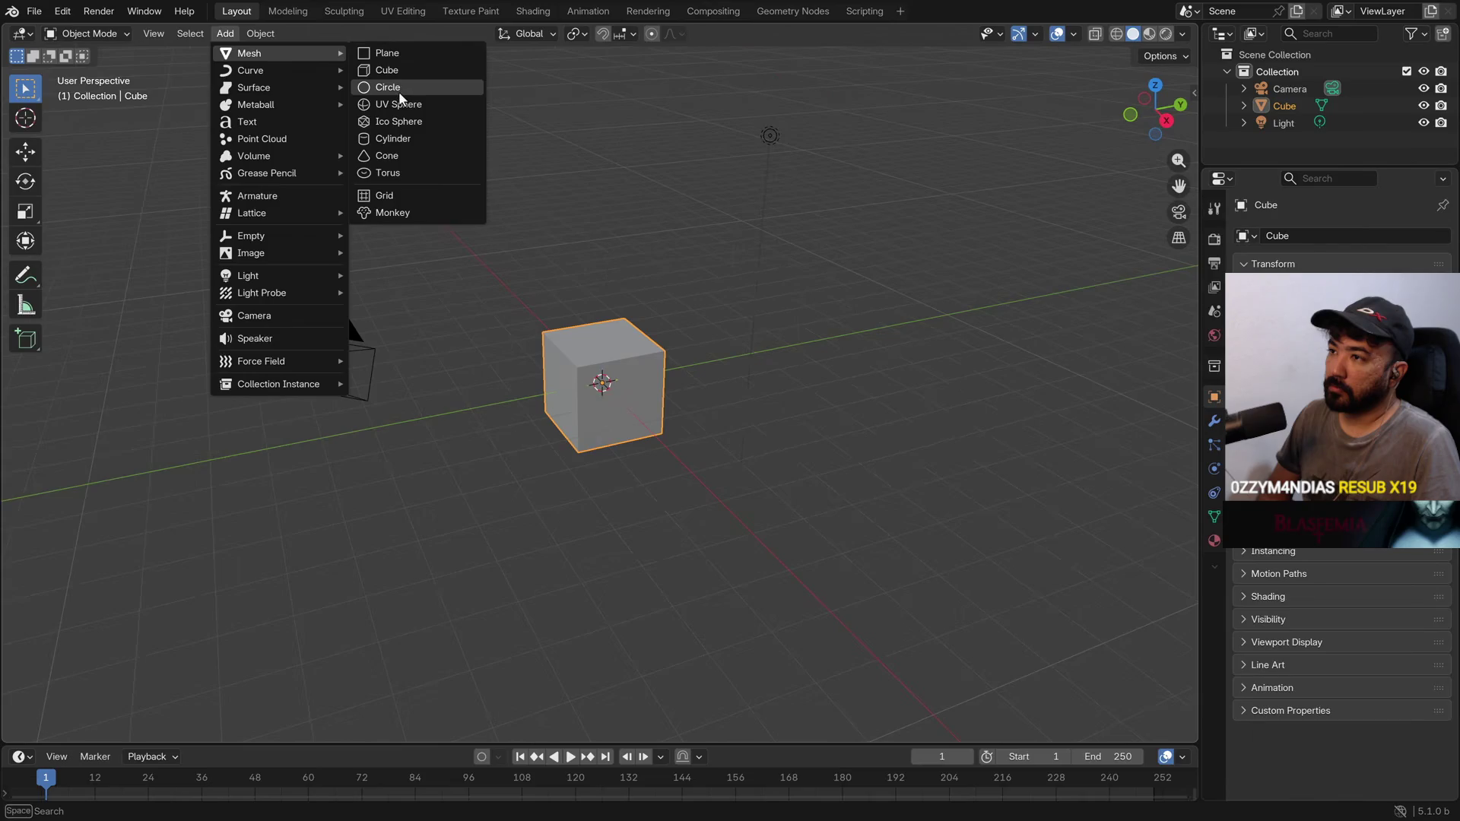
left_click(422, 122)
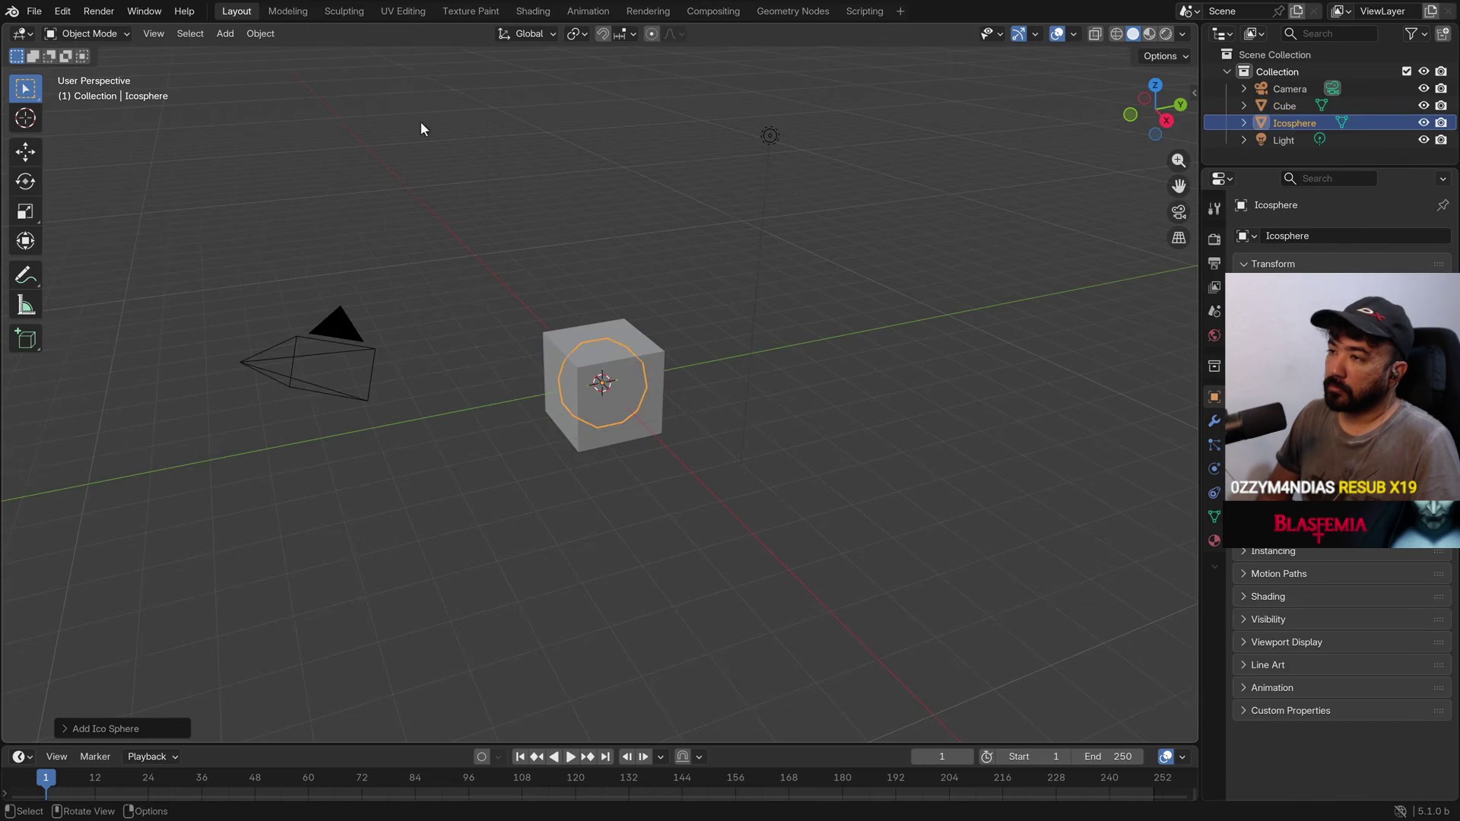
key("s")
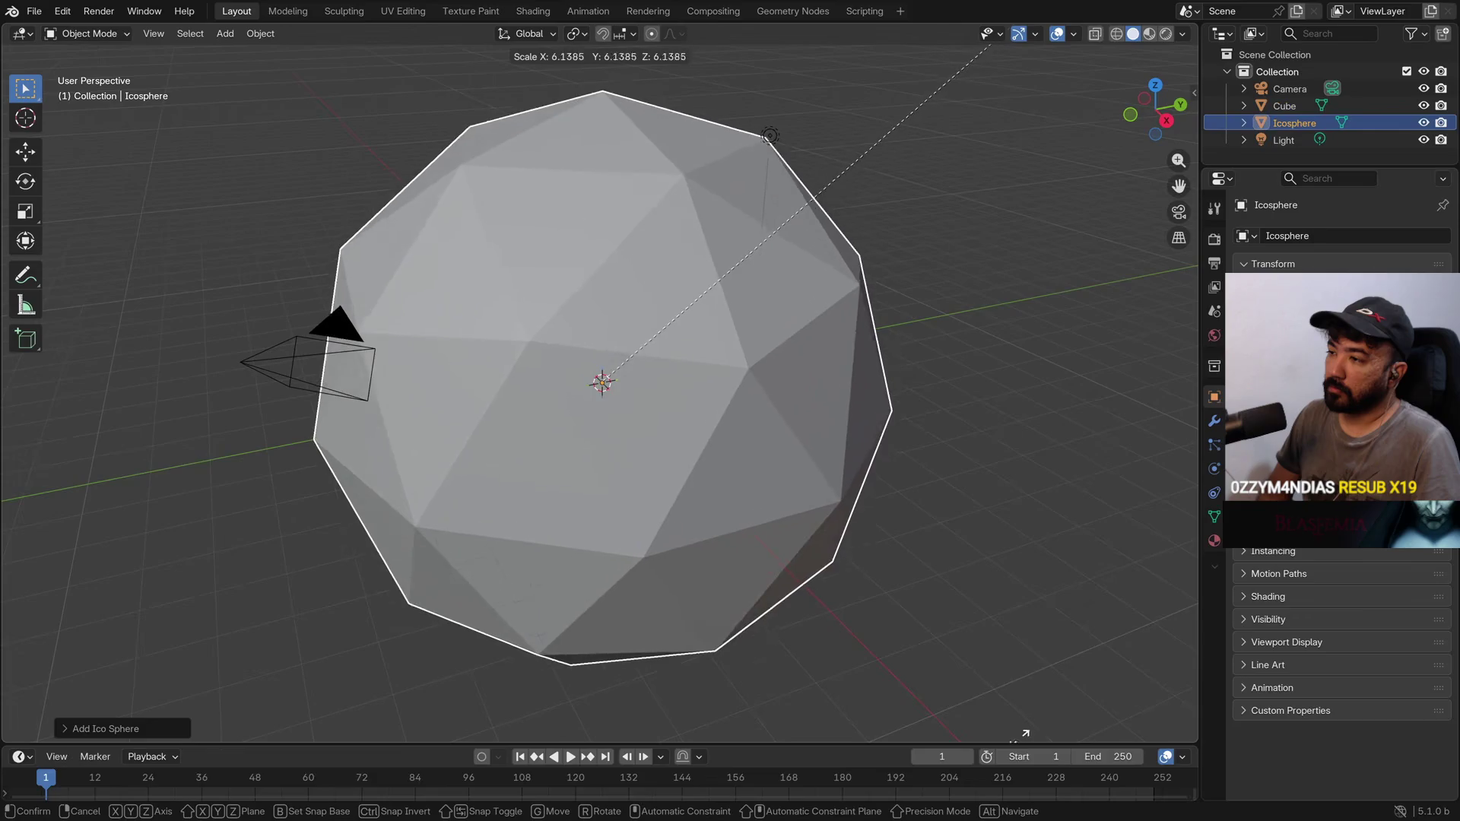
left_click(799, 95)
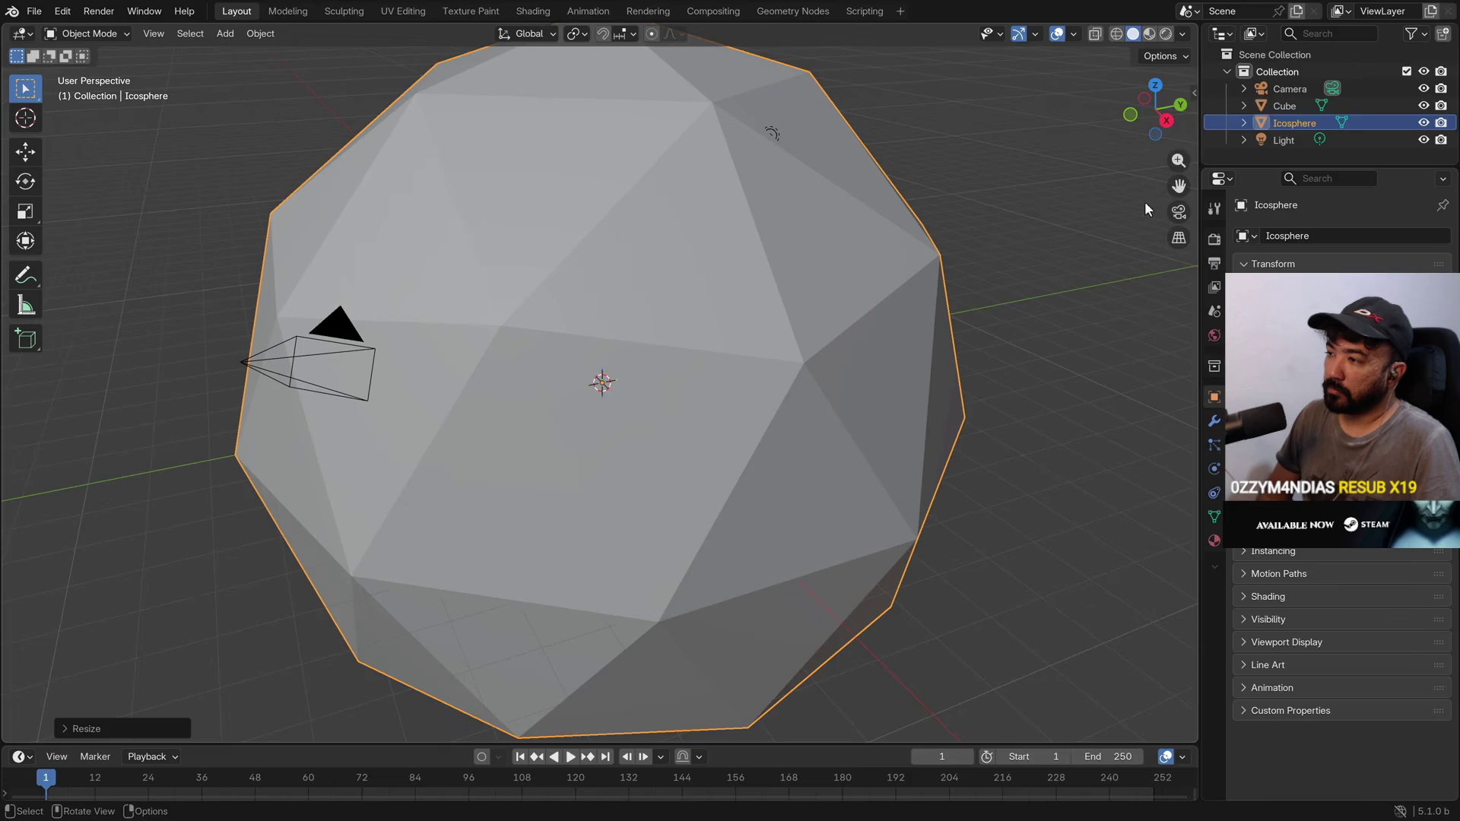
Move the cube out to the right of the icosphere
left_click(1284, 106)
key("g")
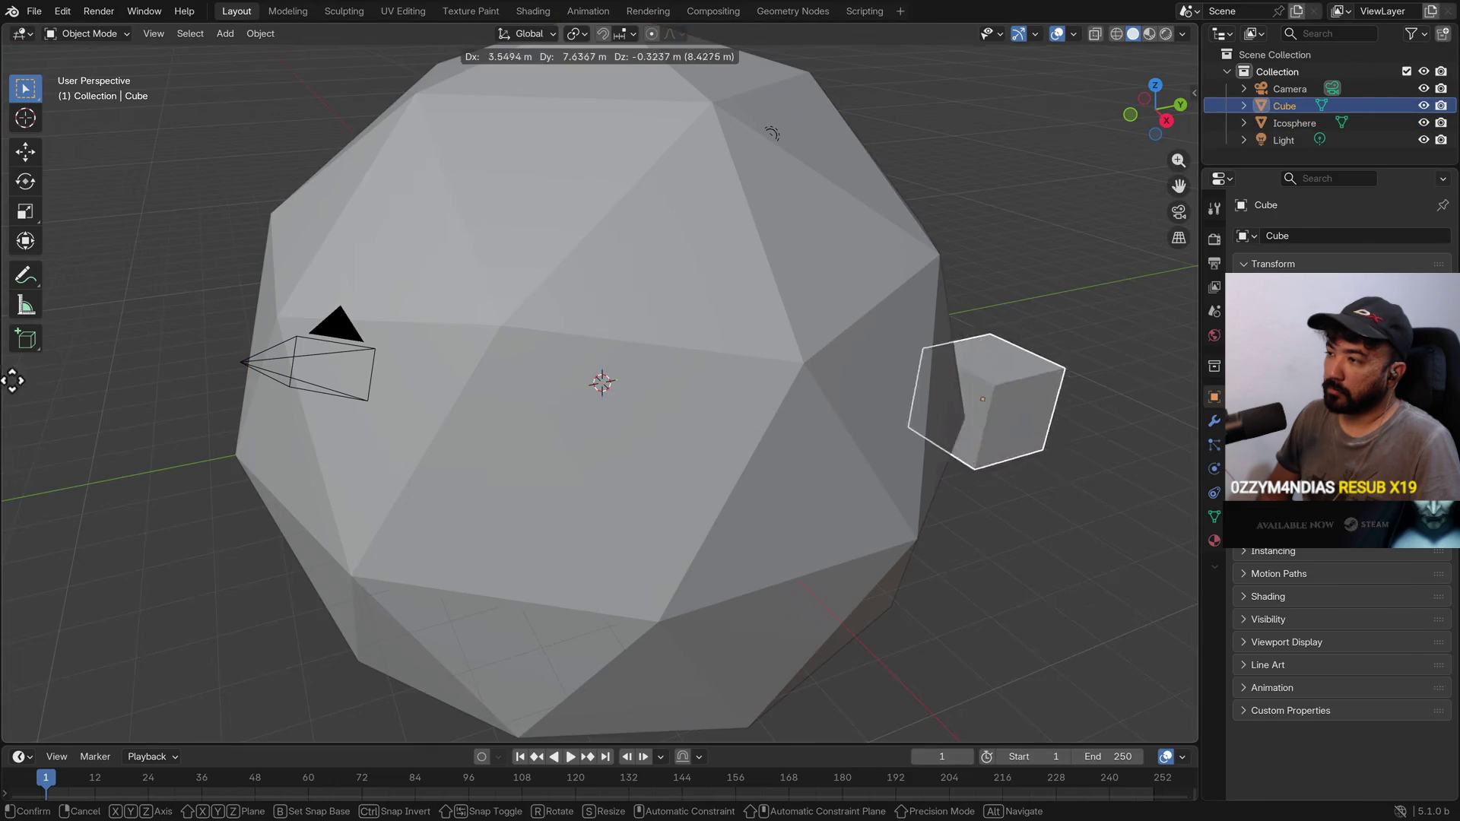
left_click(124, 411)
scroll(613, 431, "down", 3)
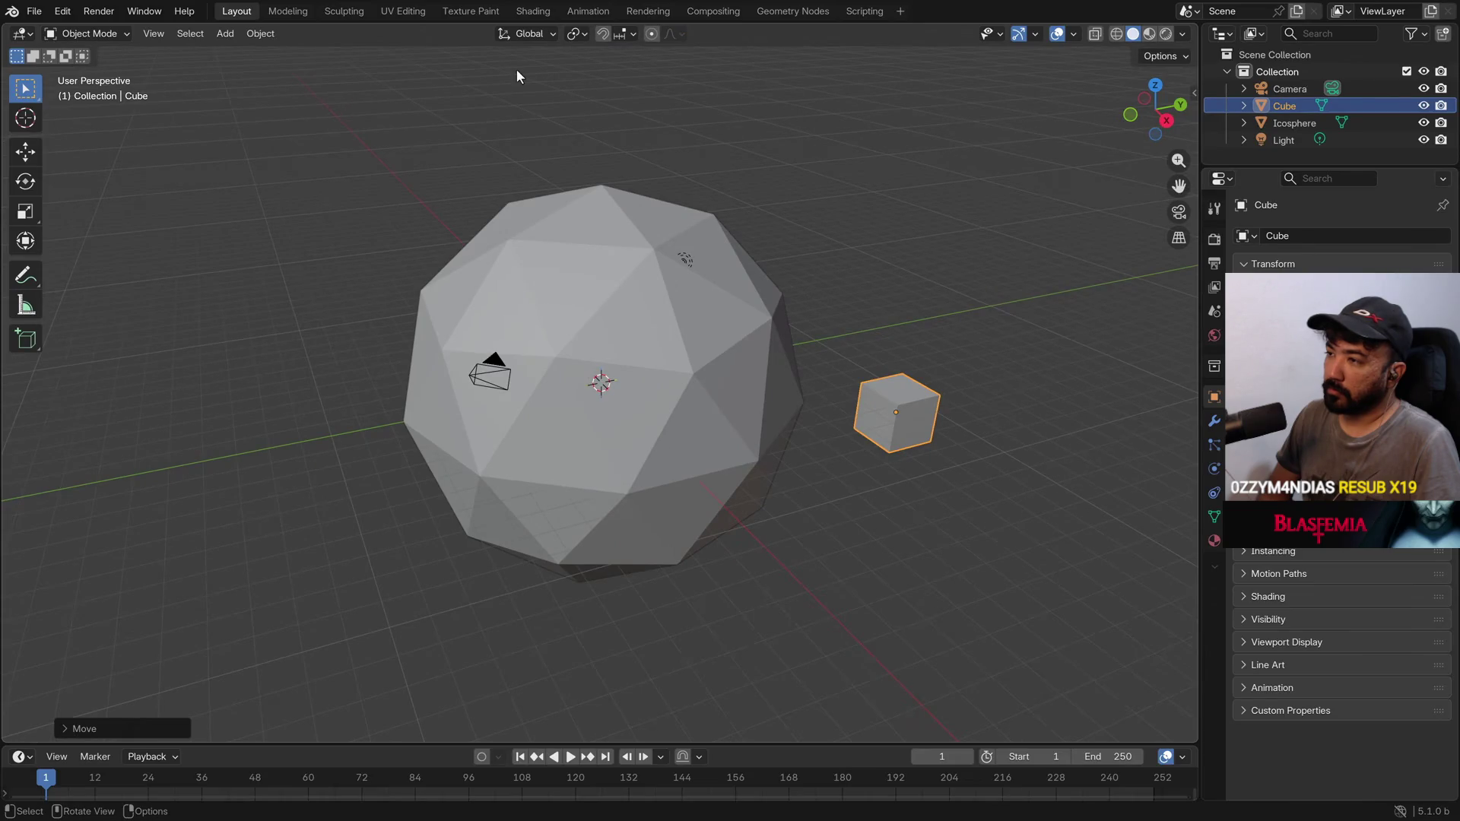
Set the Snap Target to Face Center and enable snapping
left_click(632, 33)
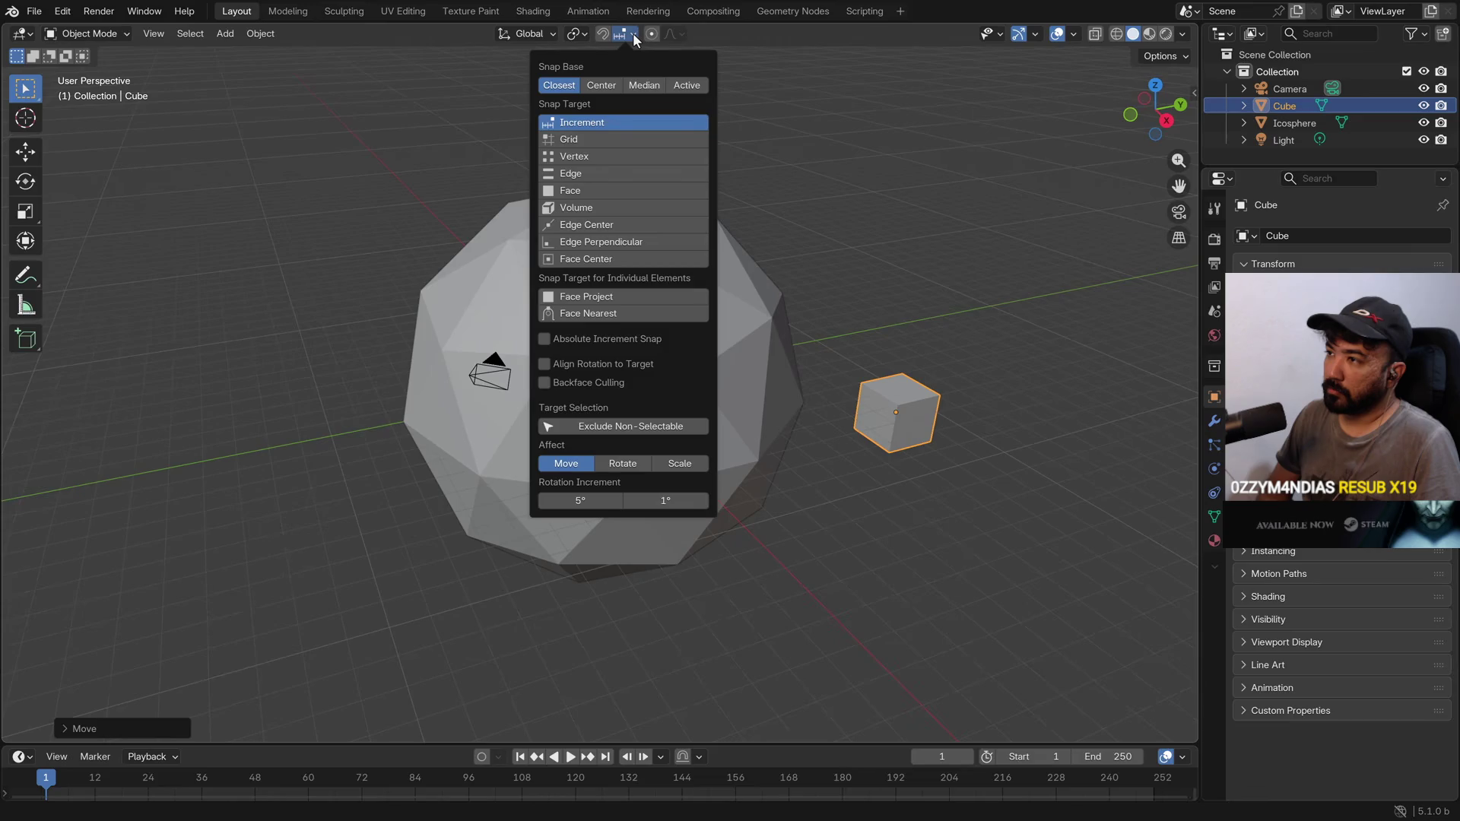
left_click(600, 259)
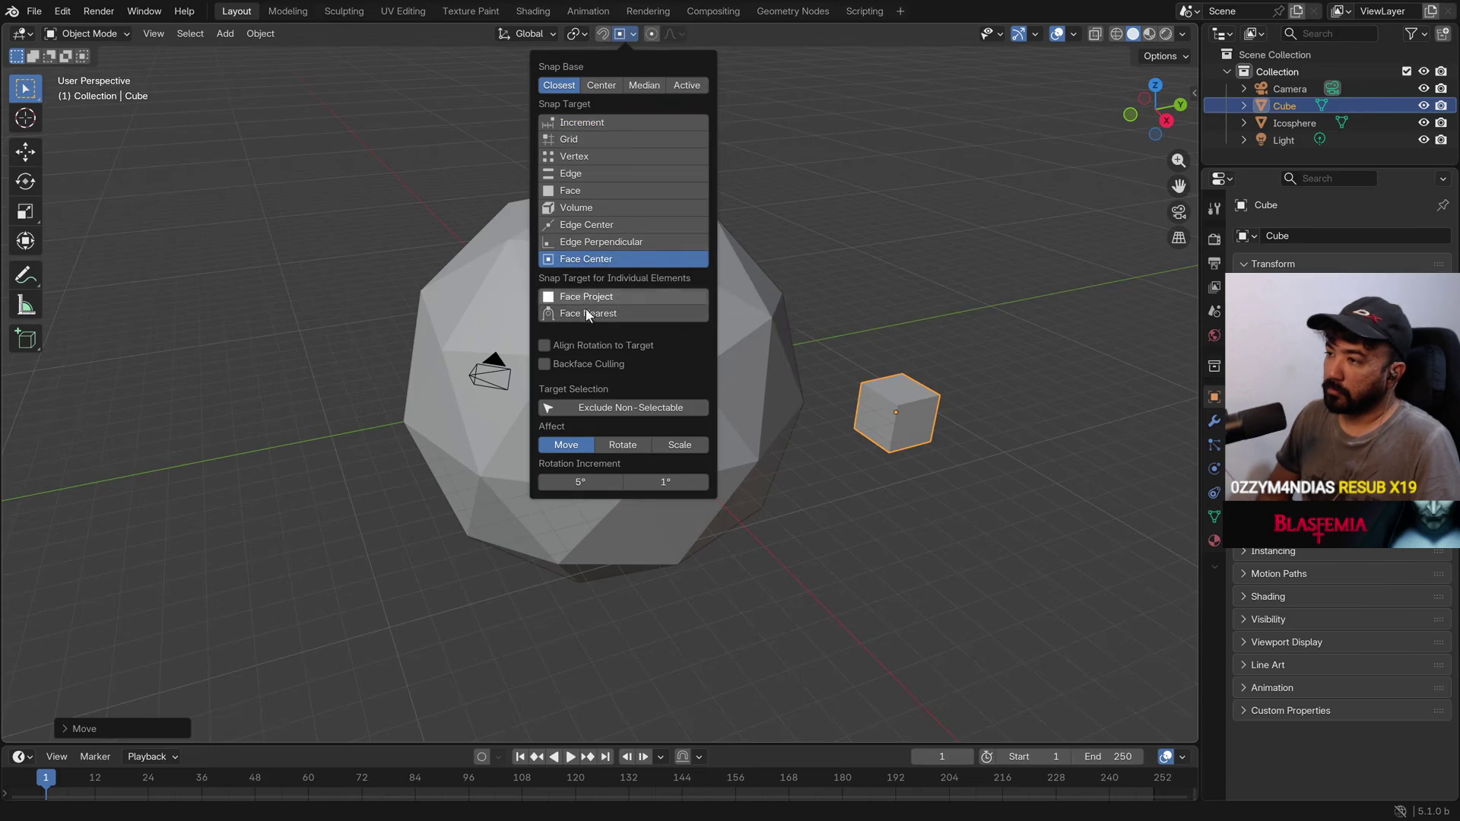
left_click(605, 36)
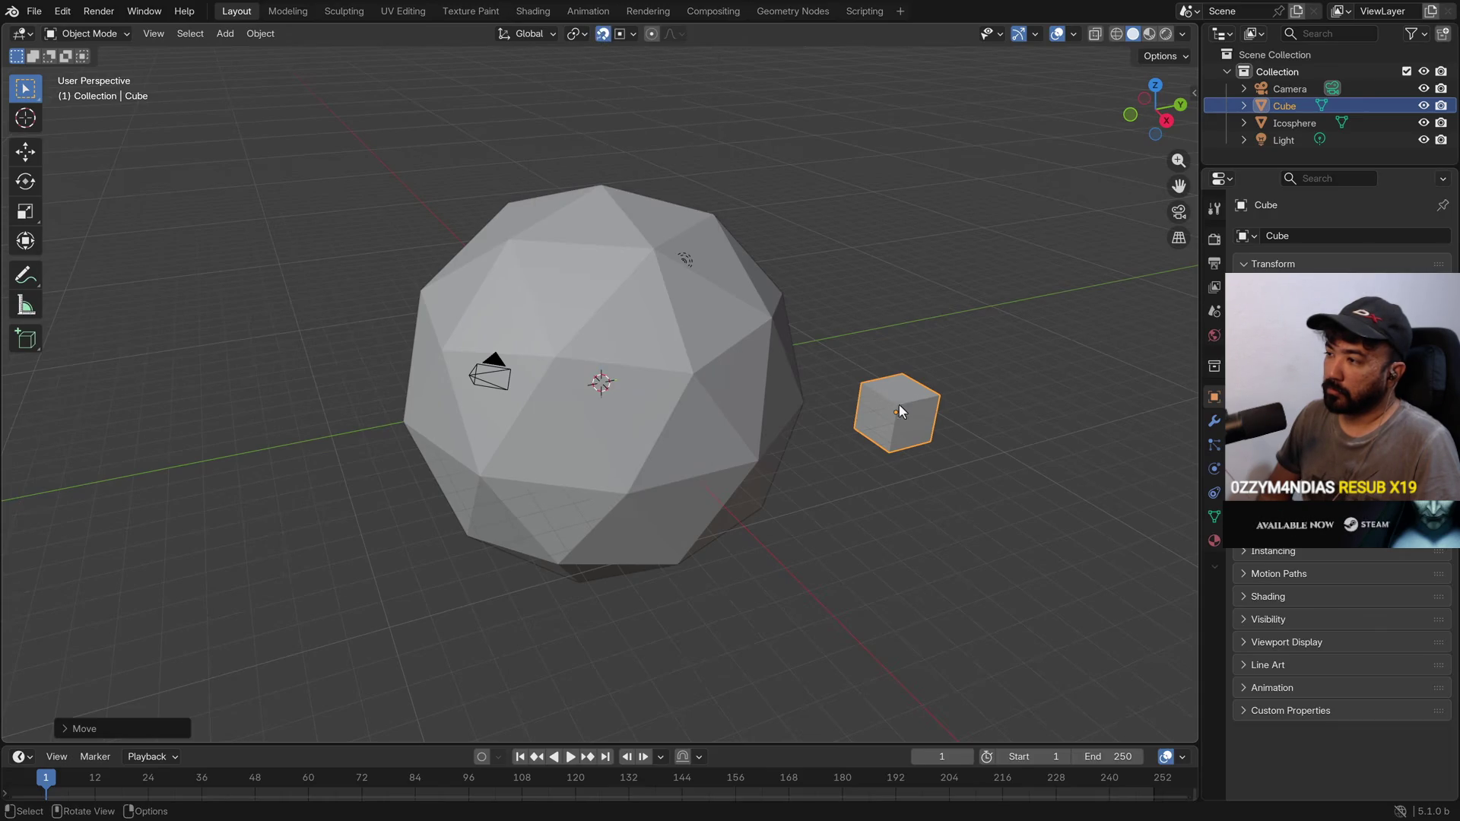
Move the cube onto several icosphere faces, checking each placement from different angles
key("g")
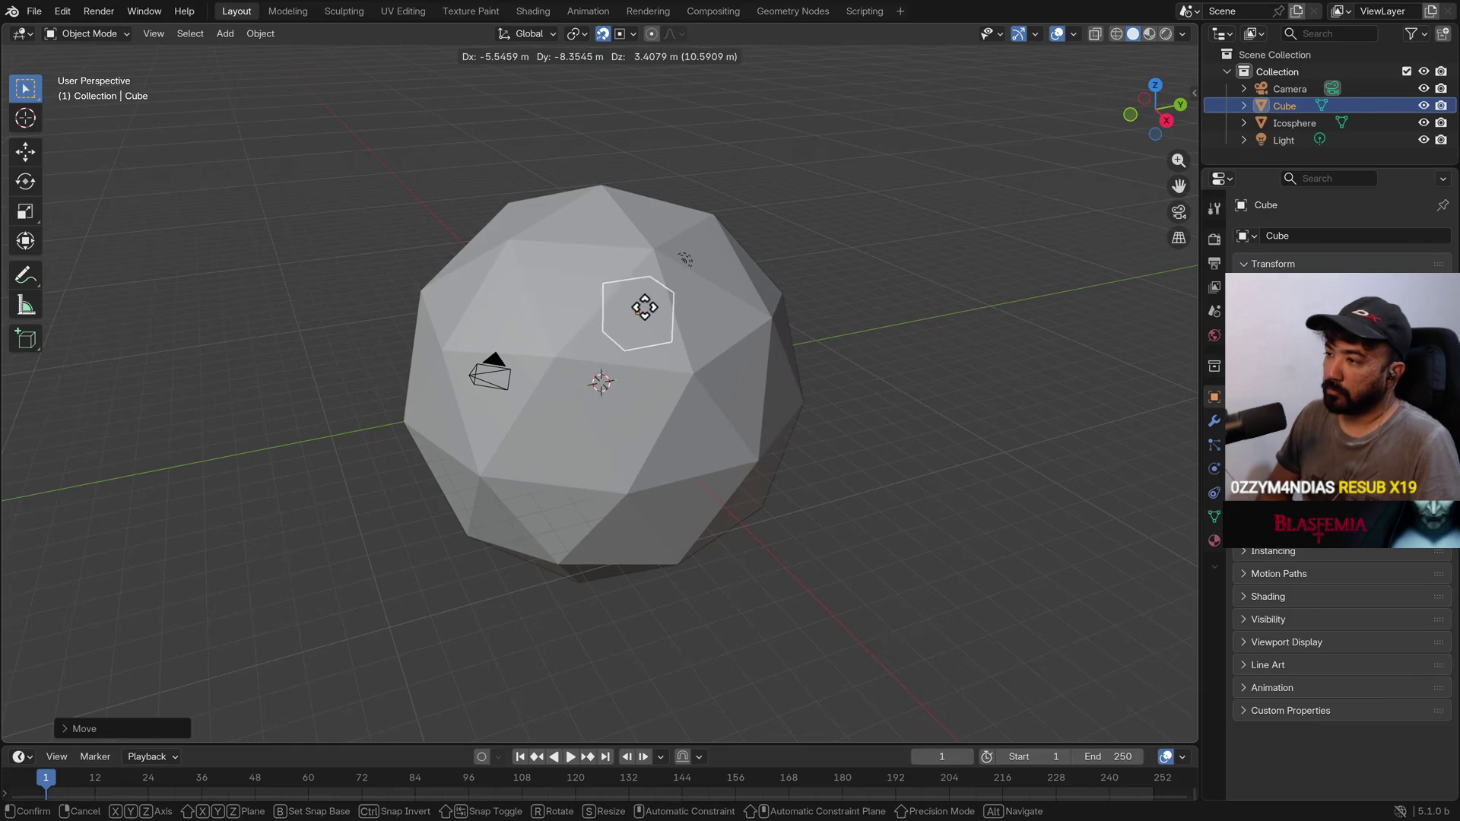
left_click(711, 304)
mouse_move(724, 406)
middle_mouse_down()
mouse_move(769, 410)
mouse_move(770, 340)
middle_mouse_up()
key("g")
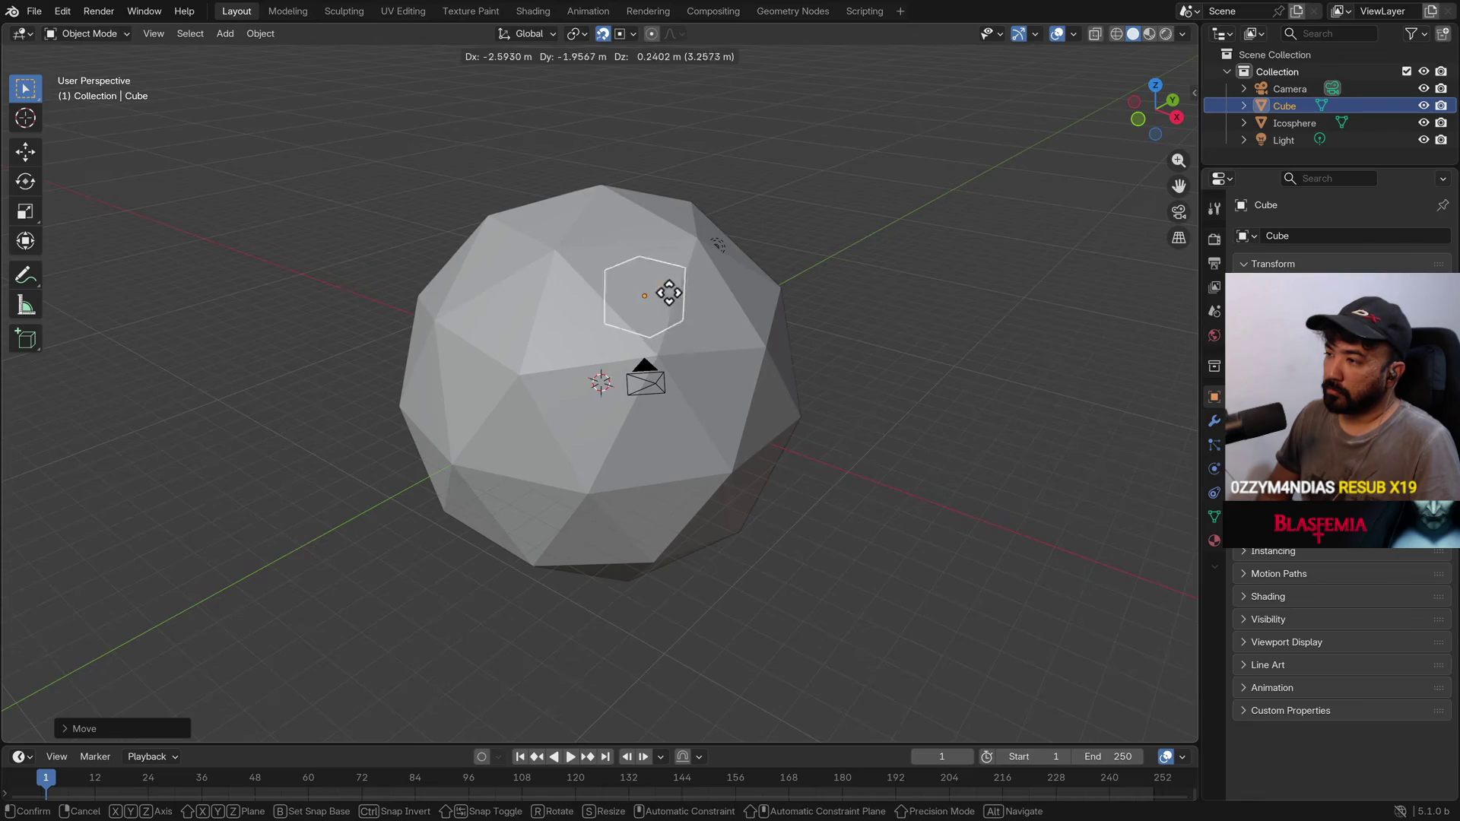
left_click(577, 329)
mouse_move(665, 371)
middle_mouse_down()
mouse_move(762, 431)
mouse_move(818, 425)
mouse_move(769, 328)
middle_mouse_up()
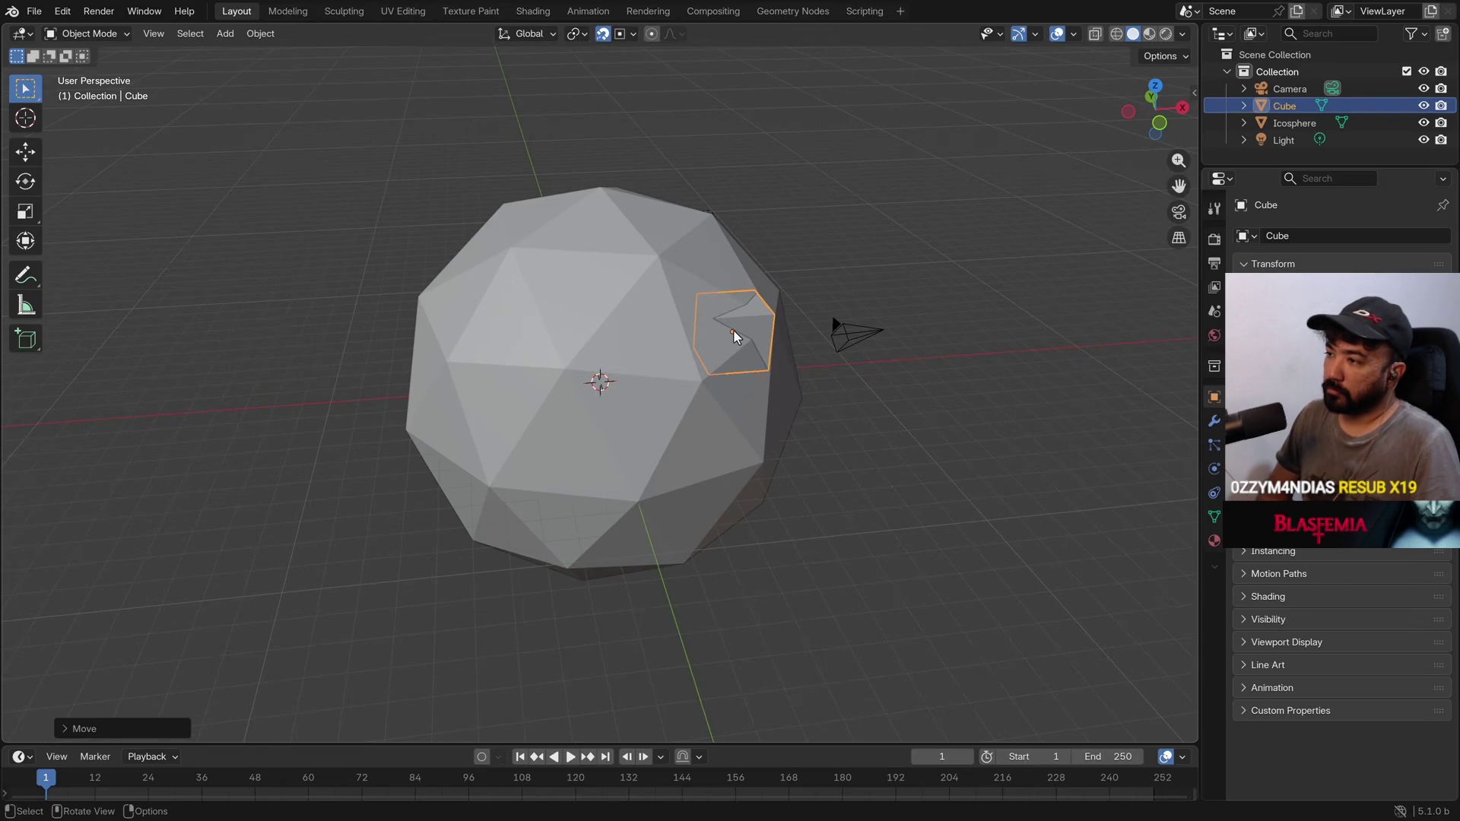
key("g")
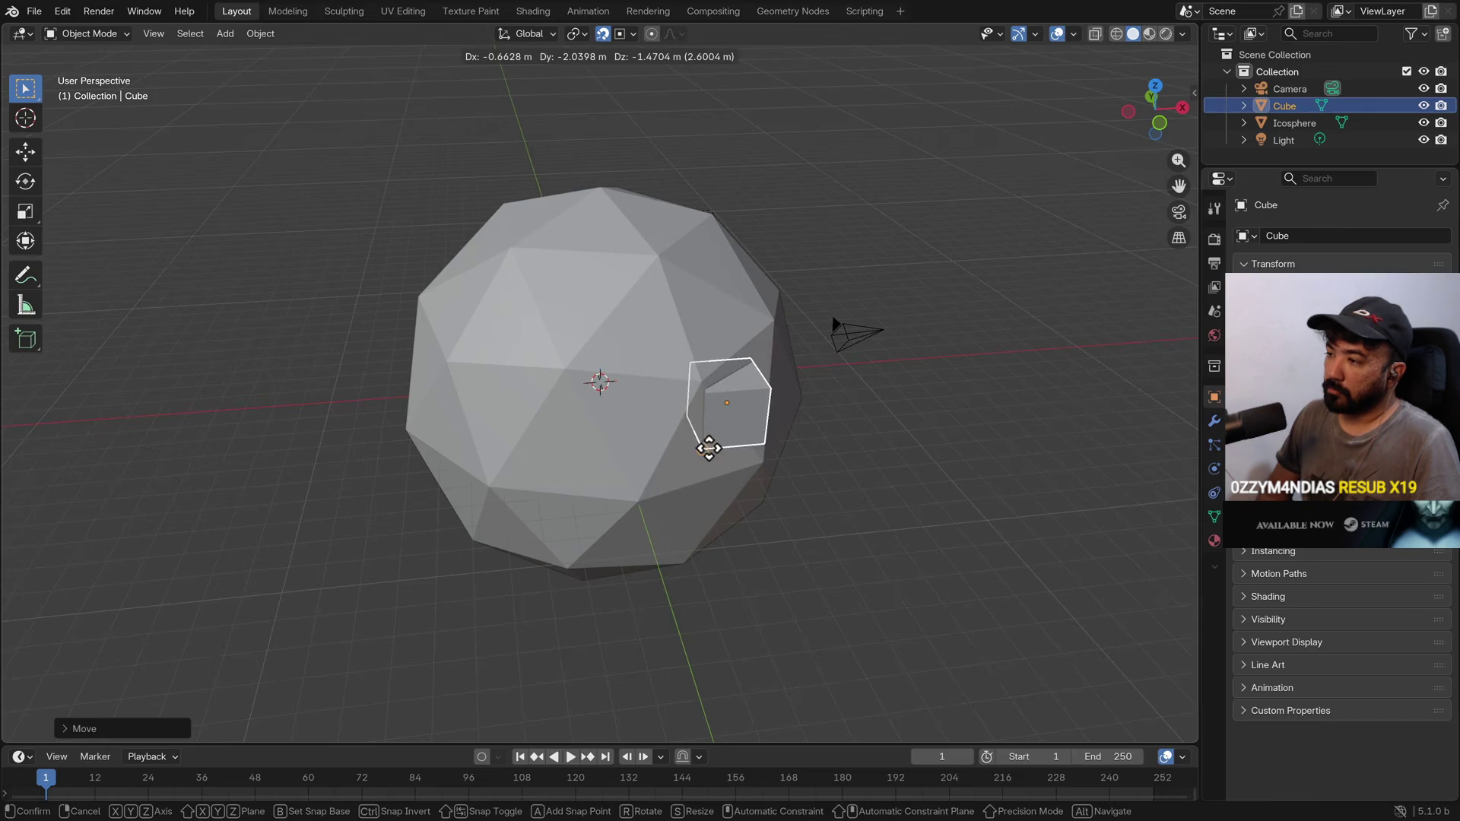
left_click(709, 449)
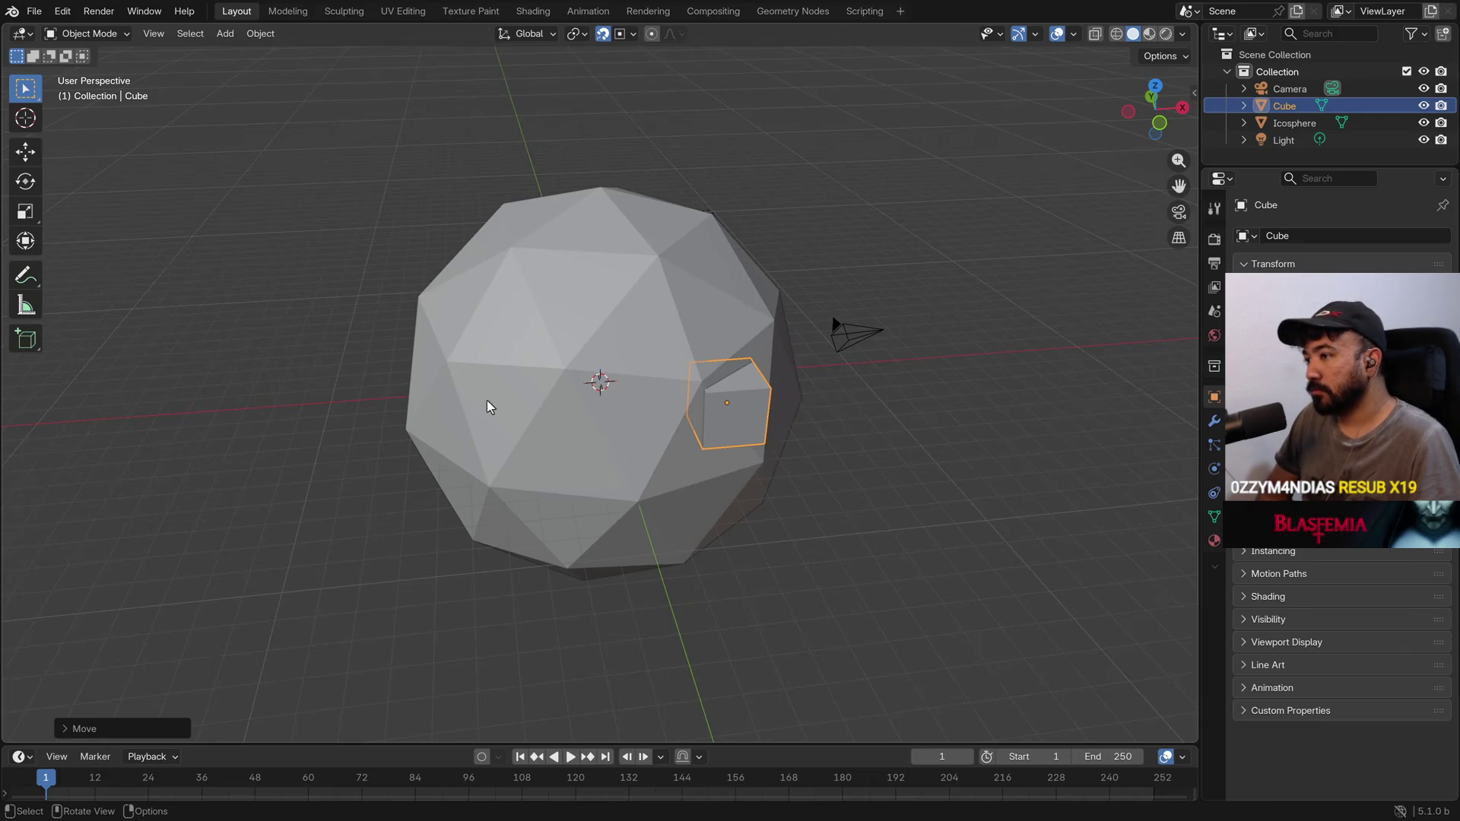
left_click(35, 16)
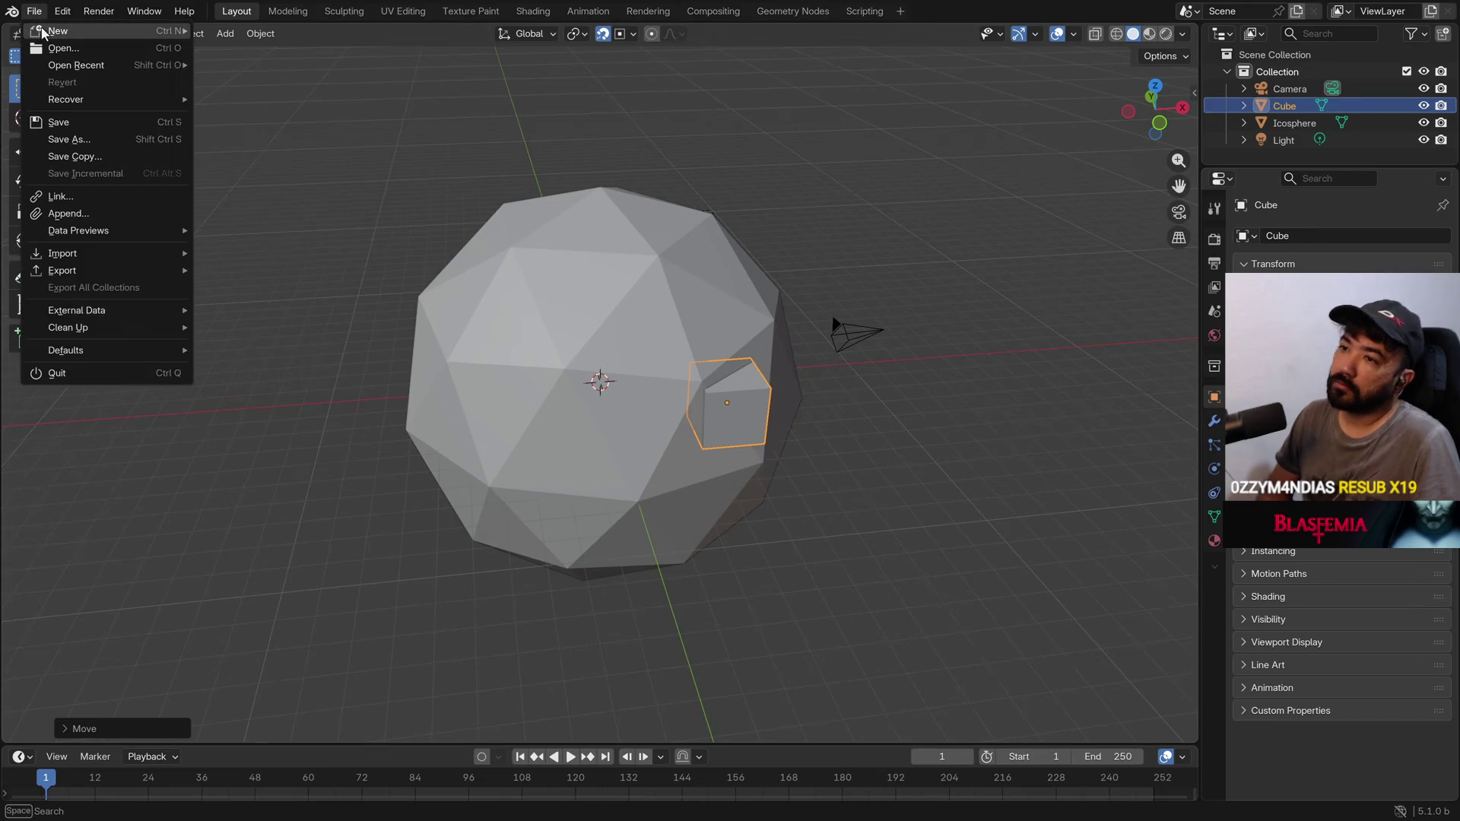
Start a new General file without saving the current scene
mouse_move(114, 30)
left_click(228, 32)
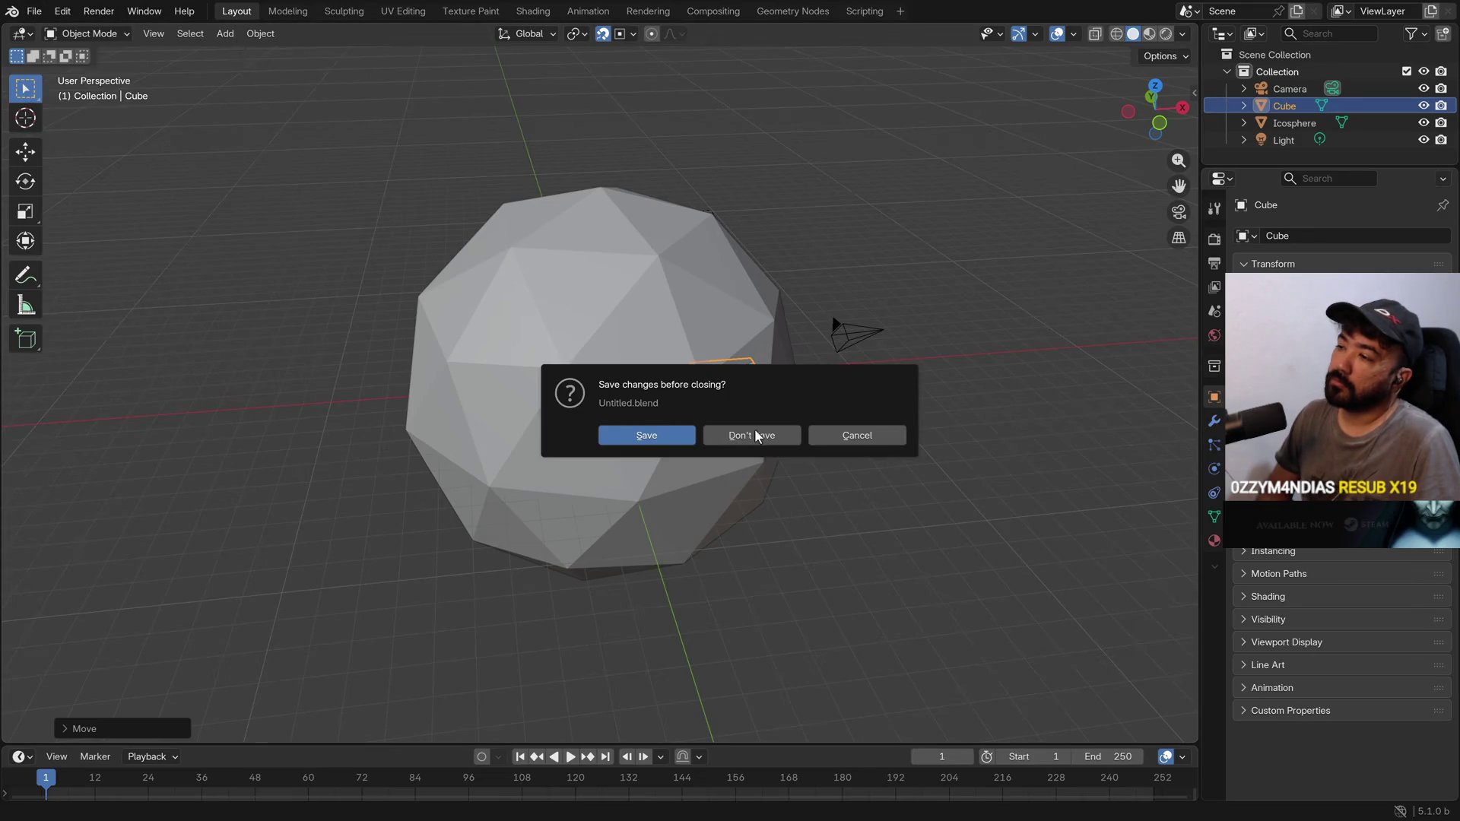
left_click(756, 436)
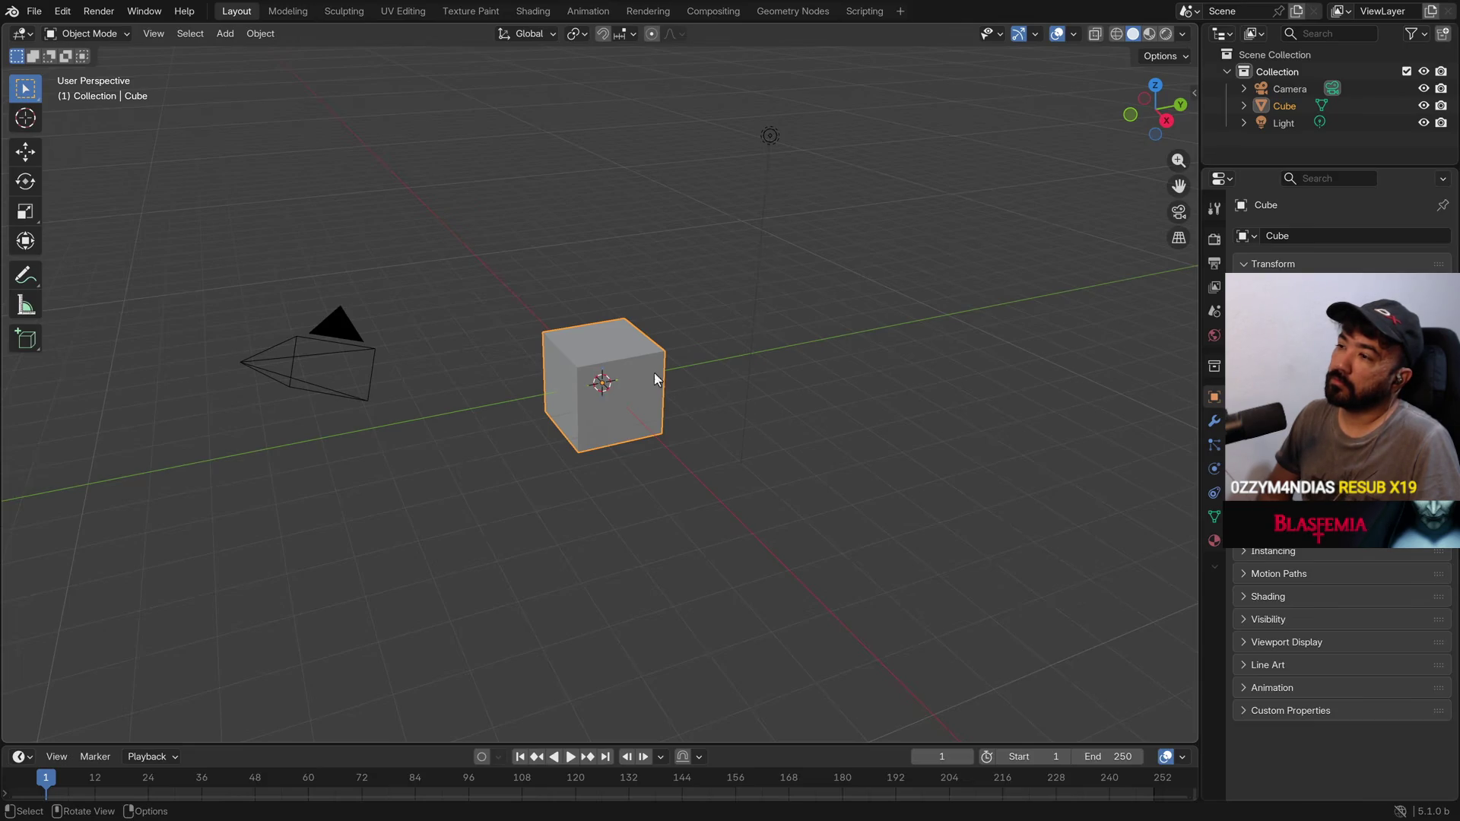
Delete the default cube and switch to the Right Orthographic view
key("x")
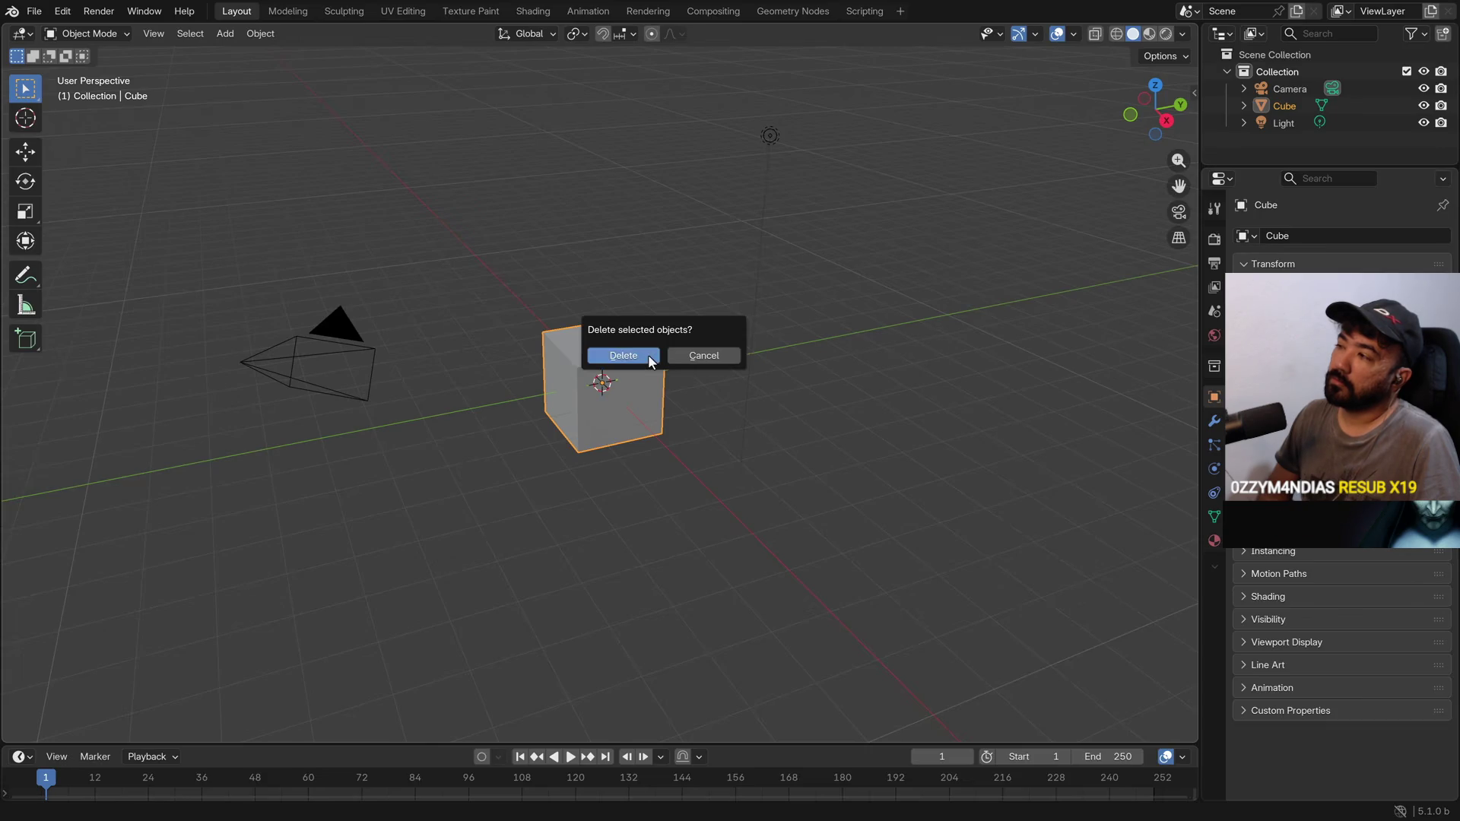
left_click(648, 355)
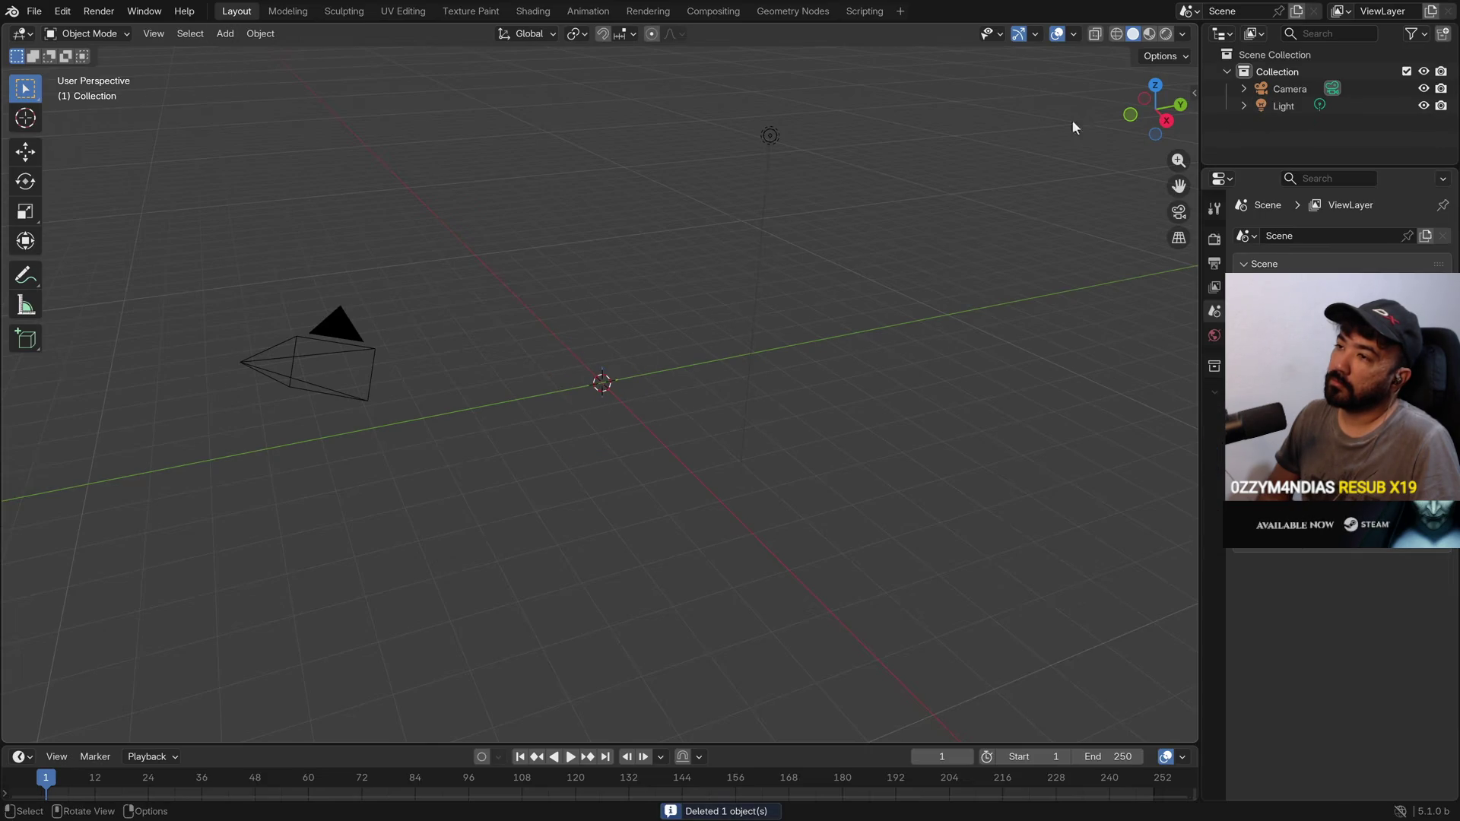
left_click(1166, 120)
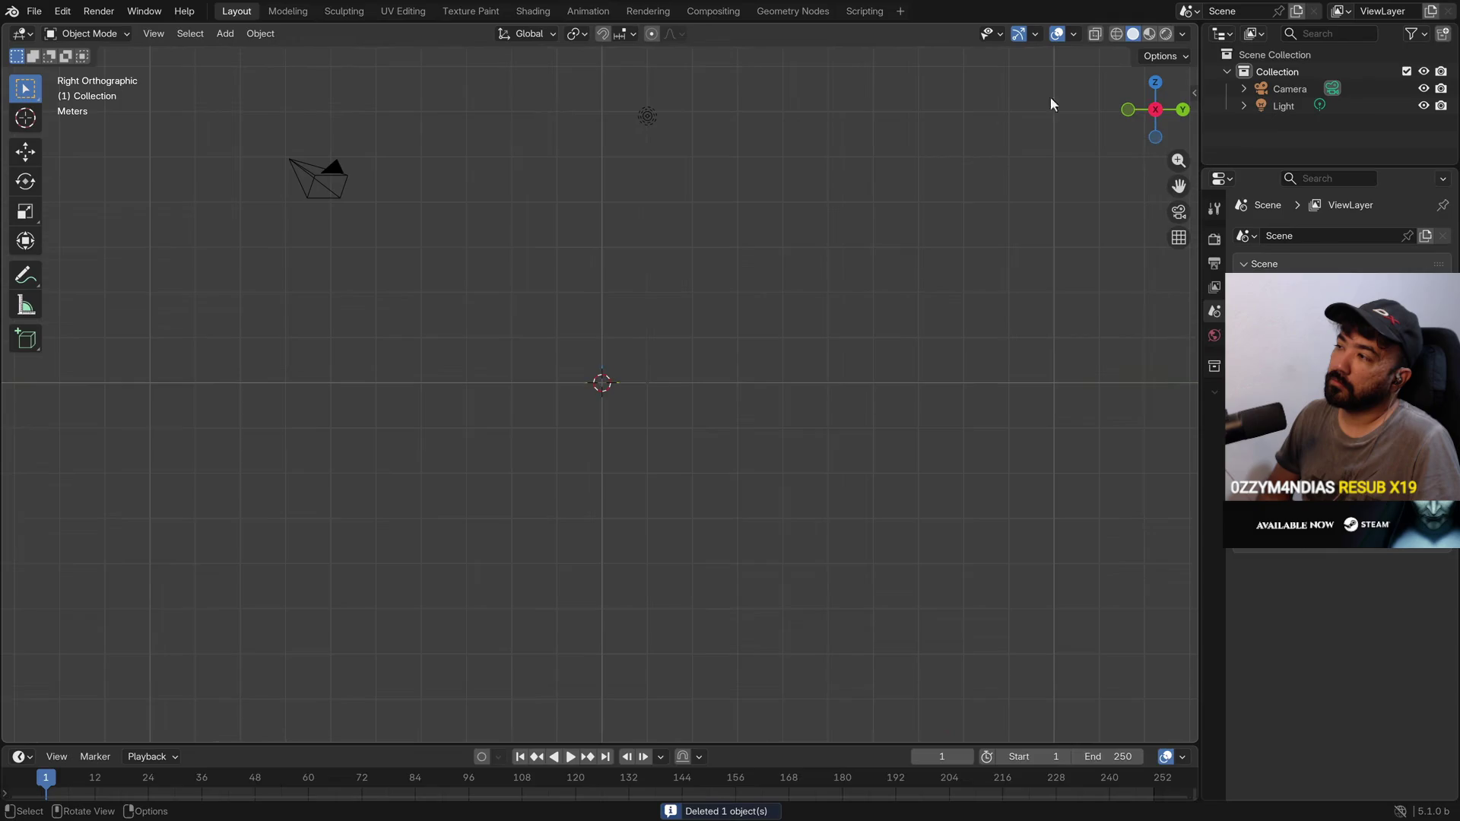
Add a blank Grease Pencil object and switch it to Draw Mode
left_click(224, 35)
mouse_move(267, 171)
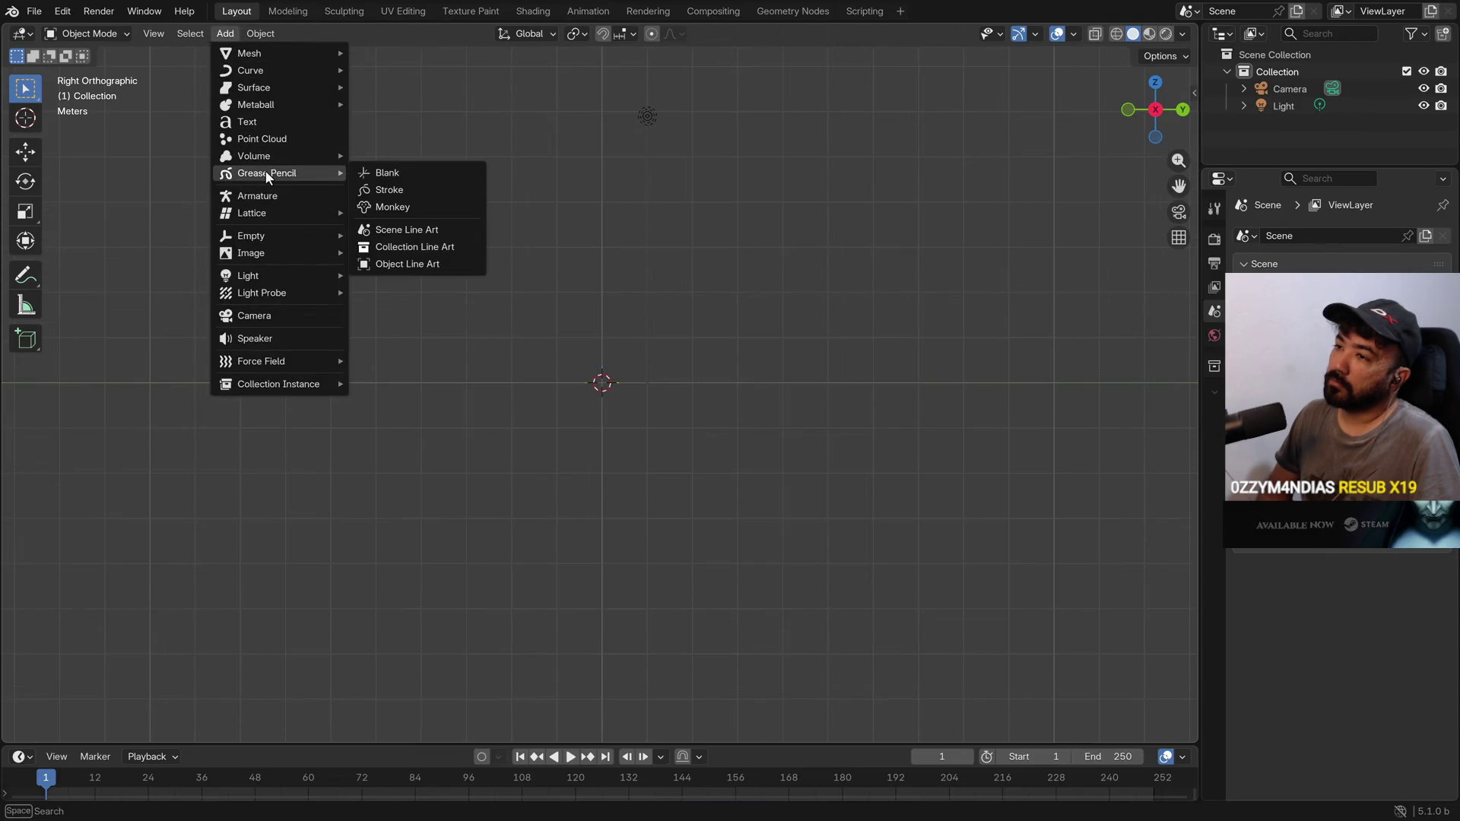
left_click(386, 174)
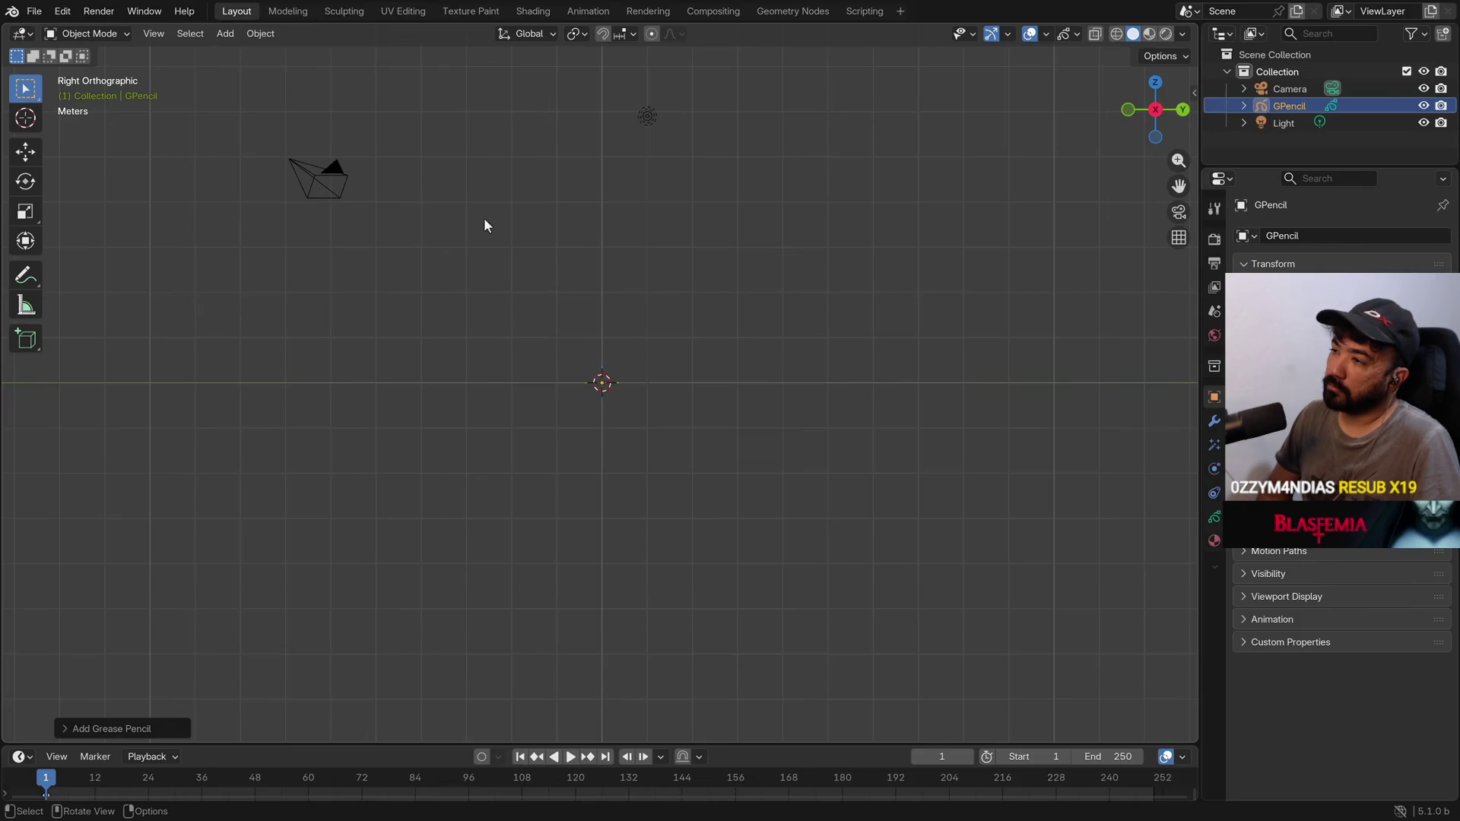
left_click(112, 34)
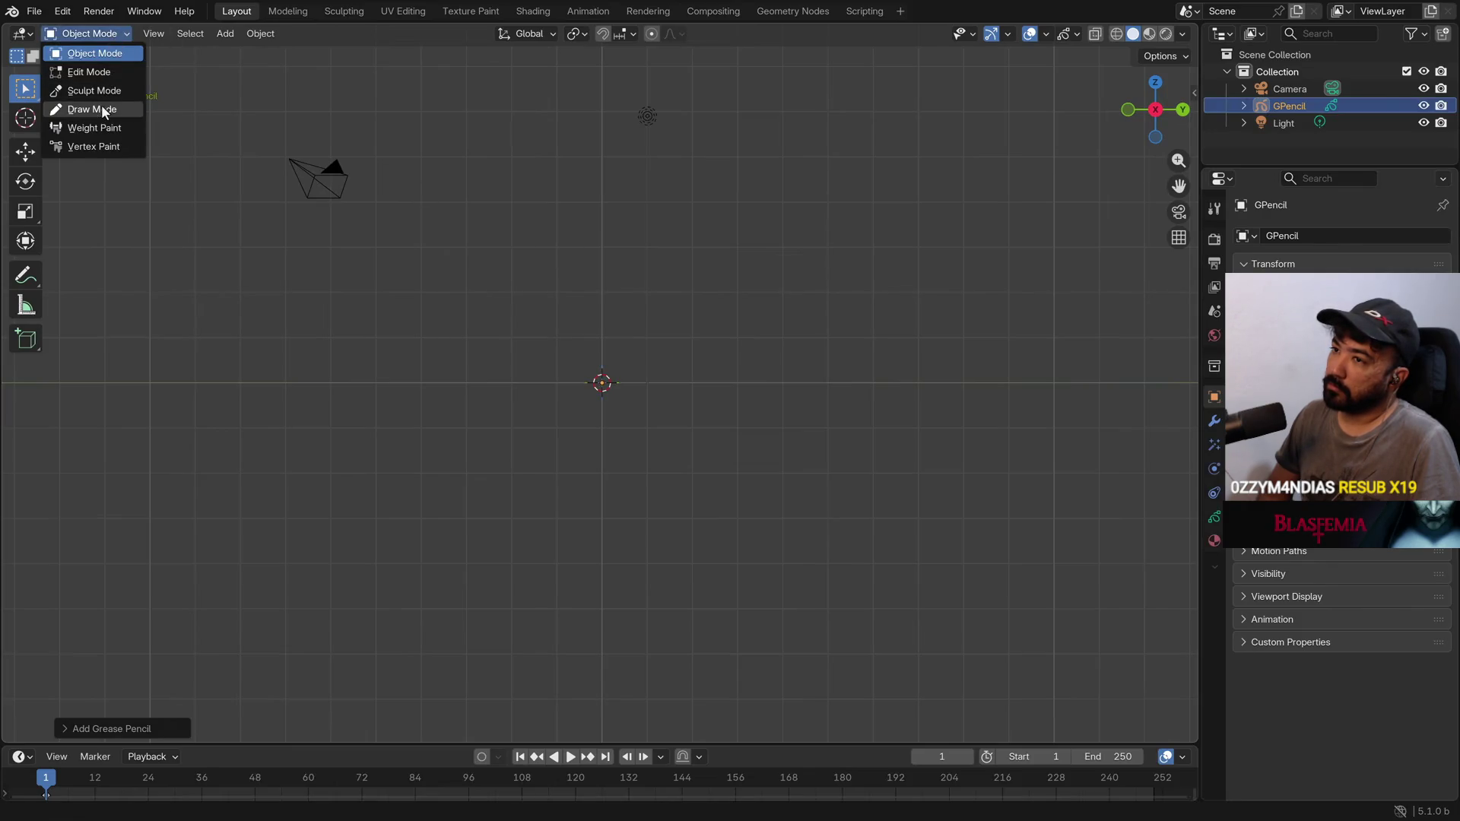
left_click(101, 108)
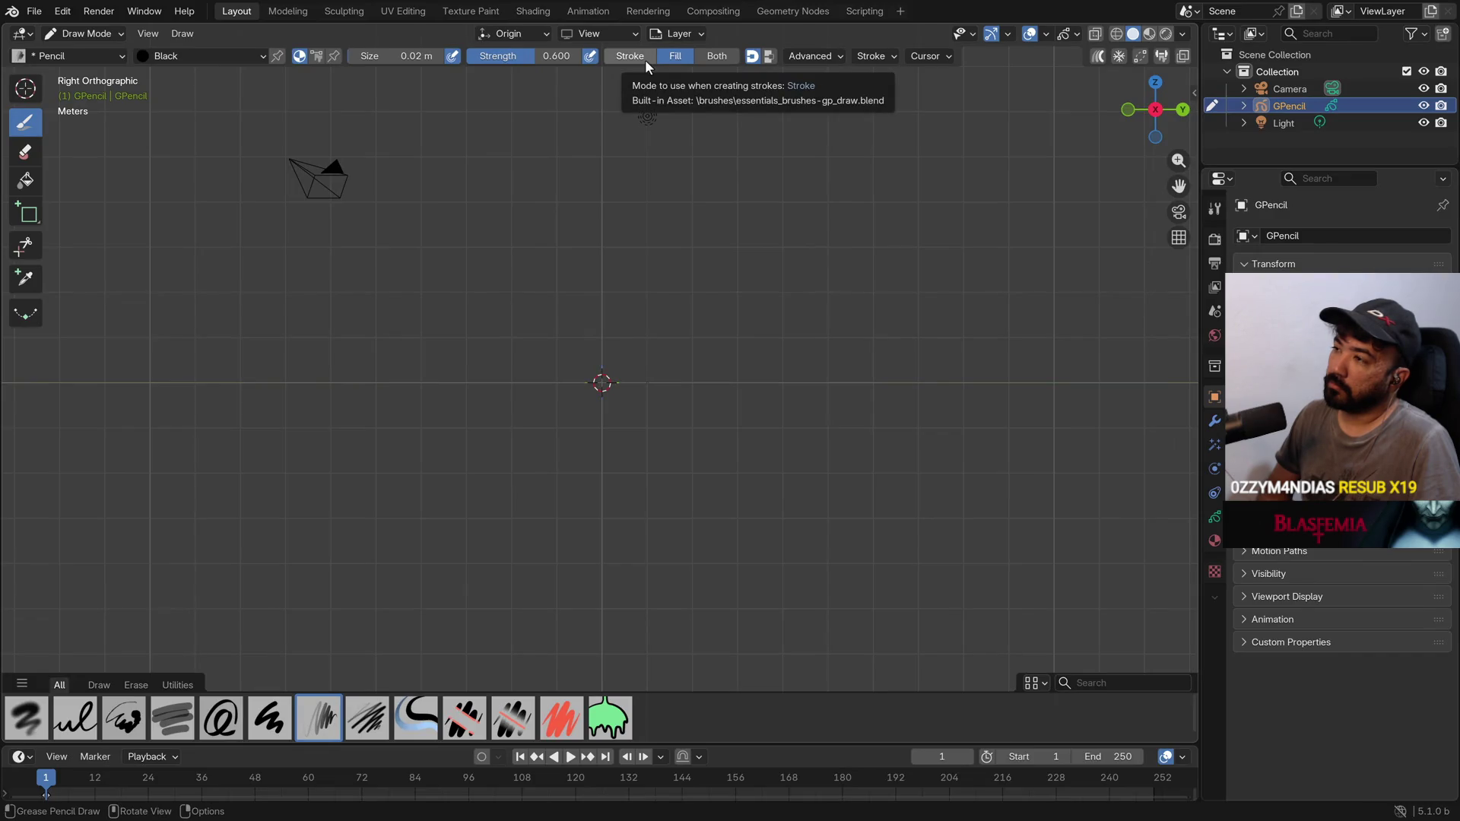
Draw test shapes in Fill and Both modes, undo them, and return to Fill
left_click(623, 56)
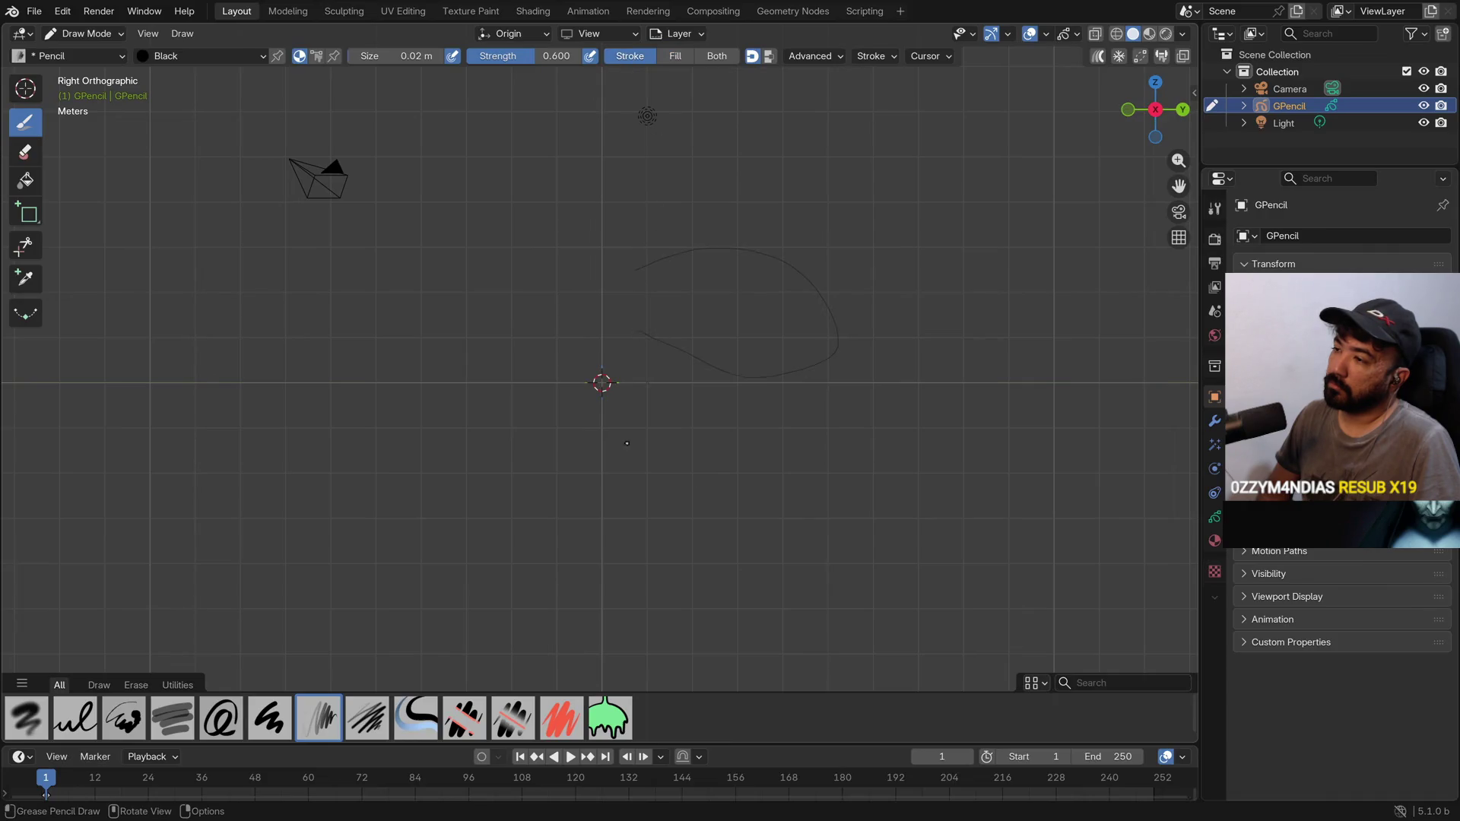
left_click(675, 57)
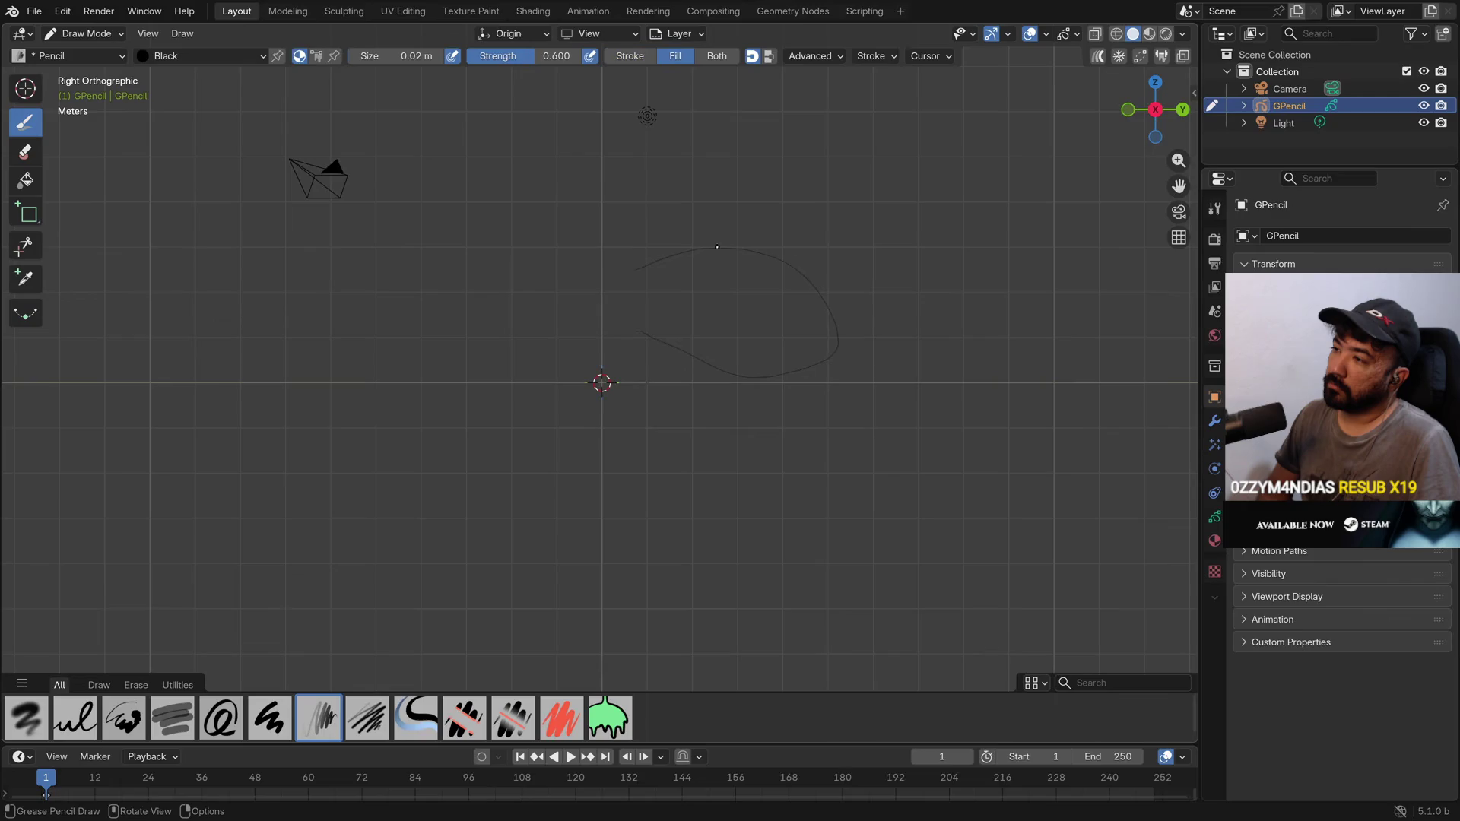
left_click_drag(718, 247, 605, 220)
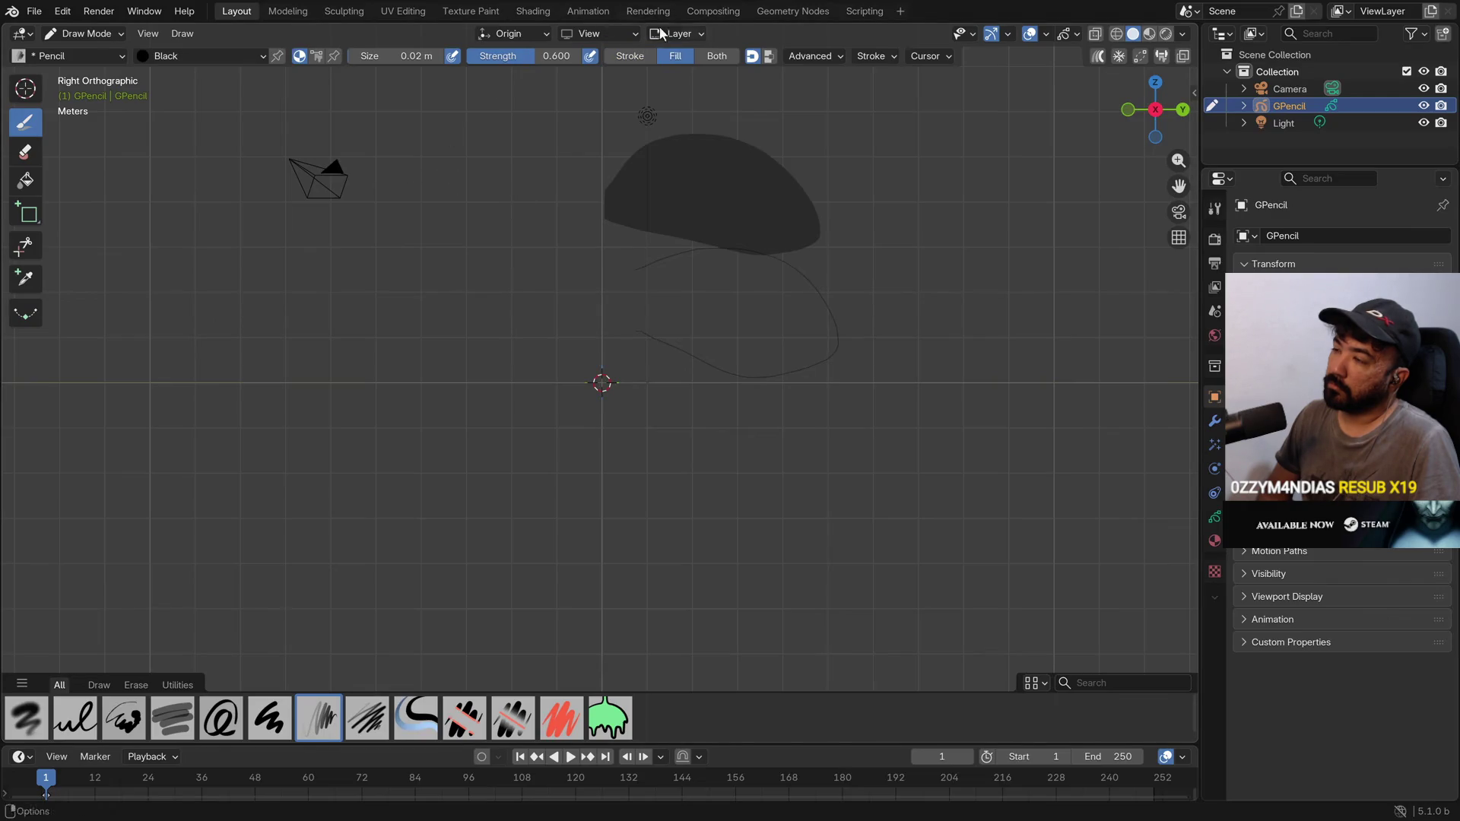
left_click(717, 57)
left_click_drag(396, 203, 407, 347)
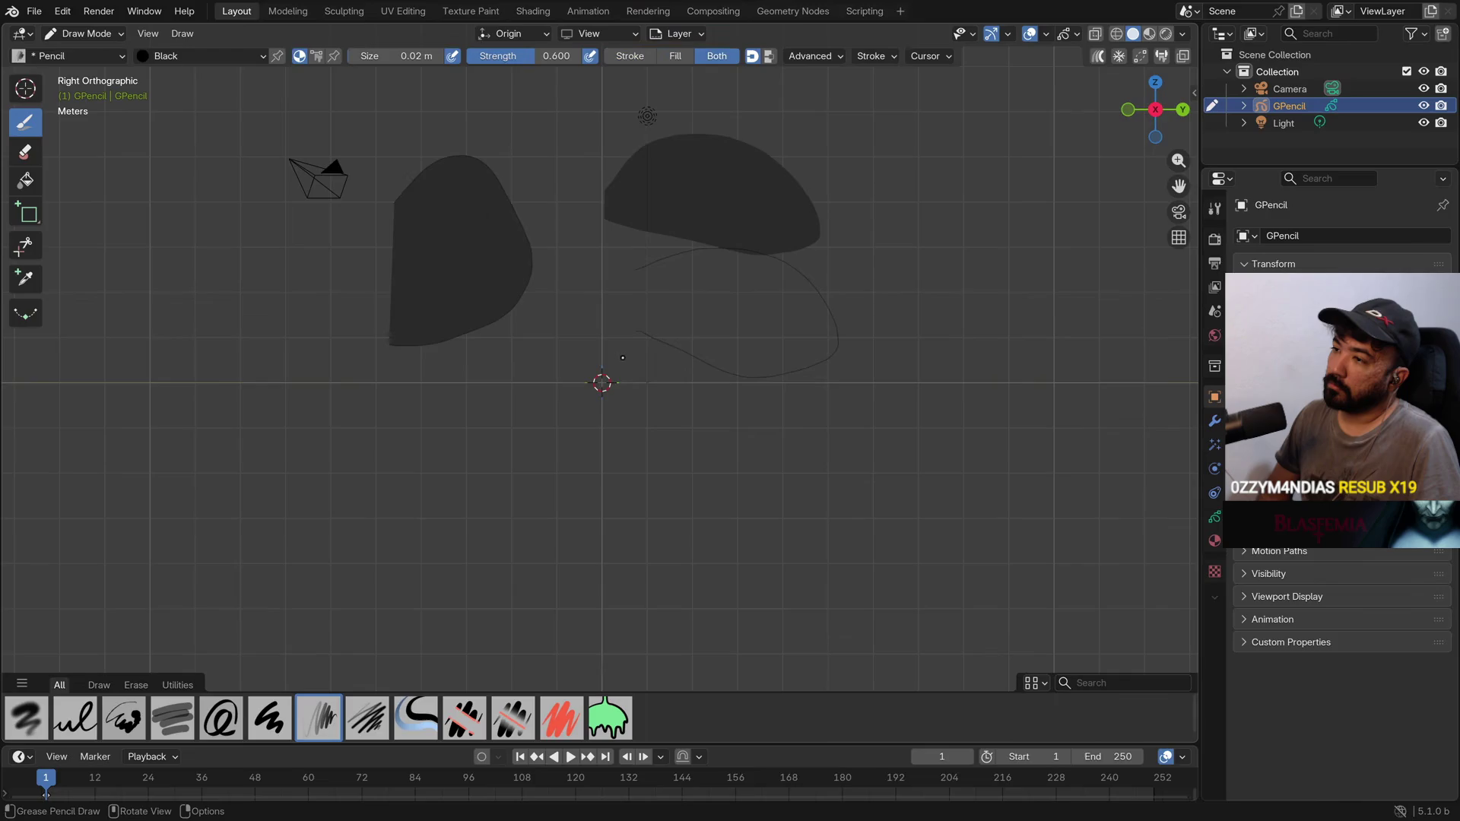
key("ctrl+z")
key("ctrl+z")
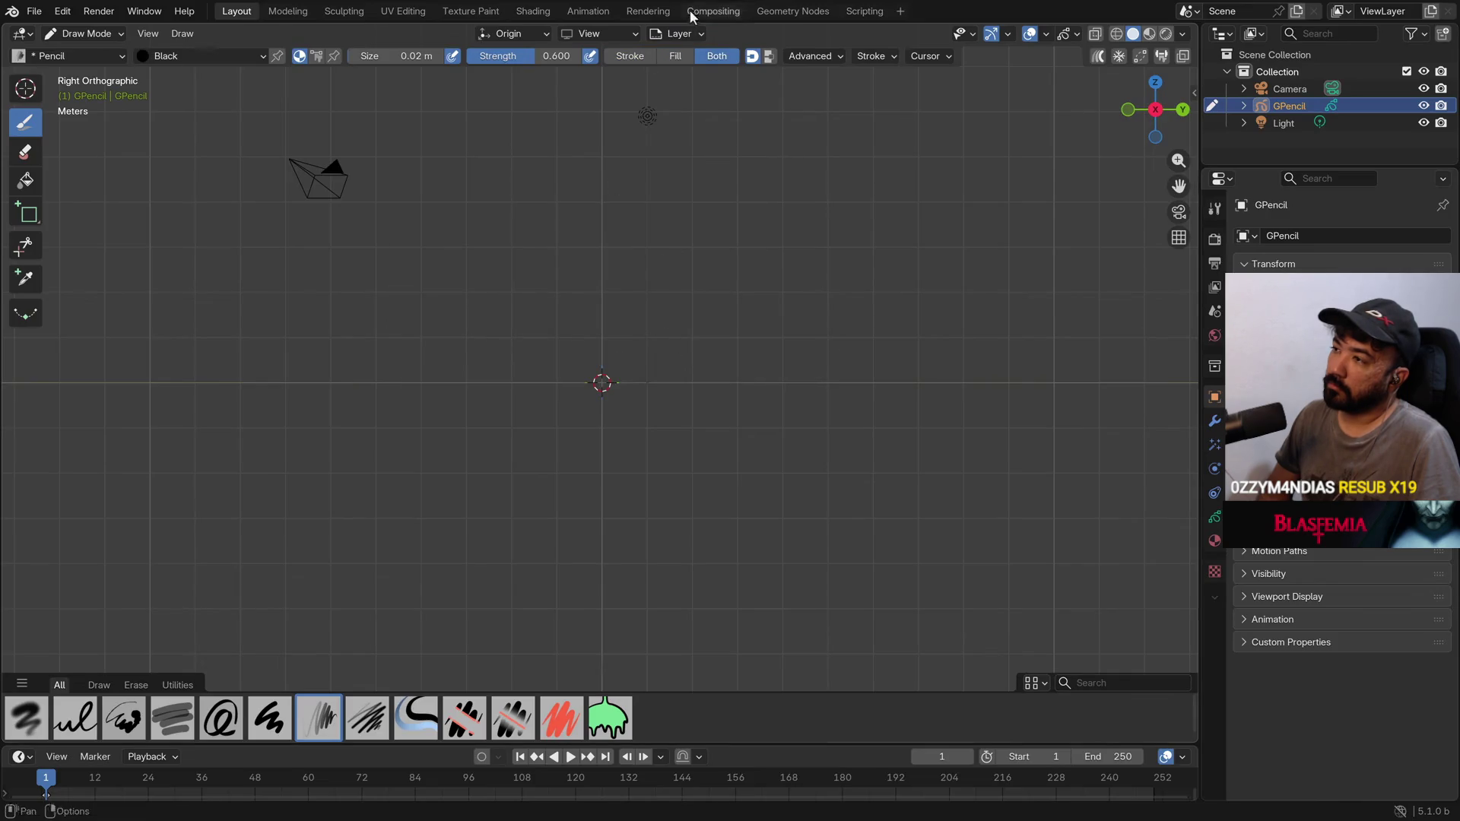
left_click(679, 57)
Draw a big filled shape around the origin and a smaller patch inside its right side
mouse_move(617, 264)
left_mouse_down()
mouse_move(742, 491)
mouse_move(456, 403)
mouse_move(546, 285)
mouse_move(619, 265)
left_mouse_up()
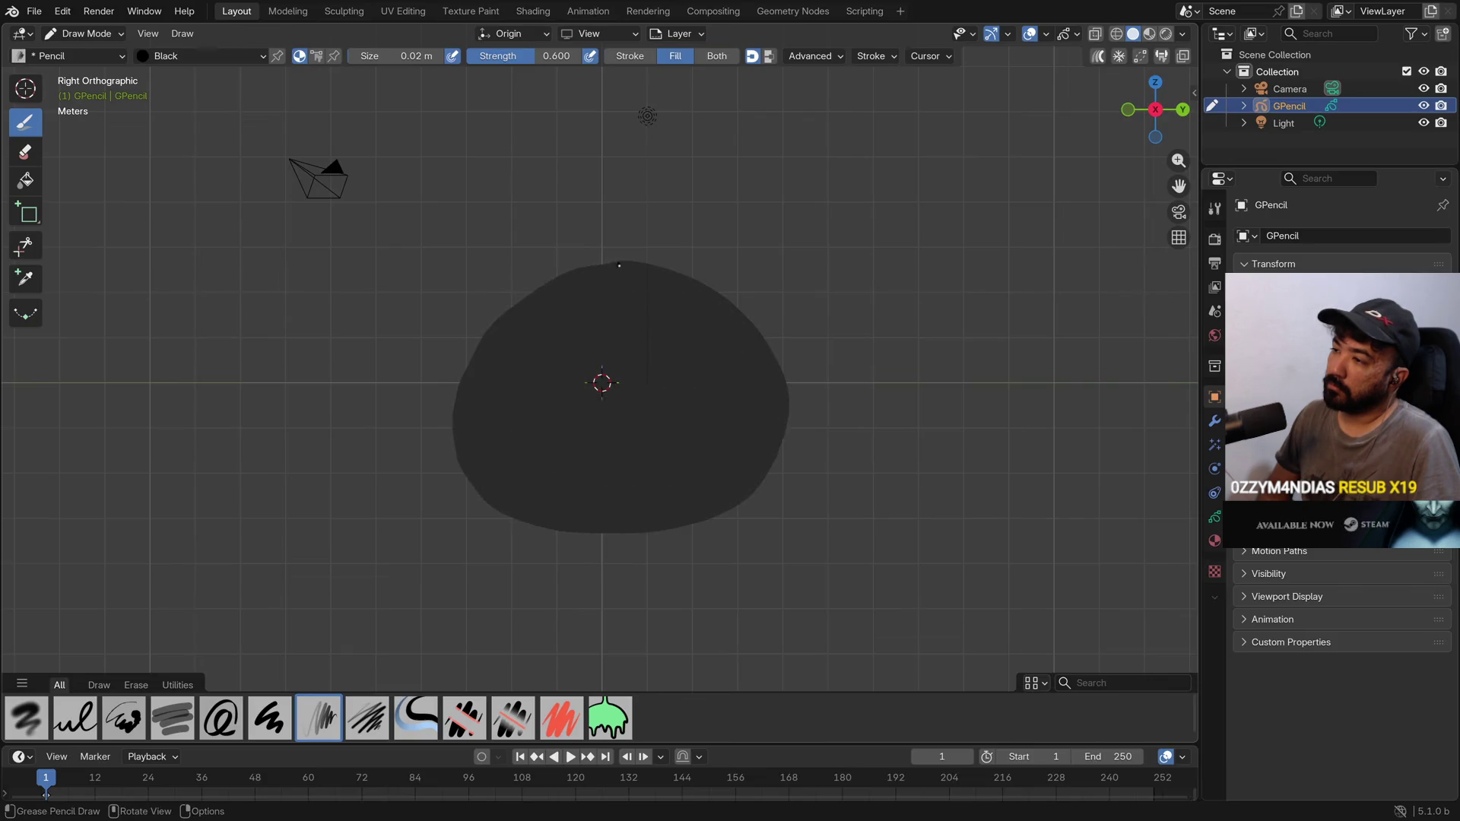
mouse_move(652, 328)
left_mouse_down()
mouse_move(692, 400)
mouse_move(609, 350)
mouse_move(642, 329)
left_mouse_up()
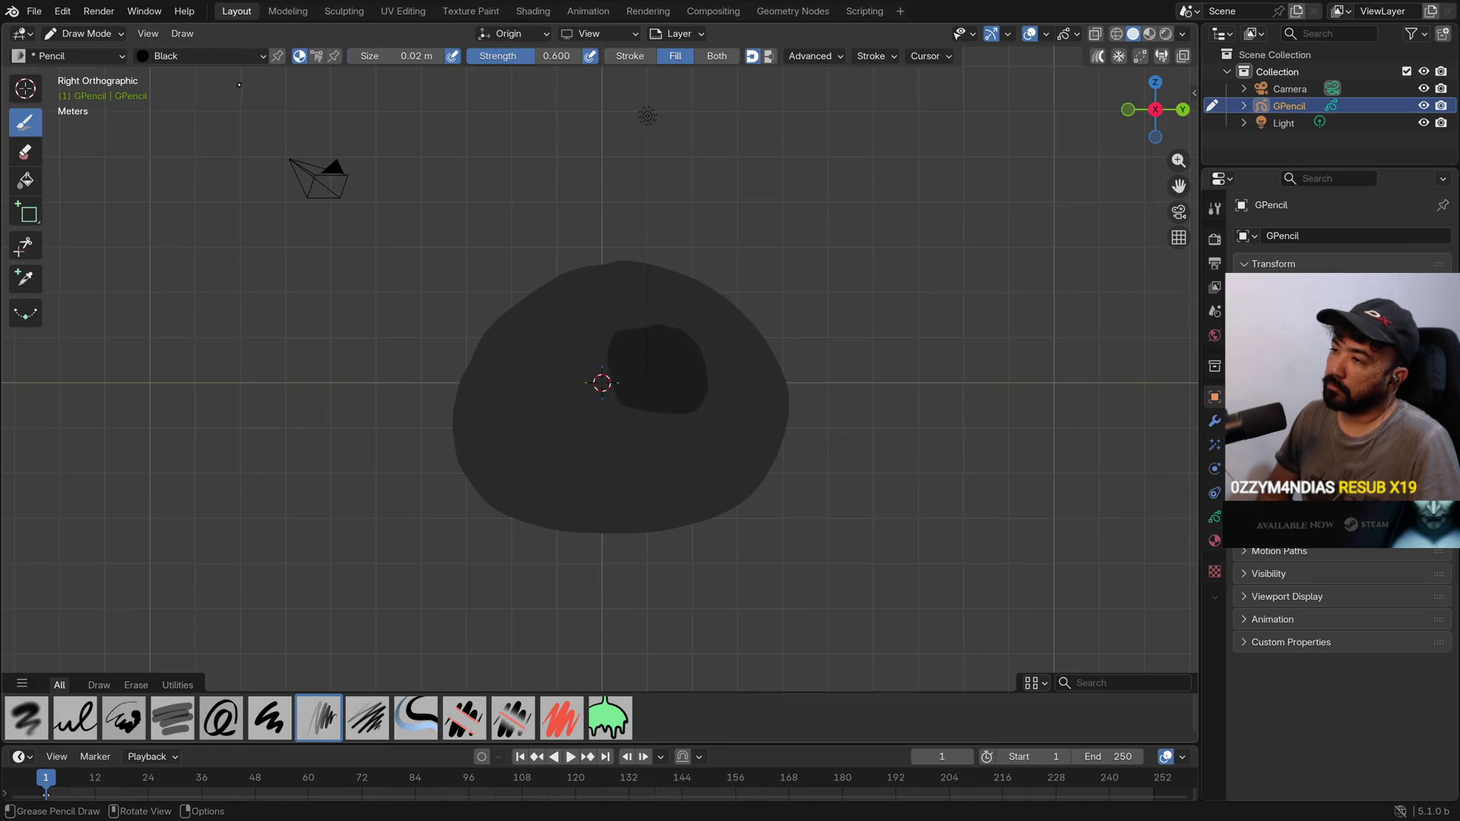
left_click(111, 34)
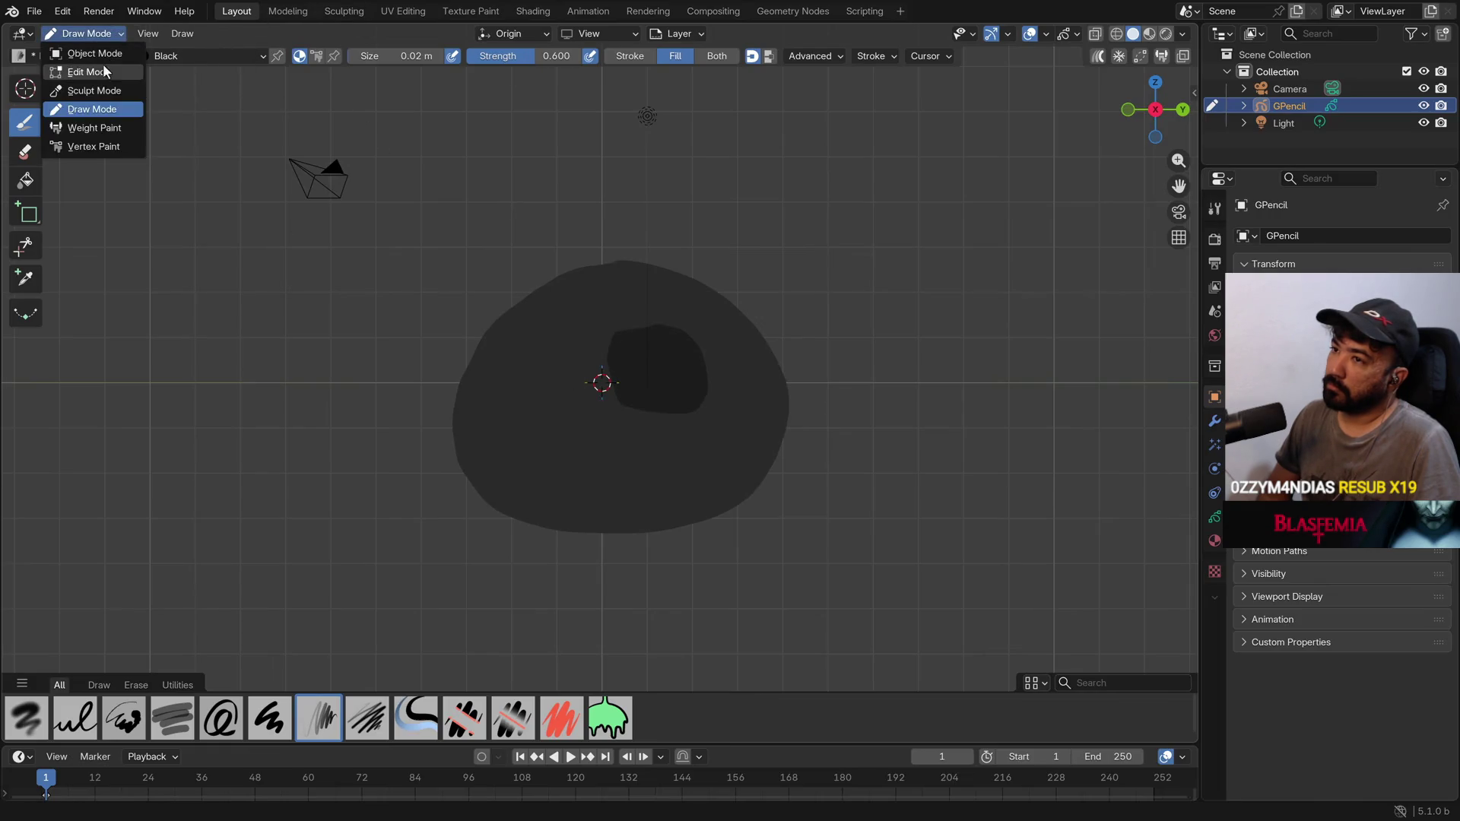
In Edit Mode with stroke select, join the inner patch and outer shape with Join Fills
left_click(103, 70)
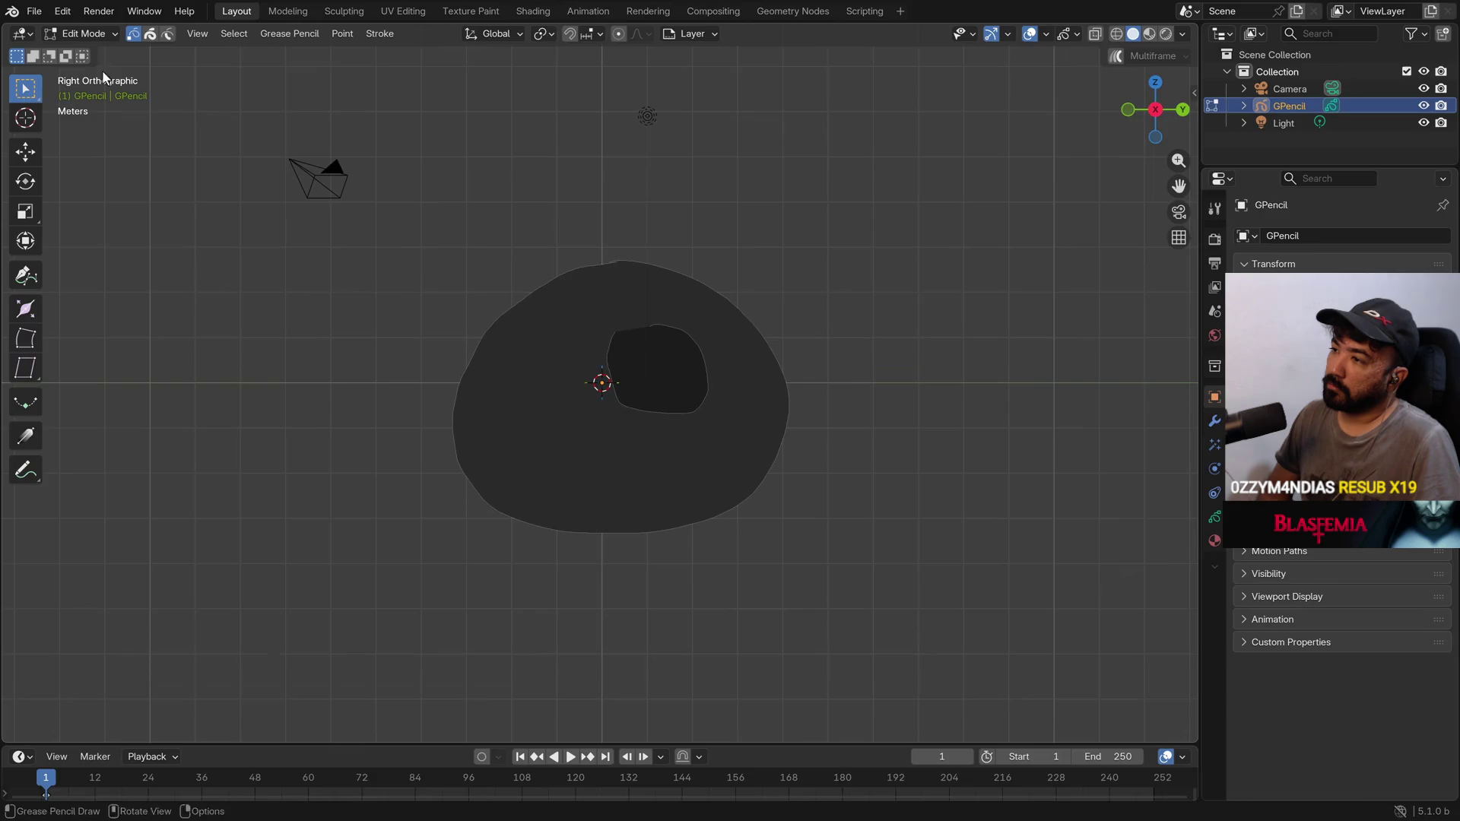
left_click(150, 33)
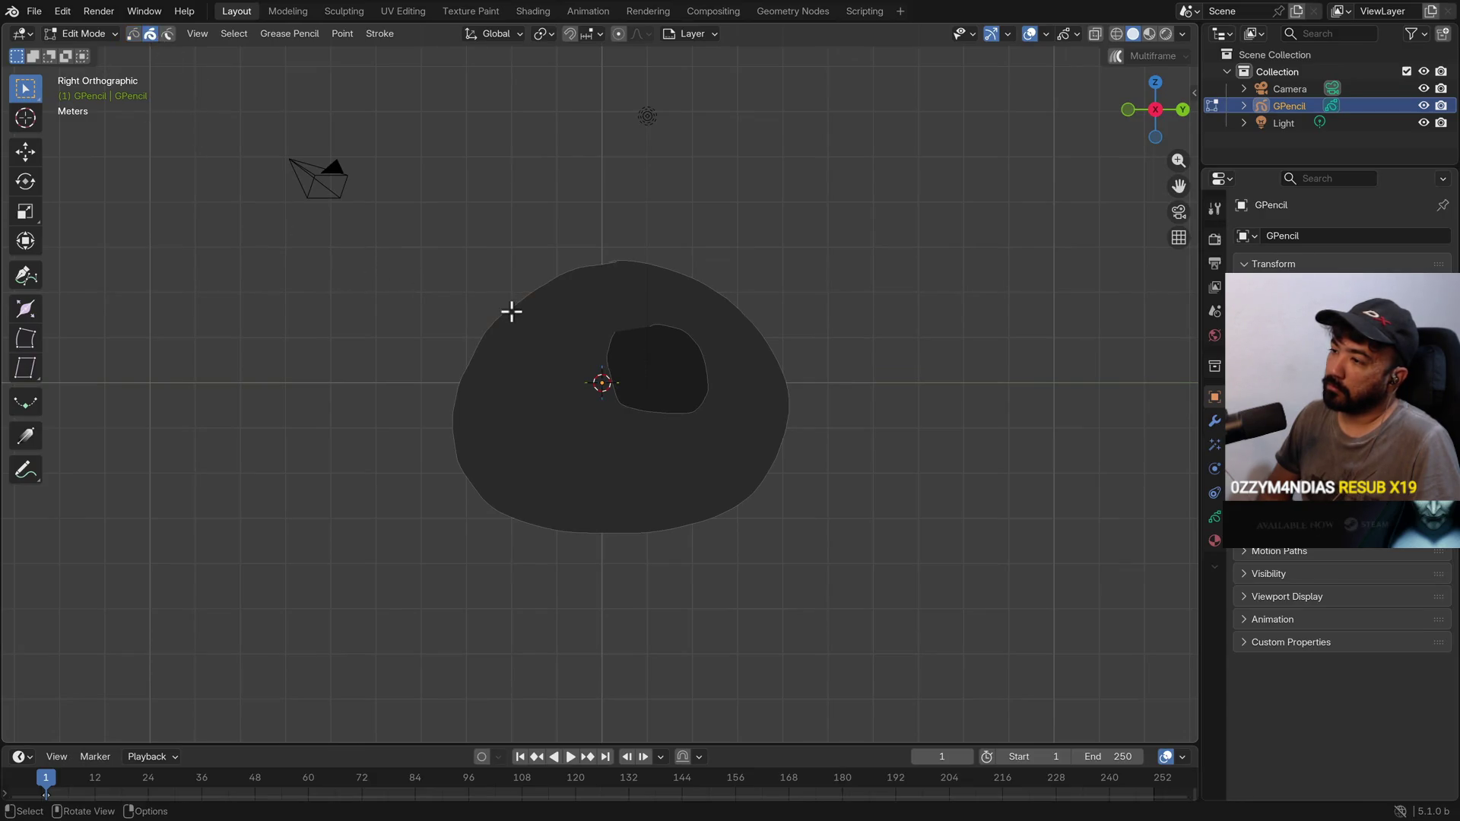
left_click(612, 344, "shift")
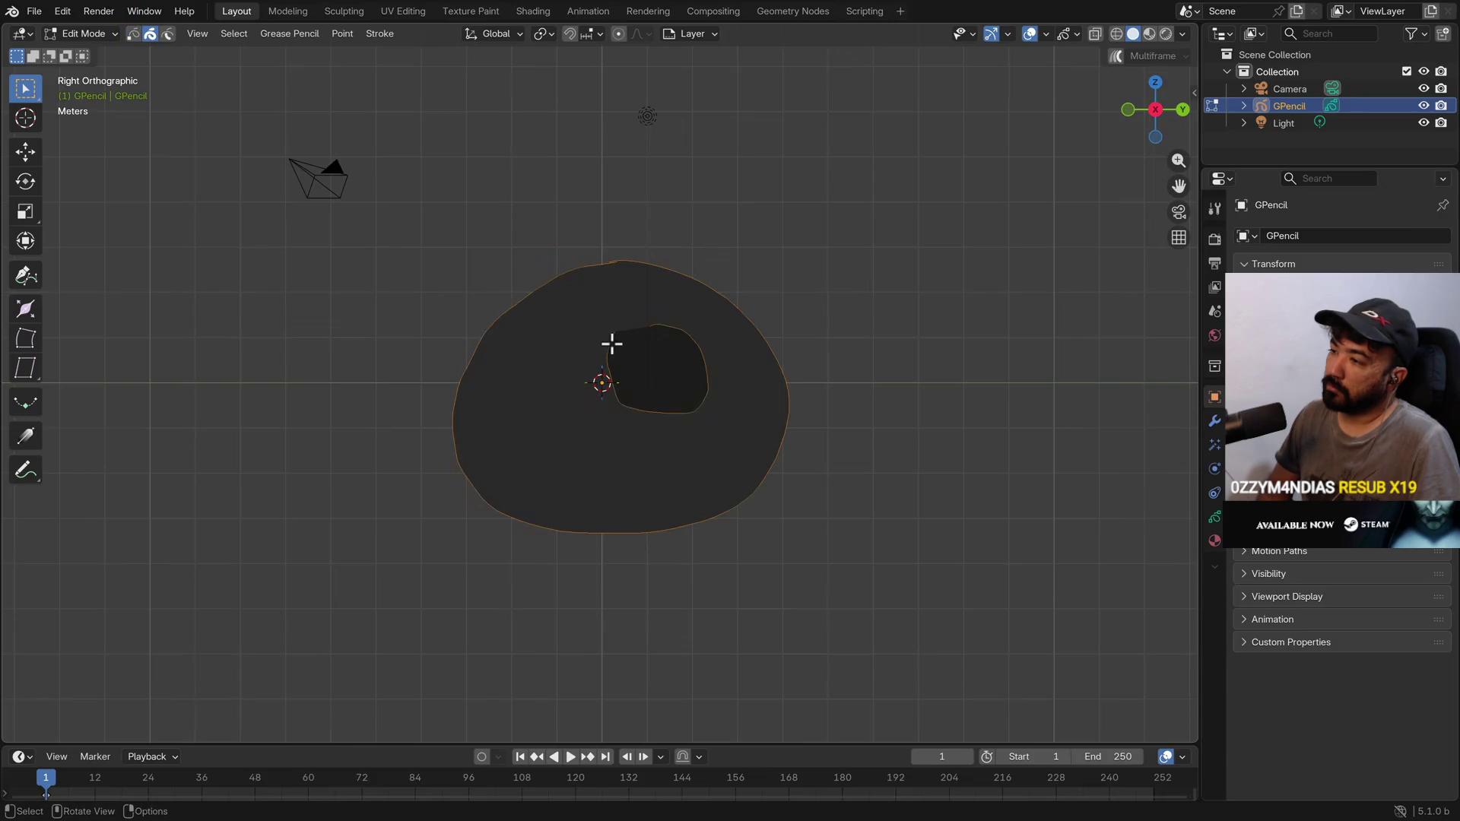
left_click(380, 35)
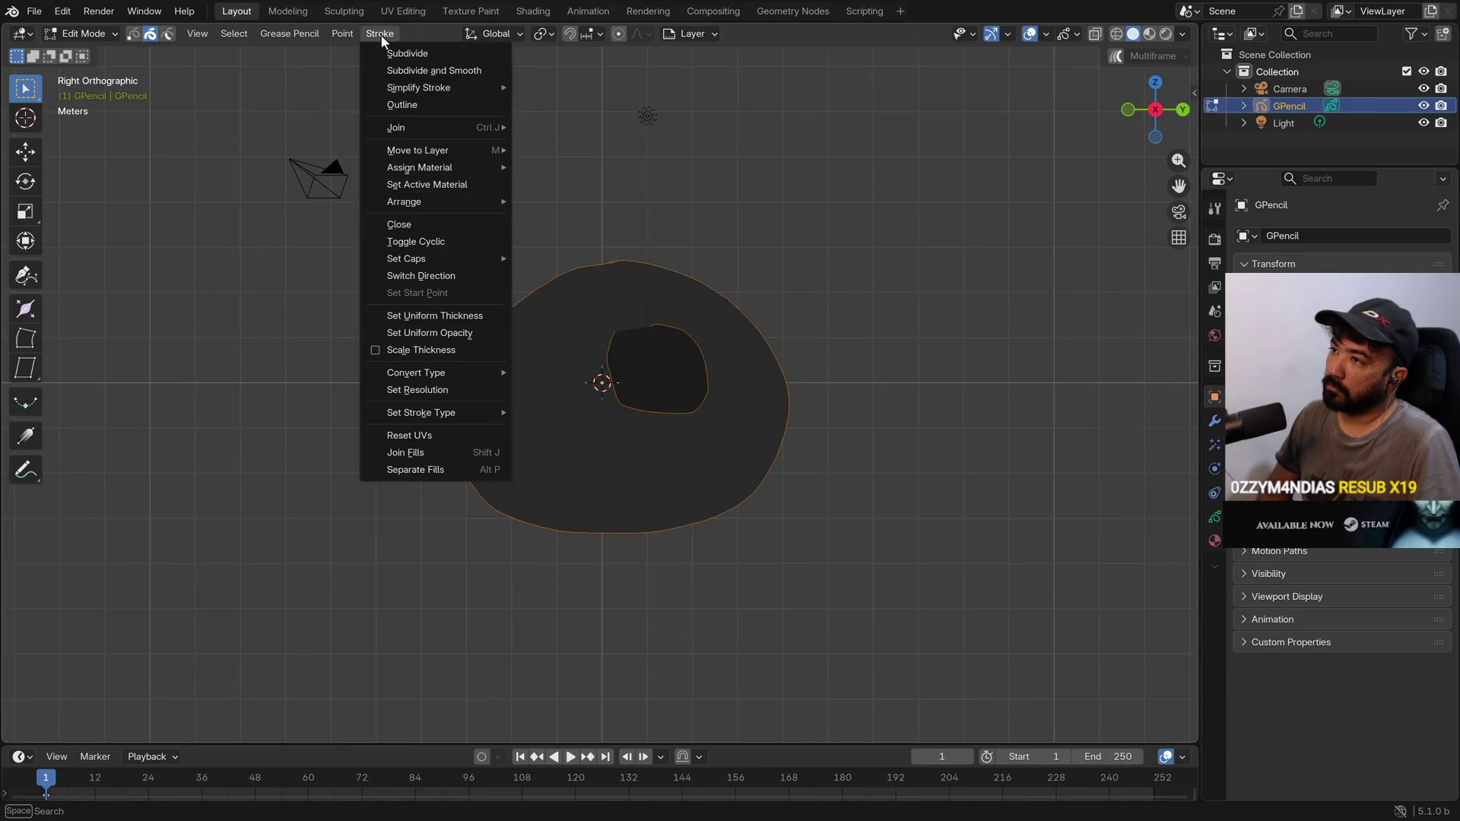
left_click(428, 453)
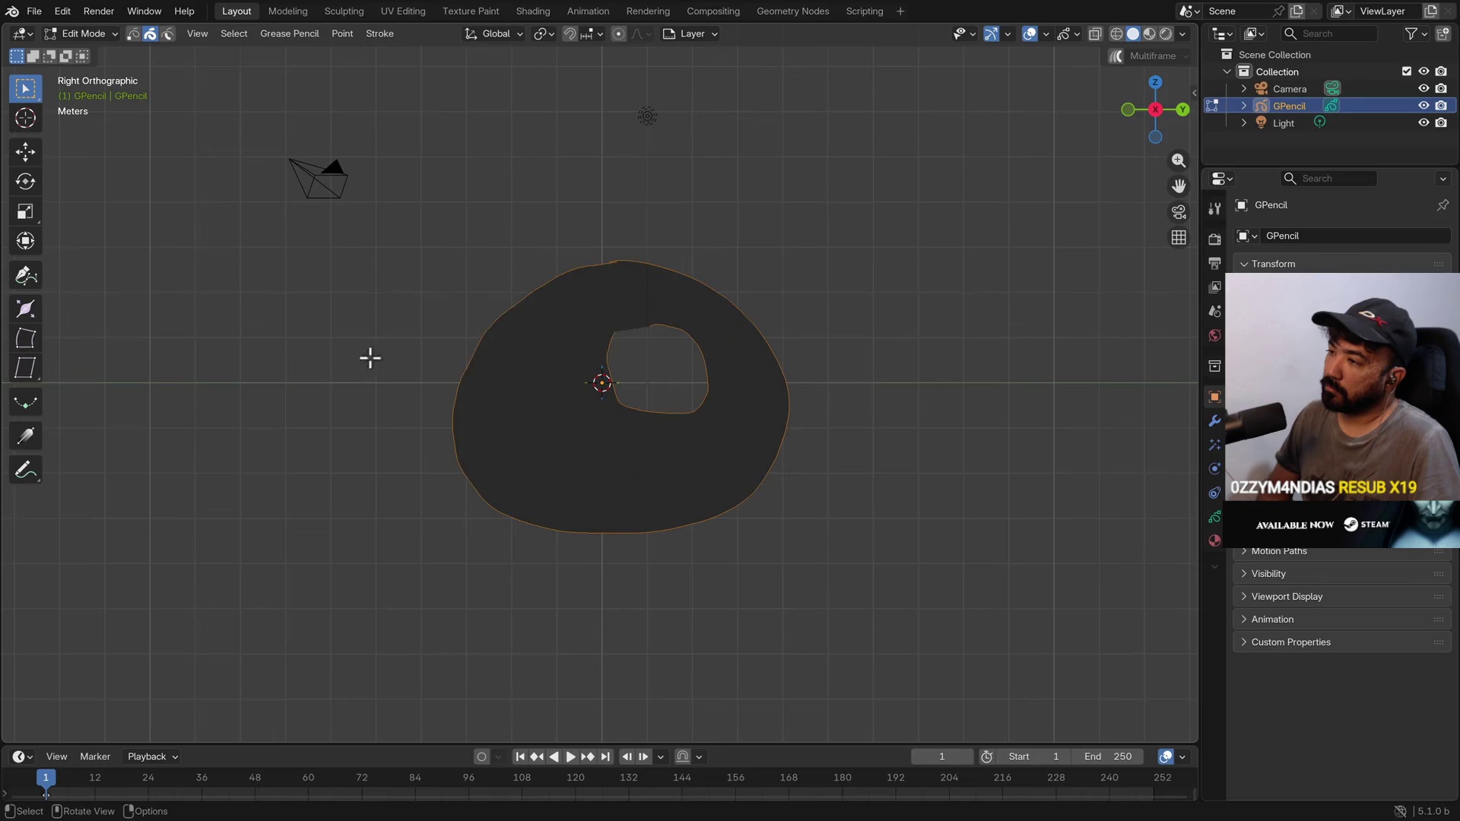
Draw a second patch lower left, join it as another hole, then switch to the browser
left_click(100, 34)
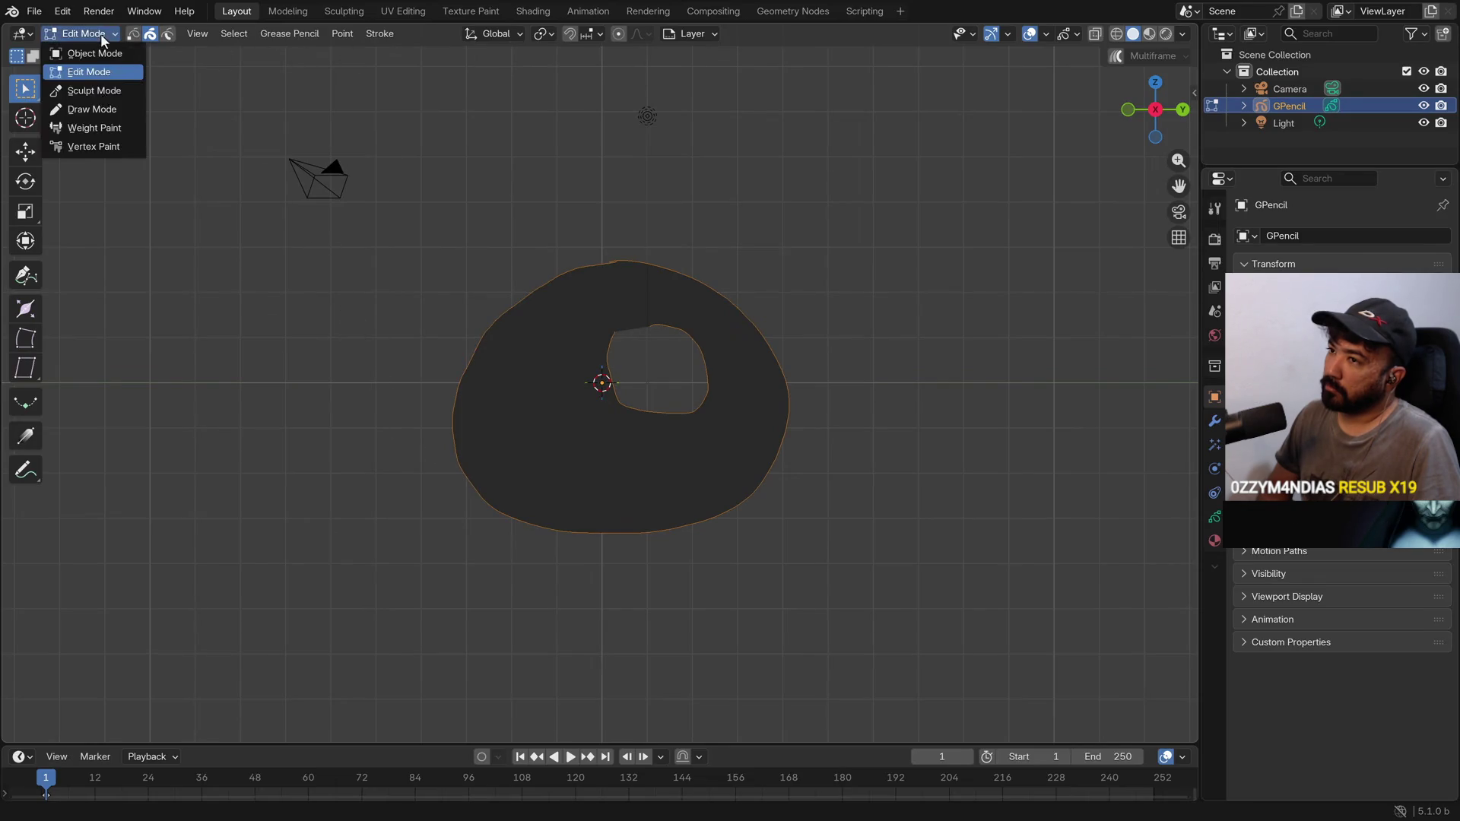
left_click(98, 105)
mouse_move(516, 402)
left_mouse_down()
mouse_move(551, 415)
mouse_move(517, 440)
left_mouse_up()
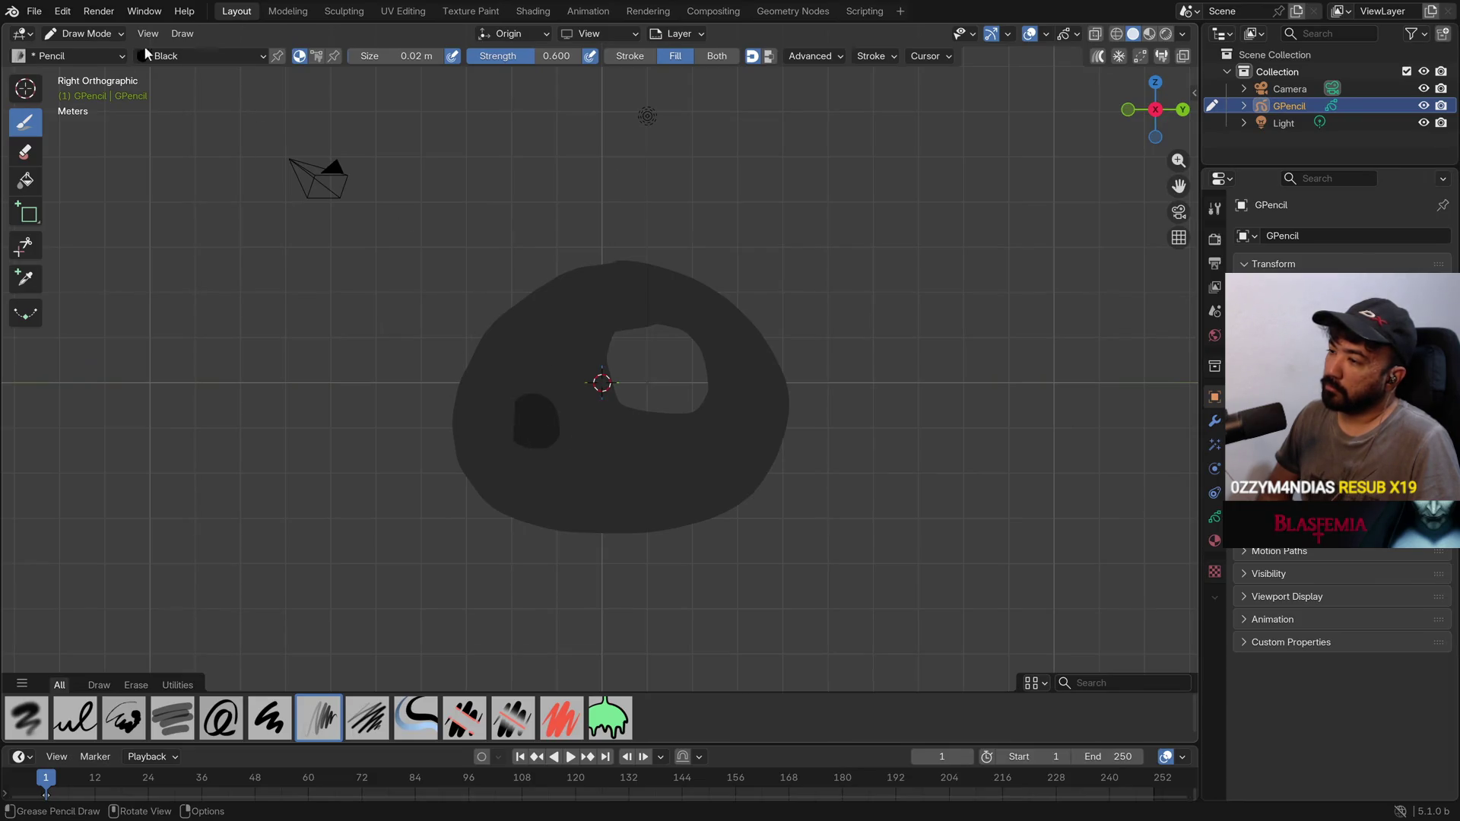
left_click(97, 35)
left_click(91, 72)
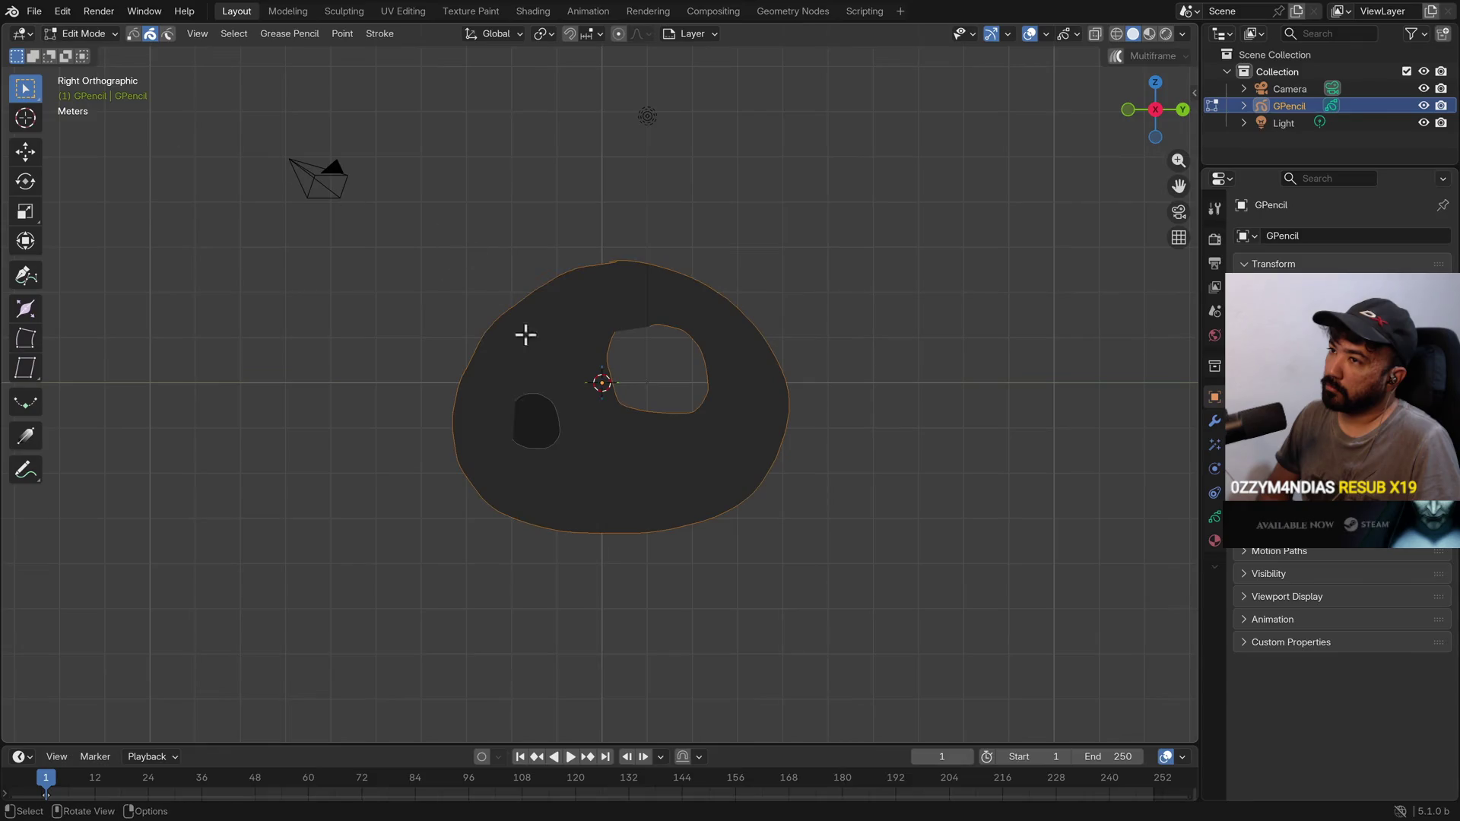
left_click(378, 34)
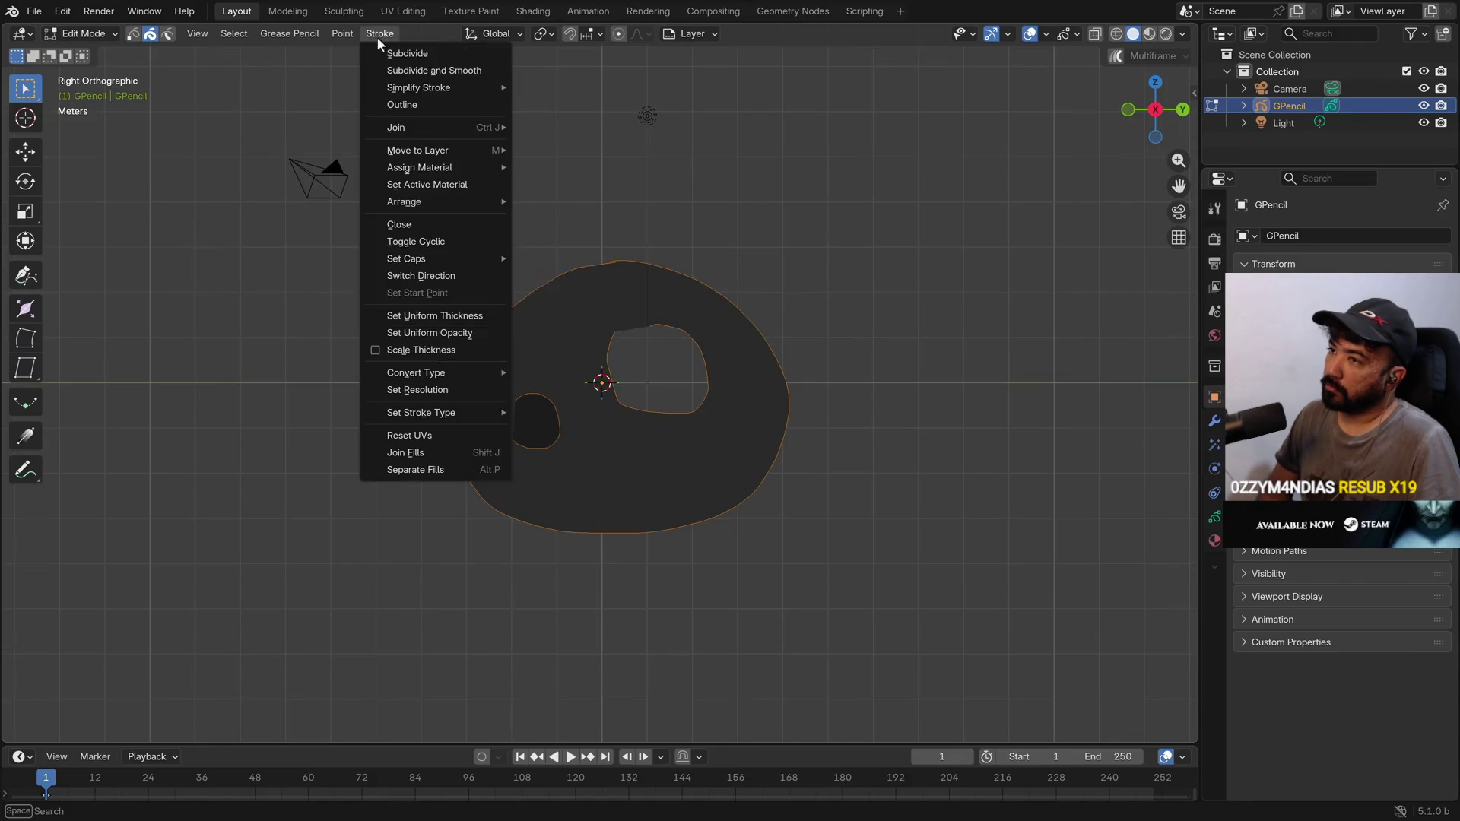
left_click(436, 451)
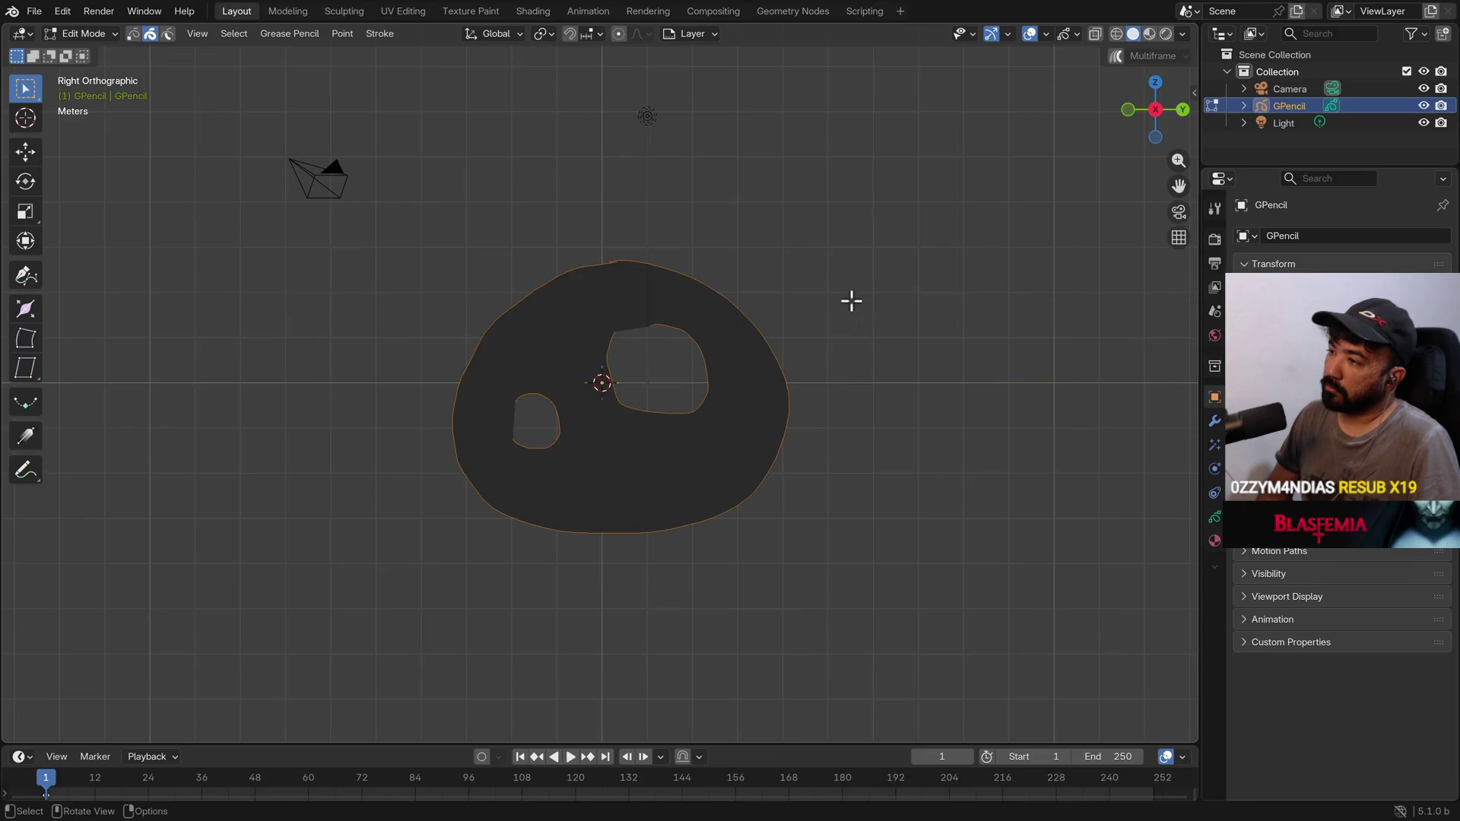
key("alt+Tab")
scroll(524, 428, "down", 10)
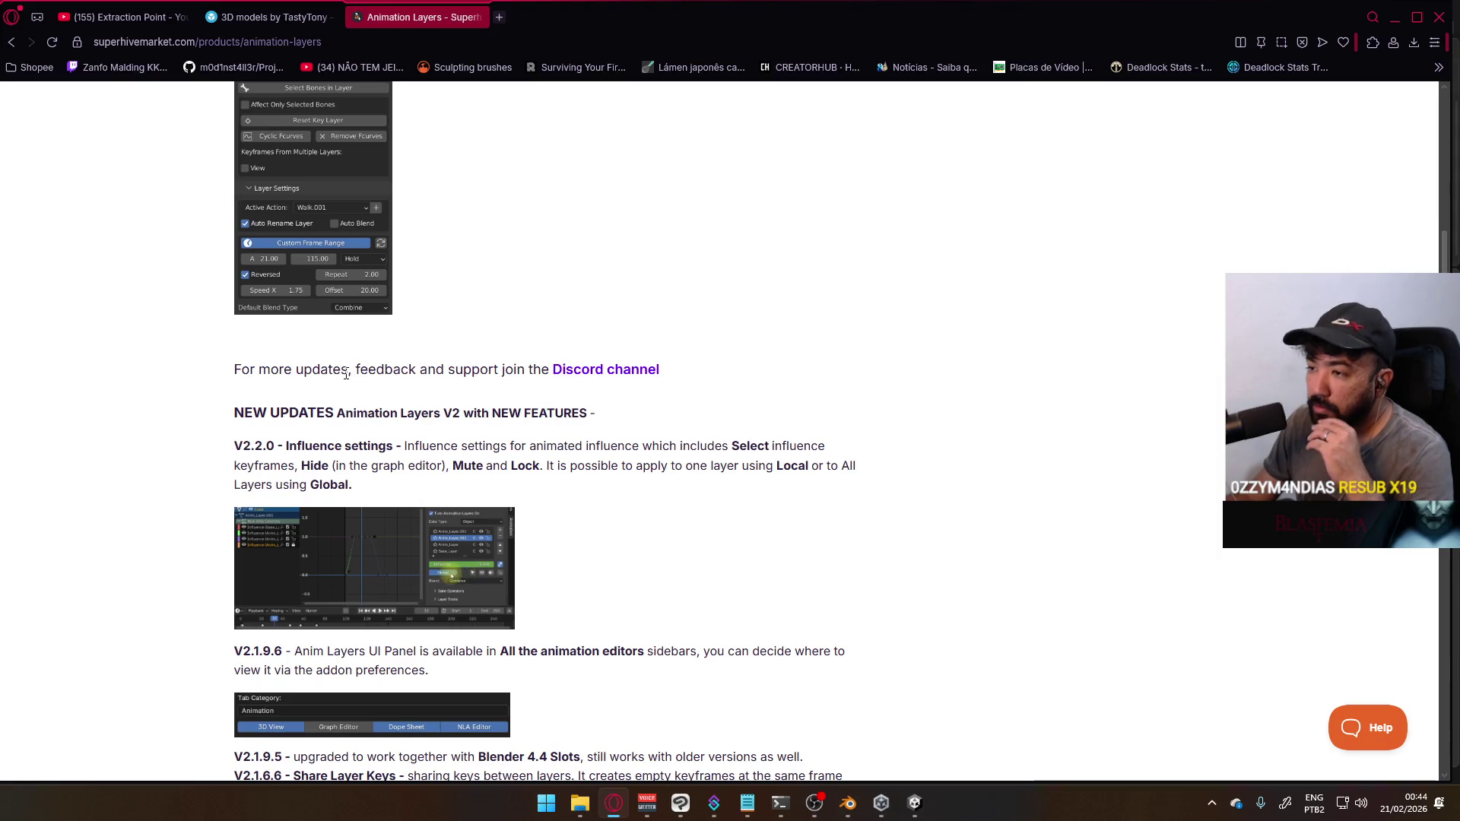
Scroll the Animation Layers product page to its NEW UPDATES changelog
scroll(346, 374, "down", 4)
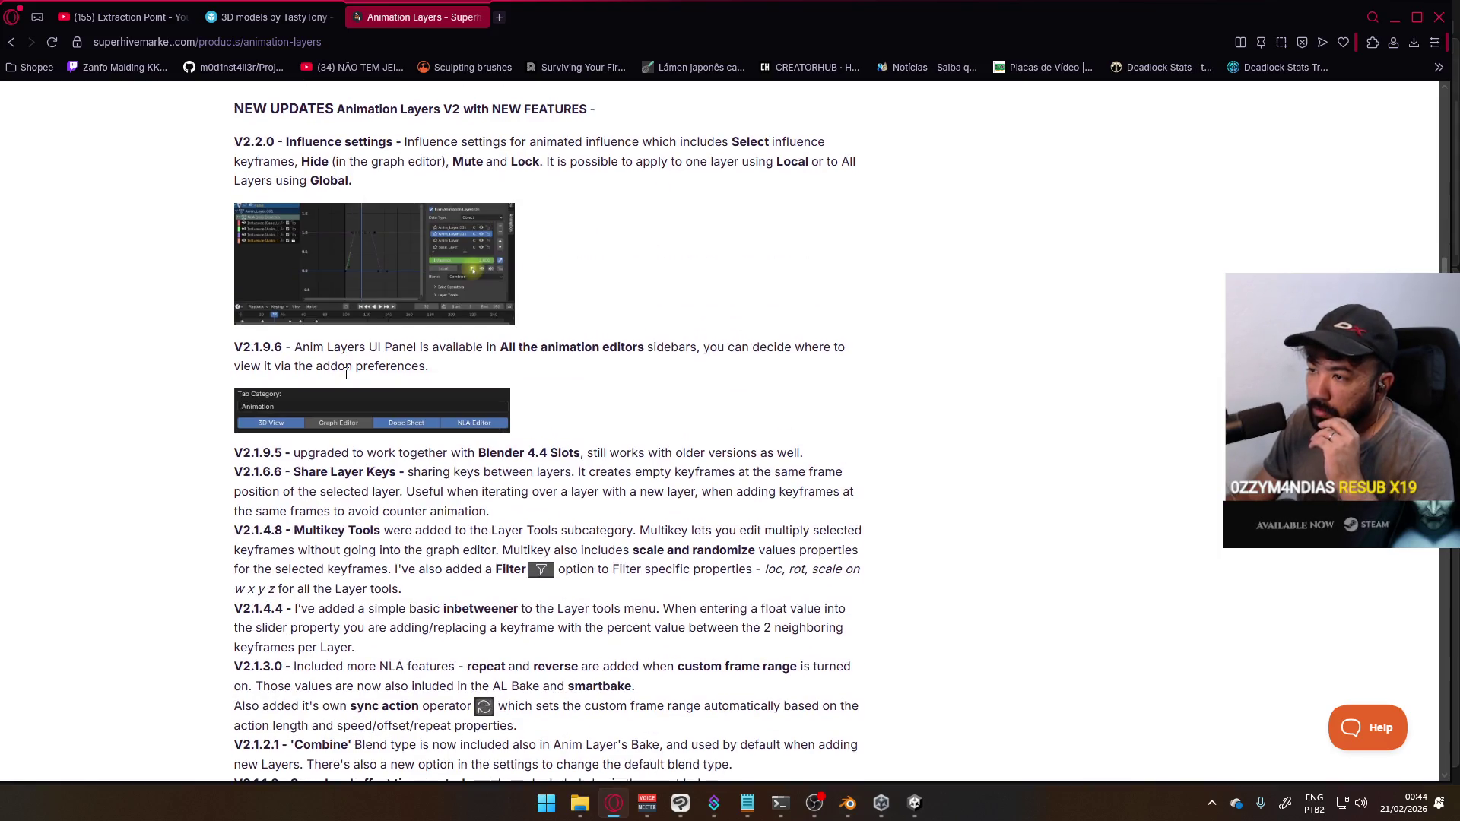
scroll(350, 371, "up", 2)
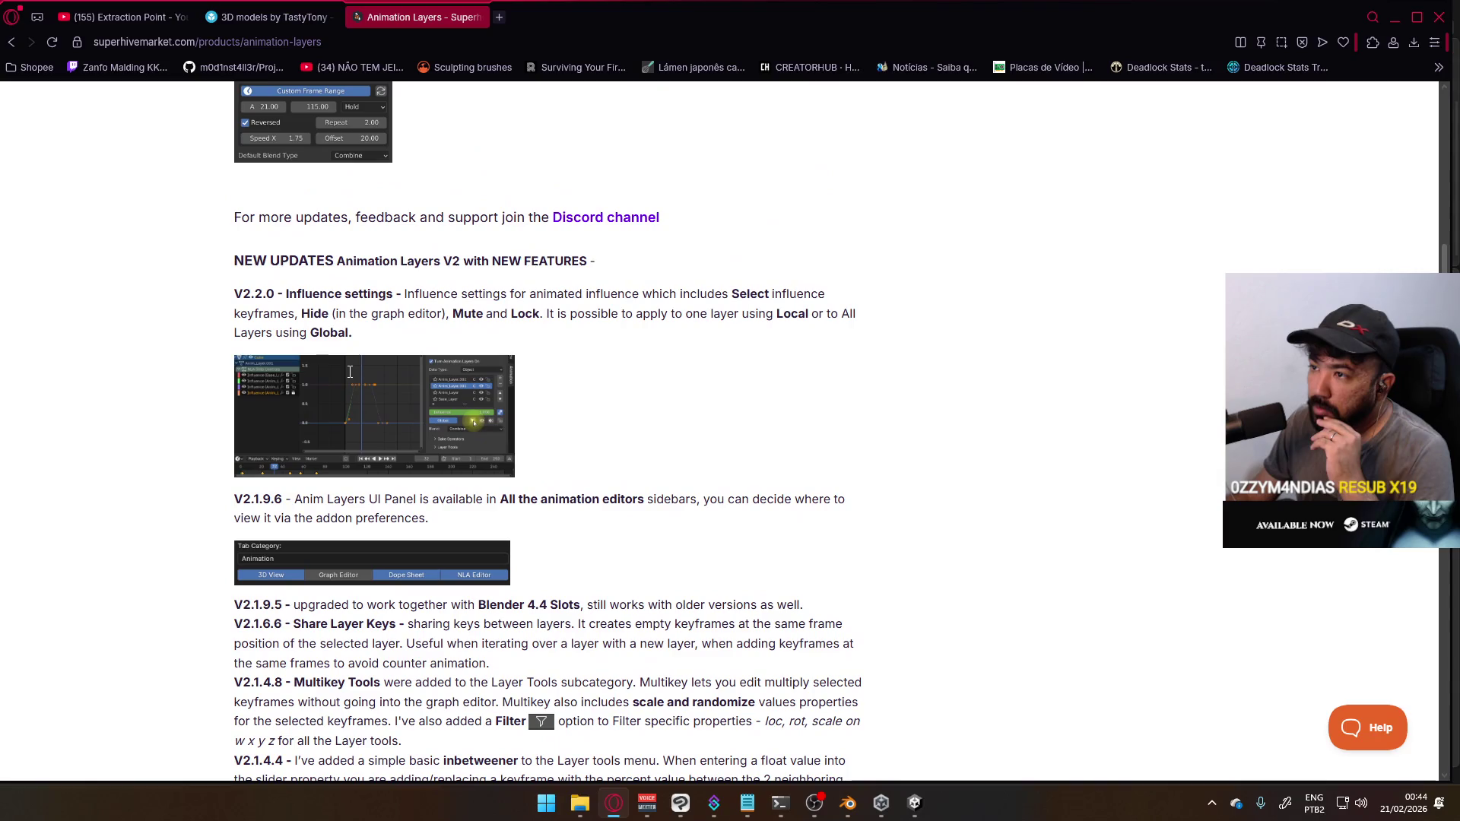
mouse_move(848, 803)
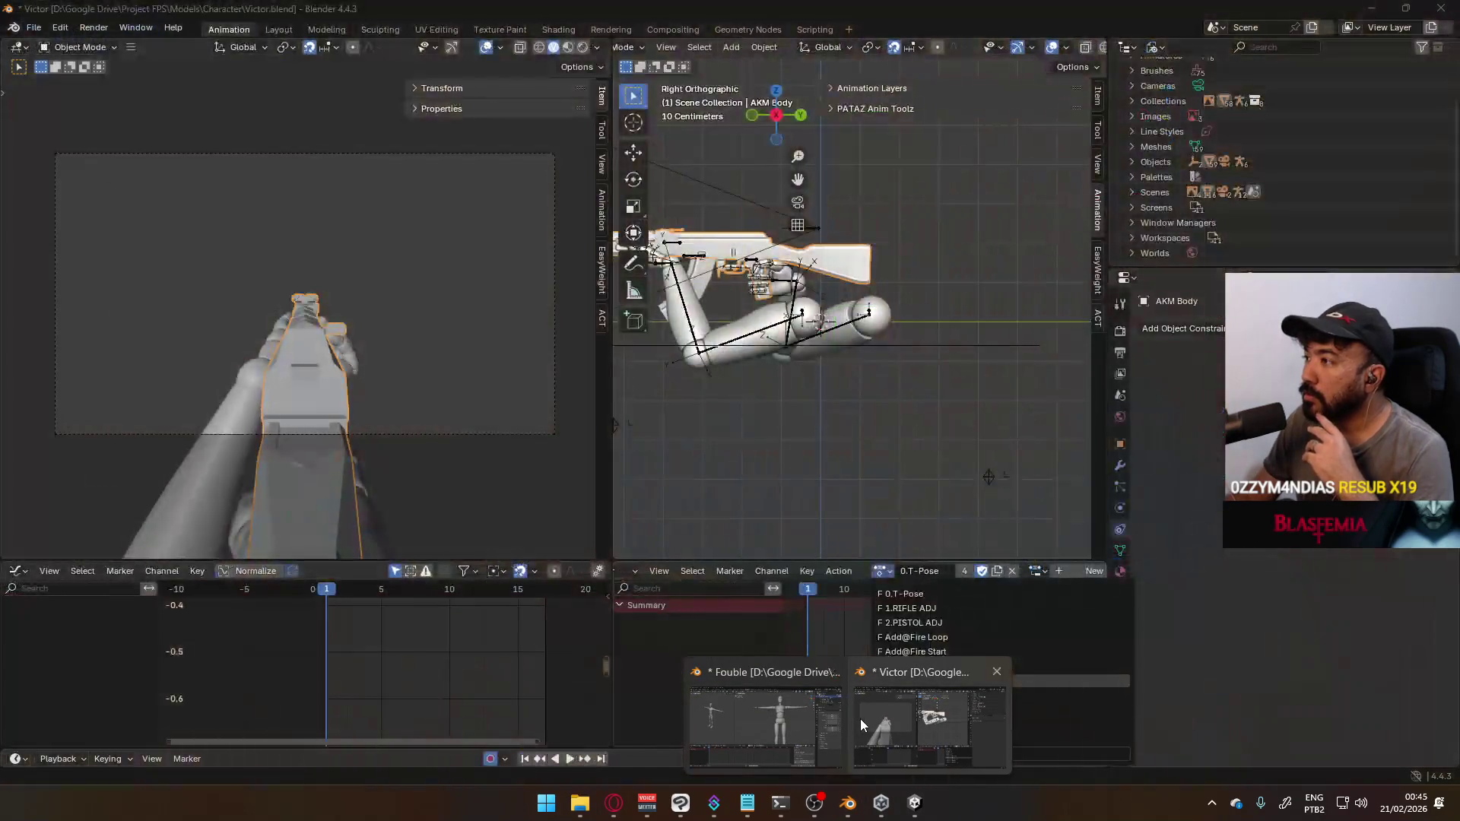
In Victor.blend, expand the Animation Layers panel and check add-on version 2.1.9.7 in Preferences
left_click(860, 719)
left_click(881, 89)
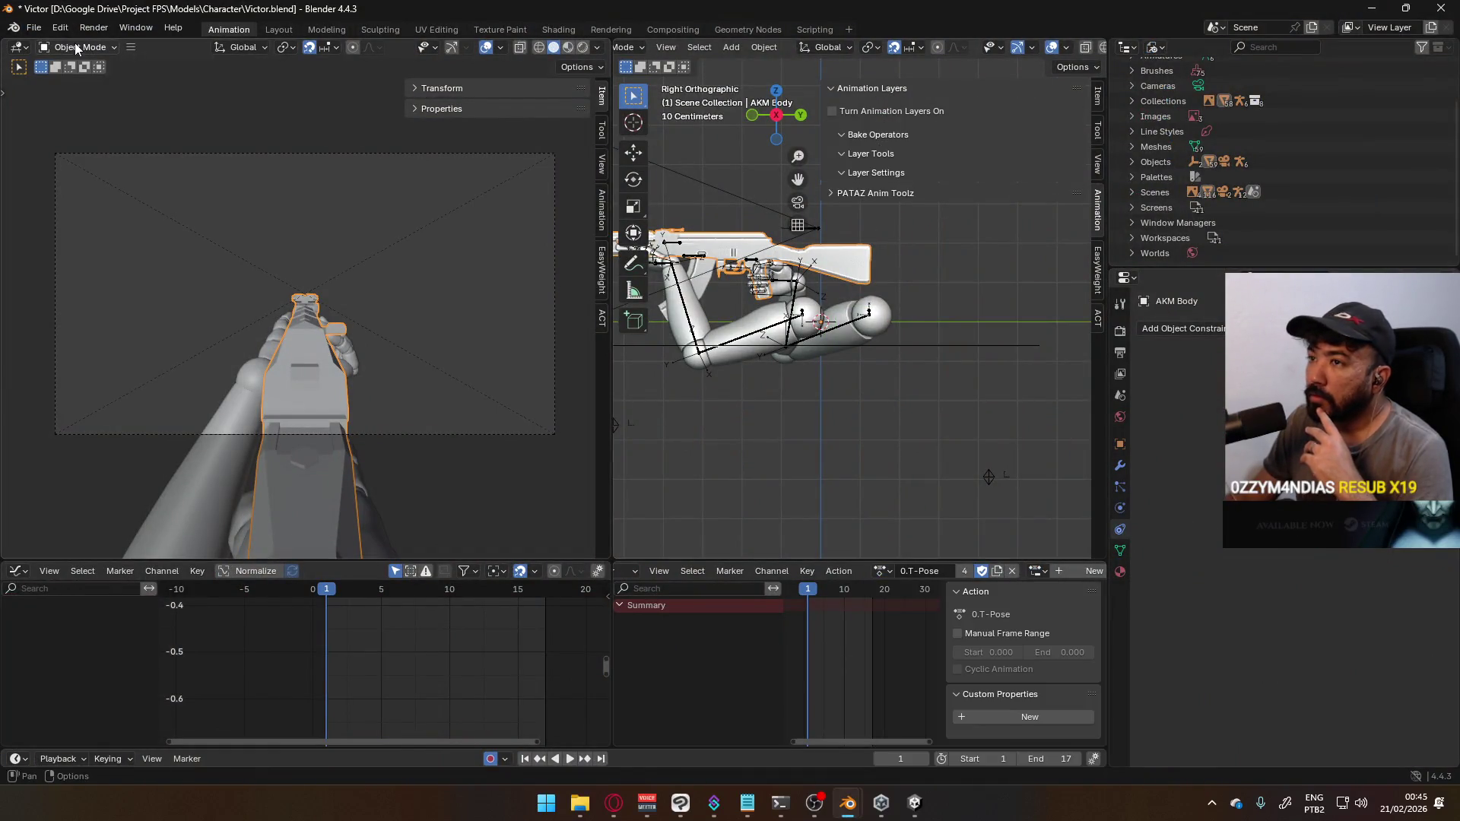
left_click(43, 29)
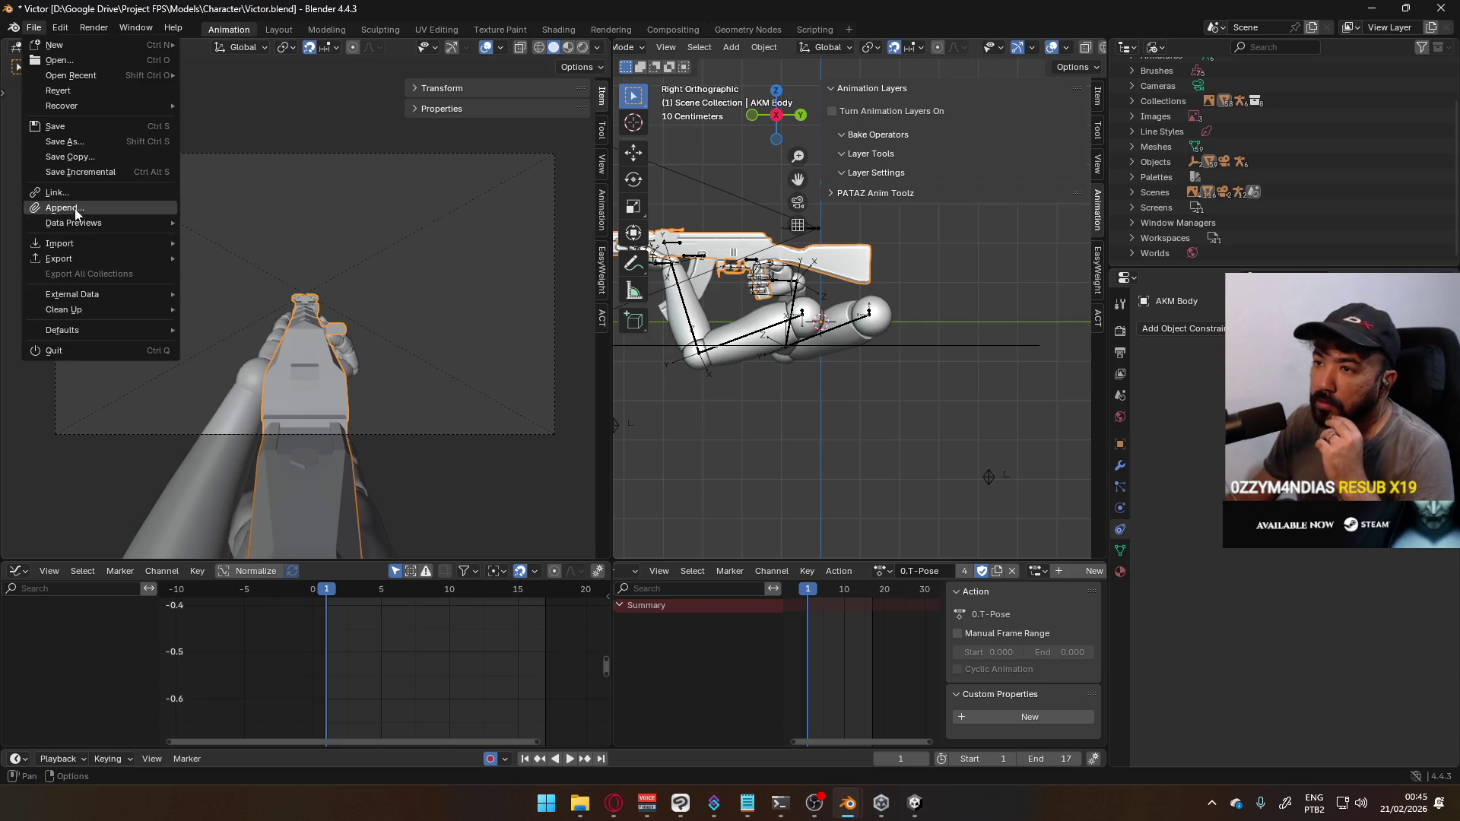
left_click(61, 27)
left_click(120, 224)
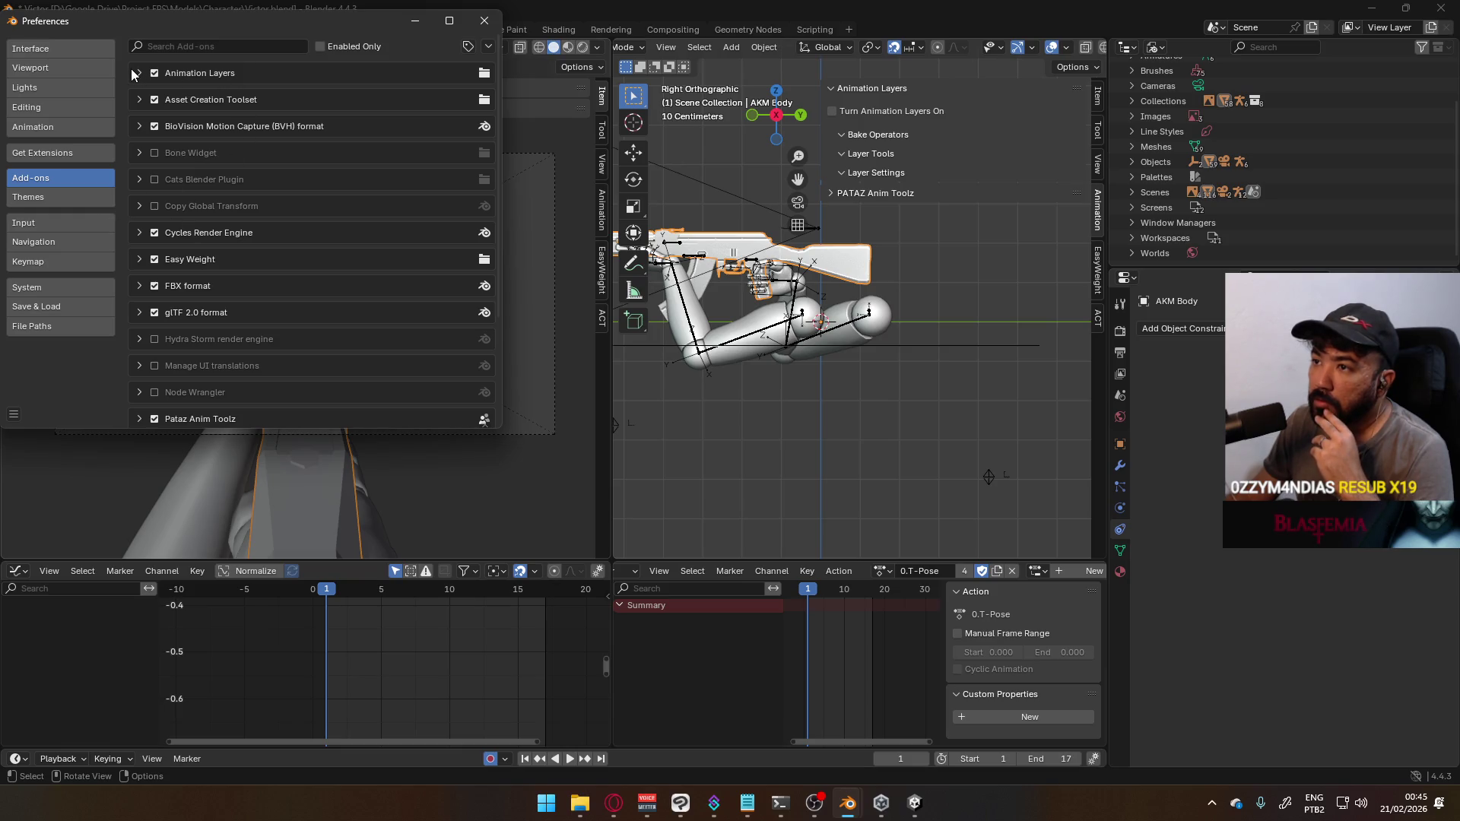
left_click(137, 73)
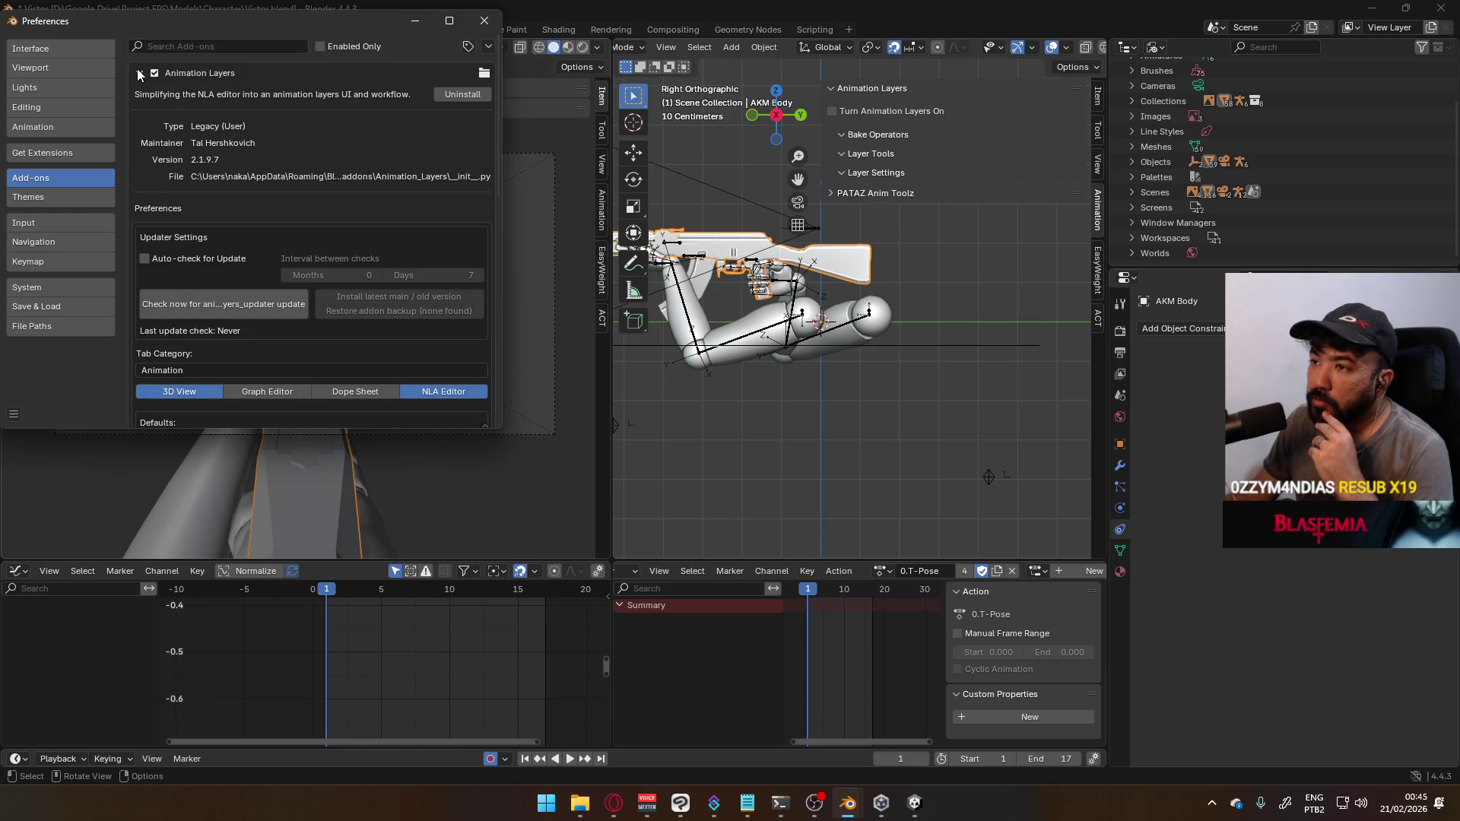
left_click(137, 74)
left_click(1263, 14)
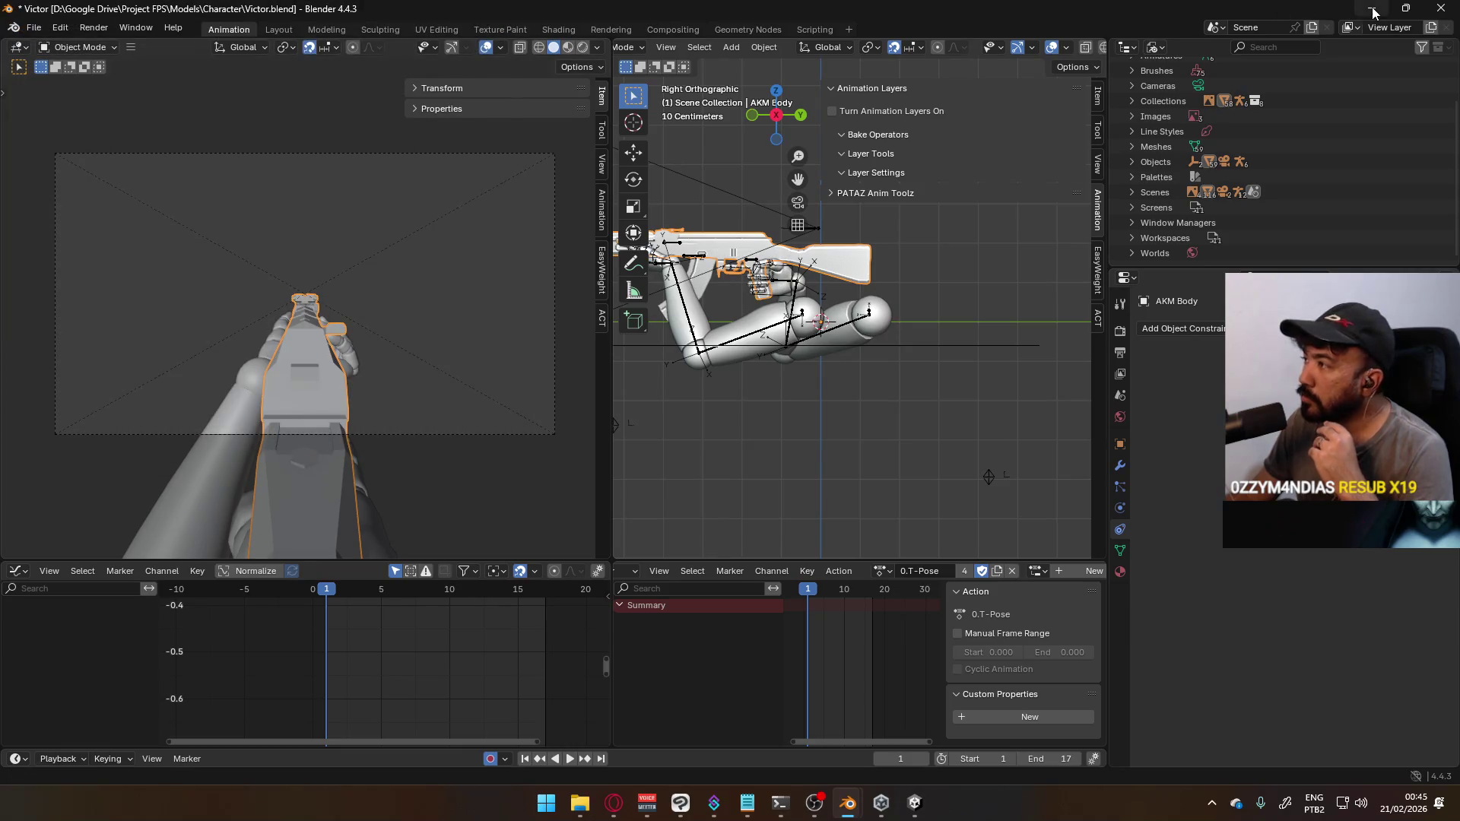
left_click(1374, 13)
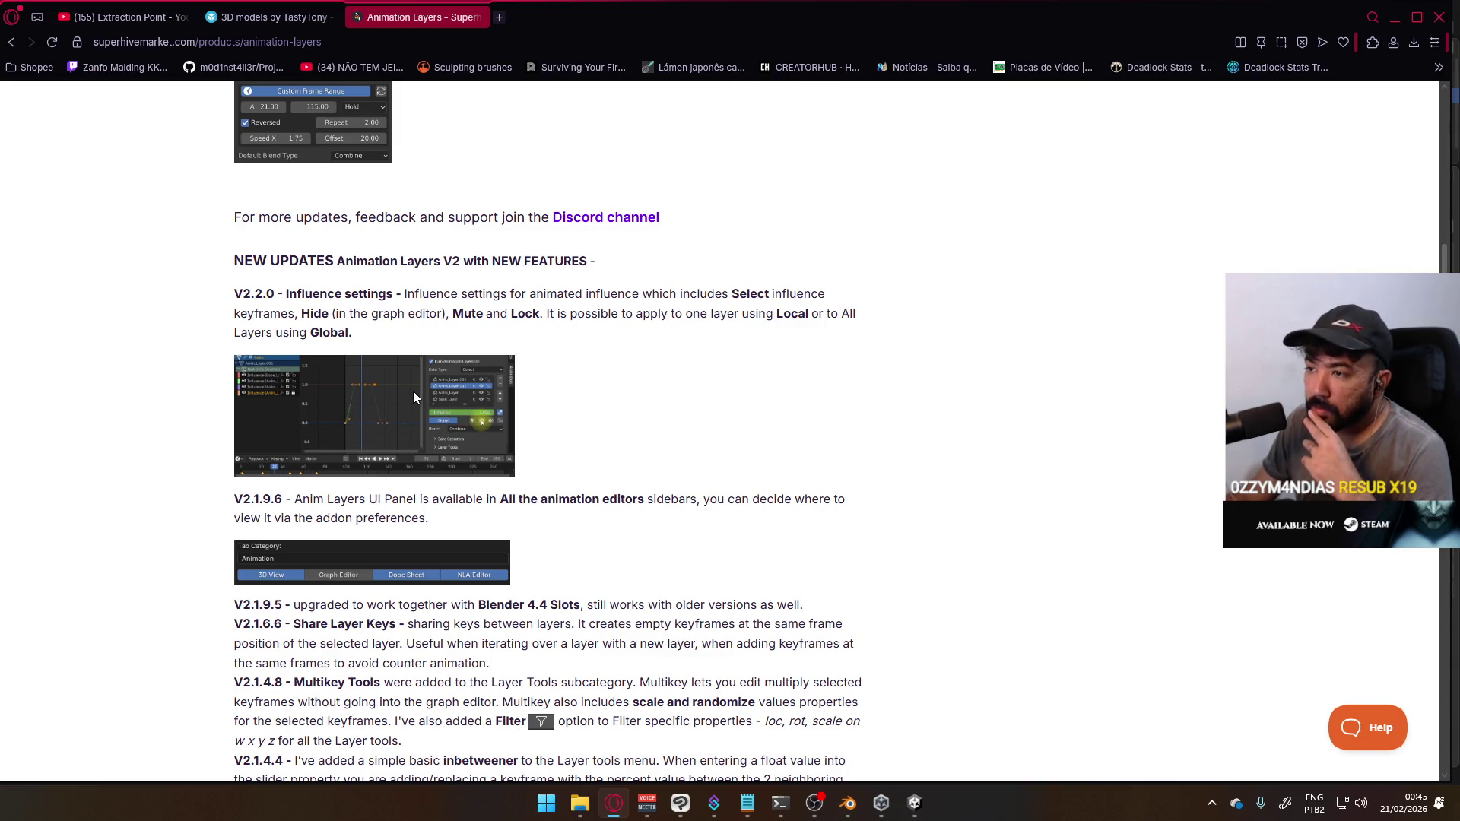
Scroll through the Animation Layers product page, then close its browser tab
scroll(564, 388, "down", 2)
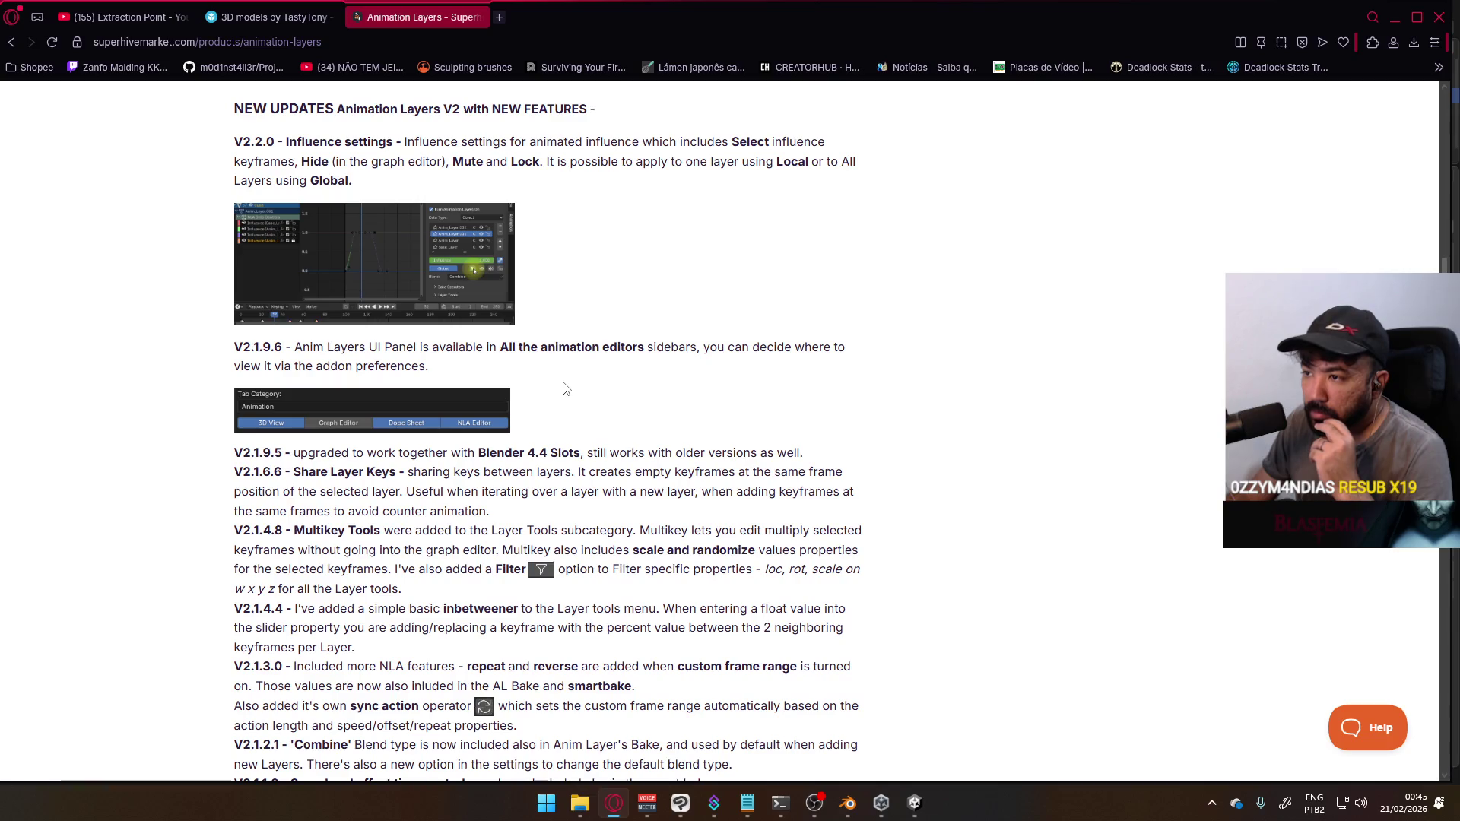
scroll(565, 388, "down", 5)
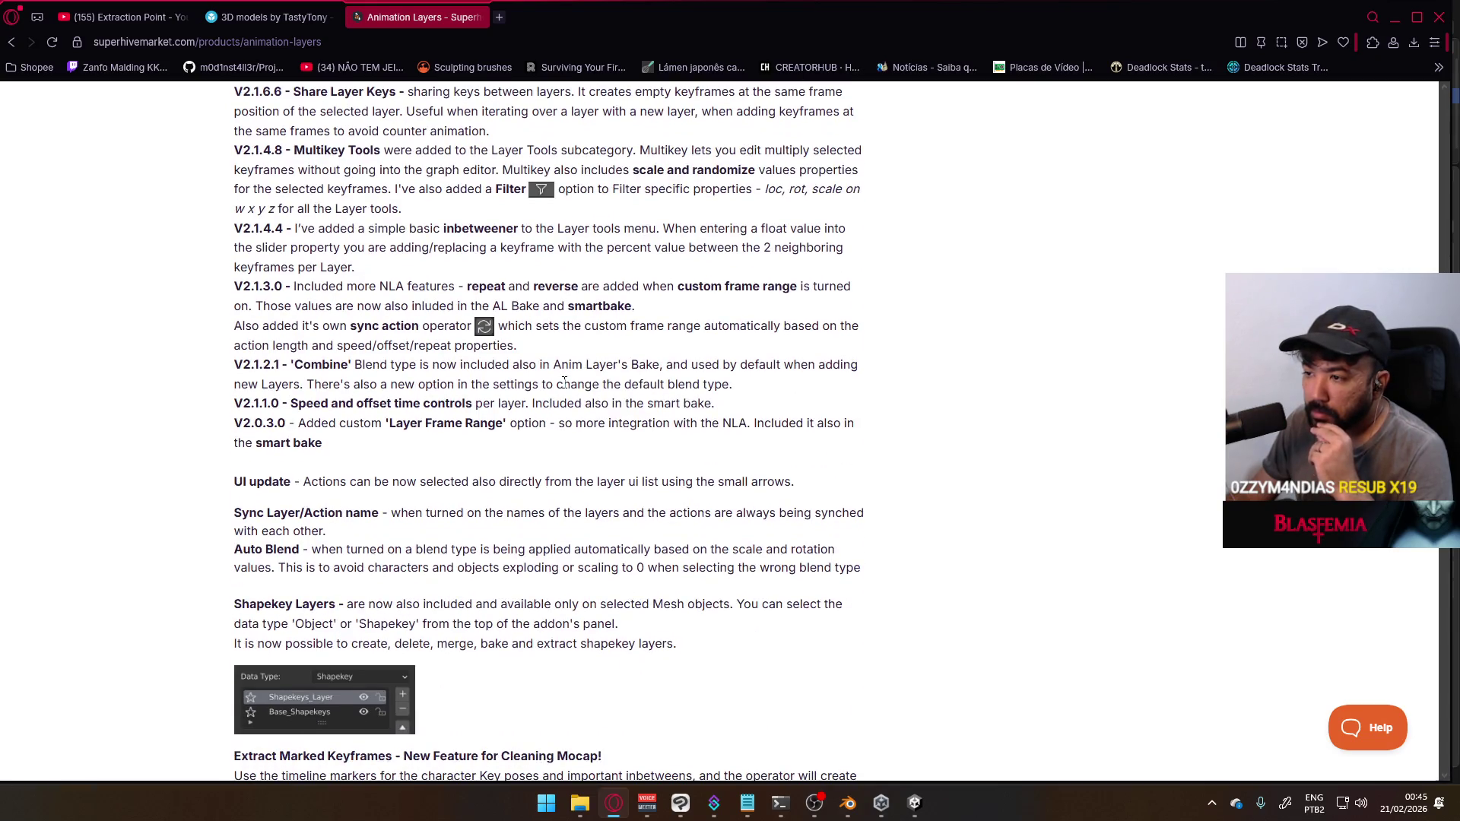
scroll(564, 381, "down", 3)
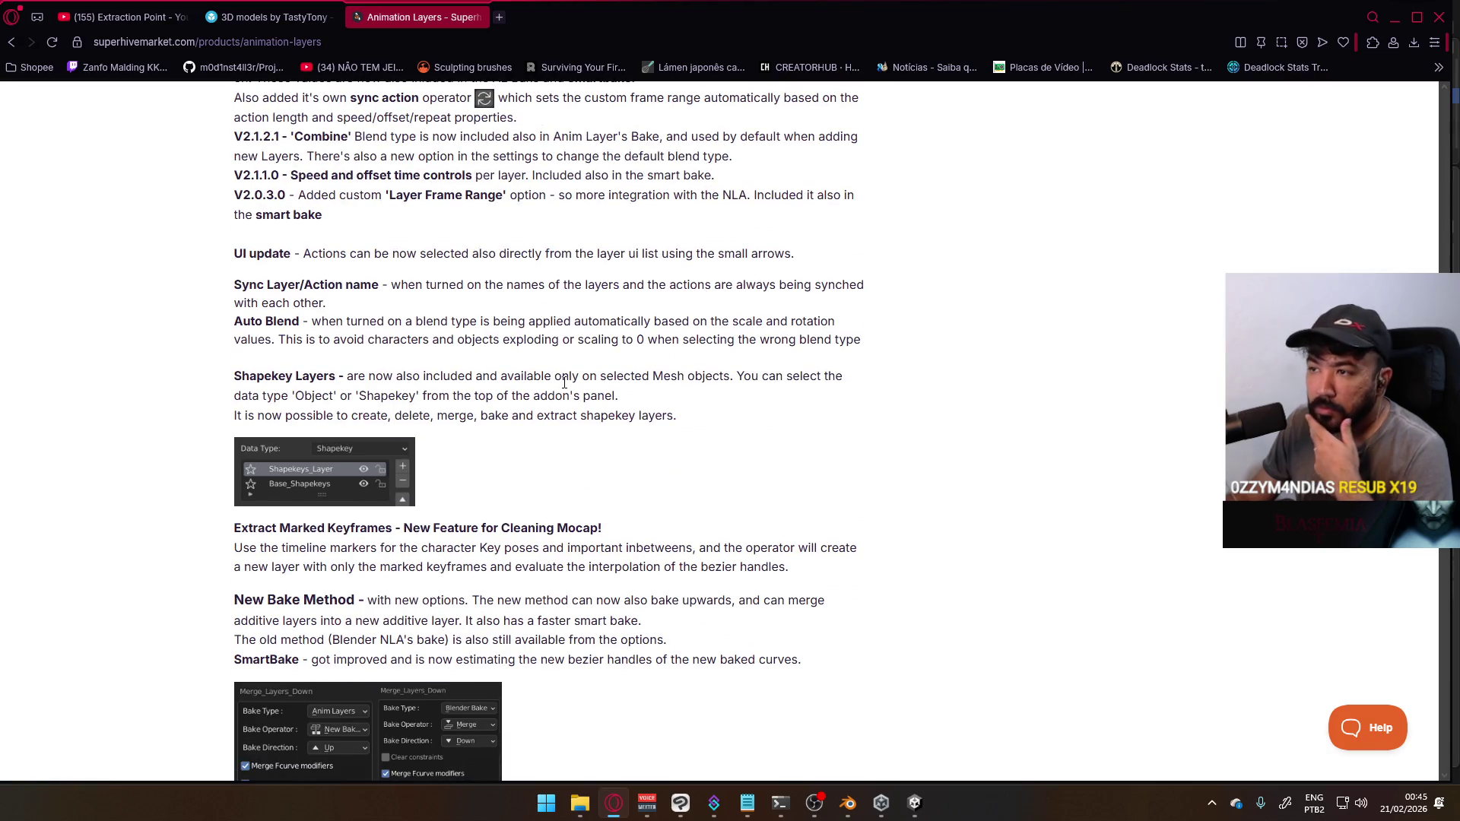
scroll(564, 385, "down", 5)
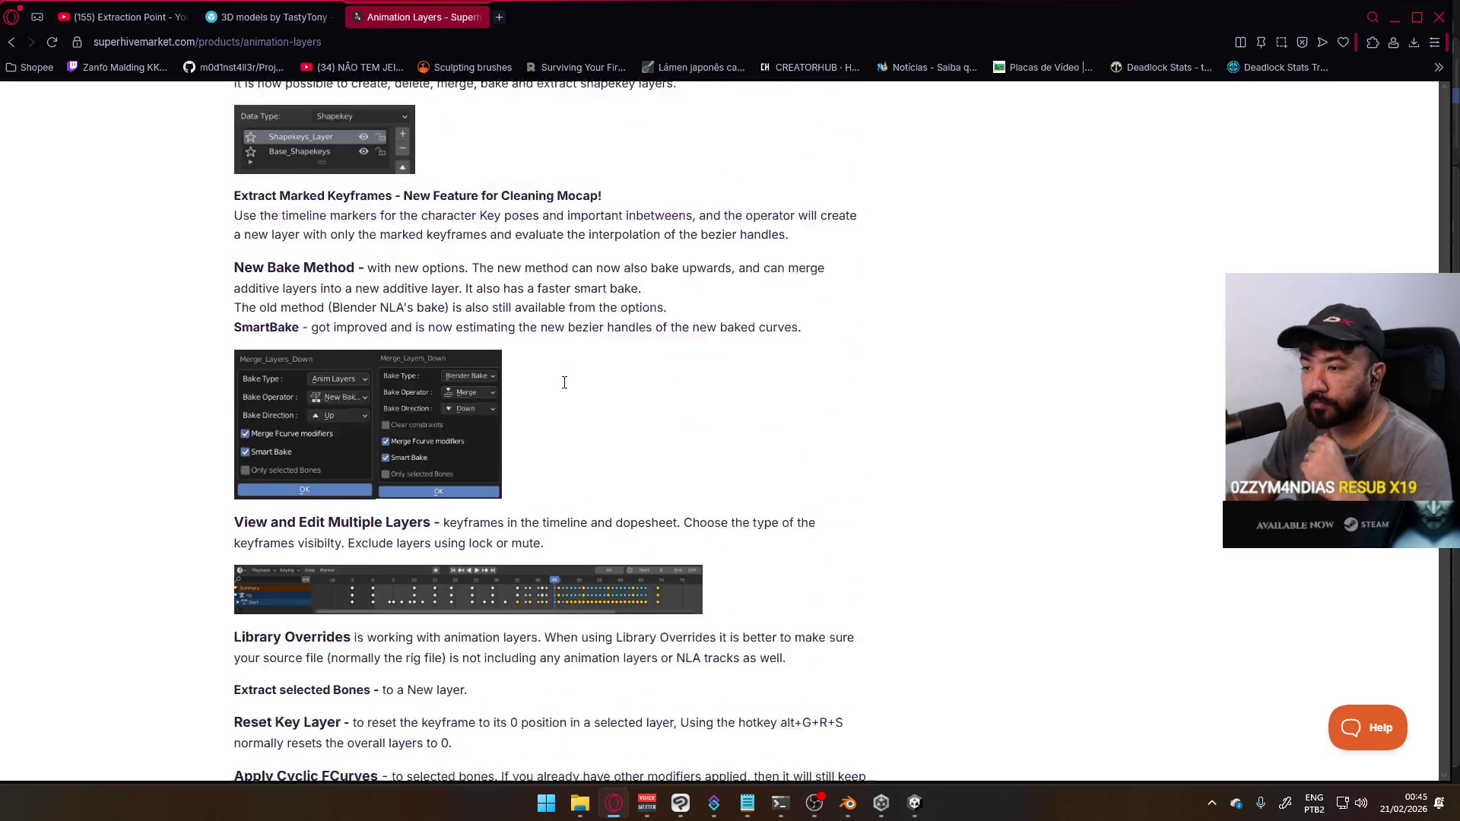
scroll(566, 389, "down", 5)
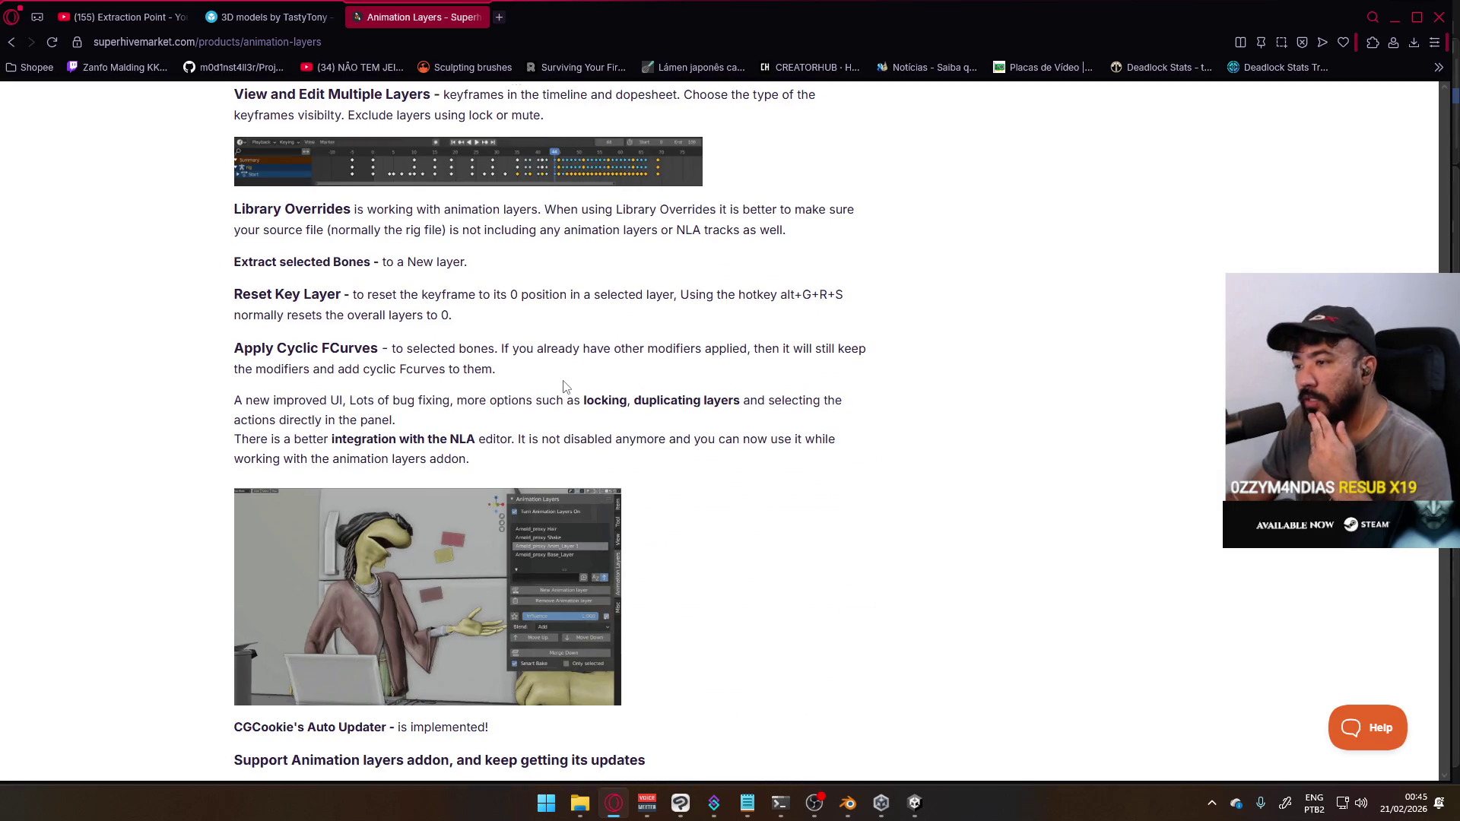
scroll(565, 384, "up", 7)
scroll(564, 380, "up", 15)
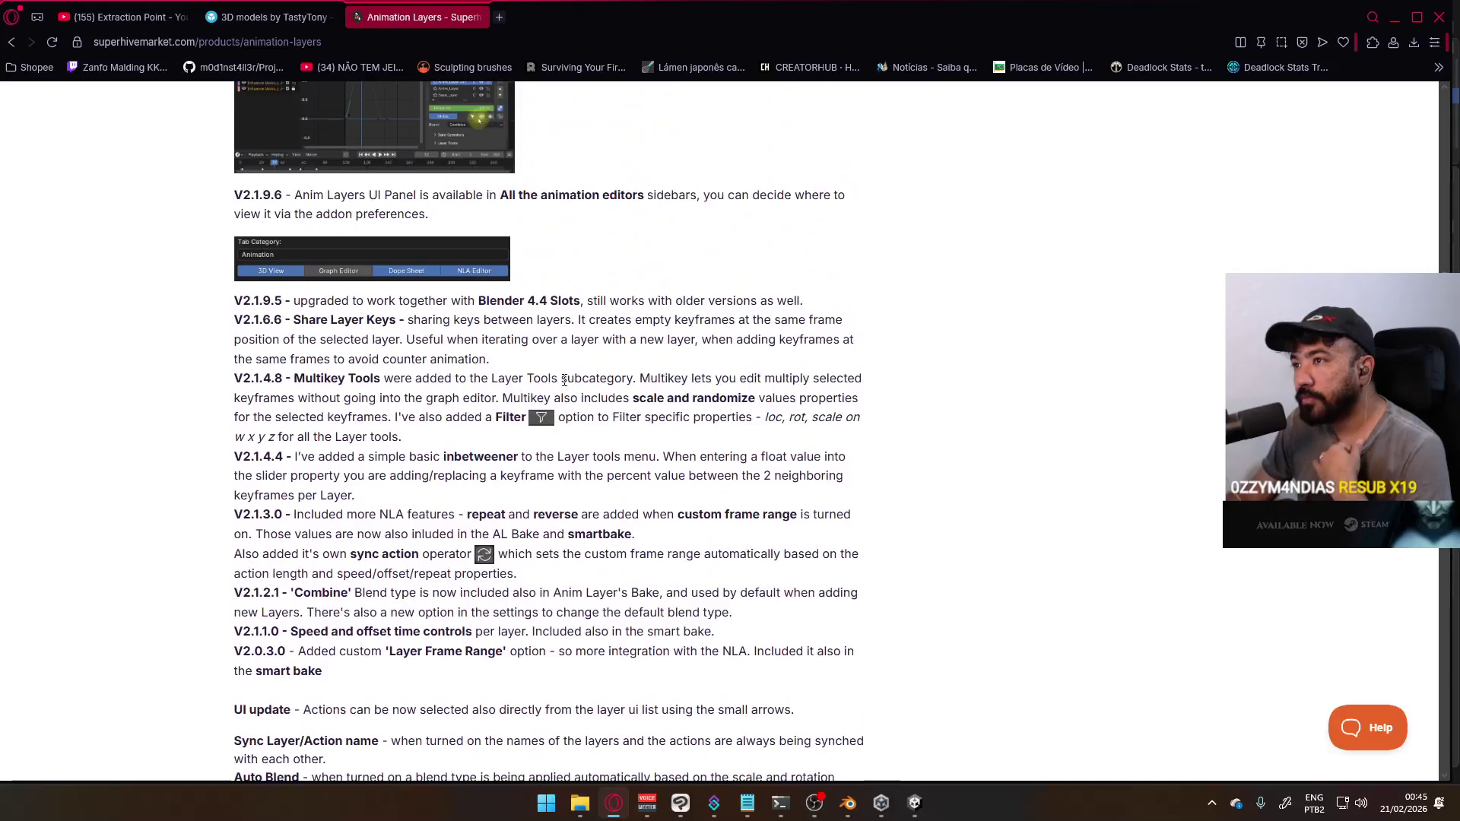
scroll(564, 380, "up", 5)
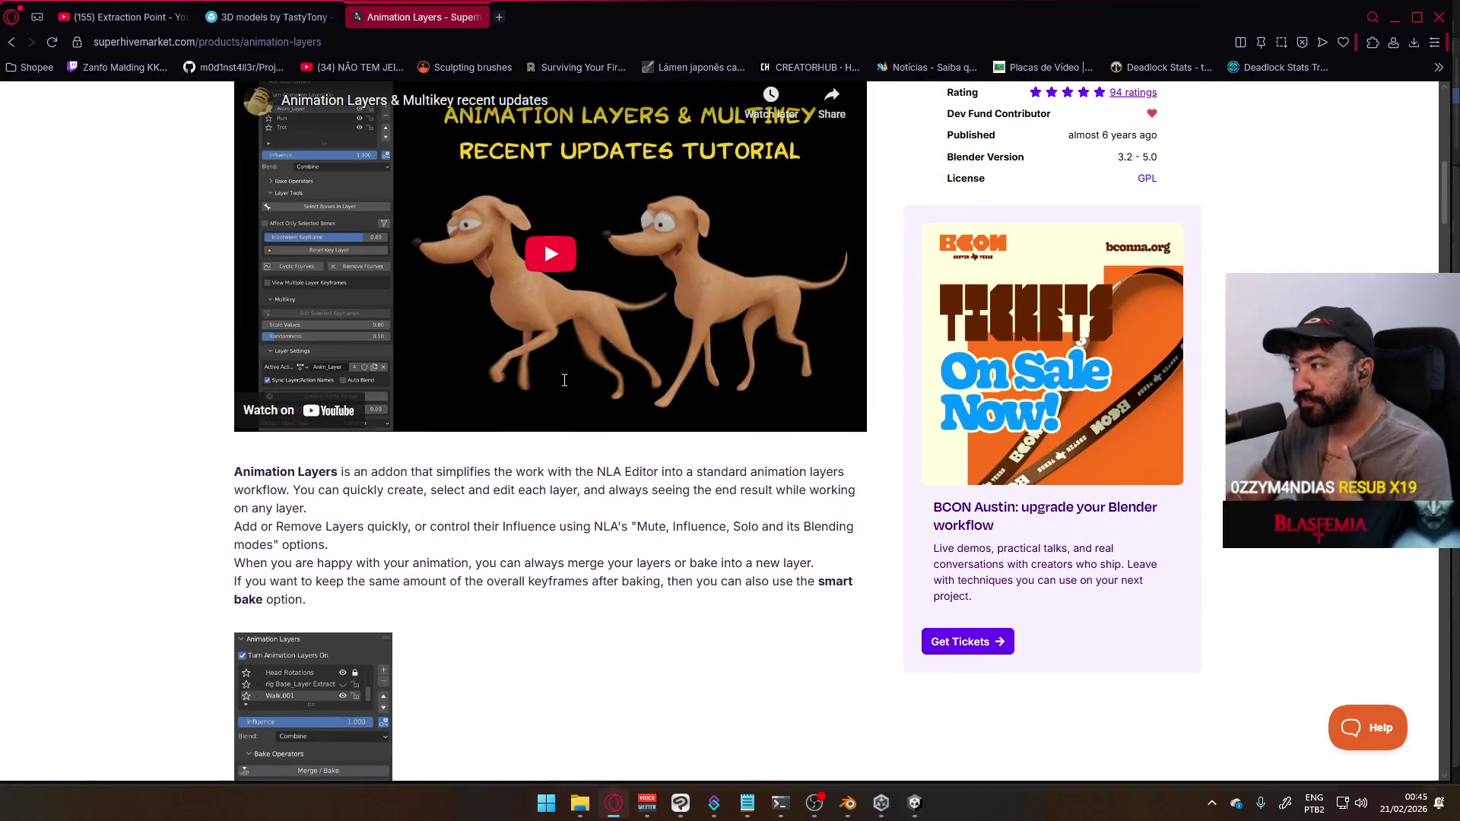
scroll(570, 384, "up", 4)
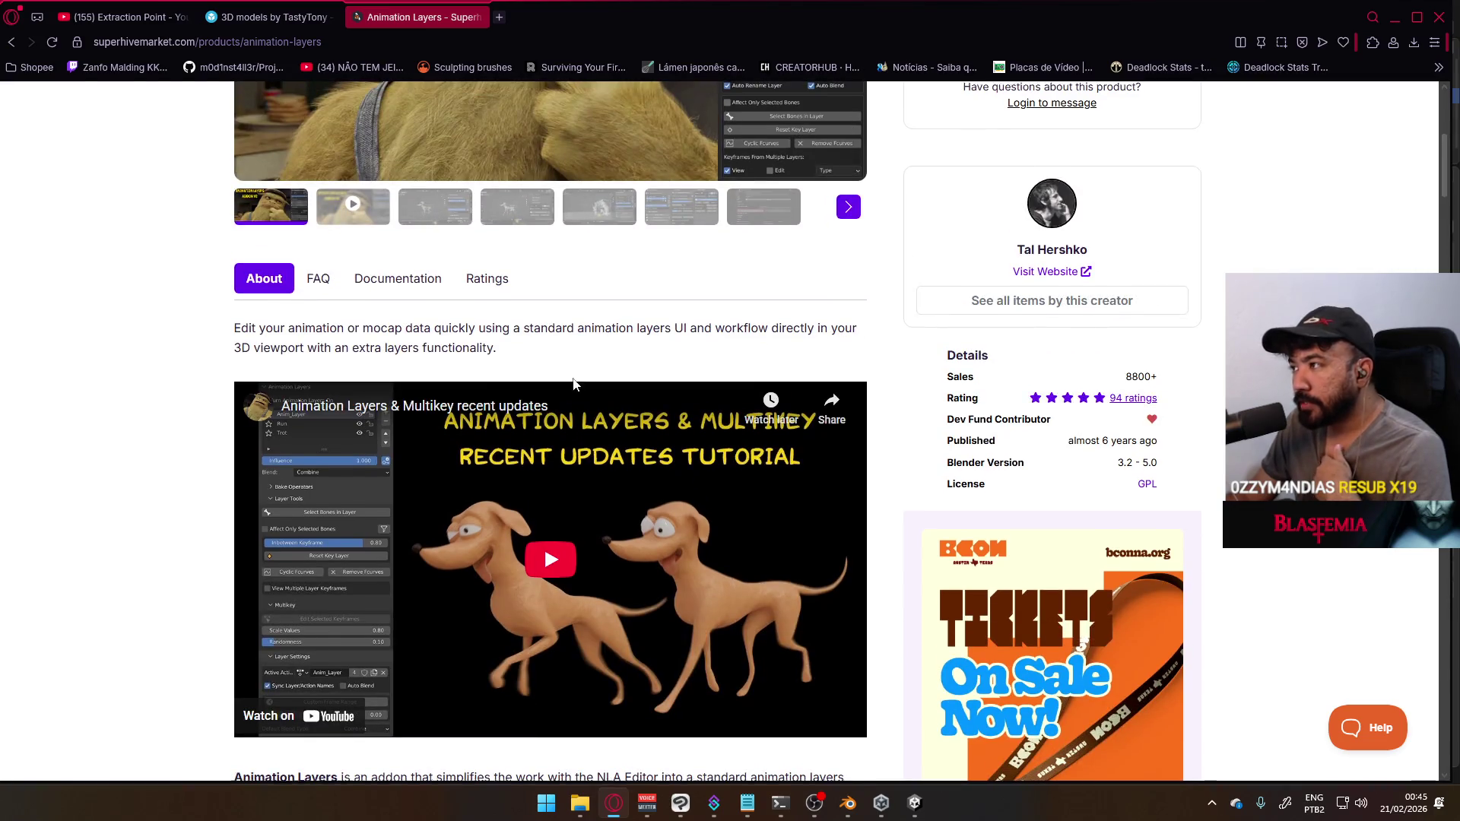
scroll(574, 384, "up", 4)
scroll(581, 384, "up", 2)
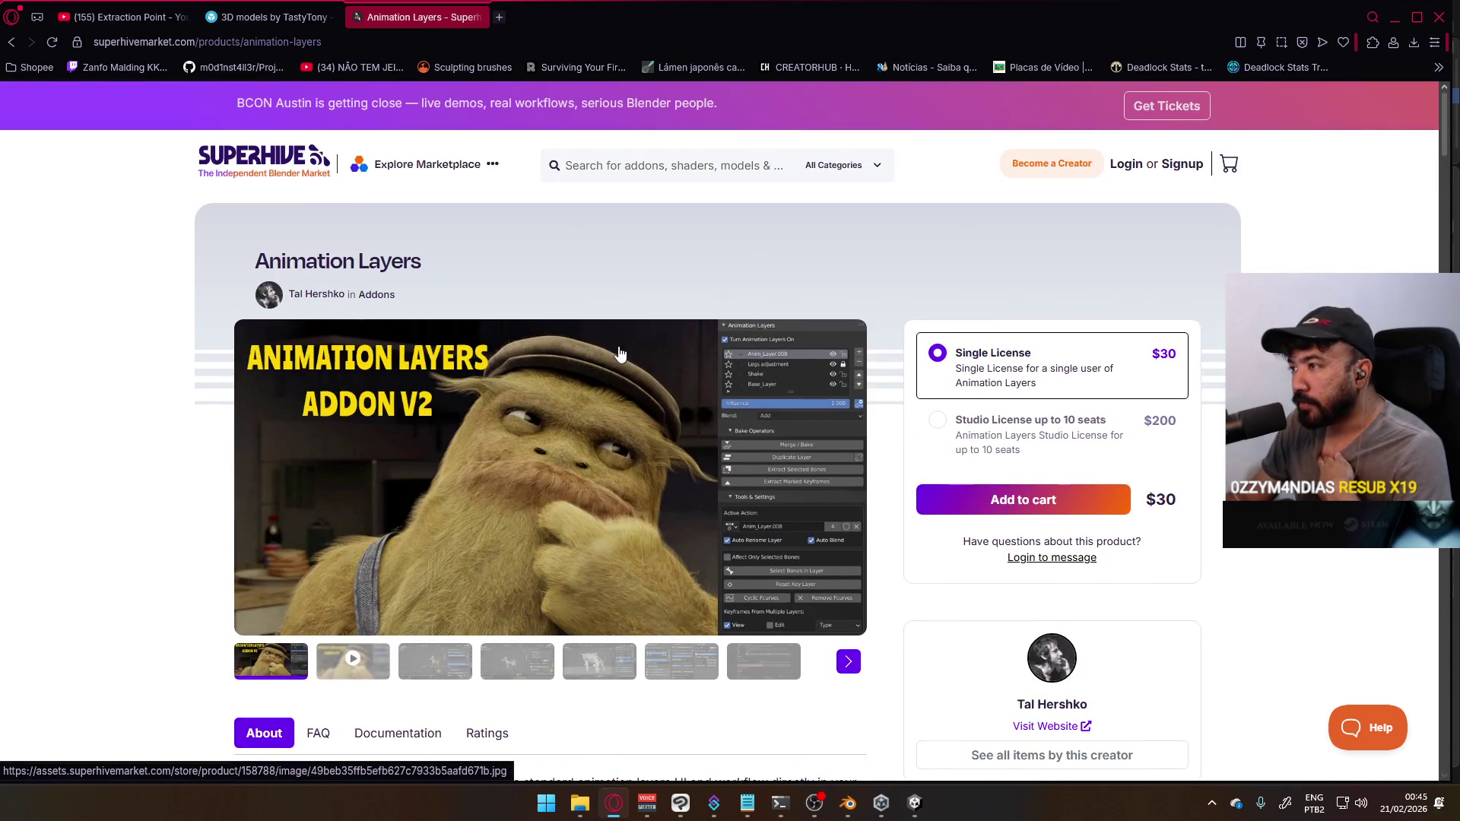
middle_click(476, 17)
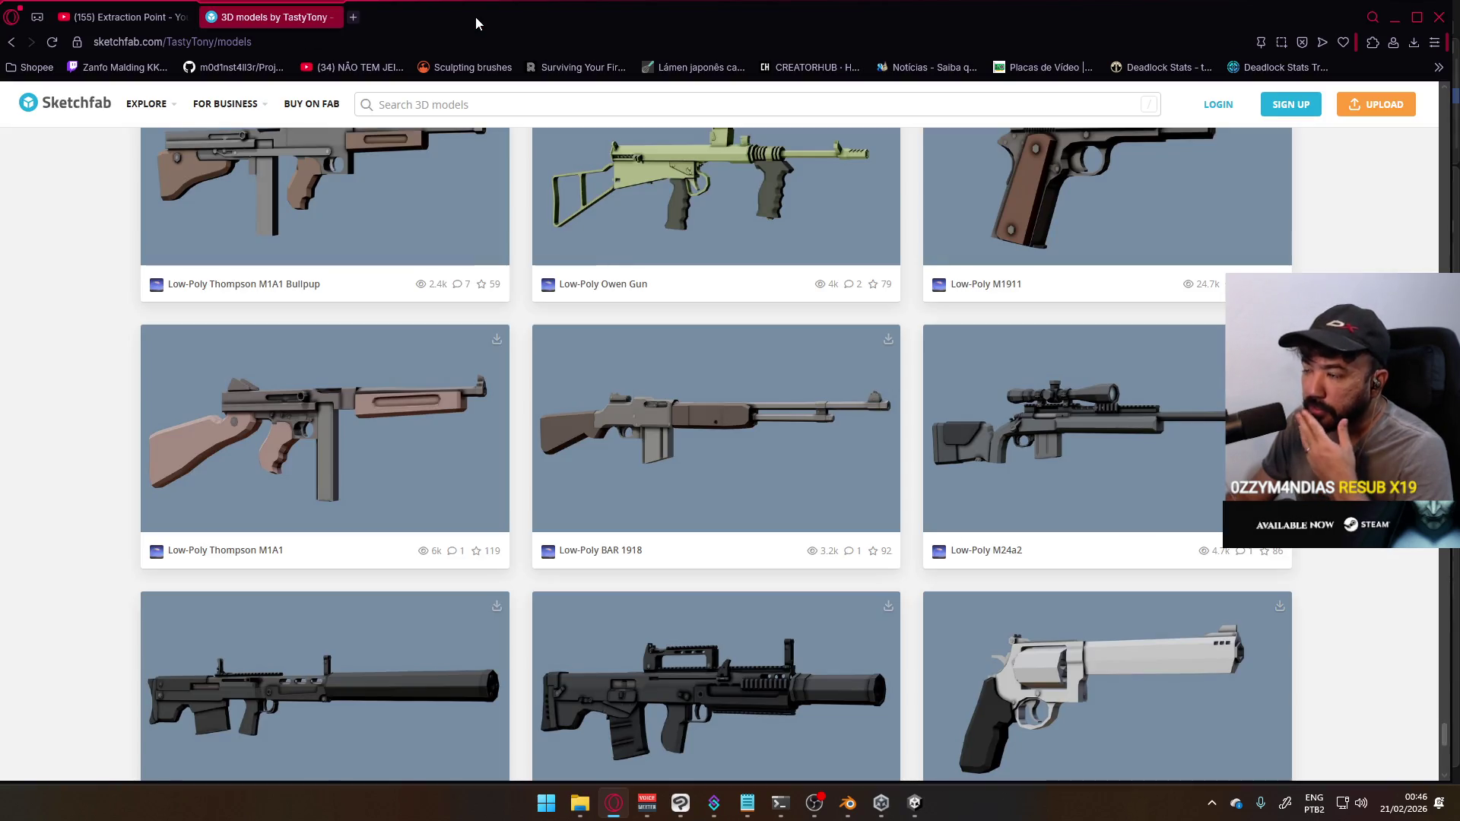
Minimize the browser to reveal Blender and the Character folder window
left_click(1394, 17)
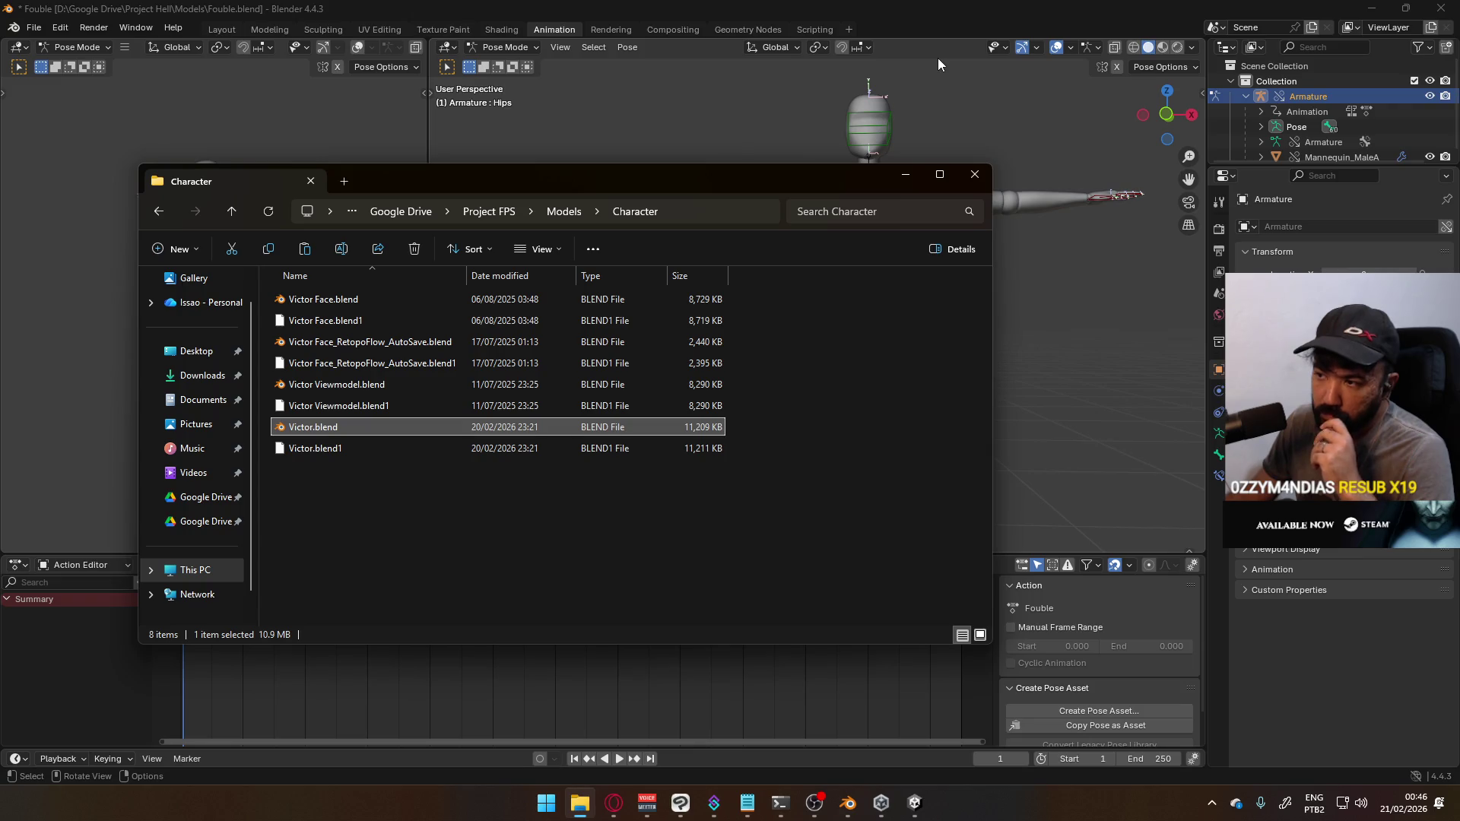
Close the Character folder window and quit Blender without saving
left_click(975, 174)
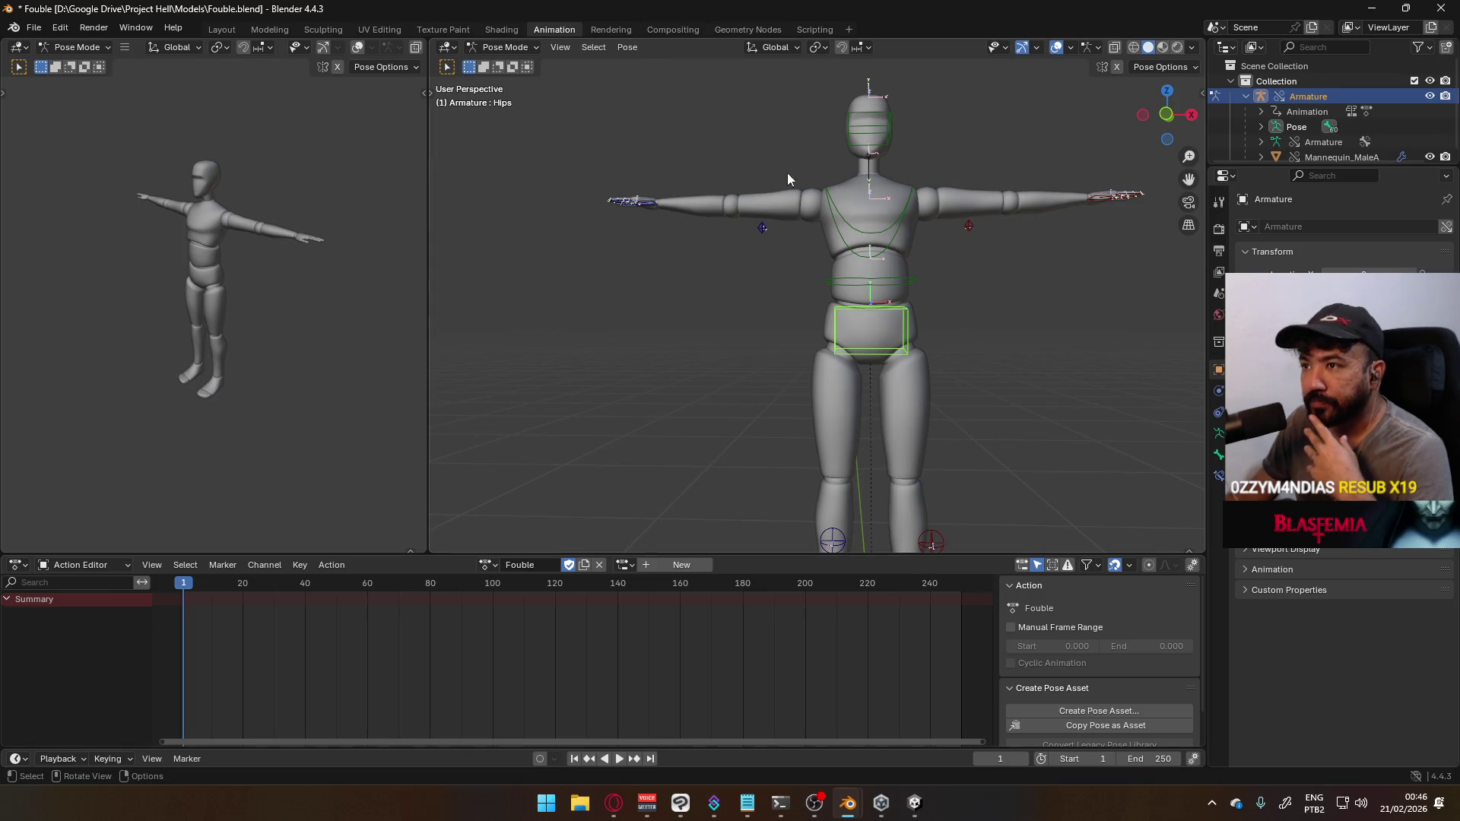
left_click(1442, 8)
left_click(755, 427)
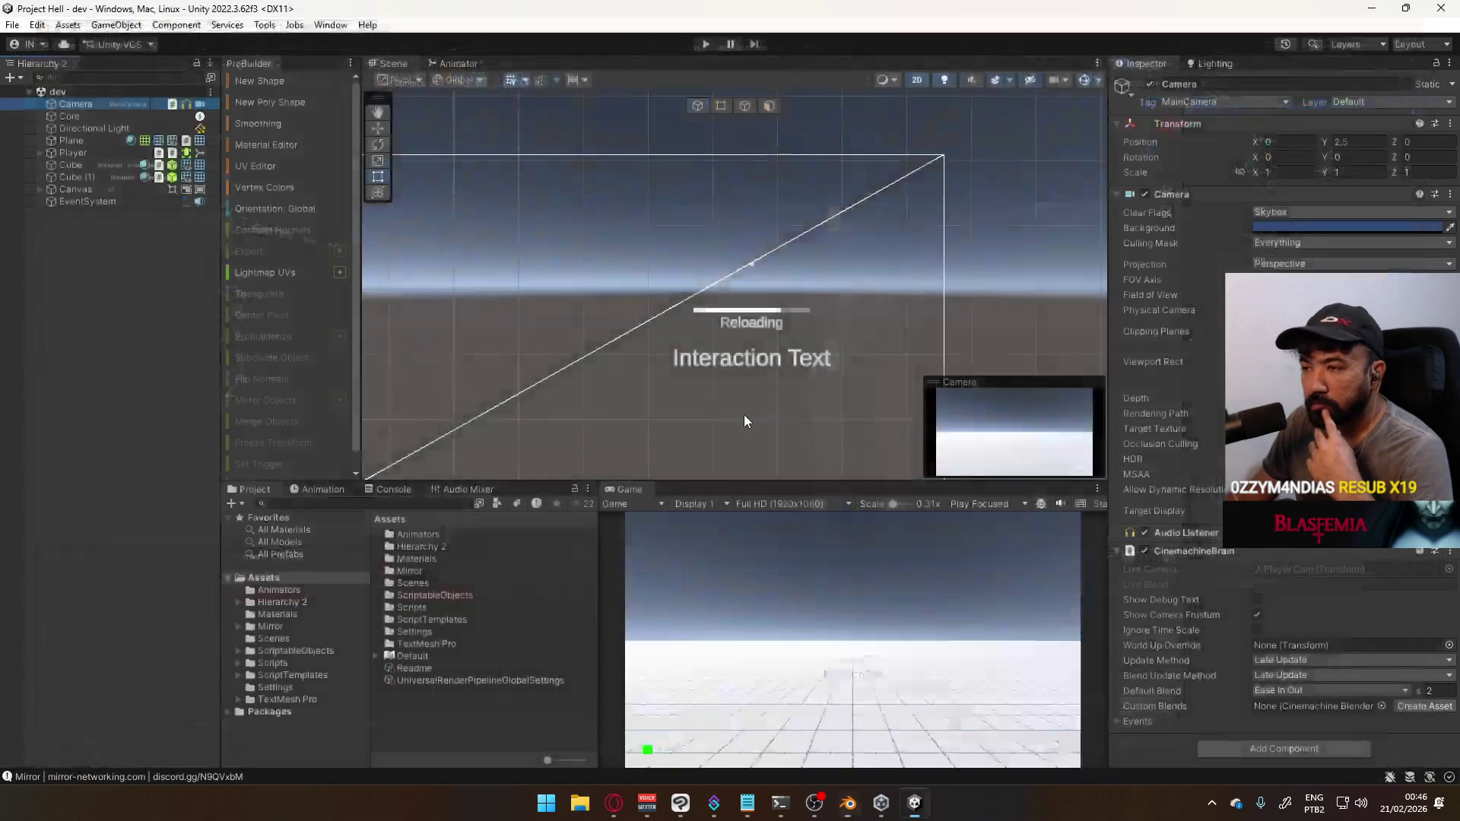
In D:\Google Drive\Project Hell\Models, delete Fouble.blend, Teste.blend and Teste.blend1
left_click(580, 803)
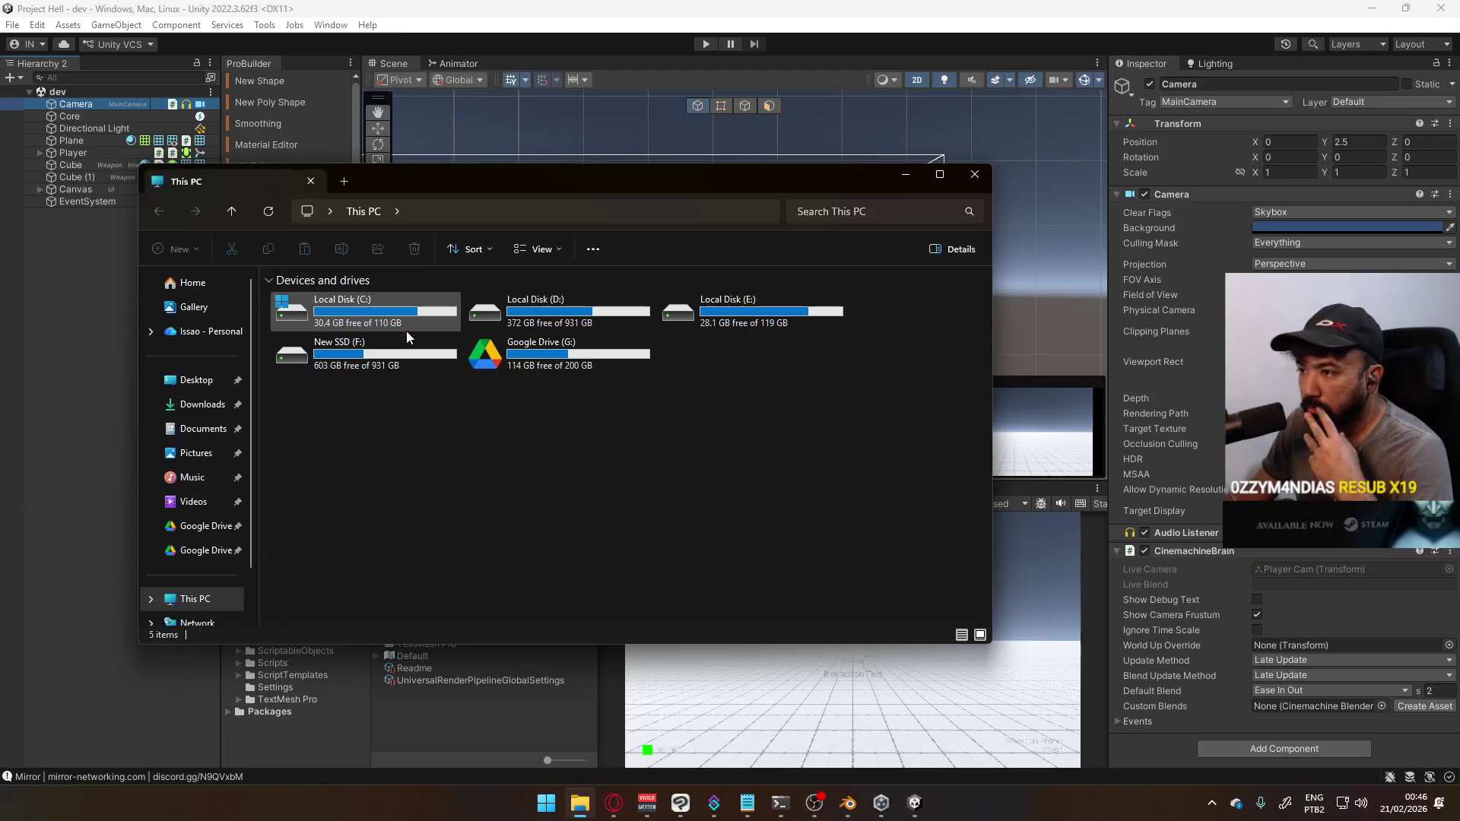
double_click(597, 314)
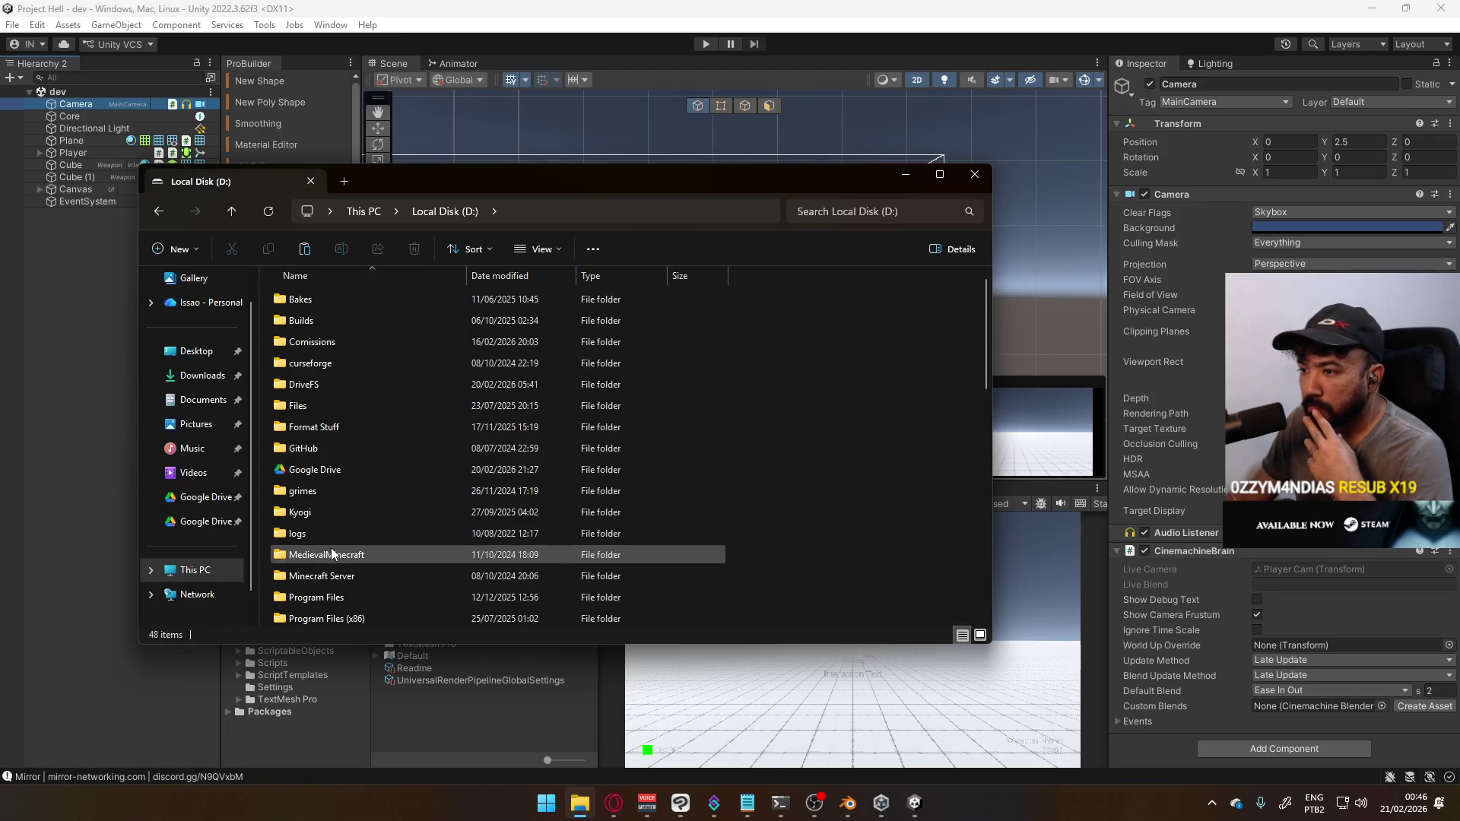
double_click(331, 472)
scroll(368, 532, "down", 3)
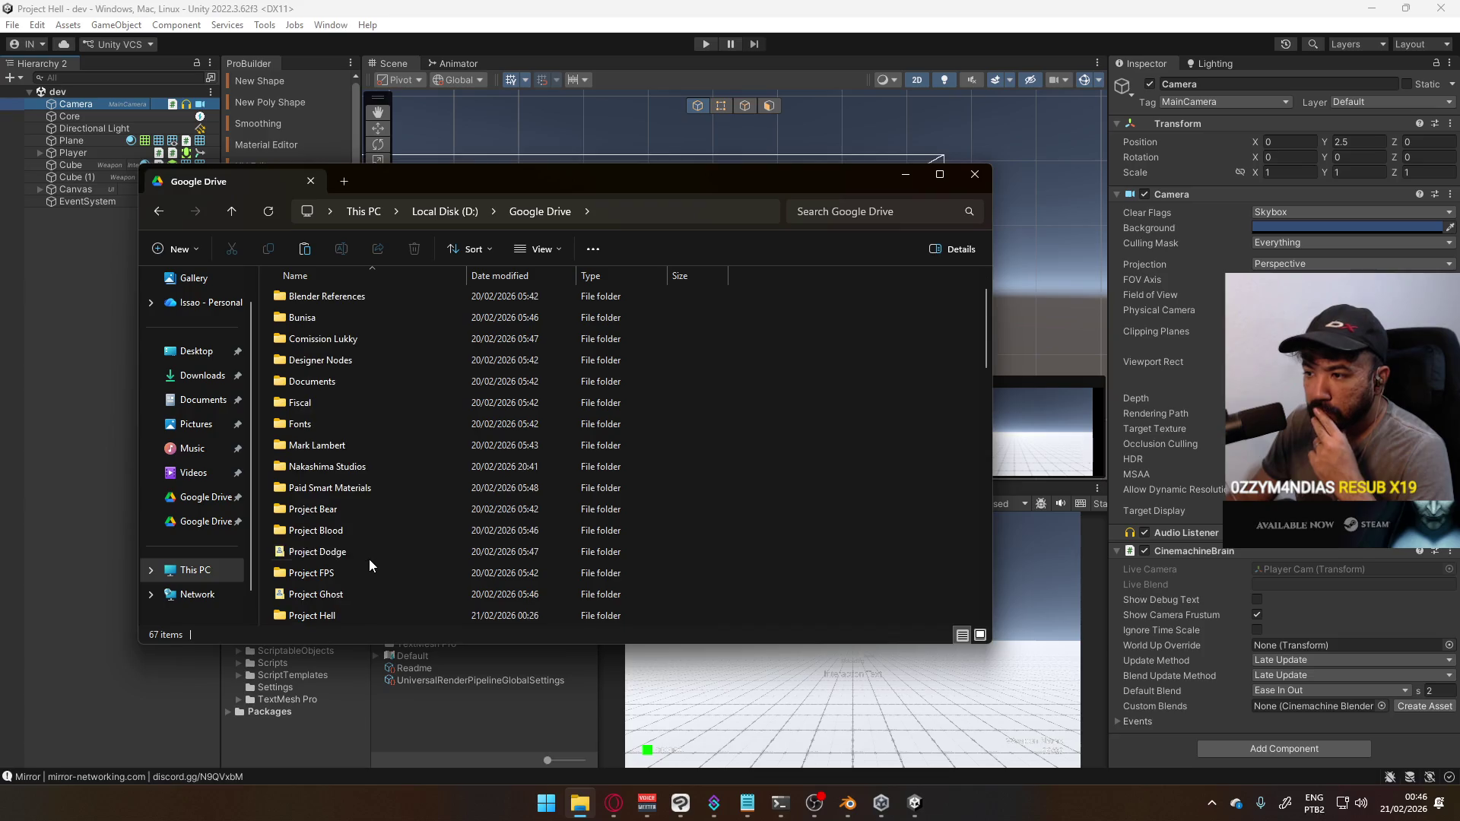
double_click(303, 542)
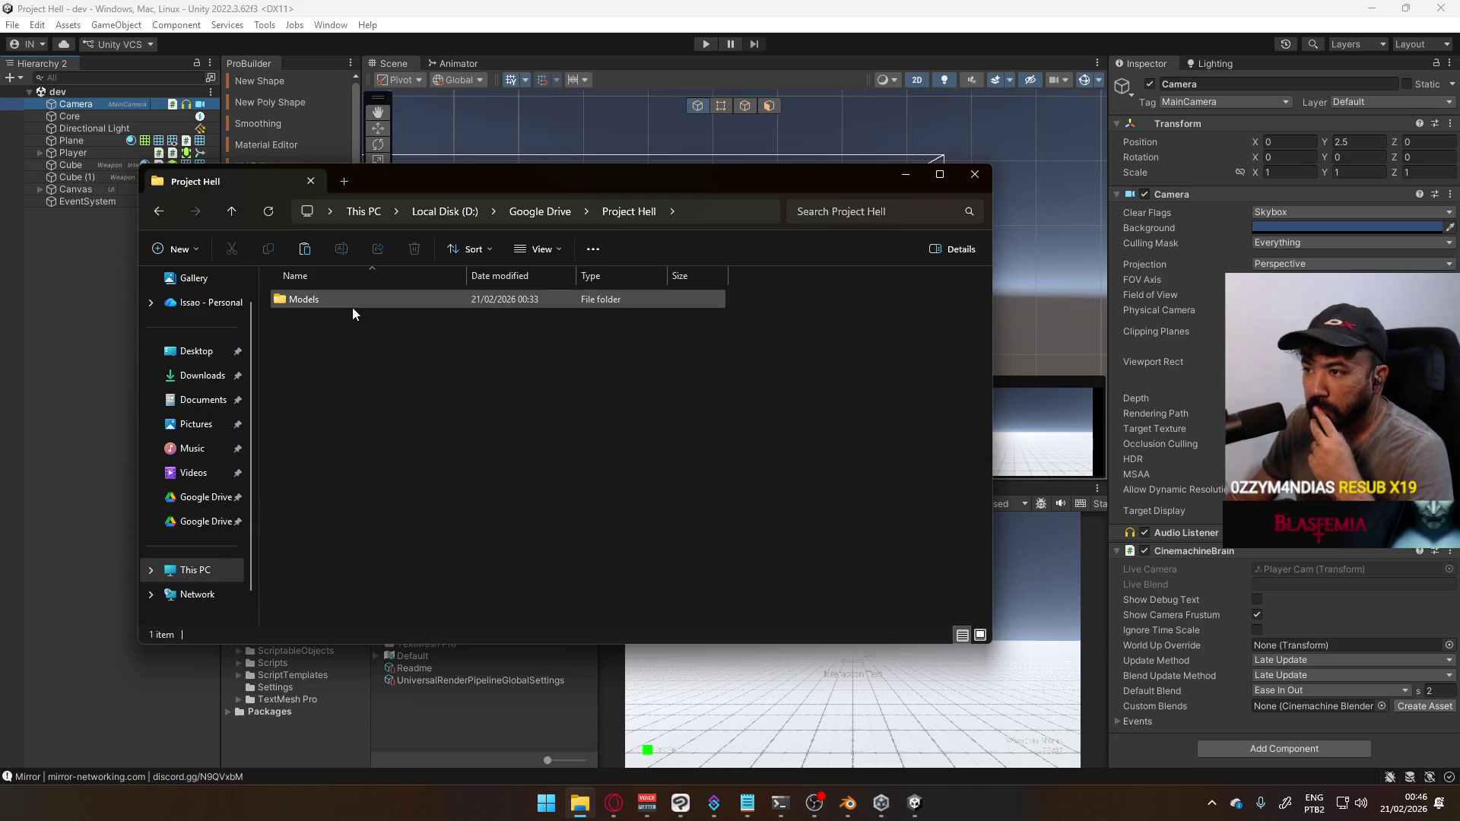
double_click(353, 305)
left_click(327, 368)
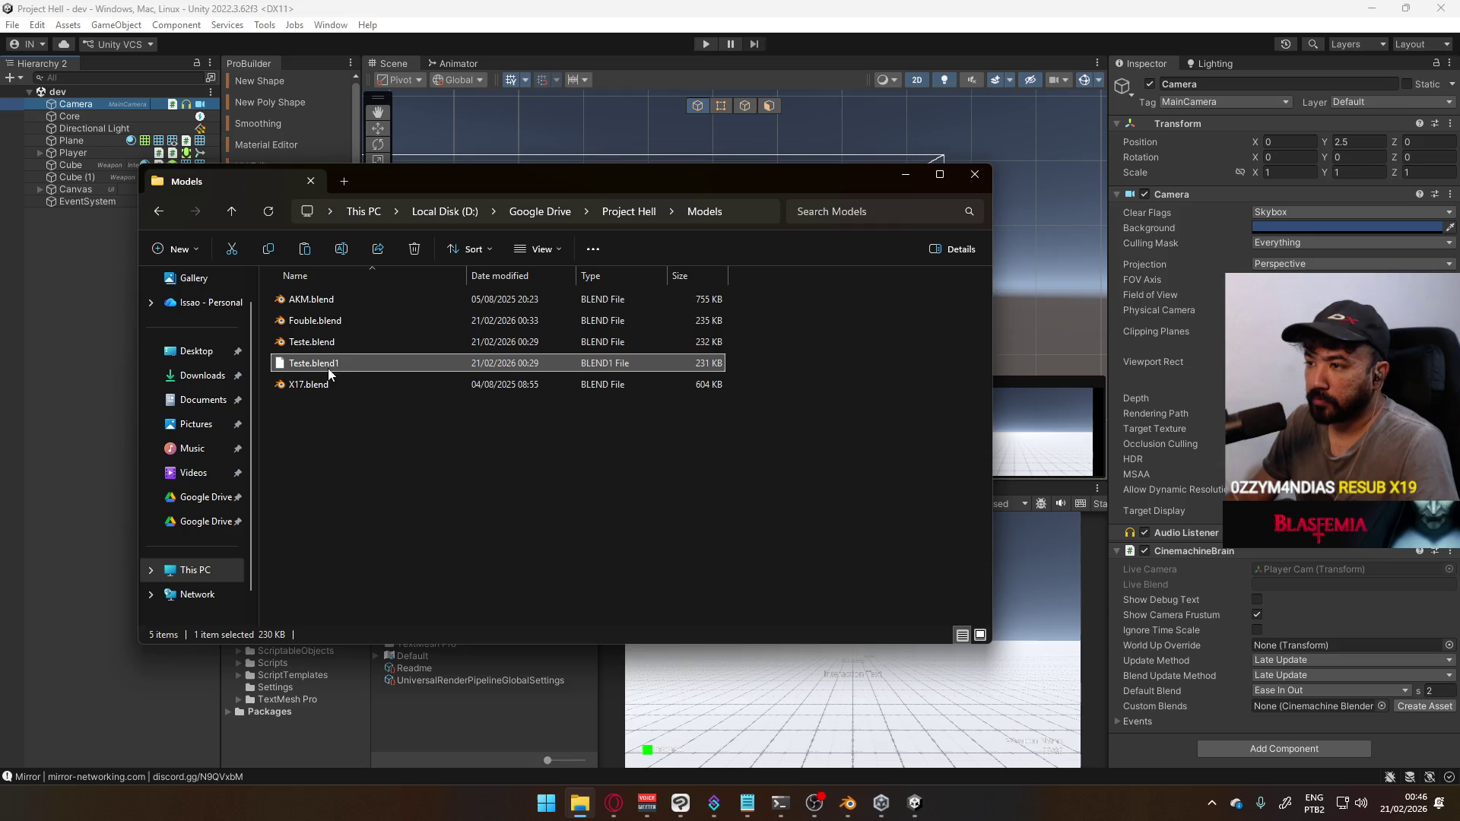
left_click(356, 323, "shift")
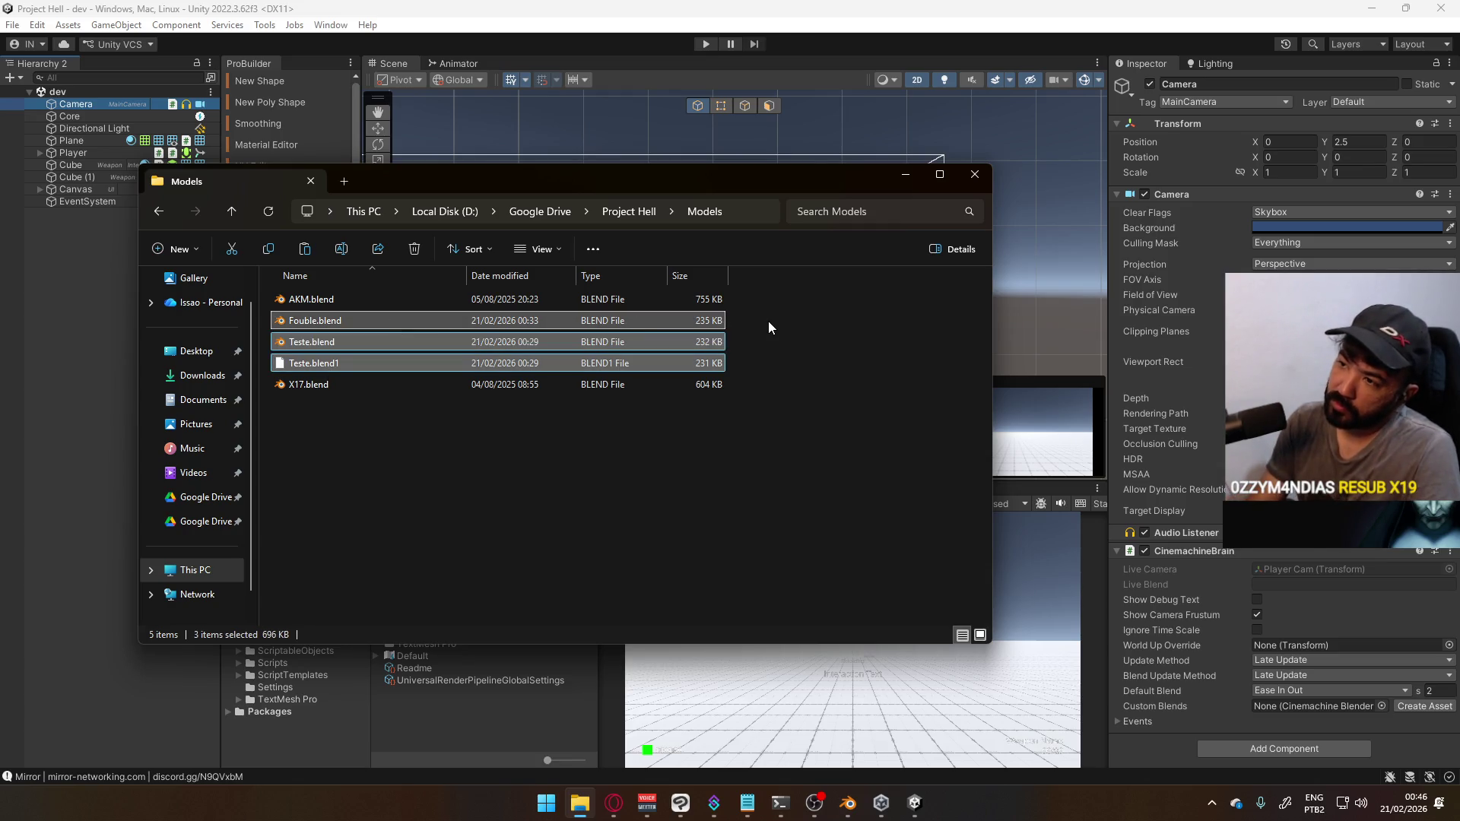
key("Delete")
Open X17.blend in Blender and maximize its window
left_click(422, 322)
double_click(372, 319)
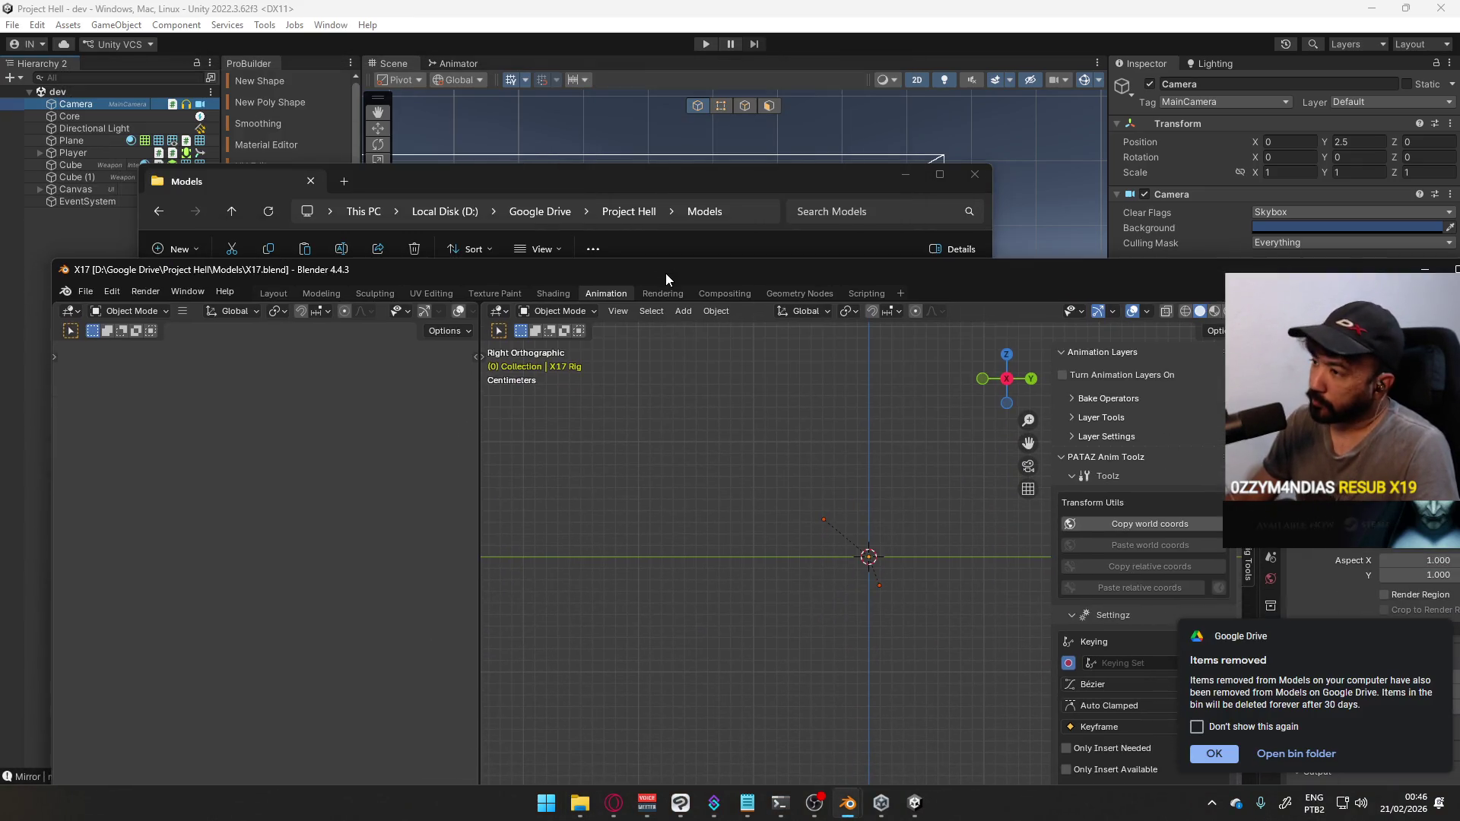
double_click(665, 273)
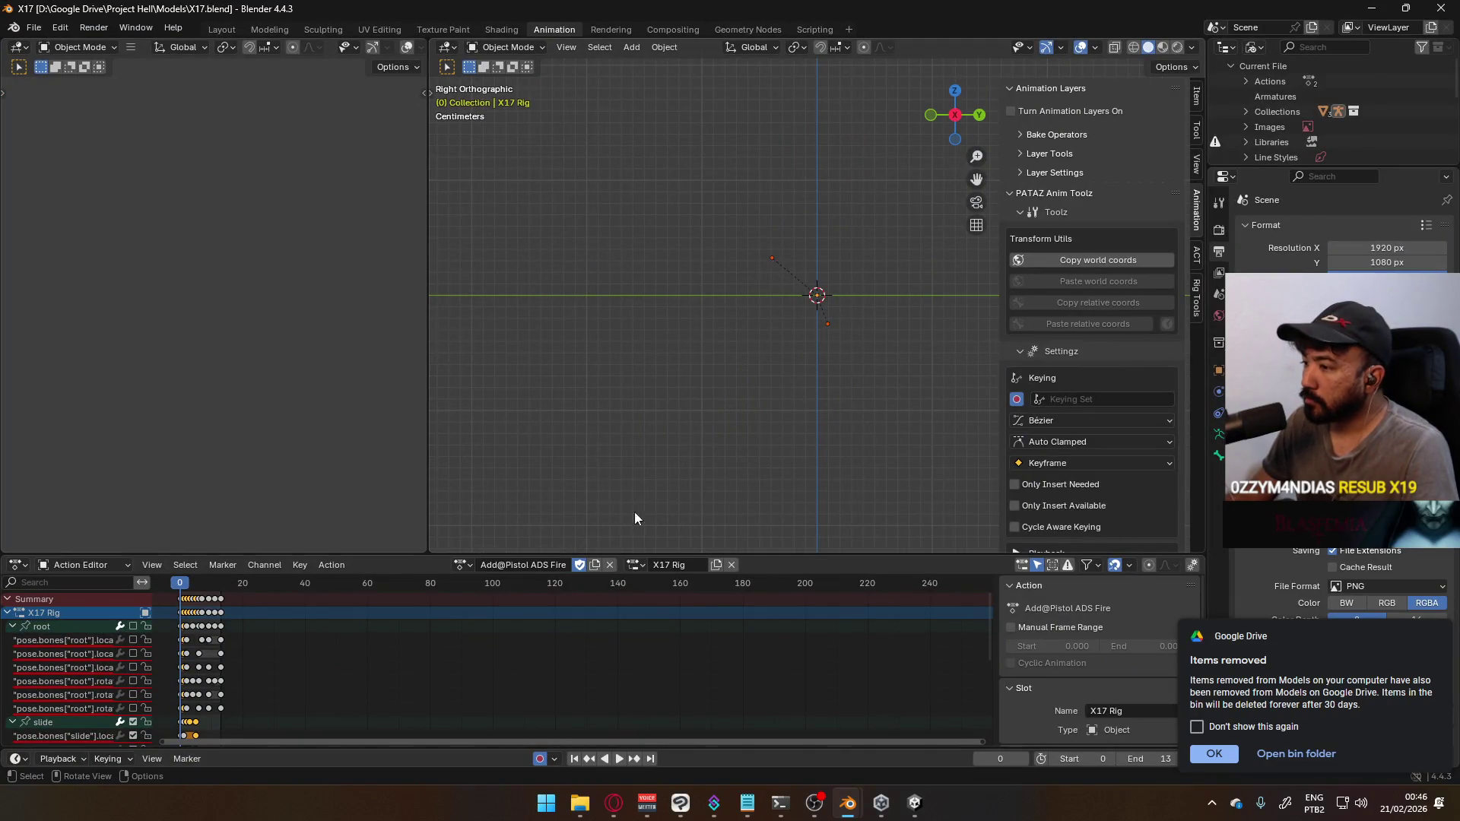
Expand Libraries in the Outliner and bring up the actions for the linked Victor.blend library
scroll(784, 380, "up", 10)
scroll(787, 381, "down", 7)
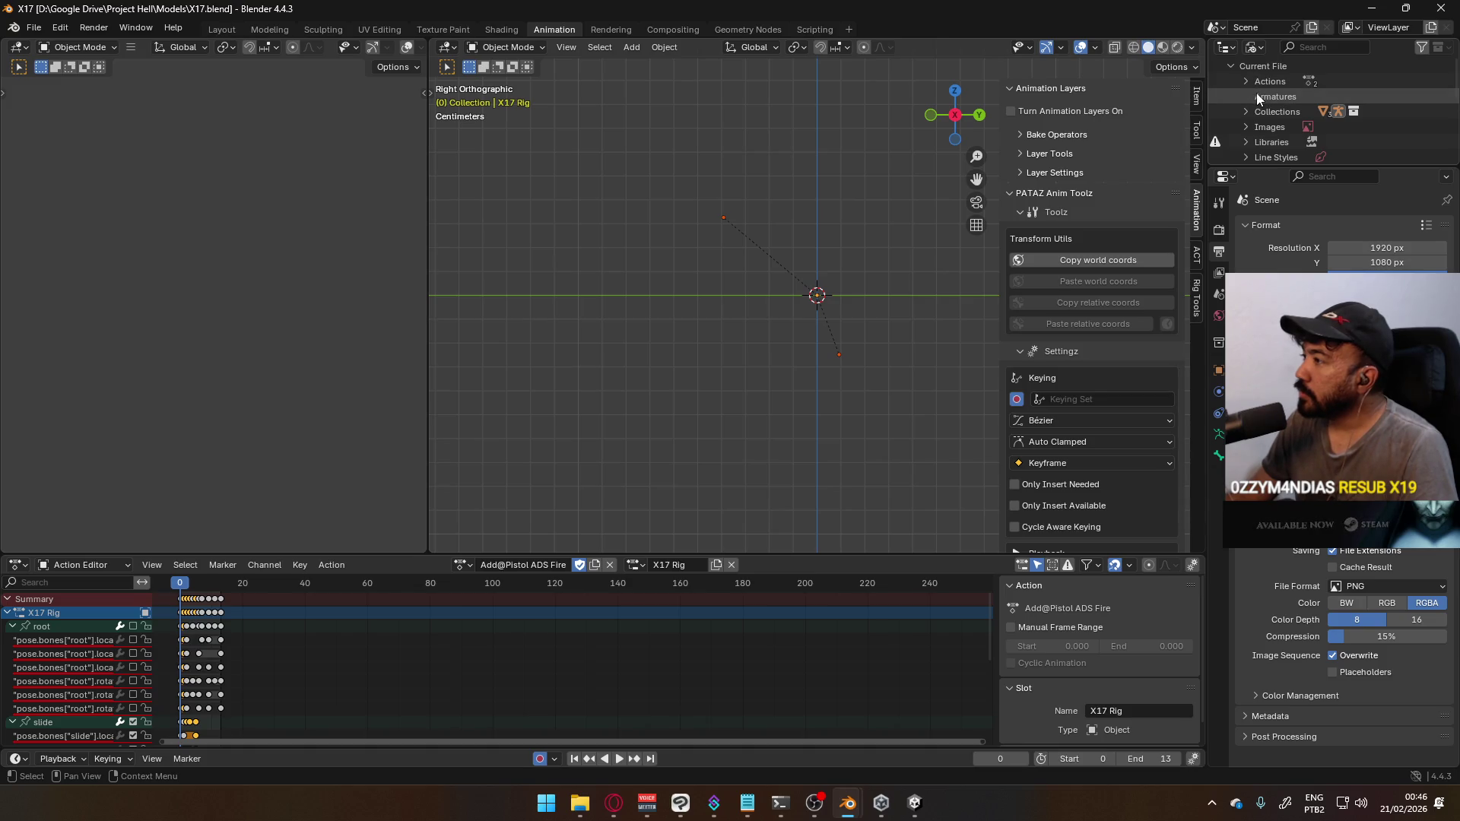
left_click(1244, 143)
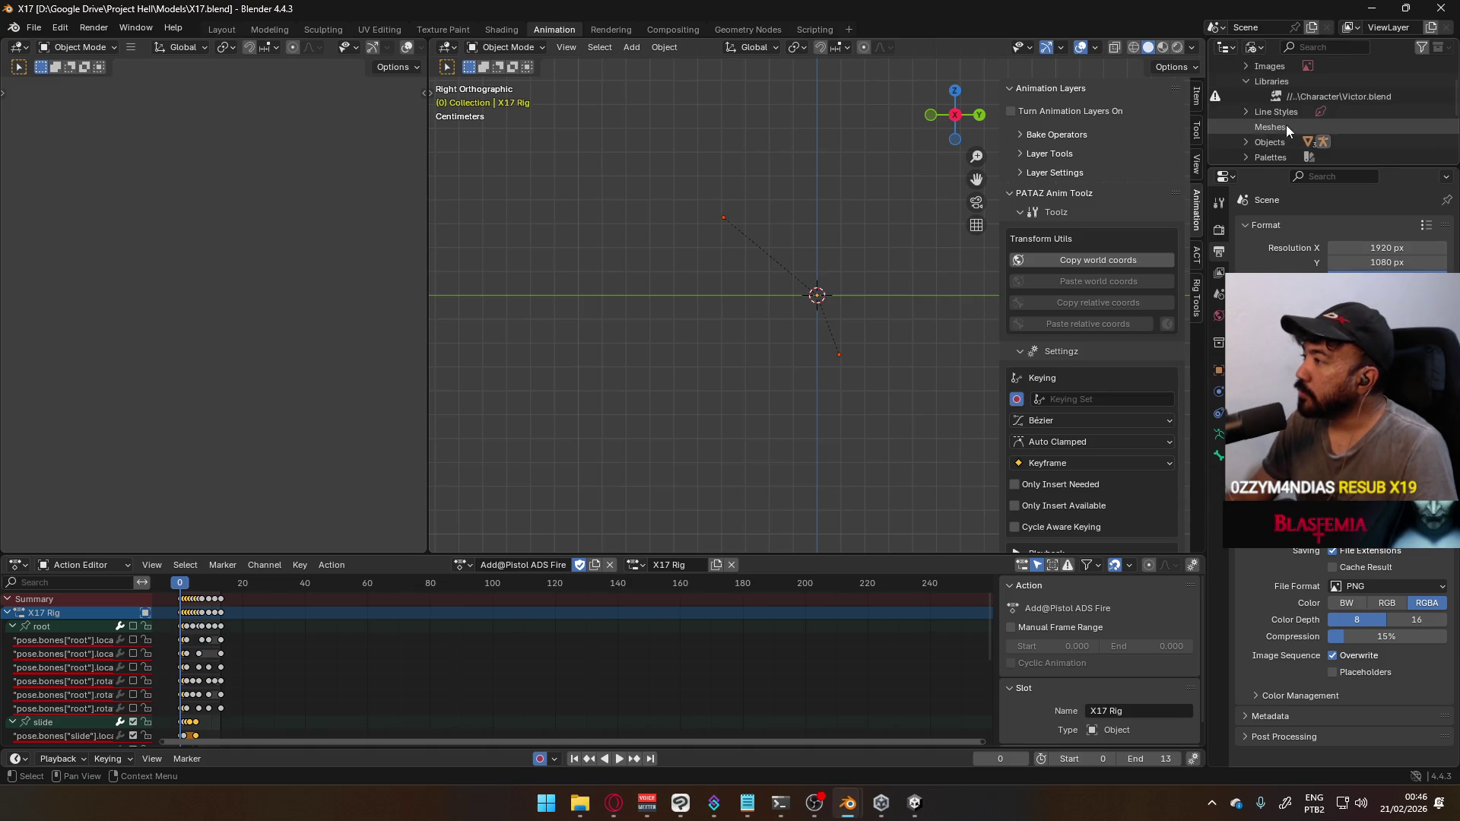
scroll(1286, 125, "down", 2)
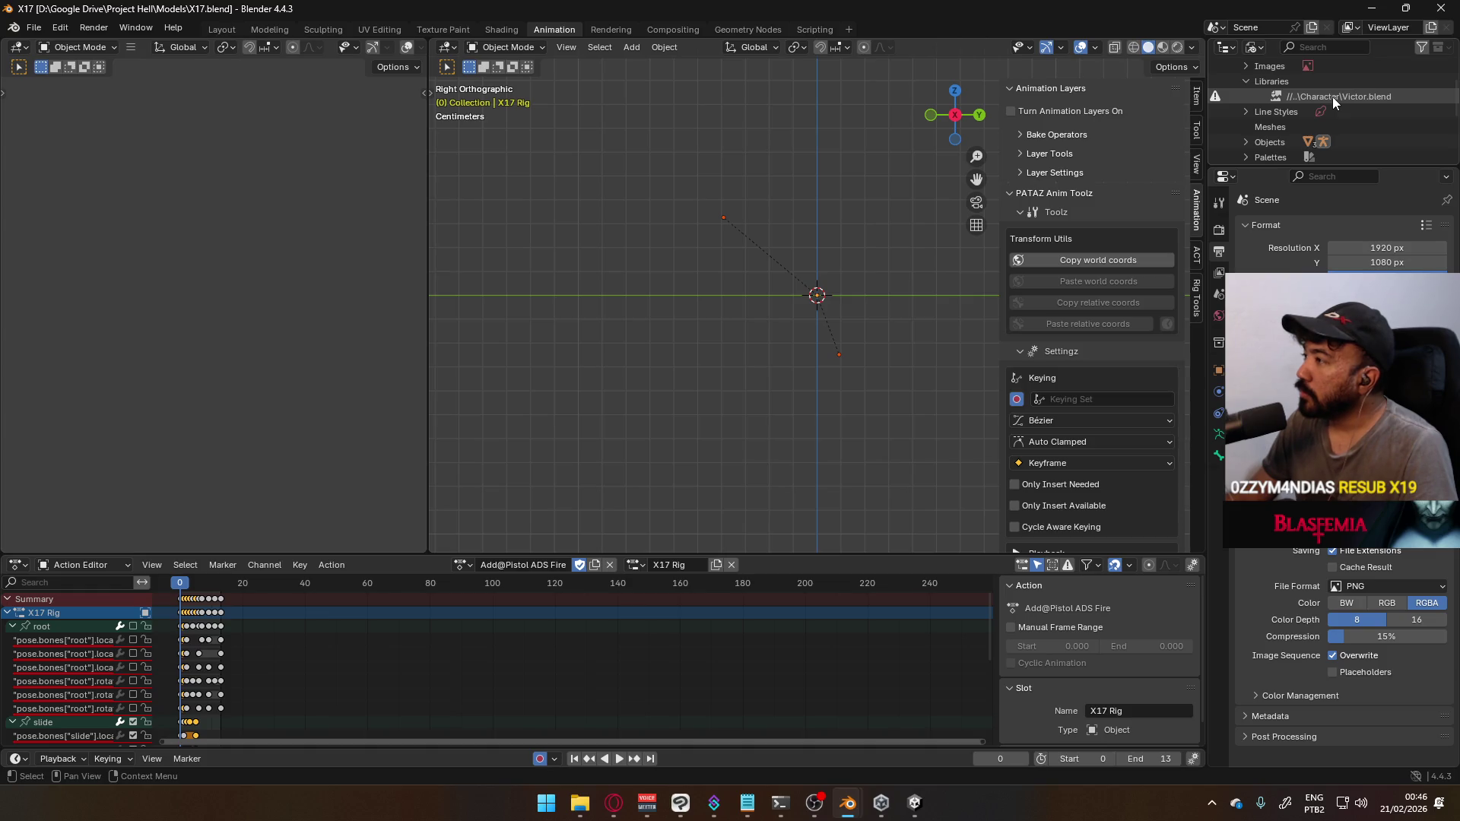
left_click(1333, 97)
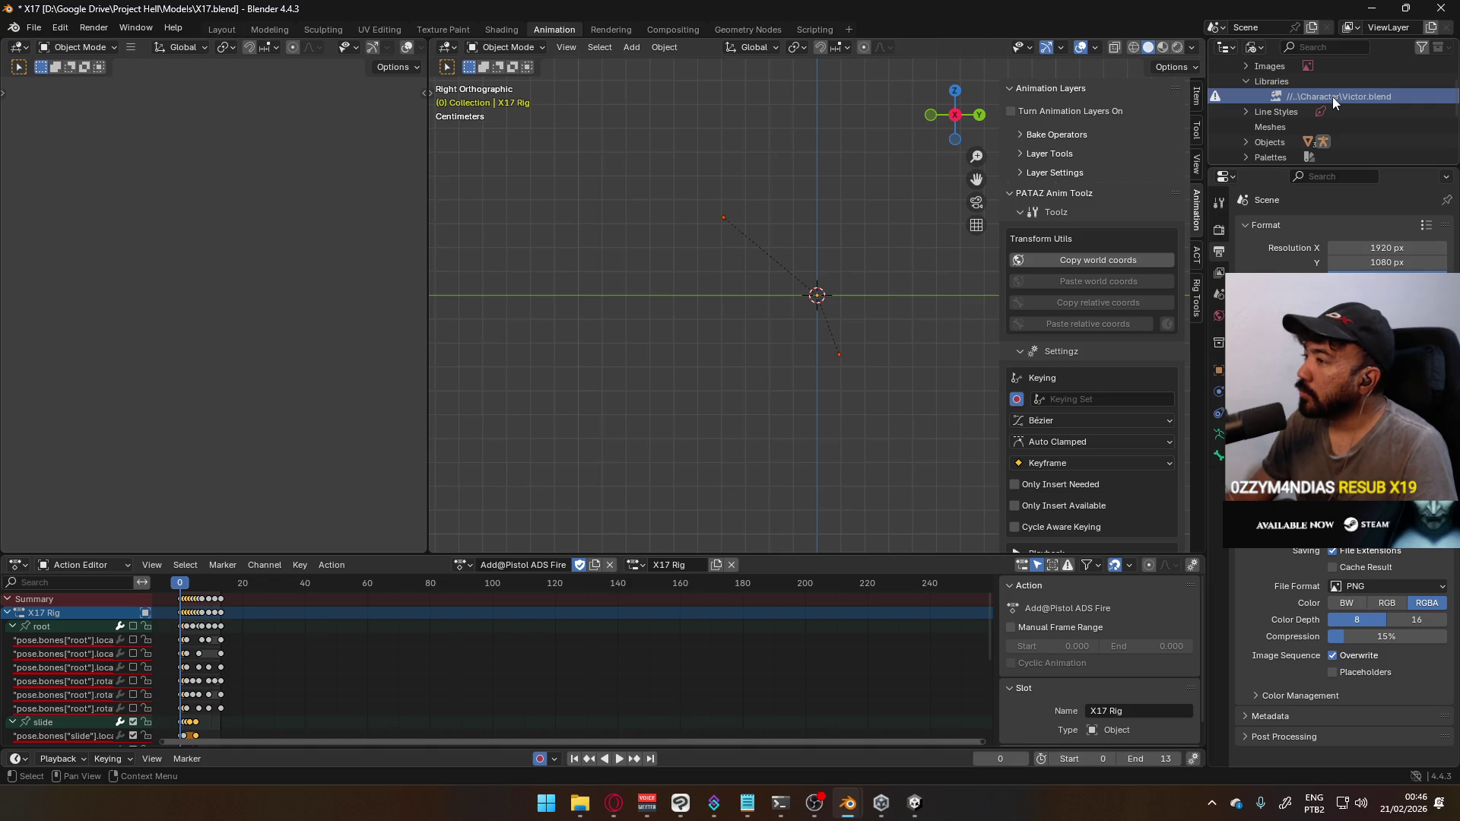
right_click(1332, 98)
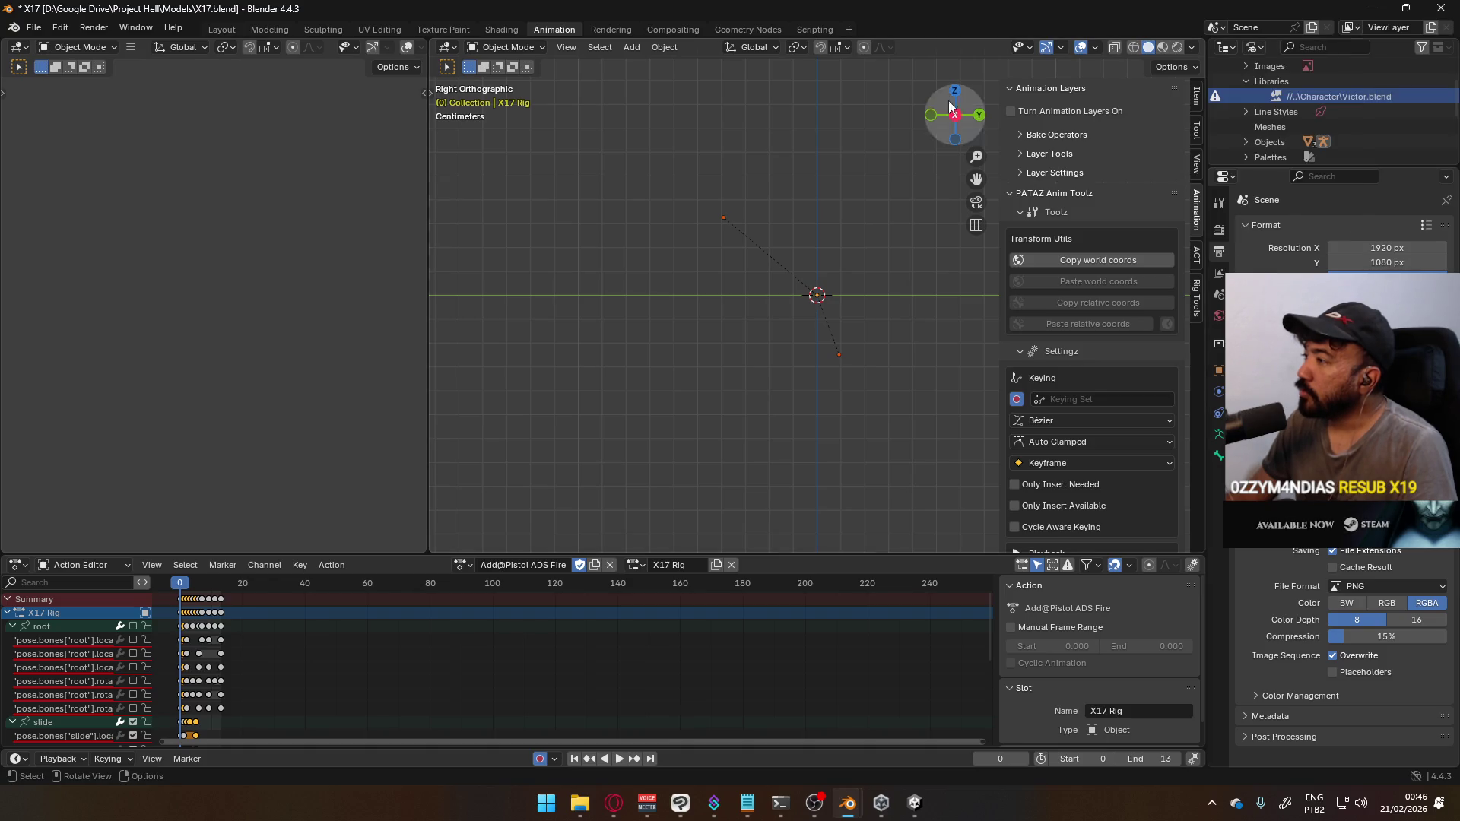
Close Blender without saving, then delete AKM.blend and X17.blend from the Models folder
left_click(1441, 8)
left_click(759, 428)
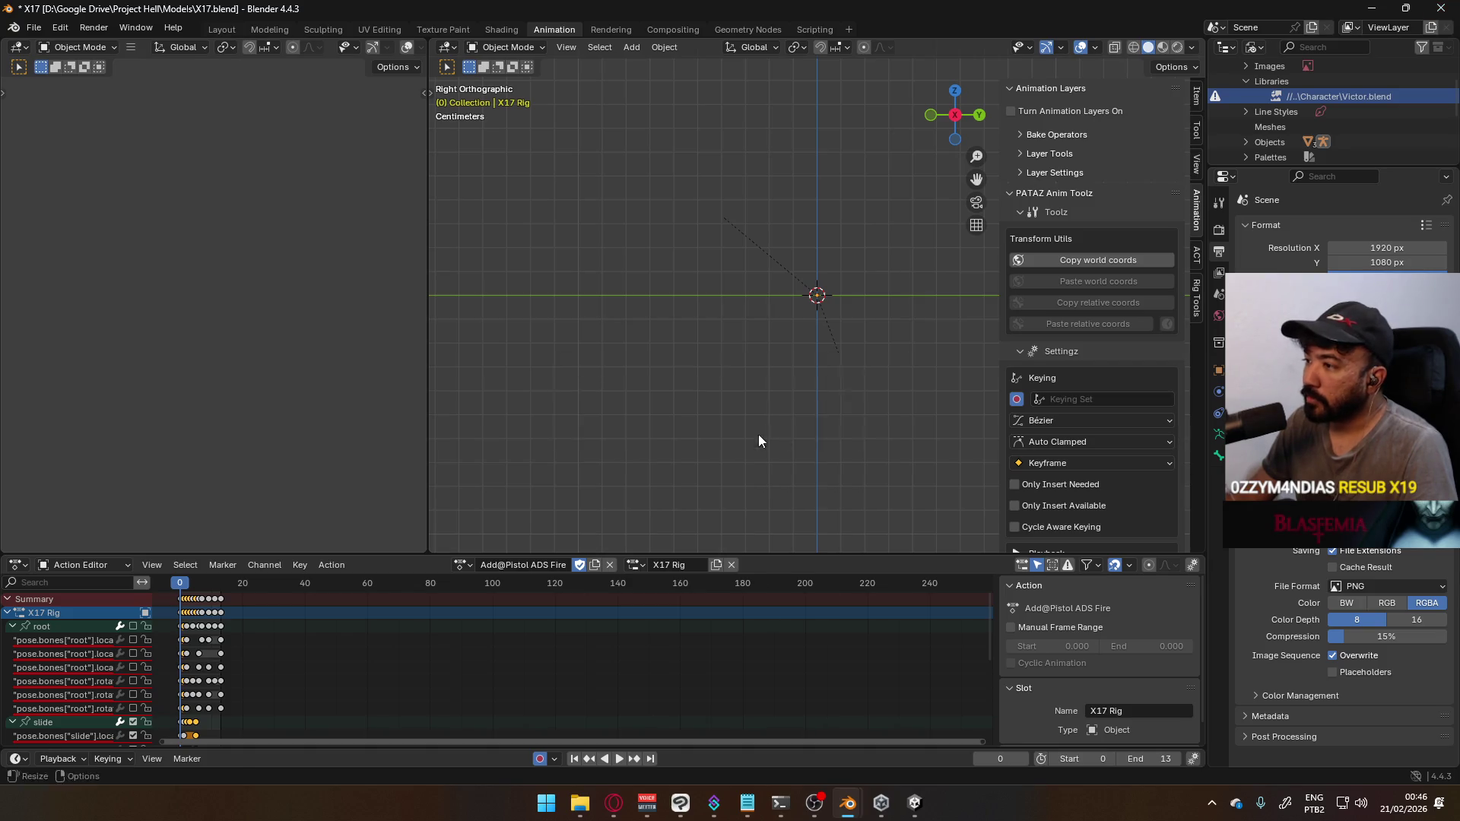
left_click_drag(512, 424, 281, 302)
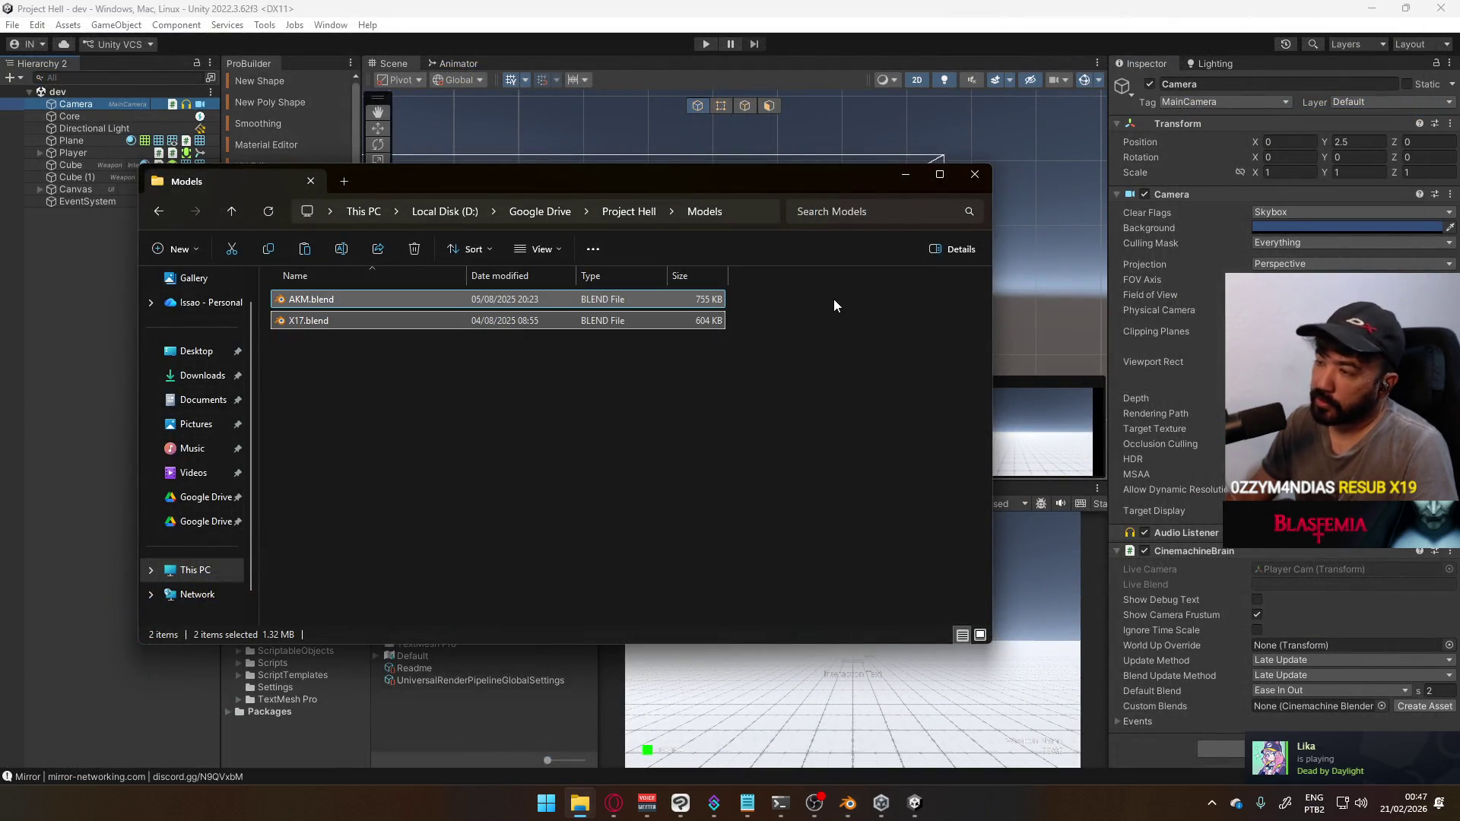
key("Delete")
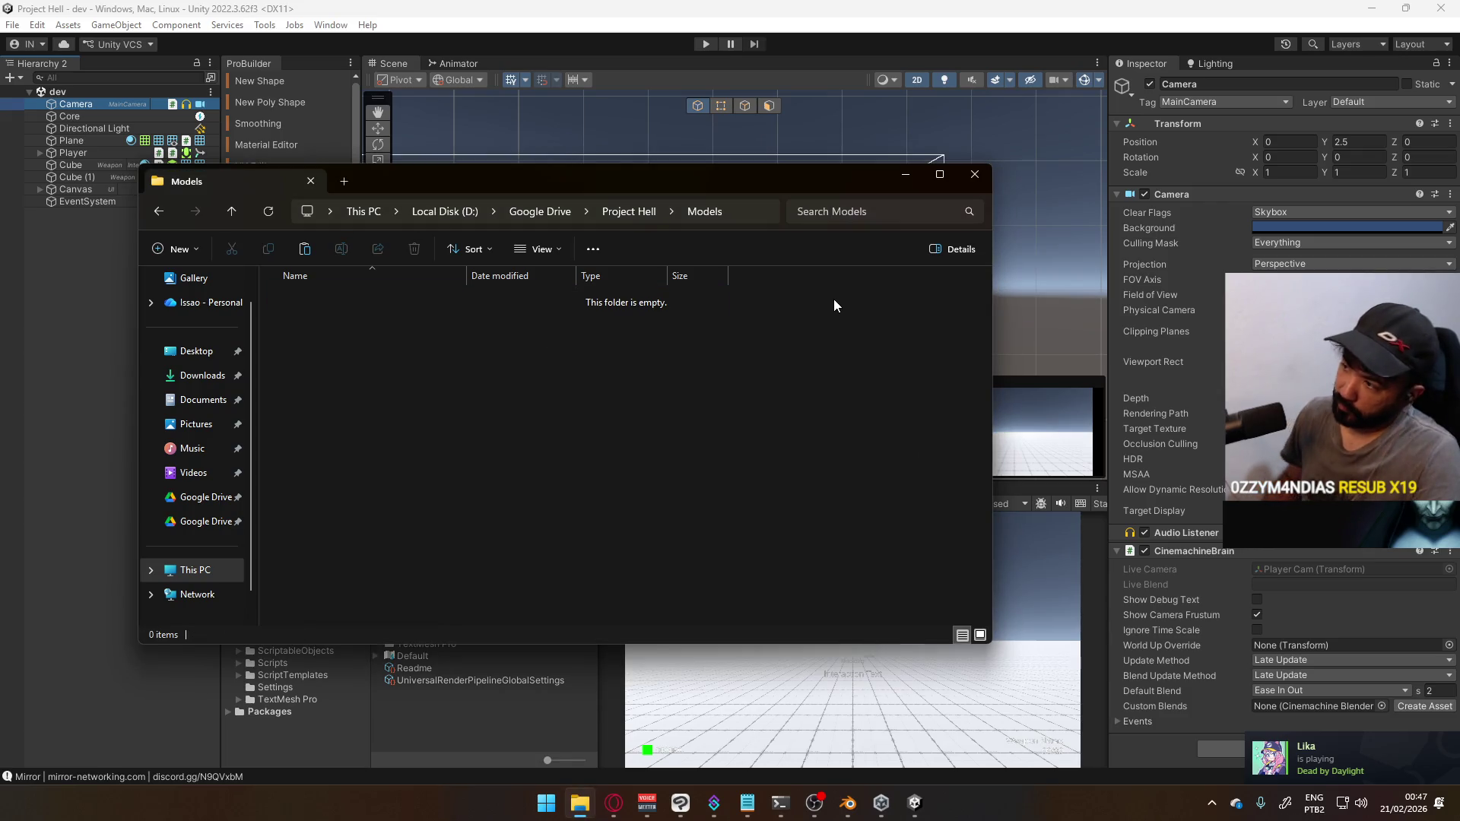